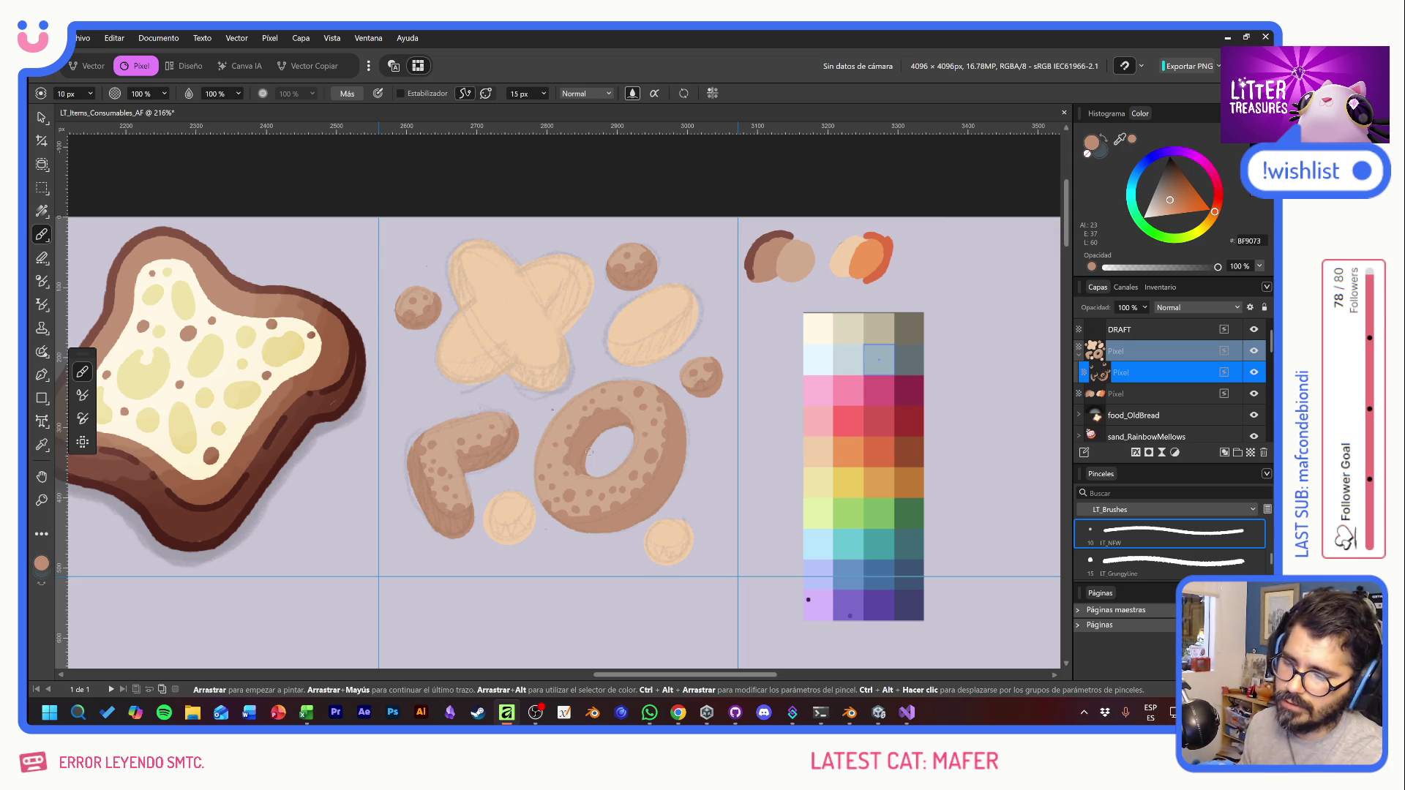
Step: Add an empty pixel layer over the cookie sketches and sample the tan colour D1AB90
{"action": "left_click", "coordinate": [1251, 454]}
{"action": "left_click", "coordinate": [781, 265], "text": "alt"}
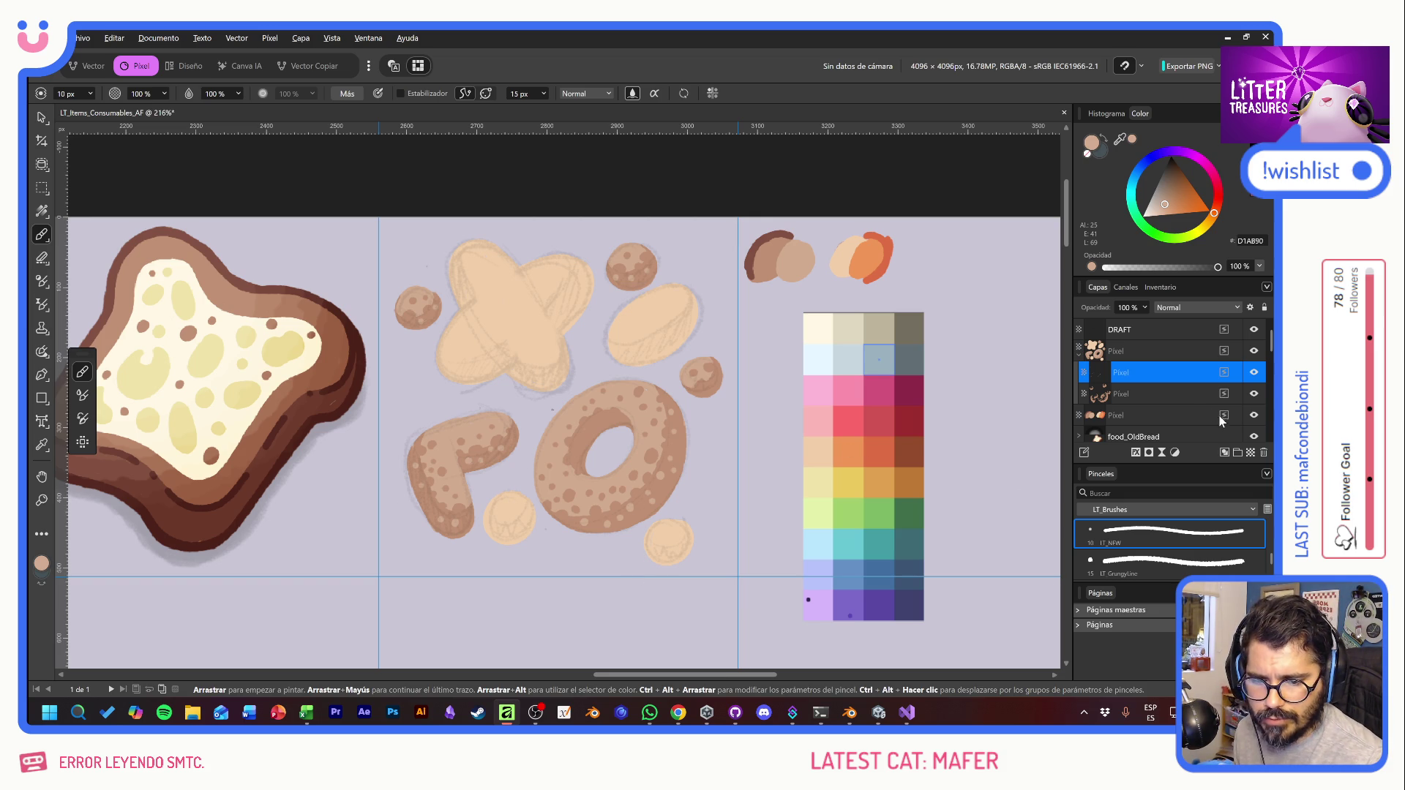
Step: Add another pixel layer, sample the orange cookie colour and enable brush stabilisation
{"action": "left_click", "coordinate": [1249, 453]}
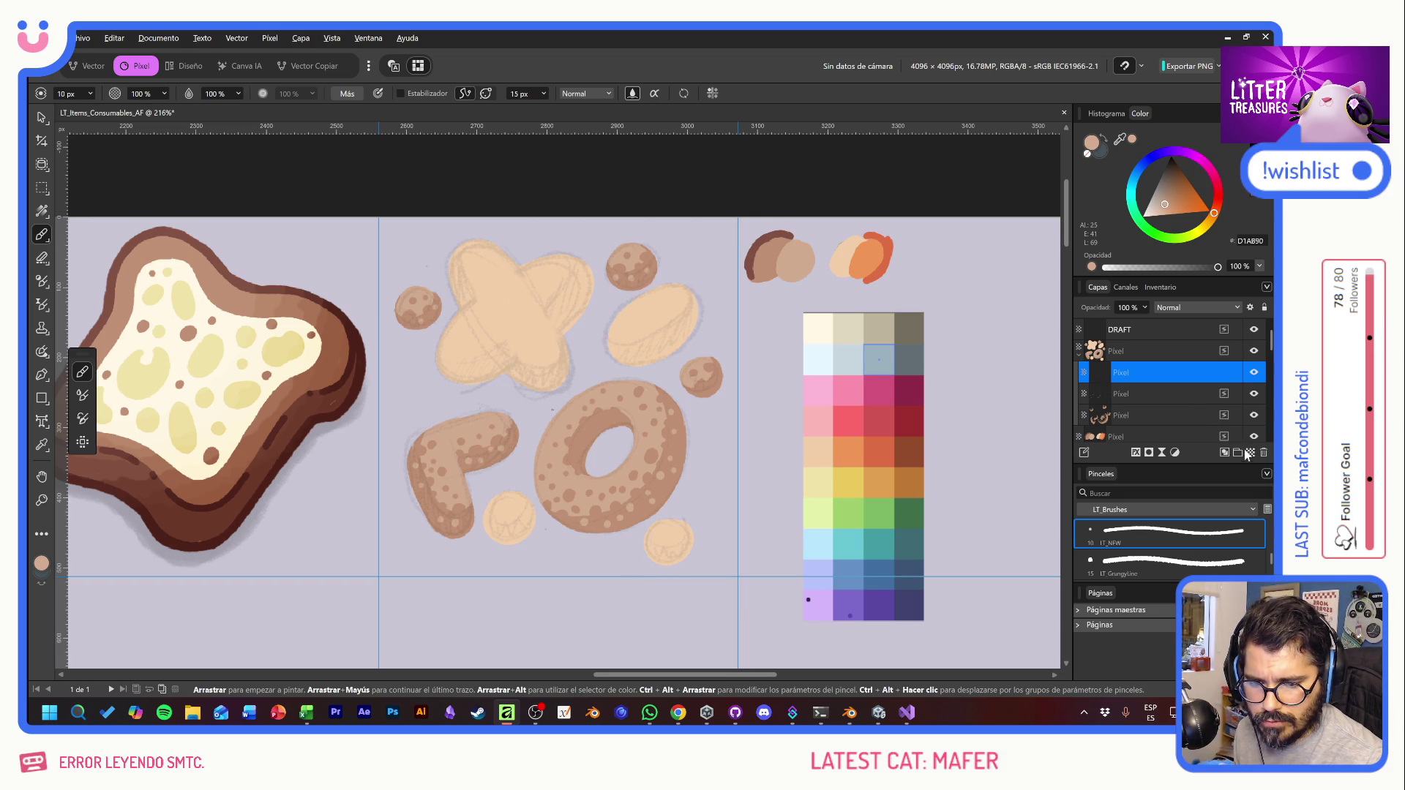
{"action": "left_click", "coordinate": [861, 258], "text": "alt"}
{"action": "mouse_move", "coordinate": [454, 297]}
{"action": "left_mouse_down"}
{"action": "mouse_move", "coordinate": [538, 287]}
{"action": "mouse_move", "coordinate": [494, 364]}
{"action": "left_mouse_up"}
{"action": "key", "text": "ctrl+z"}
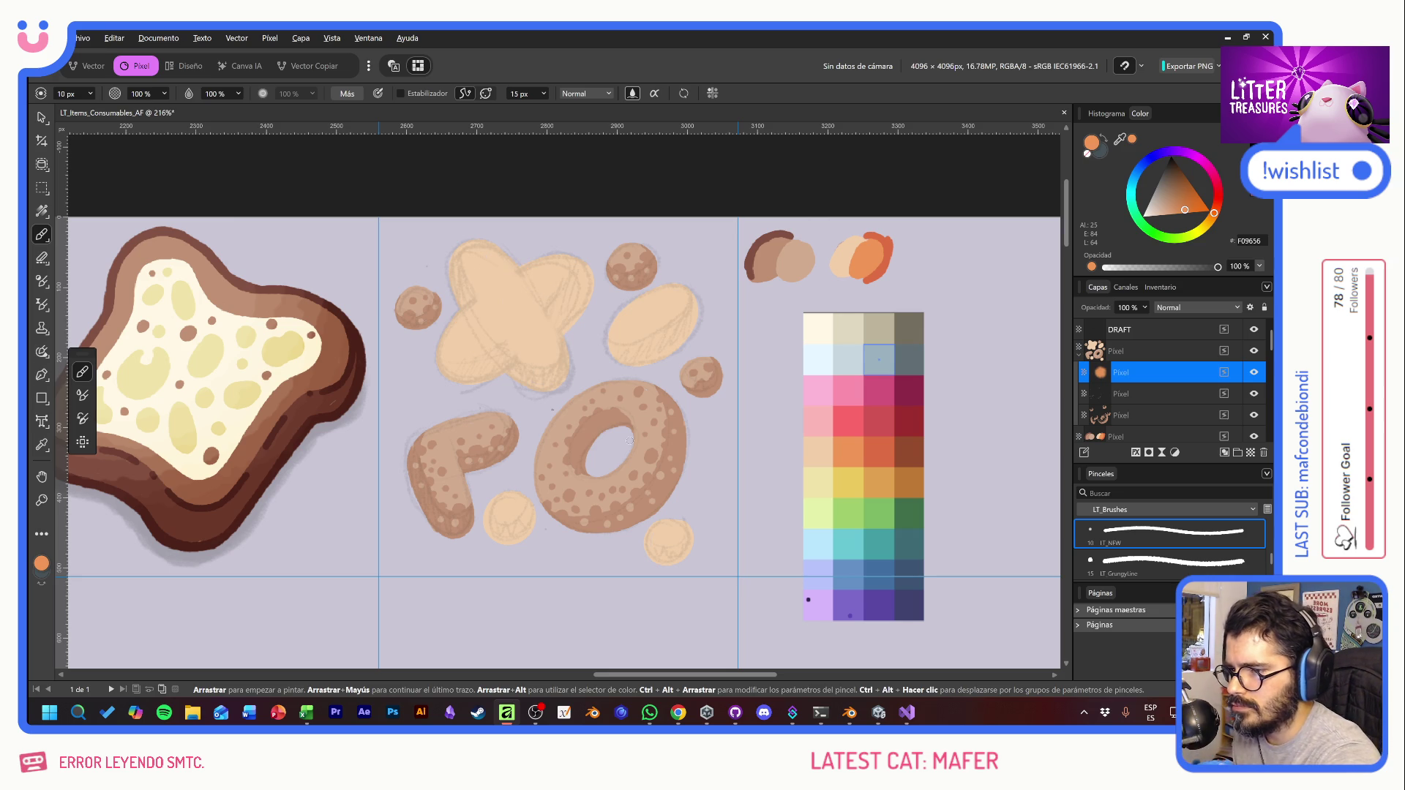
{"action": "left_click", "coordinate": [400, 94]}
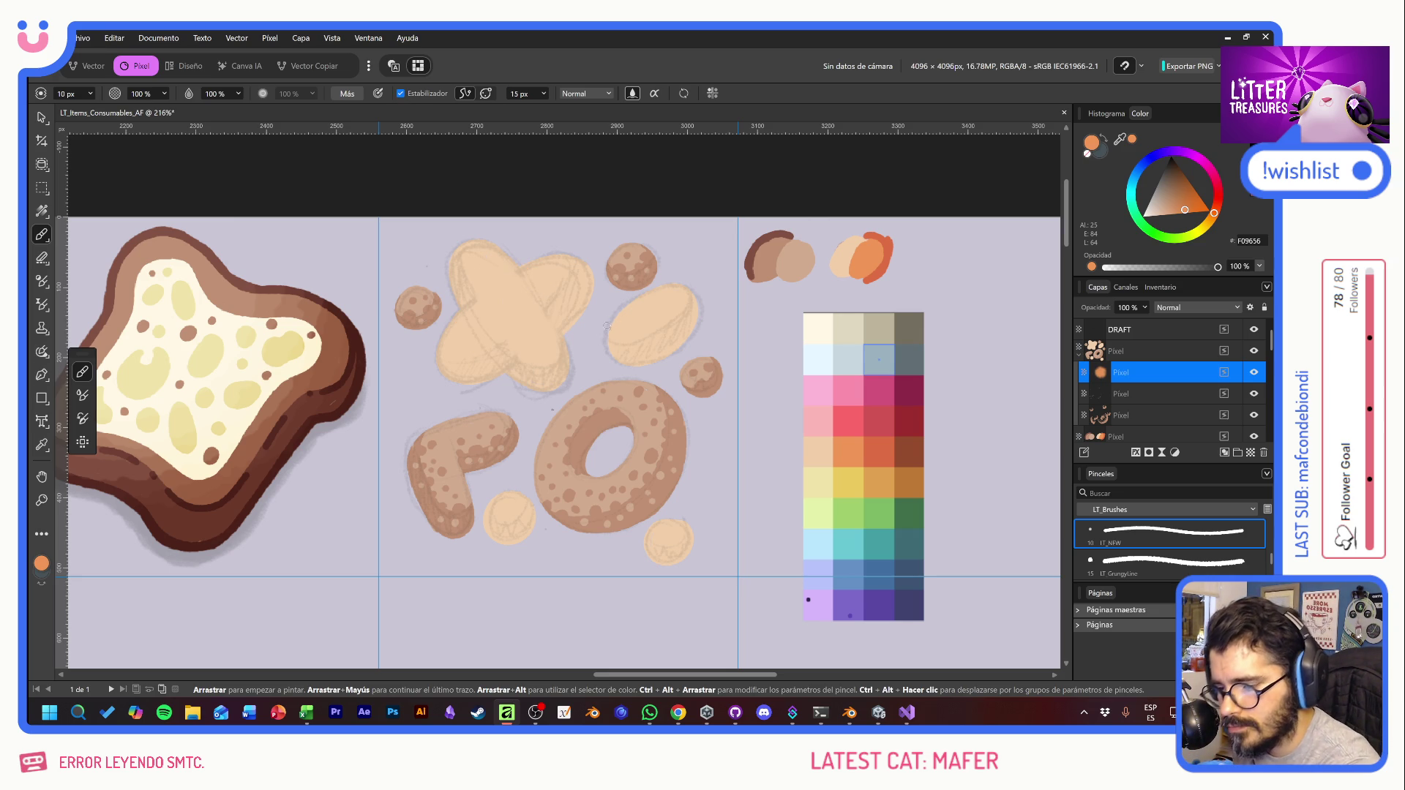
Step: Paint orange rims along the oval cookie, the X cookie and both small round cookies
{"action": "mouse_move", "coordinate": [606, 341]}
{"action": "left_mouse_down"}
{"action": "mouse_move", "coordinate": [655, 347]}
{"action": "mouse_move", "coordinate": [690, 311]}
{"action": "mouse_move", "coordinate": [668, 286]}
{"action": "left_mouse_up"}
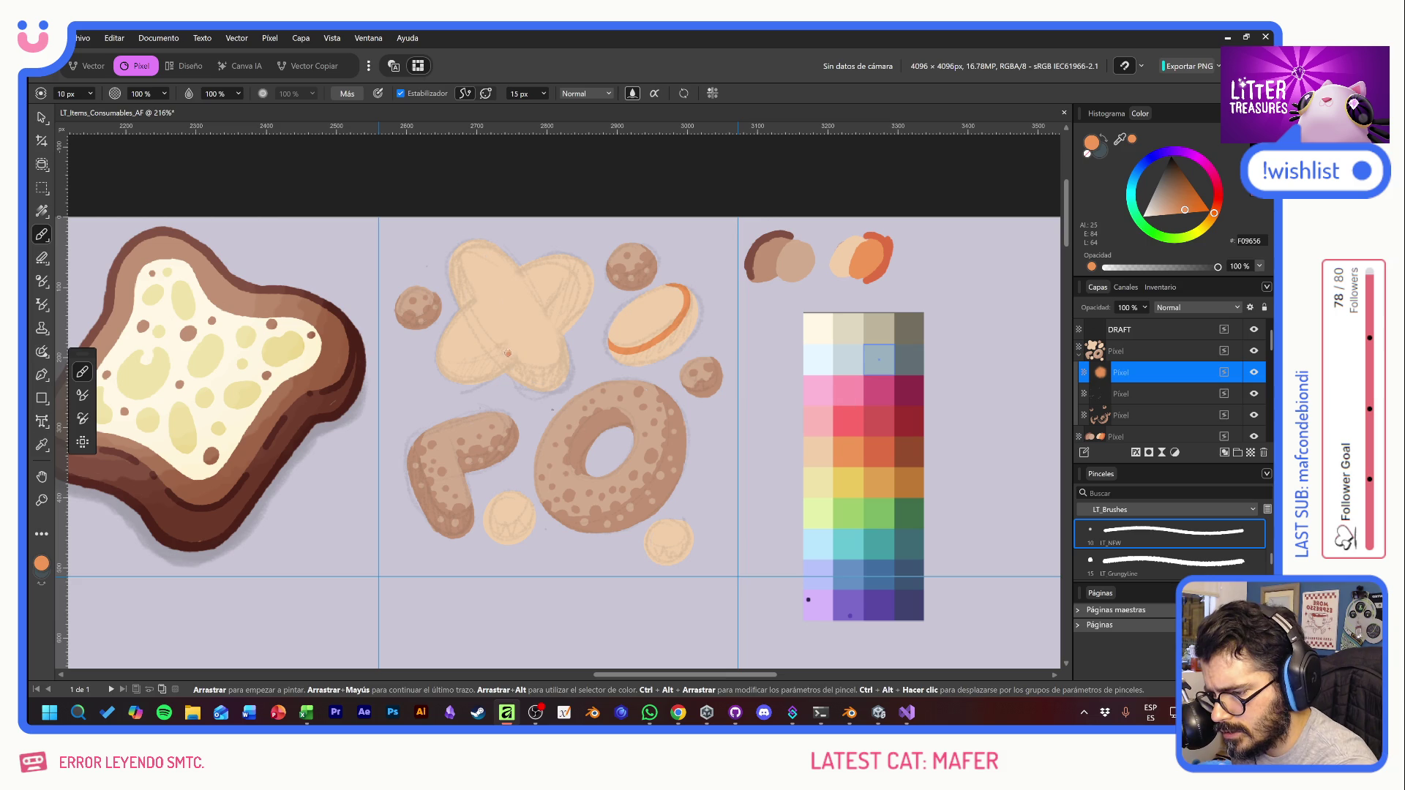
{"action": "mouse_move", "coordinate": [502, 347]}
{"action": "left_mouse_down"}
{"action": "mouse_move", "coordinate": [541, 366]}
{"action": "mouse_move", "coordinate": [563, 354]}
{"action": "mouse_move", "coordinate": [589, 265]}
{"action": "left_mouse_up"}
{"action": "key", "text": "ctrl+z"}
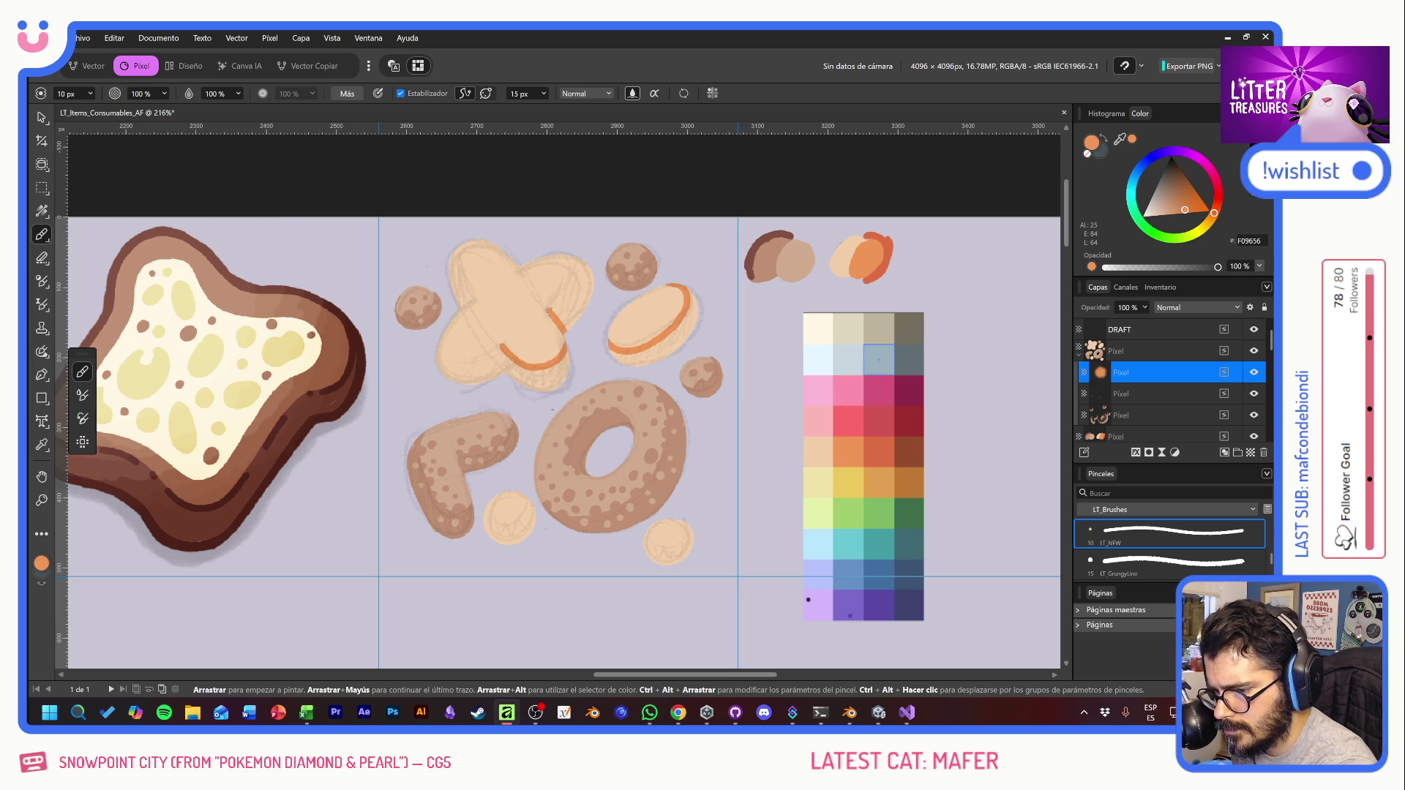
{"action": "left_click_drag", "start_coordinate": [549, 309], "coordinate": [589, 265]}
{"action": "left_click_drag", "start_coordinate": [498, 349], "coordinate": [437, 360]}
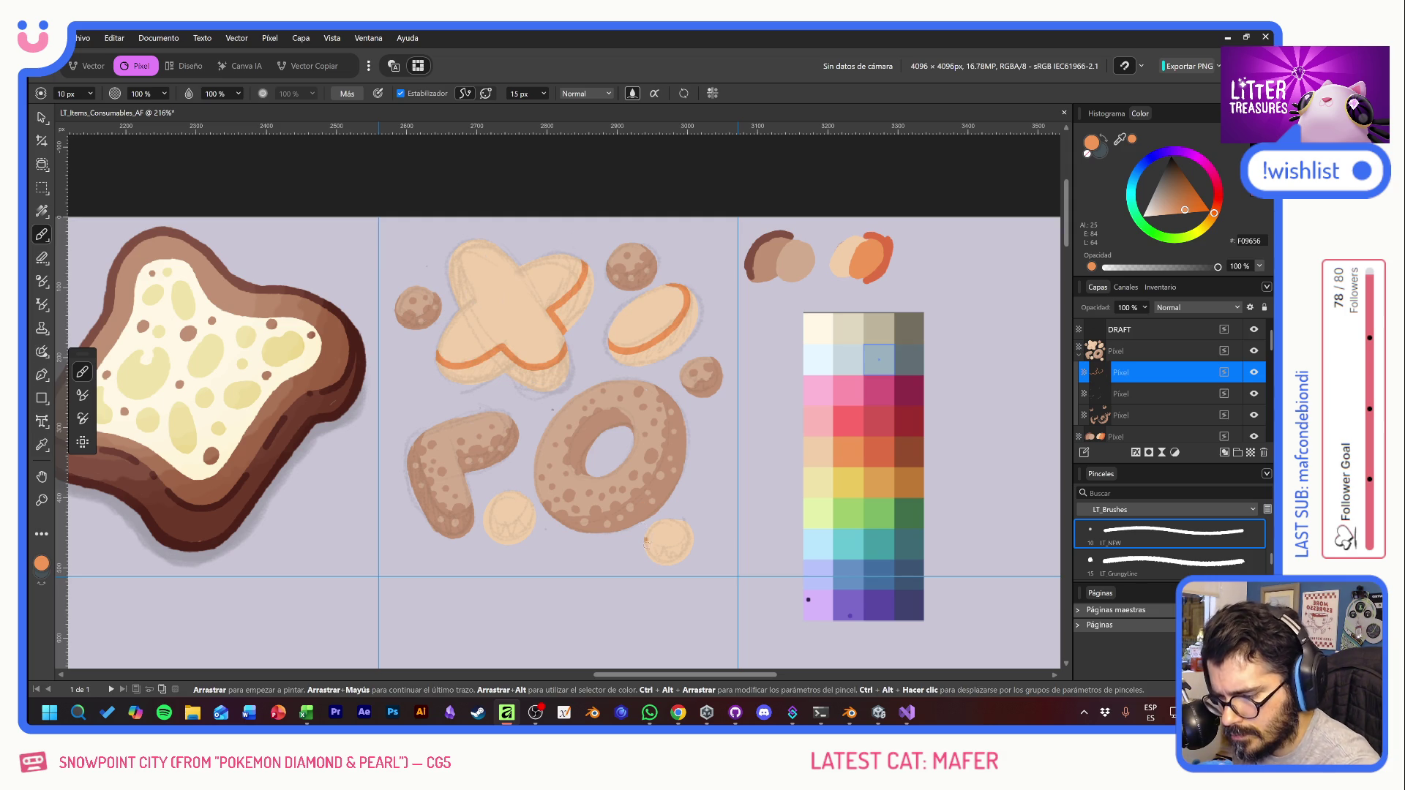
{"action": "mouse_move", "coordinate": [641, 539]}
{"action": "left_mouse_down"}
{"action": "mouse_move", "coordinate": [644, 552]}
{"action": "mouse_move", "coordinate": [683, 514]}
{"action": "left_mouse_up"}
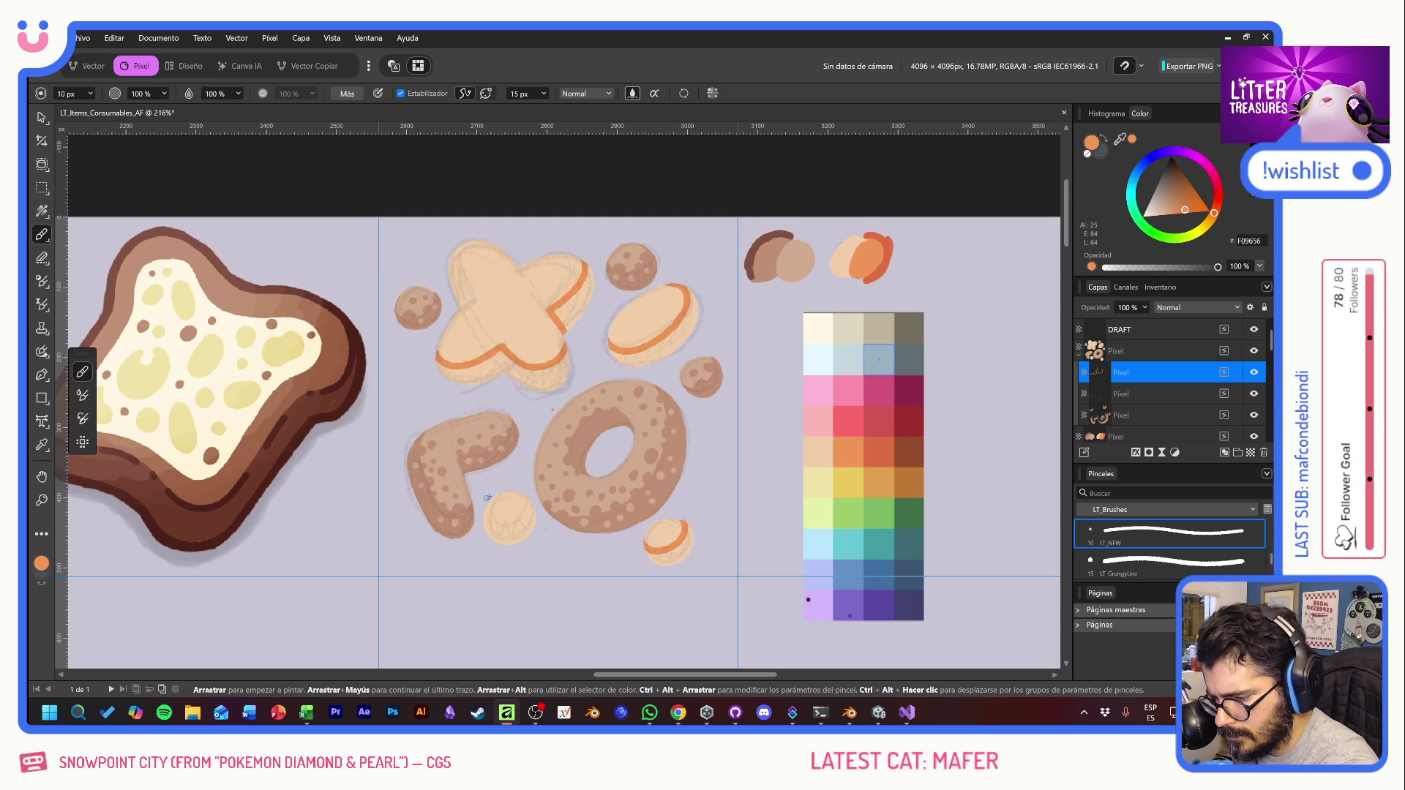
{"action": "mouse_move", "coordinate": [487, 498]}
{"action": "left_mouse_down"}
{"action": "mouse_move", "coordinate": [518, 499]}
{"action": "mouse_move", "coordinate": [526, 521]}
{"action": "left_mouse_up"}
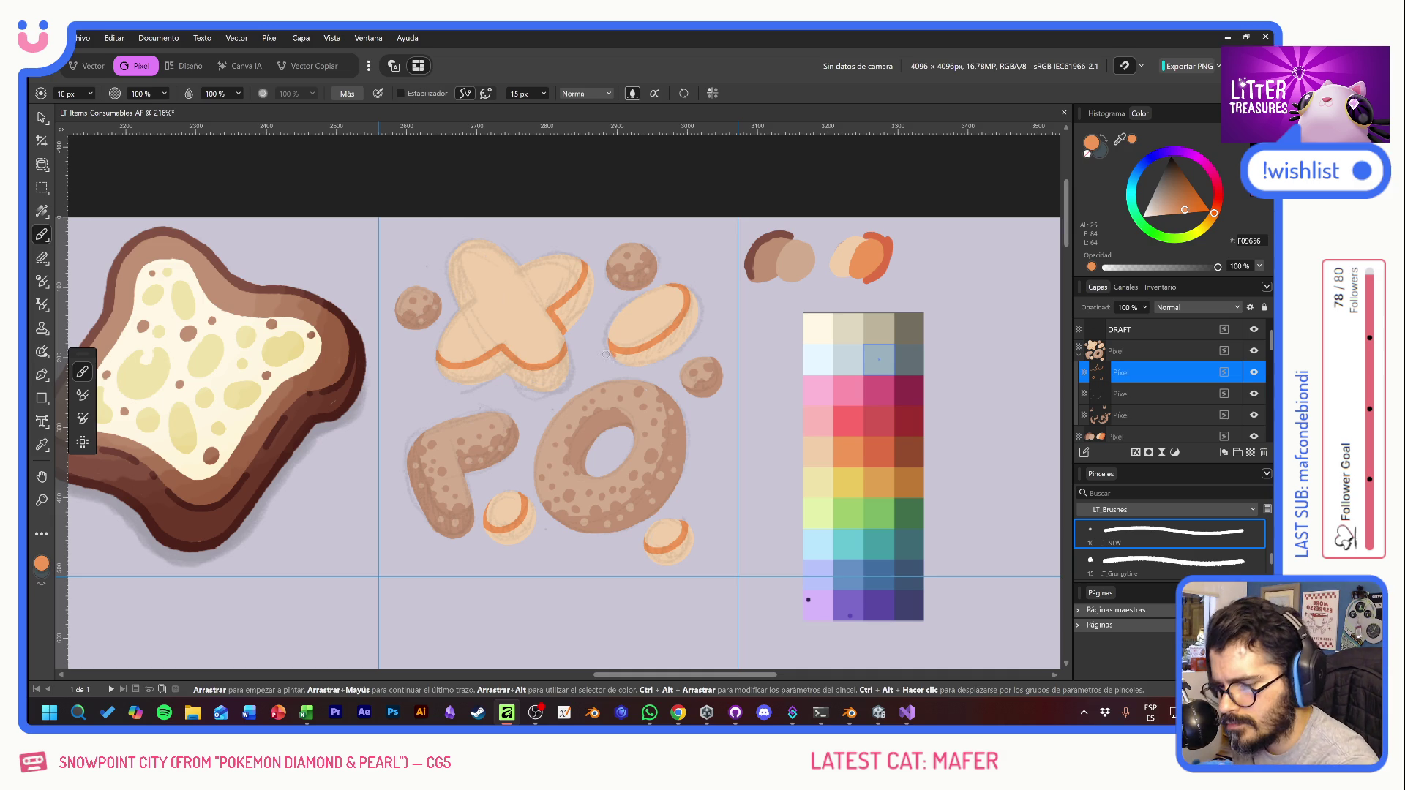
Step: Extend the orange rims under the oval cookie, along the X cookie's arms and the small cookies' edges
{"action": "mouse_move", "coordinate": [613, 357]}
{"action": "left_mouse_down"}
{"action": "mouse_move", "coordinate": [641, 361]}
{"action": "mouse_move", "coordinate": [686, 331]}
{"action": "mouse_move", "coordinate": [688, 289]}
{"action": "left_mouse_up"}
{"action": "left_click_drag", "start_coordinate": [564, 307], "coordinate": [557, 330]}
{"action": "left_click_drag", "start_coordinate": [590, 264], "coordinate": [564, 325]}
{"action": "mouse_move", "coordinate": [445, 371]}
{"action": "left_mouse_down"}
{"action": "mouse_move", "coordinate": [553, 389]}
{"action": "mouse_move", "coordinate": [565, 353]}
{"action": "left_mouse_up"}
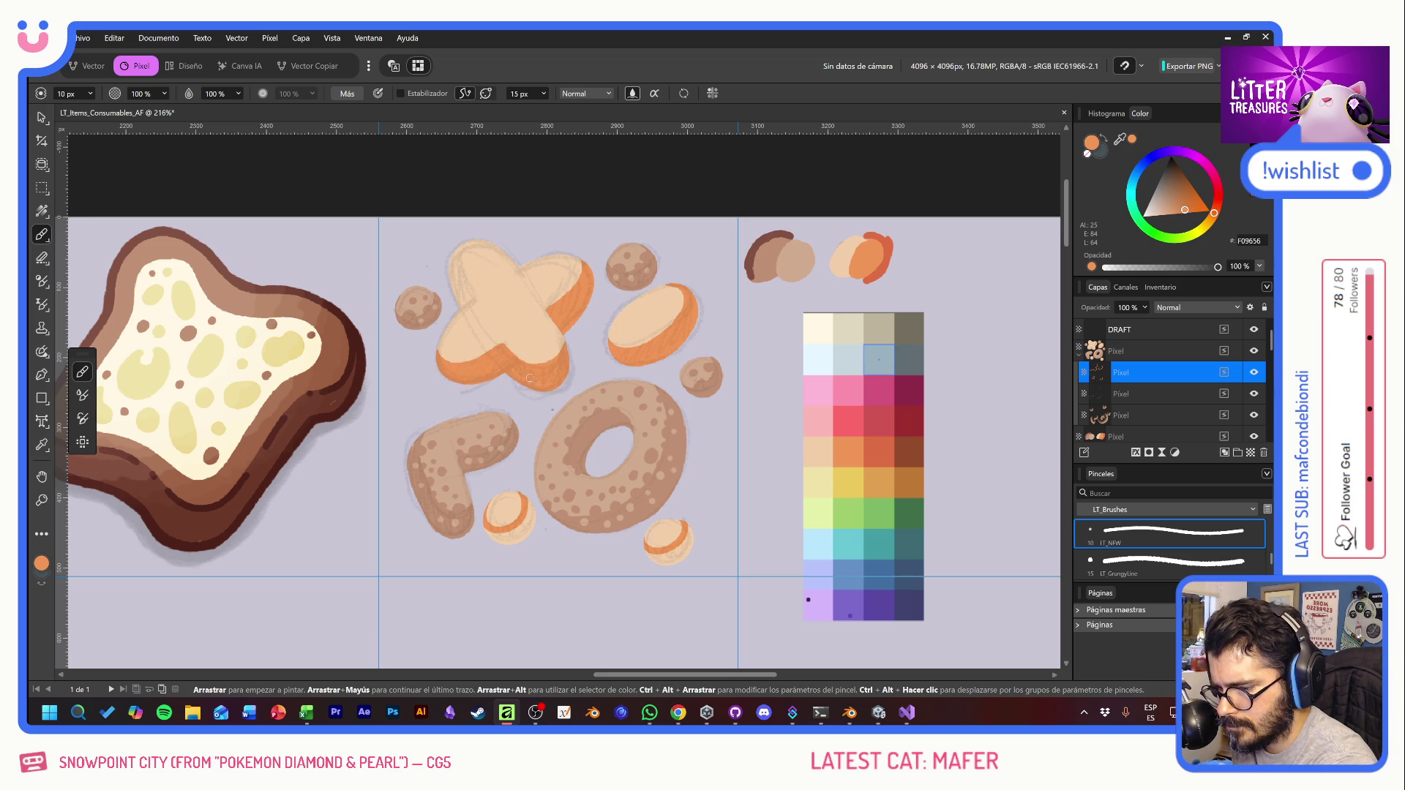
{"action": "mouse_move", "coordinate": [489, 533]}
{"action": "left_mouse_down"}
{"action": "mouse_move", "coordinate": [512, 540]}
{"action": "mouse_move", "coordinate": [530, 526]}
{"action": "left_mouse_up"}
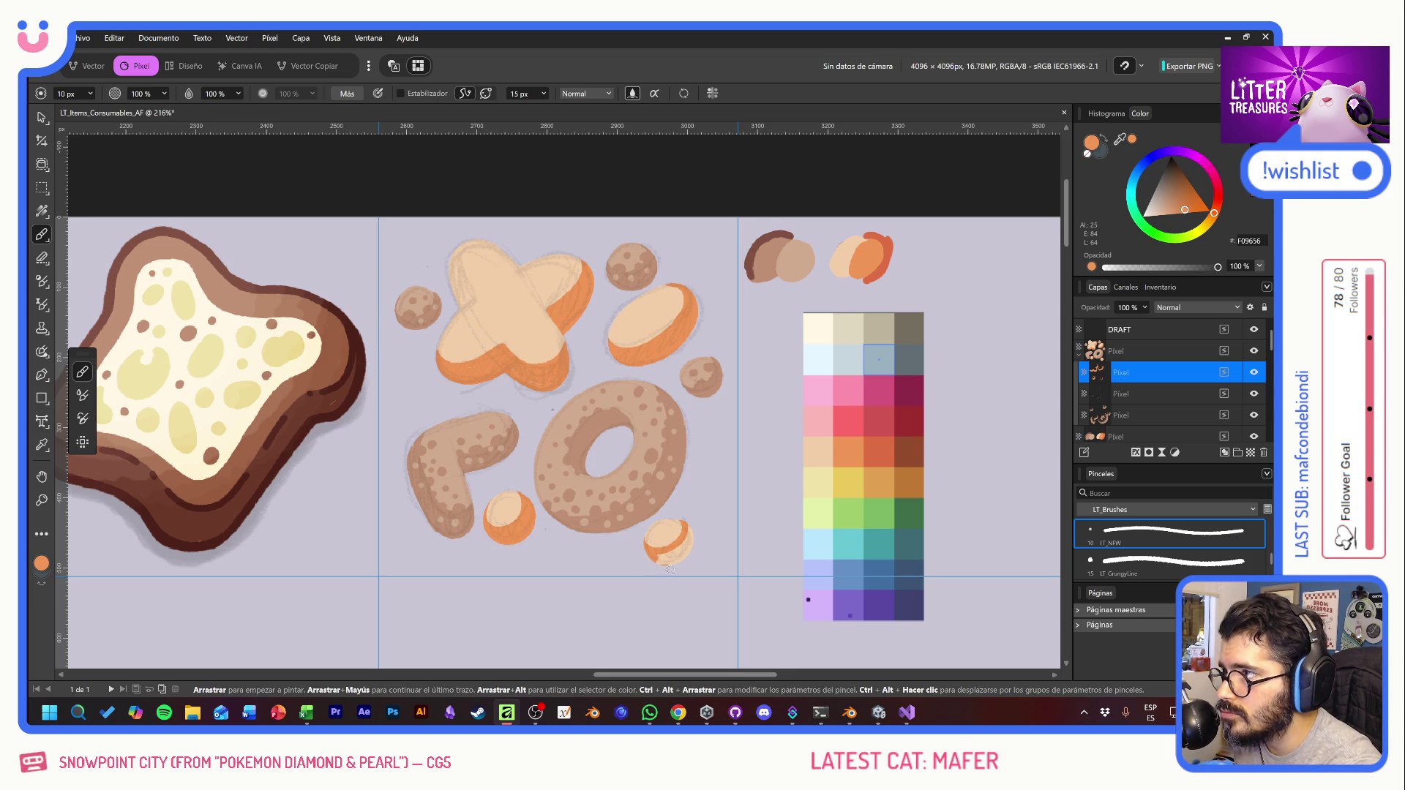
{"action": "left_click_drag", "start_coordinate": [660, 562], "coordinate": [691, 529]}
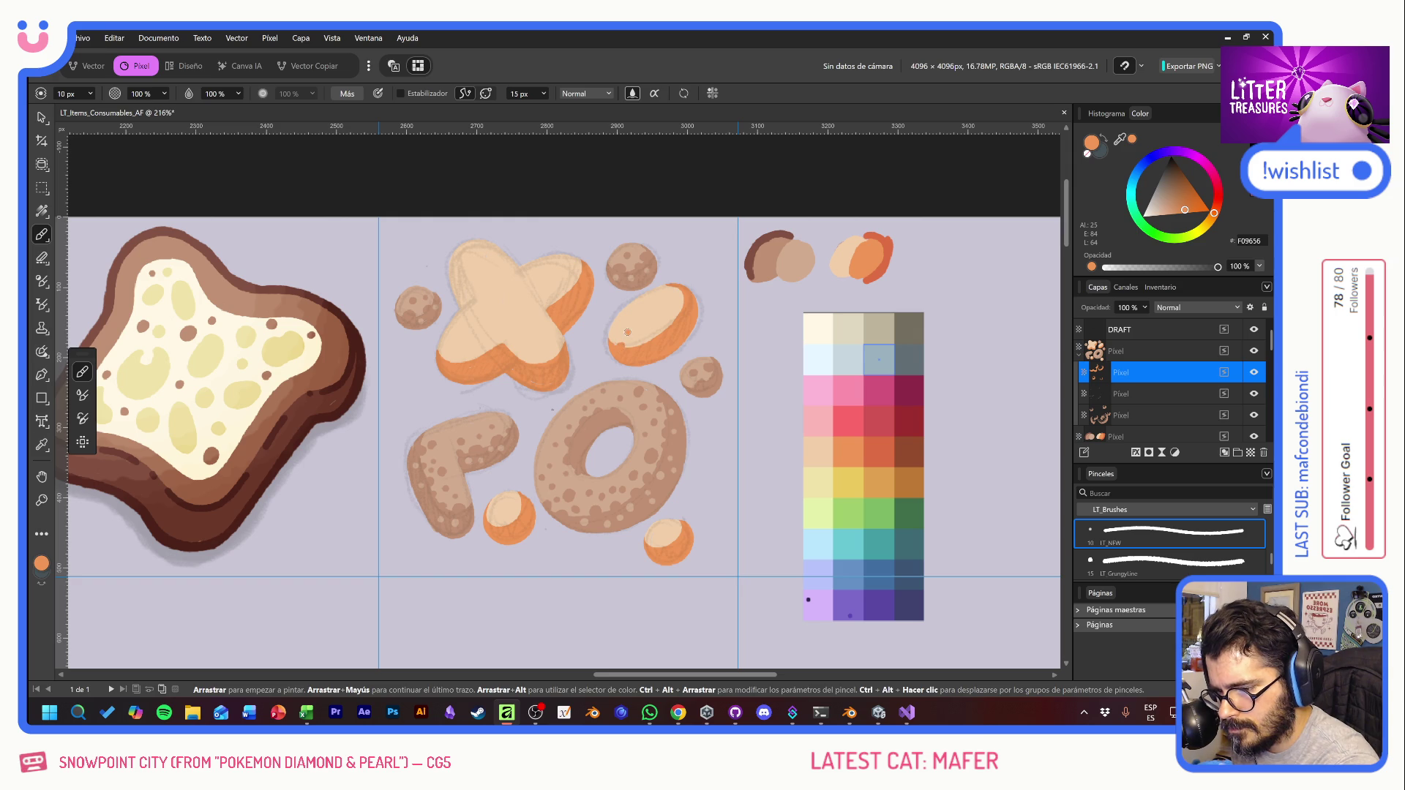
Step: Dab darker orange speckles across the oval cookie and the X-shaped cookie
{"action": "left_click", "coordinate": [641, 329]}
{"action": "left_click", "coordinate": [651, 323]}
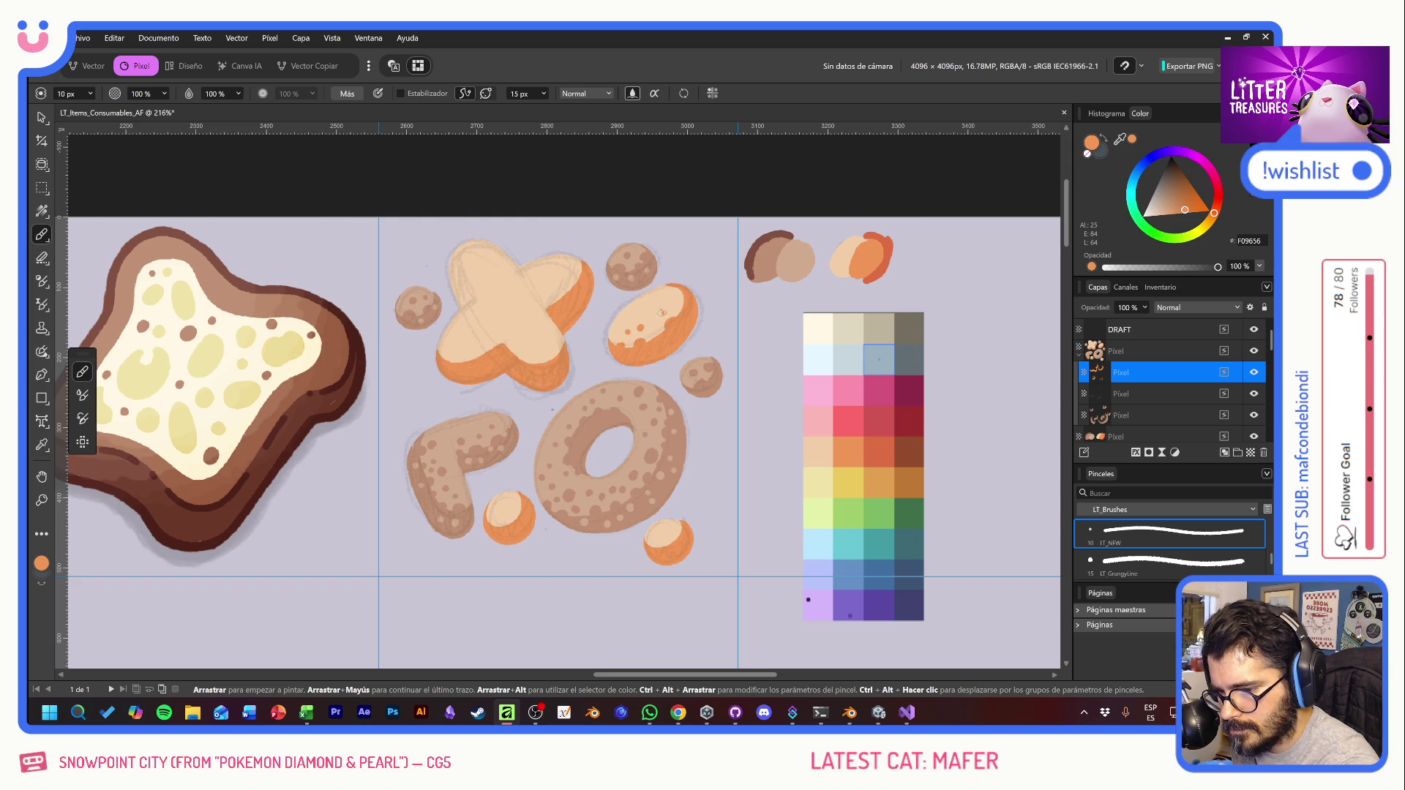
{"action": "left_click", "coordinate": [662, 315]}
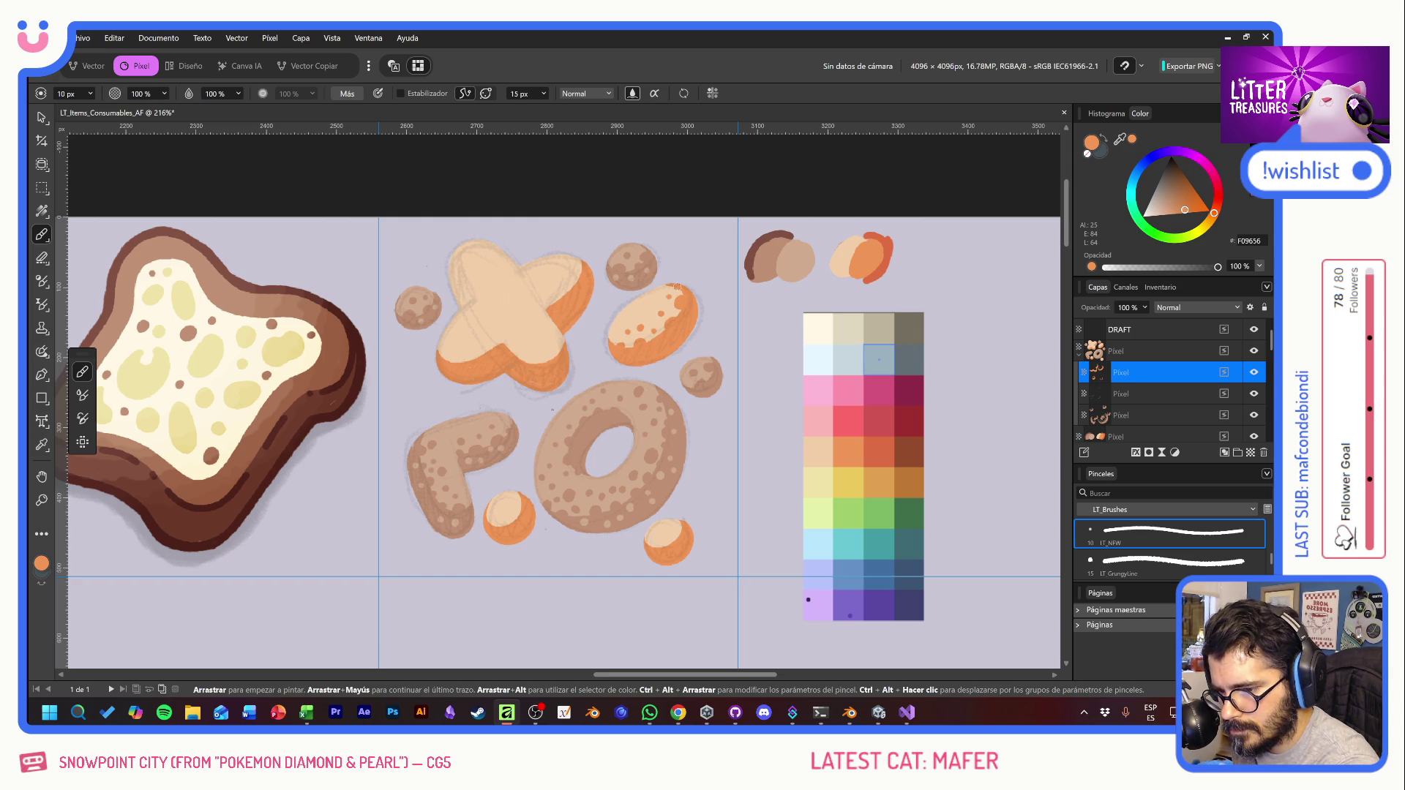
{"action": "left_click", "coordinate": [533, 342]}
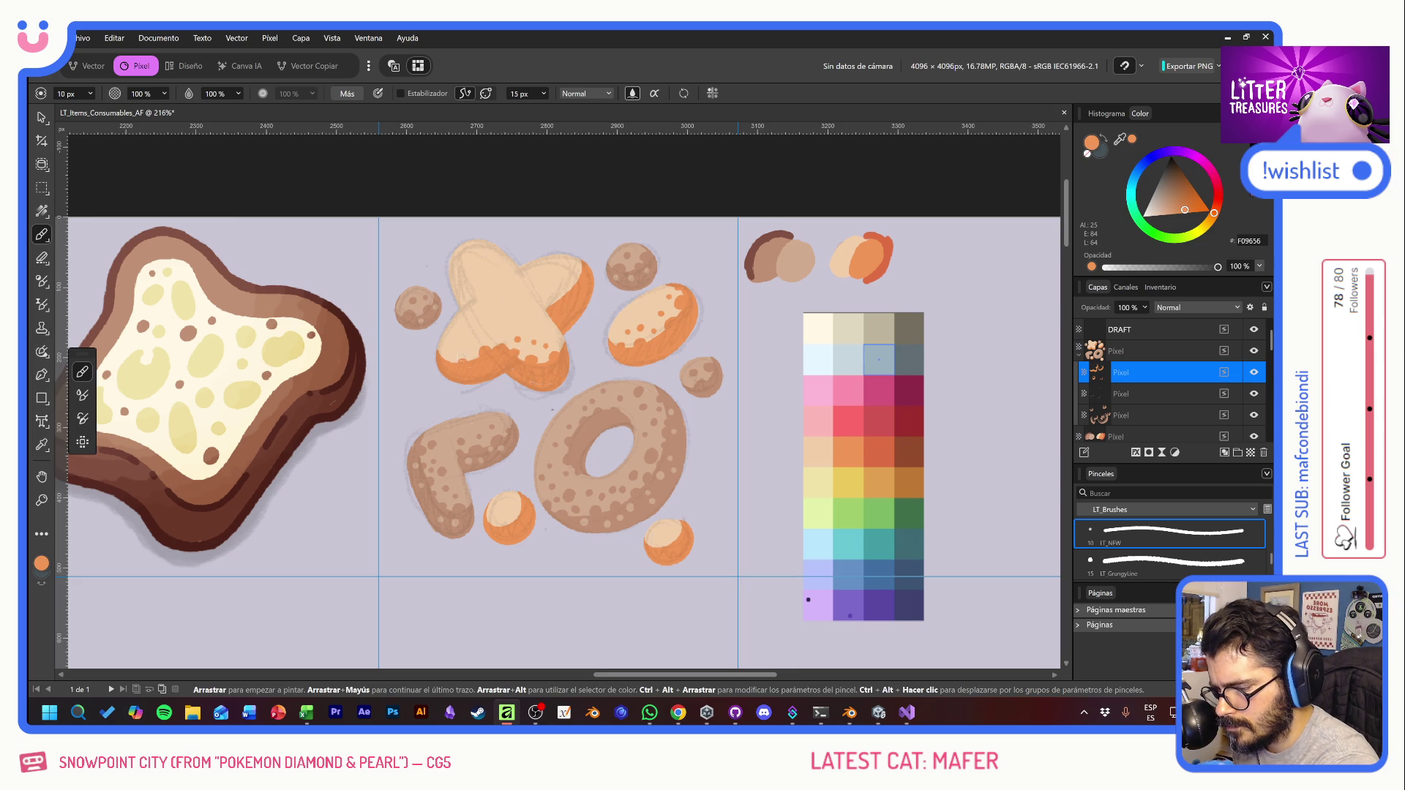
{"action": "left_click", "coordinate": [466, 350]}
{"action": "left_click", "coordinate": [548, 289]}
{"action": "left_click", "coordinate": [570, 289]}
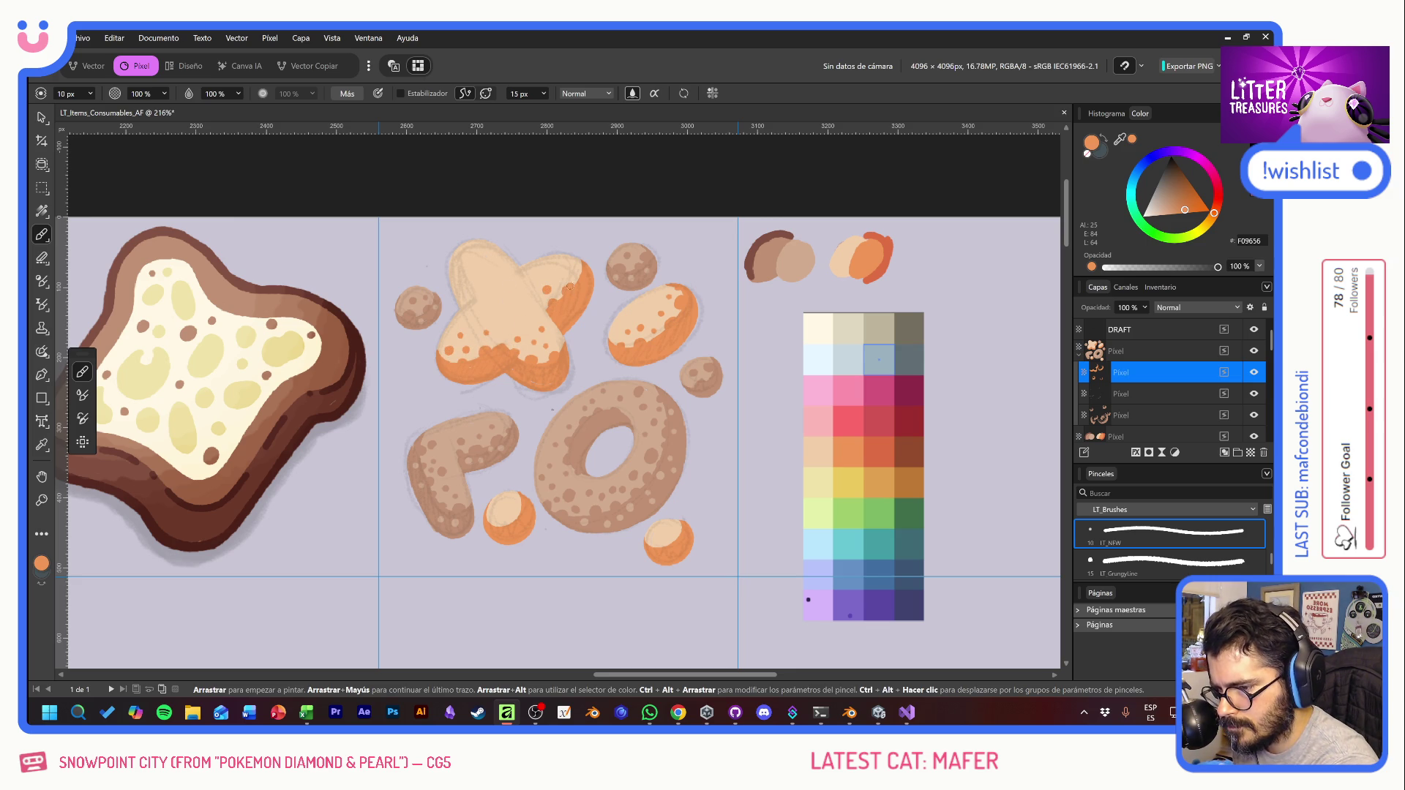
{"action": "left_click", "coordinate": [579, 273]}
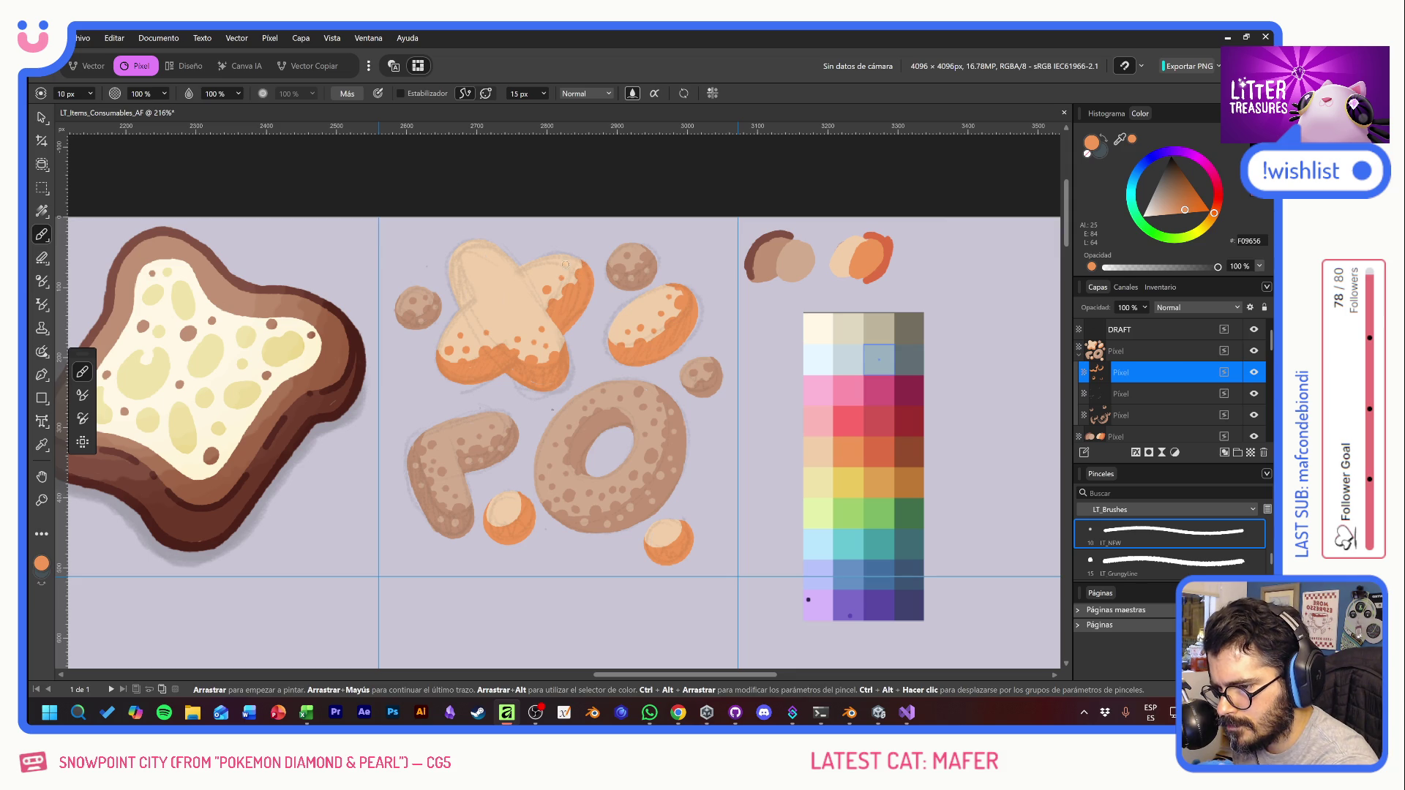
Step: Darken the X cookie's upper-left arm edge and speckle both small round cookies
{"action": "left_click", "coordinate": [470, 262]}
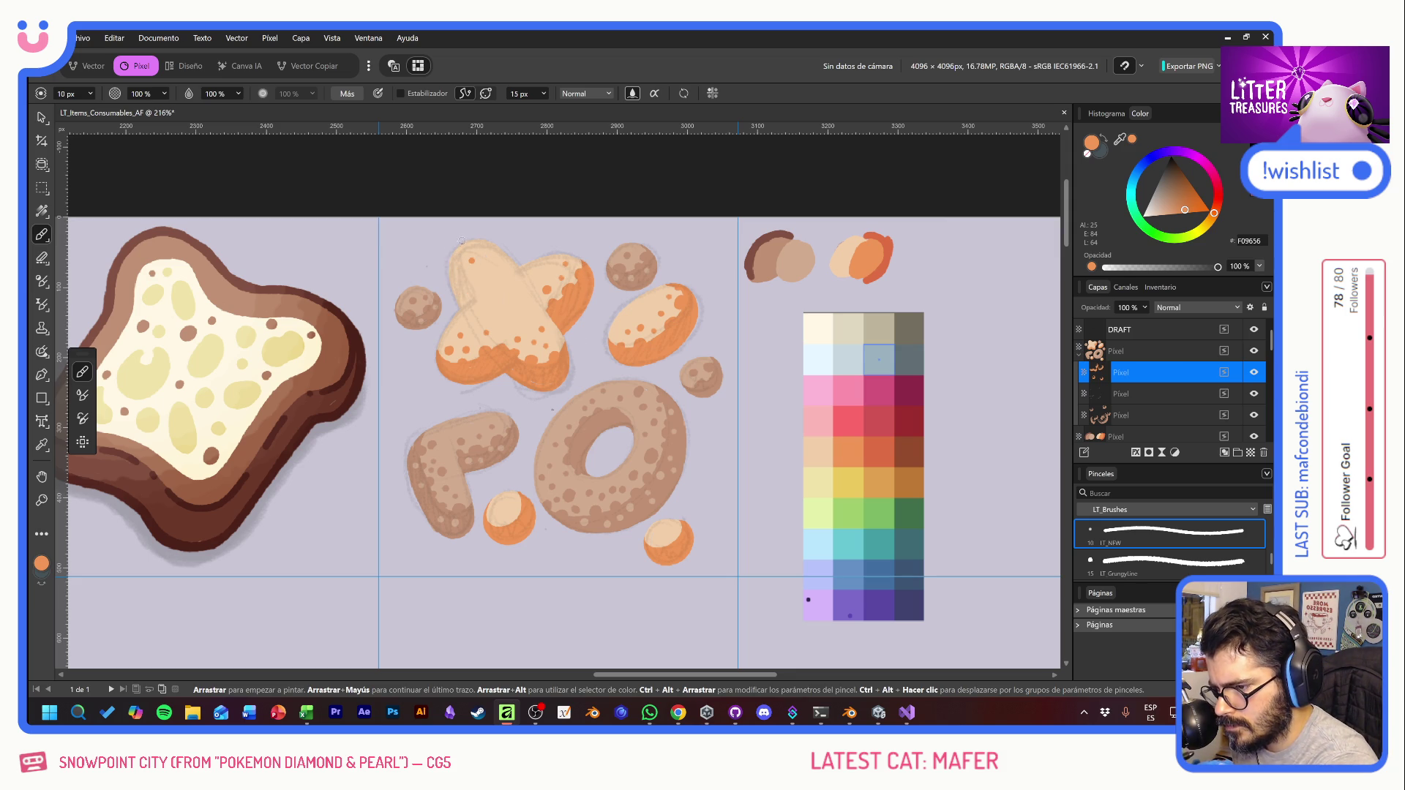
{"action": "left_click_drag", "start_coordinate": [457, 252], "coordinate": [462, 276]}
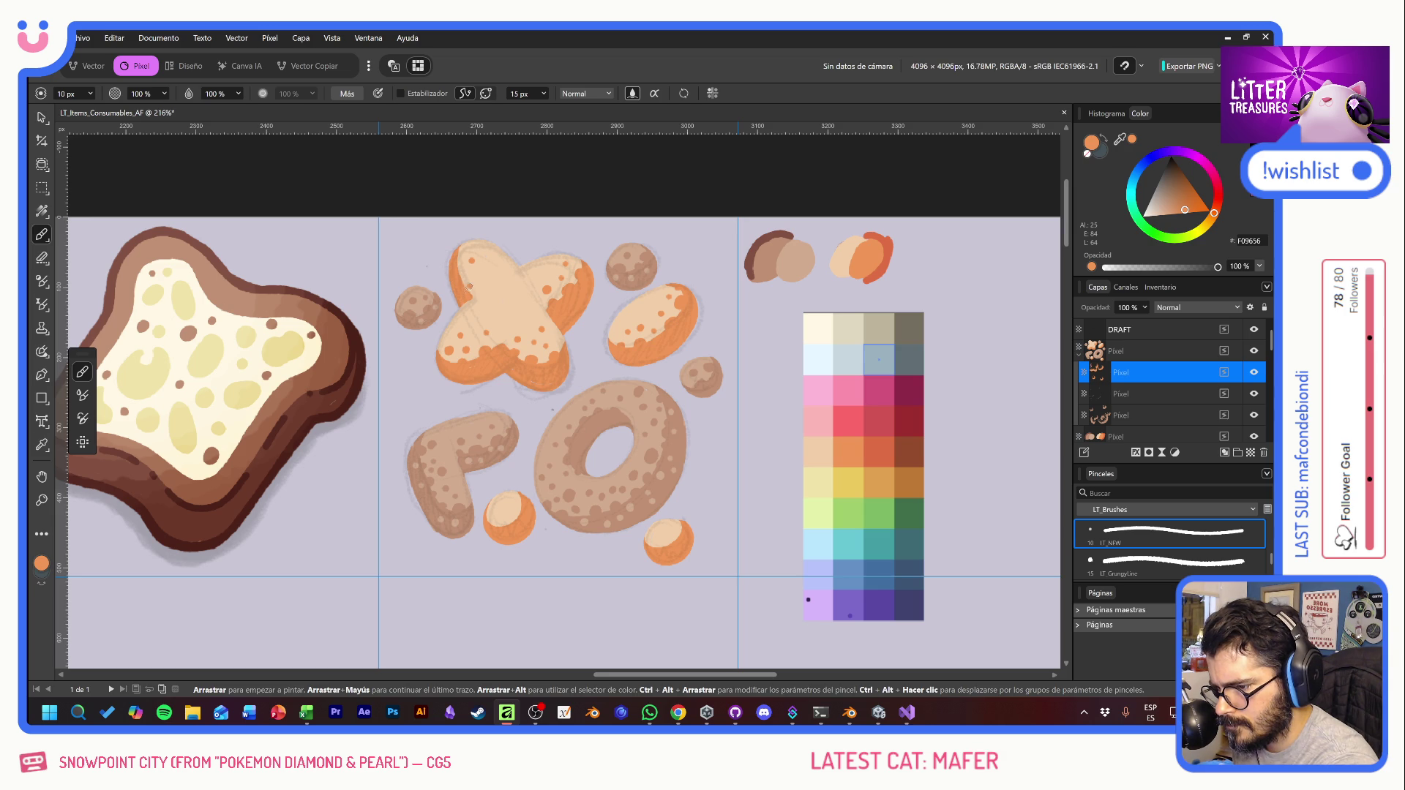
{"action": "left_click_drag", "start_coordinate": [461, 271], "coordinate": [460, 256]}
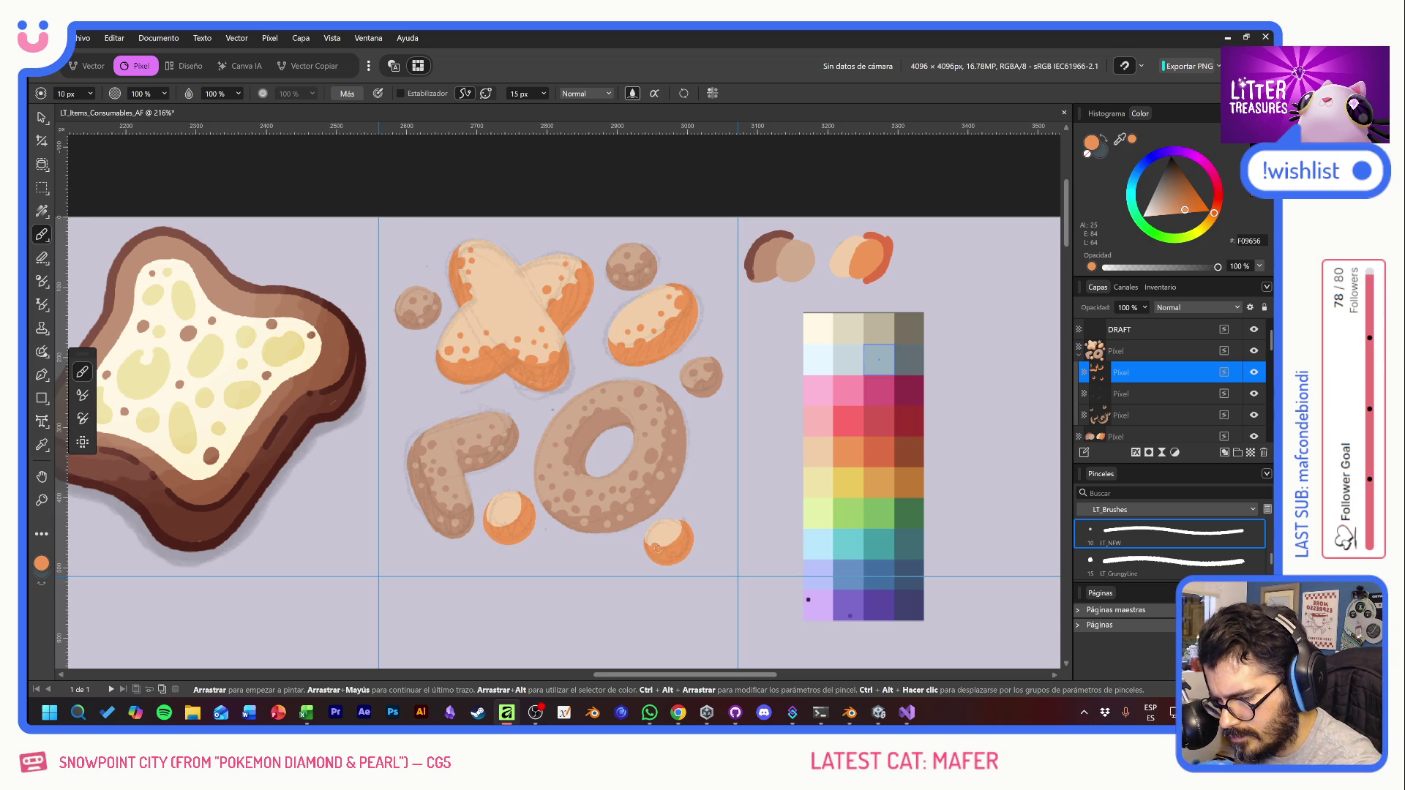
{"action": "left_click", "coordinate": [673, 528]}
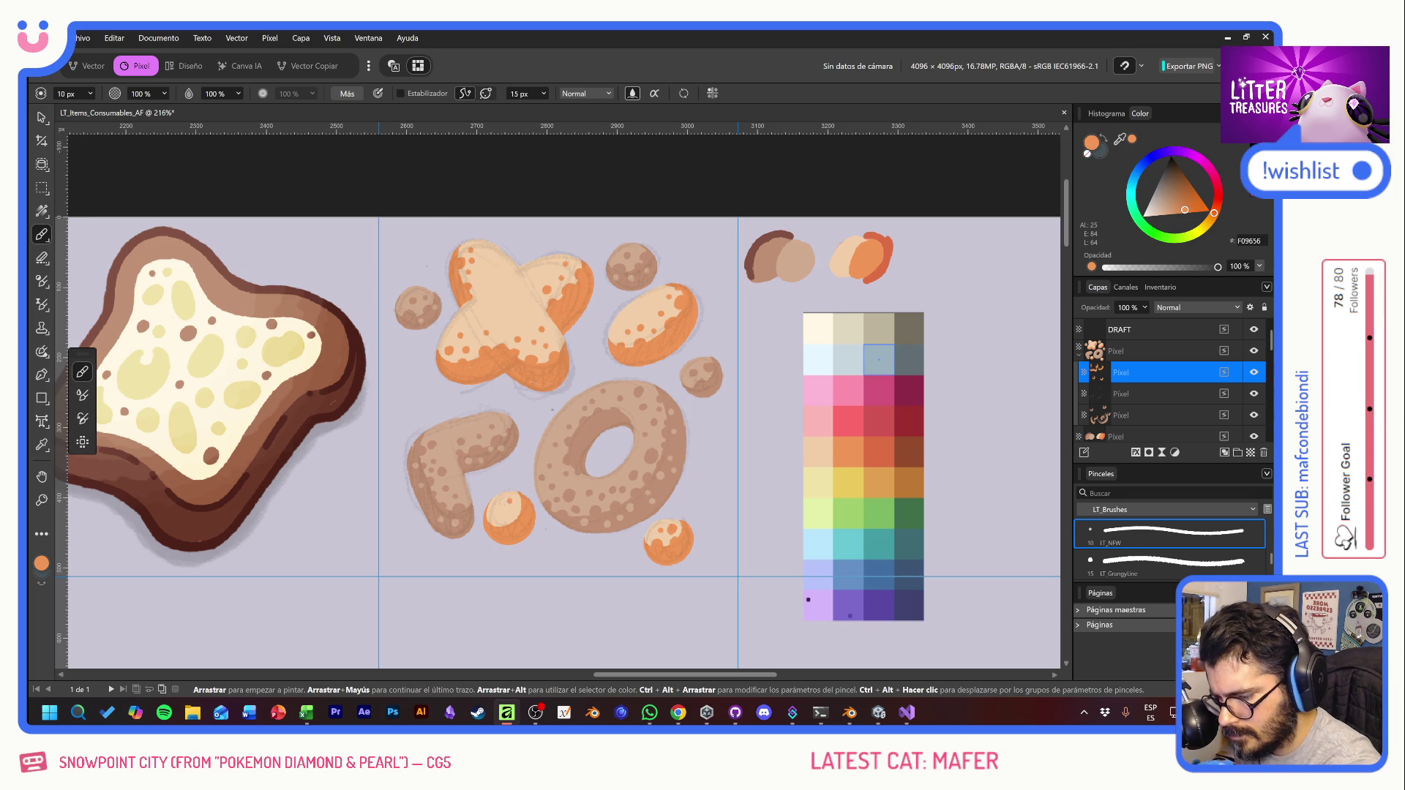
{"action": "left_click", "coordinate": [498, 505]}
{"action": "left_click", "coordinate": [515, 521]}
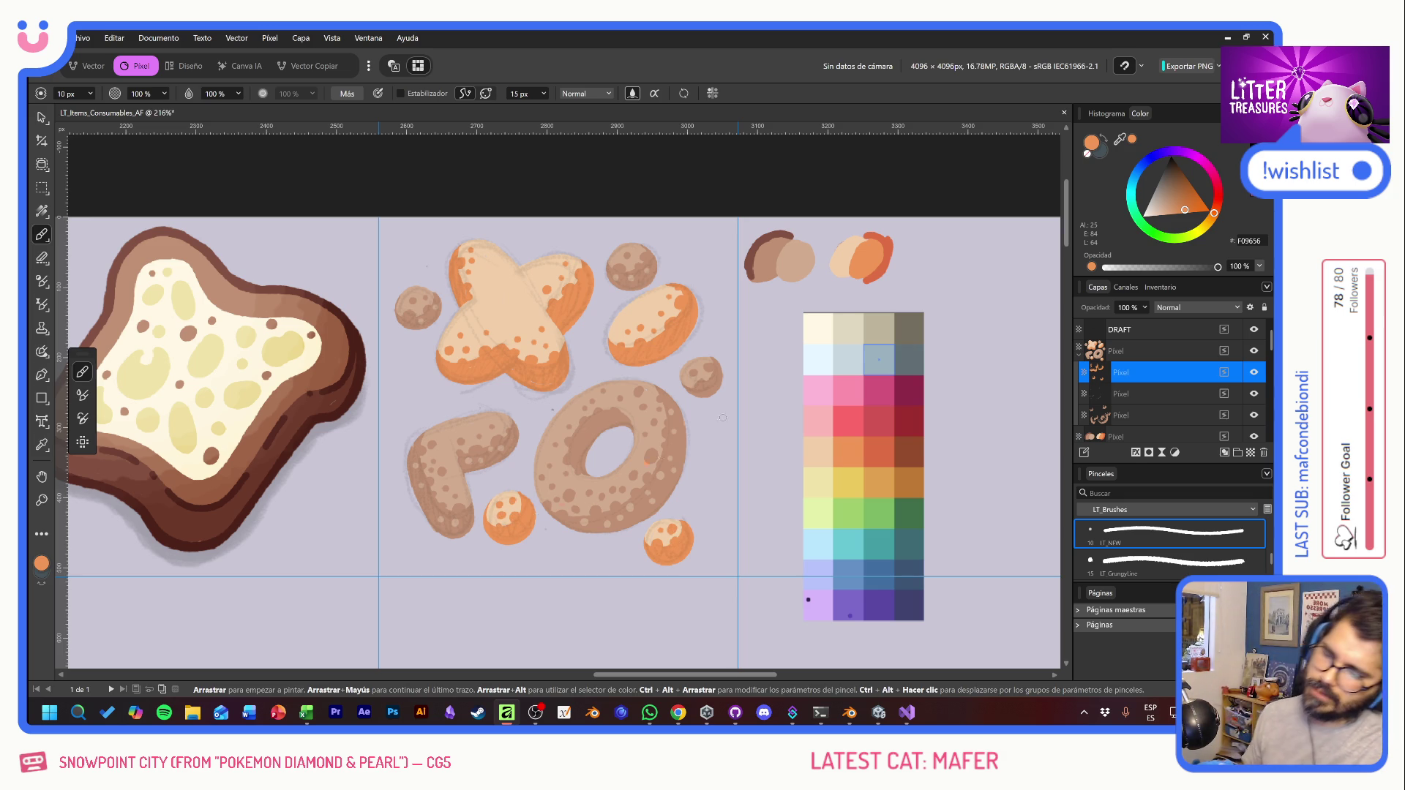
Step: Add another empty pixel layer, sample the light peach colour and hide the DRAFT sketch layer
{"action": "left_click", "coordinate": [1253, 453]}
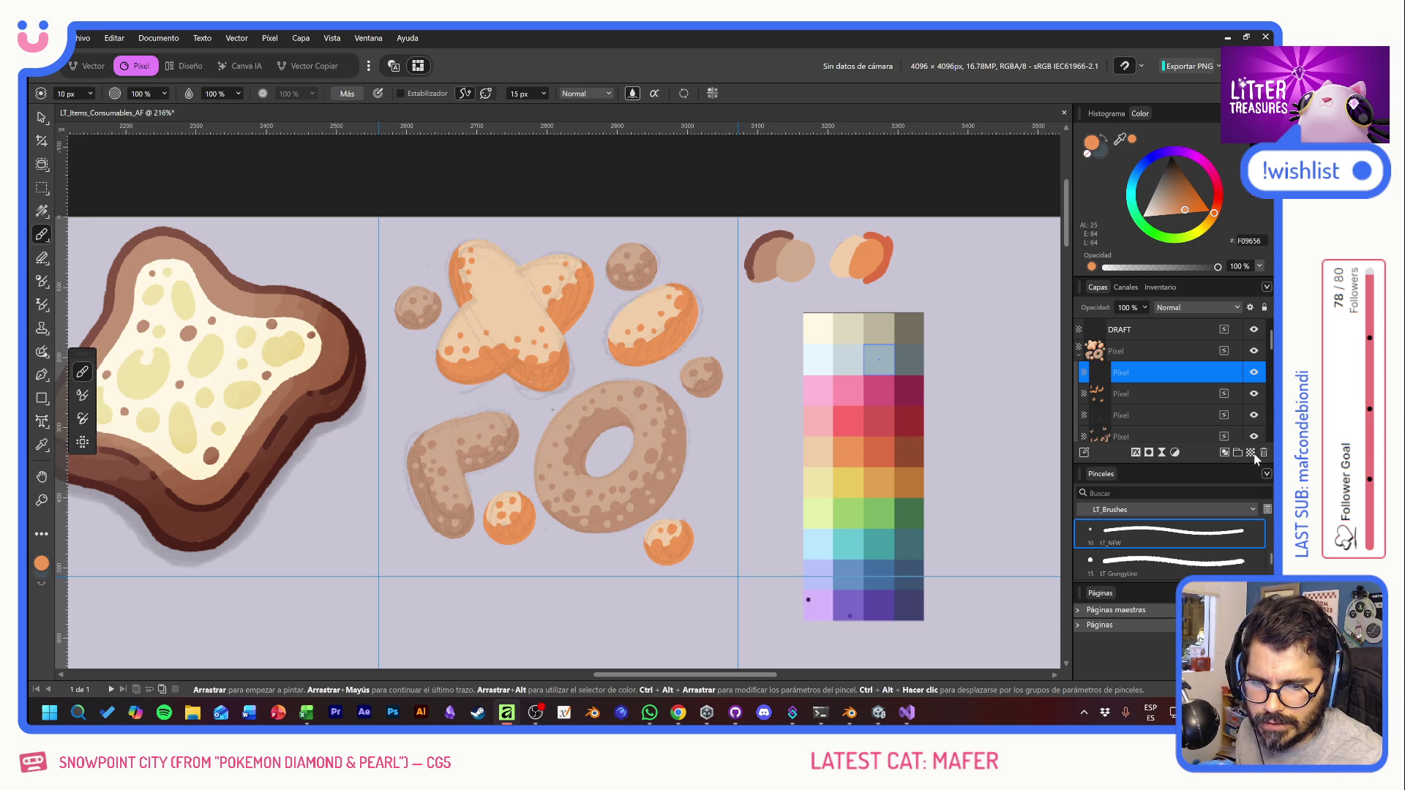
{"action": "left_click", "coordinate": [844, 258], "text": "alt"}
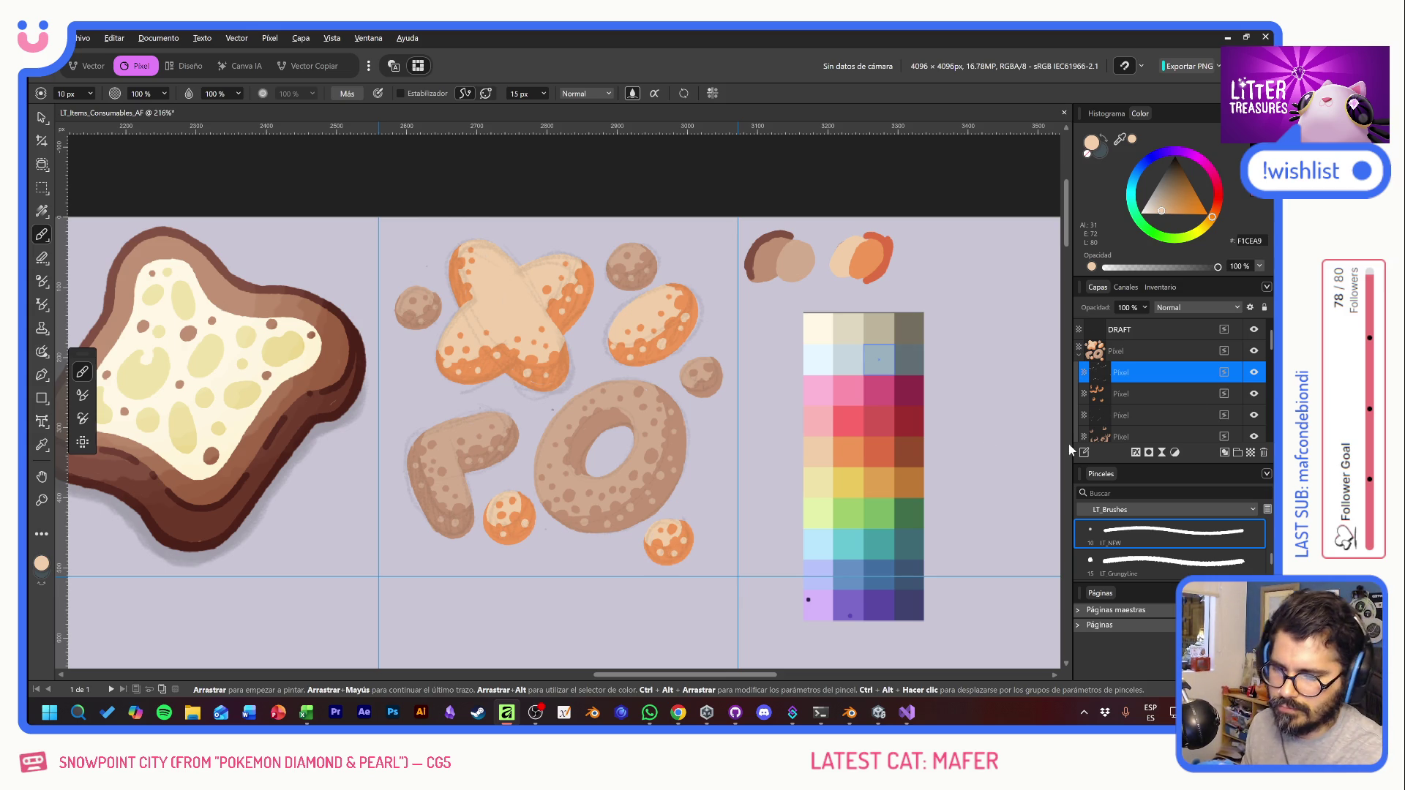
{"action": "left_click", "coordinate": [1078, 354]}
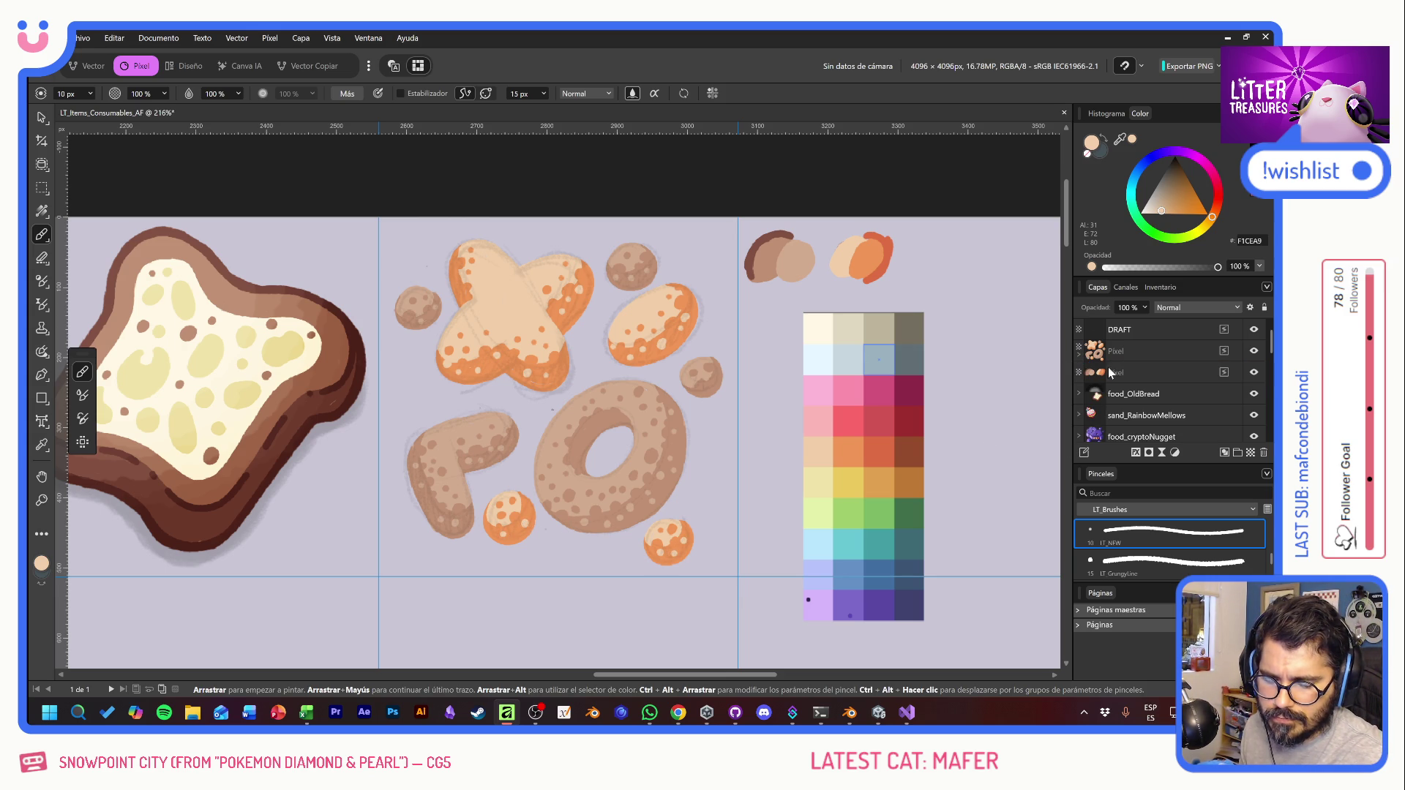
{"action": "left_click", "coordinate": [1159, 373]}
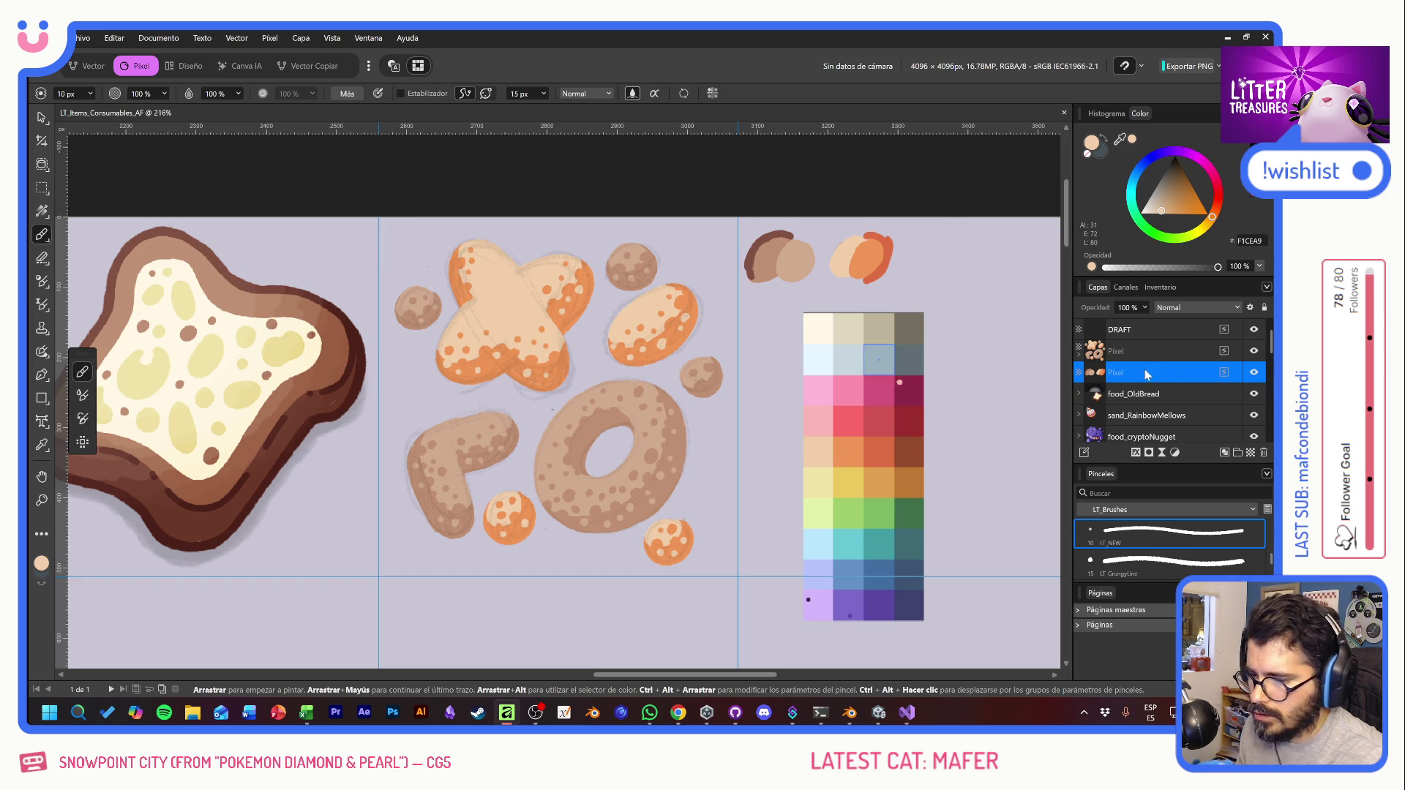
{"action": "left_click", "coordinate": [1253, 331]}
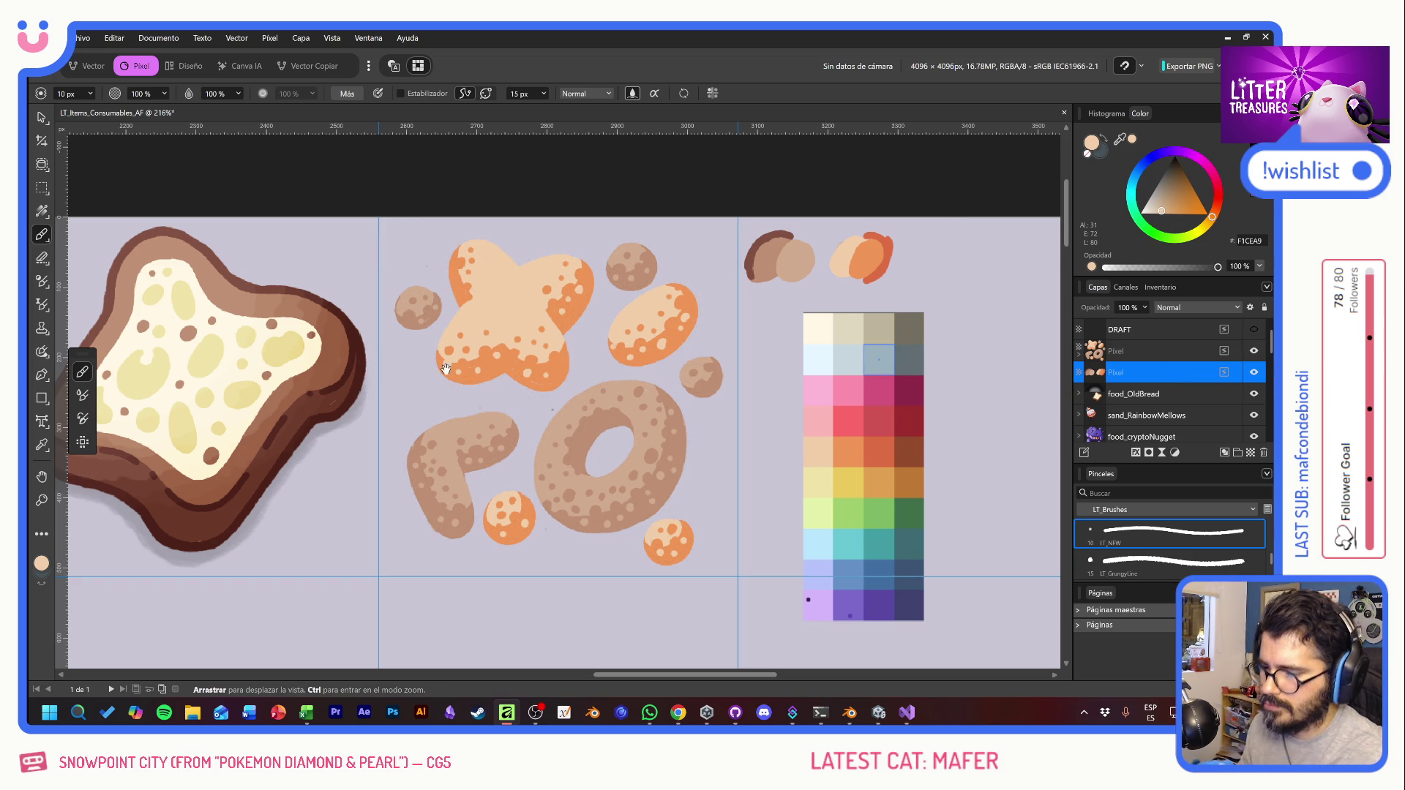
{"action": "mouse_move", "coordinate": [417, 356]}
{"action": "left_mouse_down"}
{"action": "mouse_move", "coordinate": [746, 357]}
{"action": "mouse_move", "coordinate": [365, 356]}
{"action": "mouse_move", "coordinate": [414, 367]}
{"action": "left_mouse_up"}
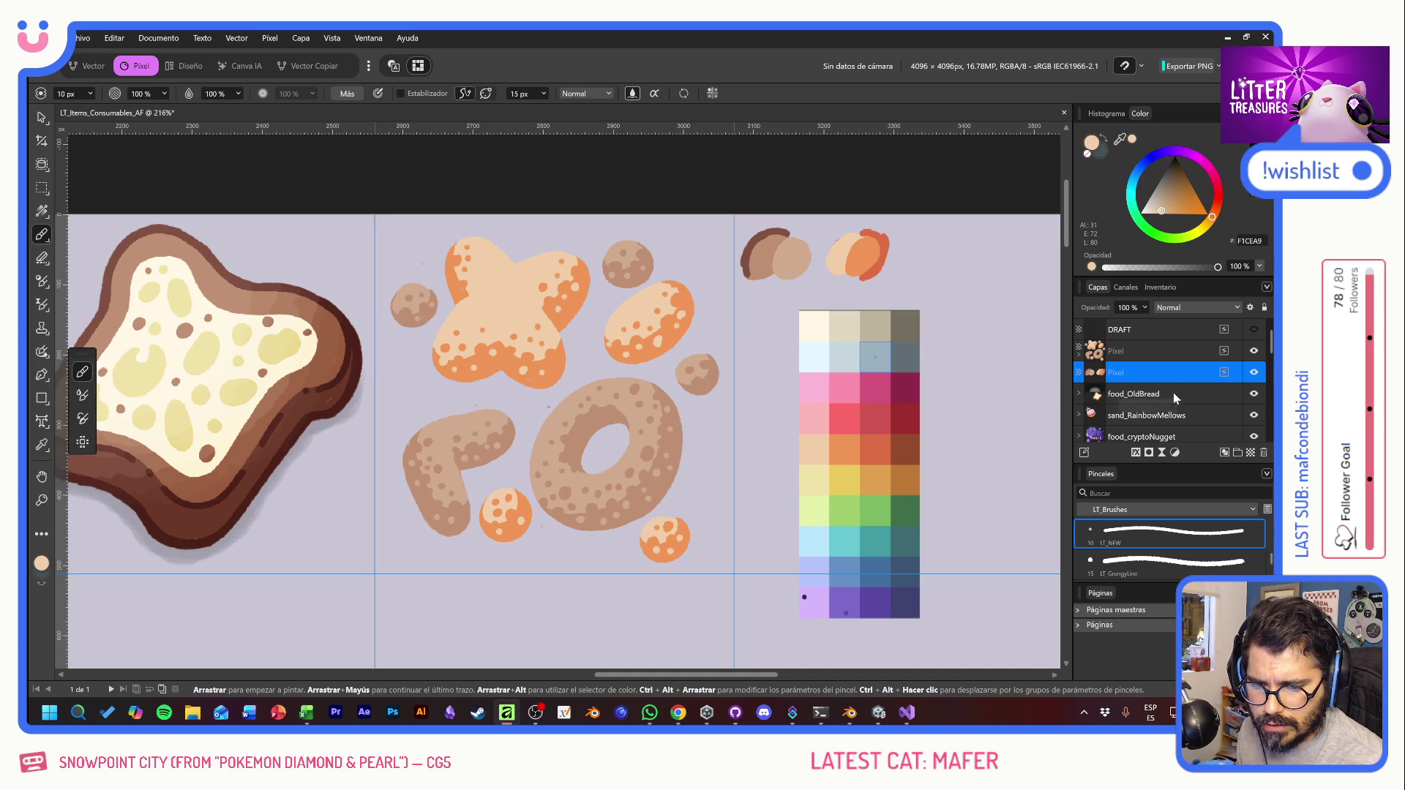
Step: Move the upper Pixel layer below the other Pixel layer and sample the nut's dark brown 825042
{"action": "left_click", "coordinate": [1174, 394]}
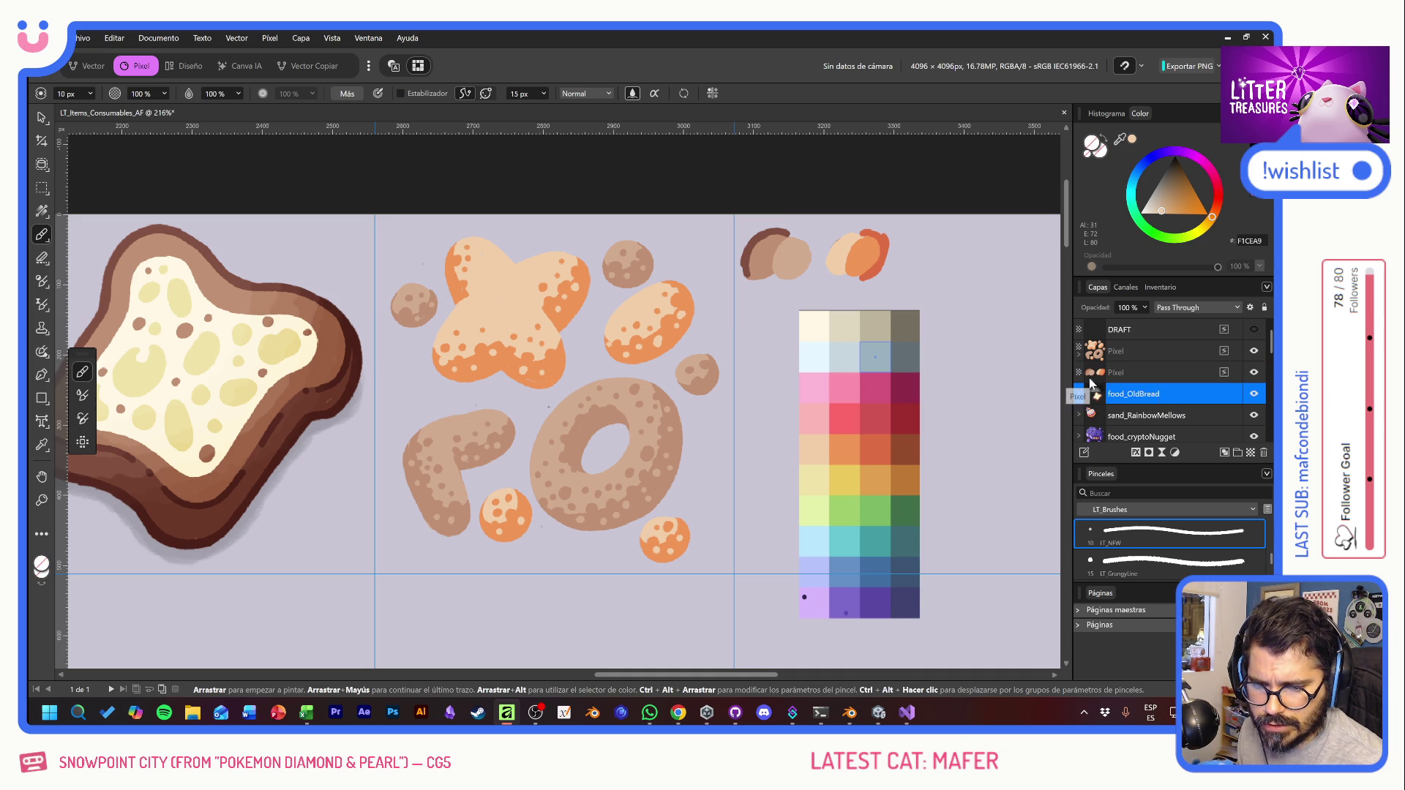
{"action": "left_click", "coordinate": [1143, 353]}
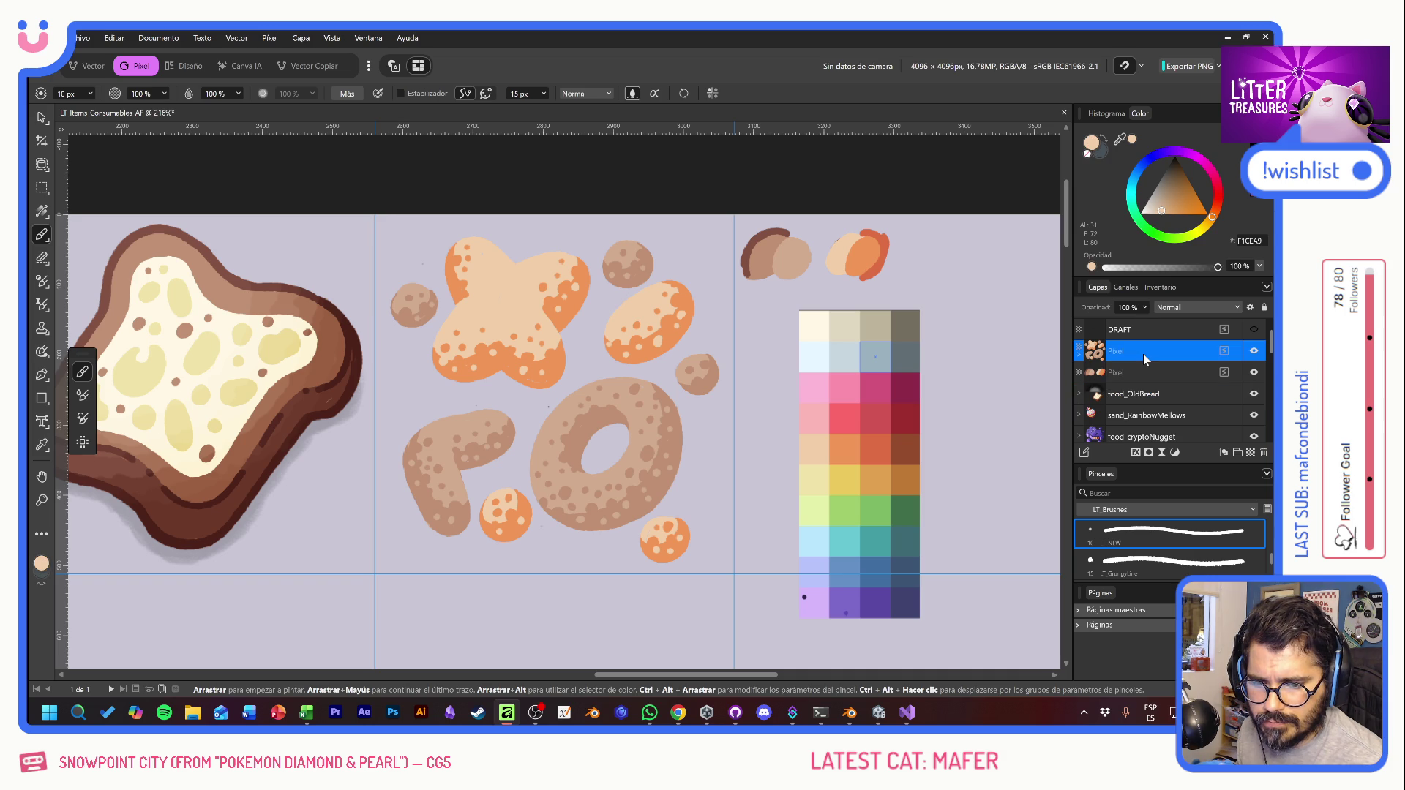
{"action": "left_click_drag", "start_coordinate": [1094, 356], "coordinate": [1135, 383]}
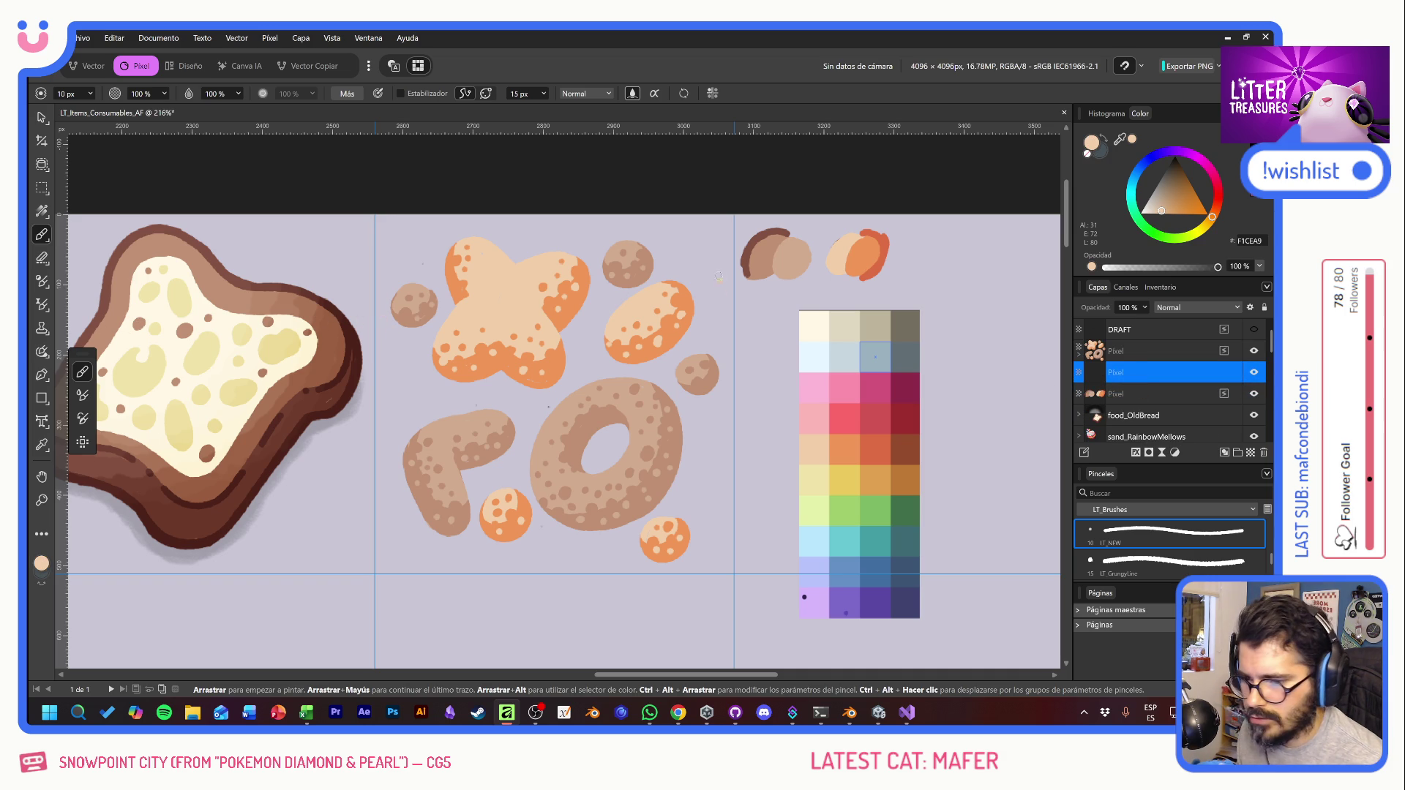
{"action": "left_click", "coordinate": [751, 250], "text": "alt"}
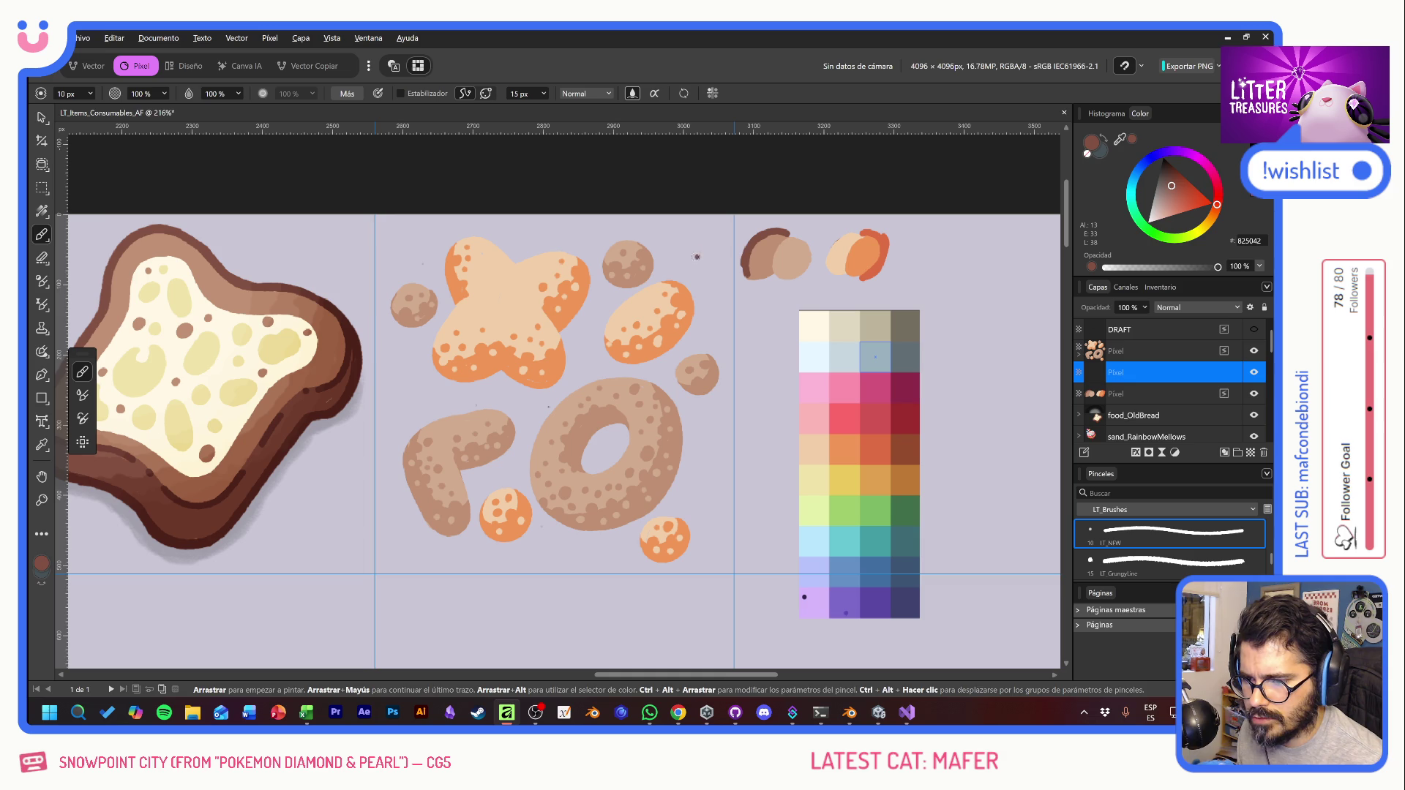
Step: Set the brush width to 15 px, discarding a trial dark brown stroke
{"action": "left_click", "coordinate": [76, 96]}
{"action": "type", "text": "15"}
{"action": "key", "text": "Return"}
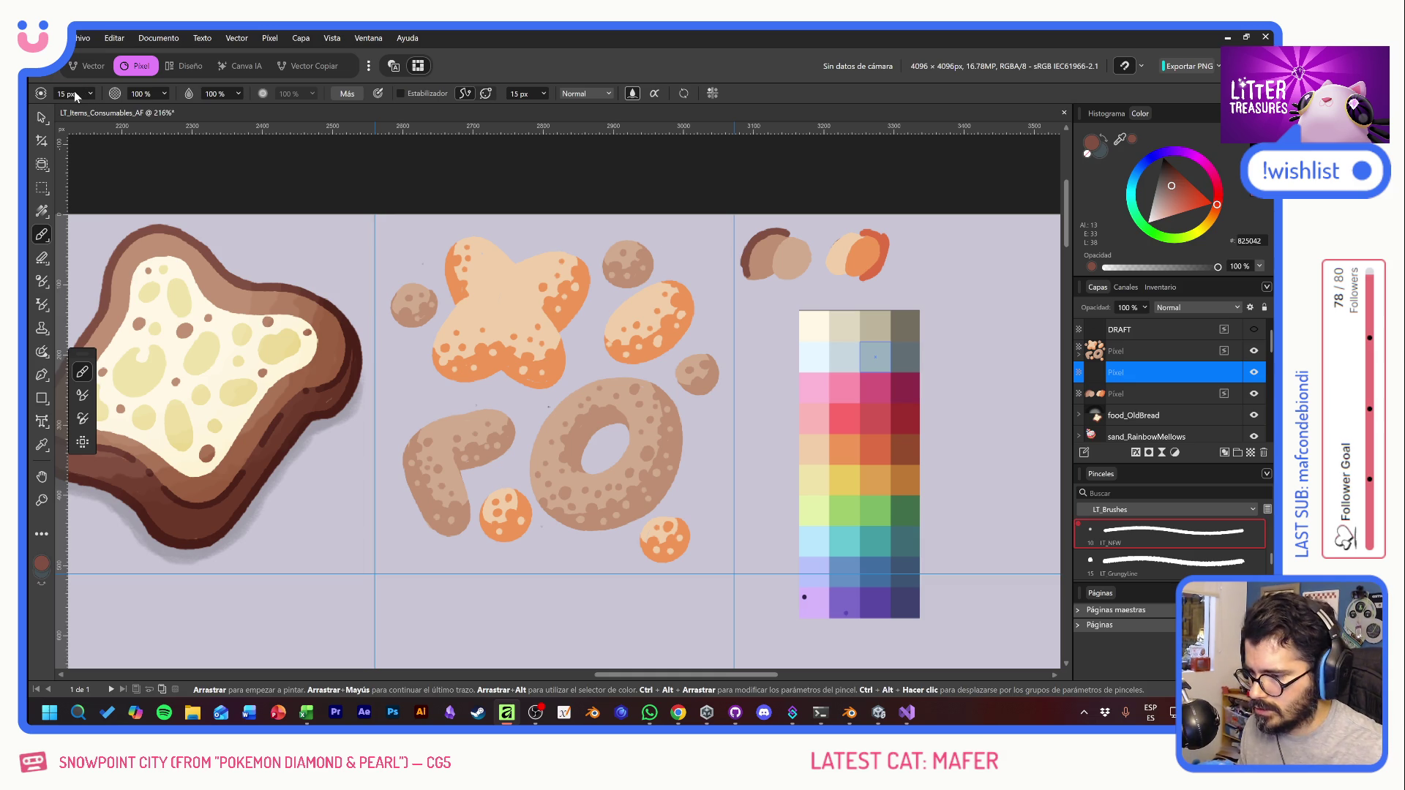
{"action": "mouse_move", "coordinate": [422, 330]}
{"action": "left_mouse_down"}
{"action": "mouse_move", "coordinate": [422, 406]}
{"action": "mouse_move", "coordinate": [532, 466]}
{"action": "left_mouse_up"}
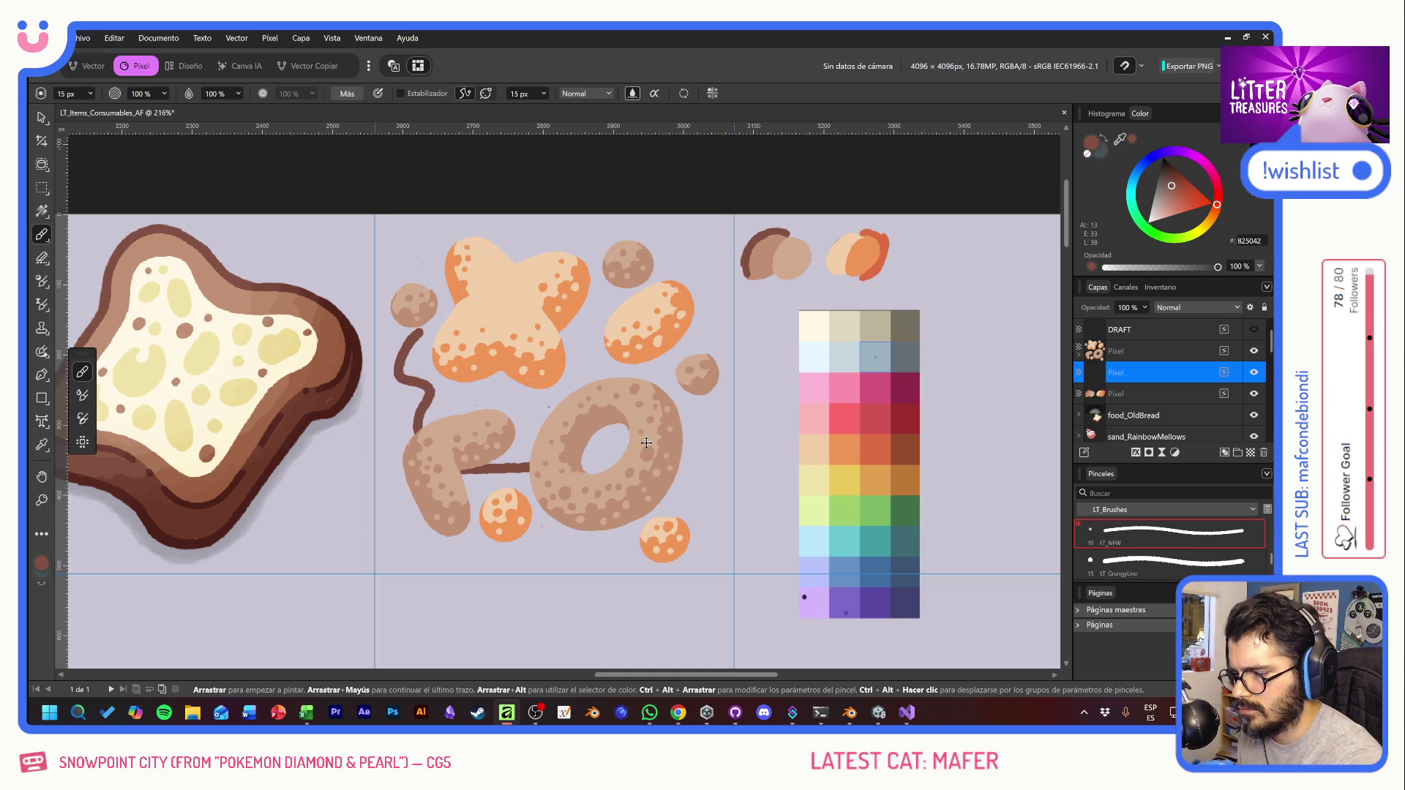
{"action": "key", "text": "ctrl+z"}
{"action": "left_click", "coordinate": [408, 93]}
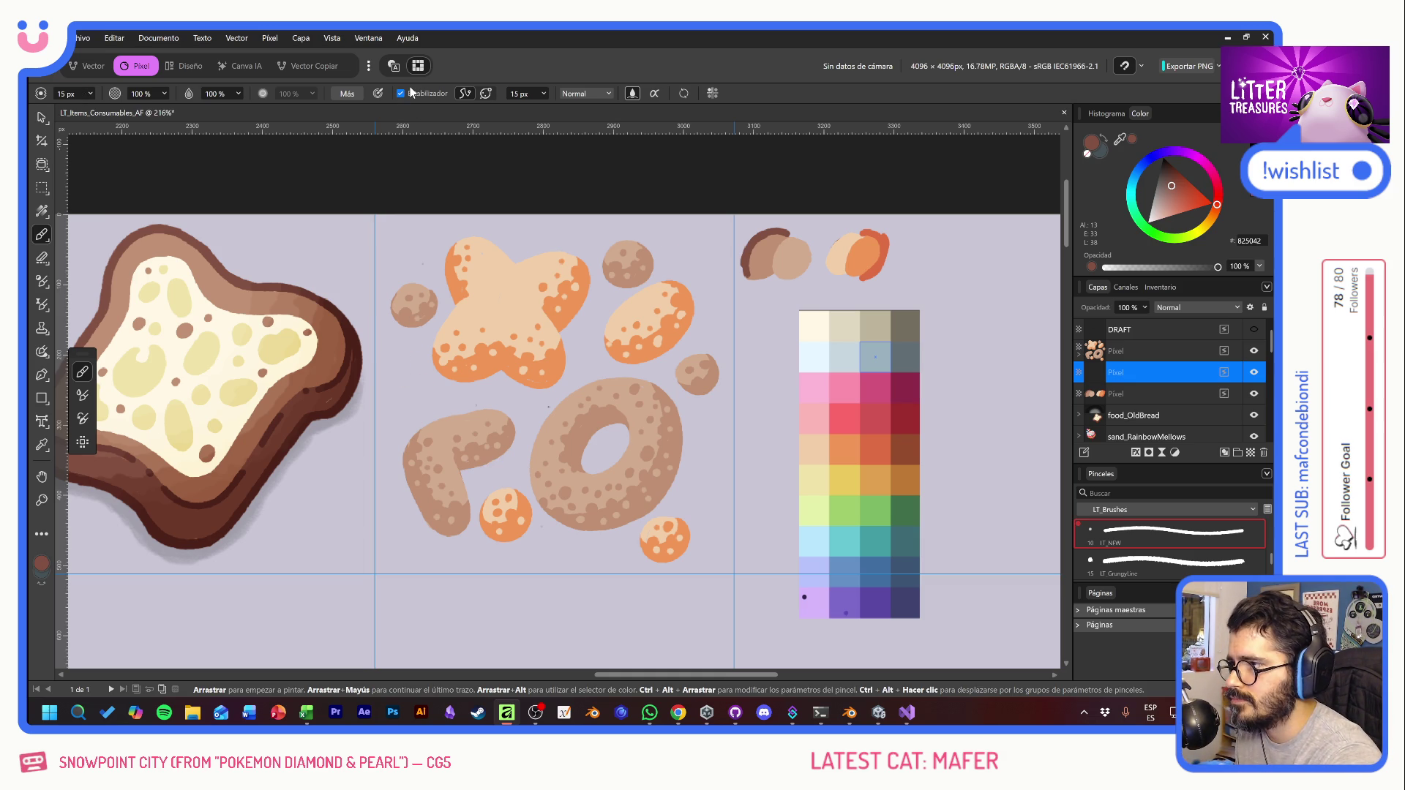
{"action": "left_click", "coordinate": [409, 91]}
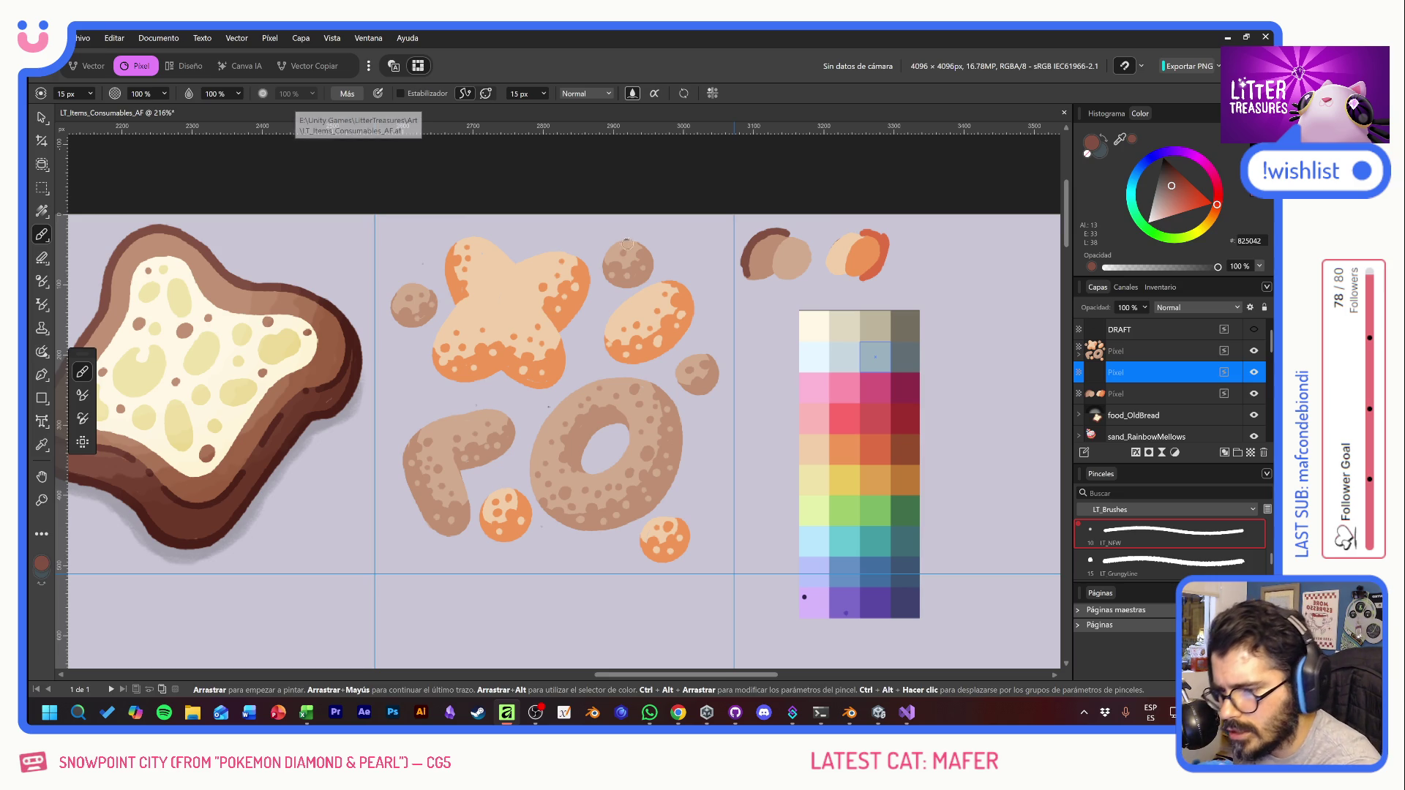
Step: Outline the small round cookies and the P-shaped cookie in dark brown
{"action": "mouse_move", "coordinate": [622, 236]}
{"action": "left_mouse_down"}
{"action": "mouse_move", "coordinate": [597, 266]}
{"action": "mouse_move", "coordinate": [604, 285]}
{"action": "mouse_move", "coordinate": [623, 289]}
{"action": "mouse_move", "coordinate": [656, 254]}
{"action": "mouse_move", "coordinate": [622, 234]}
{"action": "mouse_move", "coordinate": [616, 291]}
{"action": "mouse_move", "coordinate": [655, 268]}
{"action": "left_mouse_up"}
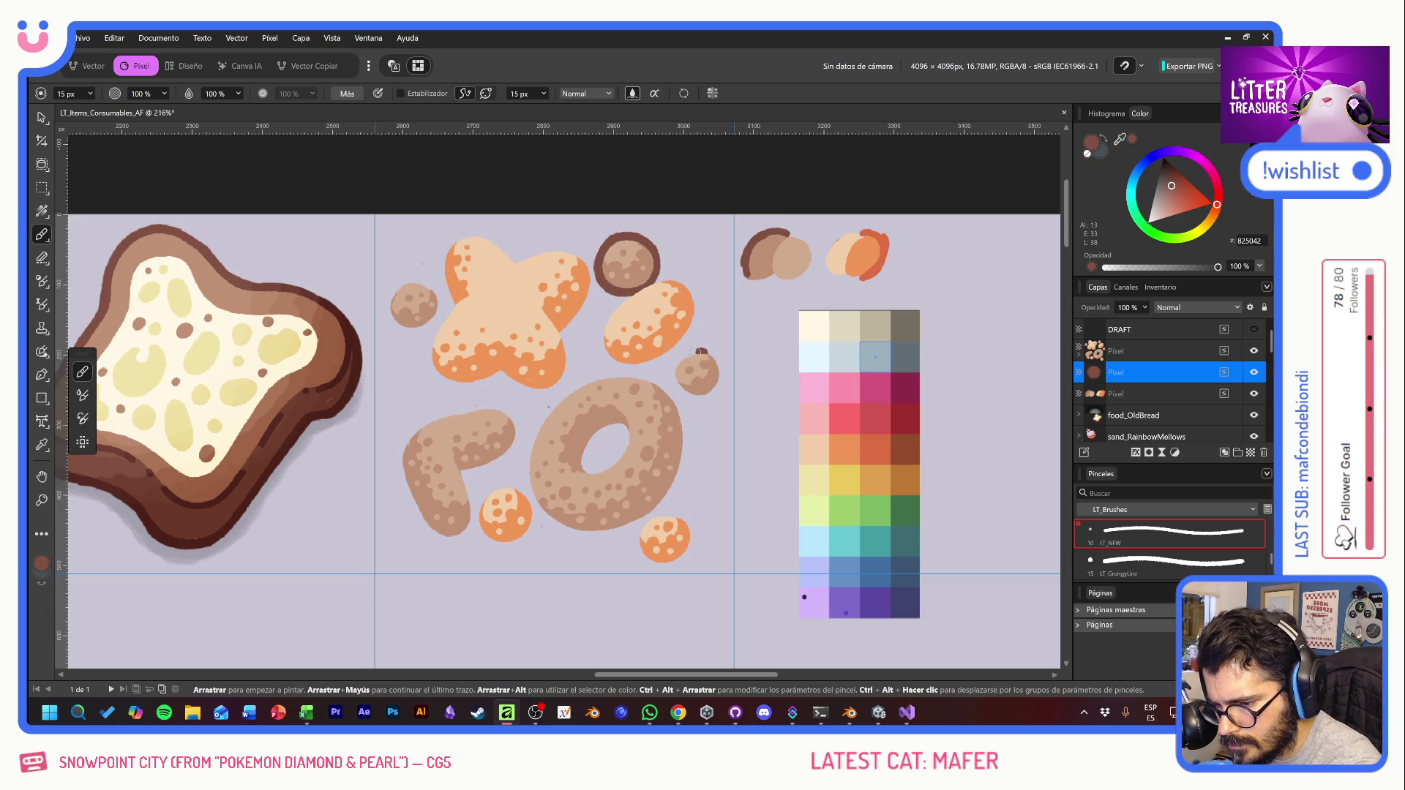
{"action": "mouse_move", "coordinate": [695, 354]}
{"action": "left_mouse_down"}
{"action": "mouse_move", "coordinate": [673, 373]}
{"action": "mouse_move", "coordinate": [691, 401]}
{"action": "mouse_move", "coordinate": [720, 381]}
{"action": "mouse_move", "coordinate": [698, 355]}
{"action": "mouse_move", "coordinate": [708, 400]}
{"action": "mouse_move", "coordinate": [723, 379]}
{"action": "mouse_move", "coordinate": [713, 355]}
{"action": "mouse_move", "coordinate": [718, 396]}
{"action": "left_mouse_up"}
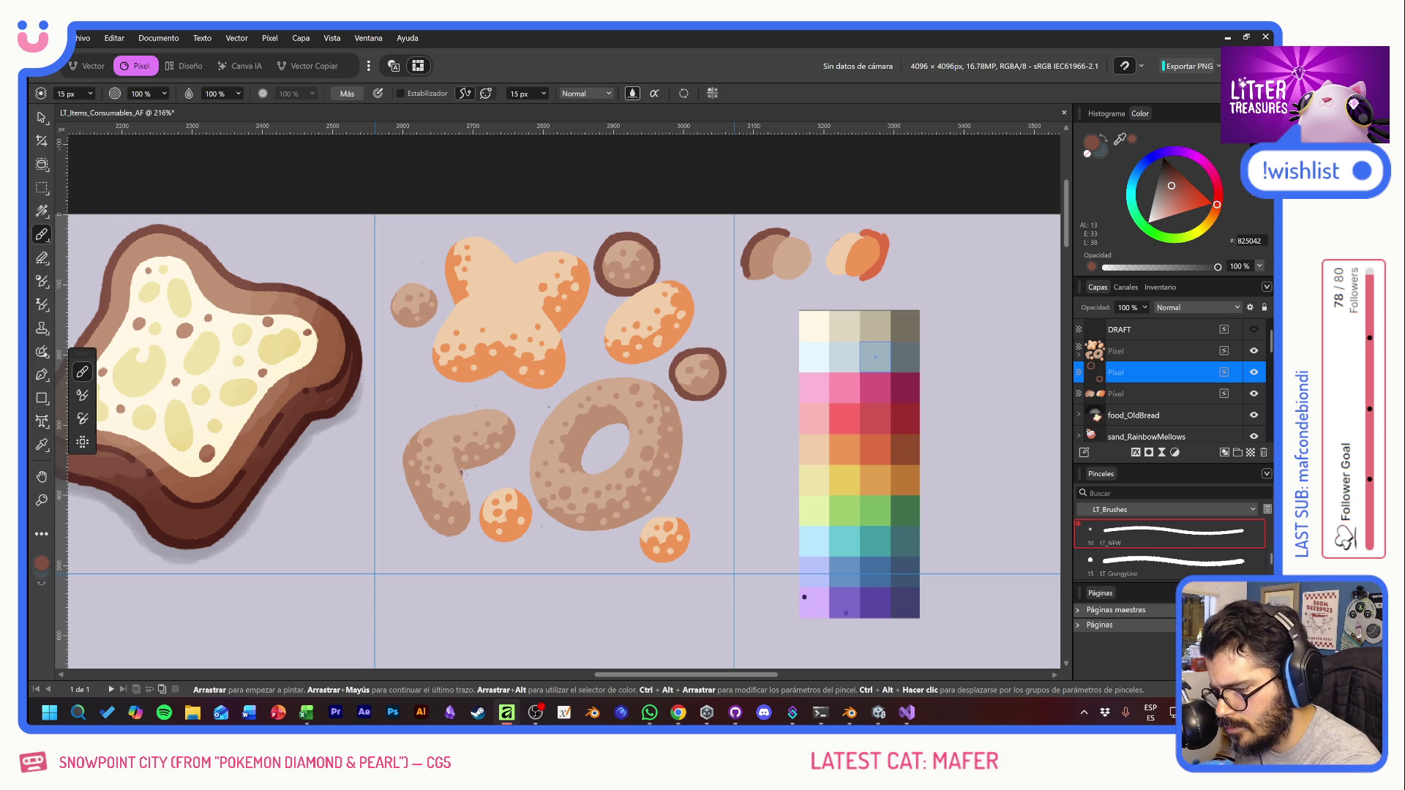
{"action": "mouse_move", "coordinate": [462, 468]}
{"action": "left_mouse_down"}
{"action": "mouse_move", "coordinate": [476, 513]}
{"action": "mouse_move", "coordinate": [447, 539]}
{"action": "mouse_move", "coordinate": [405, 487]}
{"action": "mouse_move", "coordinate": [401, 457]}
{"action": "mouse_move", "coordinate": [421, 427]}
{"action": "left_mouse_up"}
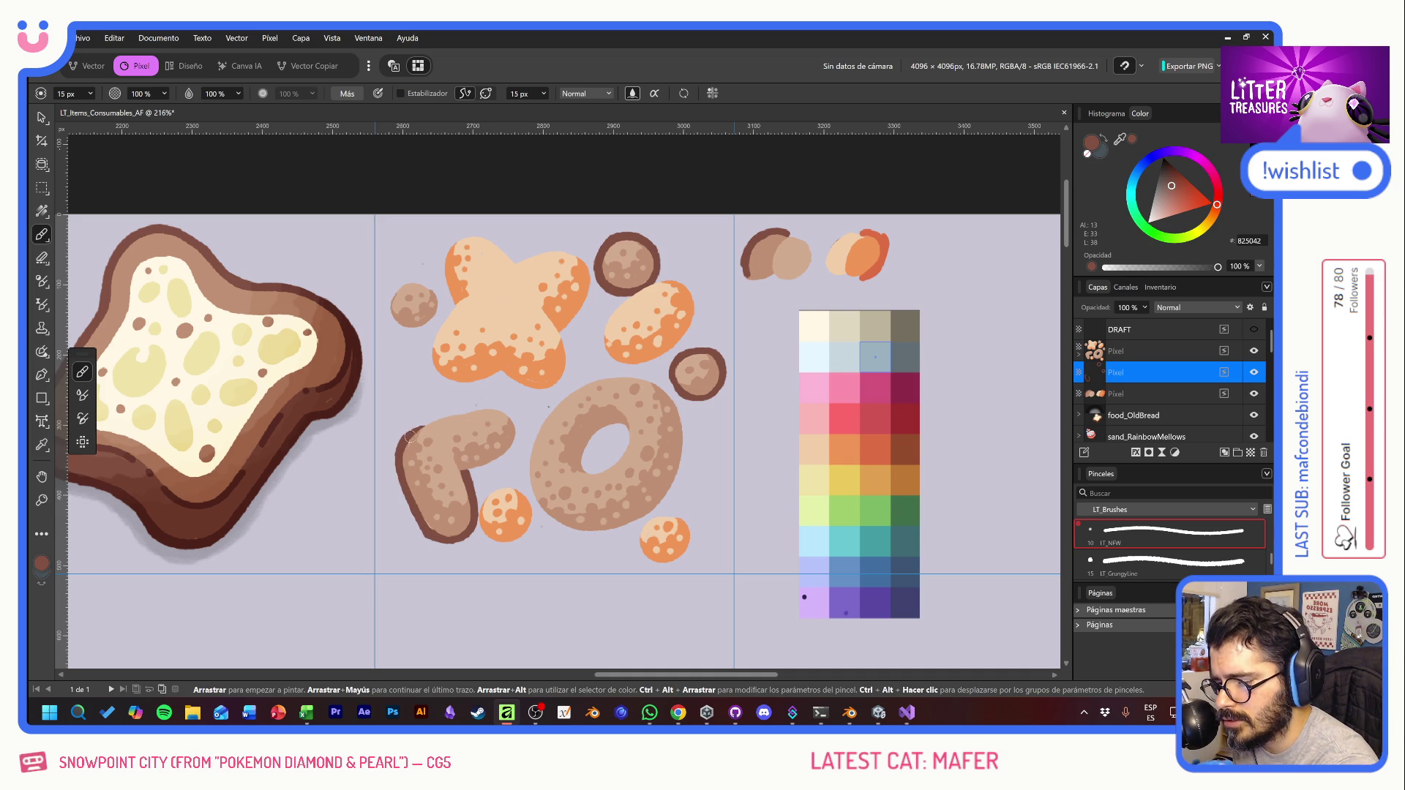
{"action": "mouse_move", "coordinate": [410, 437]}
{"action": "left_mouse_down"}
{"action": "mouse_move", "coordinate": [470, 407]}
{"action": "mouse_move", "coordinate": [510, 412]}
{"action": "left_mouse_up"}
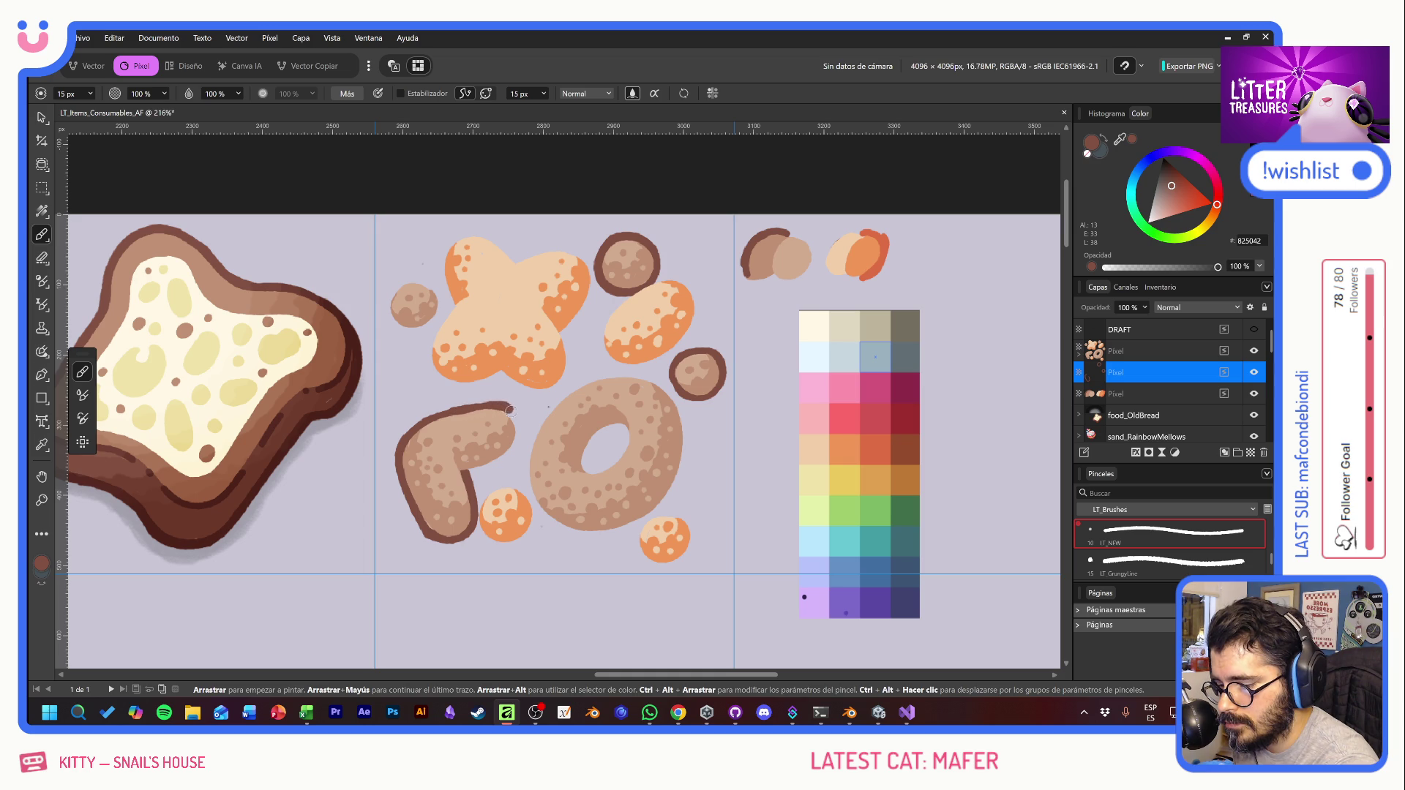
{"action": "key", "text": "ctrl+z"}
{"action": "mouse_move", "coordinate": [411, 434]}
{"action": "left_mouse_down"}
{"action": "mouse_move", "coordinate": [480, 408]}
{"action": "mouse_move", "coordinate": [520, 433]}
{"action": "left_mouse_up"}
{"action": "mouse_move", "coordinate": [468, 470]}
{"action": "left_mouse_down"}
{"action": "mouse_move", "coordinate": [517, 444]}
{"action": "mouse_move", "coordinate": [502, 408]}
{"action": "left_mouse_up"}
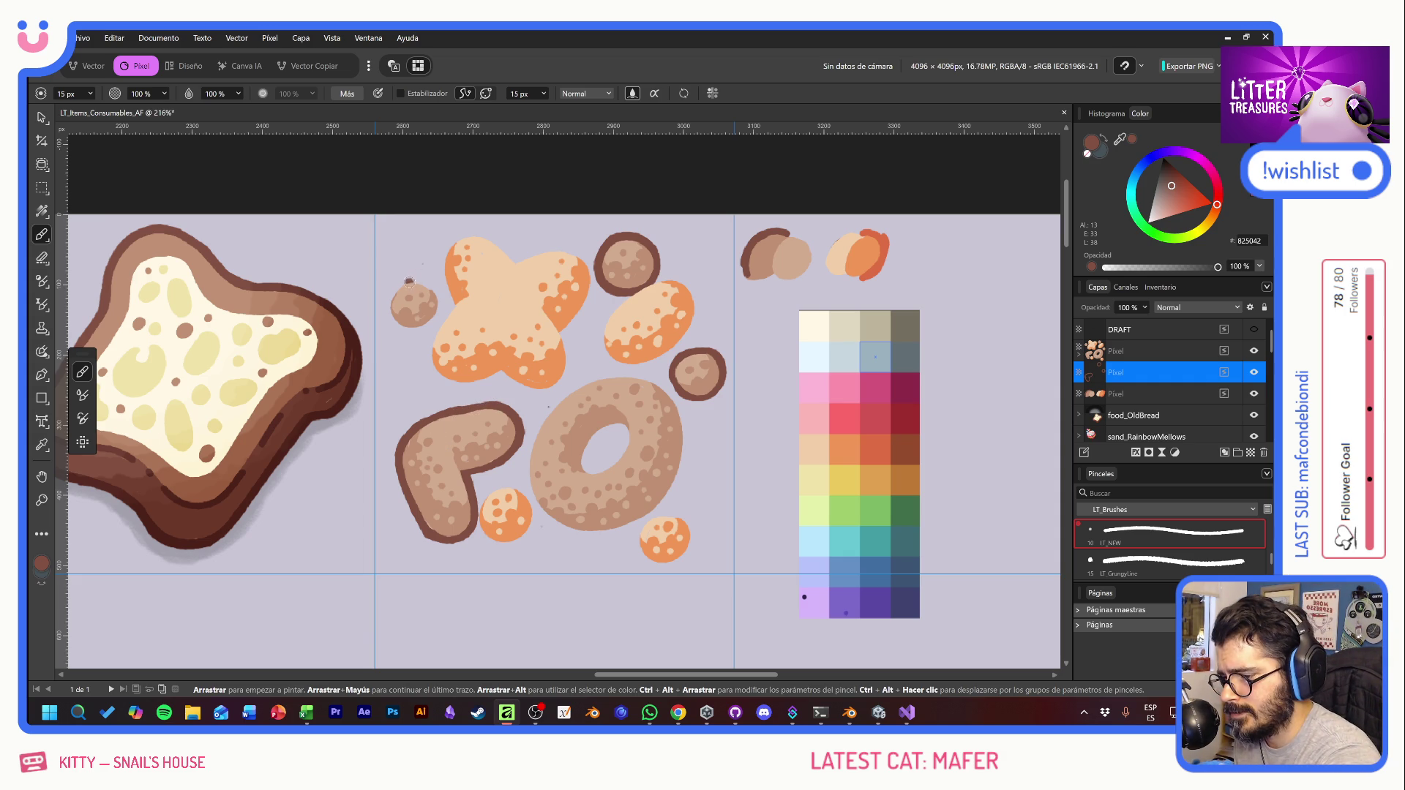
{"action": "mouse_move", "coordinate": [405, 281]}
{"action": "left_mouse_down"}
{"action": "mouse_move", "coordinate": [384, 303]}
{"action": "mouse_move", "coordinate": [399, 329]}
{"action": "mouse_move", "coordinate": [423, 326]}
{"action": "mouse_move", "coordinate": [434, 300]}
{"action": "mouse_move", "coordinate": [411, 282]}
{"action": "mouse_move", "coordinate": [401, 331]}
{"action": "mouse_move", "coordinate": [428, 329]}
{"action": "mouse_move", "coordinate": [442, 304]}
{"action": "mouse_move", "coordinate": [425, 286]}
{"action": "left_mouse_up"}
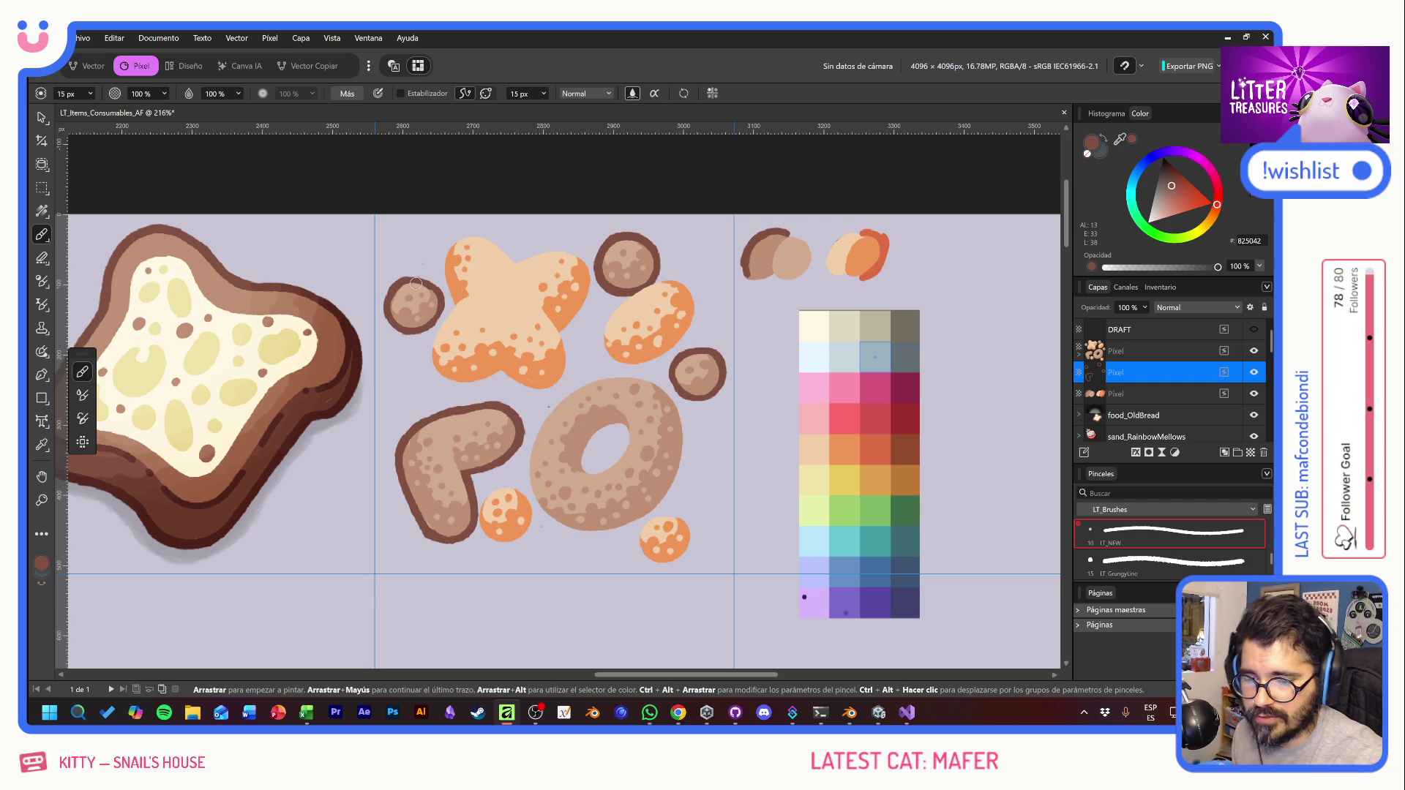
Step: Outline the donut's hole and outer edges in dark brown, then add a new pixel layer
{"action": "mouse_move", "coordinate": [628, 434]}
{"action": "left_mouse_down"}
{"action": "mouse_move", "coordinate": [613, 421]}
{"action": "mouse_move", "coordinate": [583, 453]}
{"action": "mouse_move", "coordinate": [593, 474]}
{"action": "mouse_move", "coordinate": [626, 443]}
{"action": "mouse_move", "coordinate": [603, 427]}
{"action": "mouse_move", "coordinate": [587, 471]}
{"action": "mouse_move", "coordinate": [619, 454]}
{"action": "mouse_move", "coordinate": [591, 468]}
{"action": "left_mouse_up"}
{"action": "mouse_move", "coordinate": [562, 395]}
{"action": "left_mouse_down"}
{"action": "mouse_move", "coordinate": [529, 458]}
{"action": "mouse_move", "coordinate": [553, 520]}
{"action": "mouse_move", "coordinate": [526, 469]}
{"action": "mouse_move", "coordinate": [534, 428]}
{"action": "mouse_move", "coordinate": [594, 375]}
{"action": "mouse_move", "coordinate": [656, 382]}
{"action": "mouse_move", "coordinate": [685, 443]}
{"action": "left_mouse_up"}
{"action": "mouse_move", "coordinate": [650, 382]}
{"action": "left_mouse_down"}
{"action": "mouse_move", "coordinate": [677, 399]}
{"action": "mouse_move", "coordinate": [687, 437]}
{"action": "mouse_move", "coordinate": [657, 510]}
{"action": "left_mouse_up"}
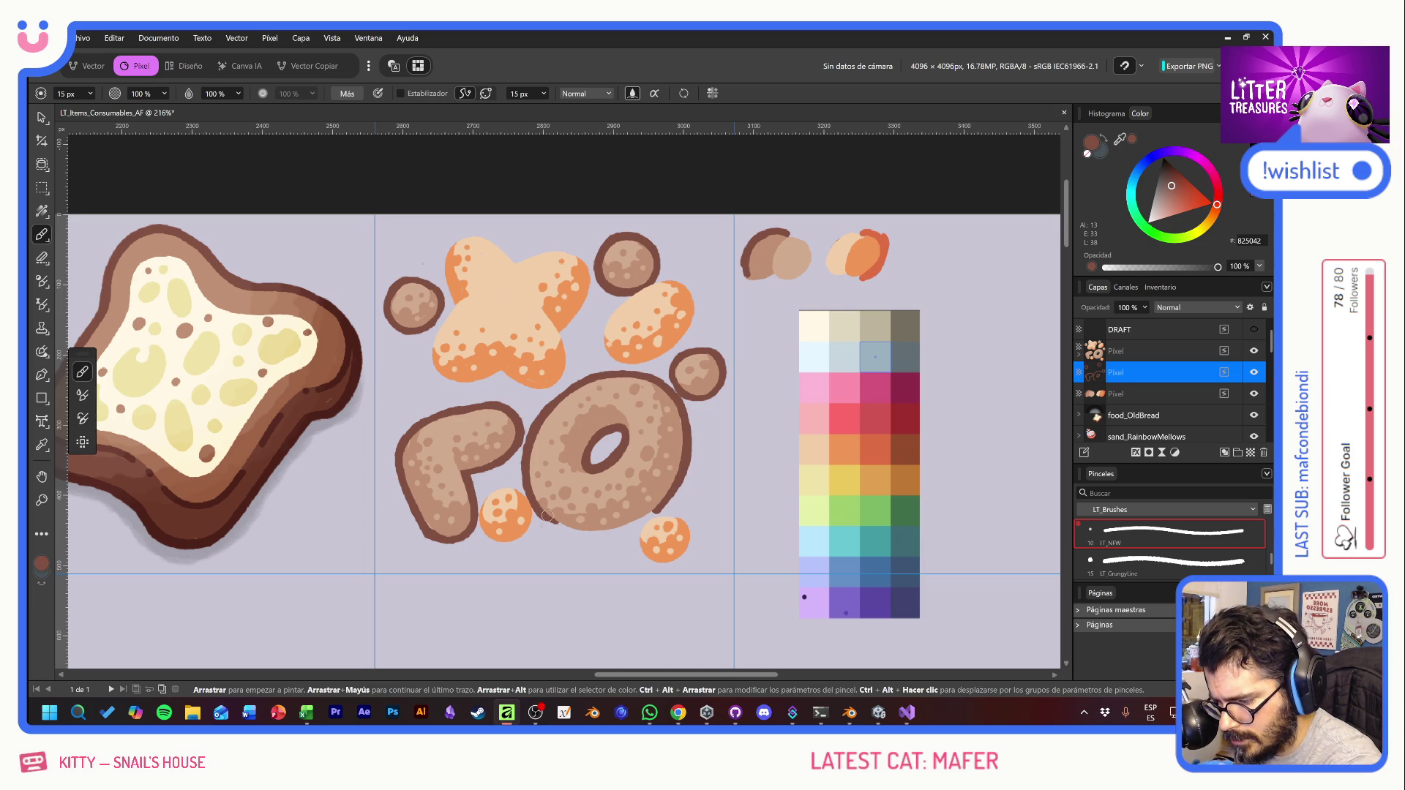
{"action": "mouse_move", "coordinate": [547, 512]}
{"action": "left_mouse_down"}
{"action": "mouse_move", "coordinate": [592, 534]}
{"action": "mouse_move", "coordinate": [658, 509]}
{"action": "left_mouse_up"}
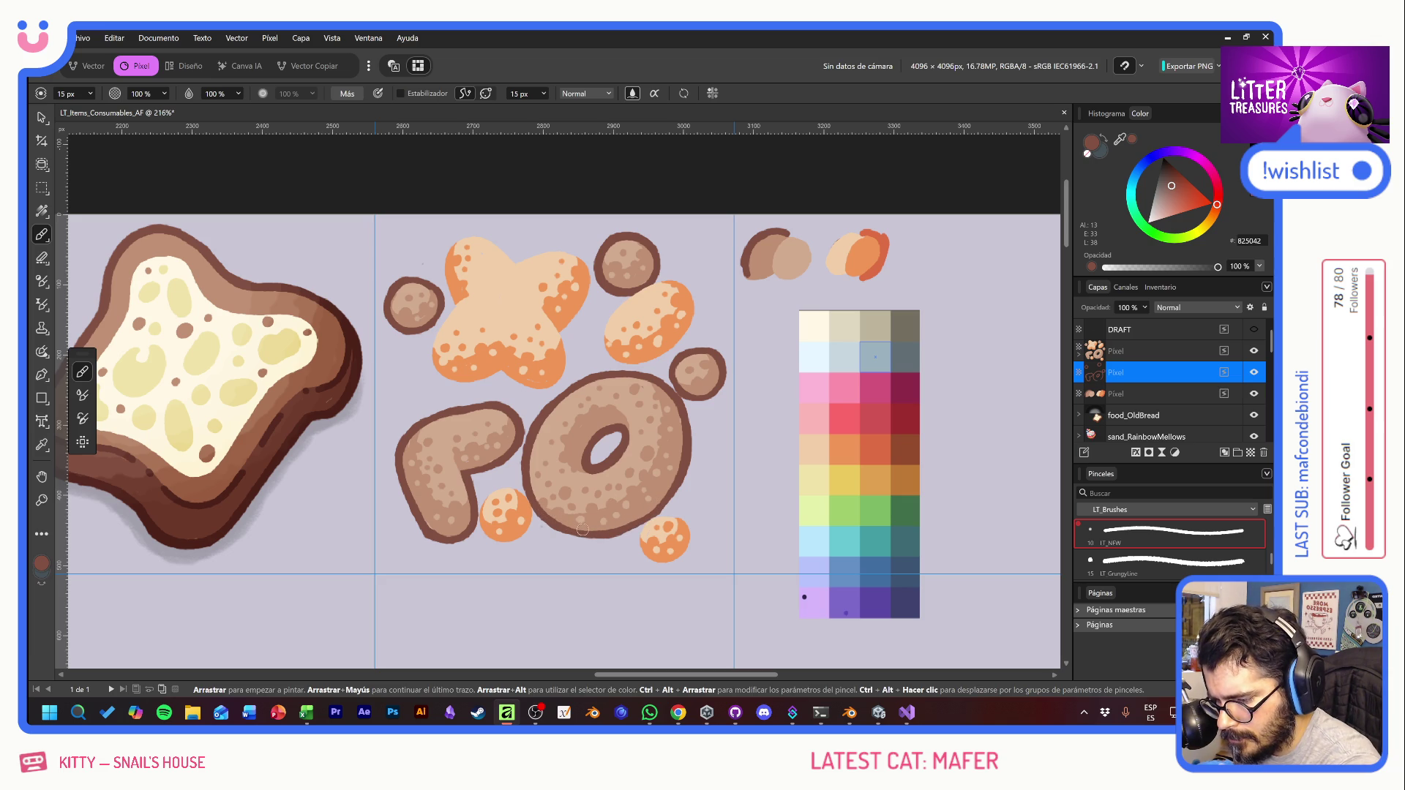
{"action": "mouse_move", "coordinate": [587, 533]}
{"action": "left_mouse_down"}
{"action": "mouse_move", "coordinate": [642, 521]}
{"action": "mouse_move", "coordinate": [681, 472]}
{"action": "left_mouse_up"}
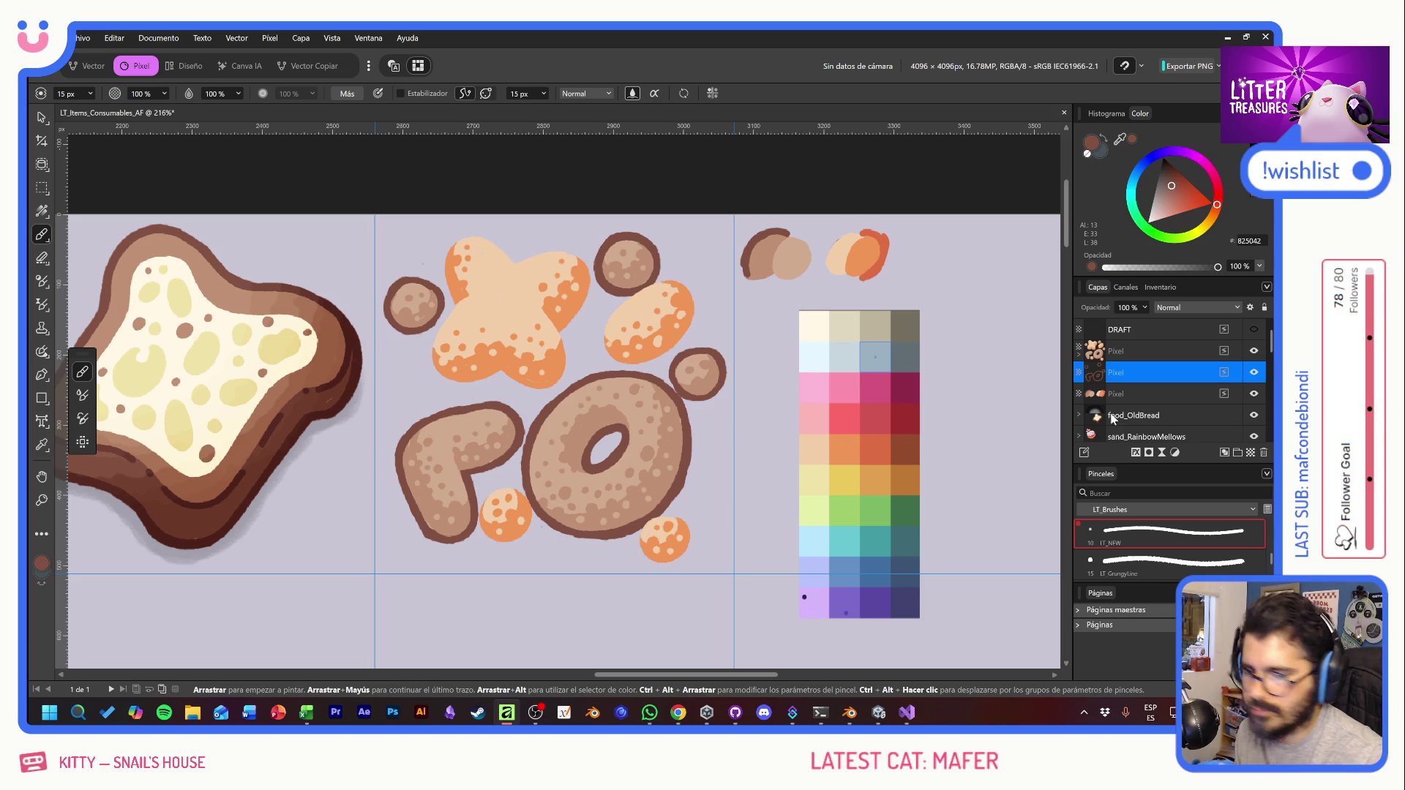
{"action": "left_click", "coordinate": [1250, 453]}
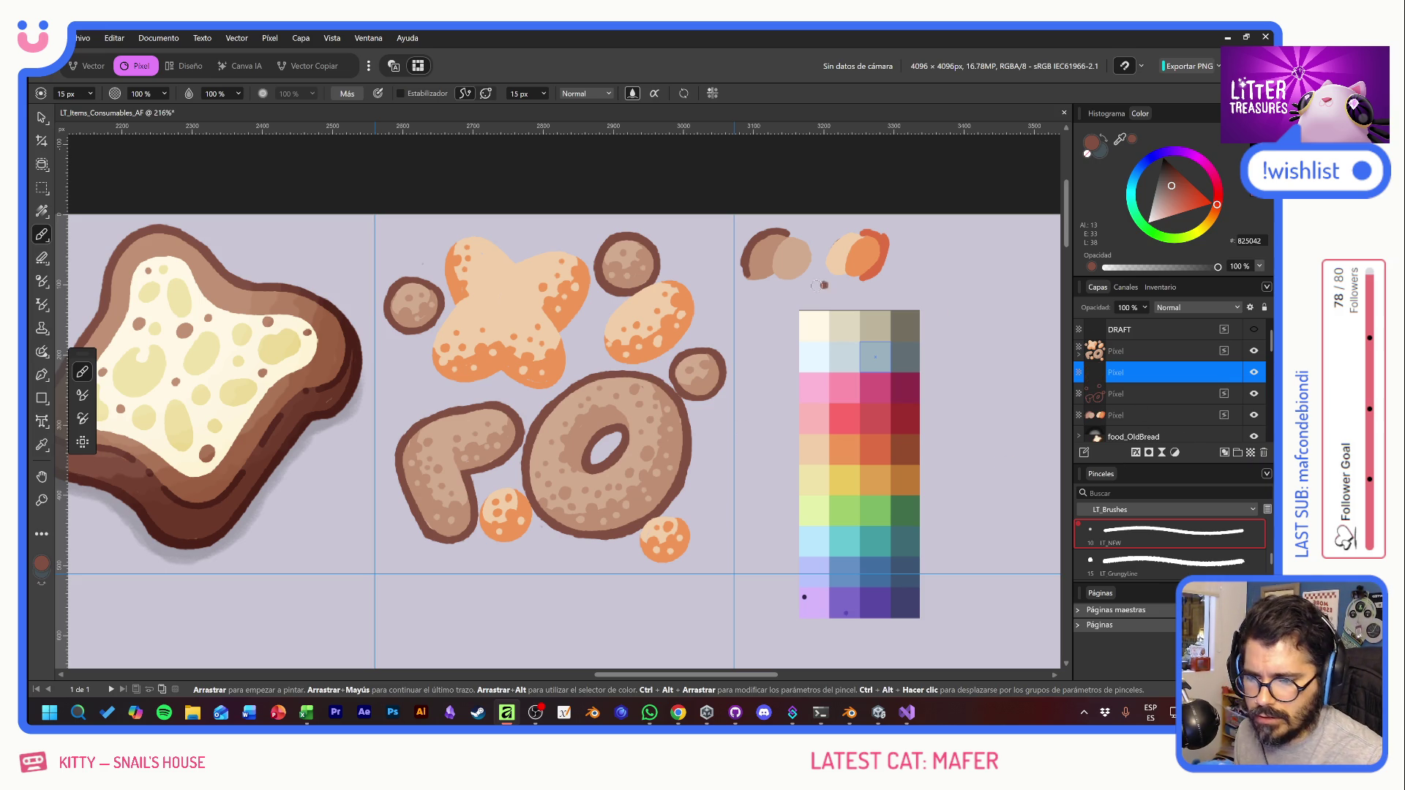
Step: Sample the orange blob colour and paint a darker orange rim on the X cookie
{"action": "left_click", "coordinate": [883, 243], "text": "alt"}
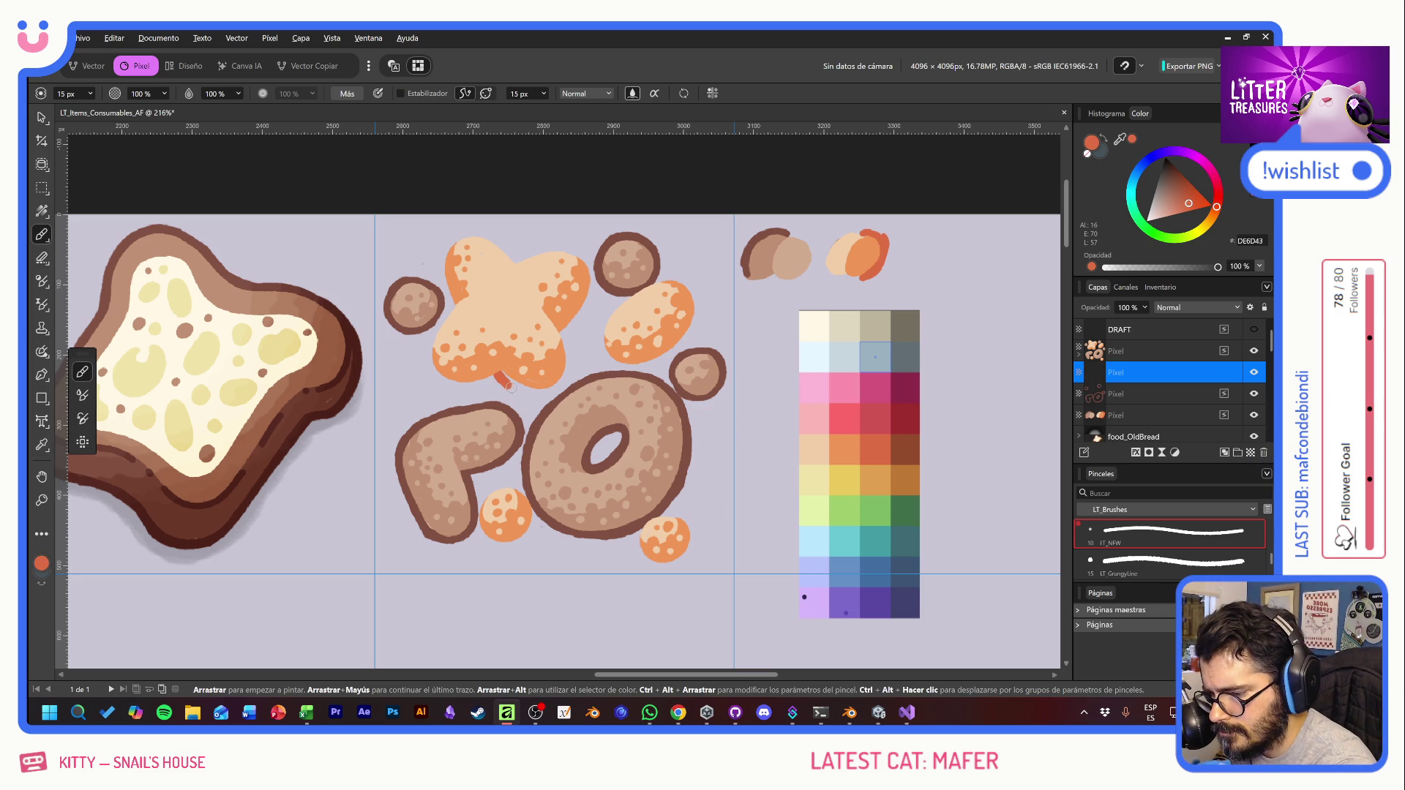
{"action": "mouse_move", "coordinate": [506, 380]}
{"action": "left_mouse_down"}
{"action": "mouse_move", "coordinate": [556, 387]}
{"action": "mouse_move", "coordinate": [569, 365]}
{"action": "mouse_move", "coordinate": [558, 330]}
{"action": "mouse_move", "coordinate": [568, 377]}
{"action": "mouse_move", "coordinate": [533, 396]}
{"action": "left_mouse_up"}
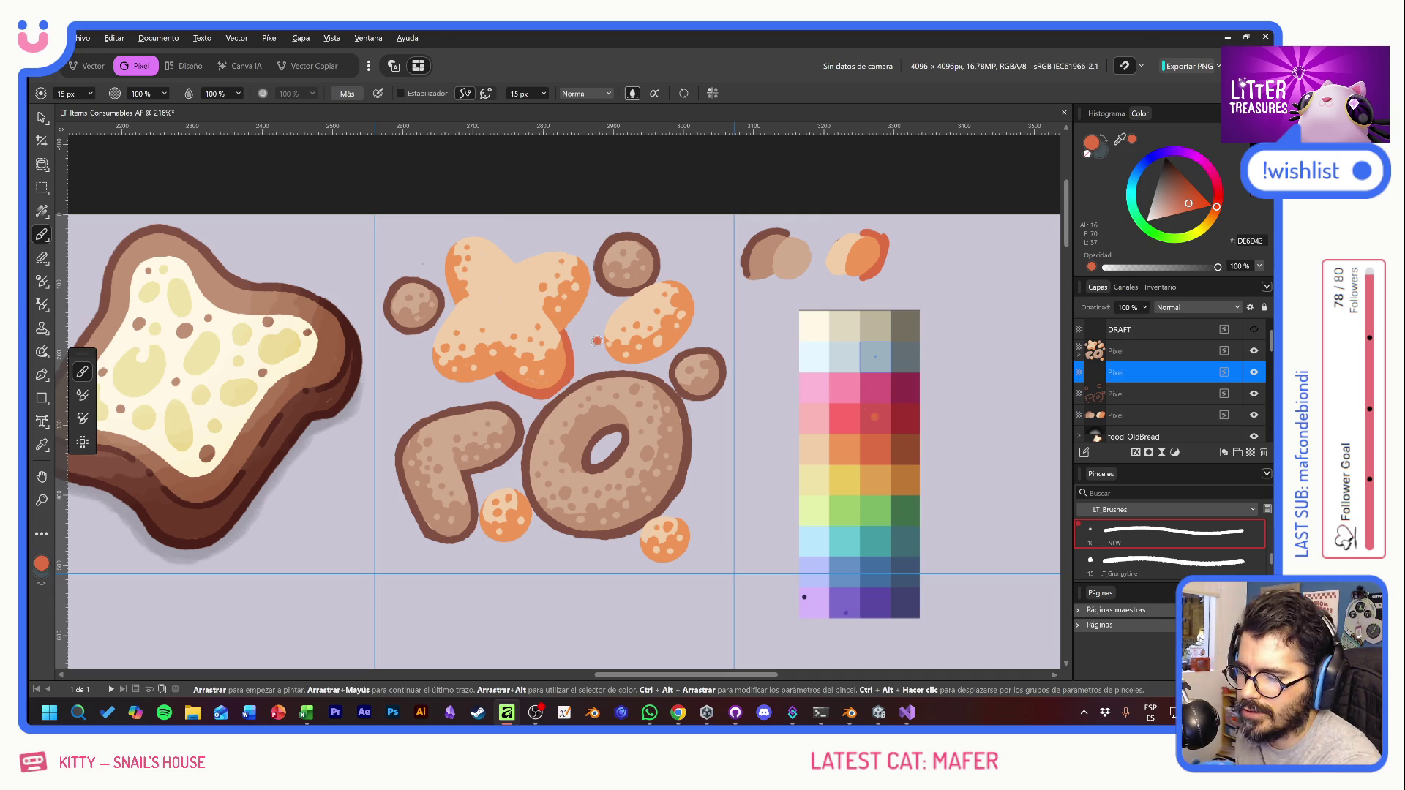
{"action": "mouse_move", "coordinate": [536, 393]}
{"action": "left_mouse_down"}
{"action": "mouse_move", "coordinate": [569, 373]}
{"action": "mouse_move", "coordinate": [589, 262]}
{"action": "mouse_move", "coordinate": [556, 249]}
{"action": "mouse_move", "coordinate": [508, 265]}
{"action": "mouse_move", "coordinate": [570, 246]}
{"action": "mouse_move", "coordinate": [591, 264]}
{"action": "mouse_move", "coordinate": [471, 231]}
{"action": "mouse_move", "coordinate": [446, 244]}
{"action": "mouse_move", "coordinate": [452, 310]}
{"action": "mouse_move", "coordinate": [428, 363]}
{"action": "mouse_move", "coordinate": [448, 382]}
{"action": "mouse_move", "coordinate": [502, 375]}
{"action": "left_mouse_up"}
{"action": "left_click", "coordinate": [758, 358]}
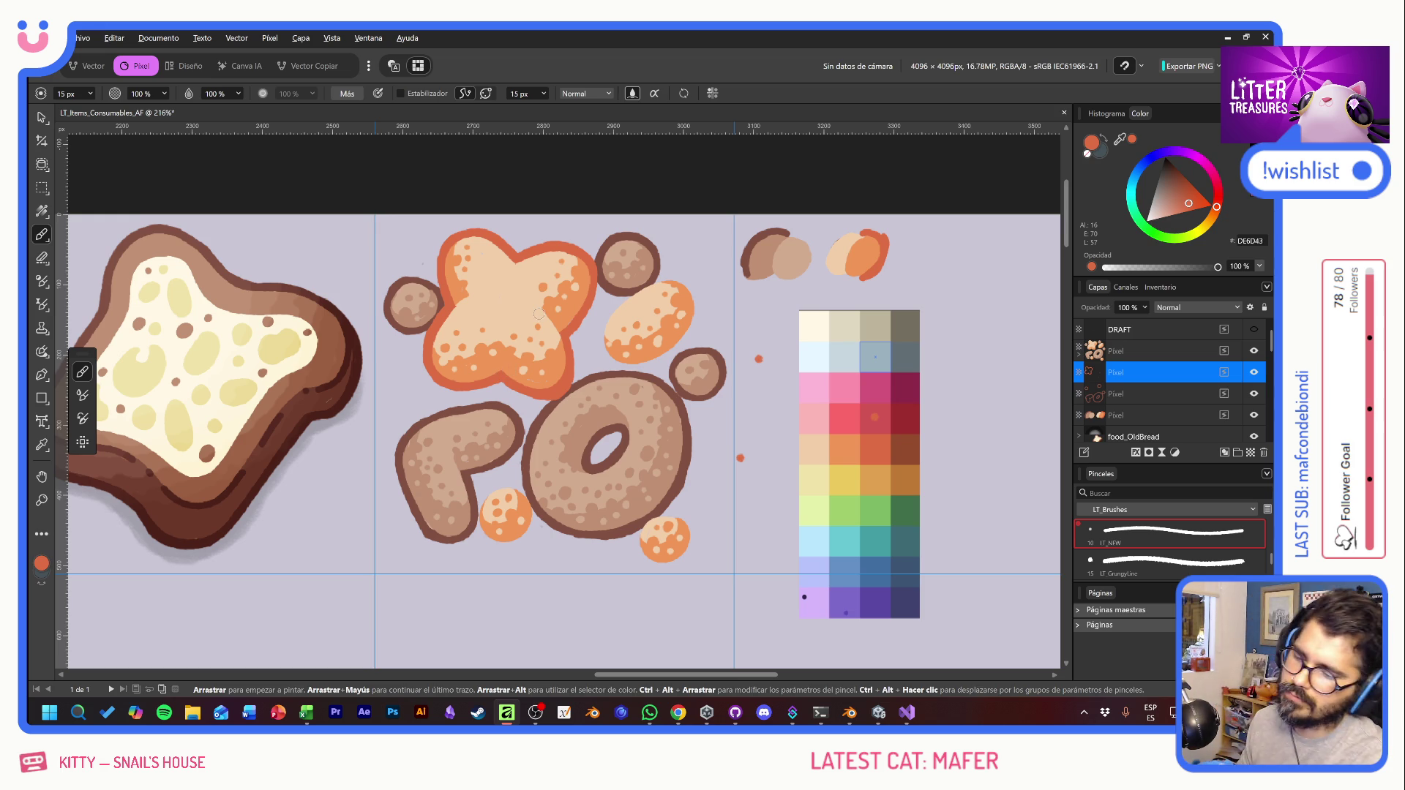
Step: Rim the orange oval and small orange blobs, then erase the stray test dot
{"action": "mouse_move", "coordinate": [642, 287]}
{"action": "left_mouse_down"}
{"action": "mouse_move", "coordinate": [600, 335]}
{"action": "mouse_move", "coordinate": [613, 361]}
{"action": "mouse_move", "coordinate": [637, 368]}
{"action": "mouse_move", "coordinate": [689, 331]}
{"action": "mouse_move", "coordinate": [692, 299]}
{"action": "mouse_move", "coordinate": [651, 280]}
{"action": "mouse_move", "coordinate": [698, 304]}
{"action": "mouse_move", "coordinate": [699, 322]}
{"action": "mouse_move", "coordinate": [679, 350]}
{"action": "mouse_move", "coordinate": [626, 368]}
{"action": "left_mouse_up"}
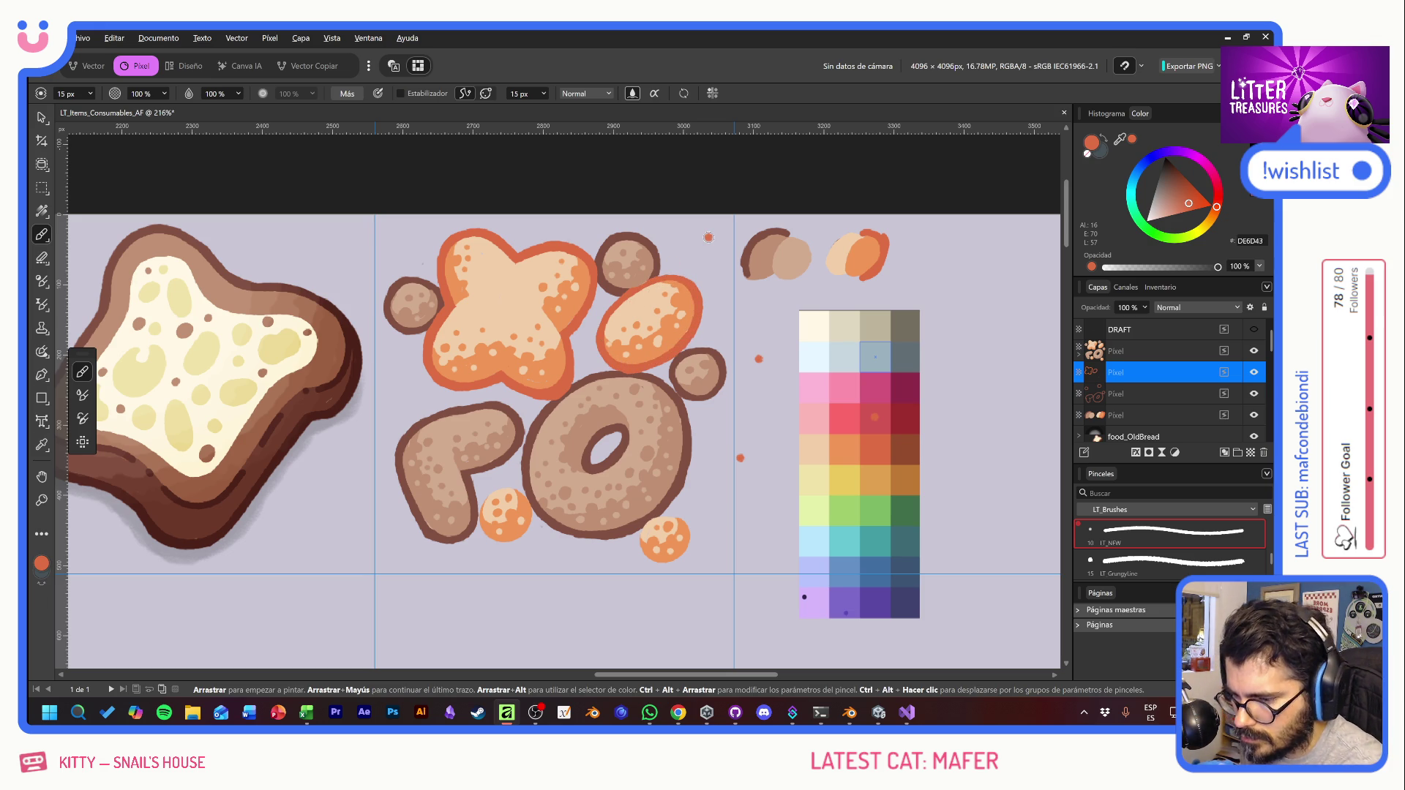
{"action": "mouse_move", "coordinate": [665, 511]}
{"action": "left_mouse_down"}
{"action": "mouse_move", "coordinate": [643, 524]}
{"action": "mouse_move", "coordinate": [646, 556]}
{"action": "mouse_move", "coordinate": [679, 565]}
{"action": "mouse_move", "coordinate": [693, 525]}
{"action": "mouse_move", "coordinate": [662, 514]}
{"action": "mouse_move", "coordinate": [661, 565]}
{"action": "left_mouse_up"}
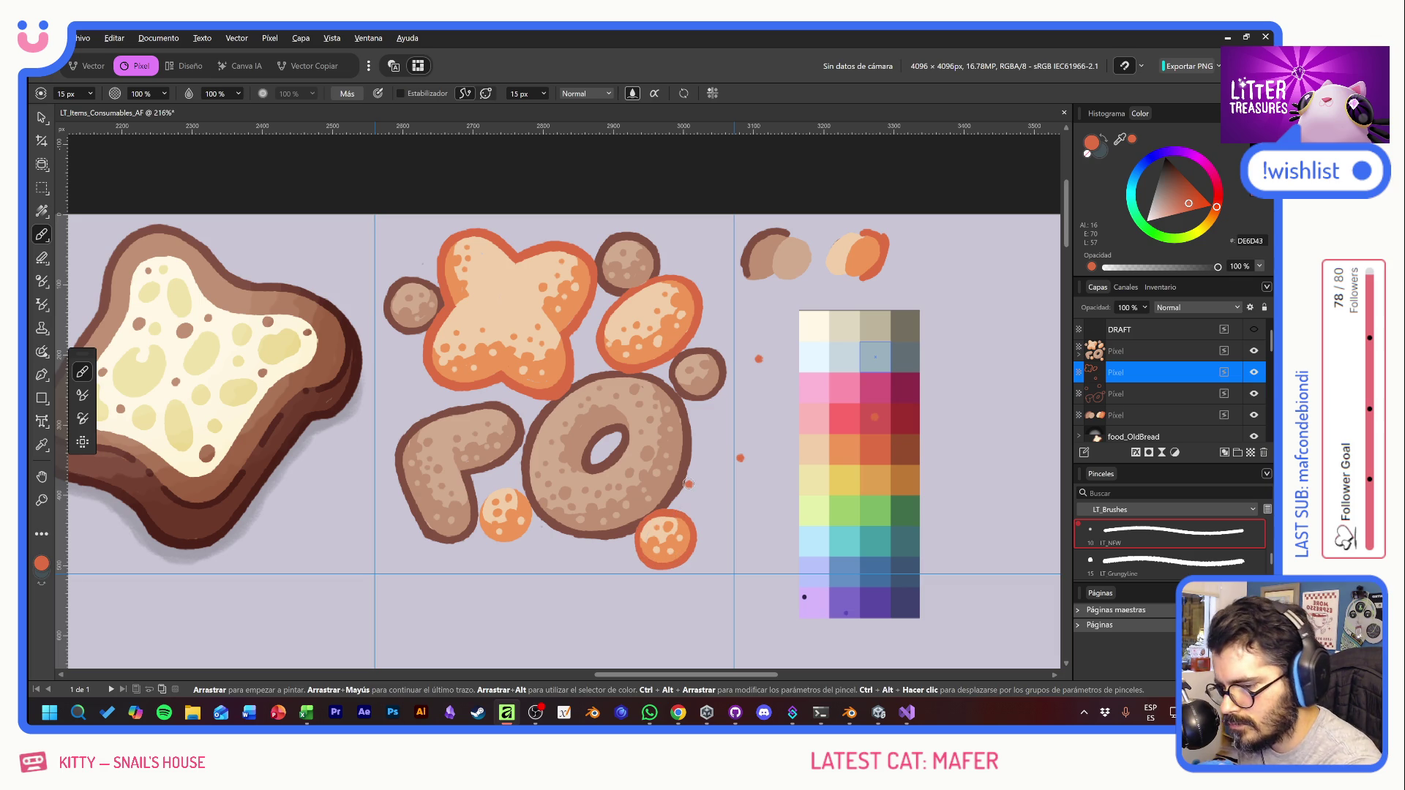
{"action": "left_click", "coordinate": [820, 548]}
{"action": "mouse_move", "coordinate": [505, 485]}
{"action": "left_mouse_down"}
{"action": "mouse_move", "coordinate": [475, 521]}
{"action": "mouse_move", "coordinate": [499, 546]}
{"action": "mouse_move", "coordinate": [534, 522]}
{"action": "mouse_move", "coordinate": [527, 488]}
{"action": "mouse_move", "coordinate": [538, 515]}
{"action": "mouse_move", "coordinate": [513, 541]}
{"action": "left_mouse_up"}
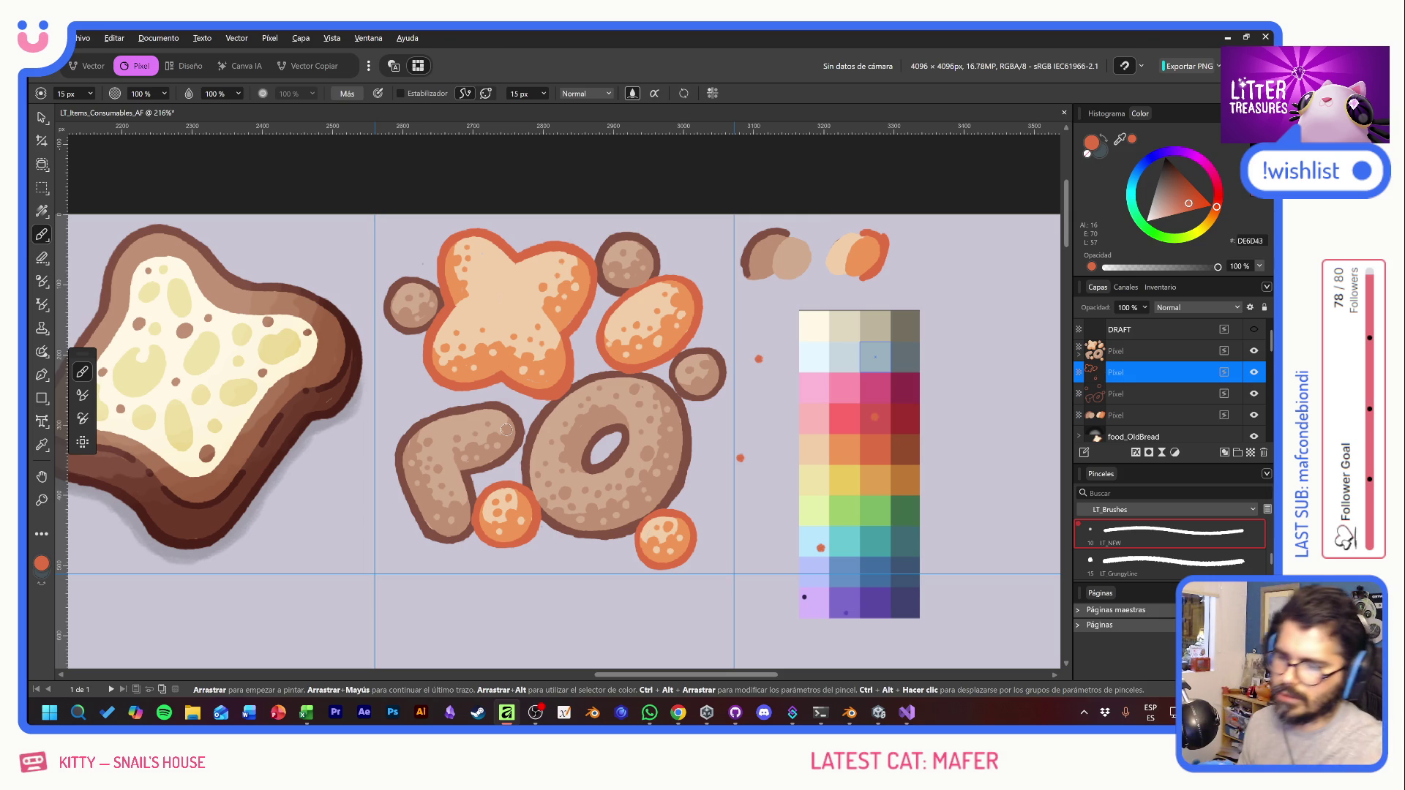
{"action": "key", "text": "e"}
{"action": "left_click", "coordinate": [763, 344]}
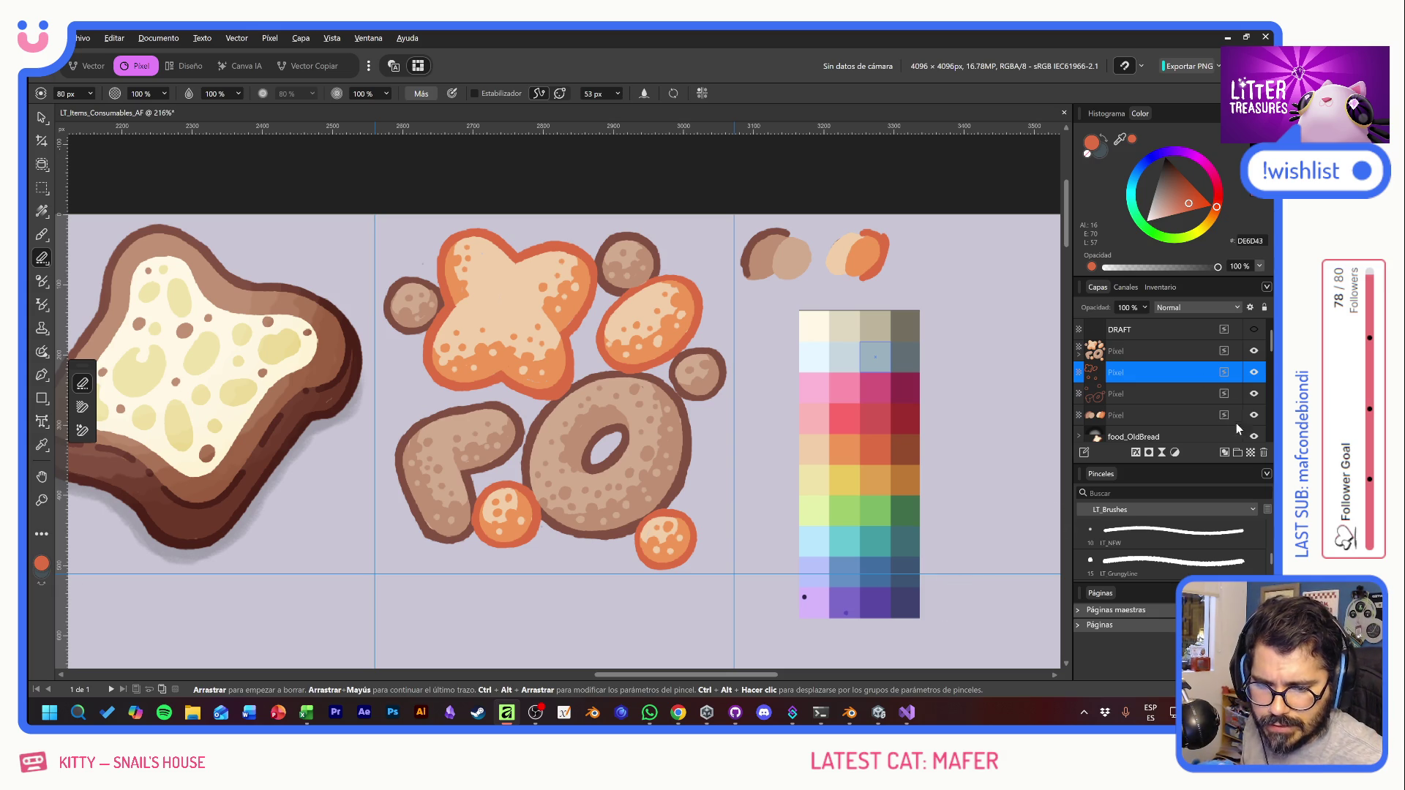
Step: Add a pixel layer and rename the layers BORDEXT, BORDEXT and INLINE
{"action": "left_click", "coordinate": [1254, 451]}
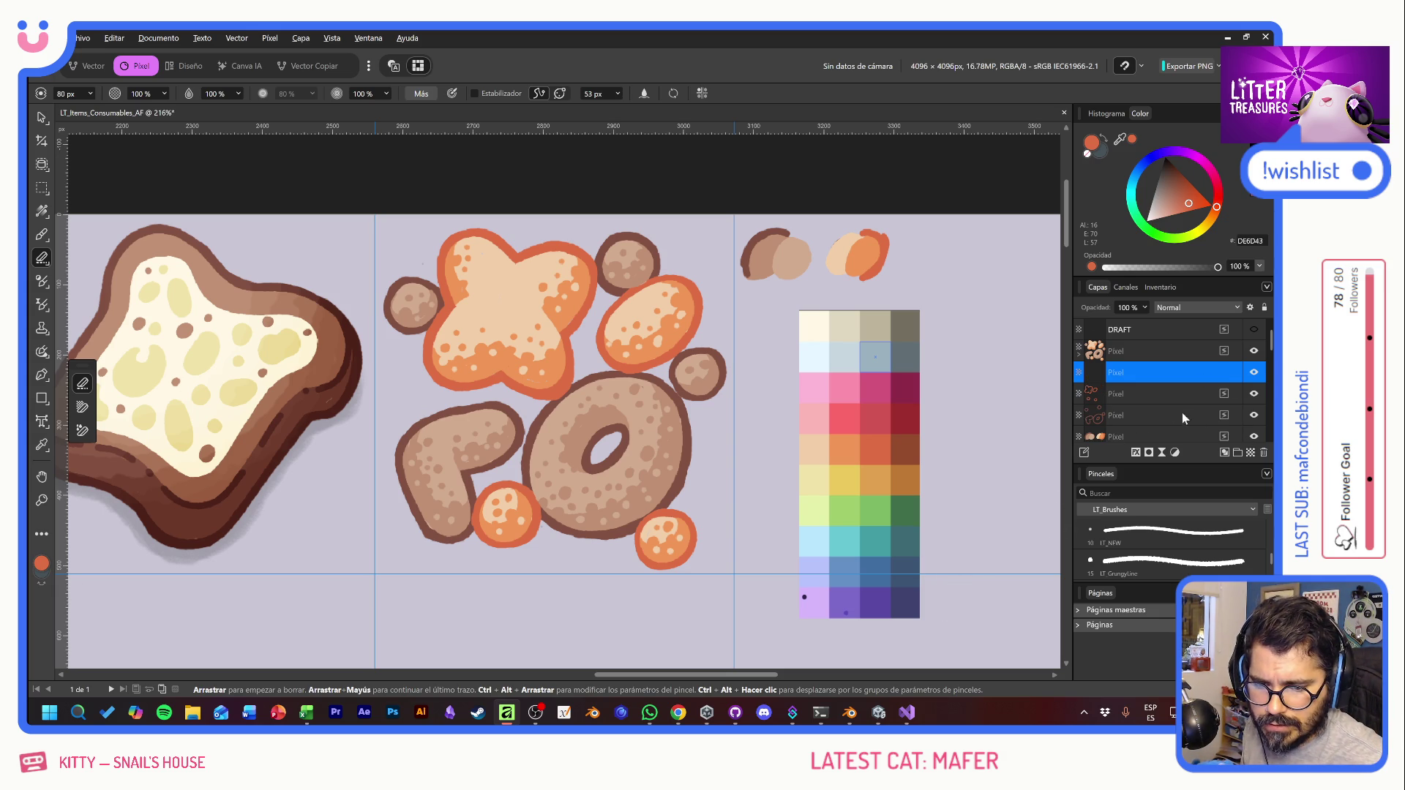
{"action": "double_click", "coordinate": [1129, 393]}
{"action": "type", "text": "BORDEXT"}
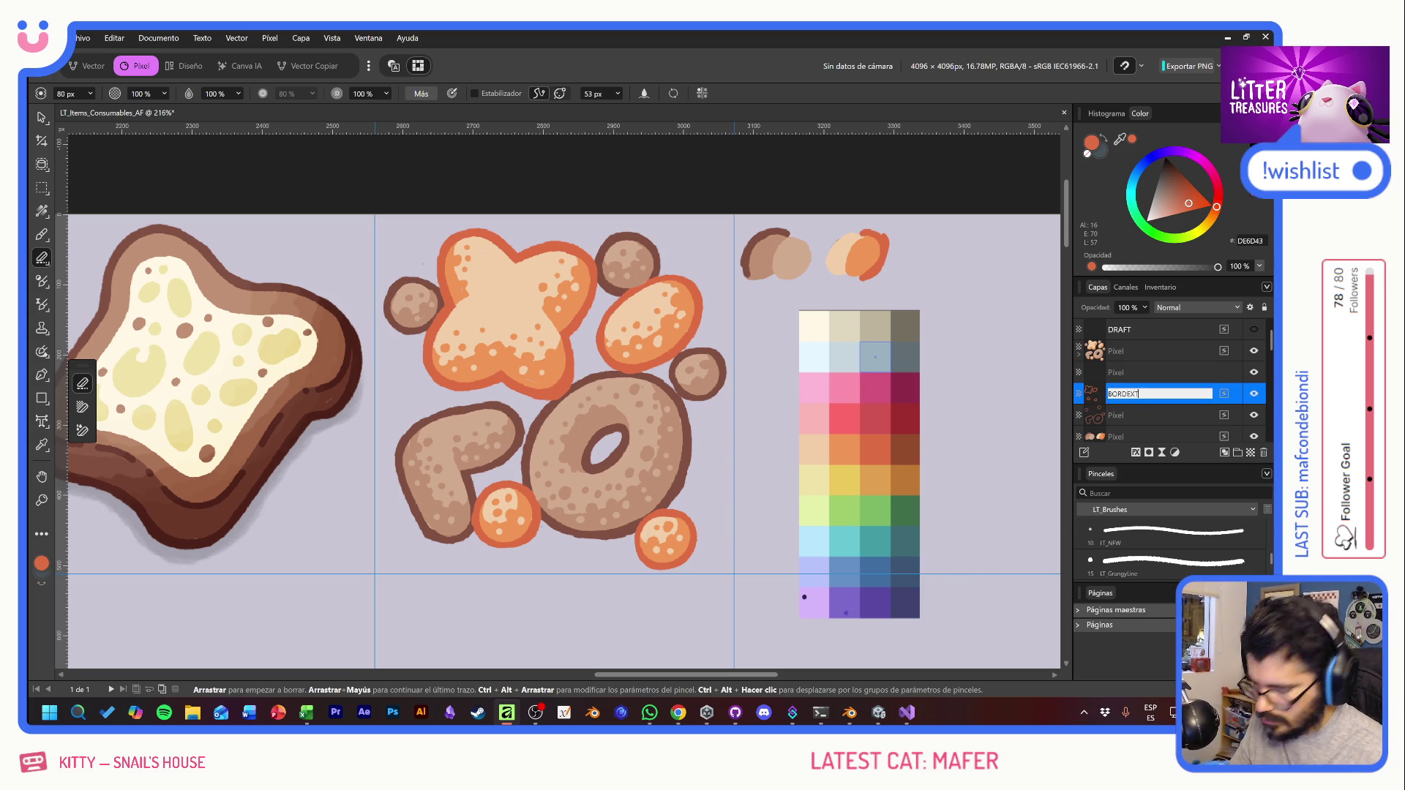
{"action": "key", "text": "Return"}
{"action": "double_click", "coordinate": [1118, 415]}
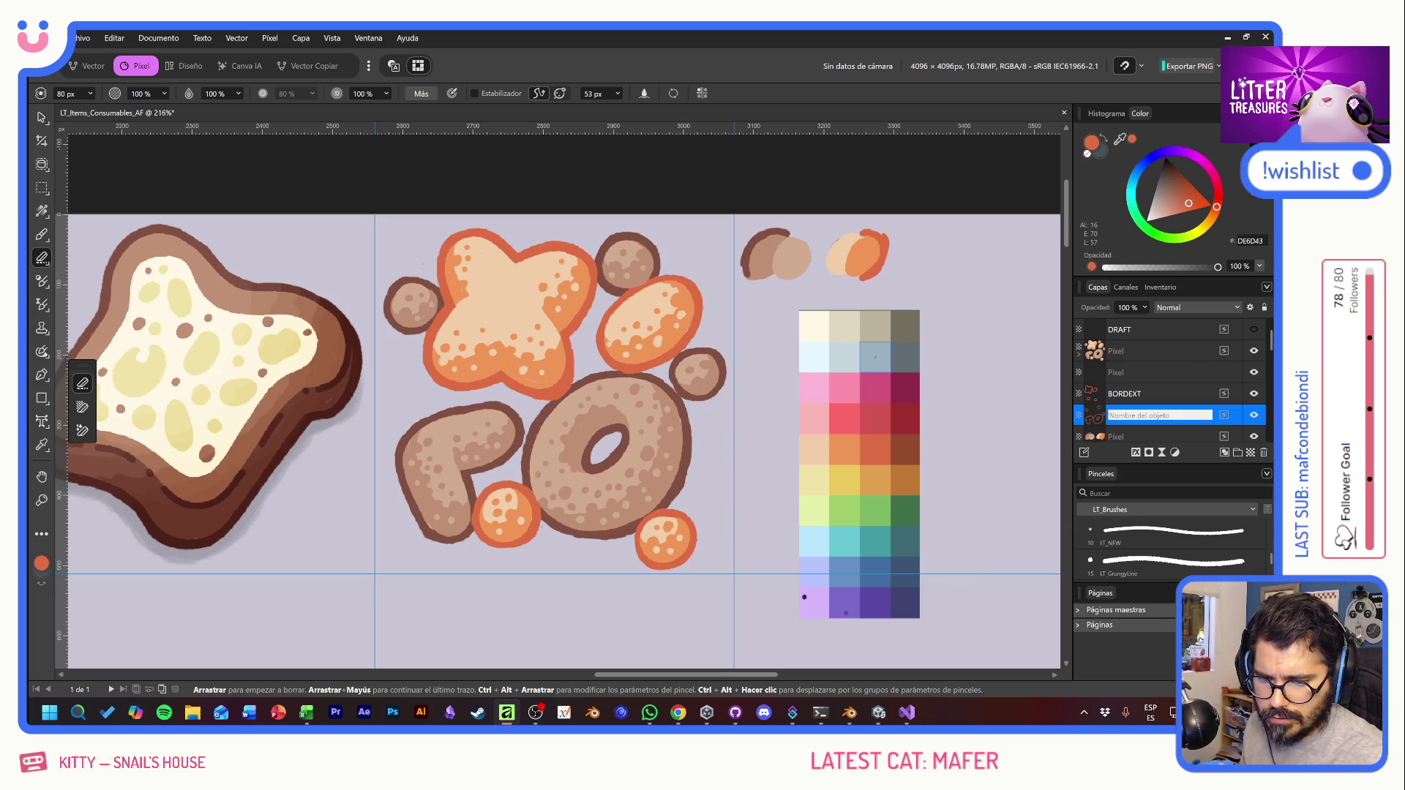
{"action": "type", "text": "BORDEXT"}
{"action": "key", "text": "Return"}
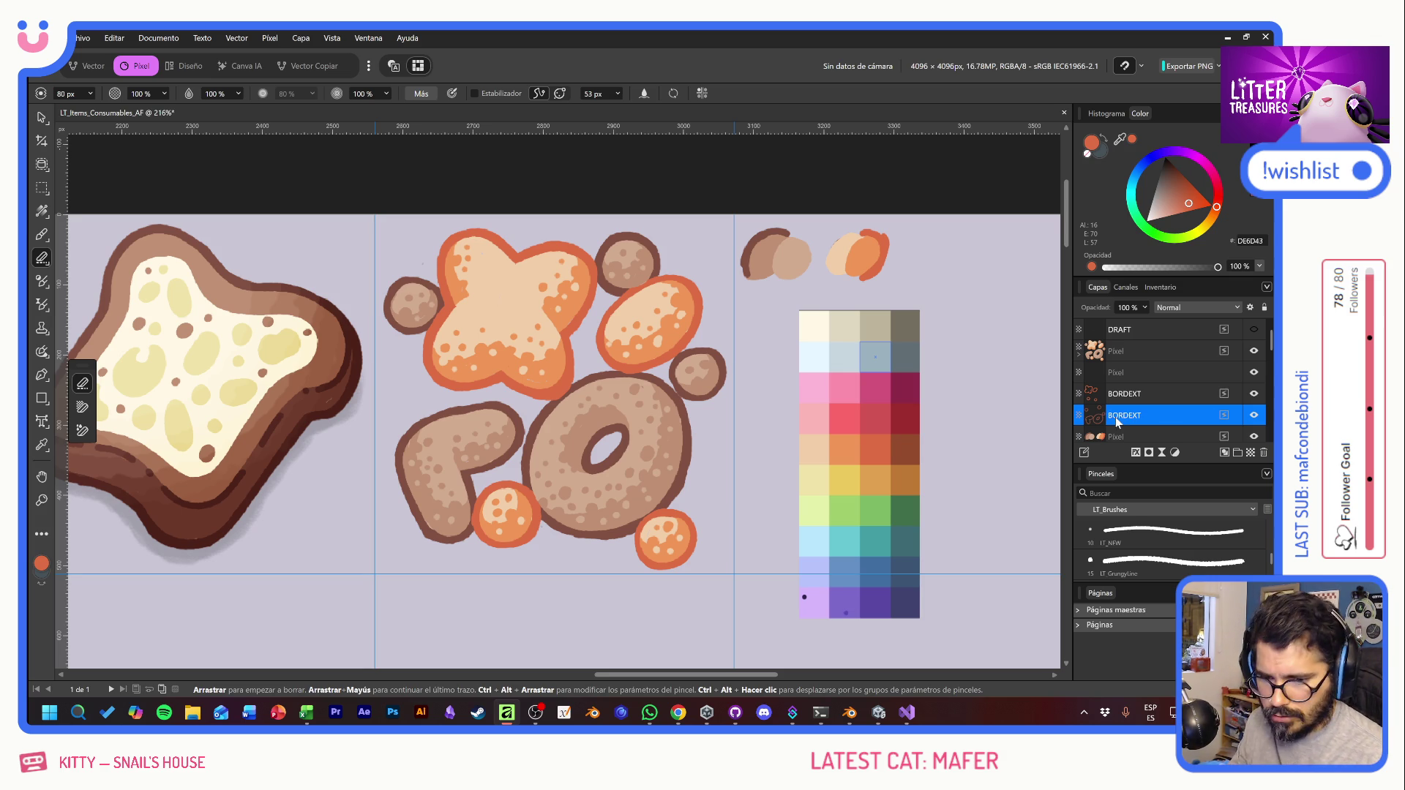
{"action": "left_click", "coordinate": [1131, 376]}
{"action": "double_click", "coordinate": [1131, 380]}
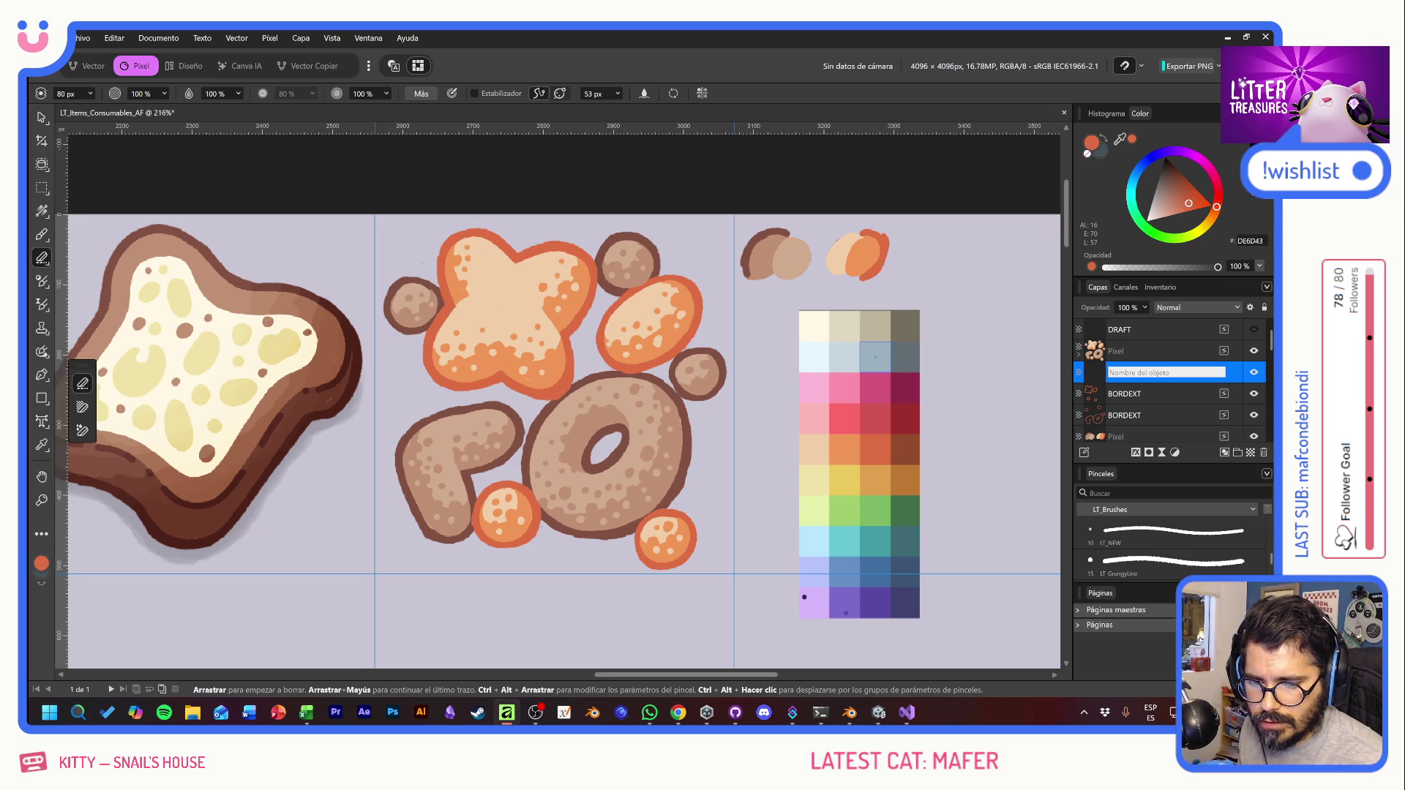
{"action": "type", "text": "INLINE"}
{"action": "key", "text": "Return"}
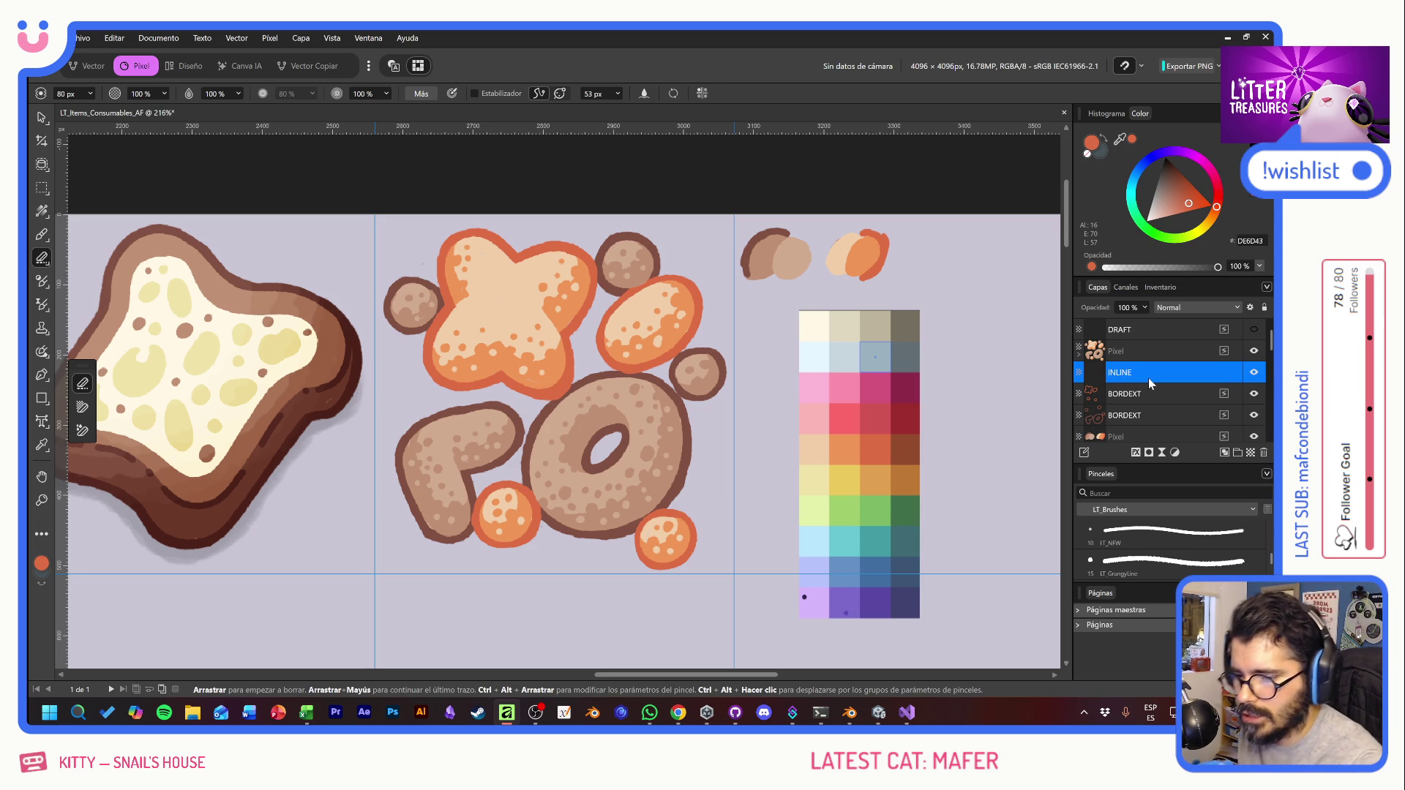
Step: Nest INLINE inside the Pixel layer and paint dark-brown inner details on the X, P and donut
{"action": "key", "text": "b"}
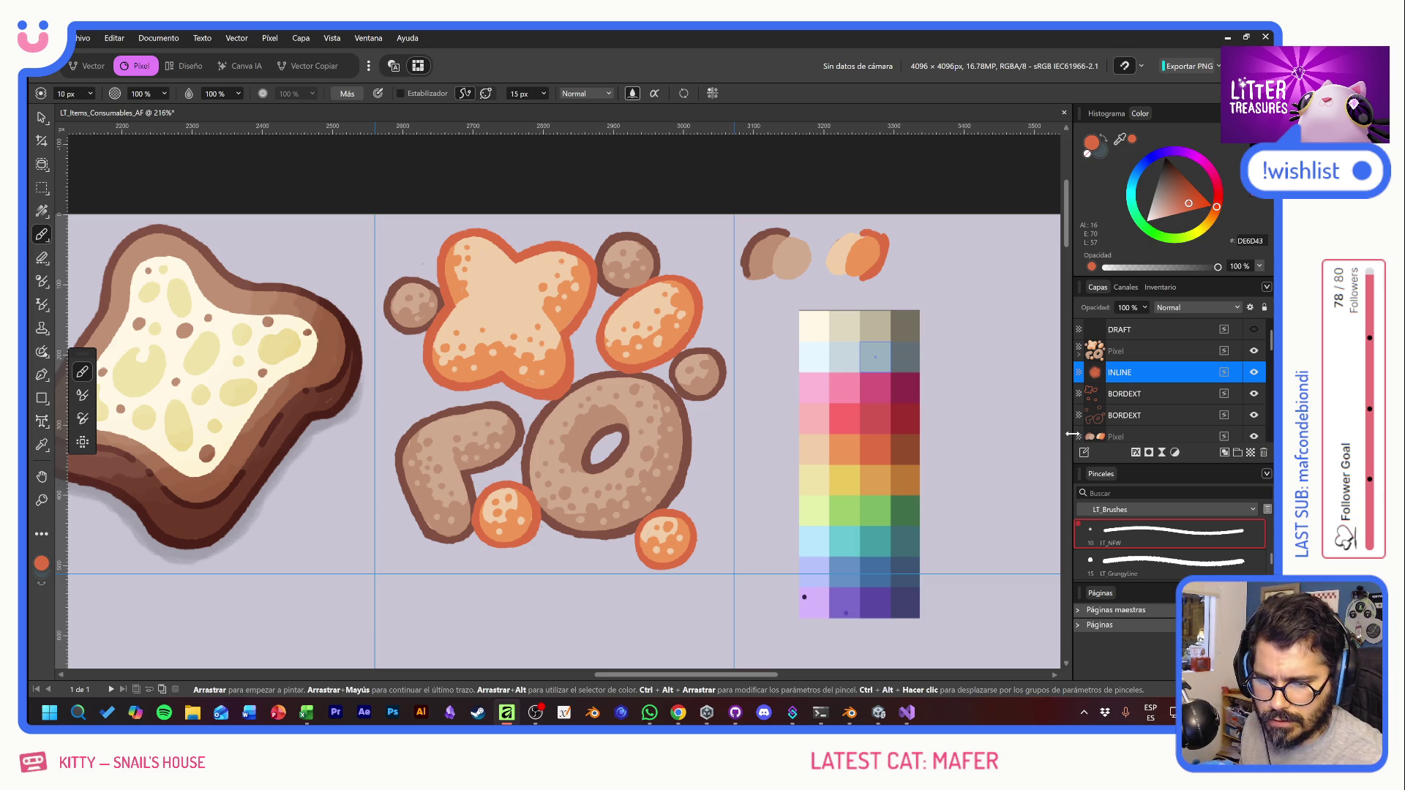
{"action": "left_click_drag", "start_coordinate": [1110, 371], "coordinate": [1144, 354]}
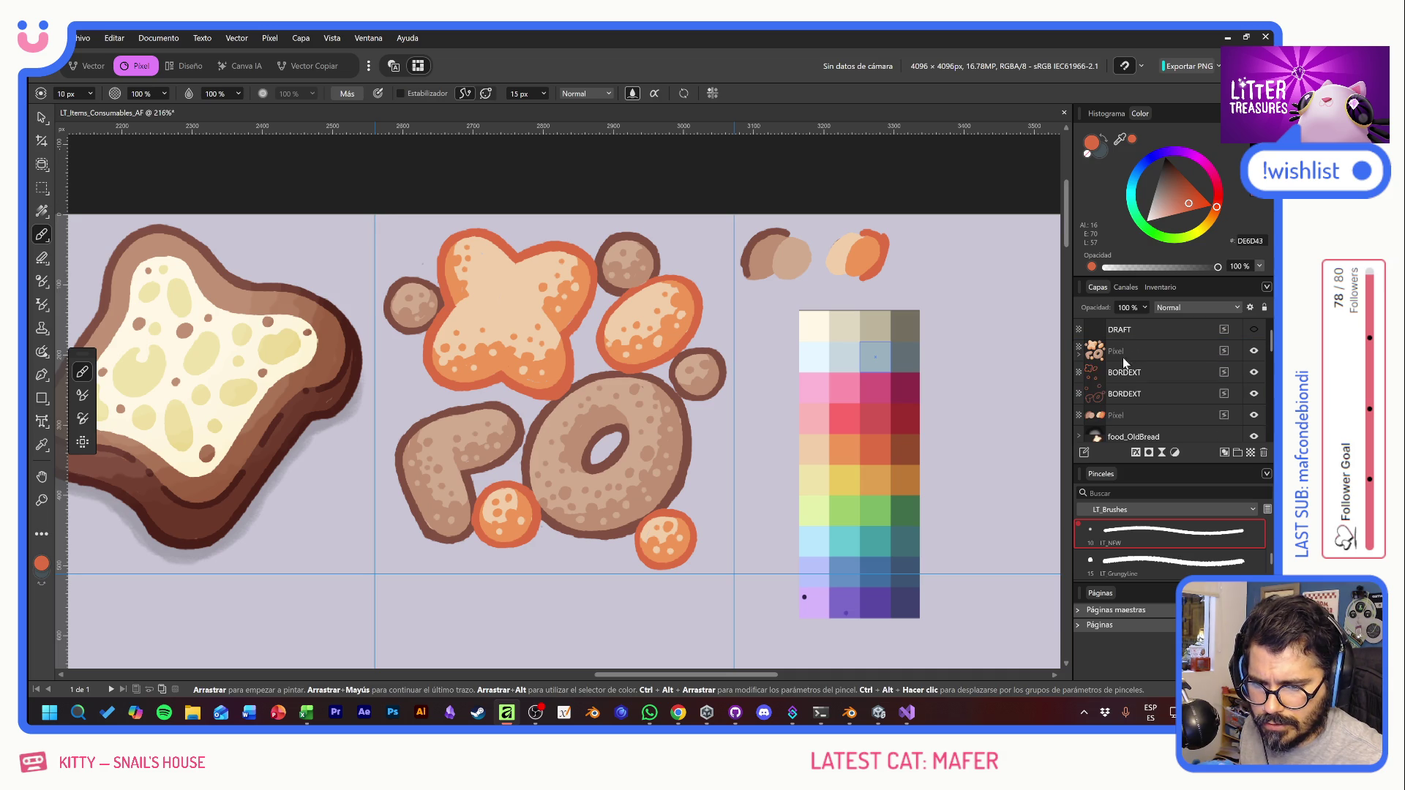
{"action": "left_click", "coordinate": [1079, 355]}
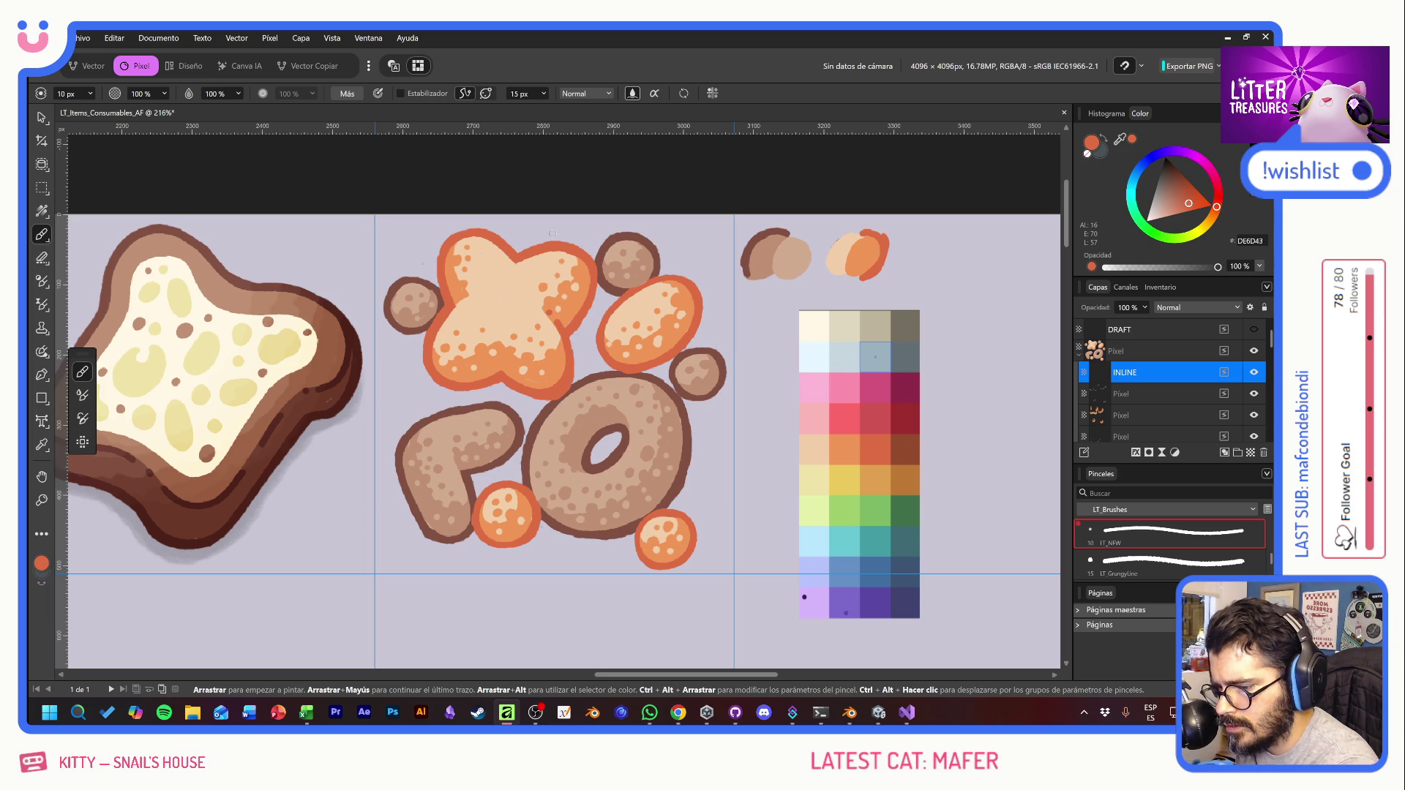
{"action": "left_click_drag", "start_coordinate": [498, 352], "coordinate": [499, 372]}
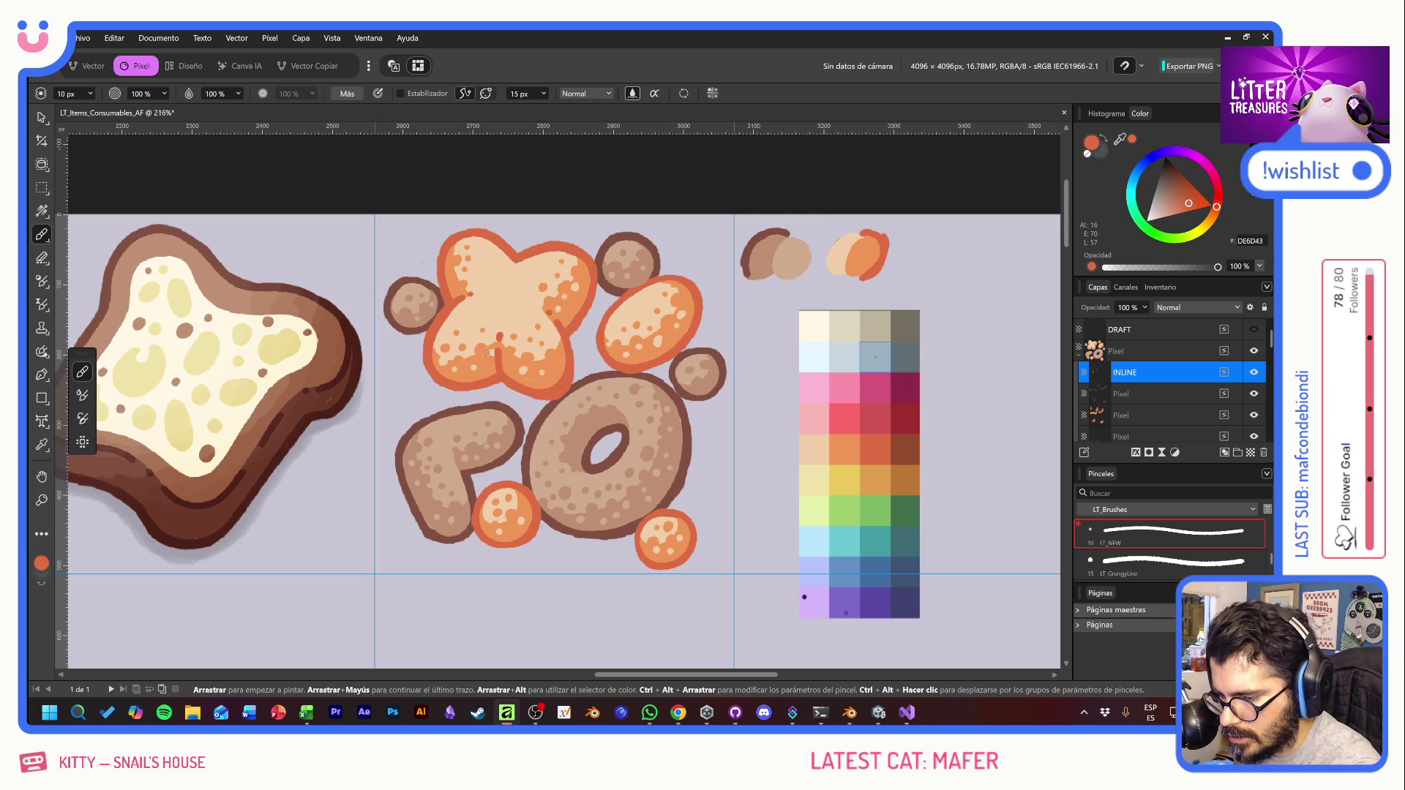
{"action": "left_click", "coordinate": [752, 245], "text": "alt"}
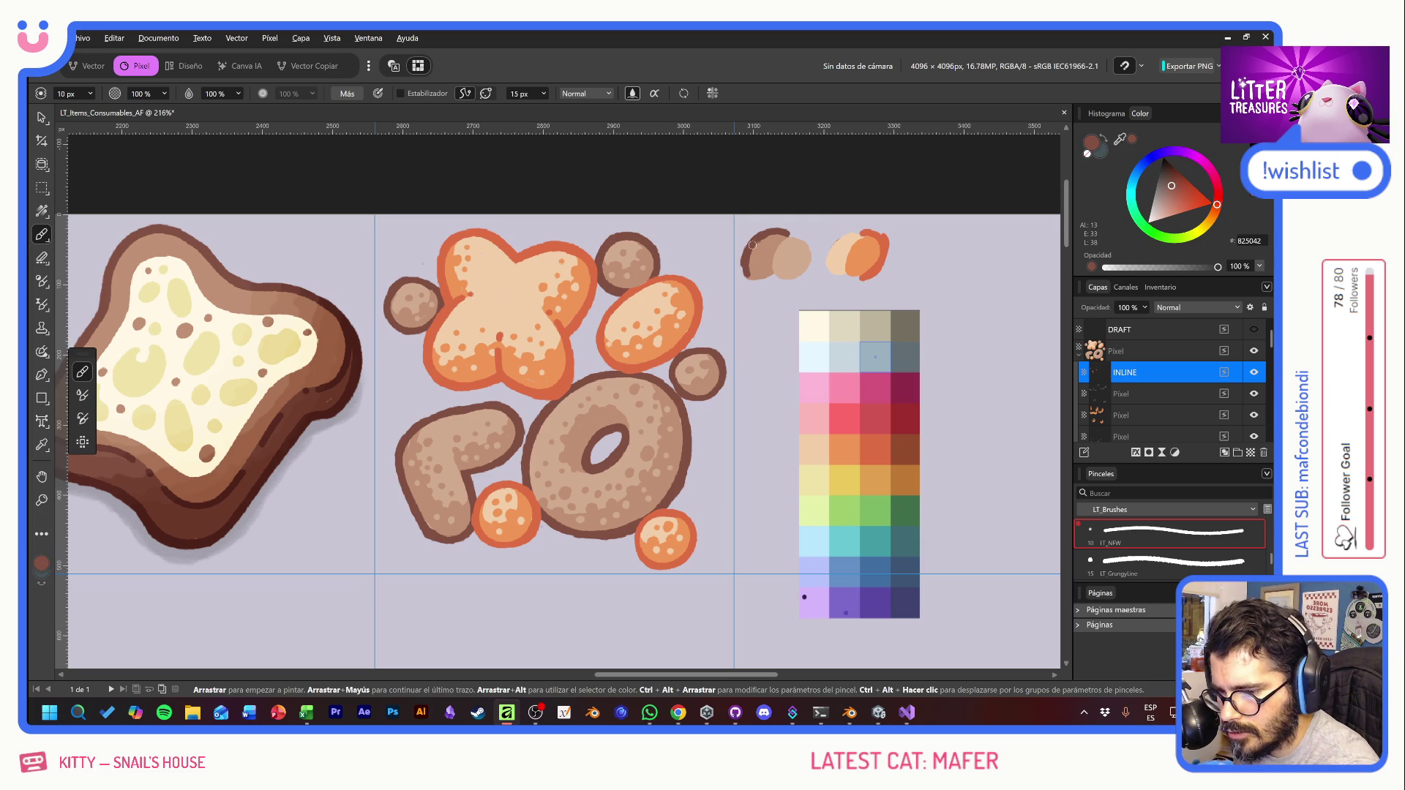
{"action": "left_click_drag", "start_coordinate": [460, 462], "coordinate": [466, 470]}
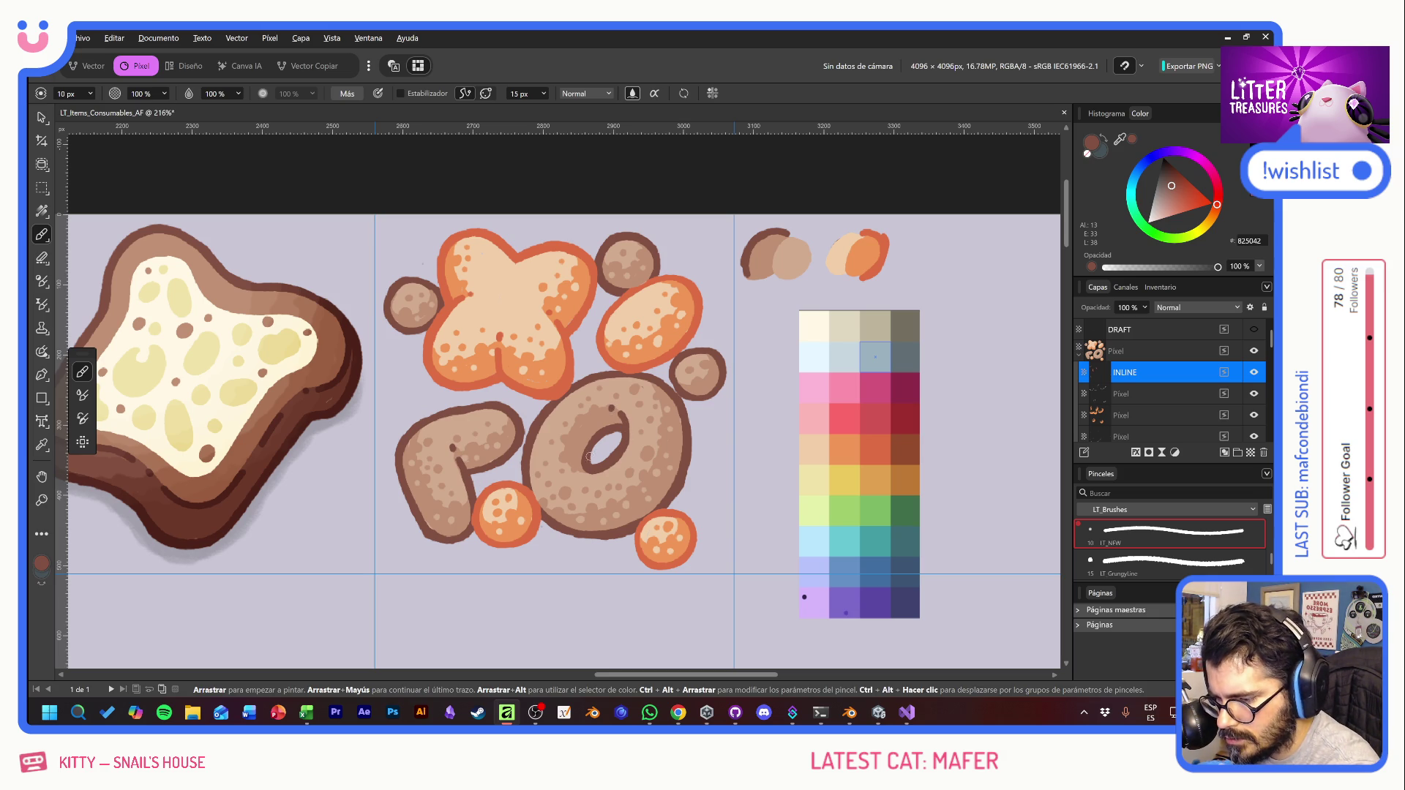
{"action": "left_click_drag", "start_coordinate": [574, 468], "coordinate": [591, 471]}
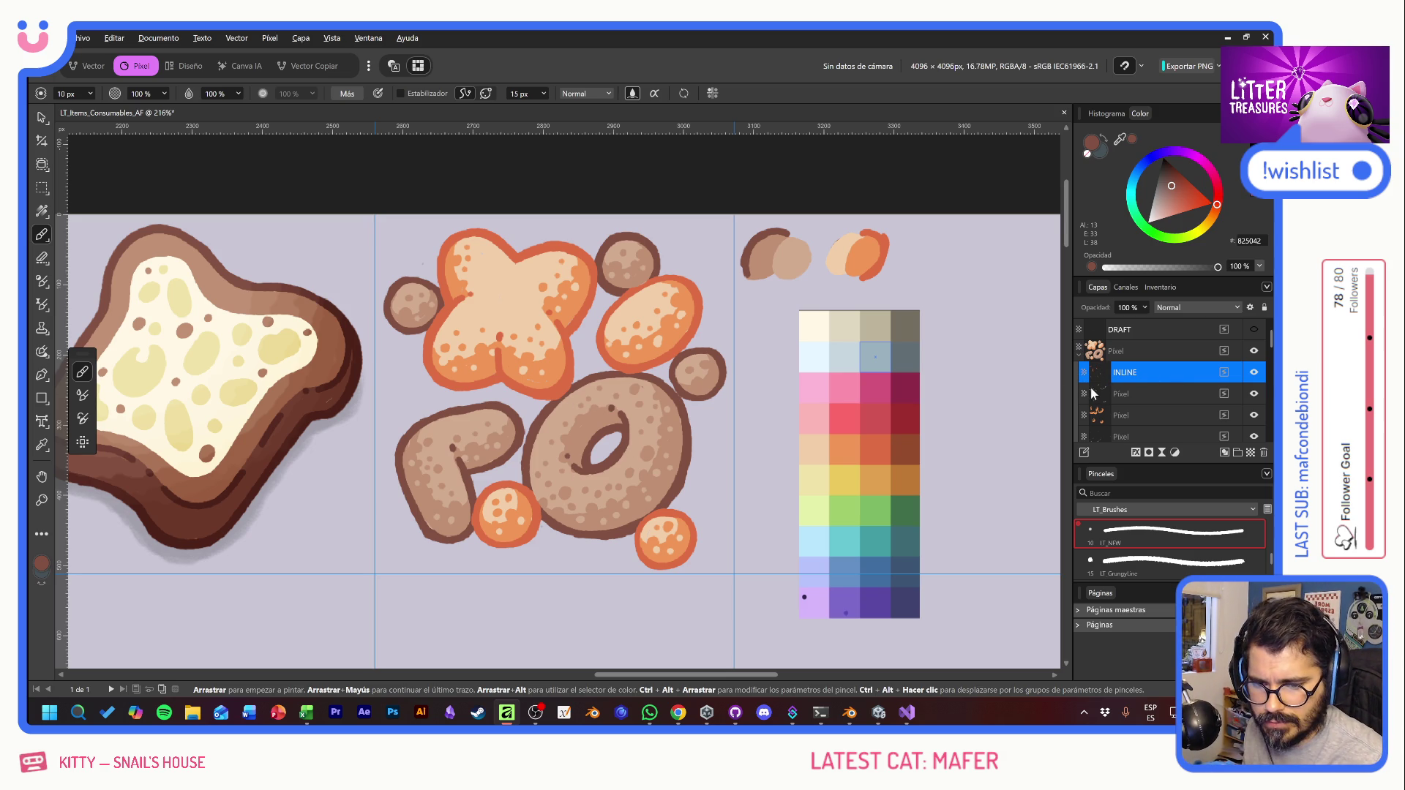
Step: Rename the cookie pixel layer to 'color'
{"action": "left_click", "coordinate": [1078, 351]}
{"action": "double_click", "coordinate": [1119, 351]}
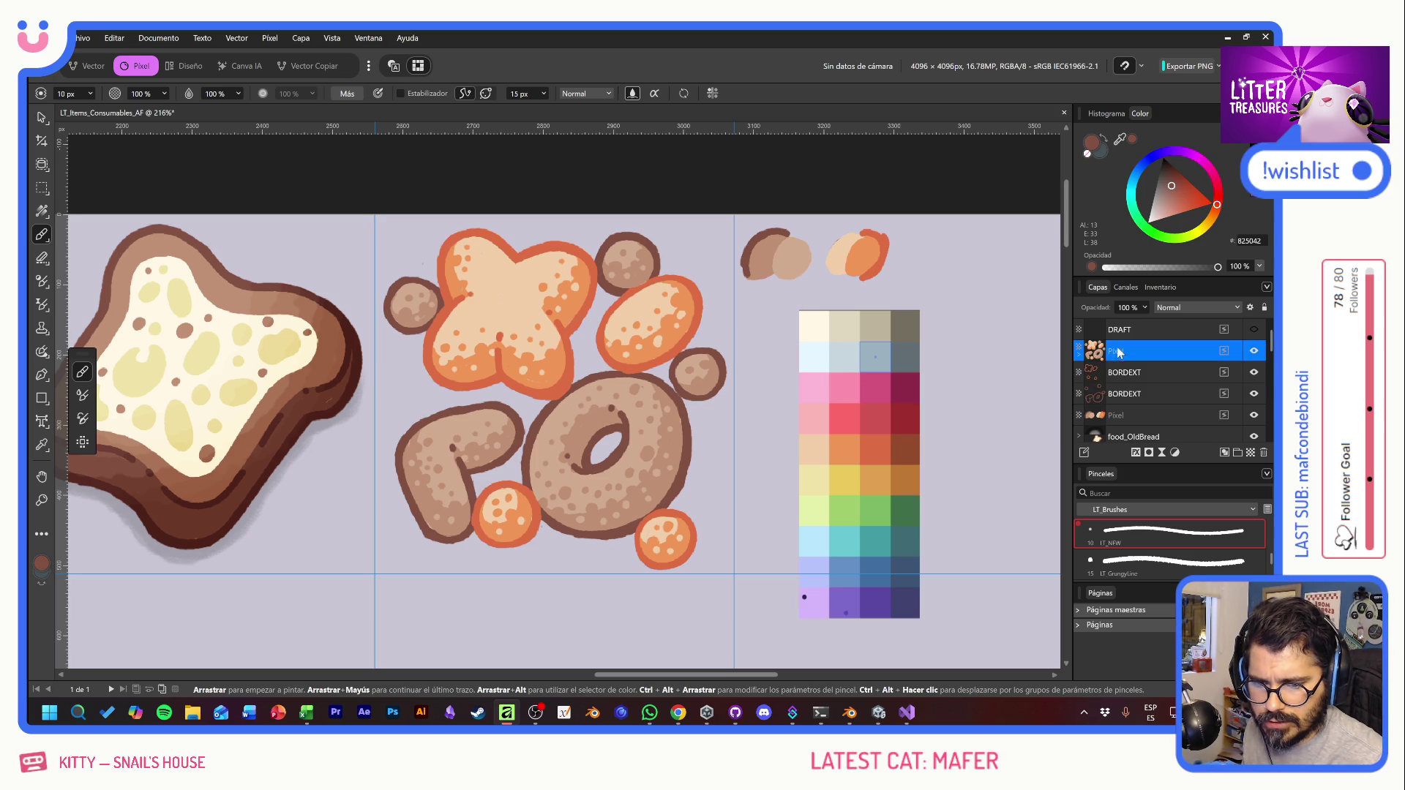
{"action": "type", "text": "color"}
{"action": "key", "text": "Return"}
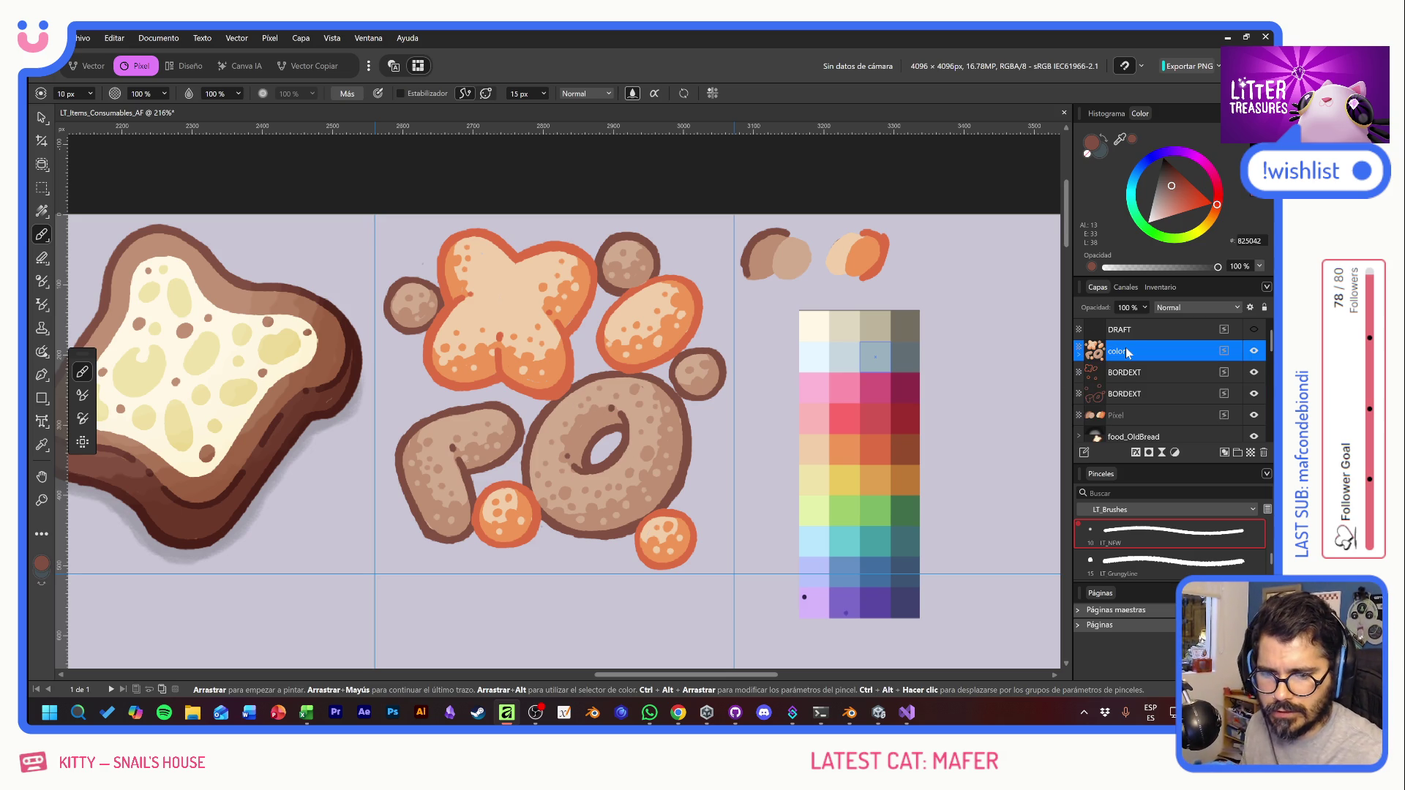
Step: Add a pixel layer inside BORDEXT with the LT Overlay brush in black at 20% opacity
{"action": "left_click", "coordinate": [1165, 393]}
{"action": "left_click", "coordinate": [1237, 452]}
{"action": "left_click_drag", "start_coordinate": [1170, 394], "coordinate": [1138, 419]}
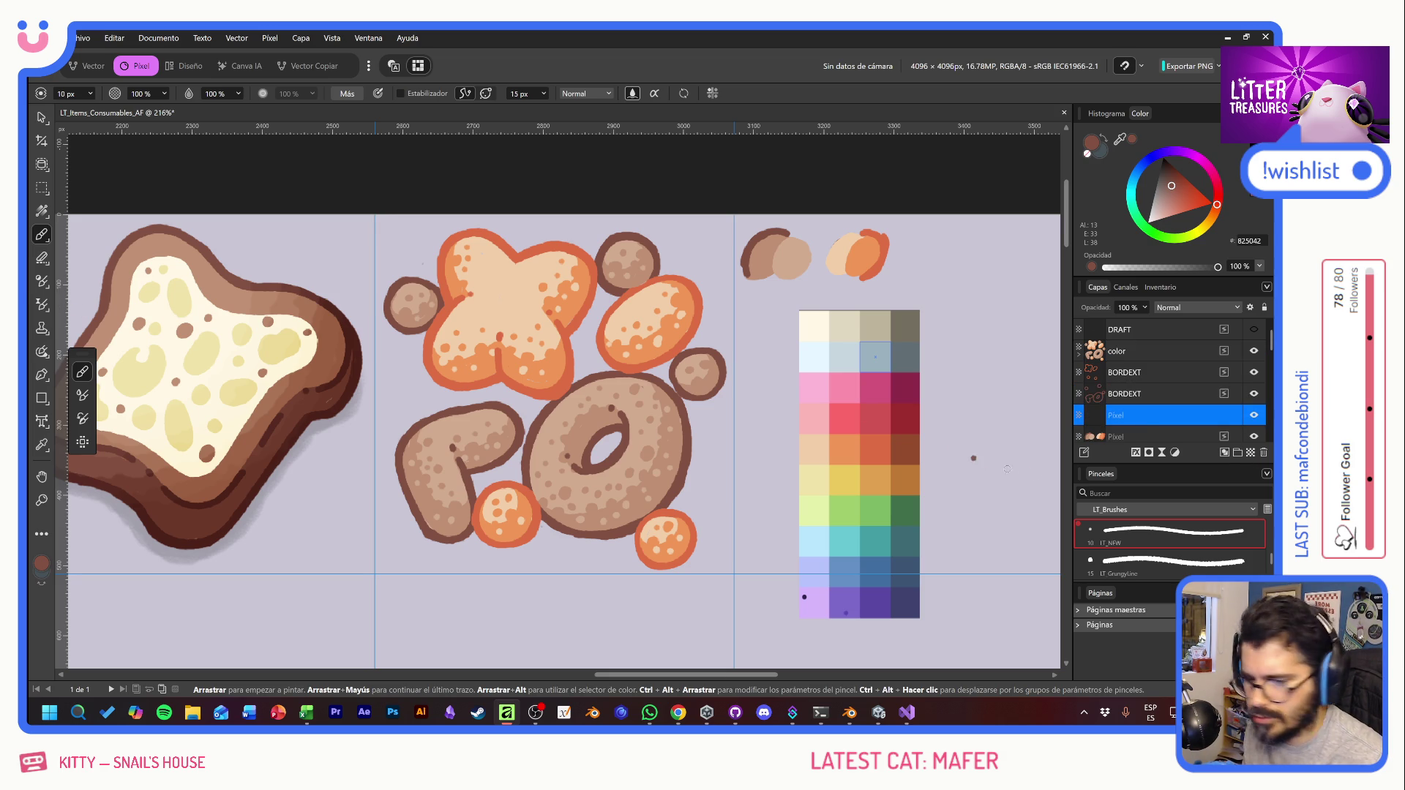
{"action": "scroll", "coordinate": [1153, 559], "scroll_direction": "down", "scroll_amount": 4}
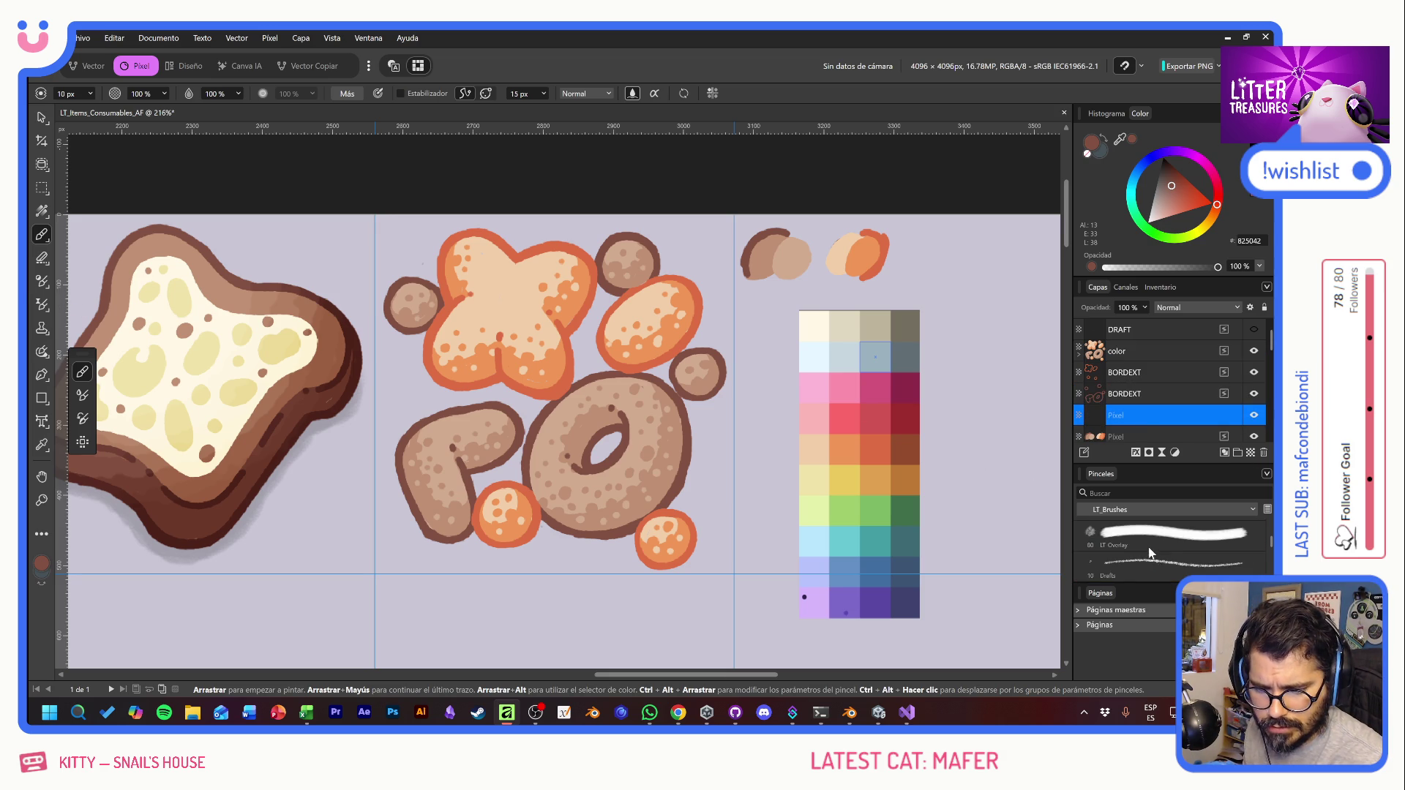
{"action": "left_click", "coordinate": [1146, 563]}
{"action": "left_click", "coordinate": [1162, 154]}
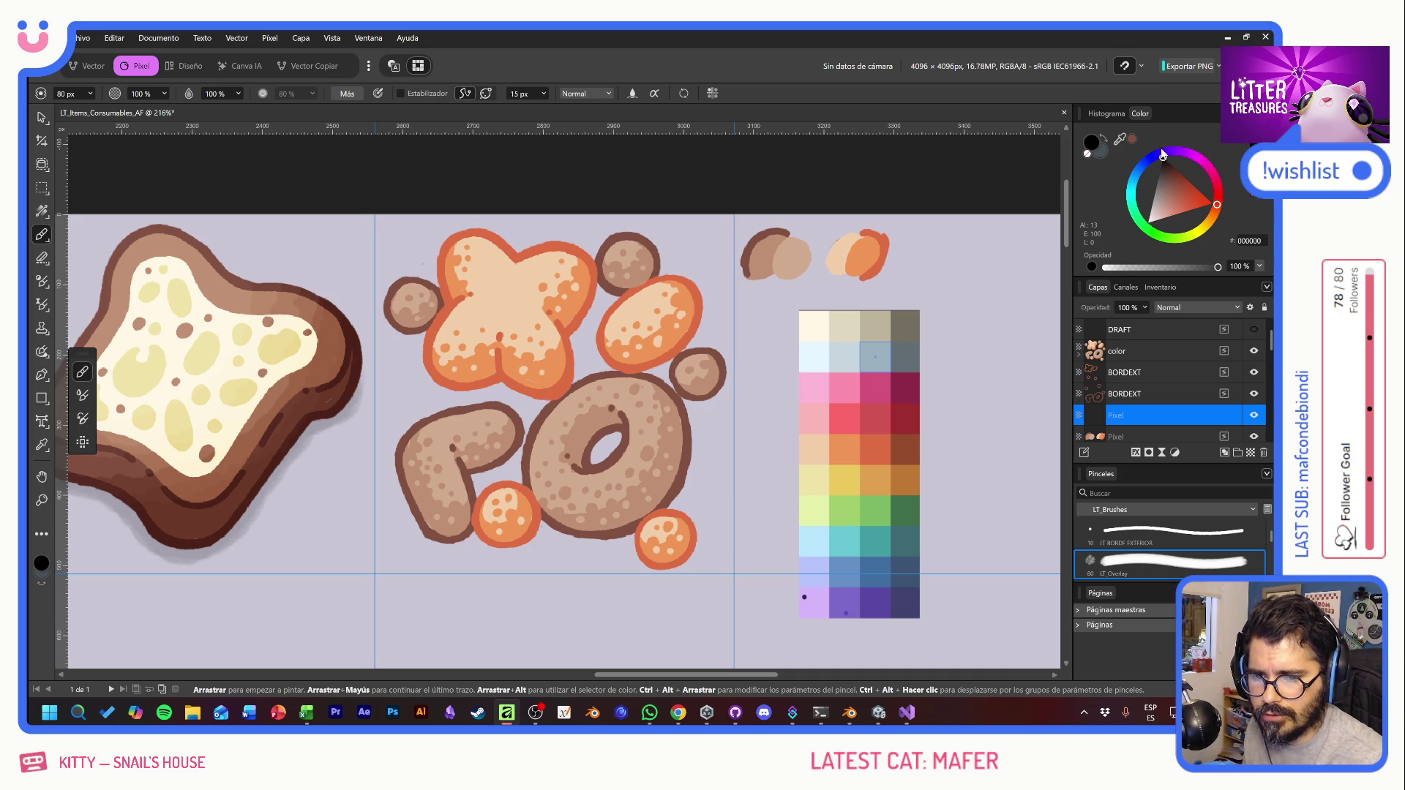
{"action": "left_click", "coordinate": [1125, 307]}
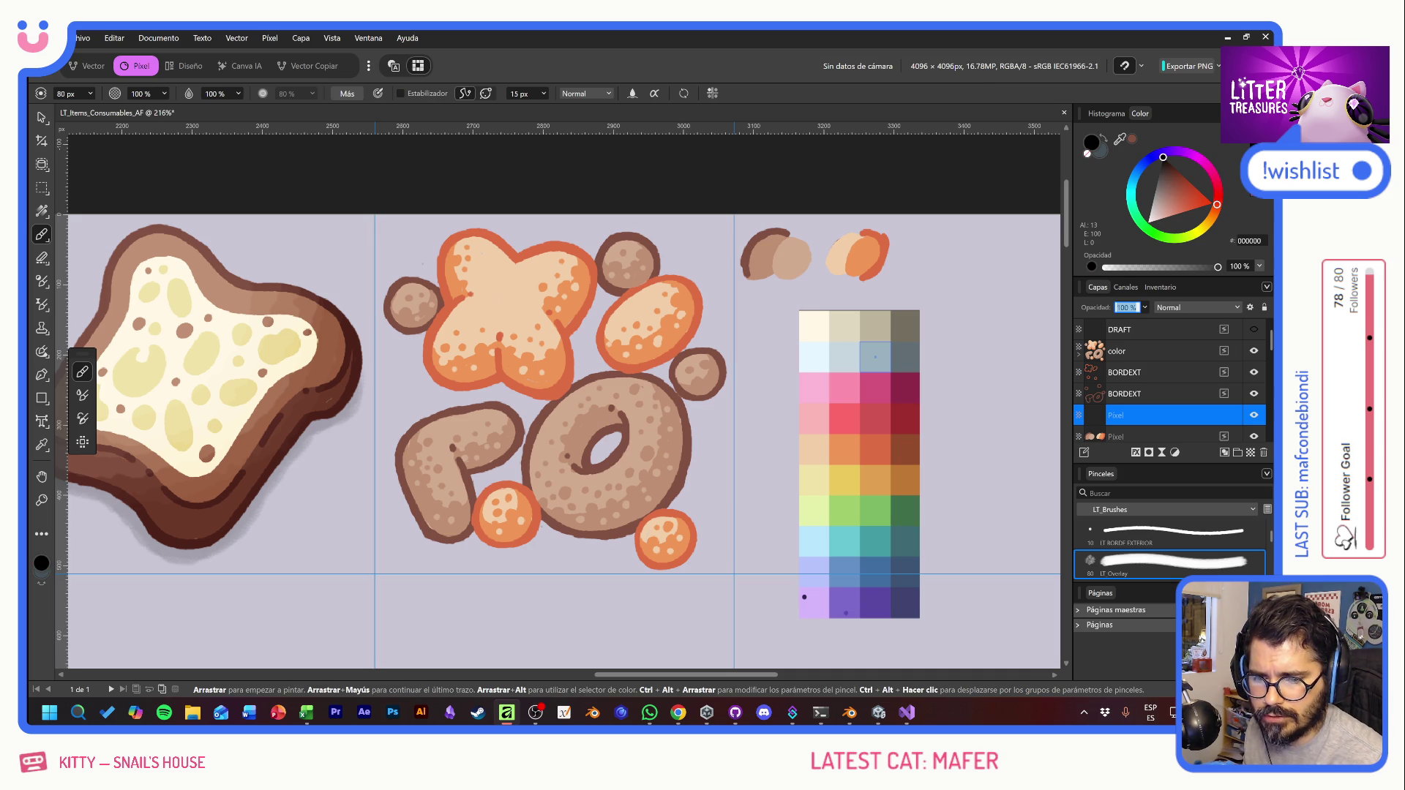
{"action": "type", "text": "20"}
Step: Paint soft black shading around the donut, X cookie, orange ball and P cookie
{"action": "mouse_move", "coordinate": [732, 388]}
{"action": "left_mouse_down"}
{"action": "mouse_move", "coordinate": [717, 410]}
{"action": "mouse_move", "coordinate": [395, 366]}
{"action": "mouse_move", "coordinate": [624, 487]}
{"action": "left_mouse_up"}
{"action": "key", "text": "ctrl+z"}
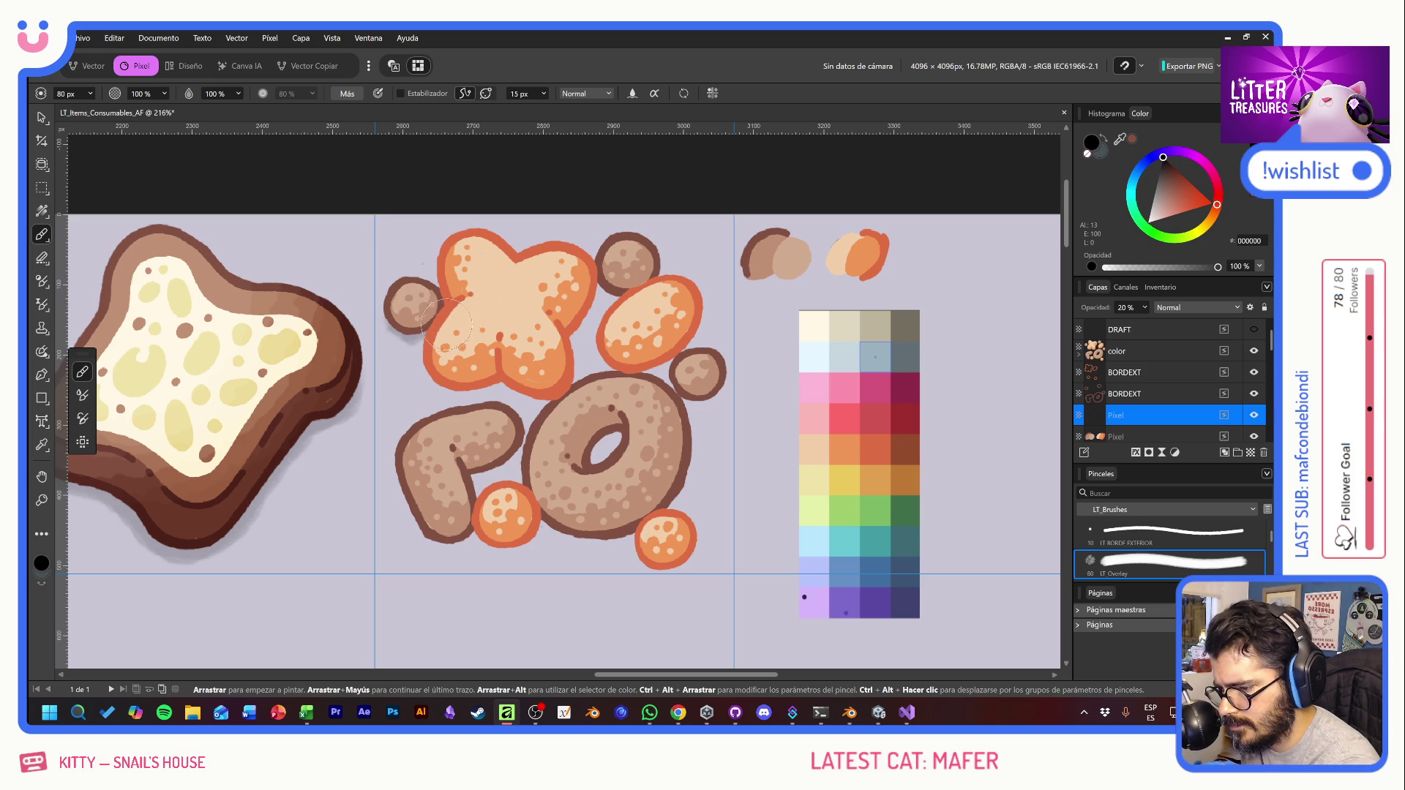
{"action": "mouse_move", "coordinate": [428, 325]}
{"action": "left_mouse_down"}
{"action": "mouse_move", "coordinate": [428, 377]}
{"action": "mouse_move", "coordinate": [480, 367]}
{"action": "mouse_move", "coordinate": [538, 388]}
{"action": "mouse_move", "coordinate": [572, 364]}
{"action": "mouse_move", "coordinate": [622, 269]}
{"action": "mouse_move", "coordinate": [617, 285]}
{"action": "left_mouse_up"}
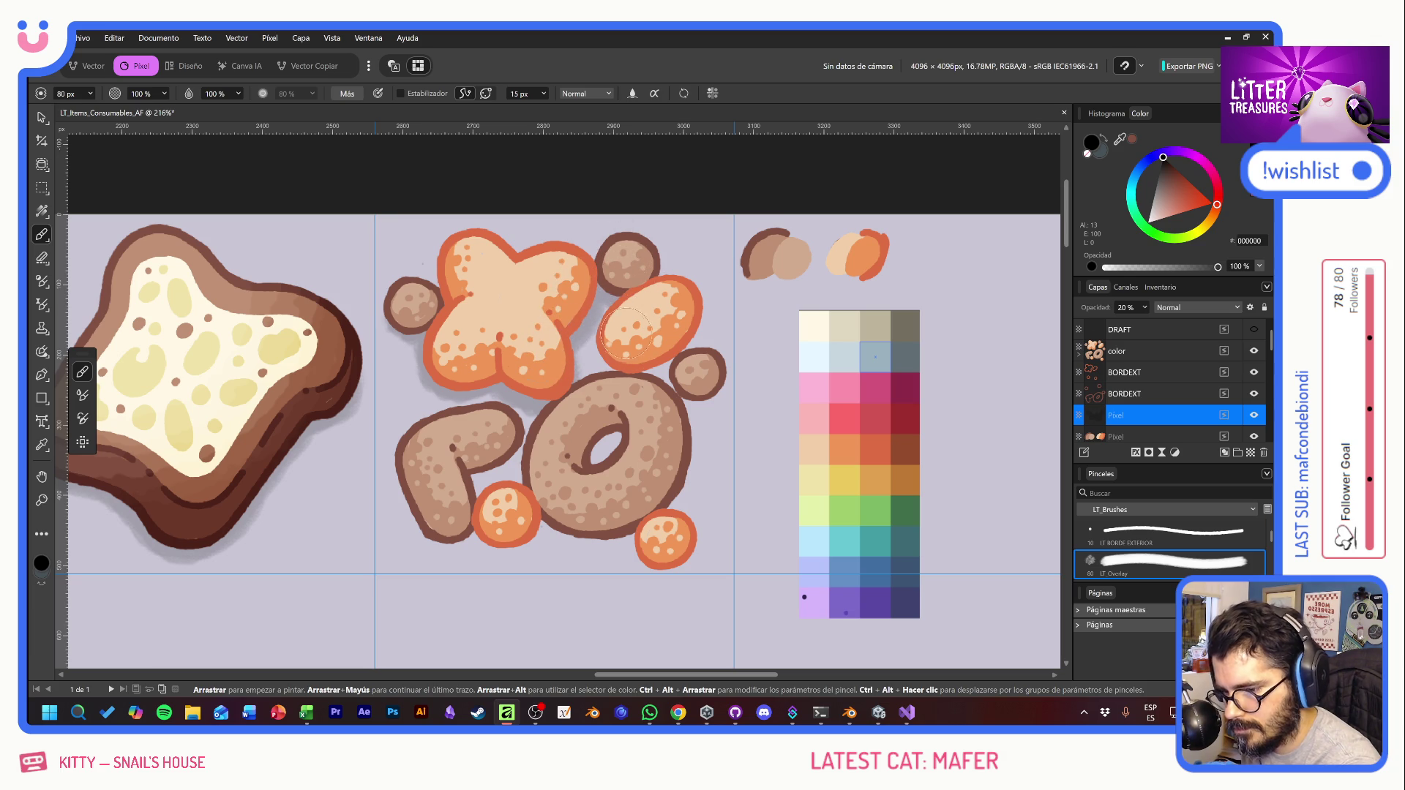
{"action": "mouse_move", "coordinate": [625, 333]}
{"action": "left_mouse_down"}
{"action": "mouse_move", "coordinate": [658, 359]}
{"action": "mouse_move", "coordinate": [682, 324]}
{"action": "mouse_move", "coordinate": [679, 360]}
{"action": "mouse_move", "coordinate": [702, 398]}
{"action": "mouse_move", "coordinate": [677, 366]}
{"action": "mouse_move", "coordinate": [600, 444]}
{"action": "mouse_move", "coordinate": [610, 458]}
{"action": "left_mouse_up"}
{"action": "mouse_move", "coordinate": [515, 421]}
{"action": "left_mouse_down"}
{"action": "mouse_move", "coordinate": [500, 450]}
{"action": "mouse_move", "coordinate": [408, 488]}
{"action": "mouse_move", "coordinate": [431, 532]}
{"action": "mouse_move", "coordinate": [452, 518]}
{"action": "mouse_move", "coordinate": [496, 545]}
{"action": "mouse_move", "coordinate": [523, 540]}
{"action": "mouse_move", "coordinate": [523, 518]}
{"action": "mouse_move", "coordinate": [611, 527]}
{"action": "mouse_move", "coordinate": [619, 512]}
{"action": "mouse_move", "coordinate": [655, 563]}
{"action": "mouse_move", "coordinate": [665, 549]}
{"action": "mouse_move", "coordinate": [674, 565]}
{"action": "left_mouse_up"}
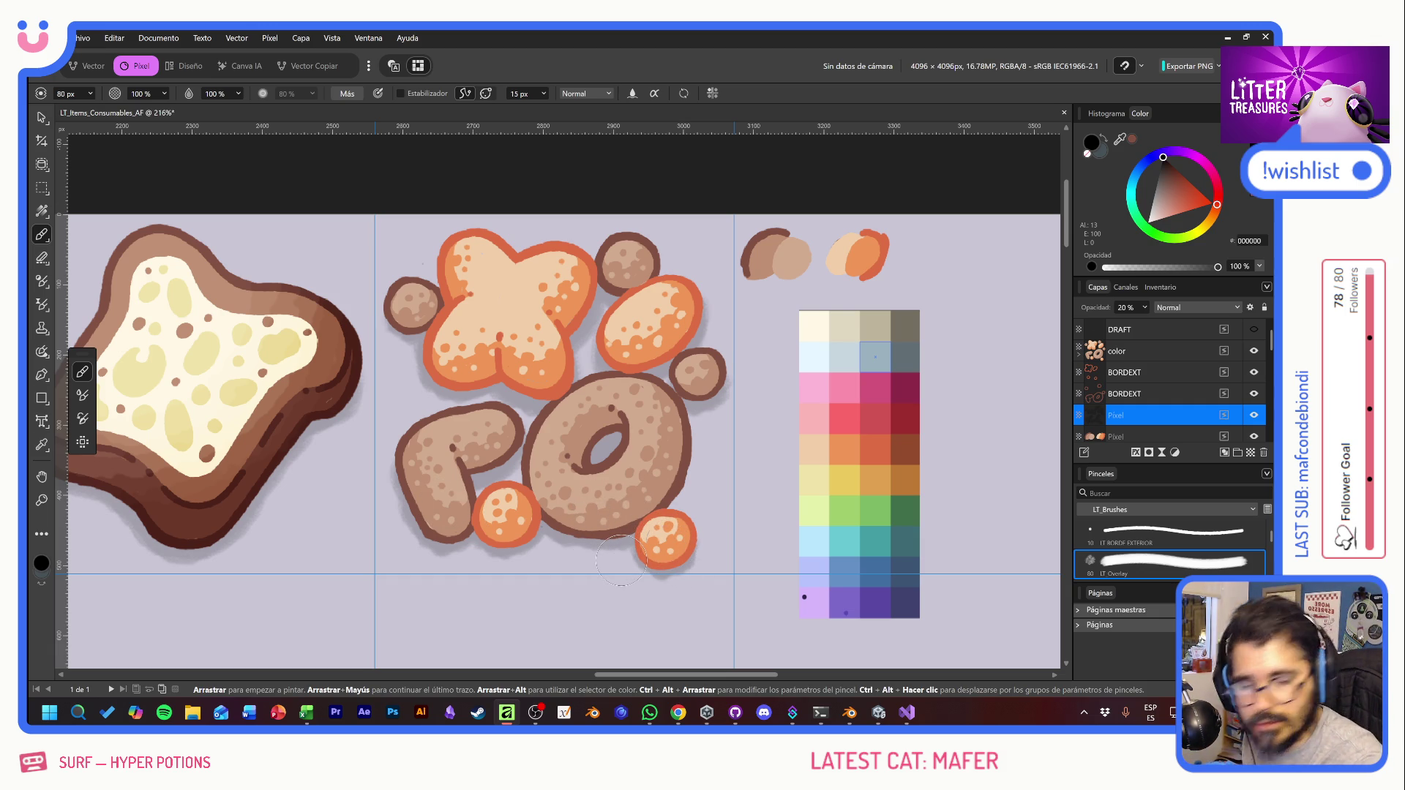
{"action": "mouse_move", "coordinate": [679, 512]}
{"action": "left_mouse_down"}
{"action": "mouse_move", "coordinate": [682, 476]}
{"action": "mouse_move", "coordinate": [658, 429]}
{"action": "left_mouse_up"}
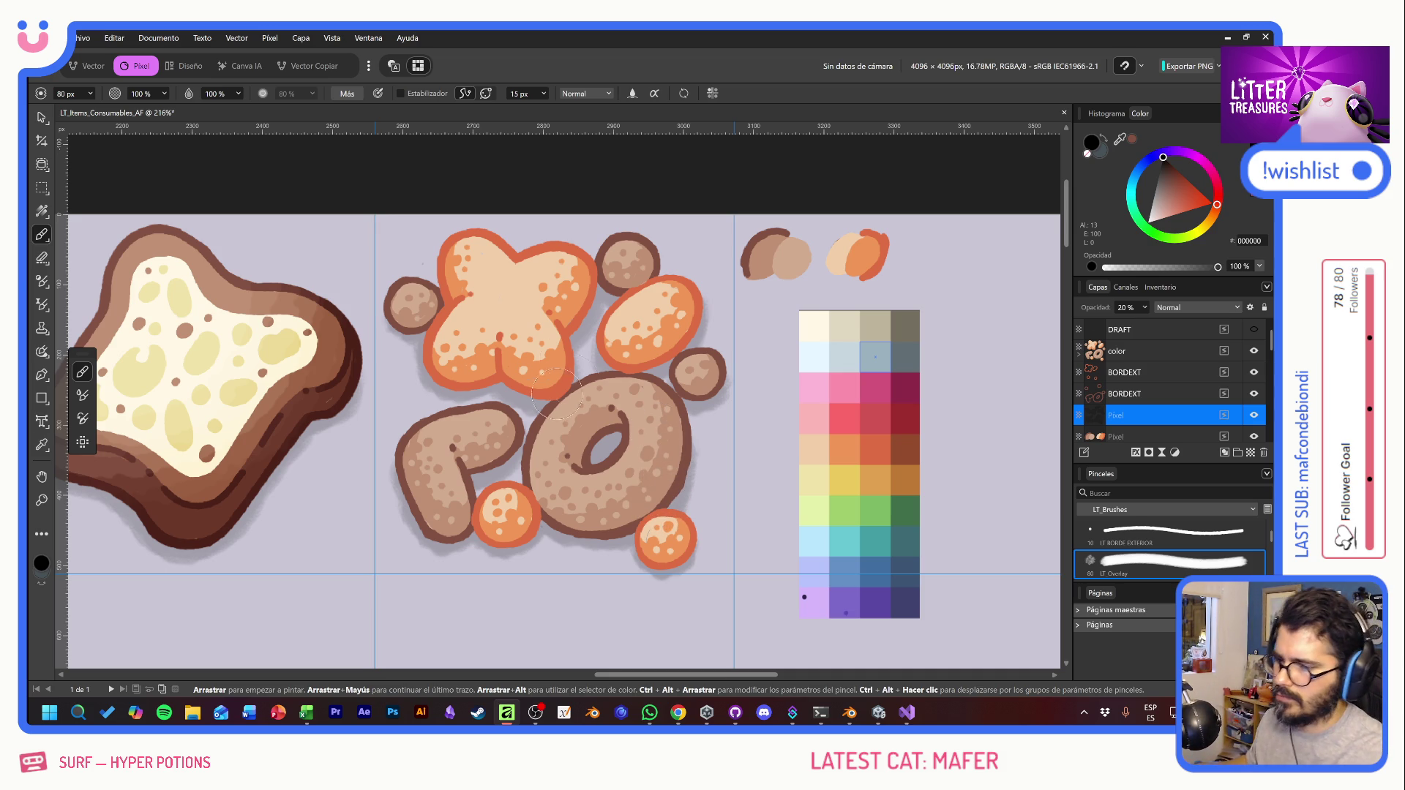
Step: Shift the color, BORDEXT and Pixel layers together slightly up and to the right
{"action": "left_click", "coordinate": [46, 127]}
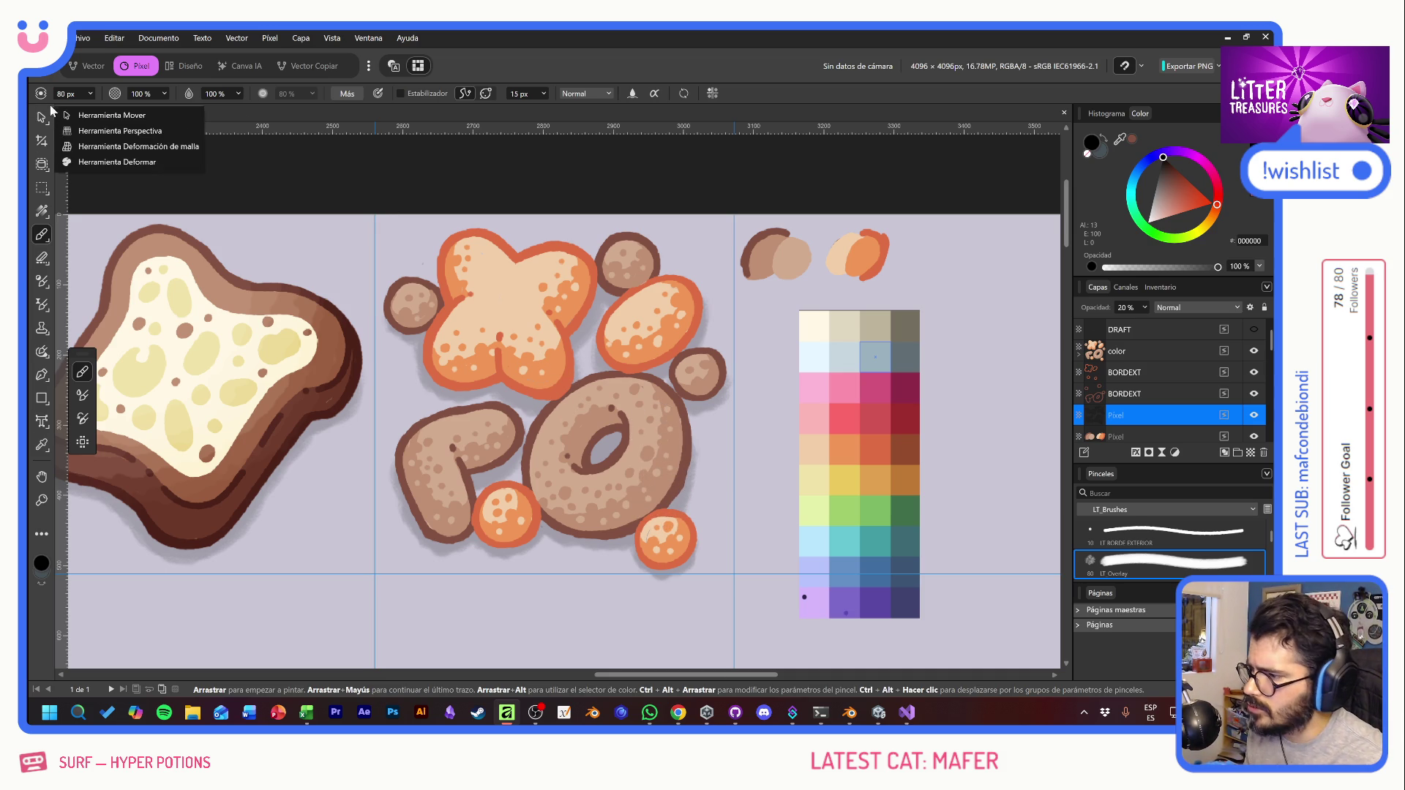
{"action": "left_click", "coordinate": [70, 115]}
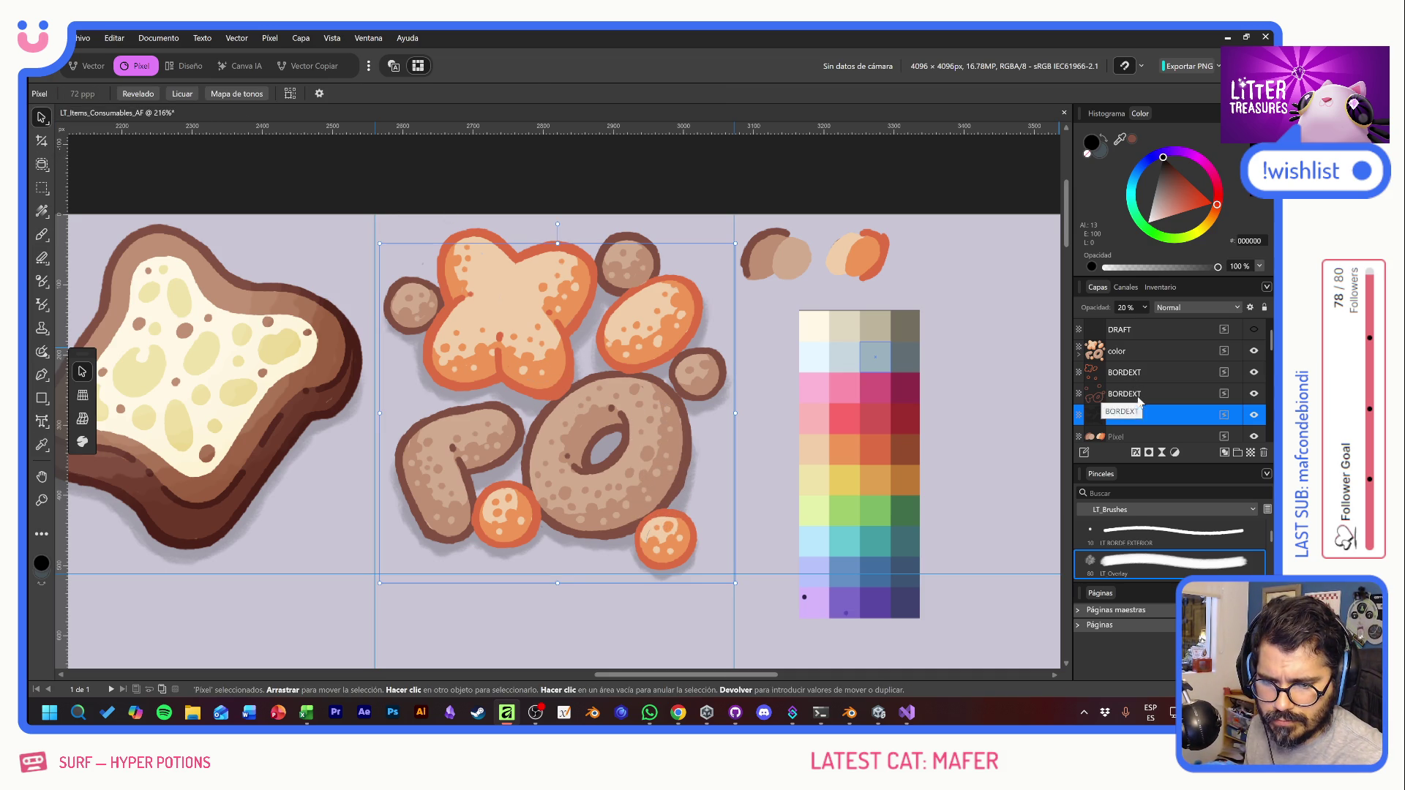
{"action": "left_click", "coordinate": [1137, 358], "text": "shift"}
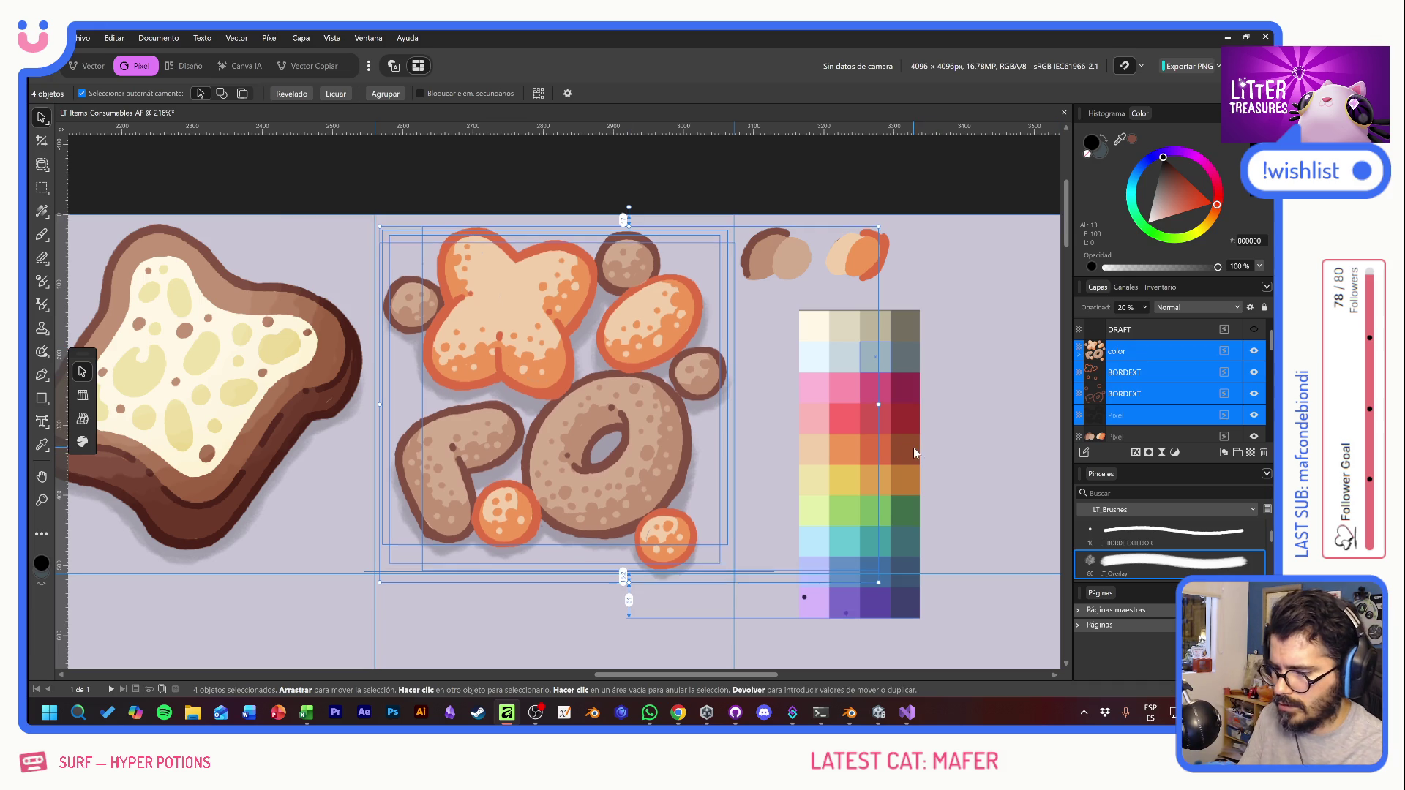
{"action": "mouse_move", "coordinate": [592, 398]}
{"action": "left_mouse_down"}
{"action": "mouse_move", "coordinate": [604, 378]}
{"action": "mouse_move", "coordinate": [583, 383]}
{"action": "left_mouse_up"}
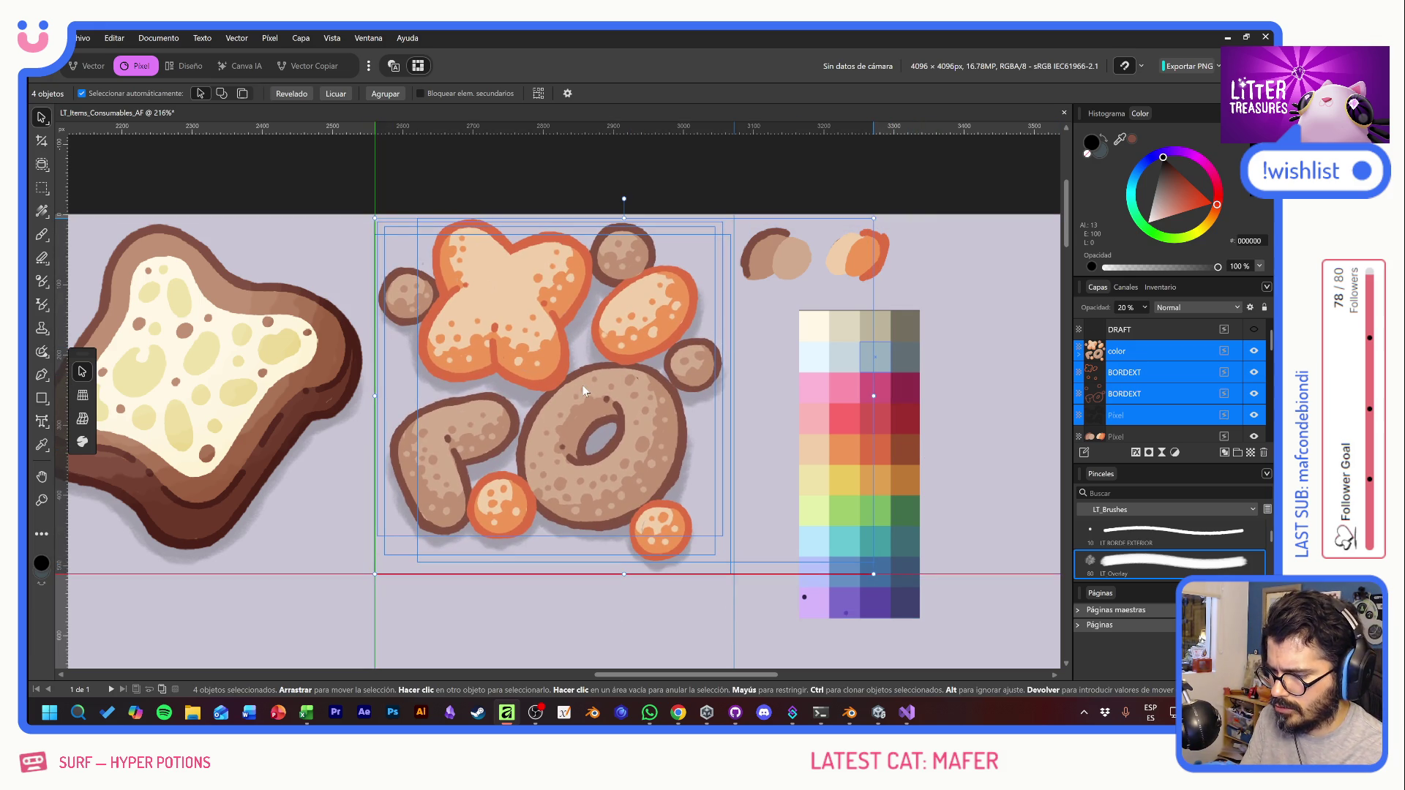
{"action": "left_click_drag", "start_coordinate": [750, 460], "coordinate": [749, 457]}
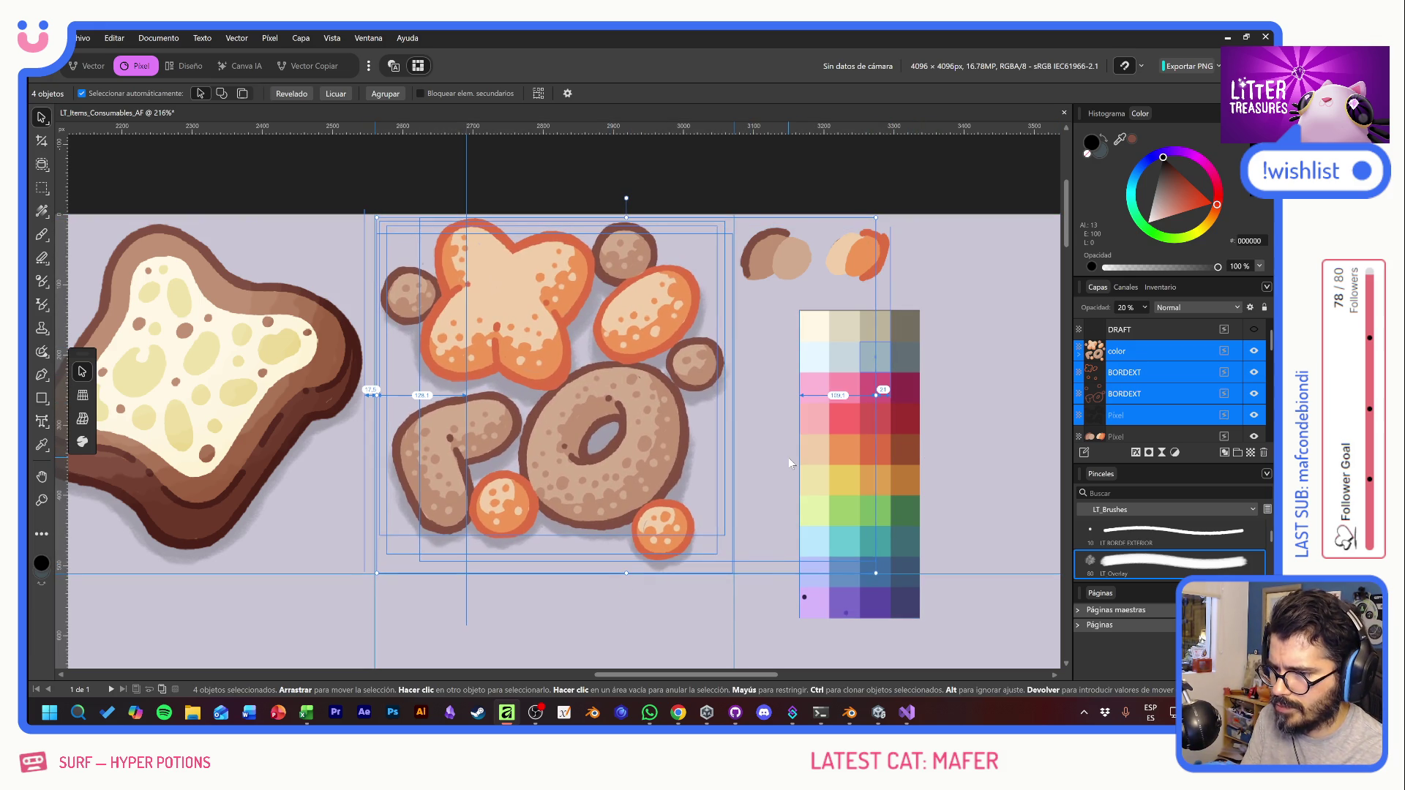
{"action": "left_click", "coordinate": [724, 189]}
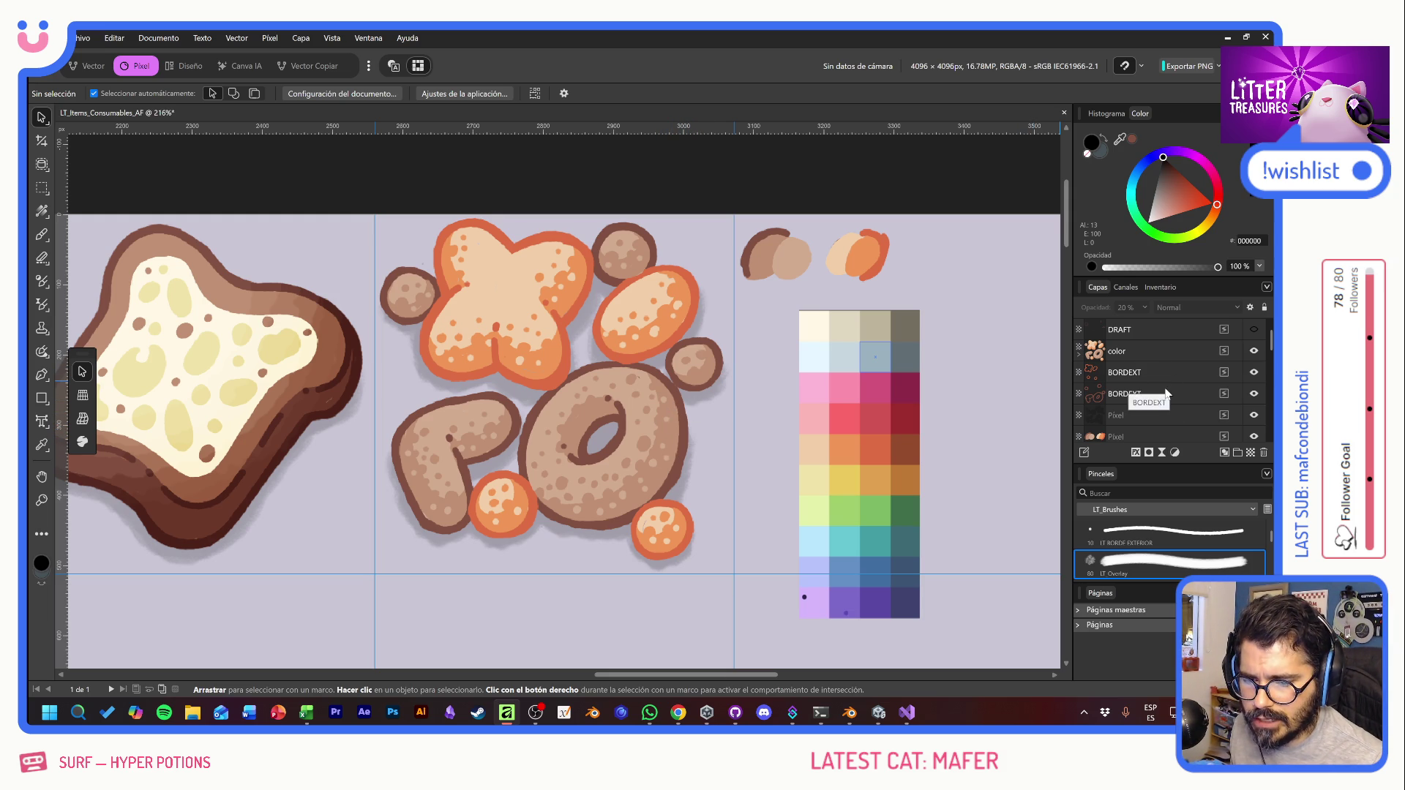
{"action": "scroll", "coordinate": [1167, 393], "scroll_direction": "up", "scroll_amount": 3}
Step: Duplicate Overlay.af above the cookie layers, delete its mask and shift it left over the cookies
{"action": "left_click", "coordinate": [1170, 416]}
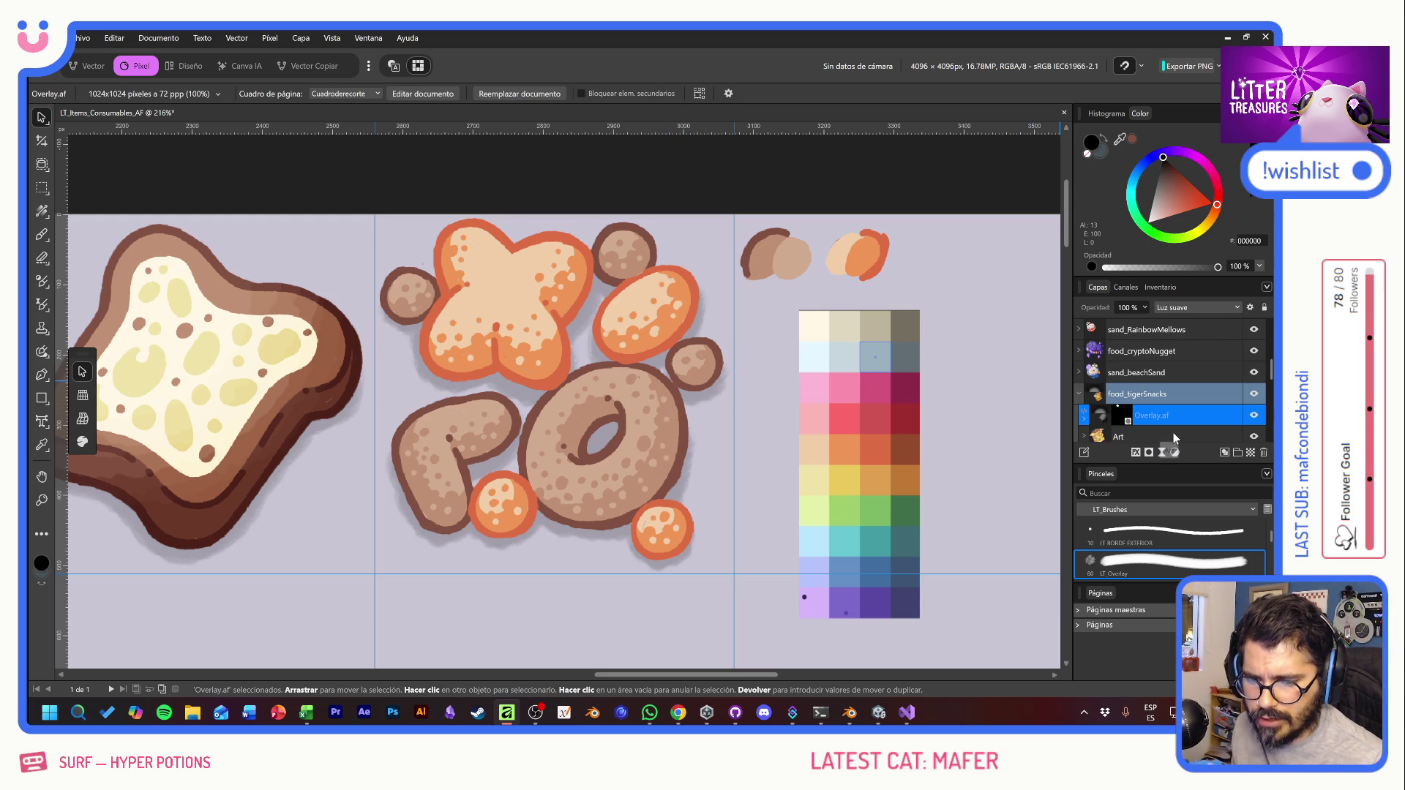
{"action": "key", "text": "ctrl+j"}
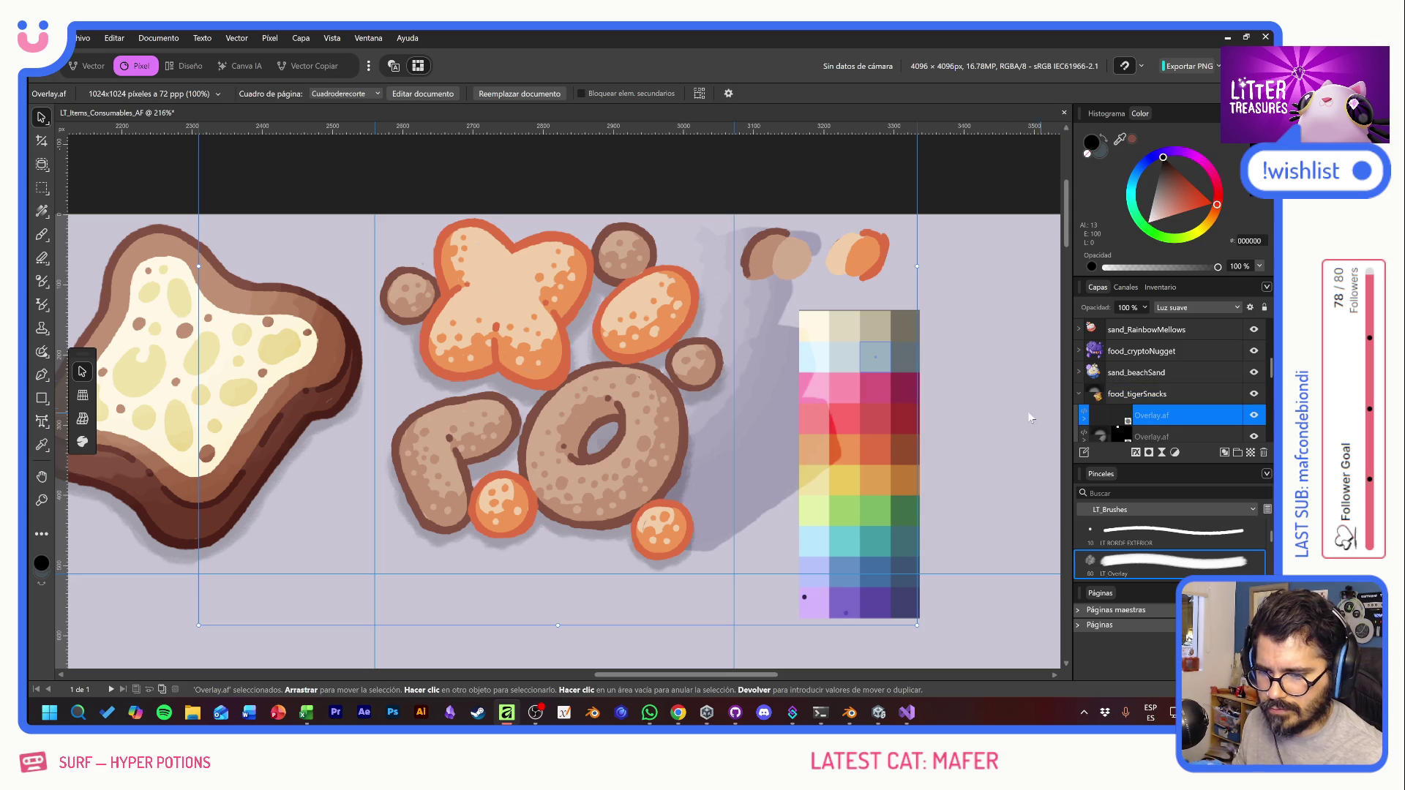
{"action": "mouse_move", "coordinate": [1161, 419]}
{"action": "left_mouse_down"}
{"action": "mouse_move", "coordinate": [1157, 314]}
{"action": "mouse_move", "coordinate": [1155, 338]}
{"action": "left_mouse_up"}
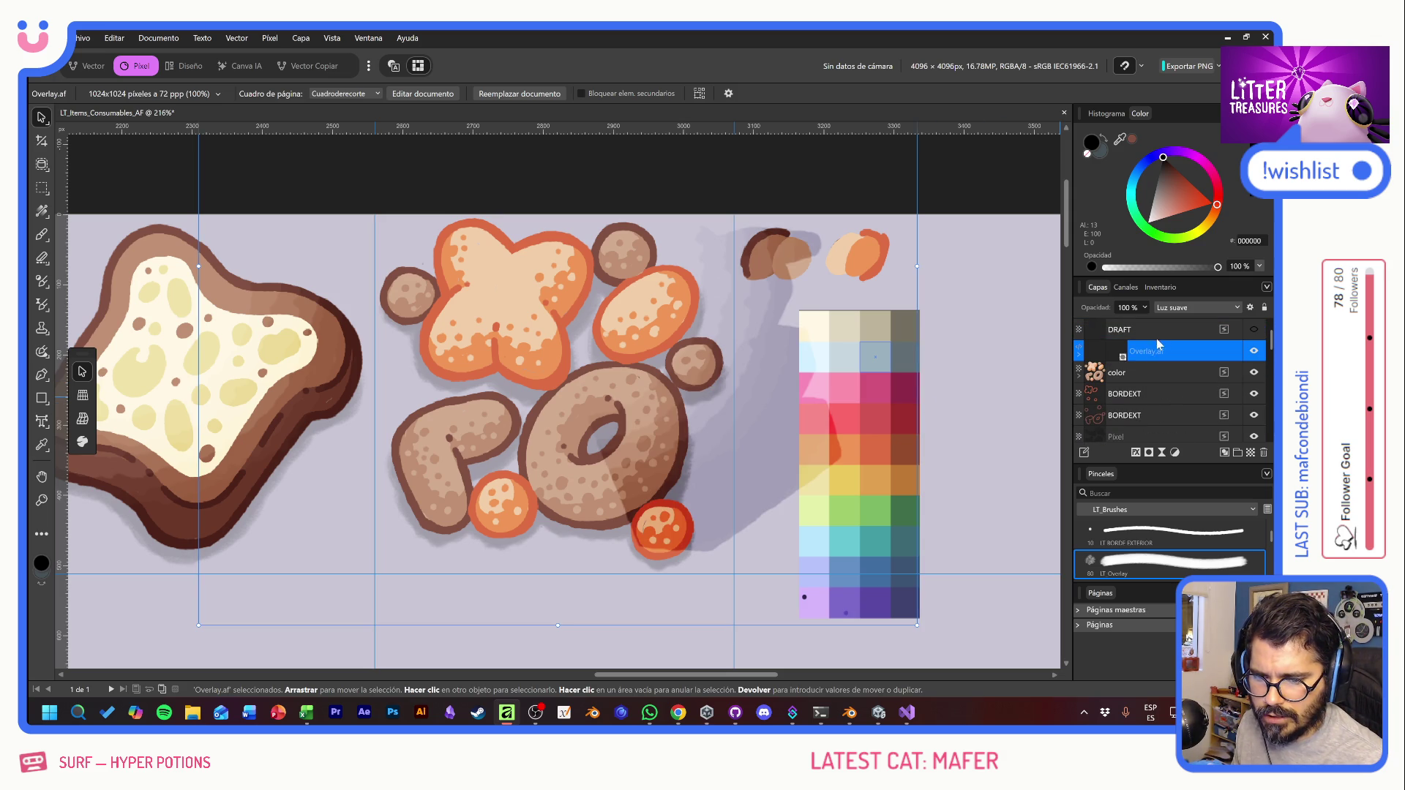
{"action": "left_click", "coordinate": [1079, 355]}
{"action": "left_click", "coordinate": [1101, 378]}
{"action": "key", "text": "Delete"}
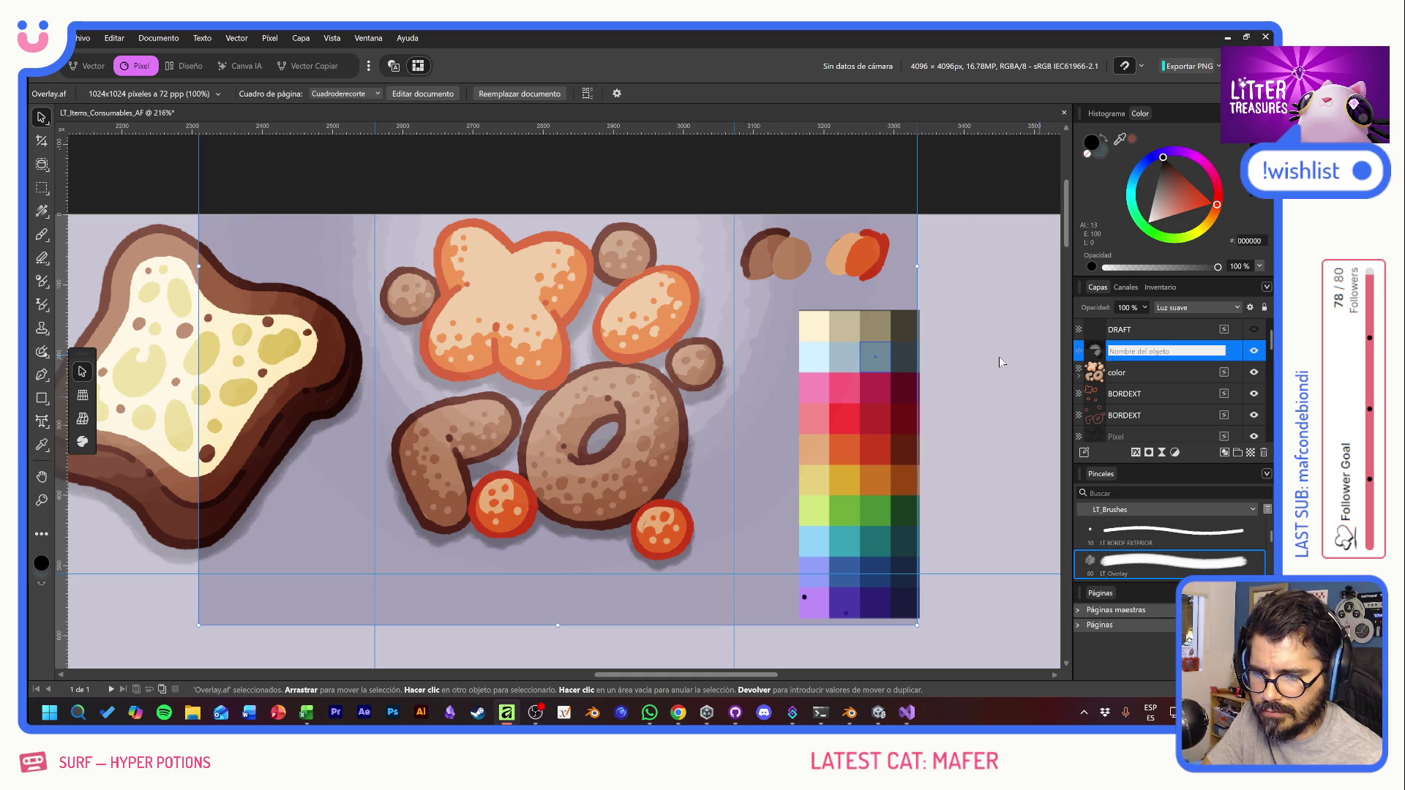
{"action": "left_click_drag", "start_coordinate": [734, 384], "coordinate": [663, 482]}
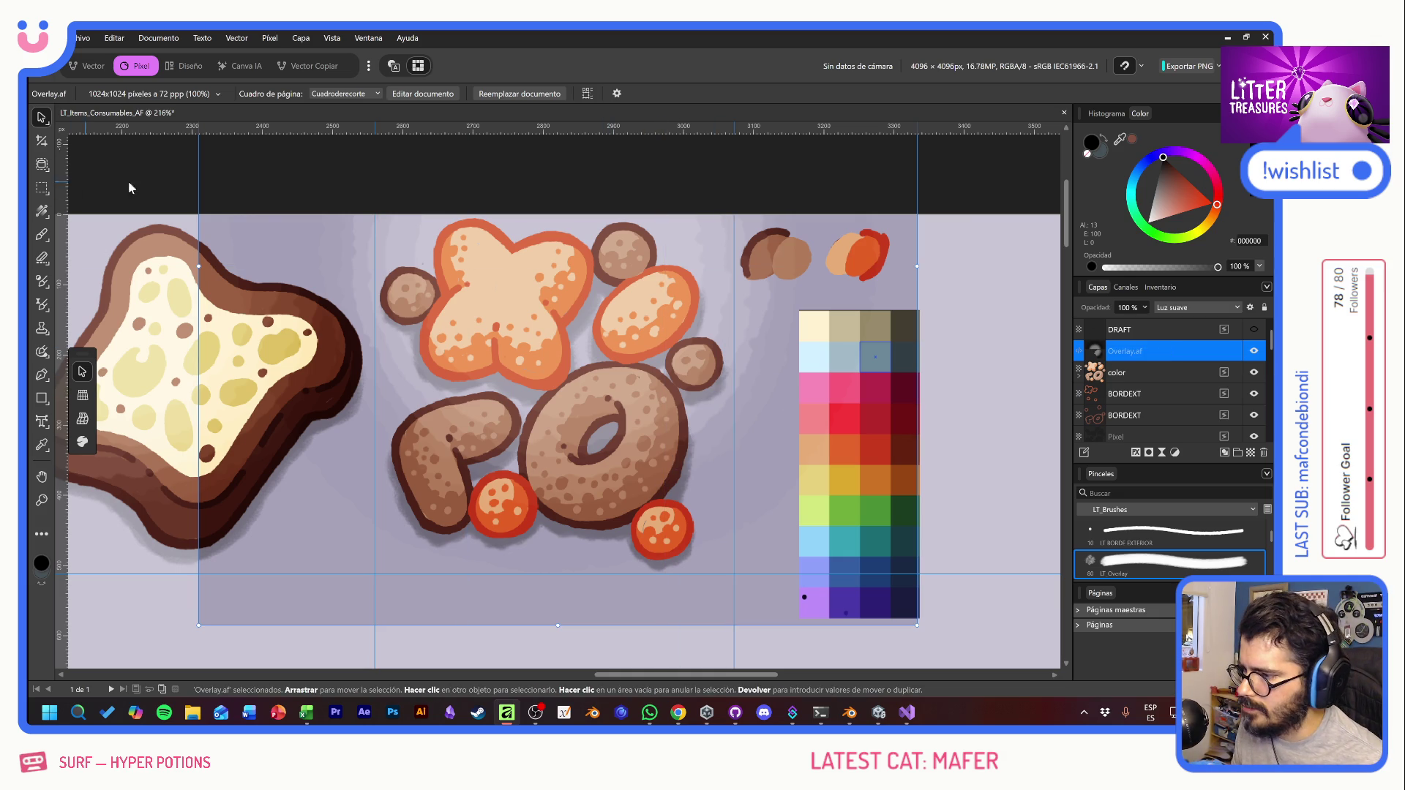
{"action": "mouse_move", "coordinate": [291, 278]}
{"action": "left_mouse_down"}
{"action": "mouse_move", "coordinate": [217, 275]}
{"action": "mouse_move", "coordinate": [204, 218]}
{"action": "mouse_move", "coordinate": [177, 222]}
{"action": "mouse_move", "coordinate": [127, 178]}
{"action": "mouse_move", "coordinate": [185, 207]}
{"action": "mouse_move", "coordinate": [200, 192]}
{"action": "mouse_move", "coordinate": [202, 230]}
{"action": "left_mouse_up"}
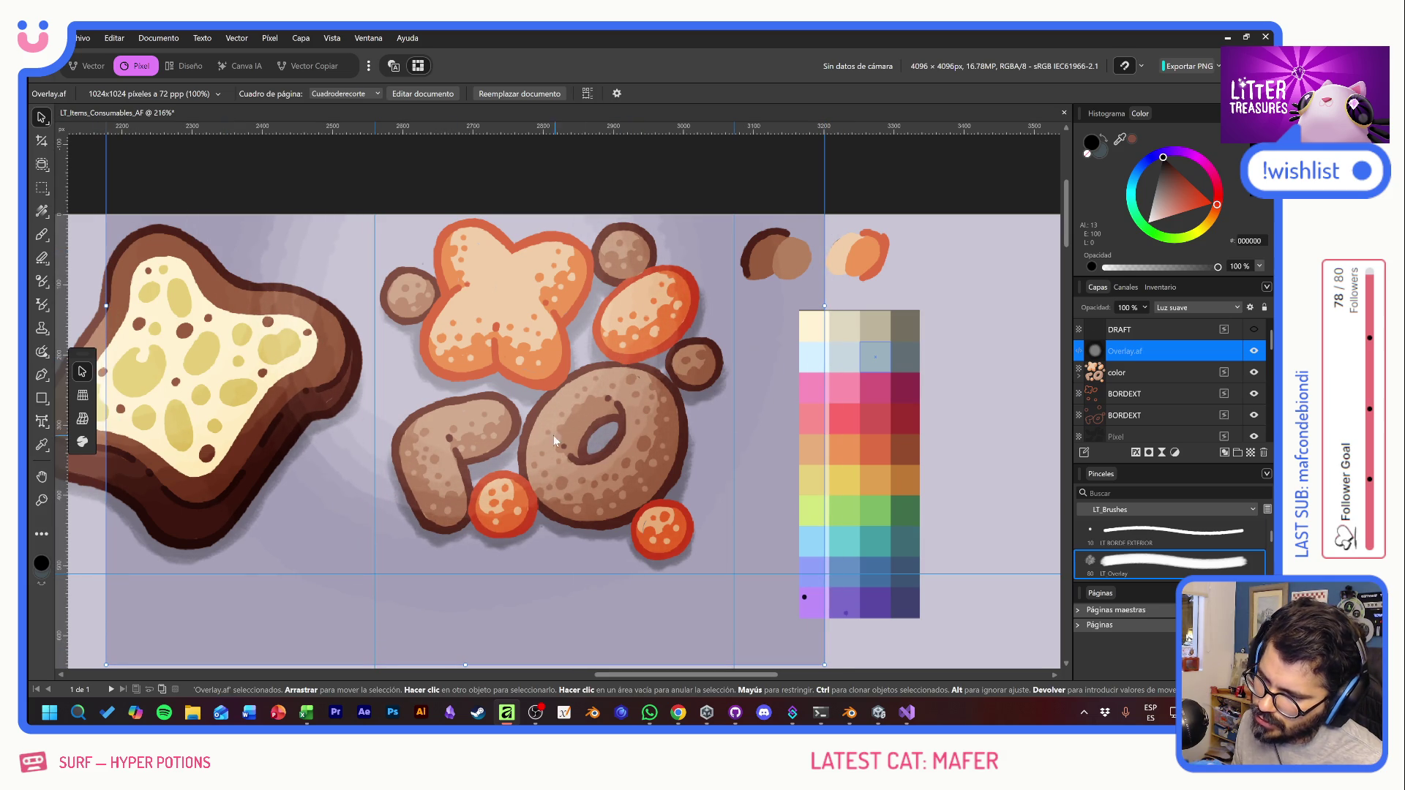
Step: Load the color and BORDEXT shapes as a selection and mask Overlay.af to it
{"action": "left_click", "coordinate": [1117, 374]}
{"action": "left_click", "coordinate": [1093, 374], "text": "ctrl"}
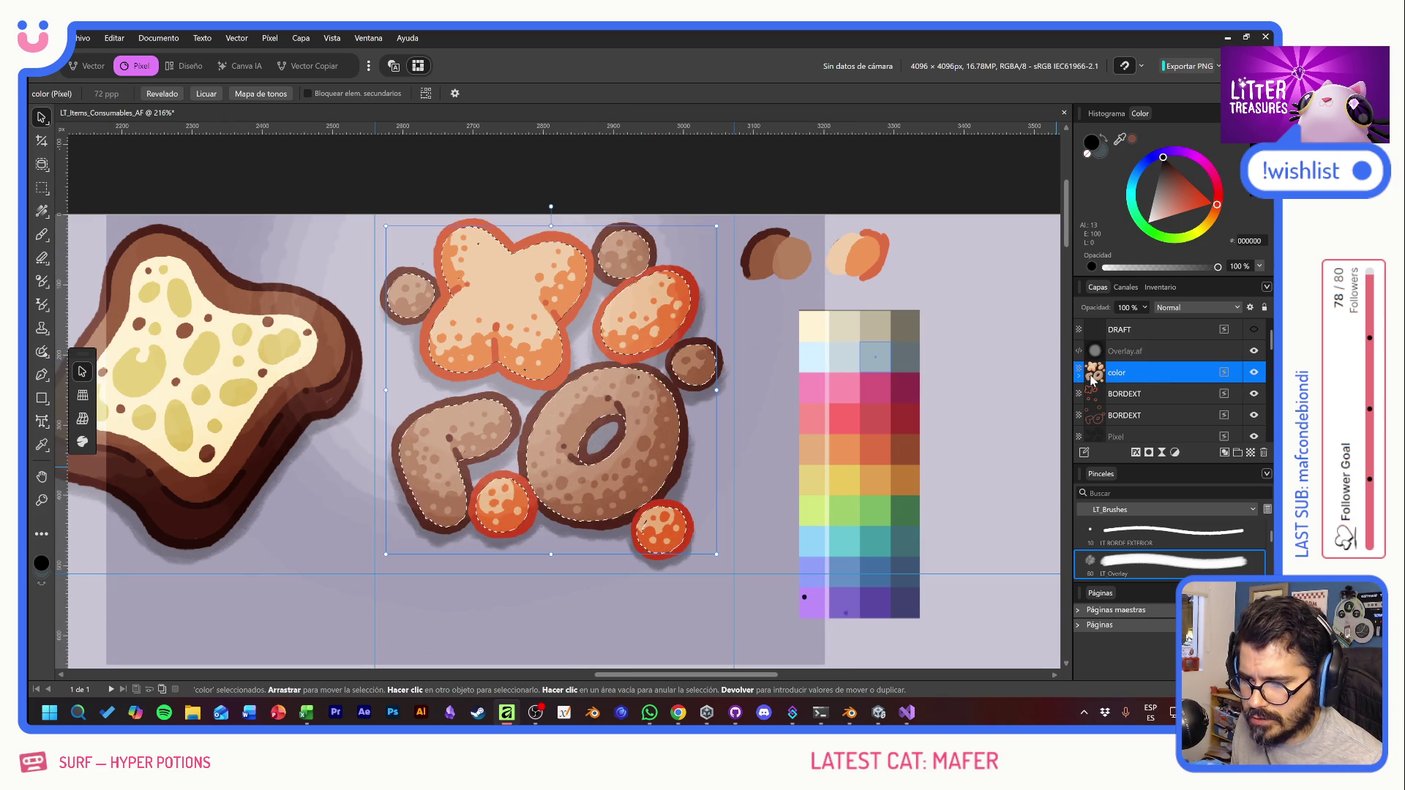
{"action": "left_click", "coordinate": [1095, 415], "text": "ctrl+shift"}
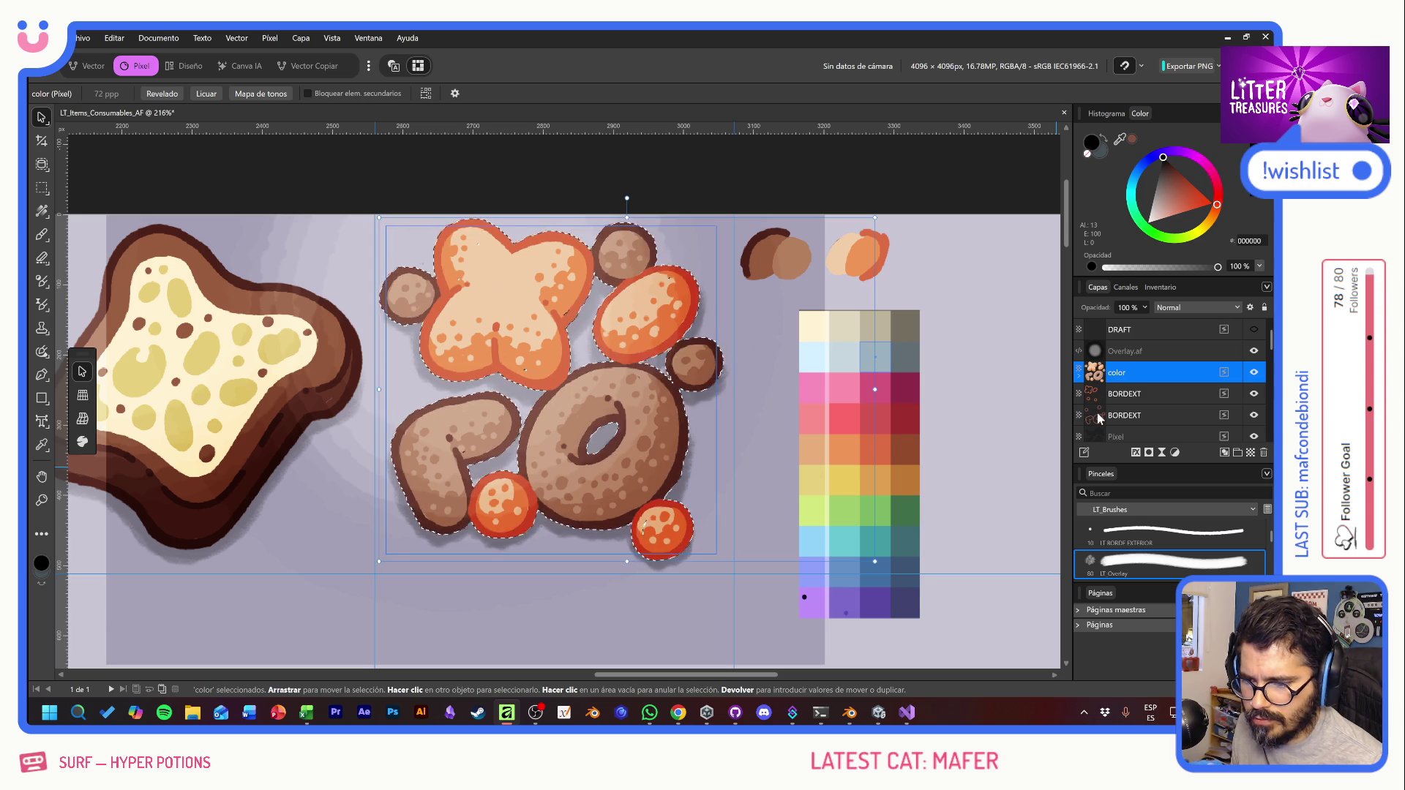
{"action": "left_click", "coordinate": [1126, 351]}
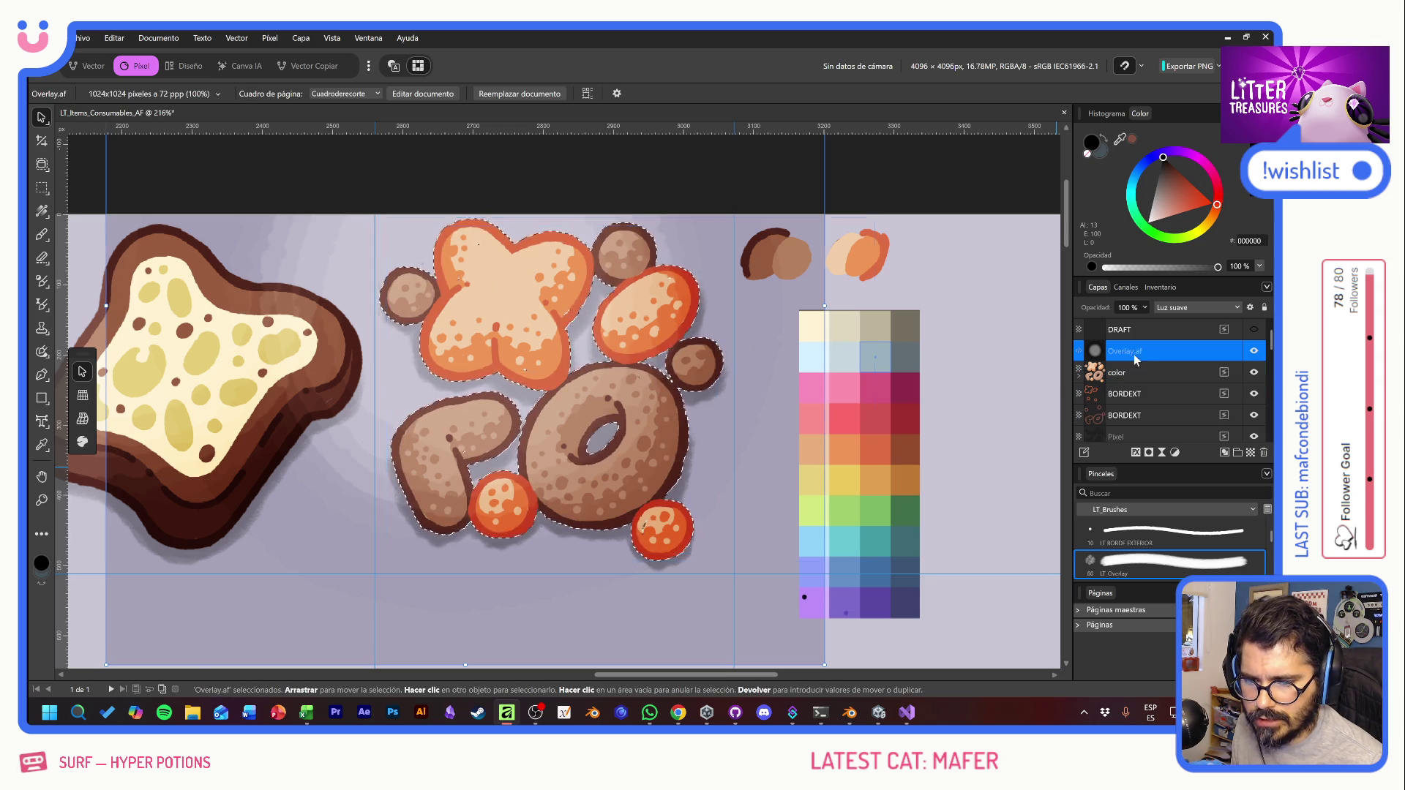
{"action": "left_click", "coordinate": [1149, 454]}
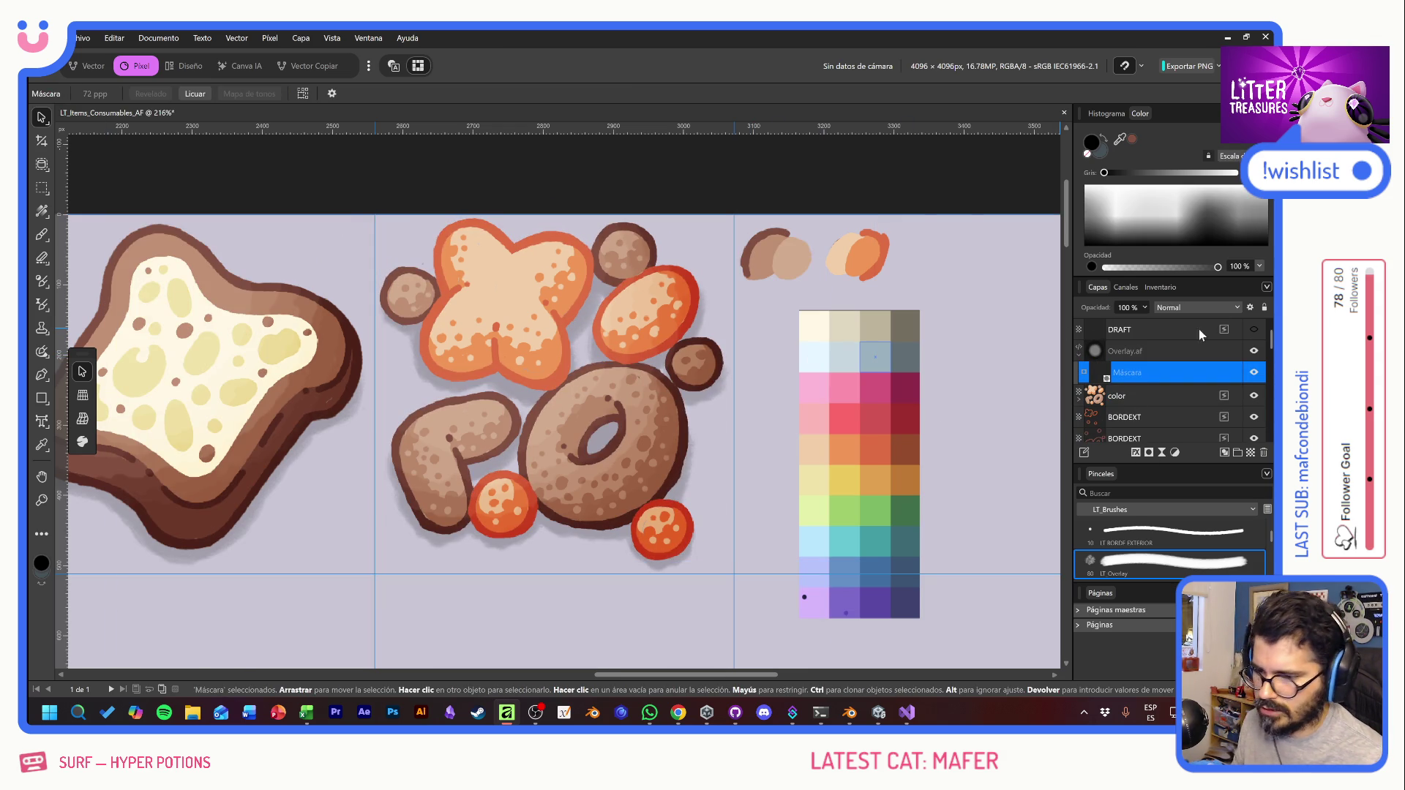
Step: Toggle the overlay mask and visibility to compare the kibble art with and without shading
{"action": "left_click", "coordinate": [1254, 373]}
{"action": "left_click", "coordinate": [1254, 373]}
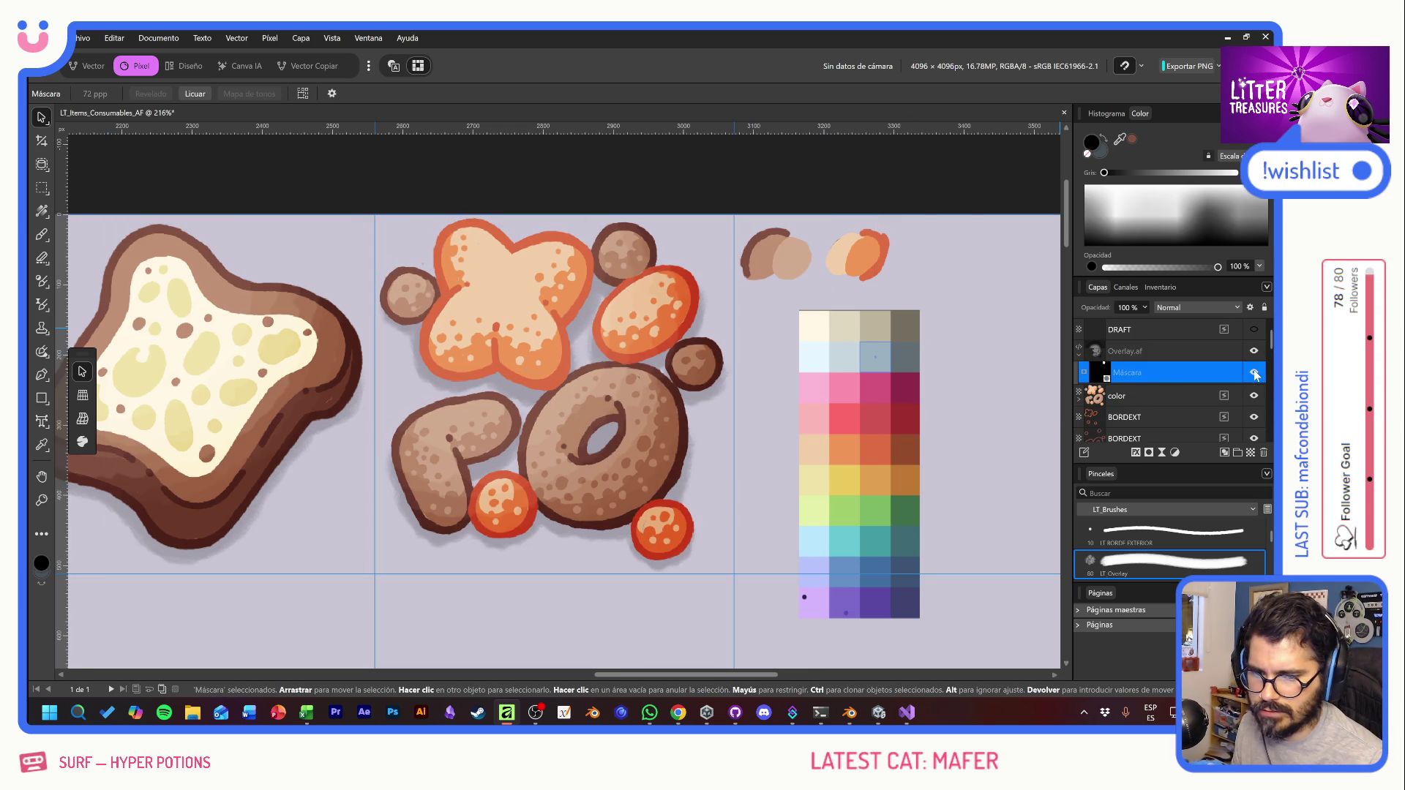
{"action": "left_click", "coordinate": [1255, 351]}
{"action": "left_click", "coordinate": [1254, 351]}
{"action": "left_click", "coordinate": [1255, 352]}
{"action": "left_click", "coordinate": [1254, 351]}
{"action": "left_click", "coordinate": [1255, 351]}
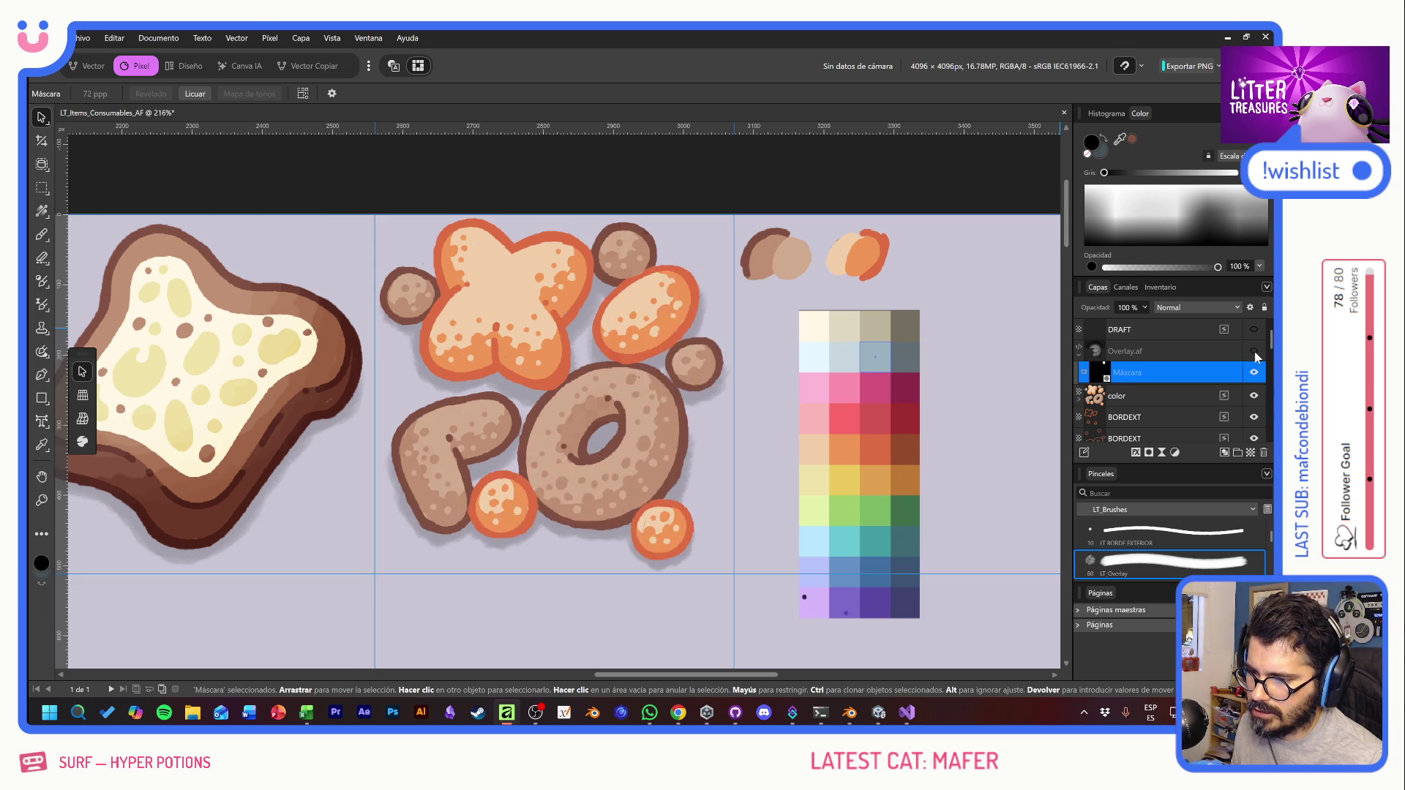
{"action": "left_click", "coordinate": [1255, 351]}
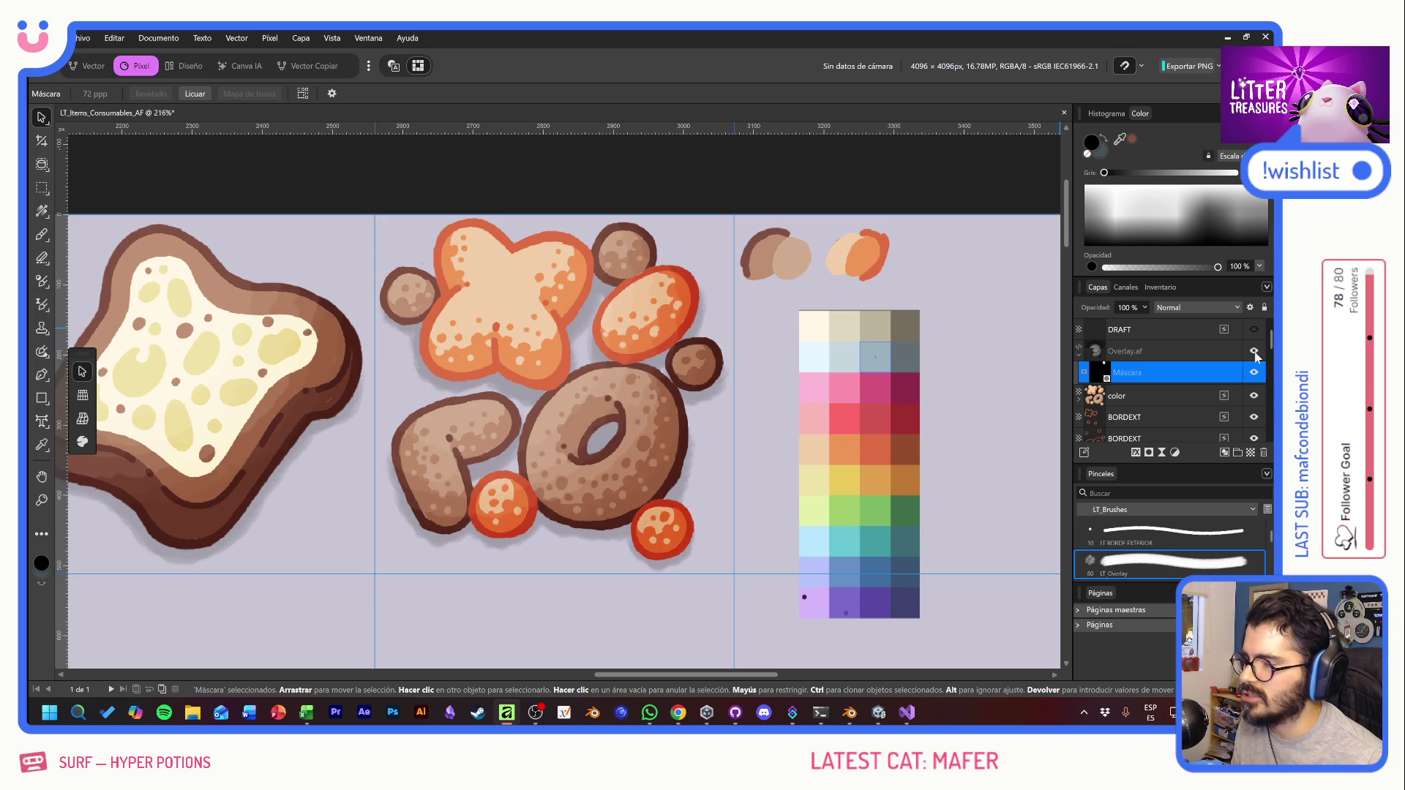
{"action": "left_click", "coordinate": [1255, 351]}
{"action": "left_click", "coordinate": [1255, 351]}
{"action": "scroll", "coordinate": [518, 395], "scroll_direction": "down", "scroll_amount": 6}
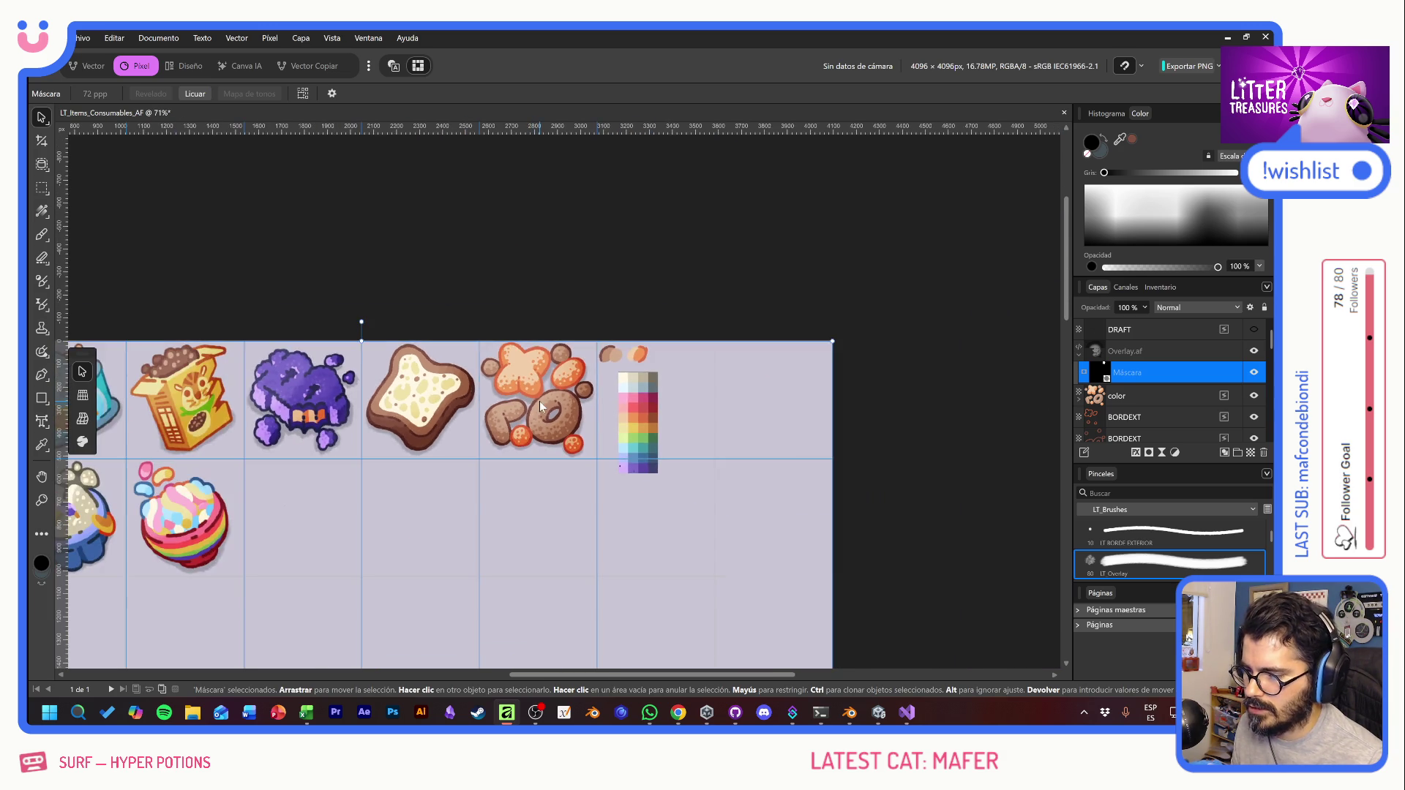
{"action": "scroll", "coordinate": [675, 411], "scroll_direction": "right", "scroll_amount": 3}
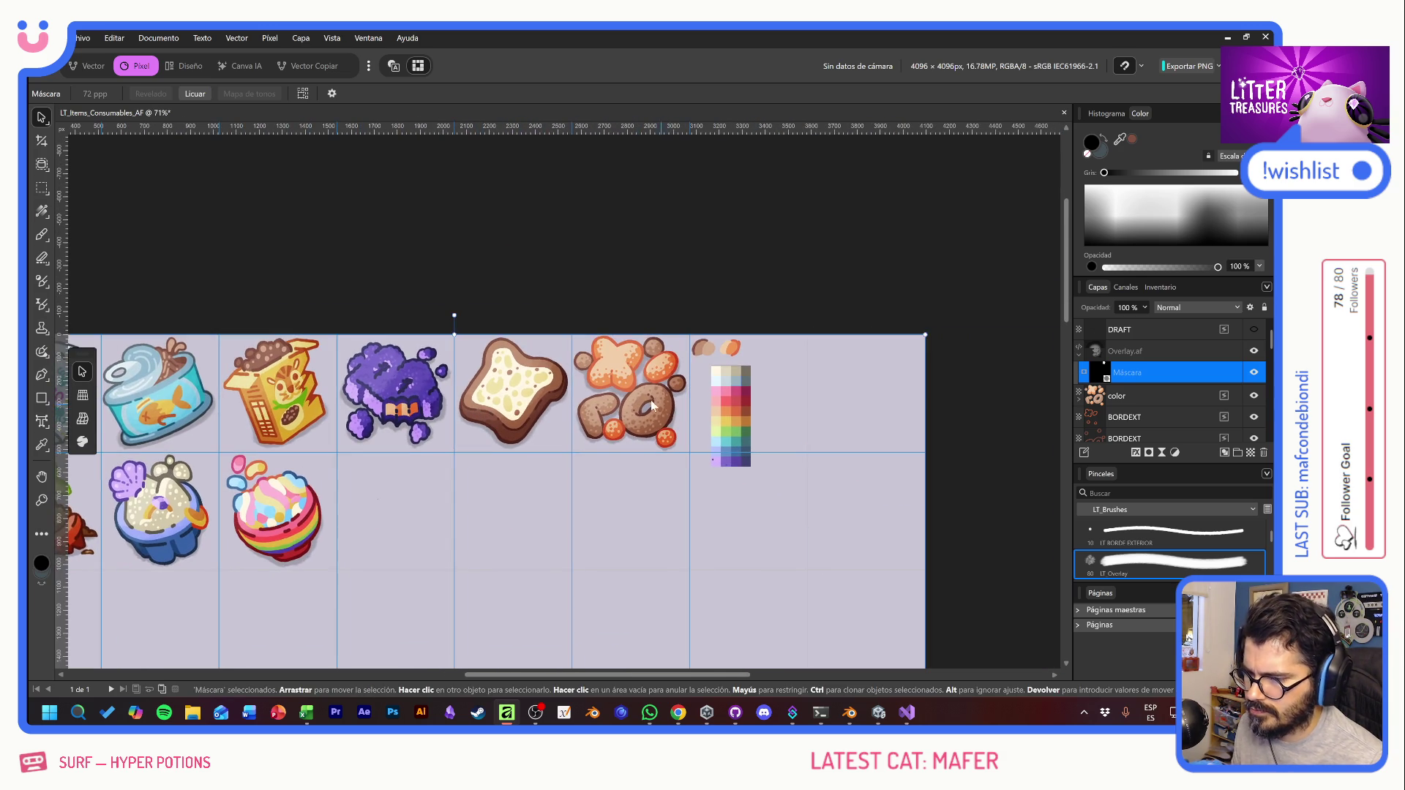
{"action": "scroll", "coordinate": [650, 397], "scroll_direction": "up", "scroll_amount": 6}
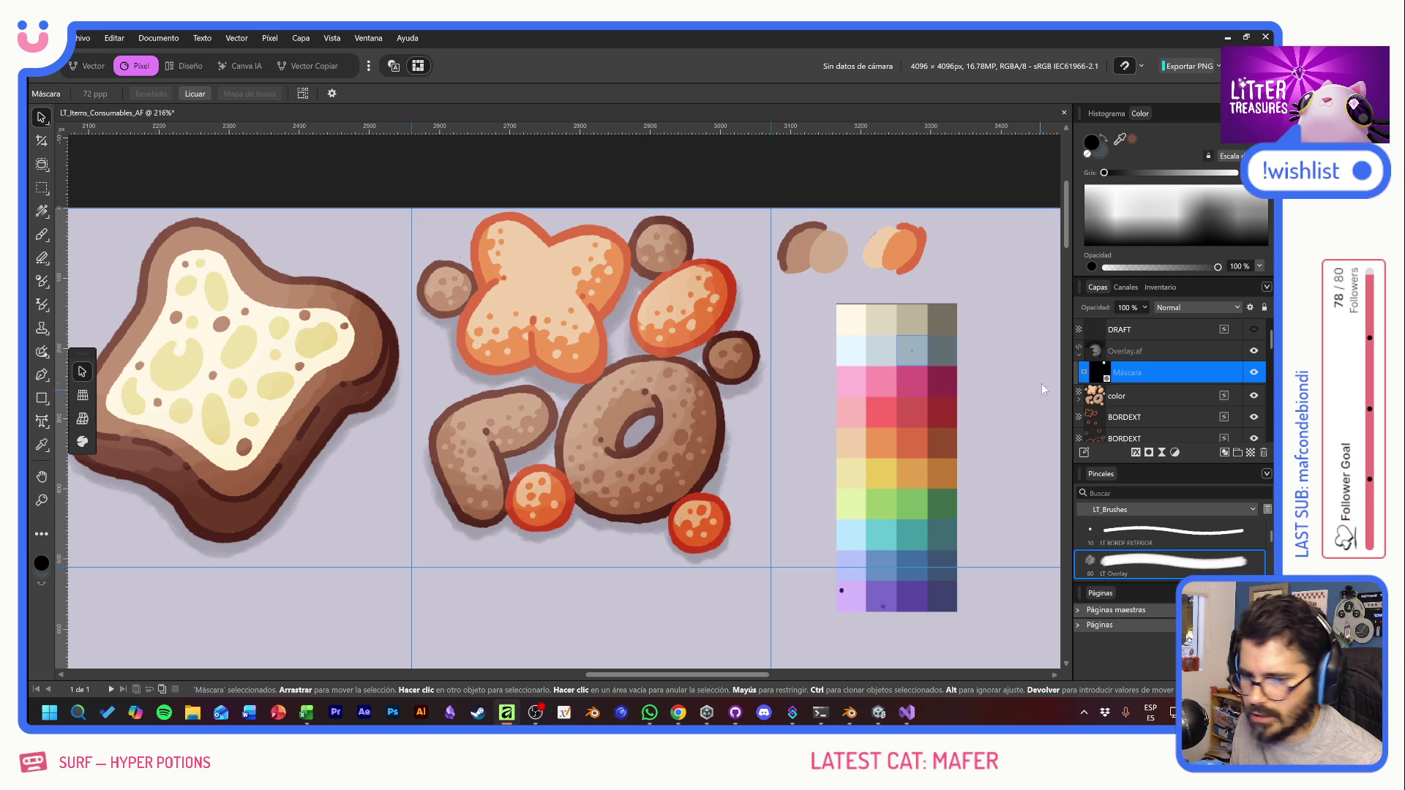
Step: Delete the DRAFT sketch layer and collapse the Overlay.af group
{"action": "left_click", "coordinate": [1164, 335]}
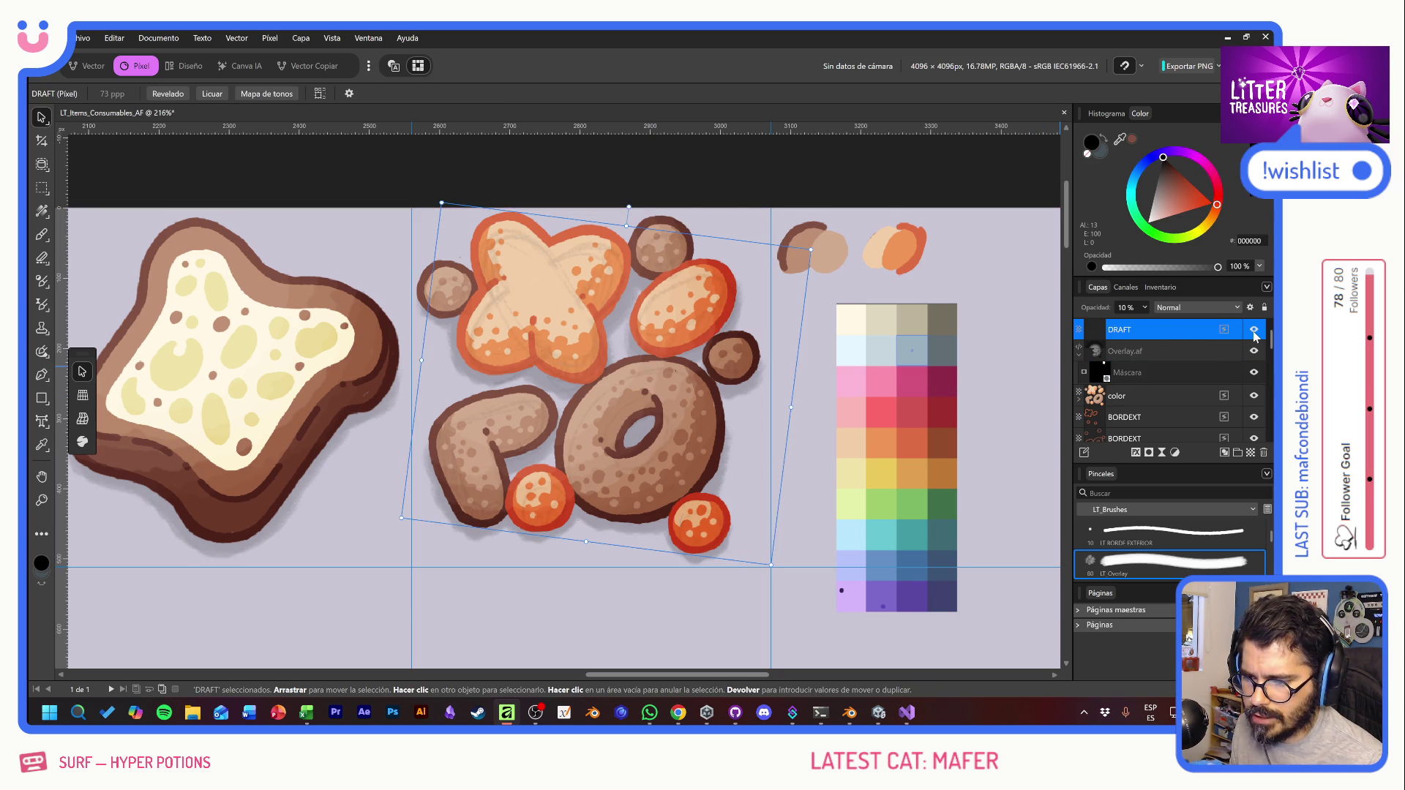
{"action": "left_click", "coordinate": [1263, 453]}
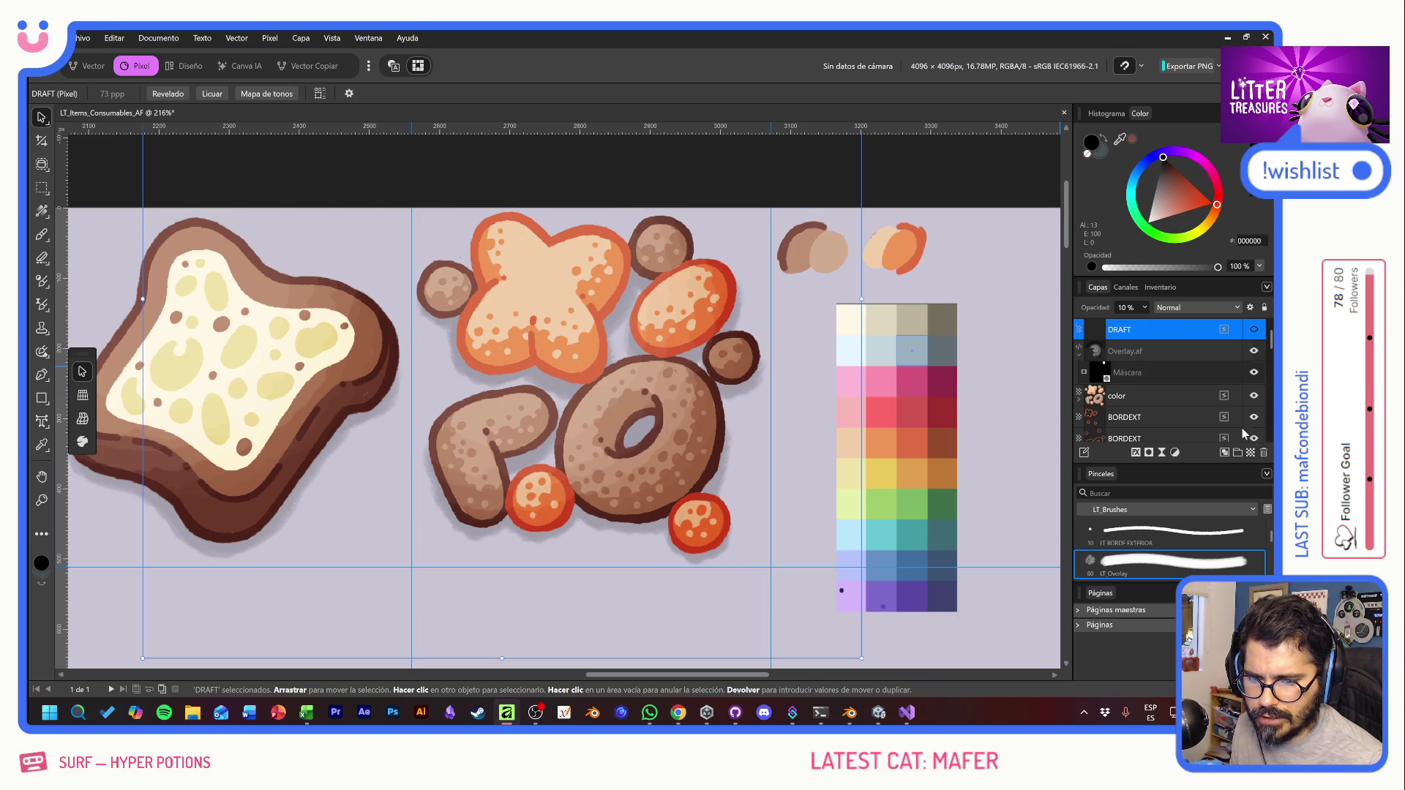
{"action": "left_click", "coordinate": [1078, 335]}
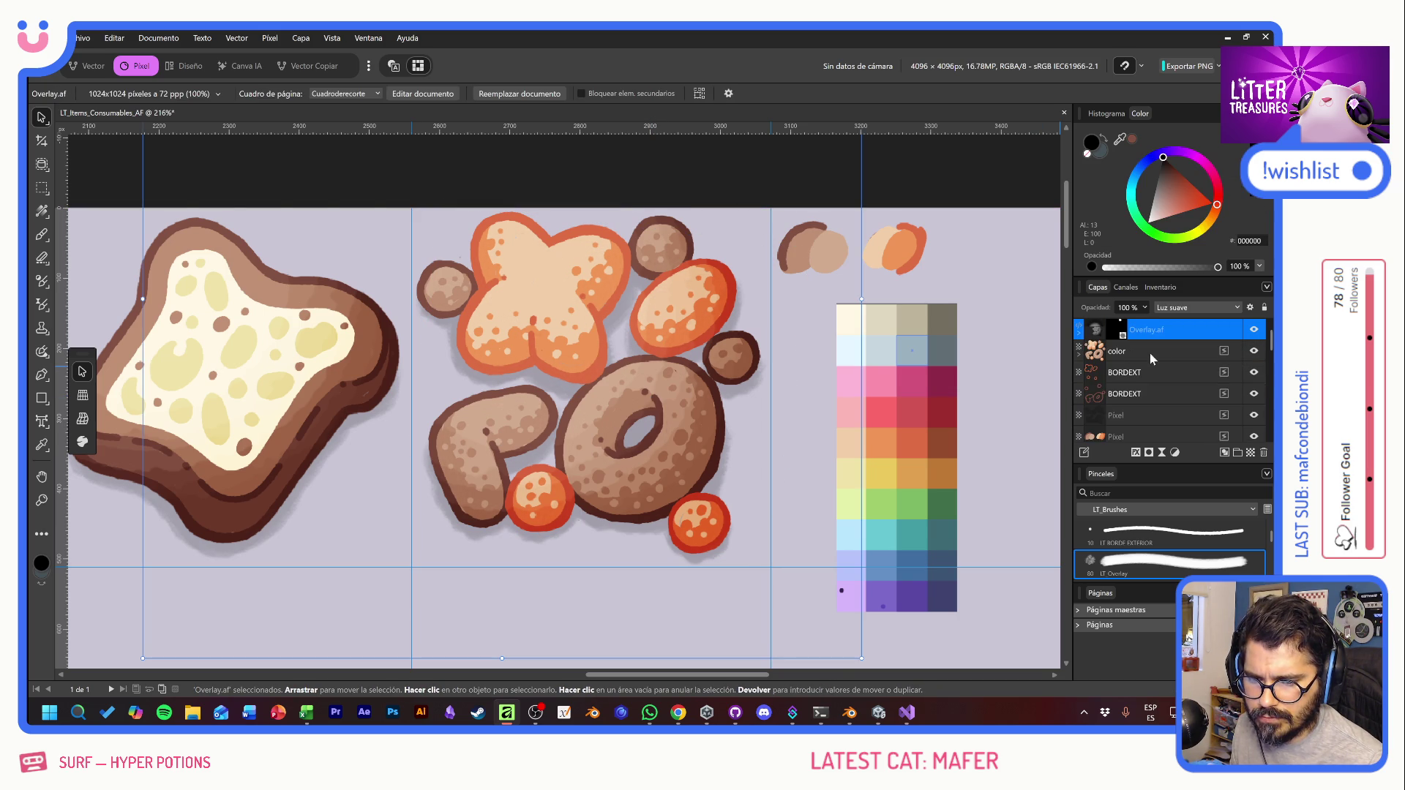
{"action": "left_click", "coordinate": [1159, 378]}
Step: Rename the kibble's shadow pixel layer to SHADOW
{"action": "left_click", "coordinate": [1145, 415]}
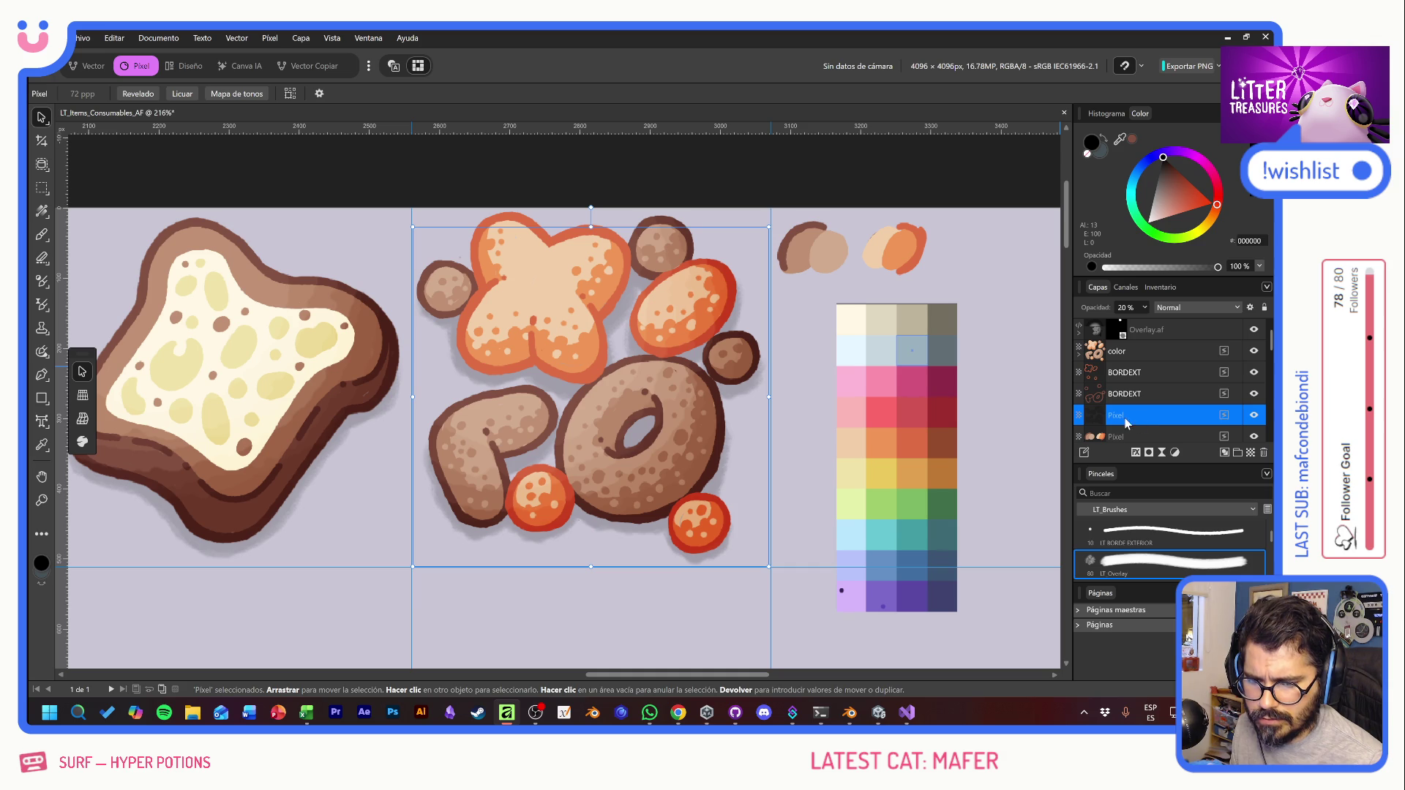
{"action": "double_click", "coordinate": [1119, 416]}
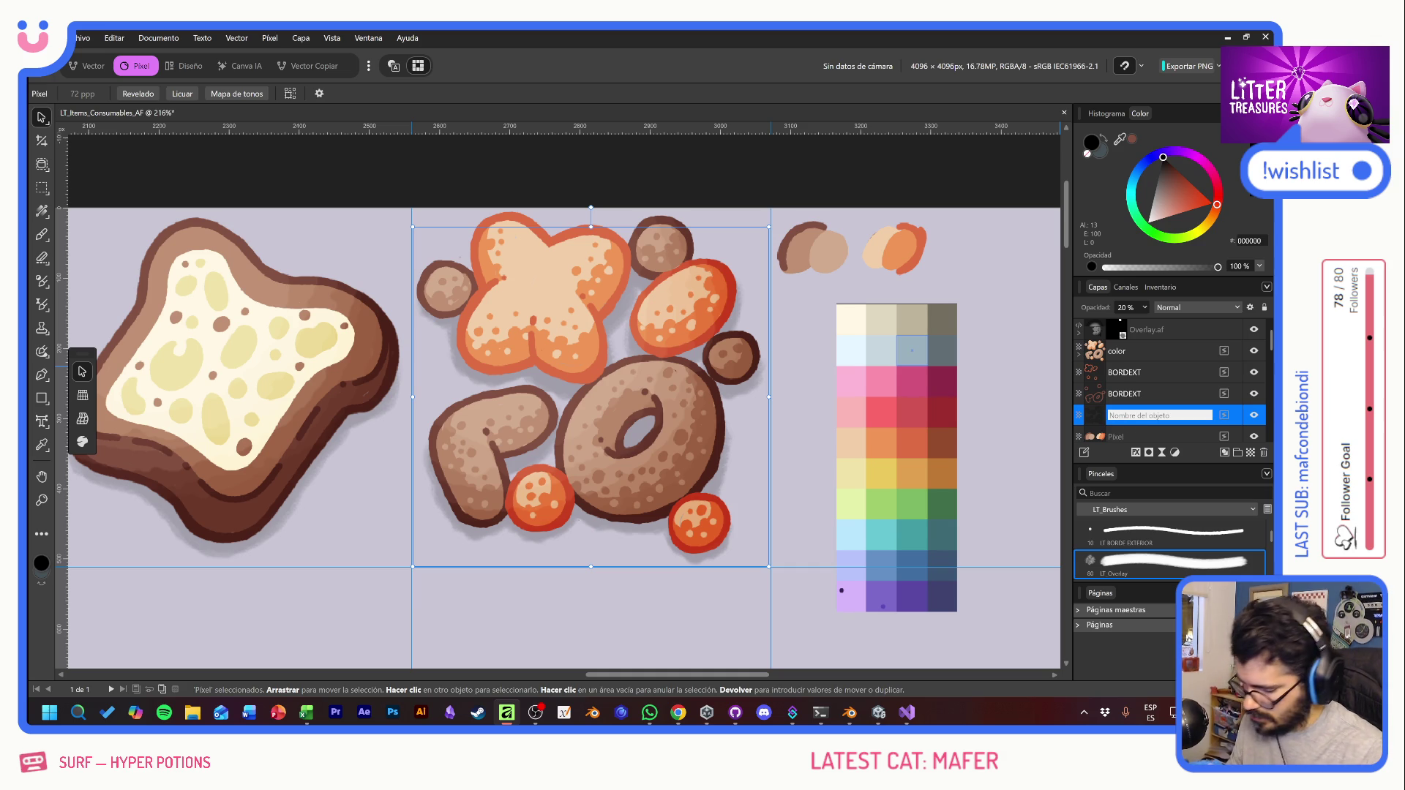
{"action": "type", "text": "SHADOW"}
{"action": "key", "text": "Return"}
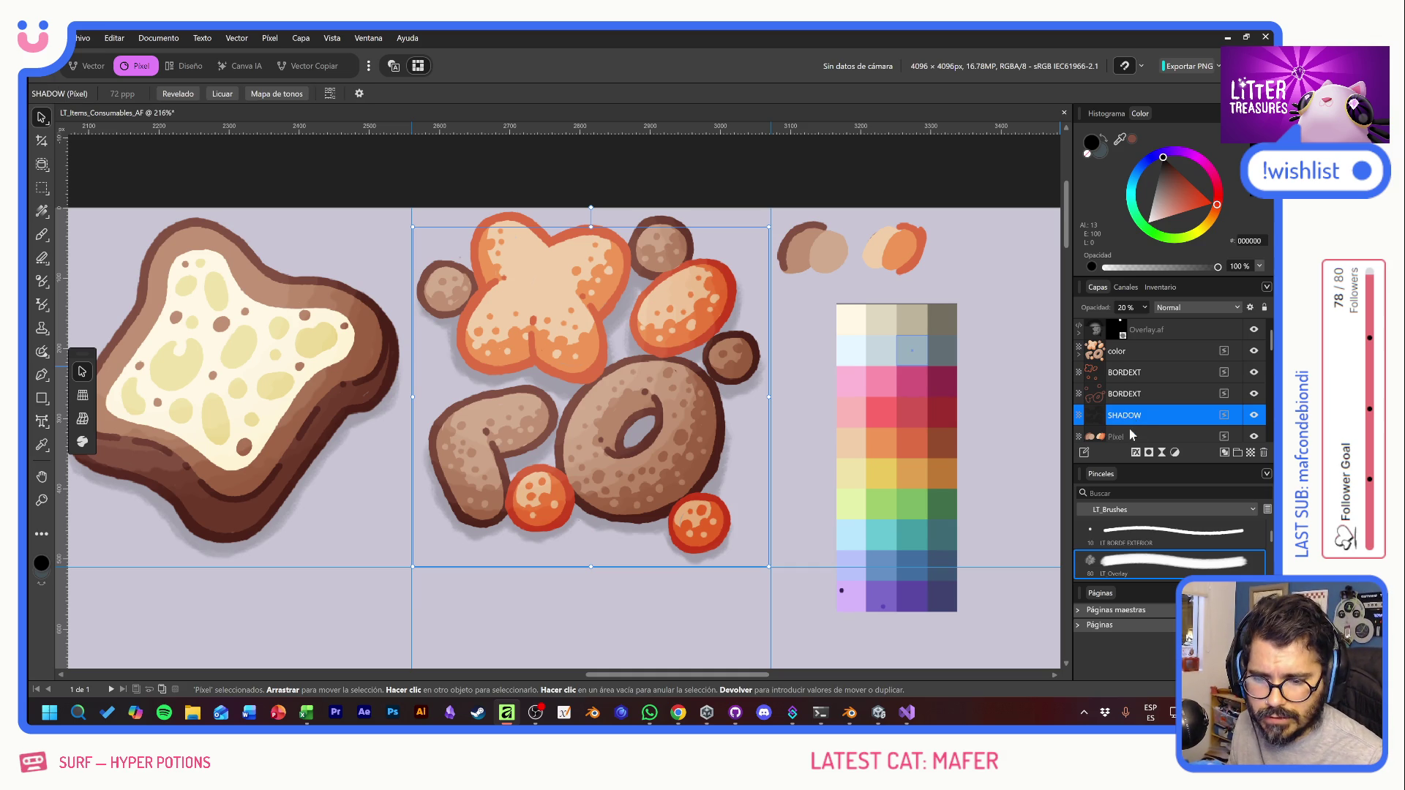
Step: Delete the colour test blobs layer and select the five kibble layers from SHADOW up
{"action": "scroll", "coordinate": [1131, 431], "scroll_direction": "down", "scroll_amount": 2}
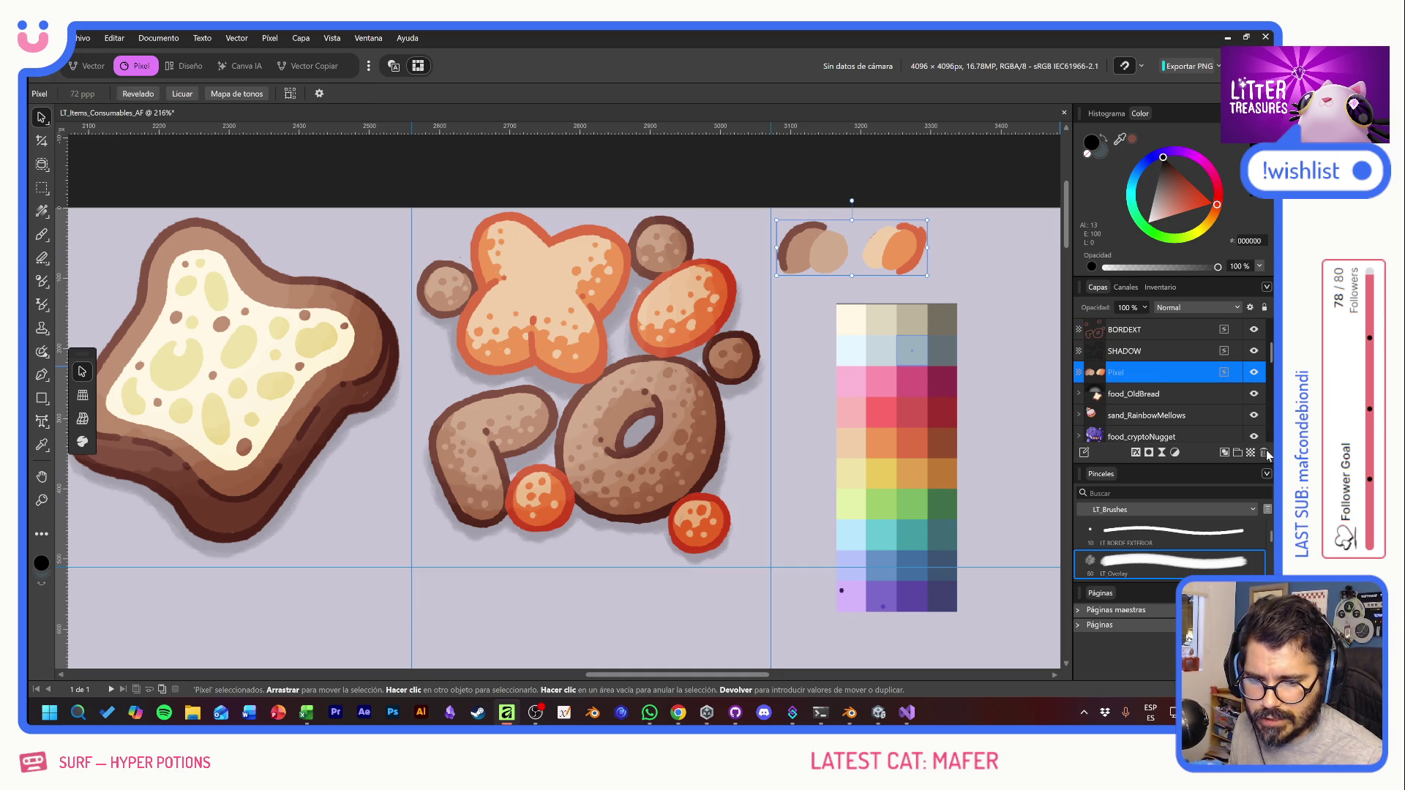
{"action": "left_click", "coordinate": [1179, 396]}
{"action": "left_click", "coordinate": [1152, 351]}
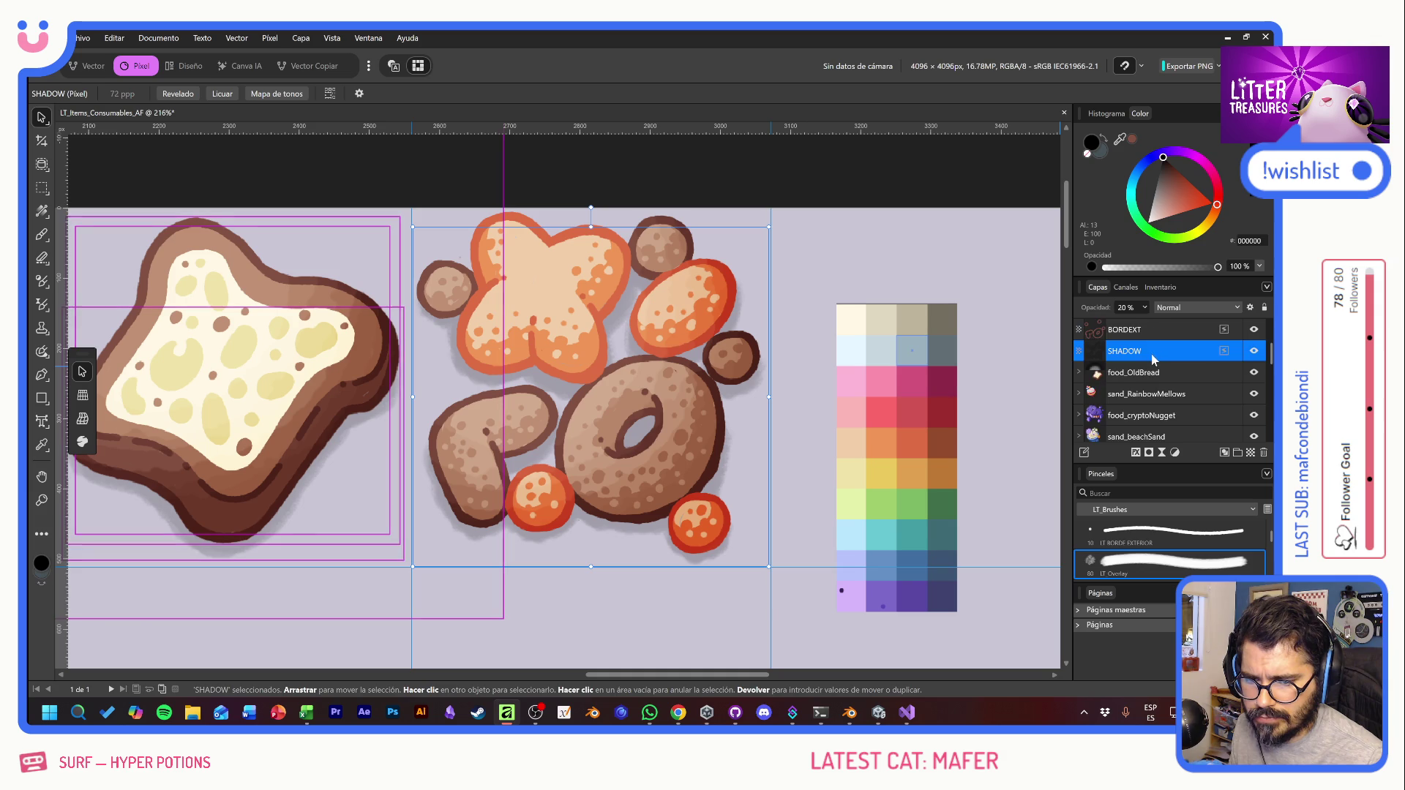
{"action": "scroll", "coordinate": [1151, 354], "scroll_direction": "up", "scroll_amount": 2}
{"action": "left_click", "coordinate": [1169, 333], "text": "shift"}
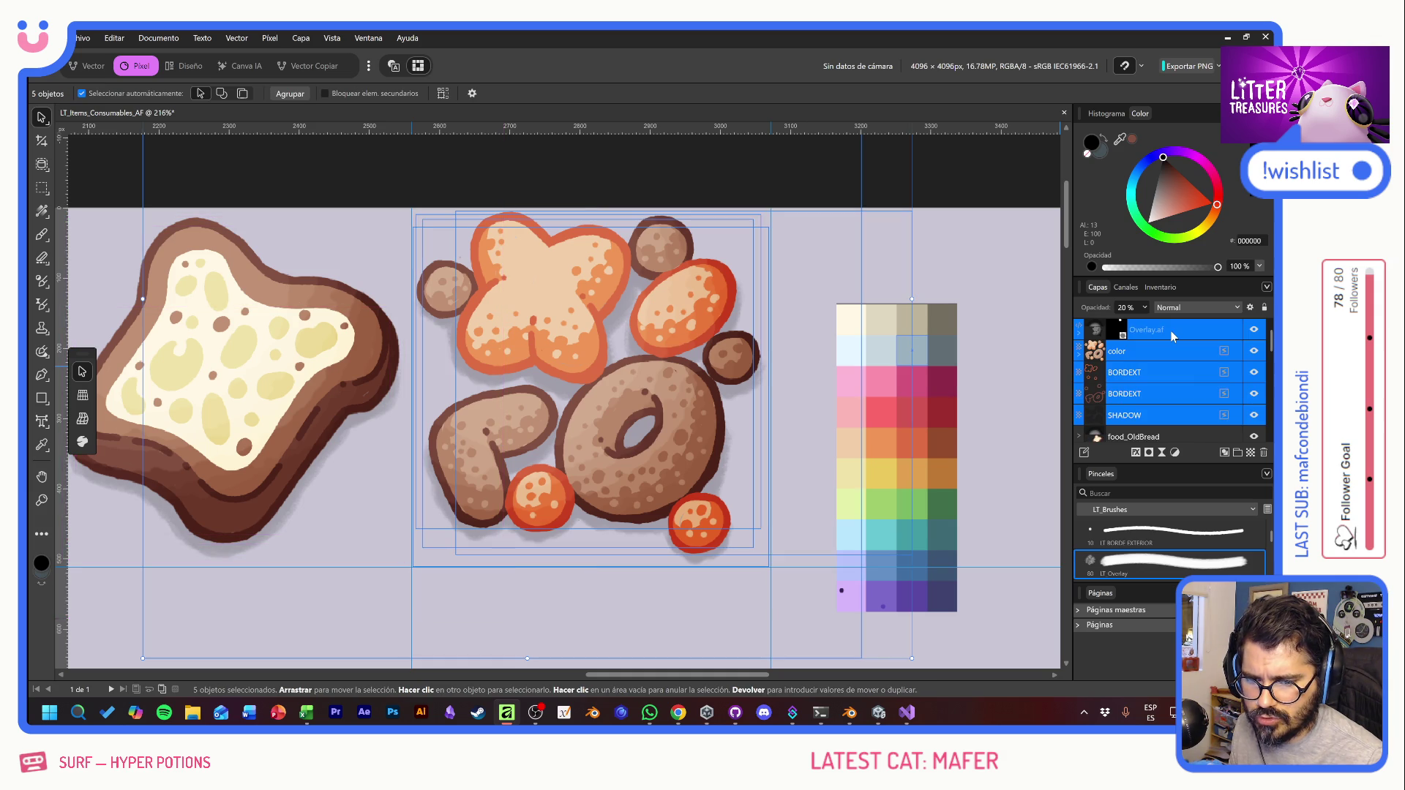
Step: Group the five kibble layers and start naming the group 'food_', checking the name in Excel
{"action": "left_click", "coordinate": [1237, 454]}
{"action": "double_click", "coordinate": [1133, 333]}
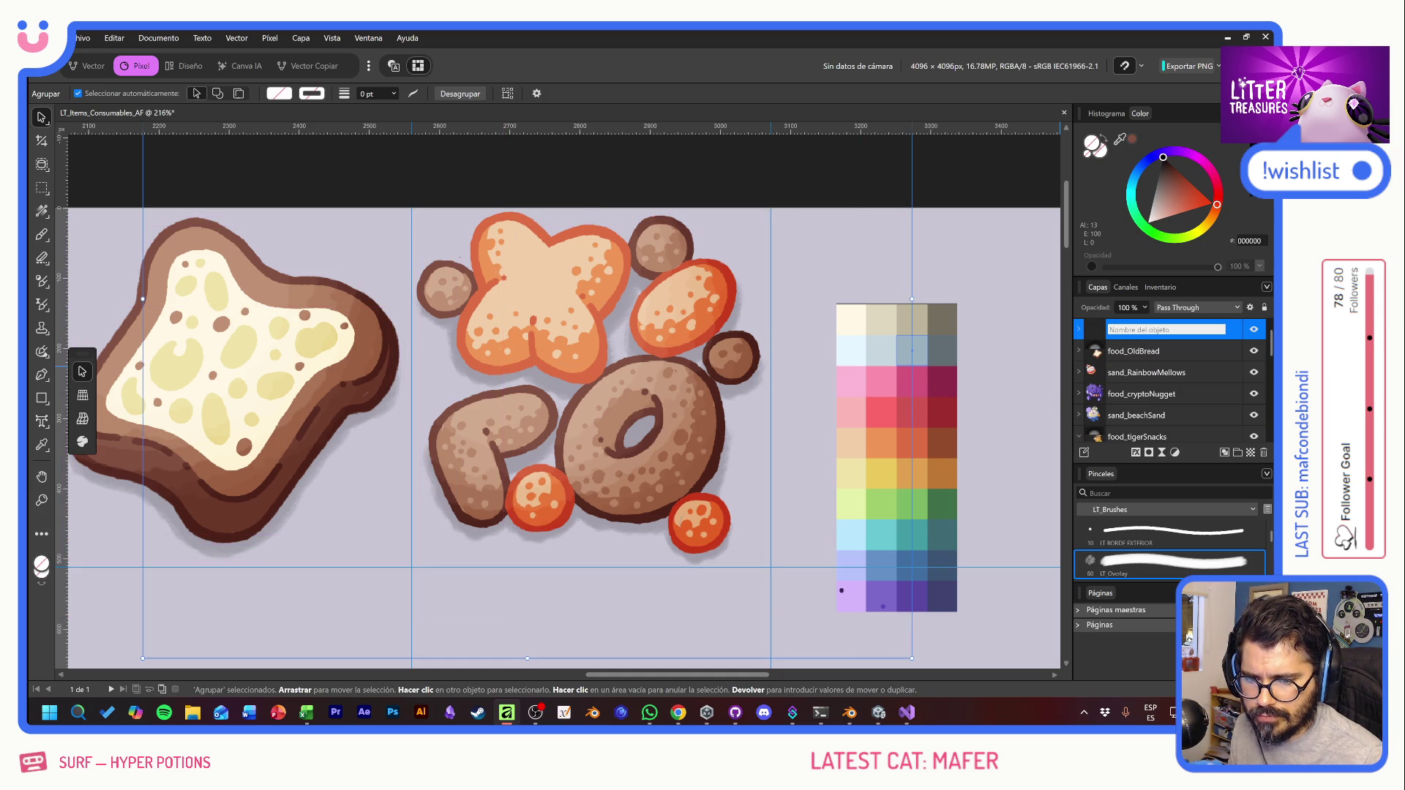
{"action": "type", "text": "food_"}
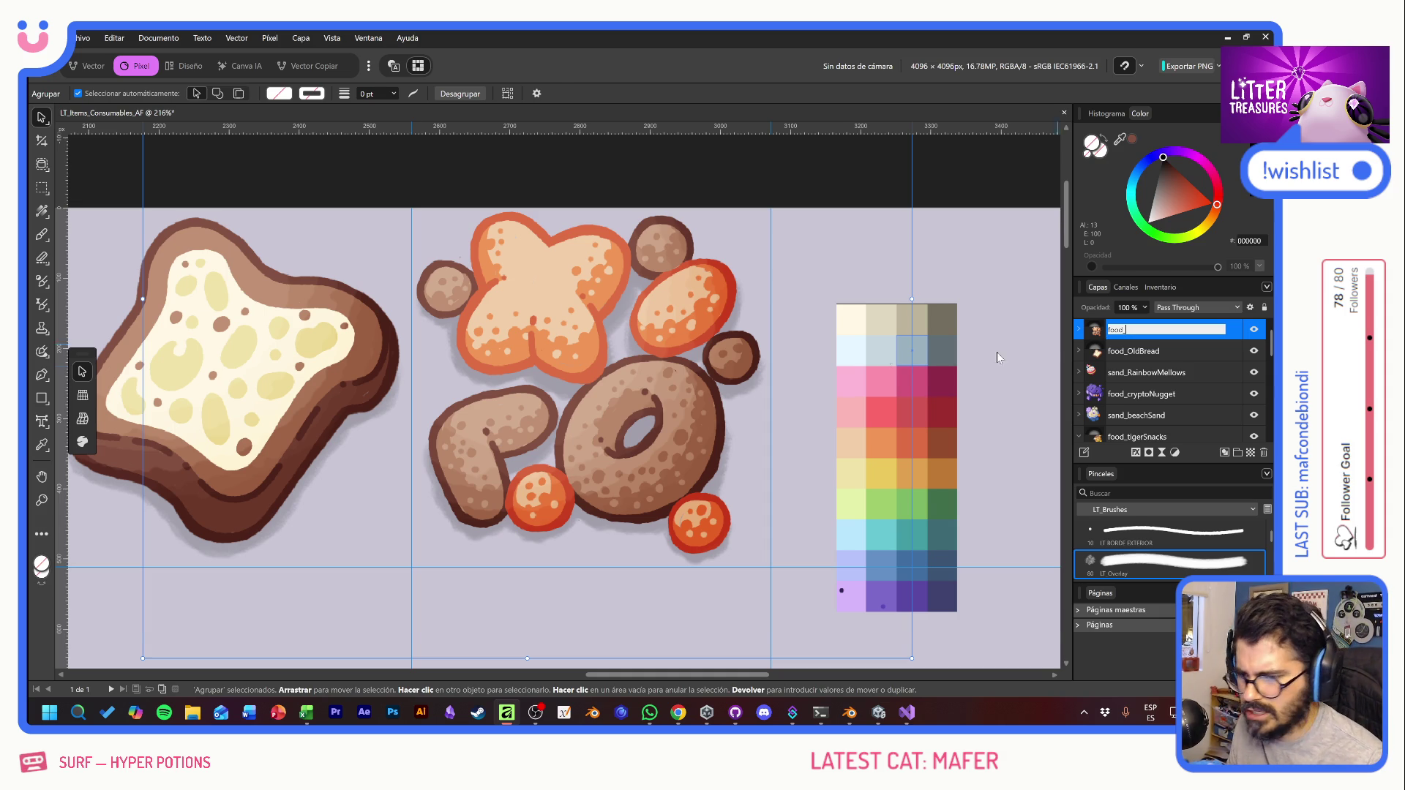
{"action": "key", "text": "alt+Tab"}
{"action": "key", "text": "alt+Tab"}
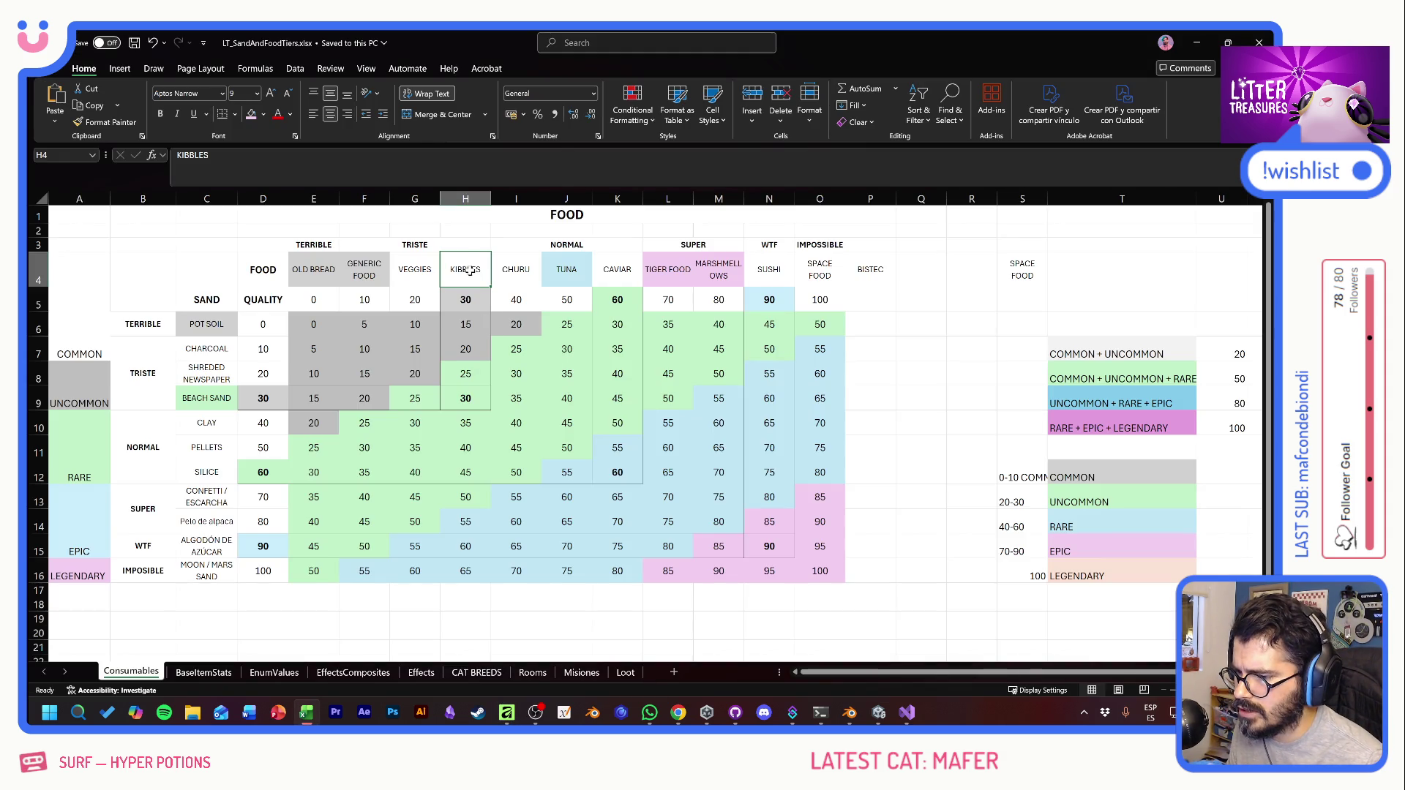
{"action": "key", "text": "alt+Tab"}
{"action": "double_click", "coordinate": [1122, 330]}
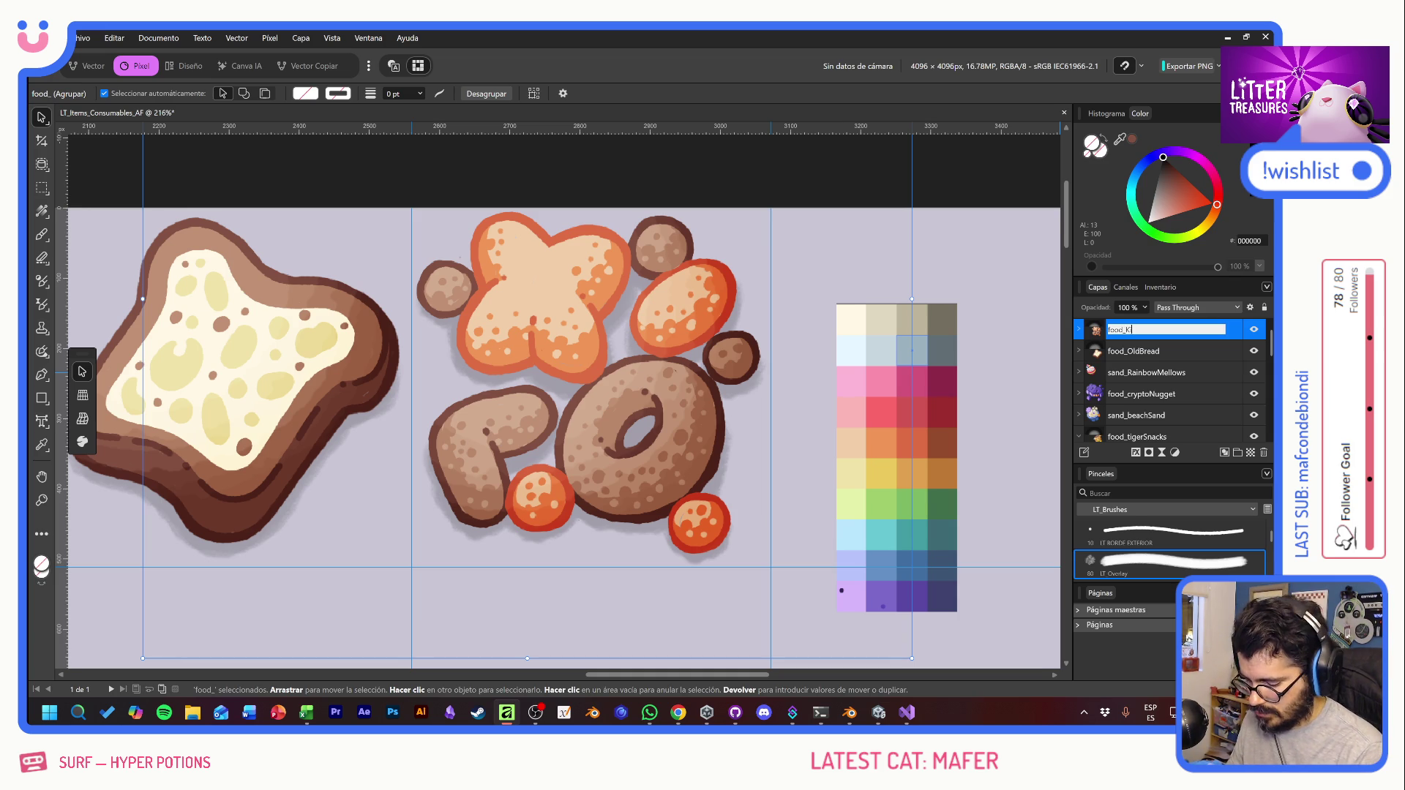
Step: Finish naming the group food_Kibbles and hide the lavender Fondo background layer
{"action": "type", "text": "ibbles"}
{"action": "key", "text": "Return"}
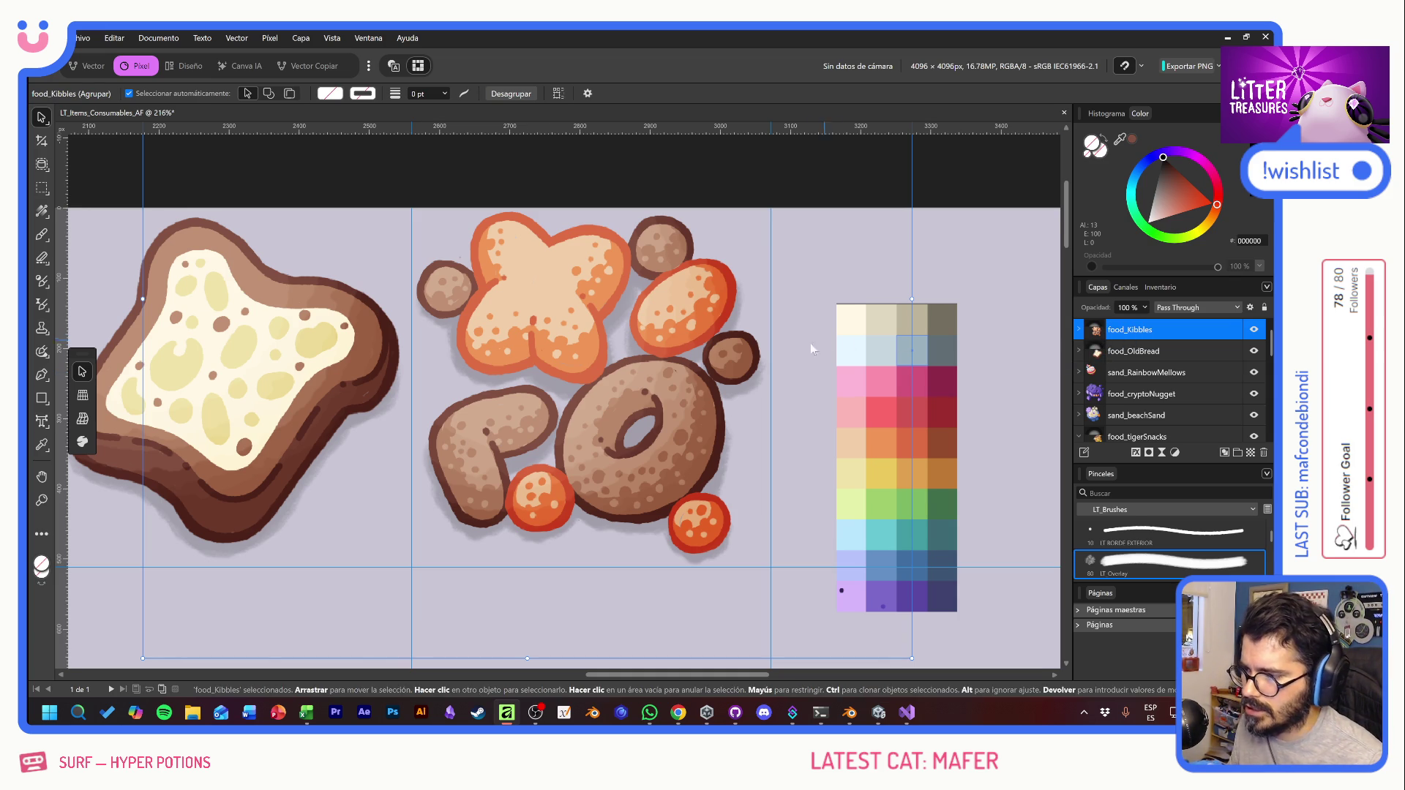
{"action": "scroll", "coordinate": [1207, 395], "scroll_direction": "down", "scroll_amount": 10}
{"action": "left_click", "coordinate": [1253, 415]}
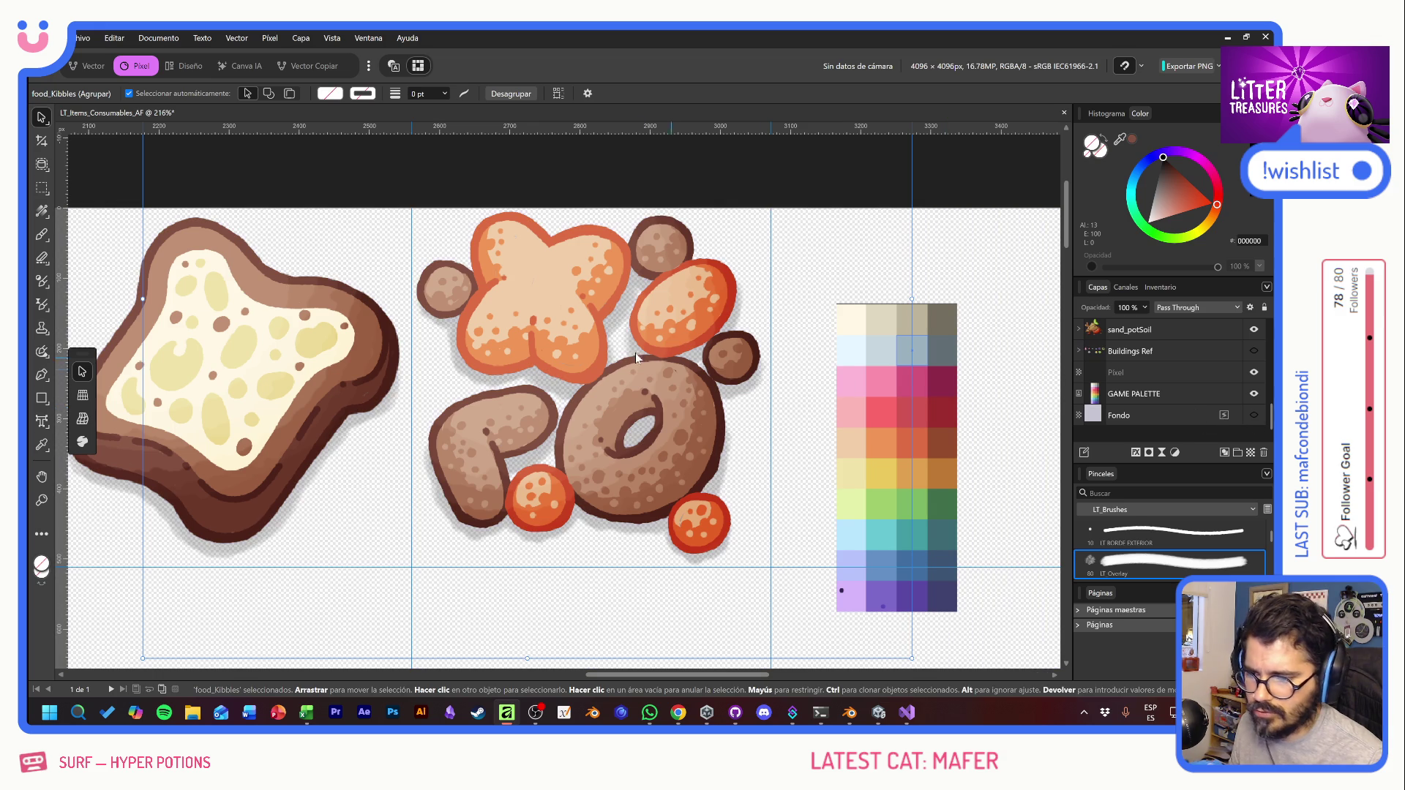
Step: Export the sheet as PNG, replacing Supplies_SpriteSheet.png in the Consumables folder
{"action": "key", "text": "ctrl+alt+shift+s"}
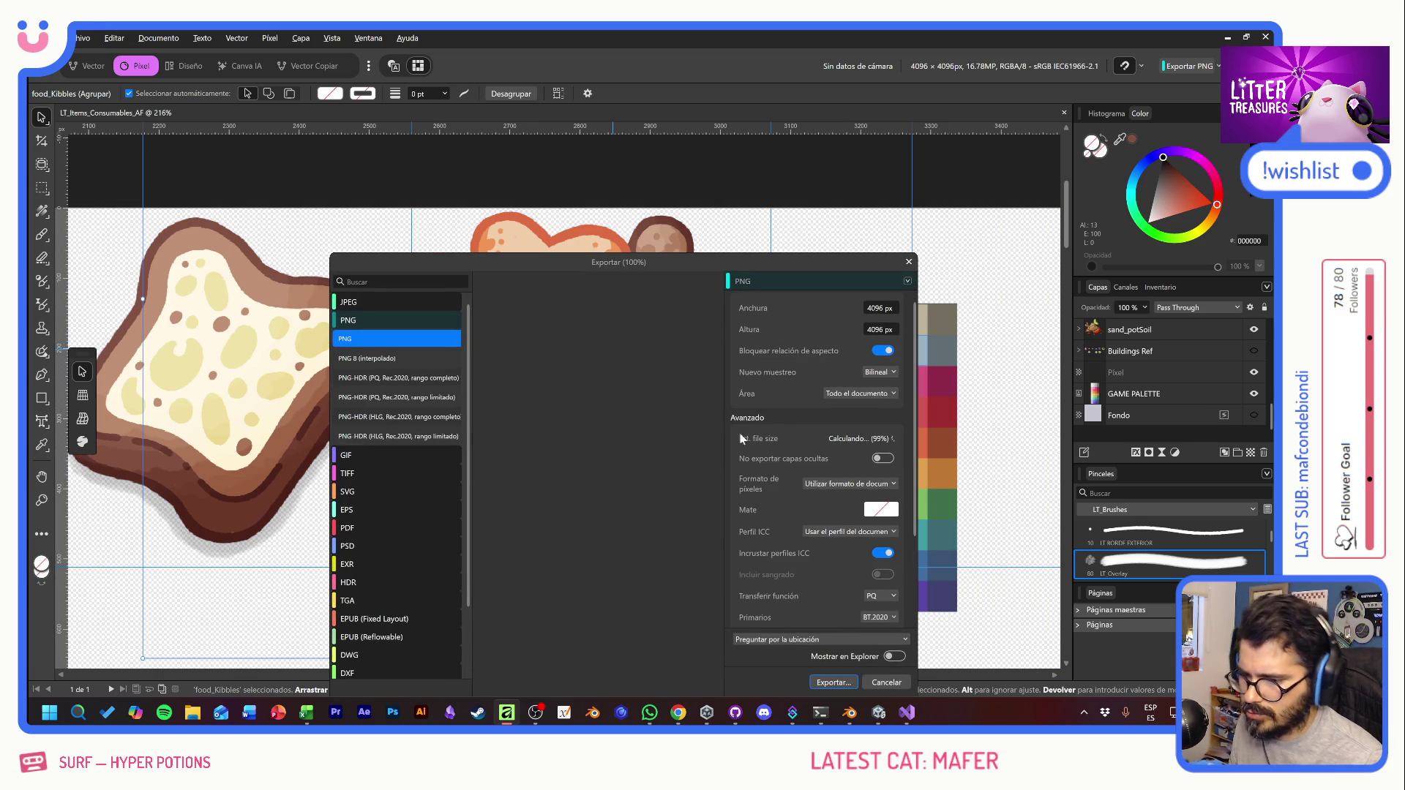
{"action": "left_click", "coordinate": [834, 682]}
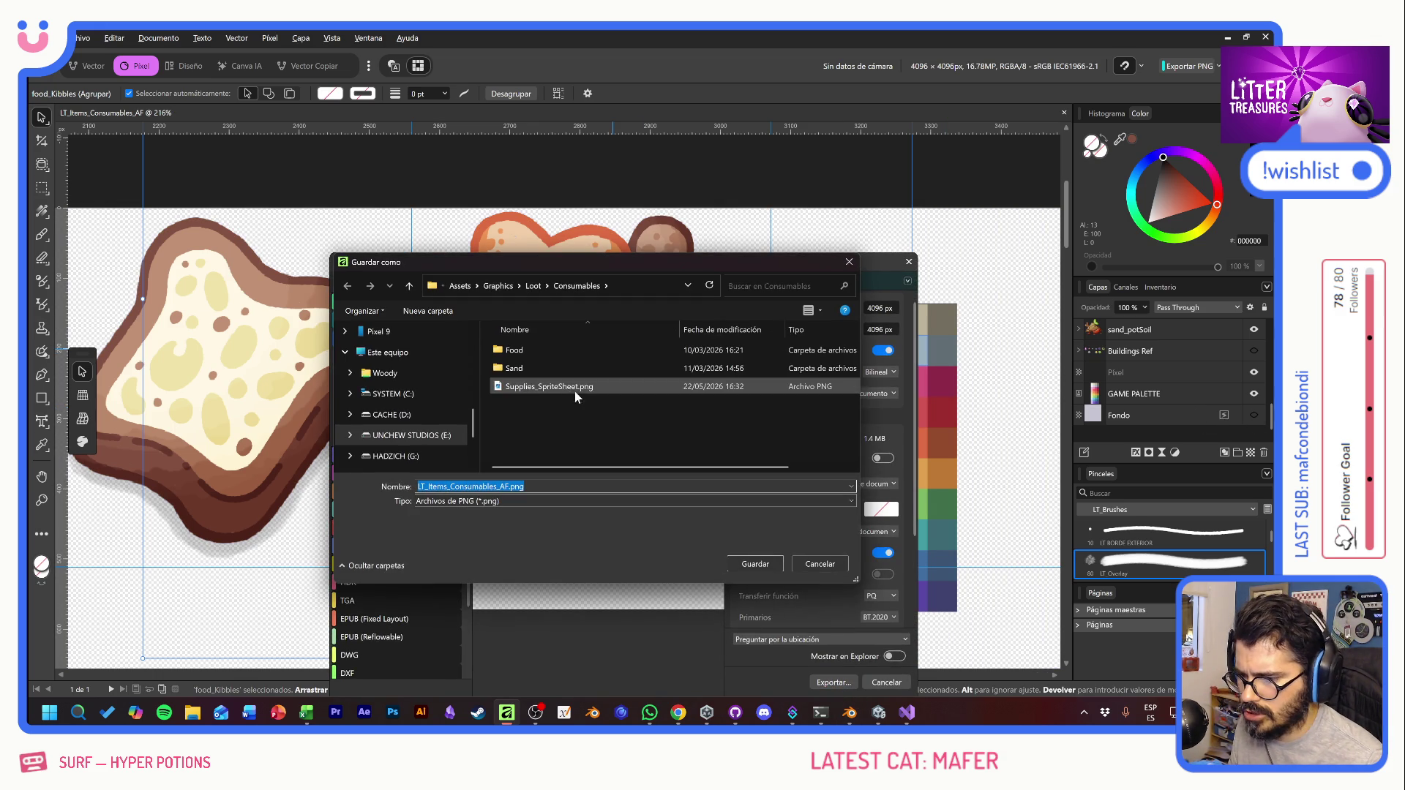
{"action": "double_click", "coordinate": [516, 351]}
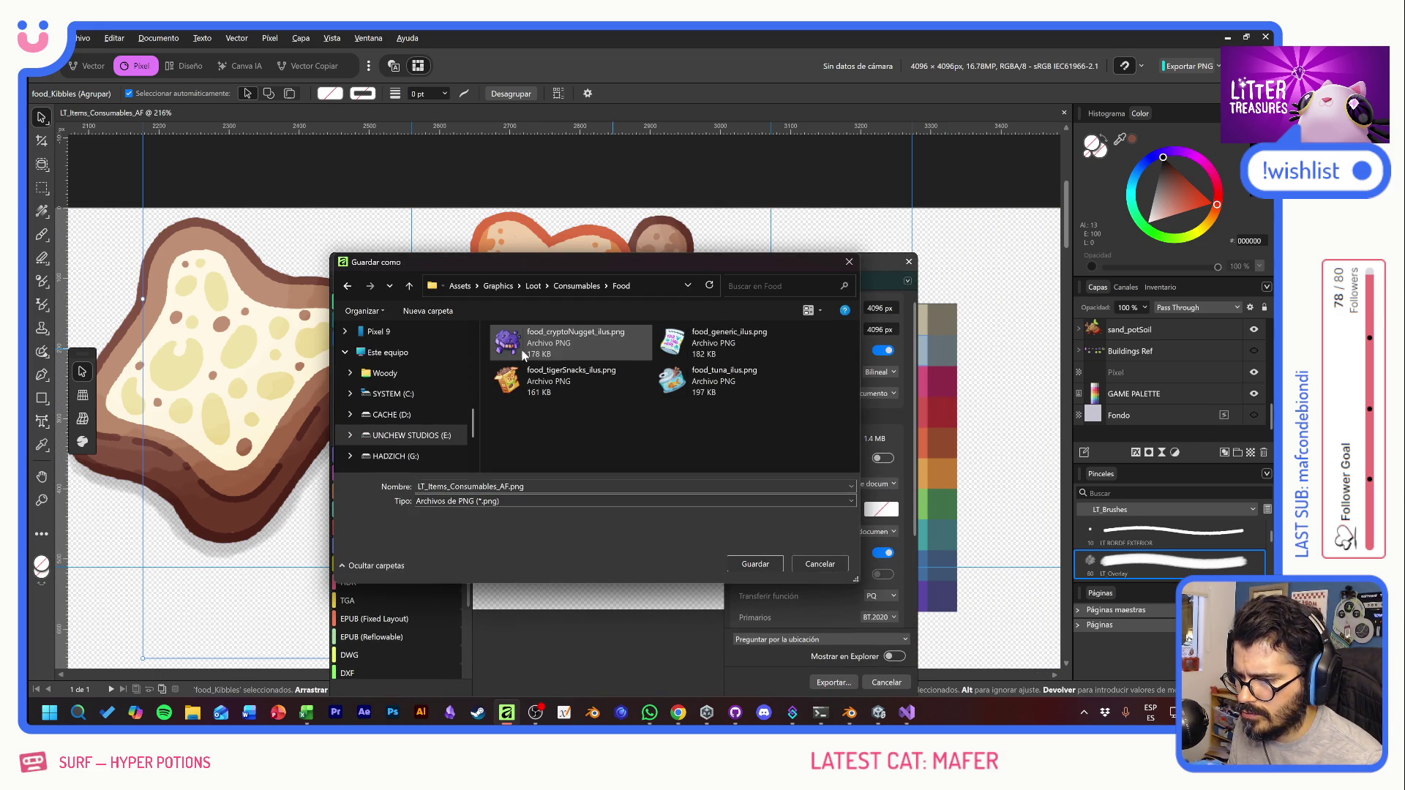
{"action": "left_click", "coordinate": [576, 286]}
{"action": "left_click", "coordinate": [578, 388]}
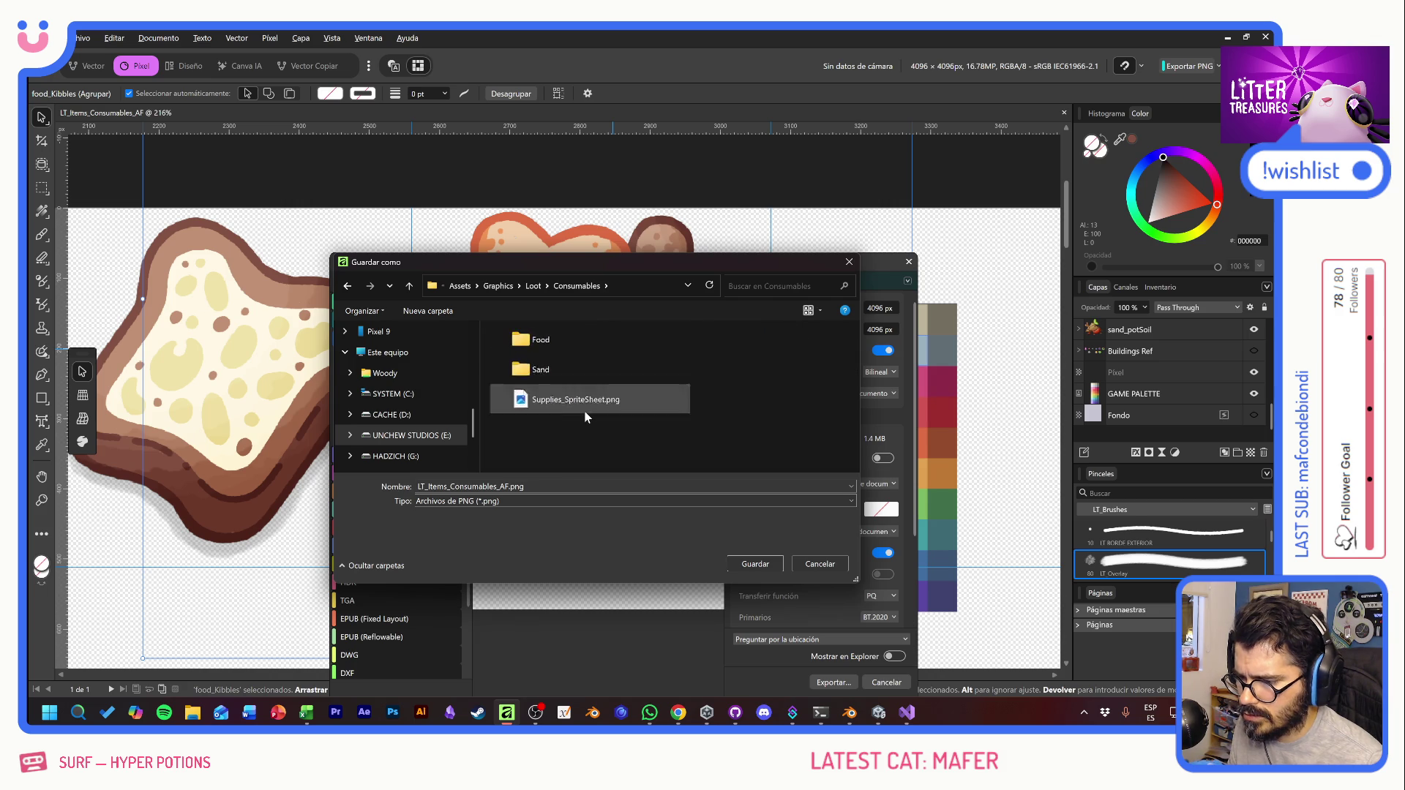
{"action": "double_click", "coordinate": [624, 344]}
{"action": "left_click", "coordinate": [692, 420]}
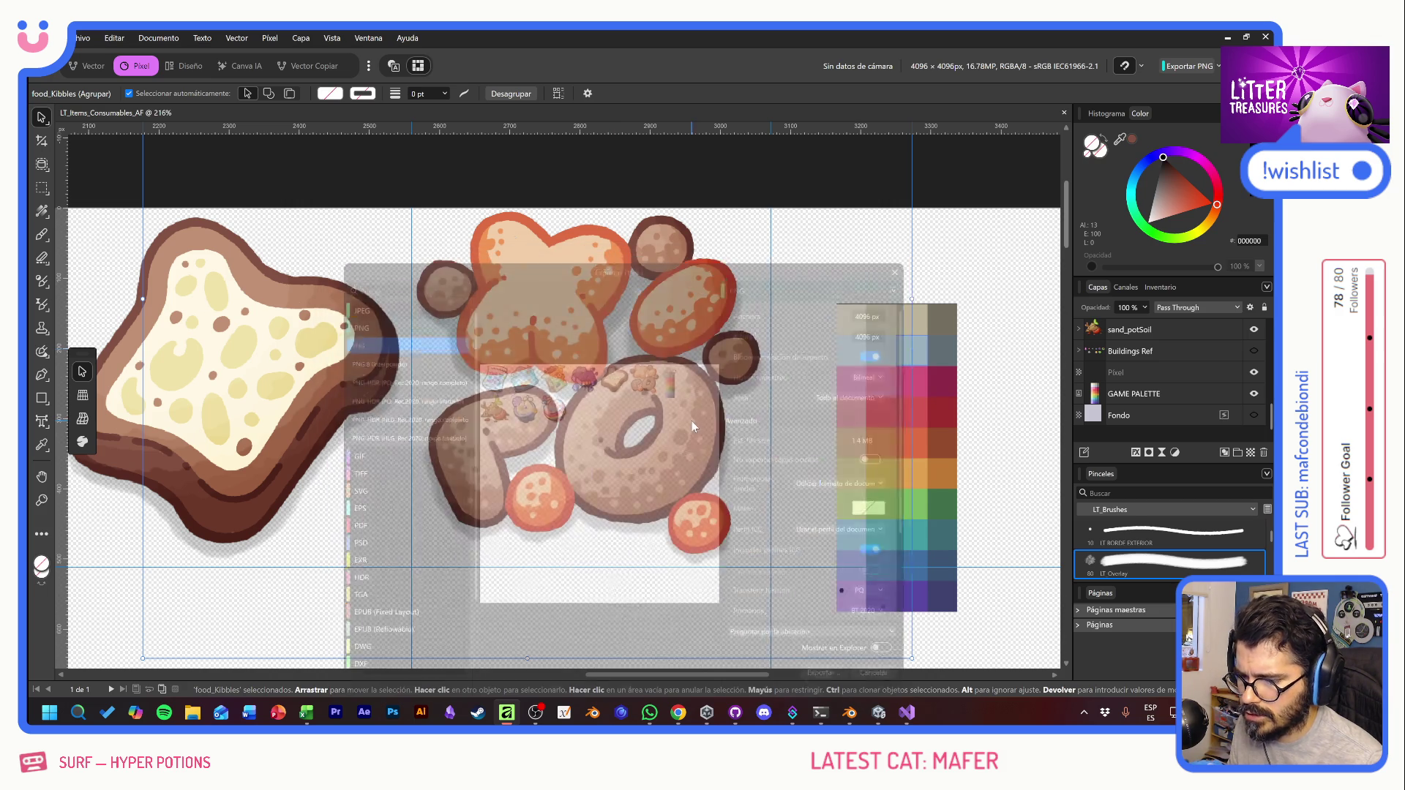
{"action": "key", "text": "alt+Tab"}
{"action": "key", "text": "Tab"}
{"action": "key", "text": "Tab"}
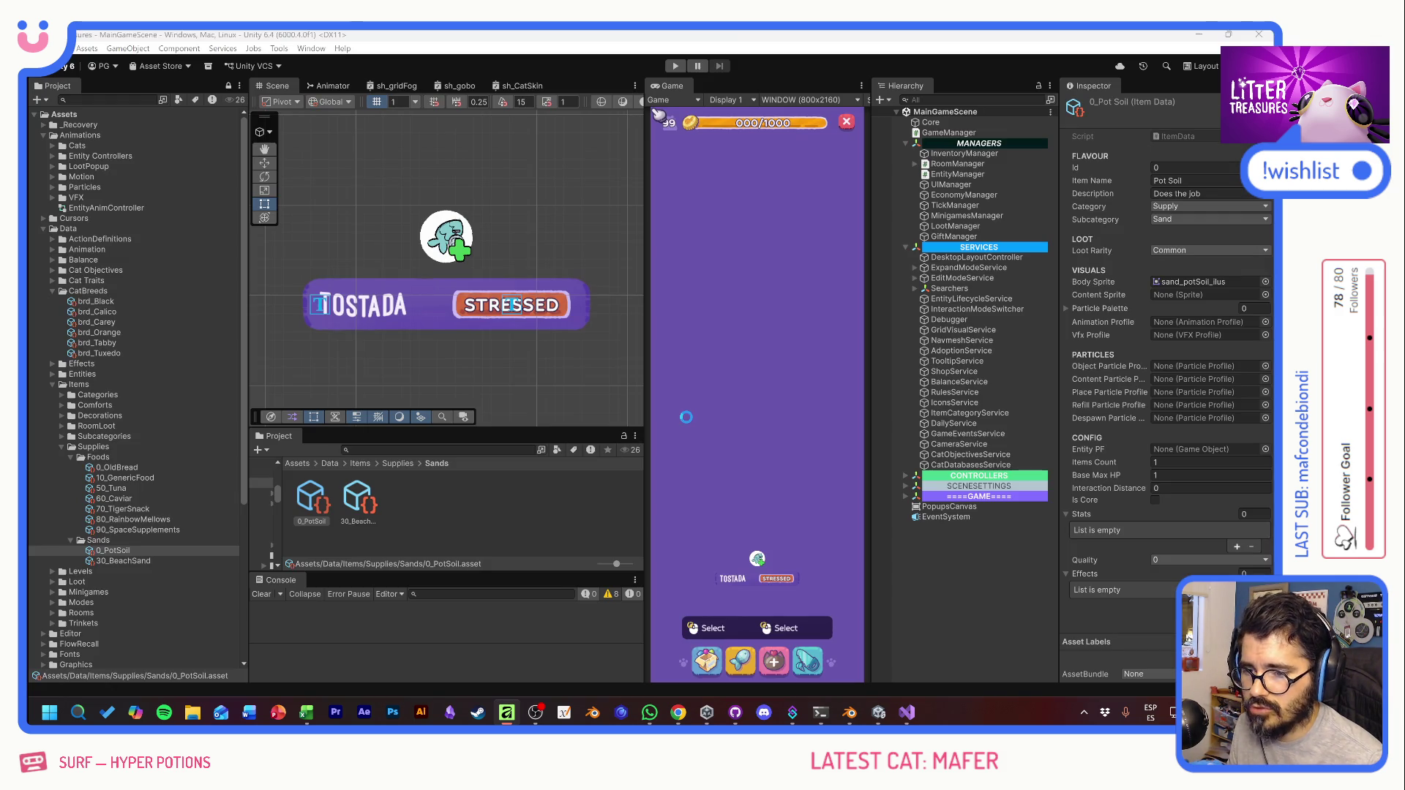
Step: Search 'suppl' and open Supplies_SpriteSheet in the Sprite Editor
{"action": "left_click", "coordinate": [406, 450]}
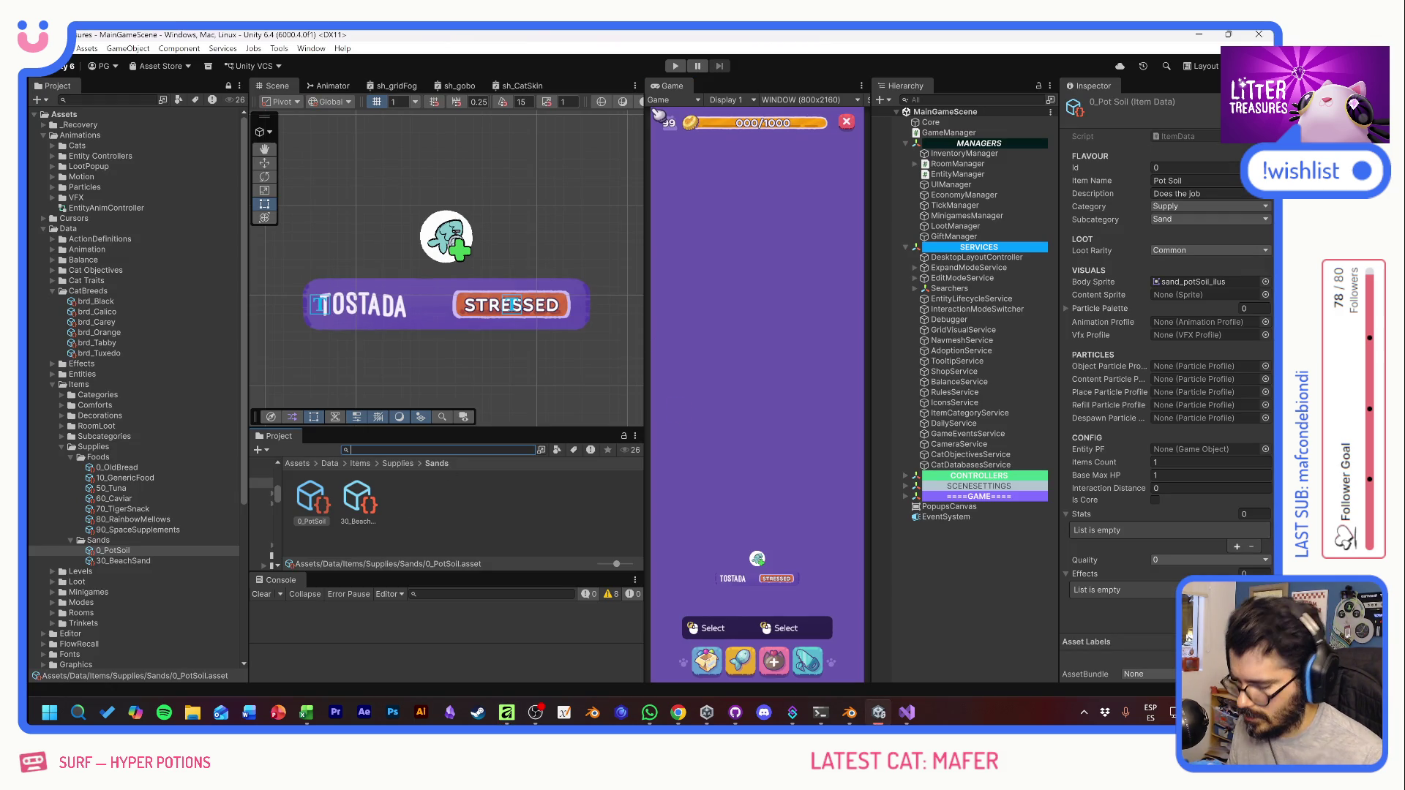
{"action": "type", "text": "suppl"}
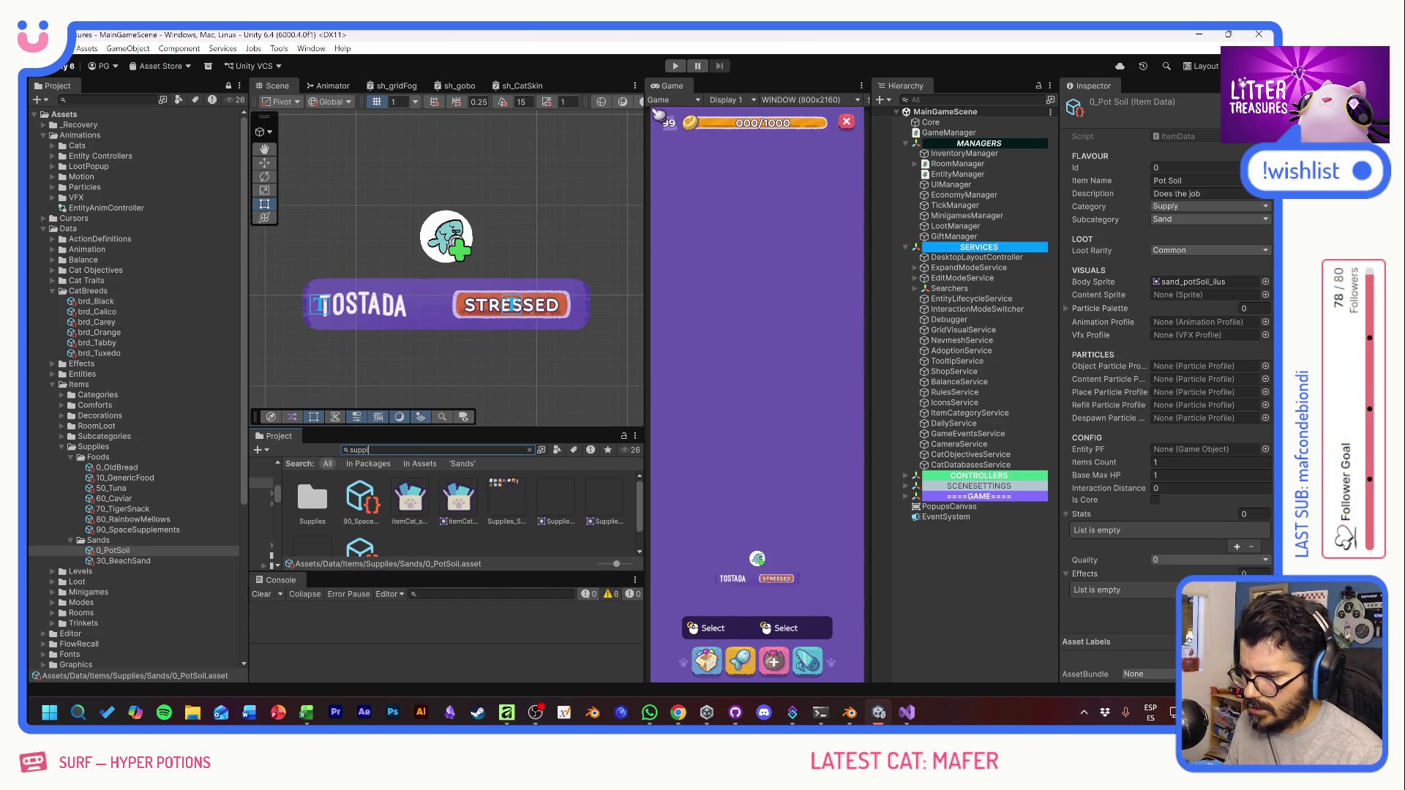
{"action": "left_click", "coordinate": [505, 500]}
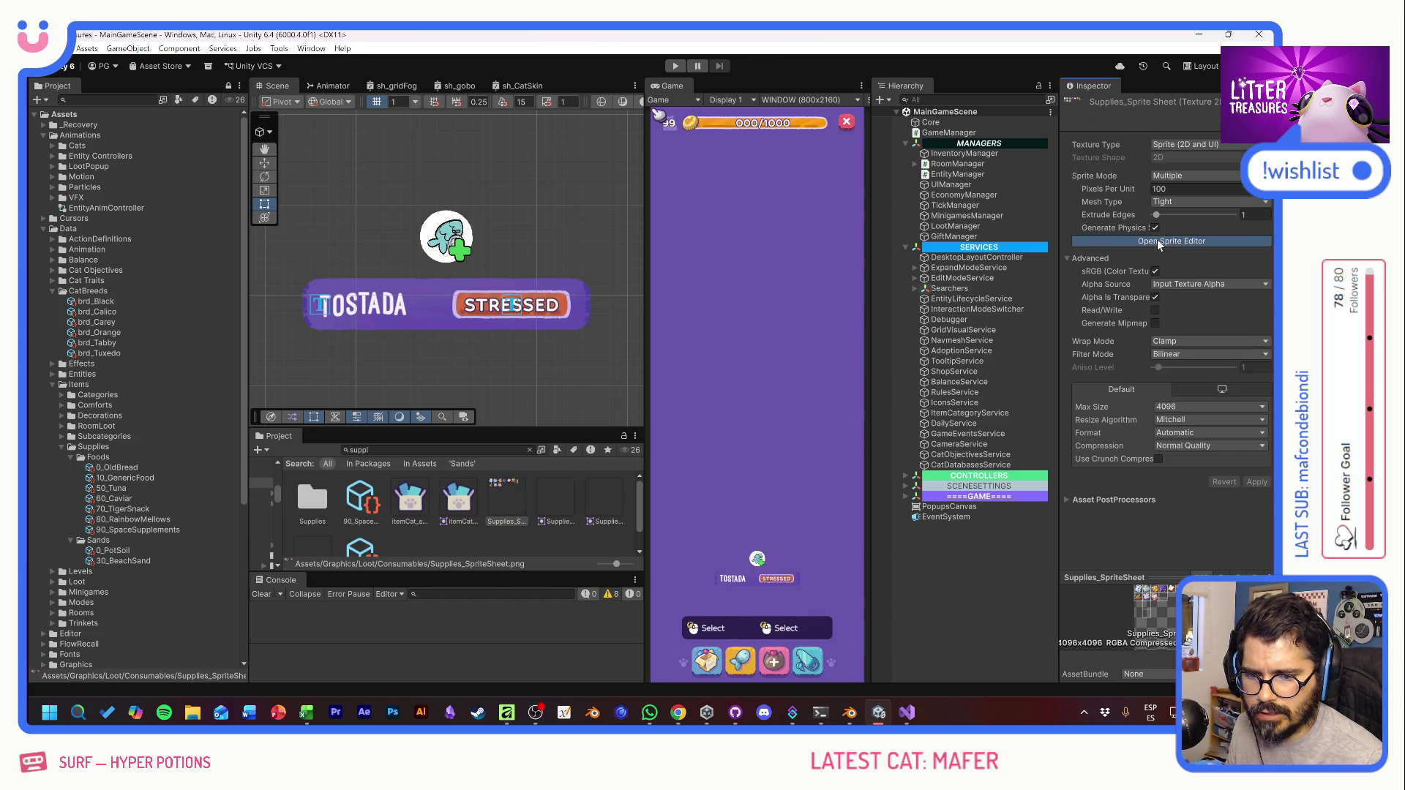
{"action": "left_click", "coordinate": [1158, 241]}
{"action": "scroll", "coordinate": [598, 231], "scroll_direction": "up", "scroll_amount": 4}
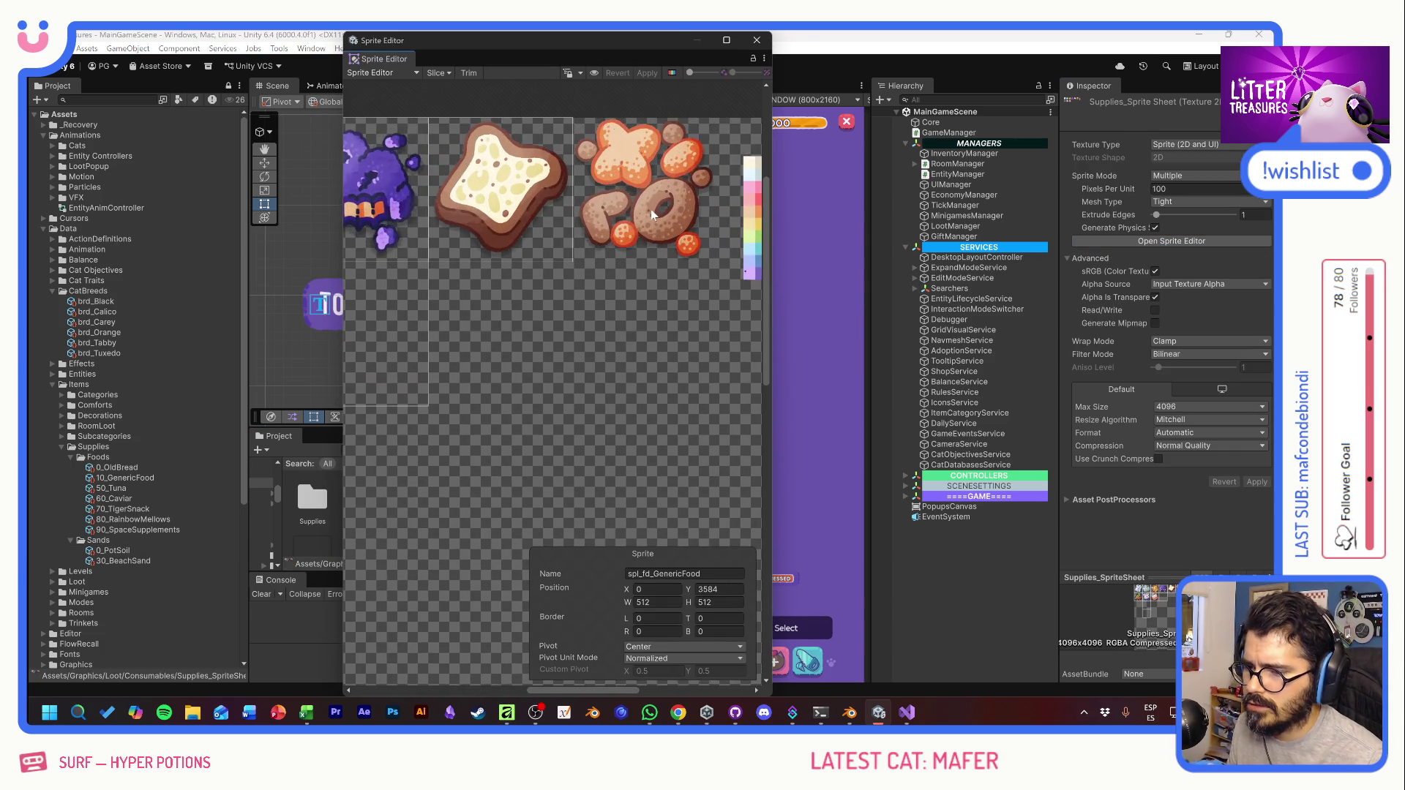
{"action": "scroll", "coordinate": [652, 215], "scroll_direction": "up", "scroll_amount": 2}
Step: Draw a 512×512 sprite rectangle and place it over the kibble art
{"action": "left_click_drag", "start_coordinate": [641, 406], "coordinate": [504, 325]}
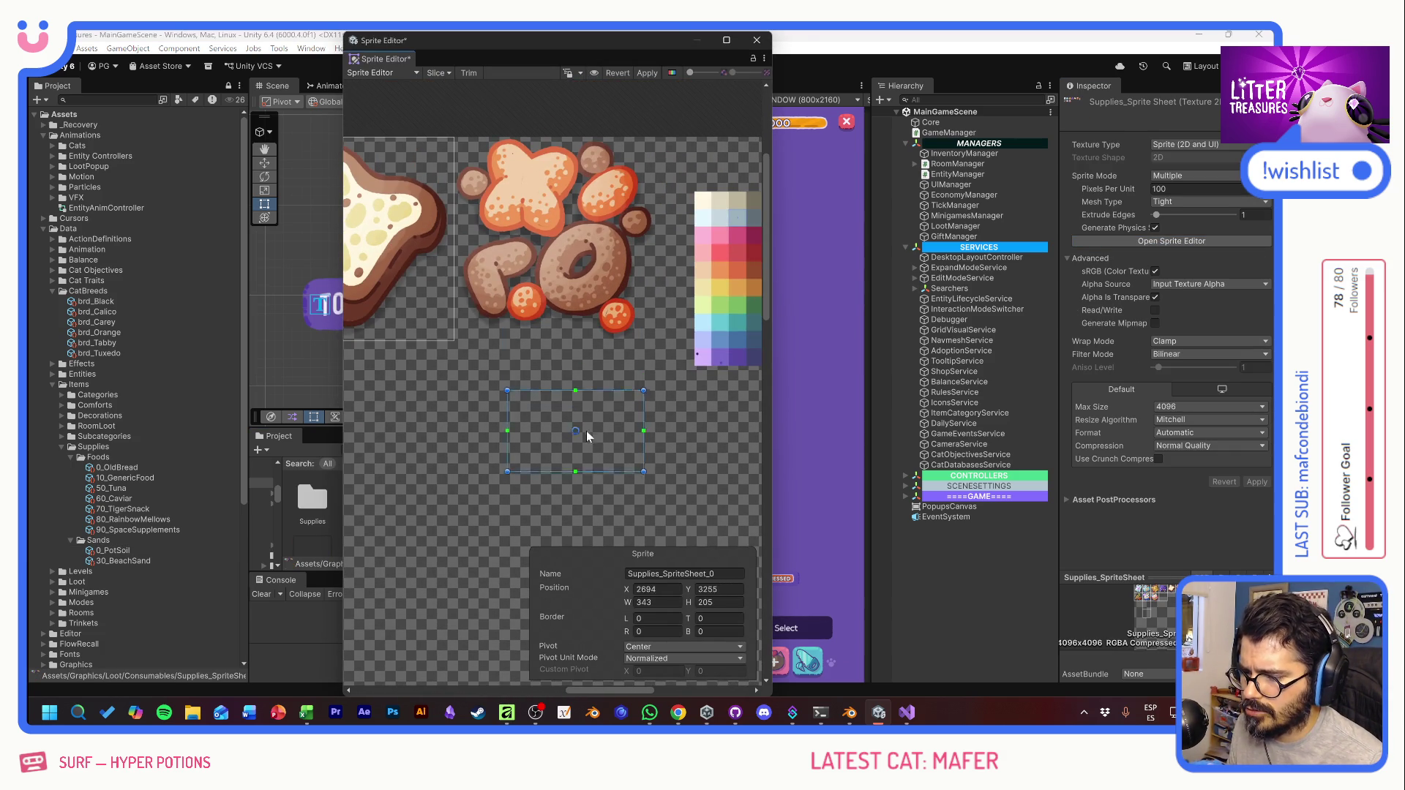
{"action": "left_click", "coordinate": [656, 602]}
{"action": "type", "text": "512"}
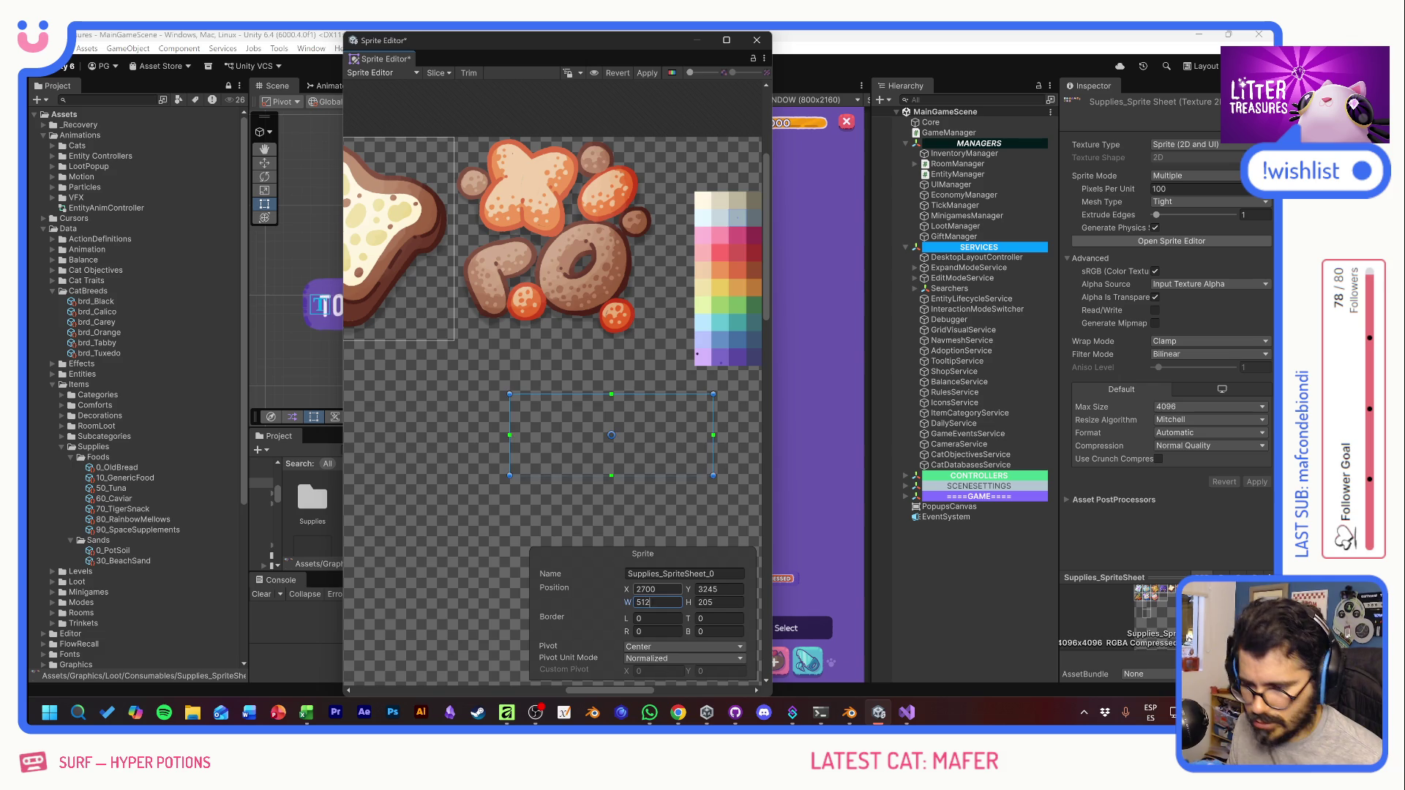
{"action": "key", "text": "Tab"}
{"action": "type", "text": "51"}
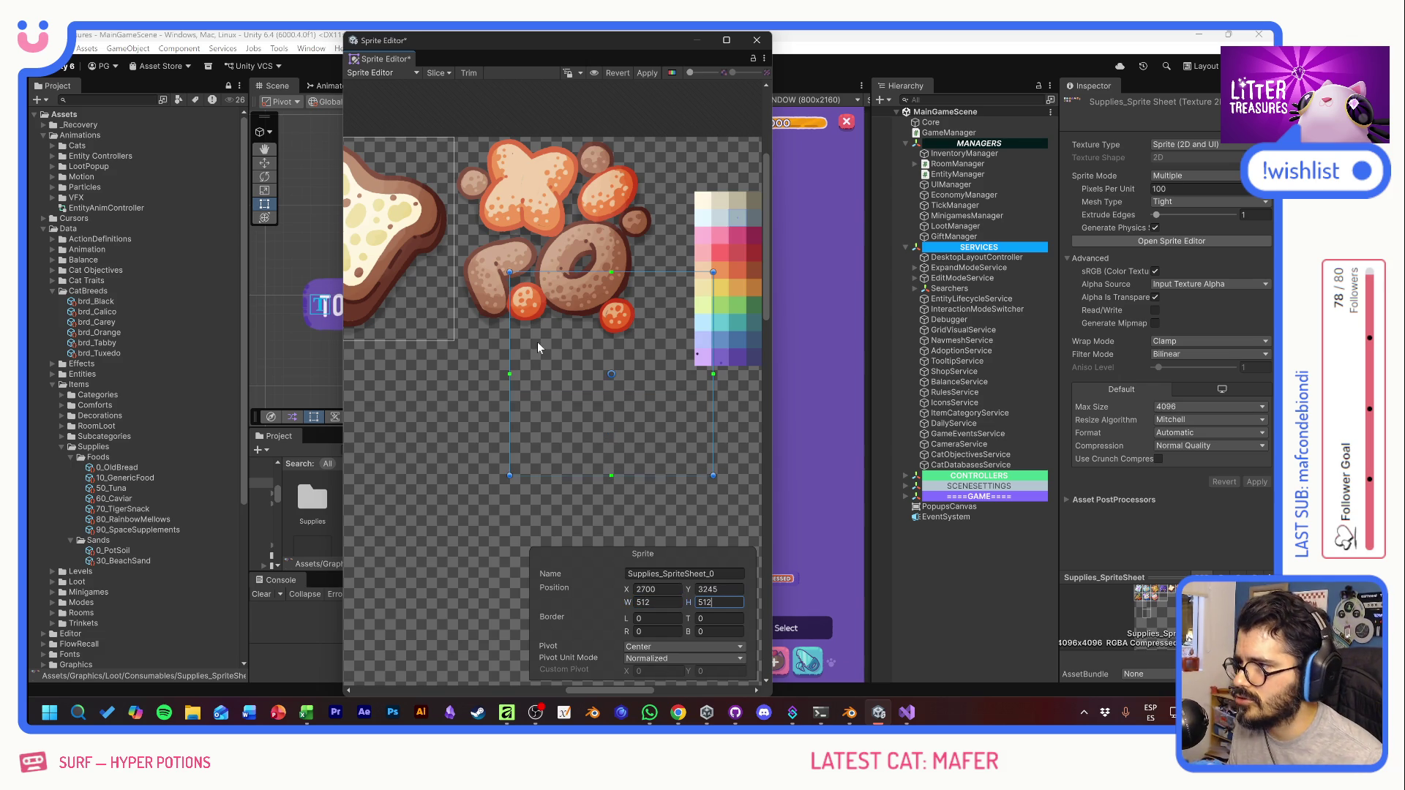
{"action": "left_click_drag", "start_coordinate": [554, 394], "coordinate": [504, 240]}
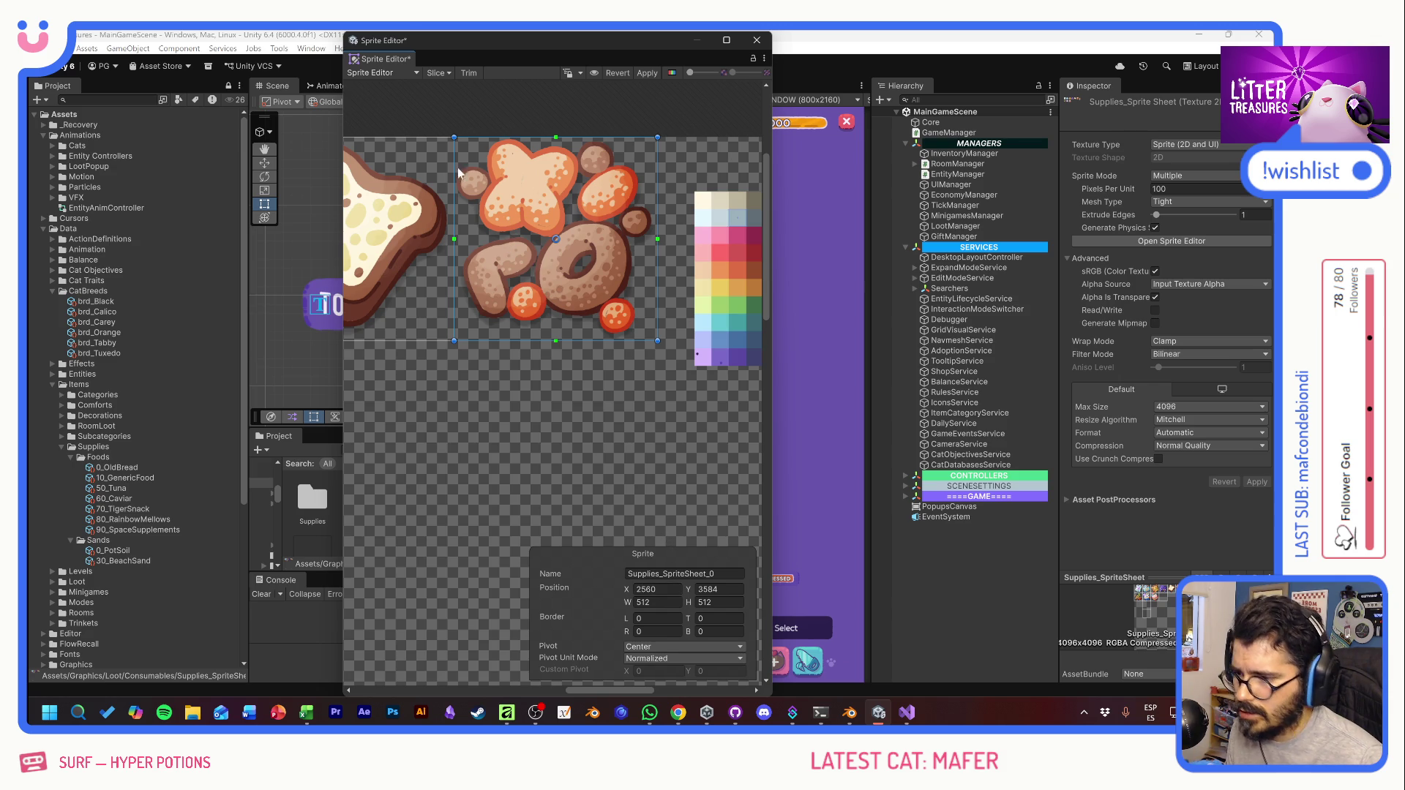
Step: Name the new sprite spl_fd_Kibbles and apply the changes to the sheet
{"action": "left_click", "coordinate": [407, 221]}
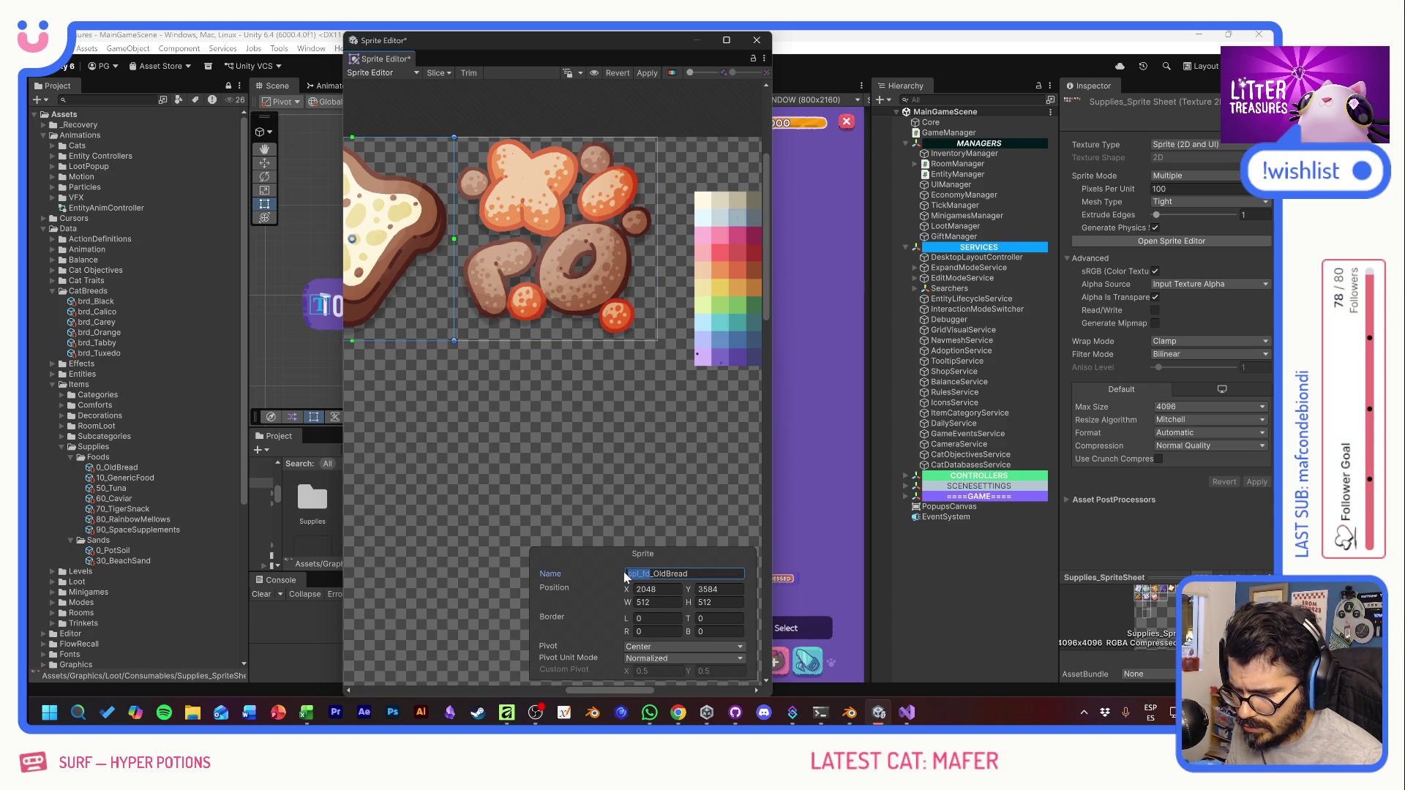
{"action": "left_click", "coordinate": [546, 252]}
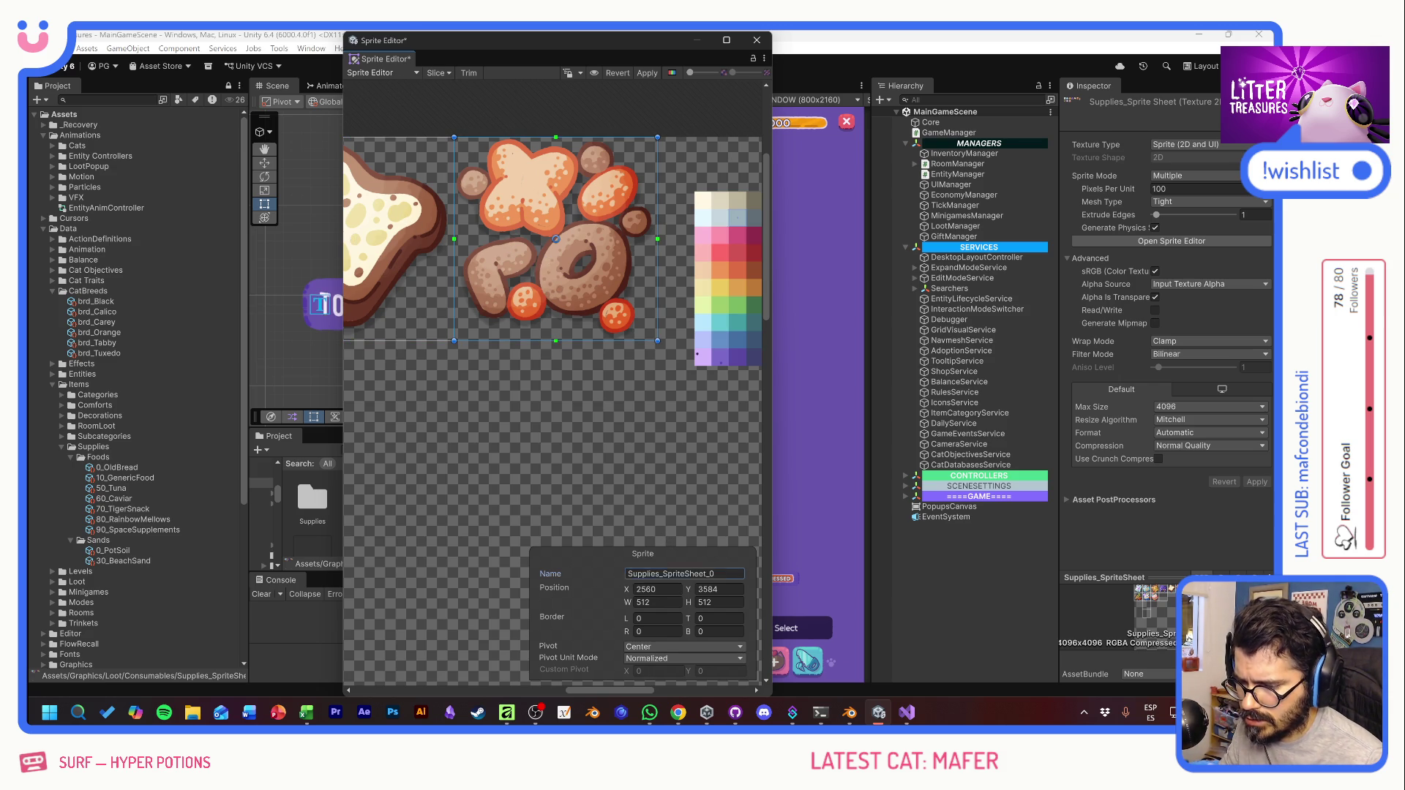
{"action": "left_click", "coordinate": [684, 574]}
{"action": "type", "text": "spl_fd_Kibble"}
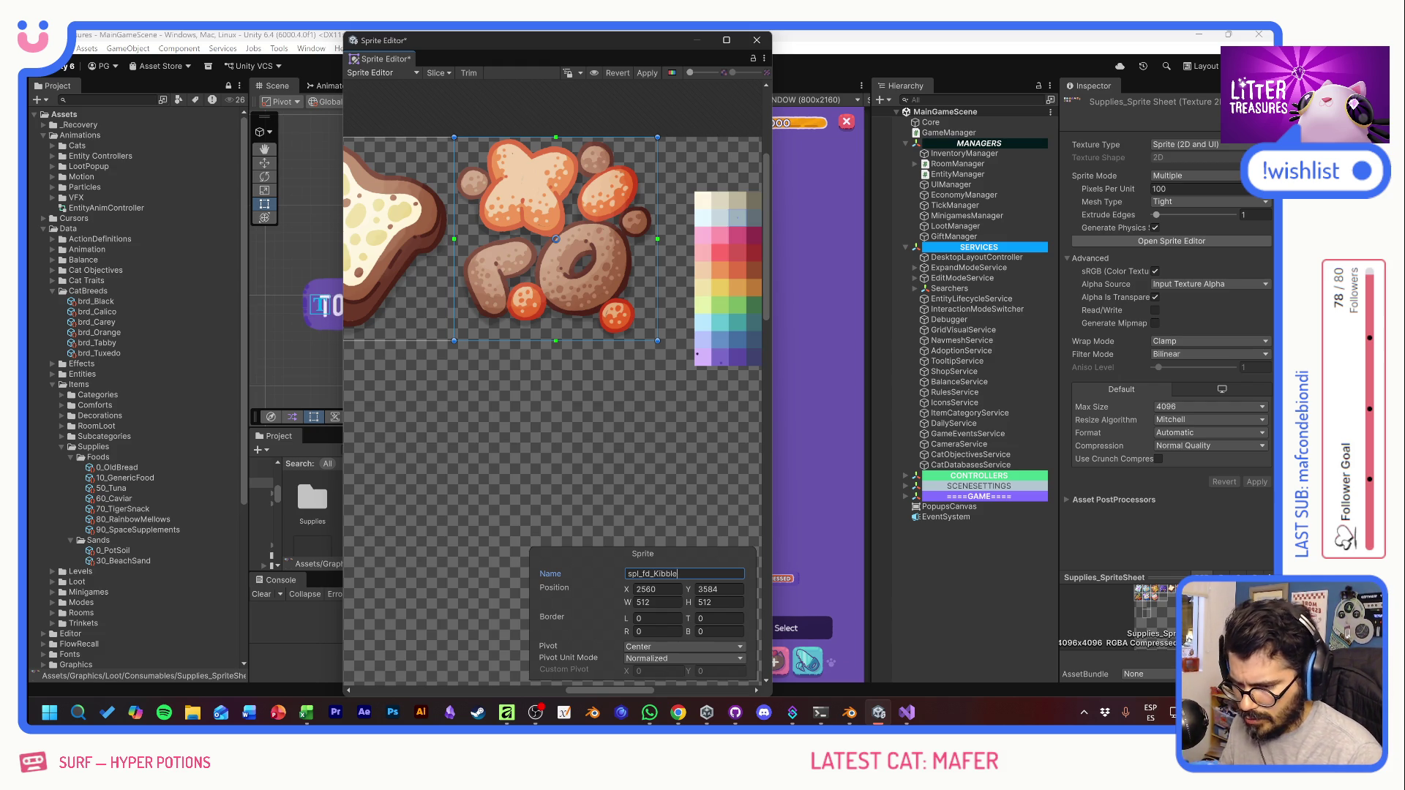
{"action": "type", "text": "s"}
{"action": "left_click", "coordinate": [640, 73]}
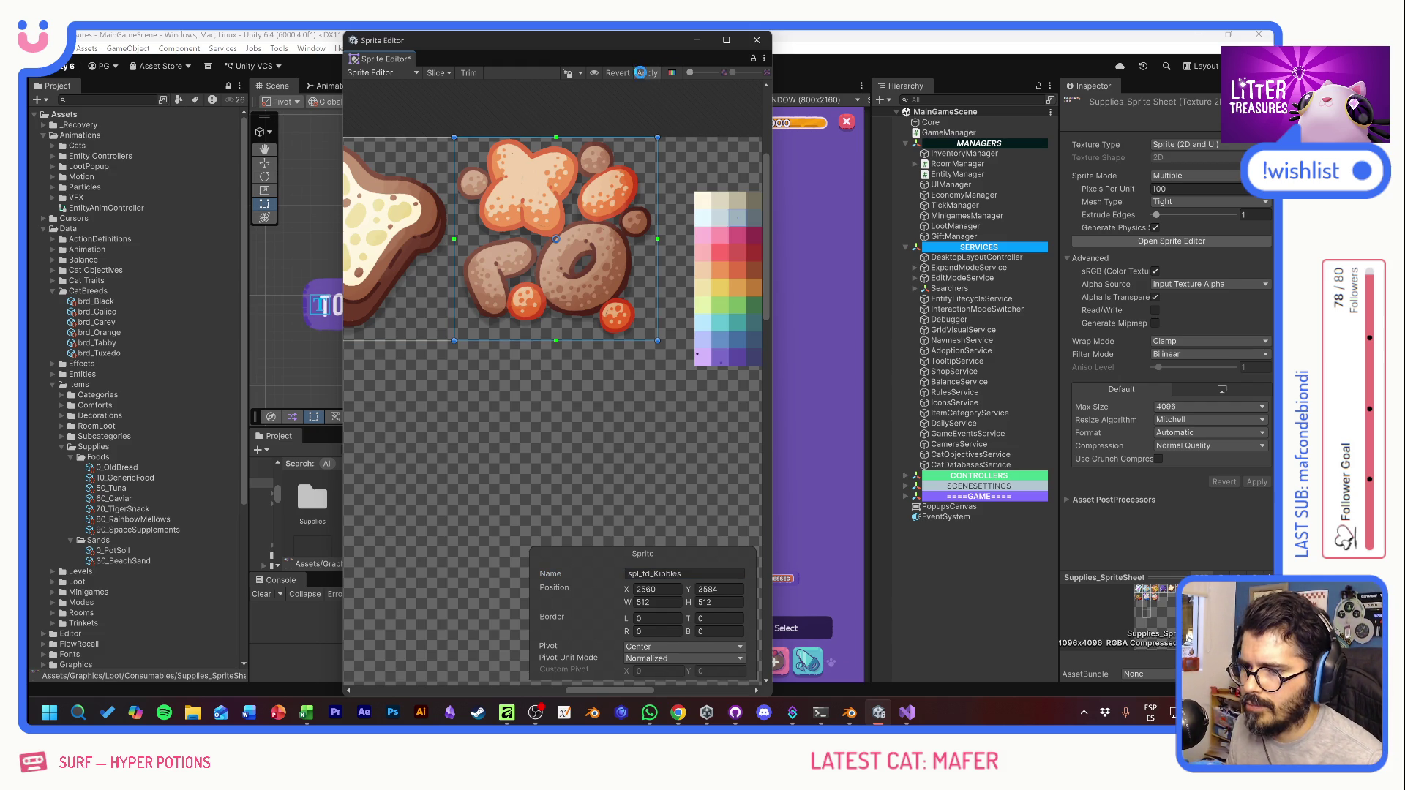
{"action": "left_click", "coordinate": [756, 42]}
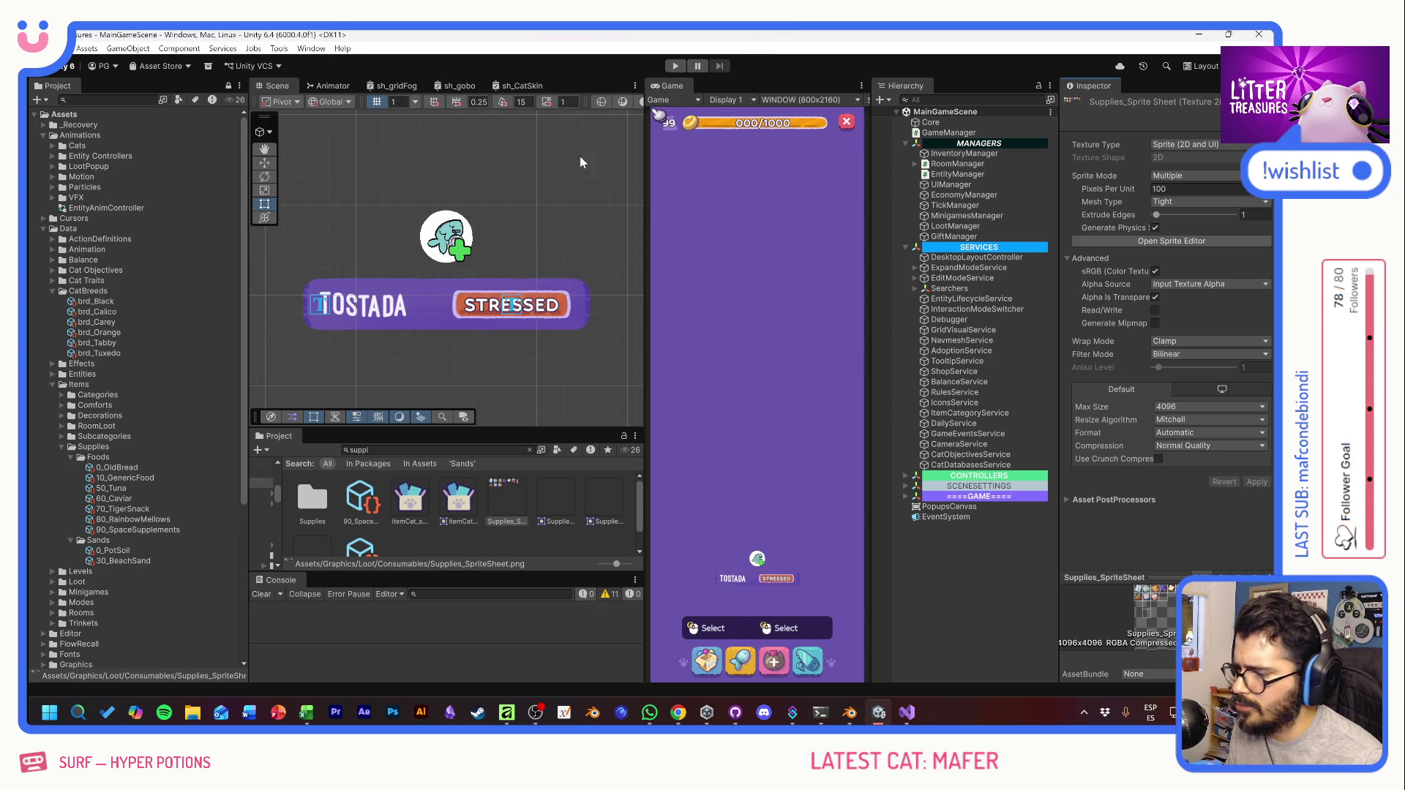
Step: Duplicate 10_GenericFood and name the copy 10_Kibbles
{"action": "left_click", "coordinate": [121, 477]}
{"action": "key", "text": "ctrl+d"}
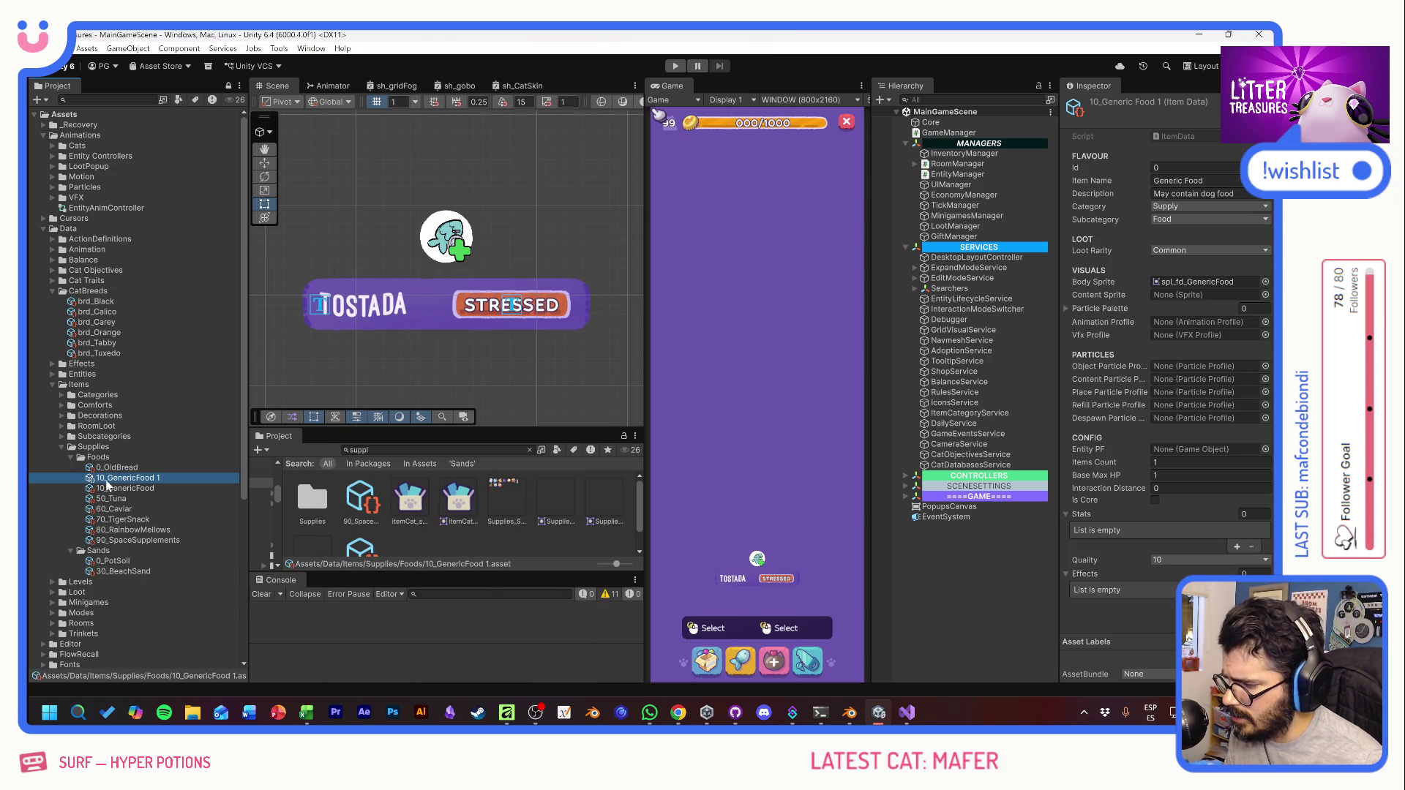
{"action": "key", "text": "F2"}
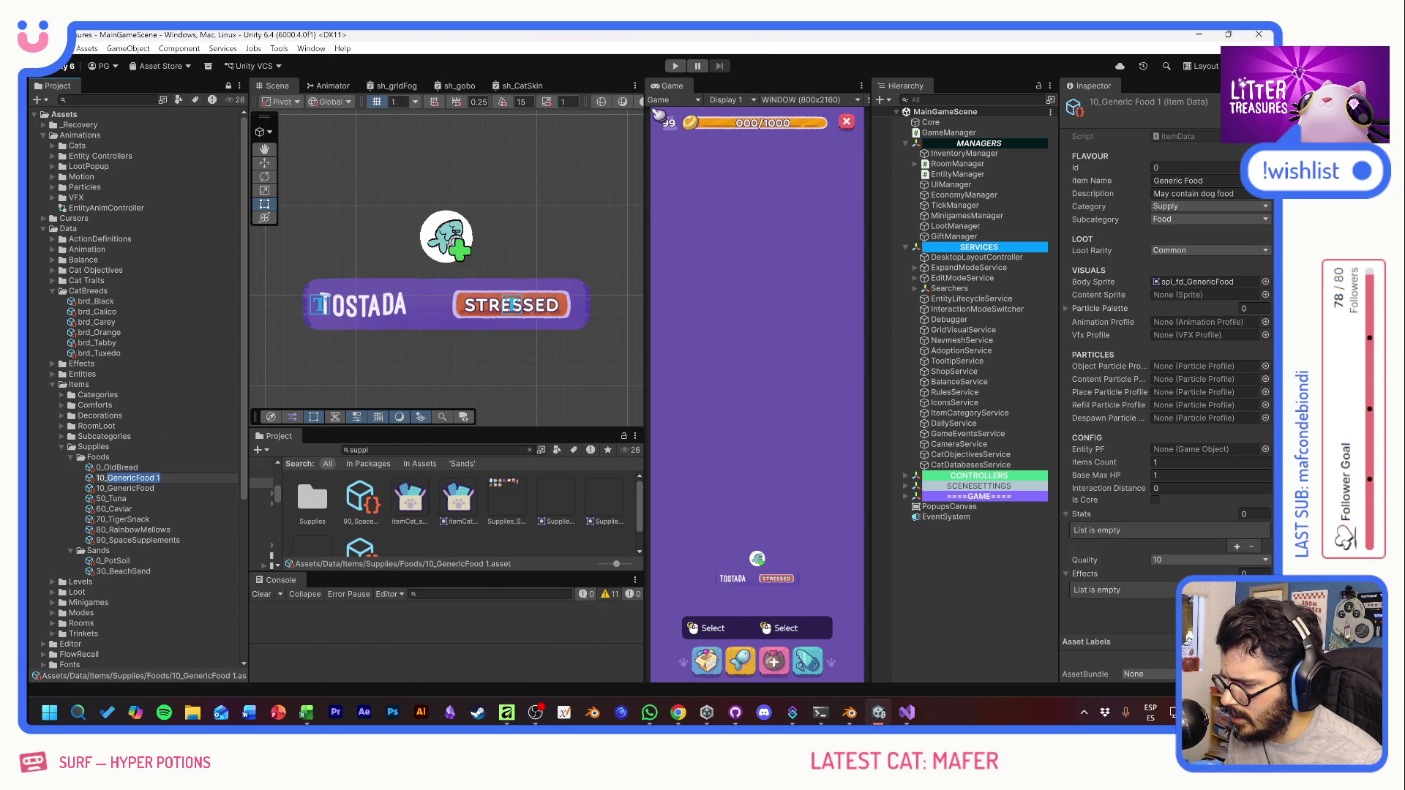
{"action": "type", "text": "10_Kibbles"}
{"action": "key", "text": "Return"}
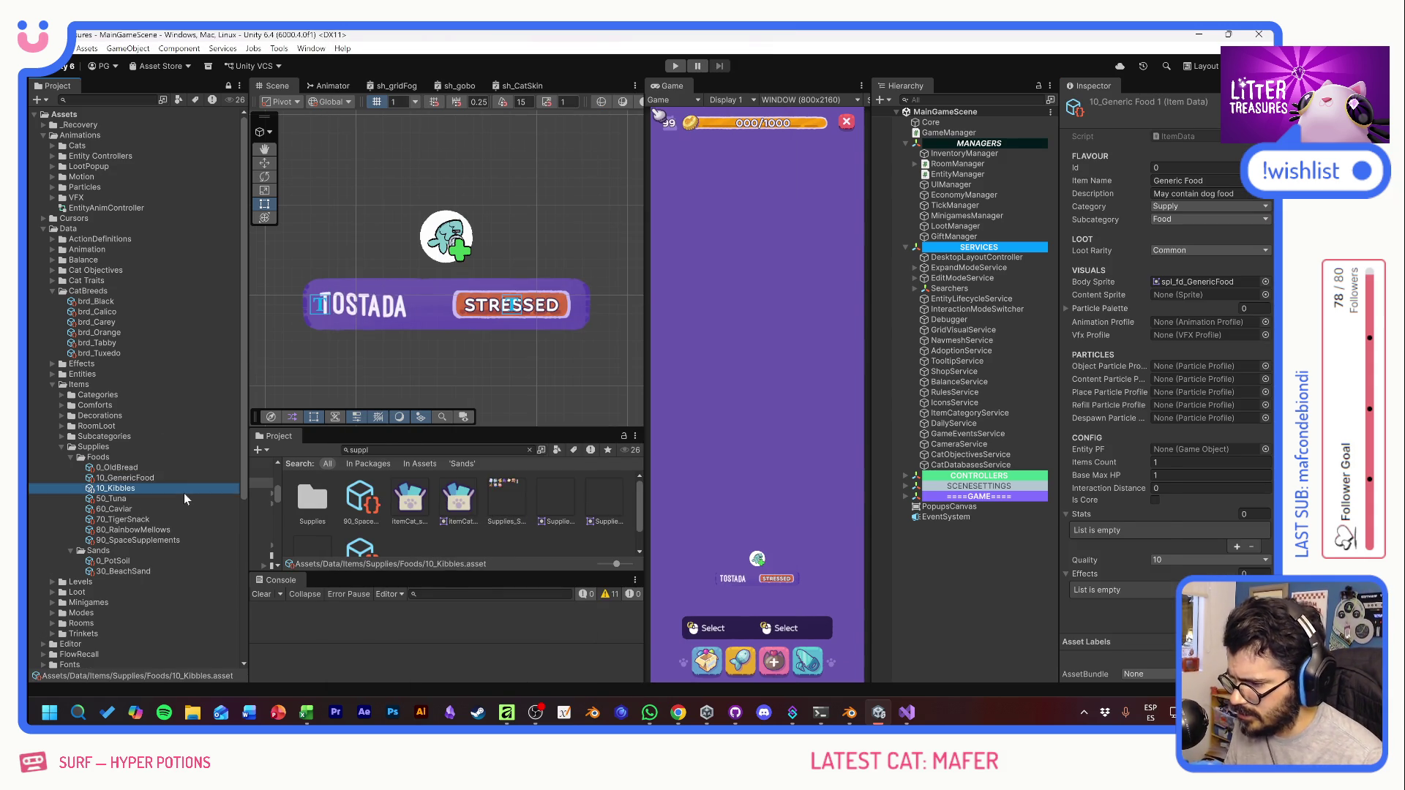
Step: Check the Kibbles tier in the Excel workbook and rename the copy 30_Kibbles
{"action": "key", "text": "alt+Tab"}
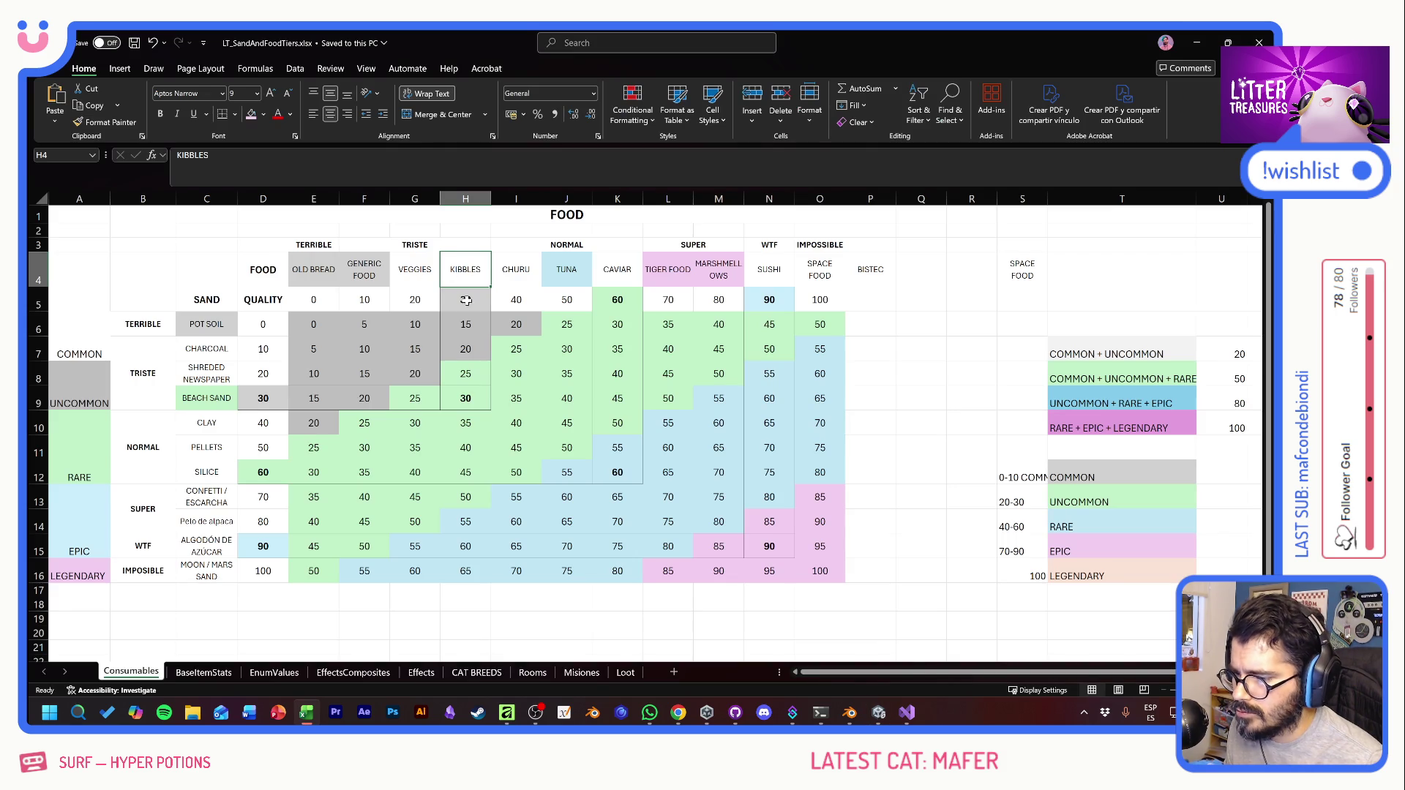
{"action": "key", "text": "alt+Tab"}
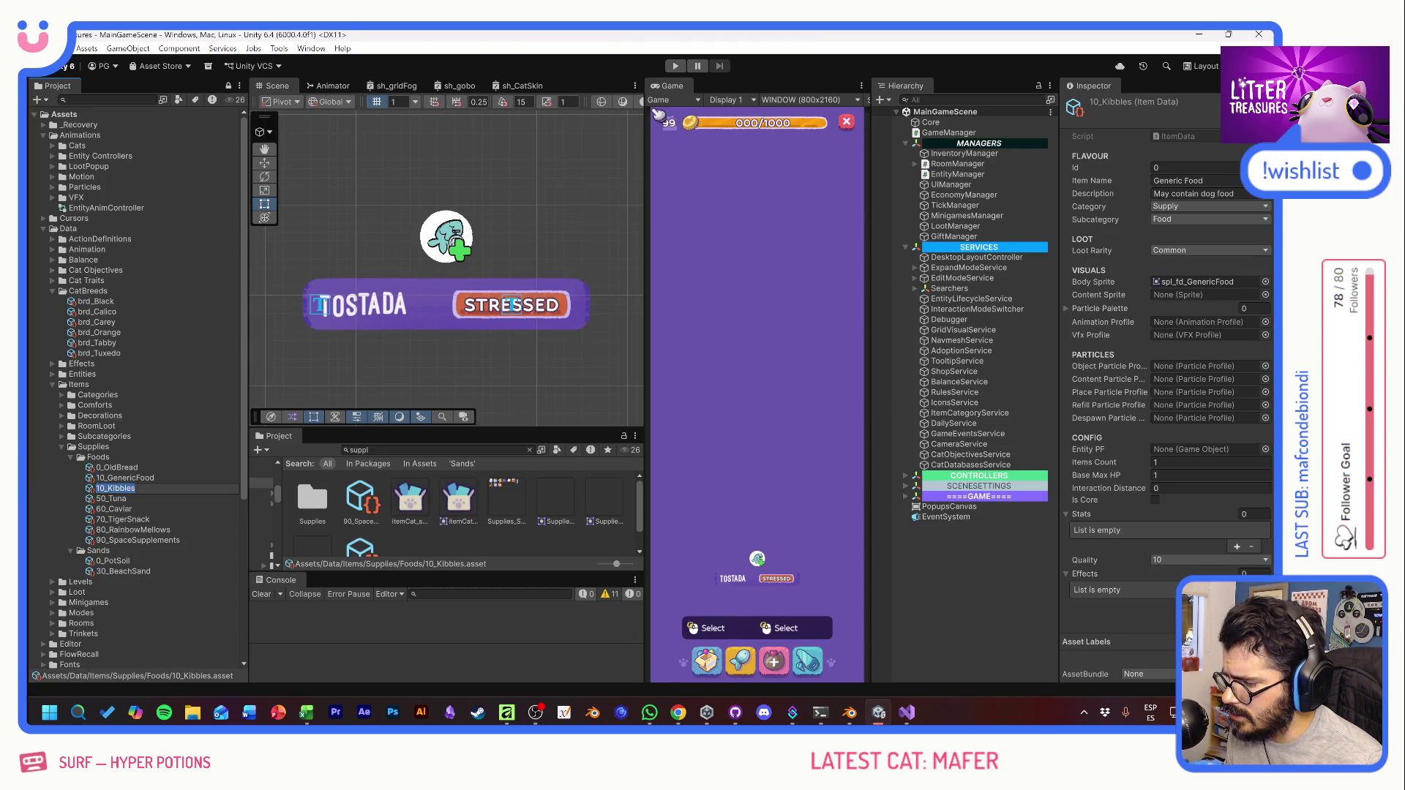
{"action": "type", "text": "30_Kibbles"}
{"action": "key", "text": "Return"}
{"action": "key", "text": "Up"}
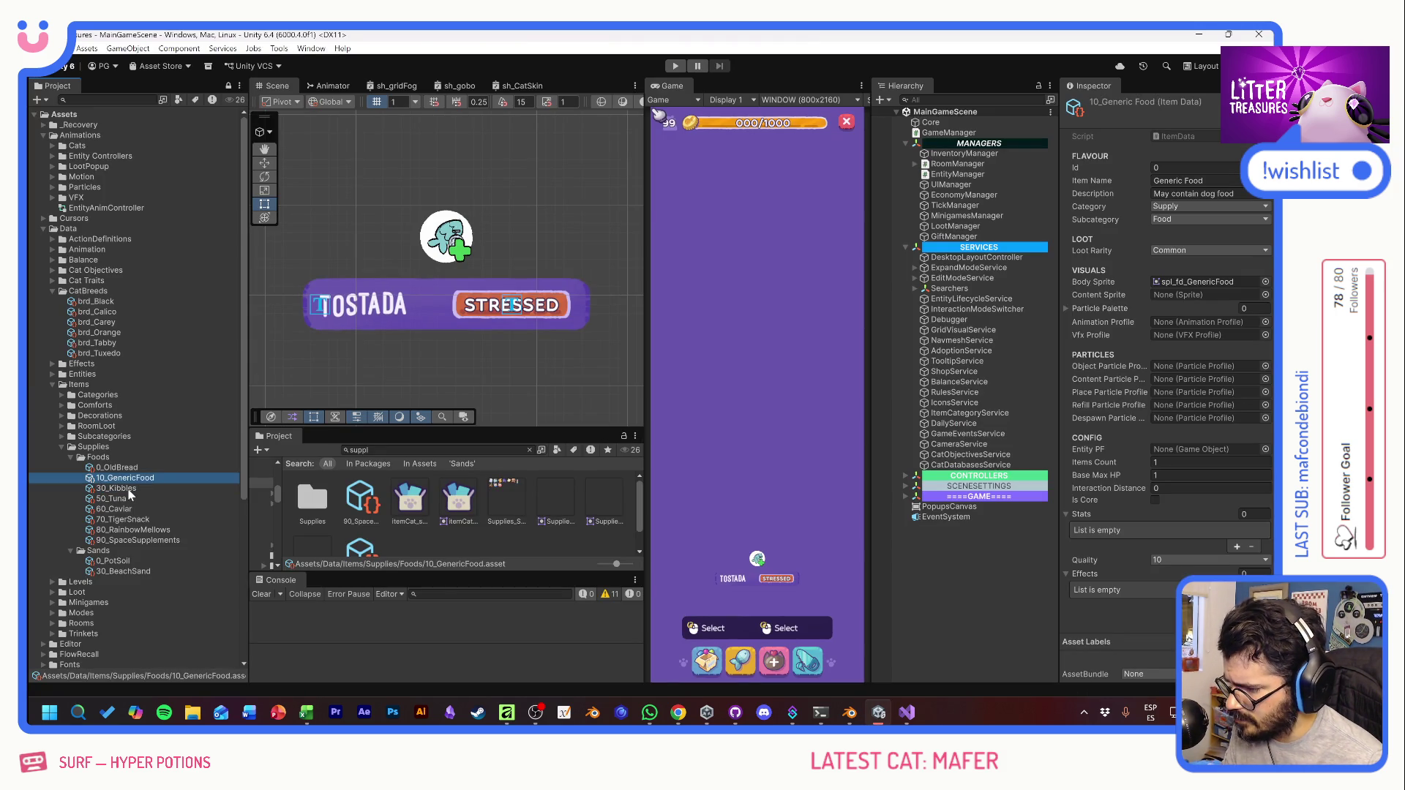
{"action": "key", "text": "alt+Tab"}
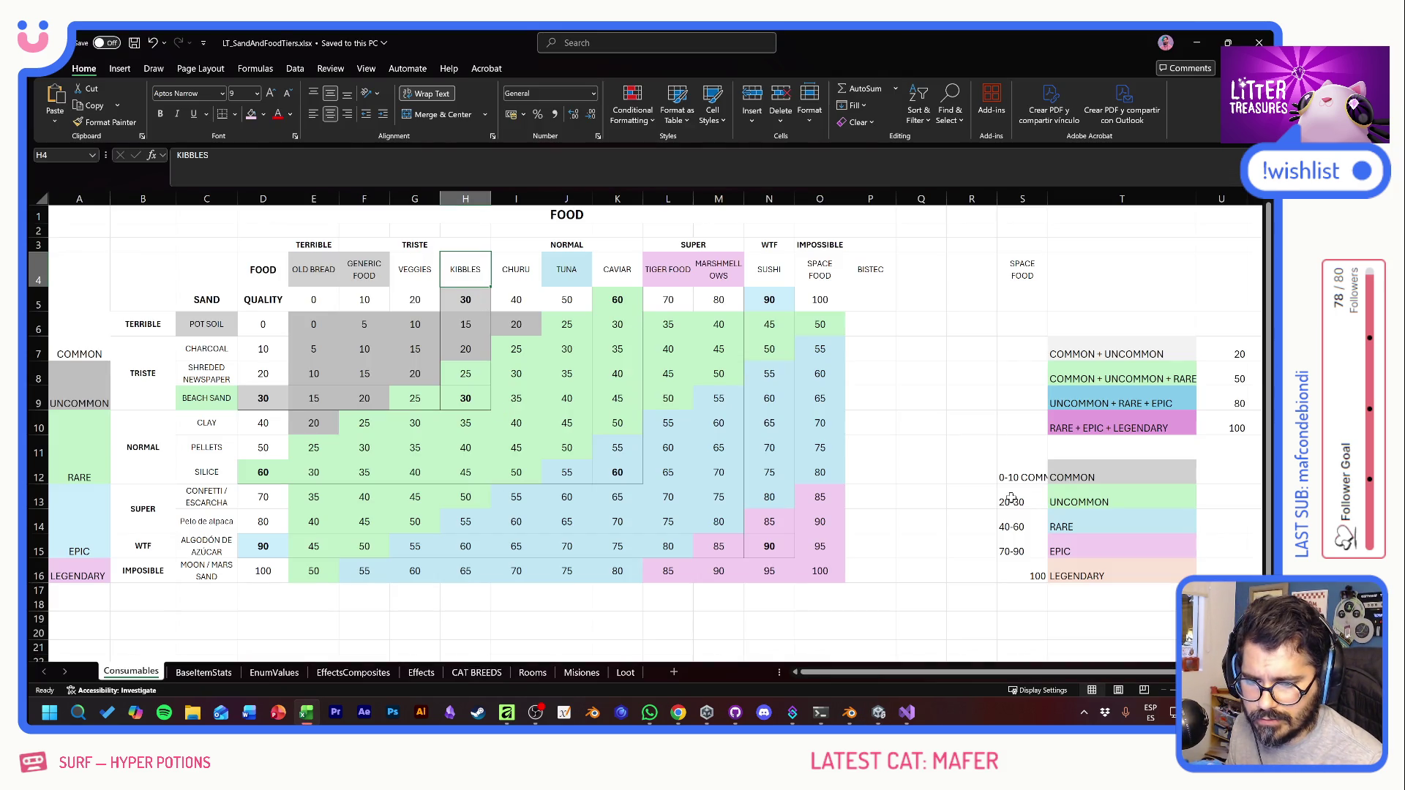
{"action": "key", "text": "alt+Tab"}
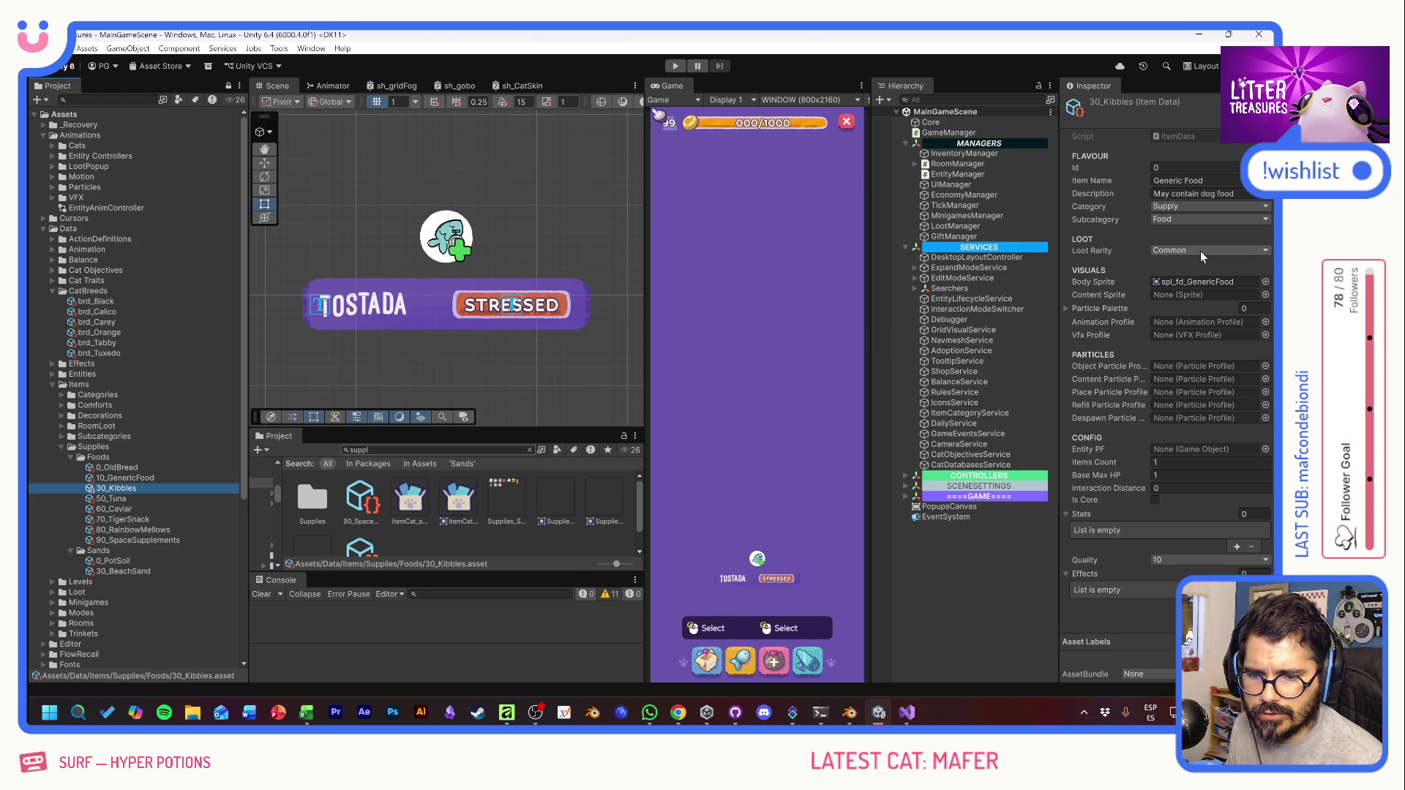
Step: Set the item's loot rarity to Uncommon and its quality to 30
{"action": "left_click", "coordinate": [1201, 253]}
{"action": "left_click", "coordinate": [1178, 279]}
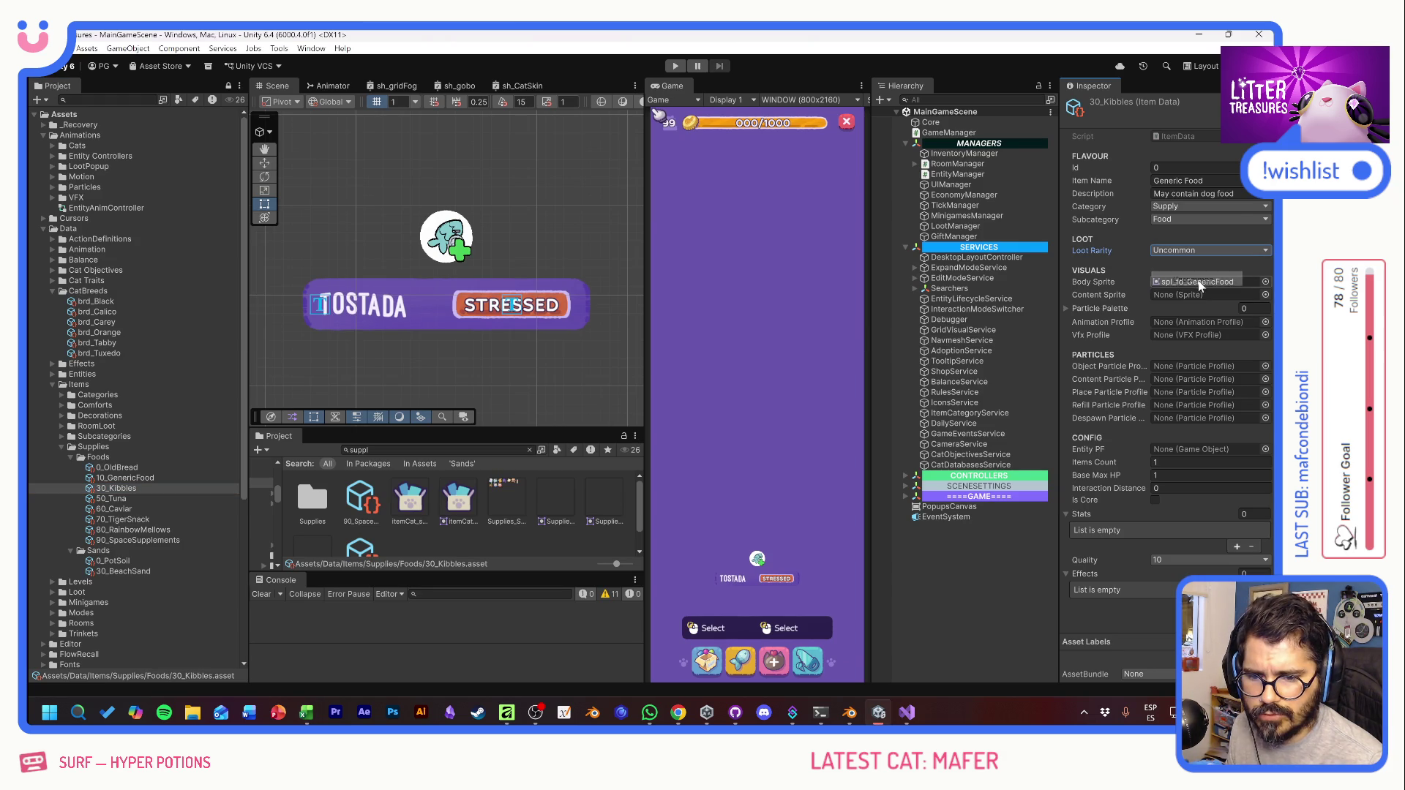
{"action": "left_click", "coordinate": [1174, 559]}
{"action": "left_click", "coordinate": [1178, 545]}
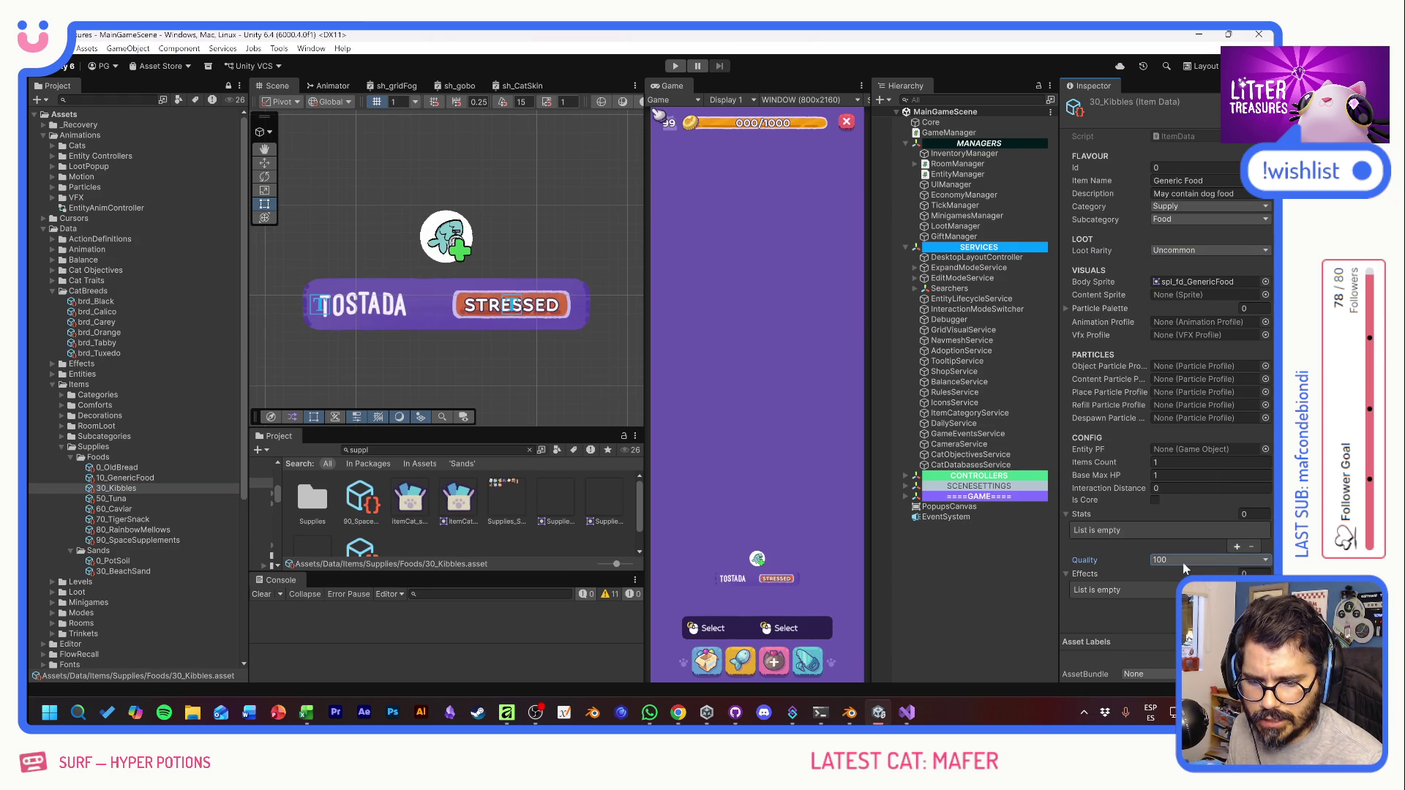
{"action": "left_click", "coordinate": [1174, 559]}
{"action": "left_click", "coordinate": [1181, 454]}
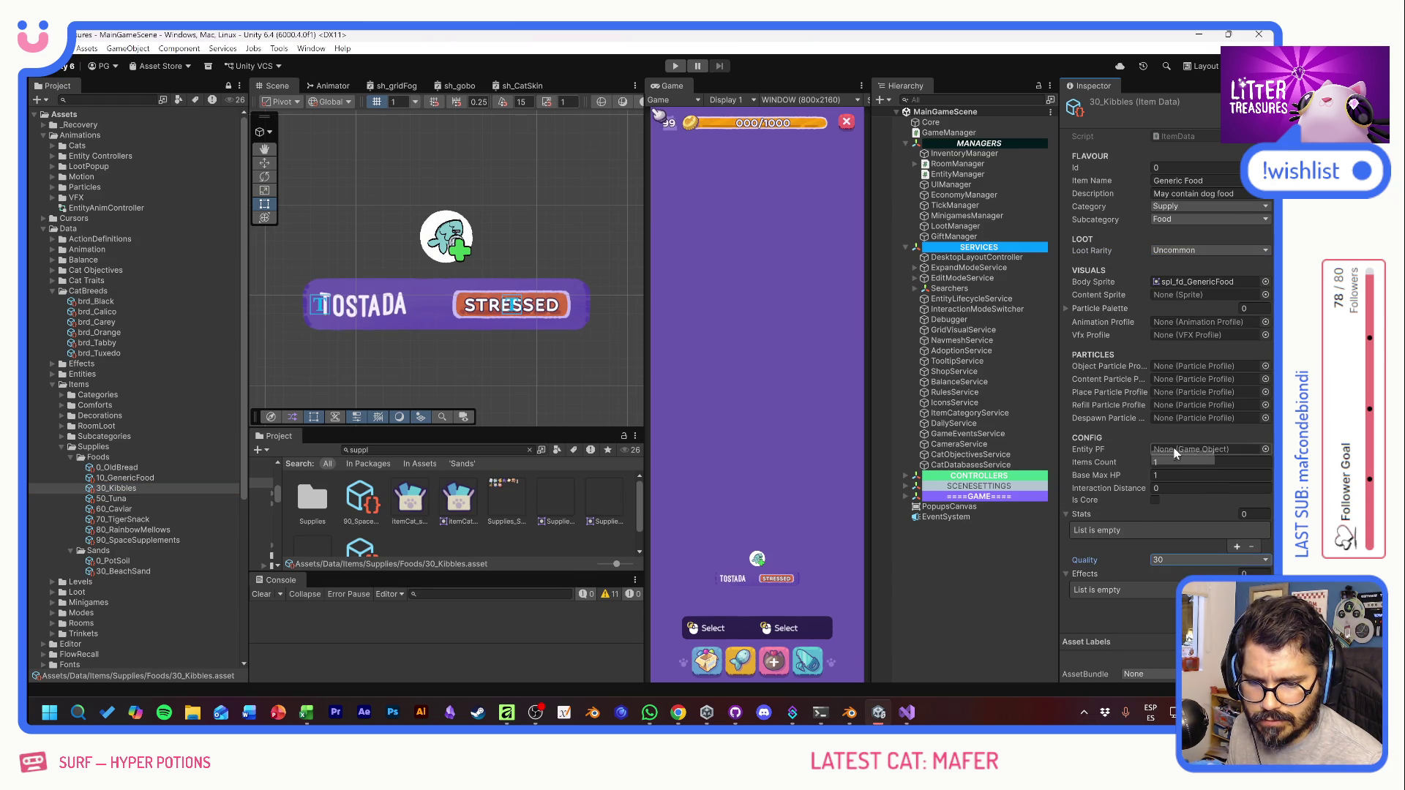
Step: Enter the item's display name and the description 'For all ages and breeds!'
{"action": "left_click", "coordinate": [1184, 180]}
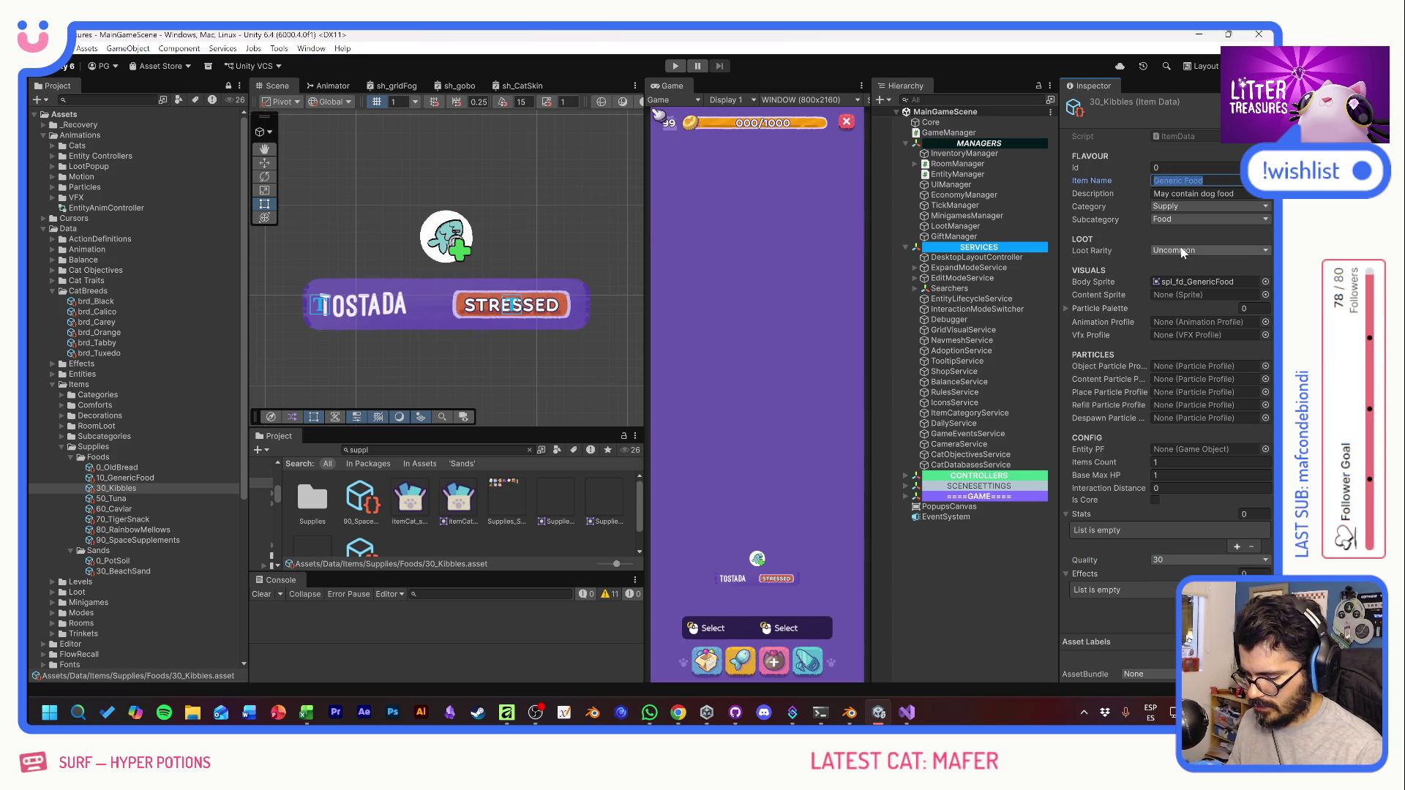
{"action": "type", "text": "Cat Kibb"}
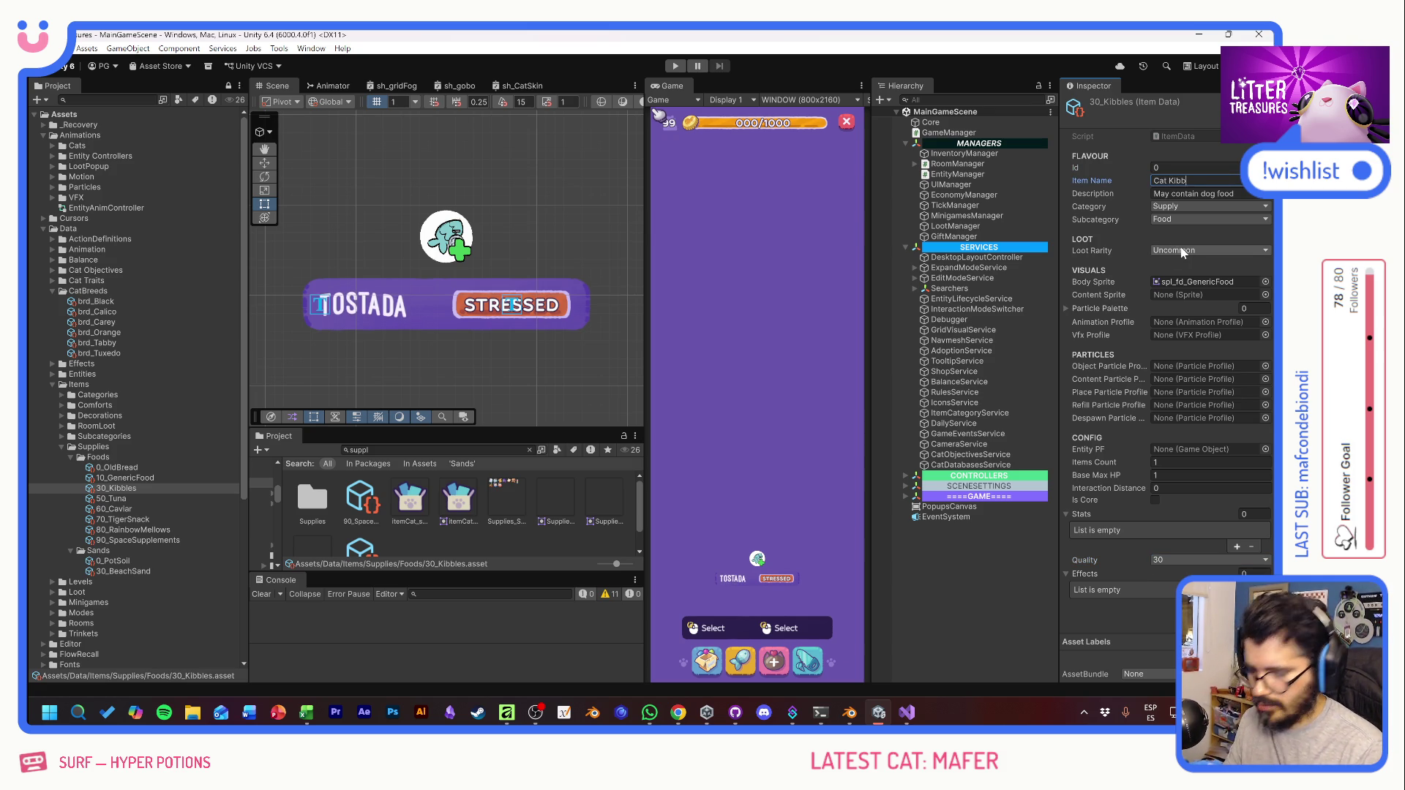
{"action": "type", "text": "les"}
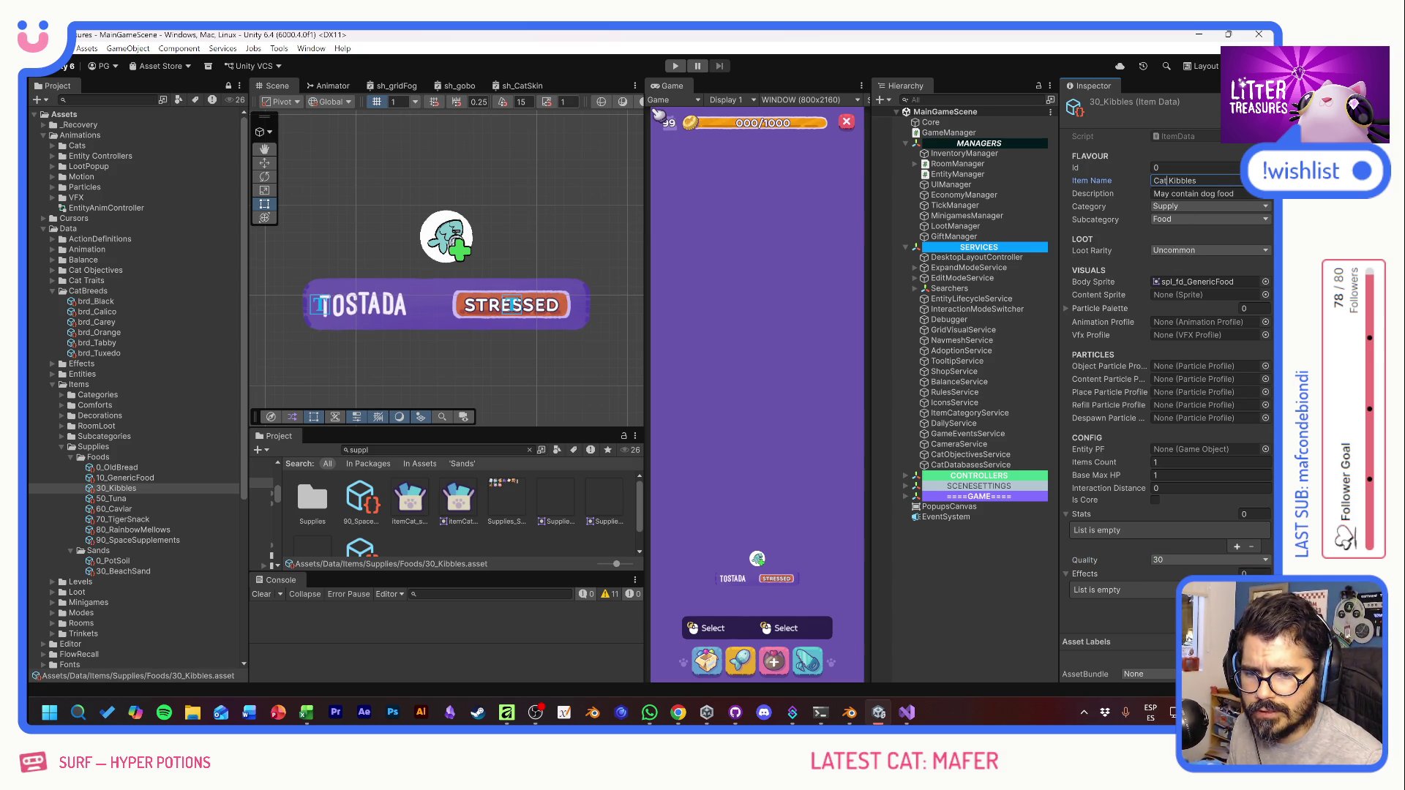
{"action": "type", "text": "Kitty"}
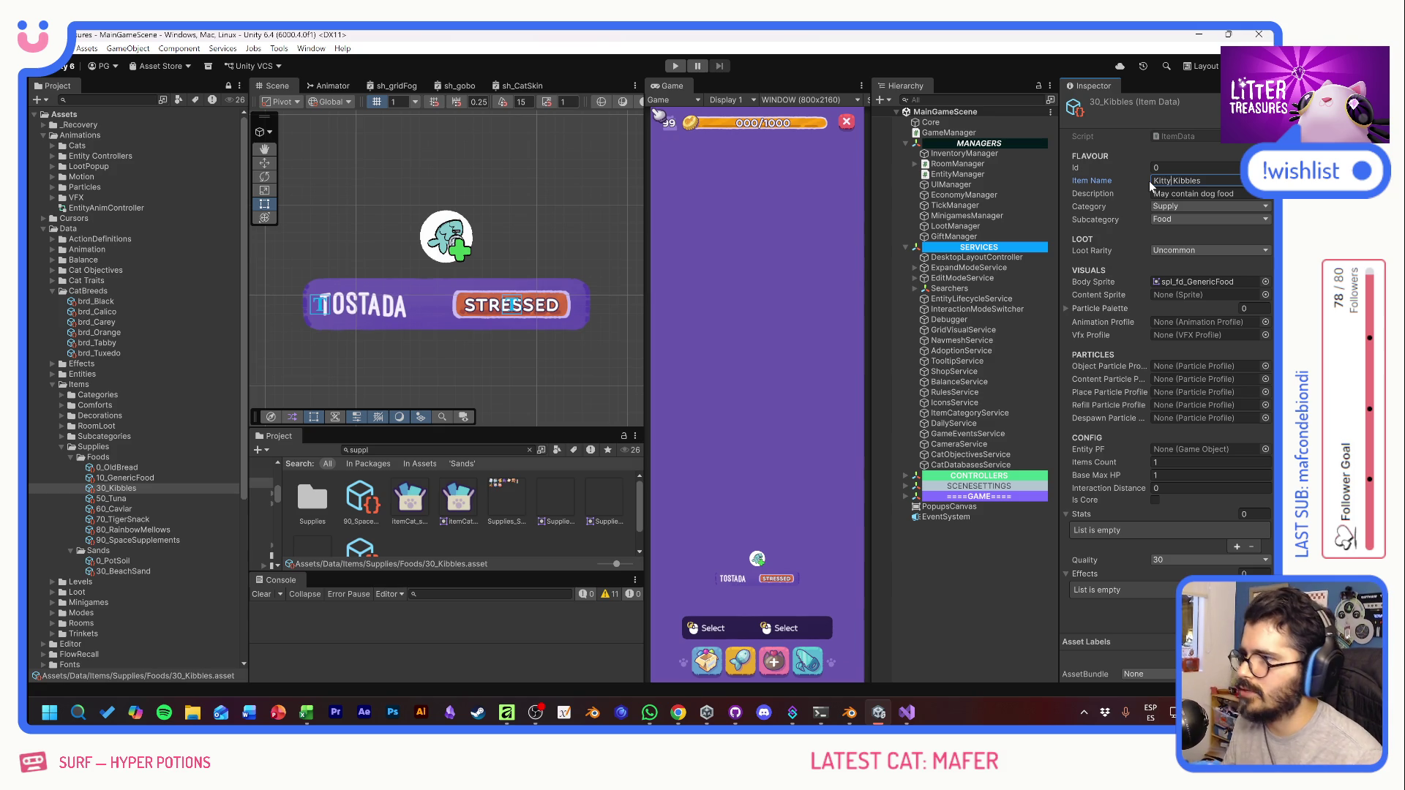
{"action": "key", "text": "Tab"}
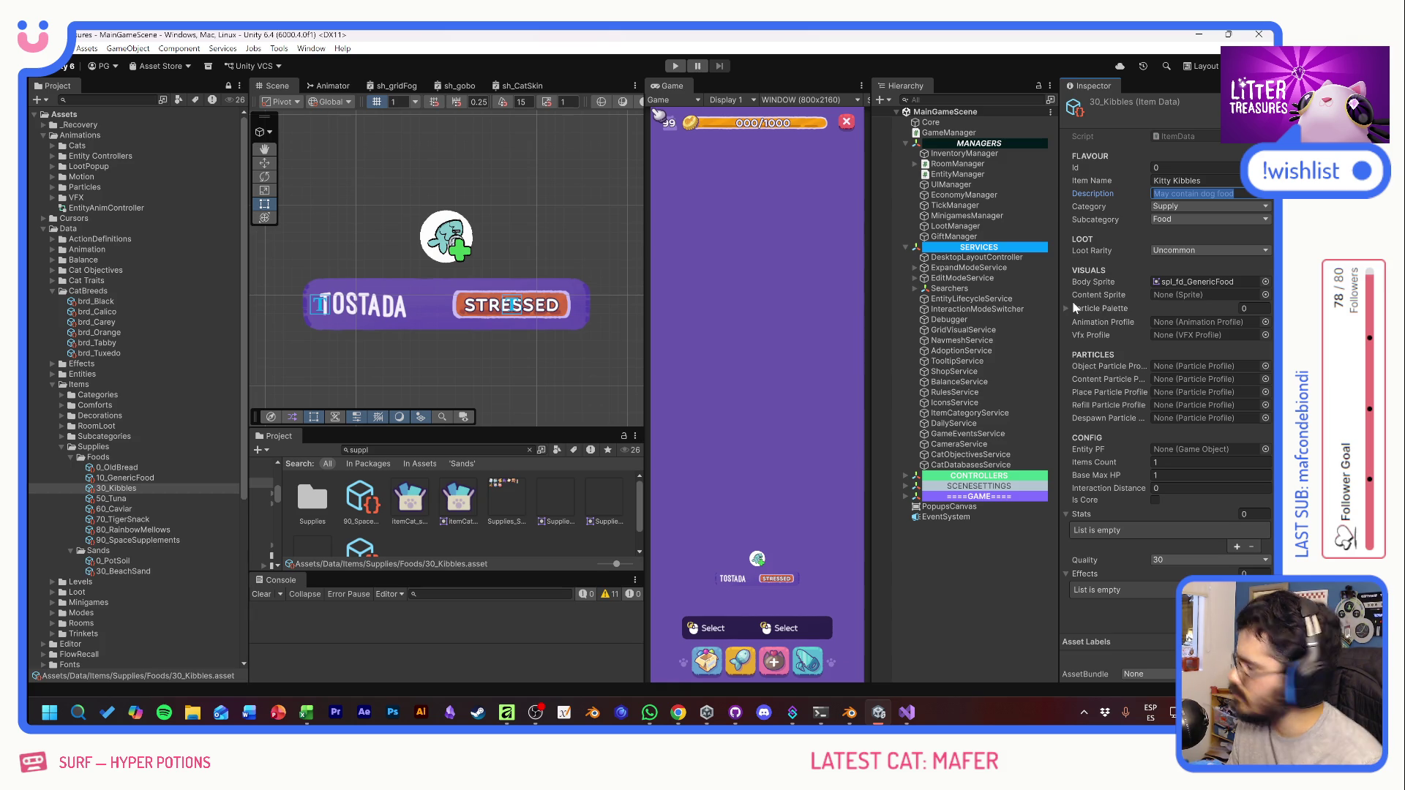
{"action": "type", "text": "For all ages"}
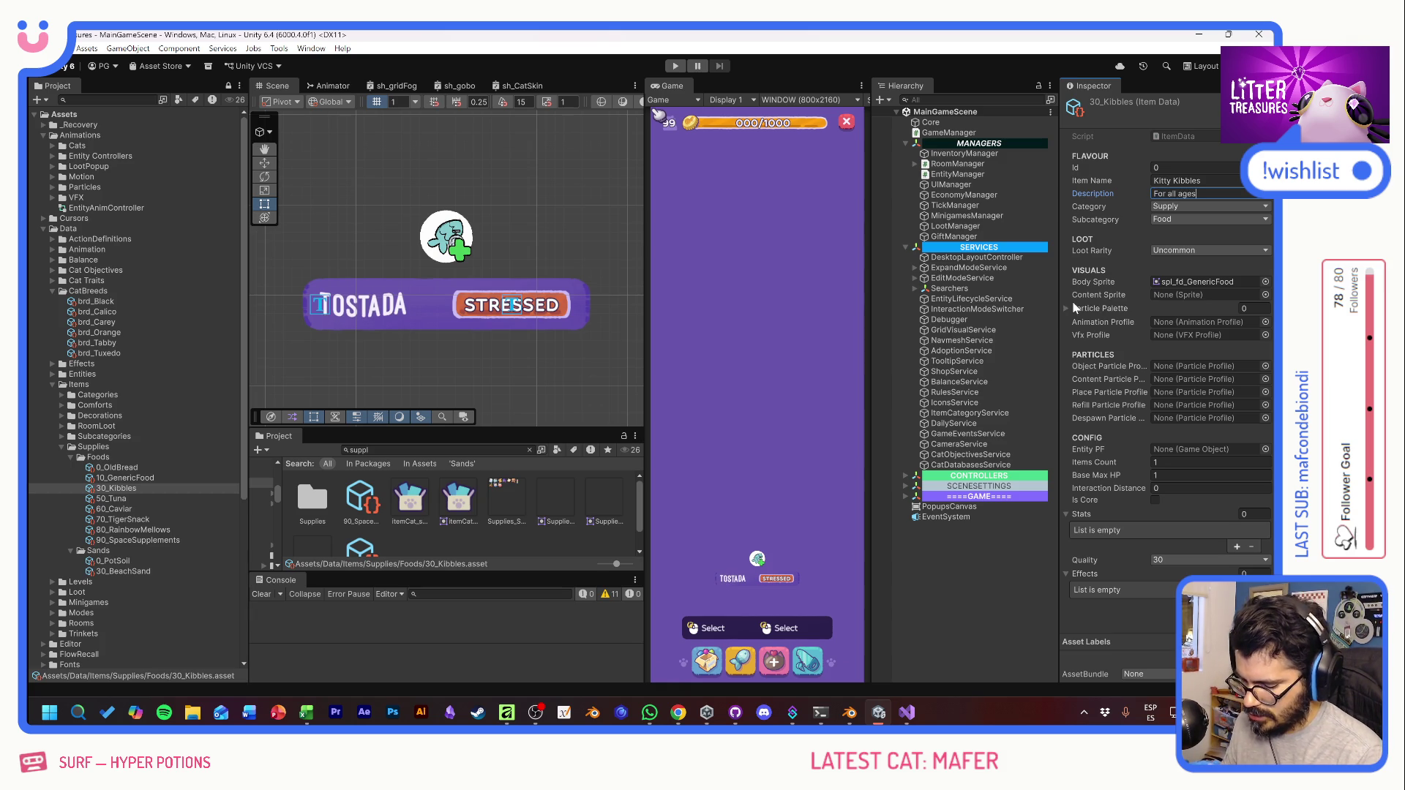
{"action": "type", "text": " and "}
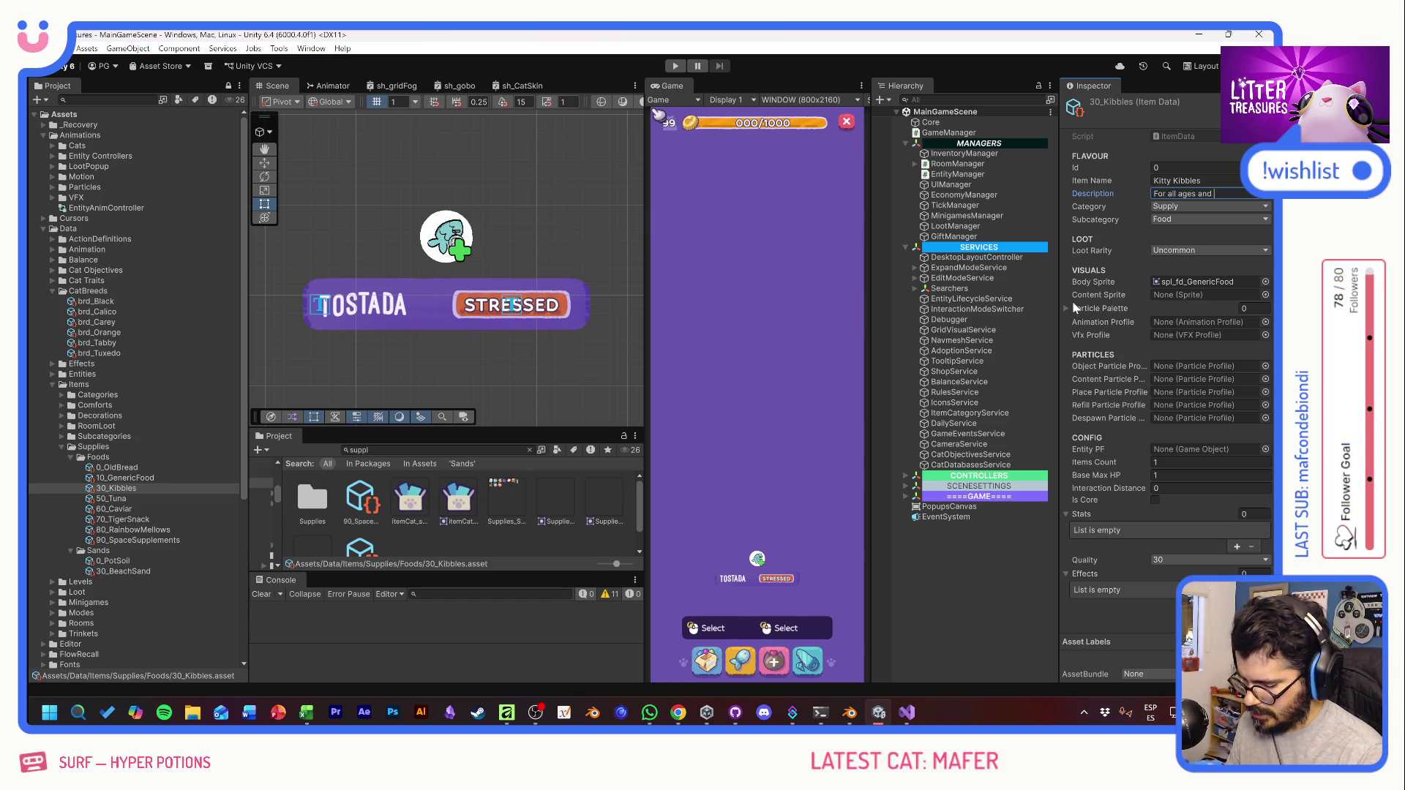
{"action": "type", "text": "breeds!"}
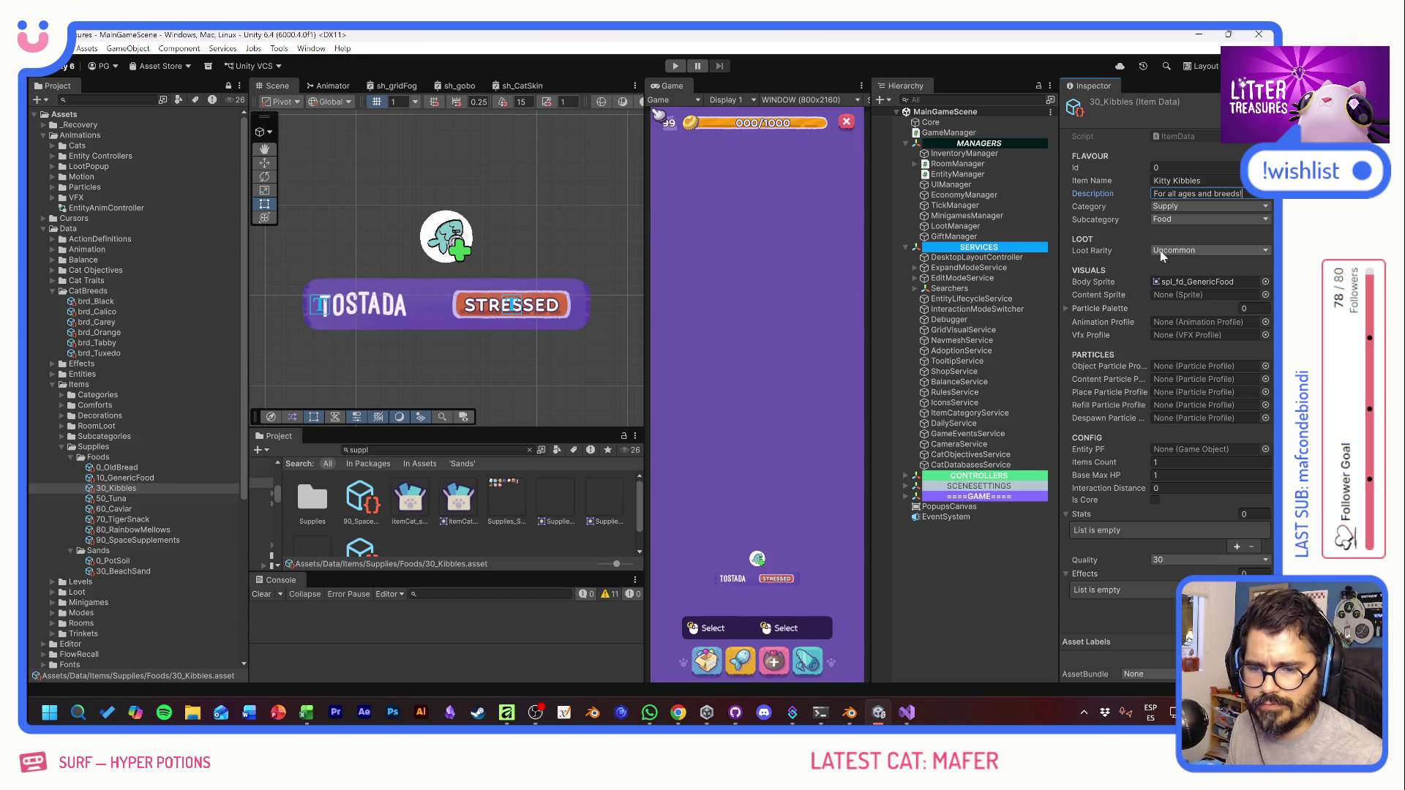
Step: Set the body sprite to spl_fd_Kibbles and select the LootItemsDatabase asset
{"action": "left_click", "coordinate": [1262, 282]}
{"action": "type", "text": "kibb"}
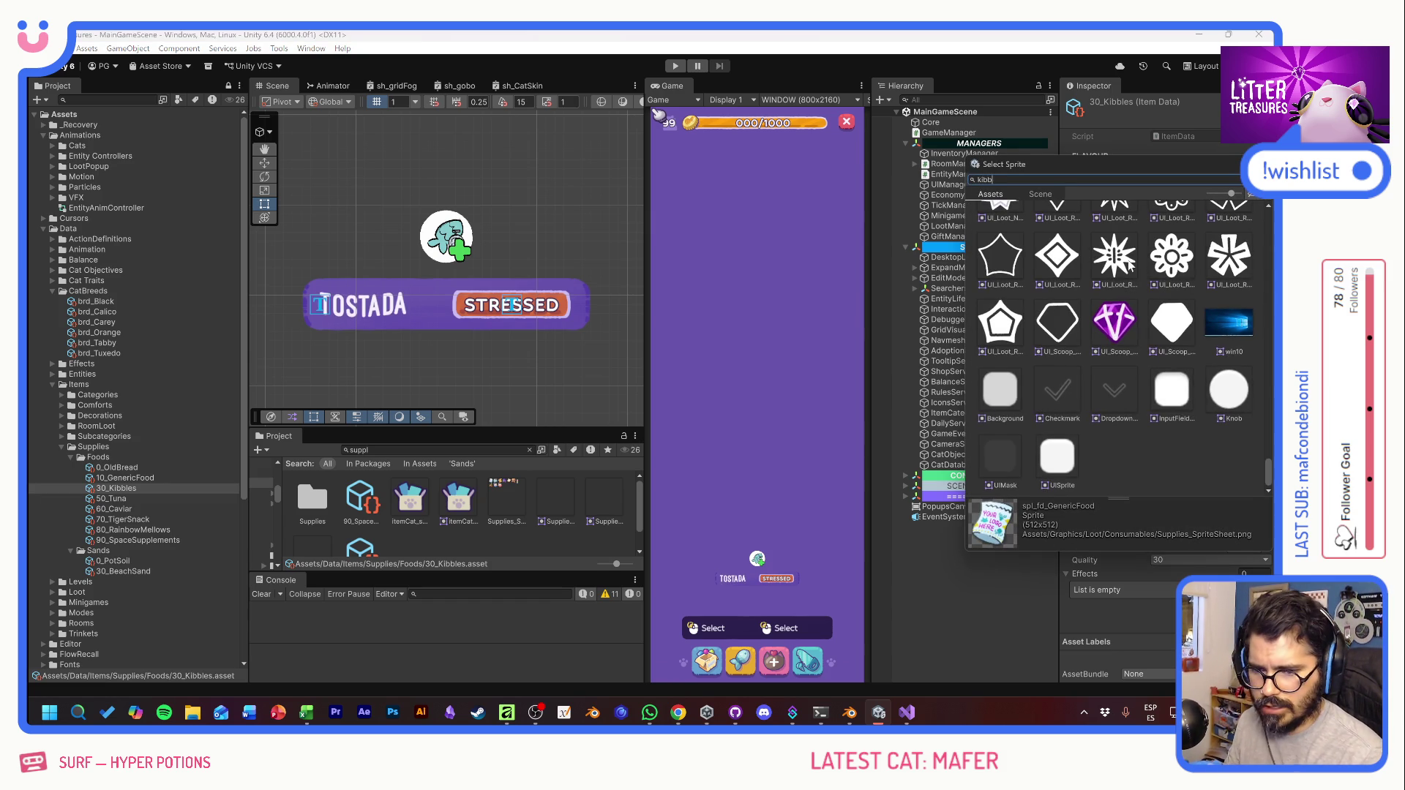
{"action": "double_click", "coordinate": [1084, 260]}
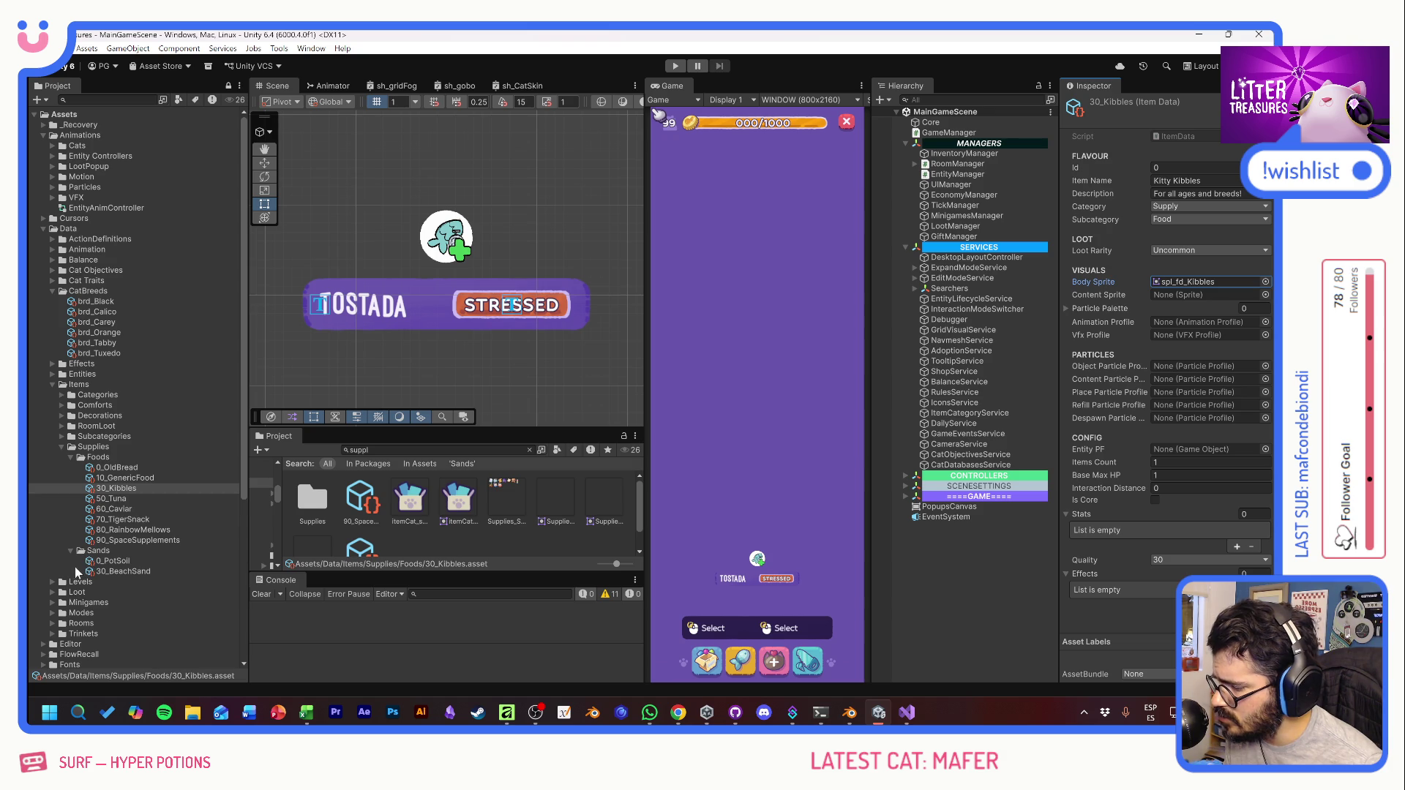
{"action": "left_click", "coordinate": [52, 592]}
{"action": "left_click", "coordinate": [113, 613]}
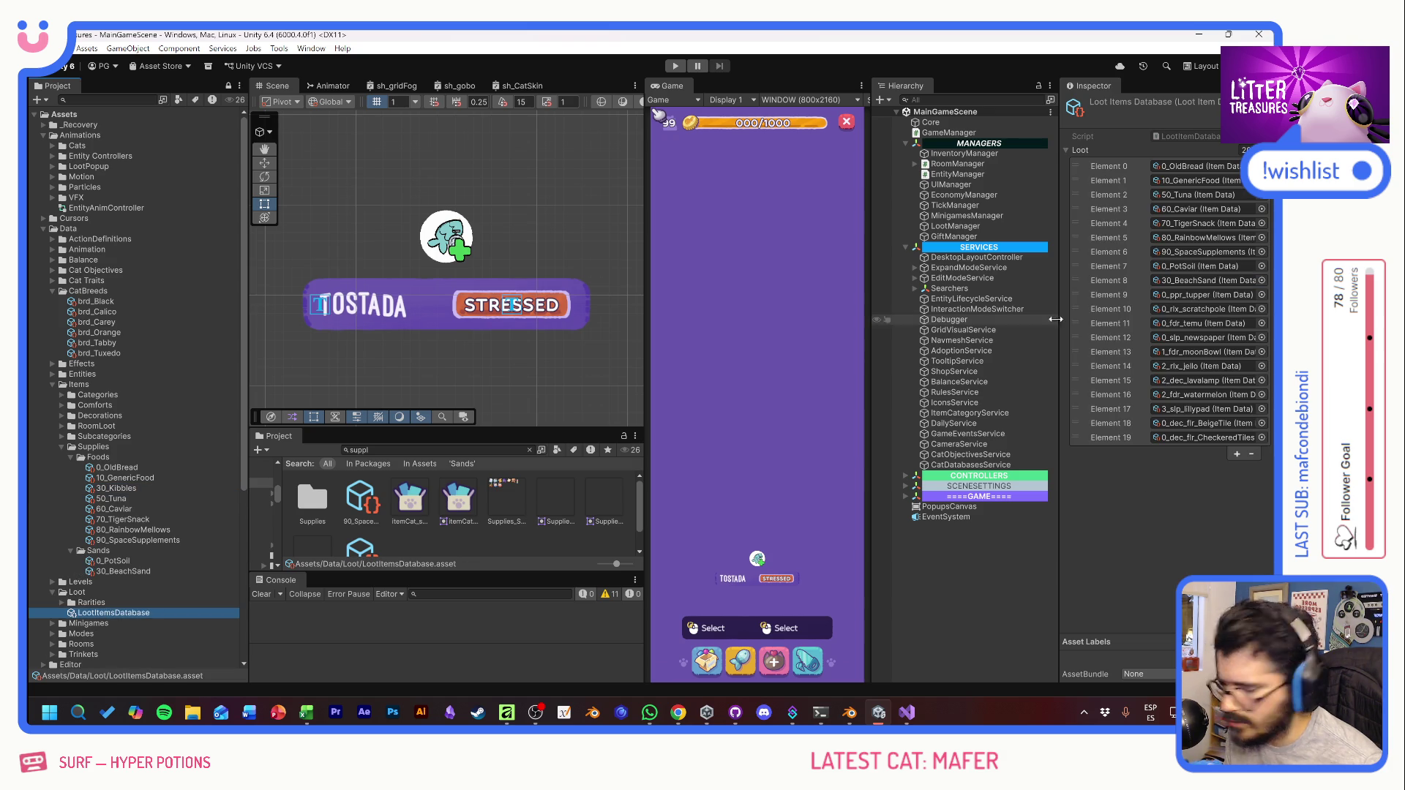
Step: Add 30_Kibbles to the Loot list as Element 2 and enter Play mode
{"action": "left_click", "coordinate": [1235, 454]}
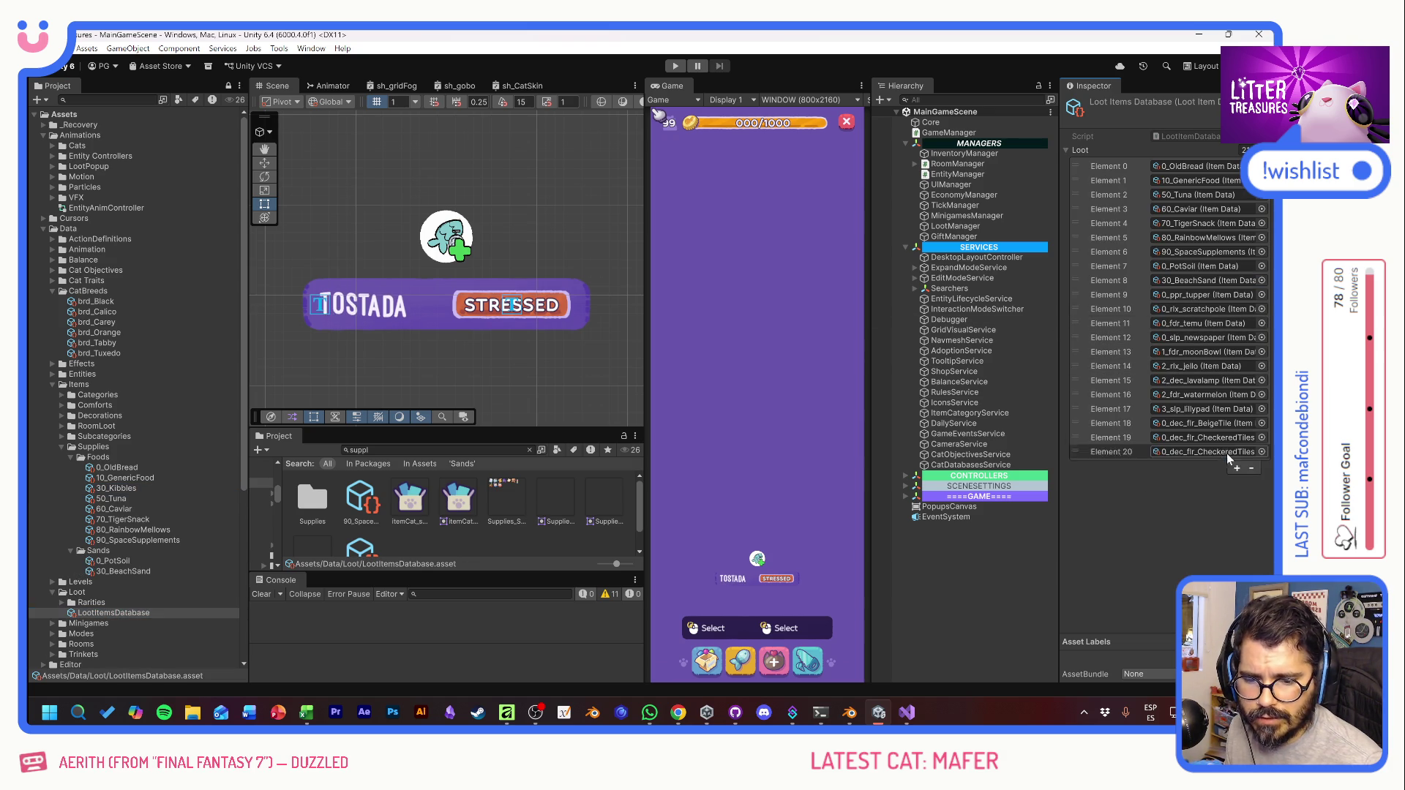
{"action": "mouse_move", "coordinate": [114, 488]}
{"action": "left_mouse_down"}
{"action": "mouse_move", "coordinate": [1170, 468]}
{"action": "mouse_move", "coordinate": [1175, 453]}
{"action": "left_mouse_up"}
{"action": "left_click_drag", "start_coordinate": [1077, 449], "coordinate": [1103, 191]}
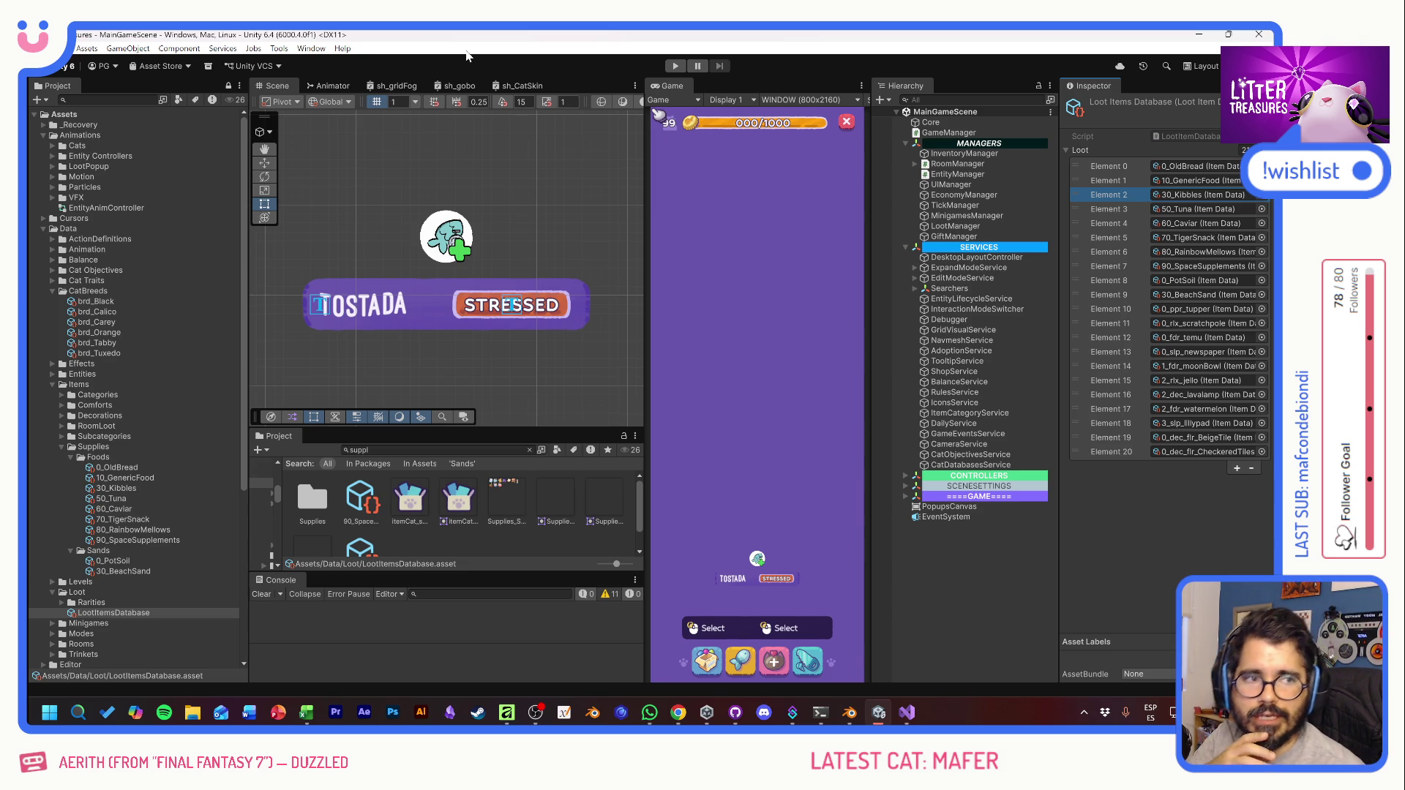
{"action": "left_click", "coordinate": [686, 158]}
{"action": "key", "text": "ctrl+p"}
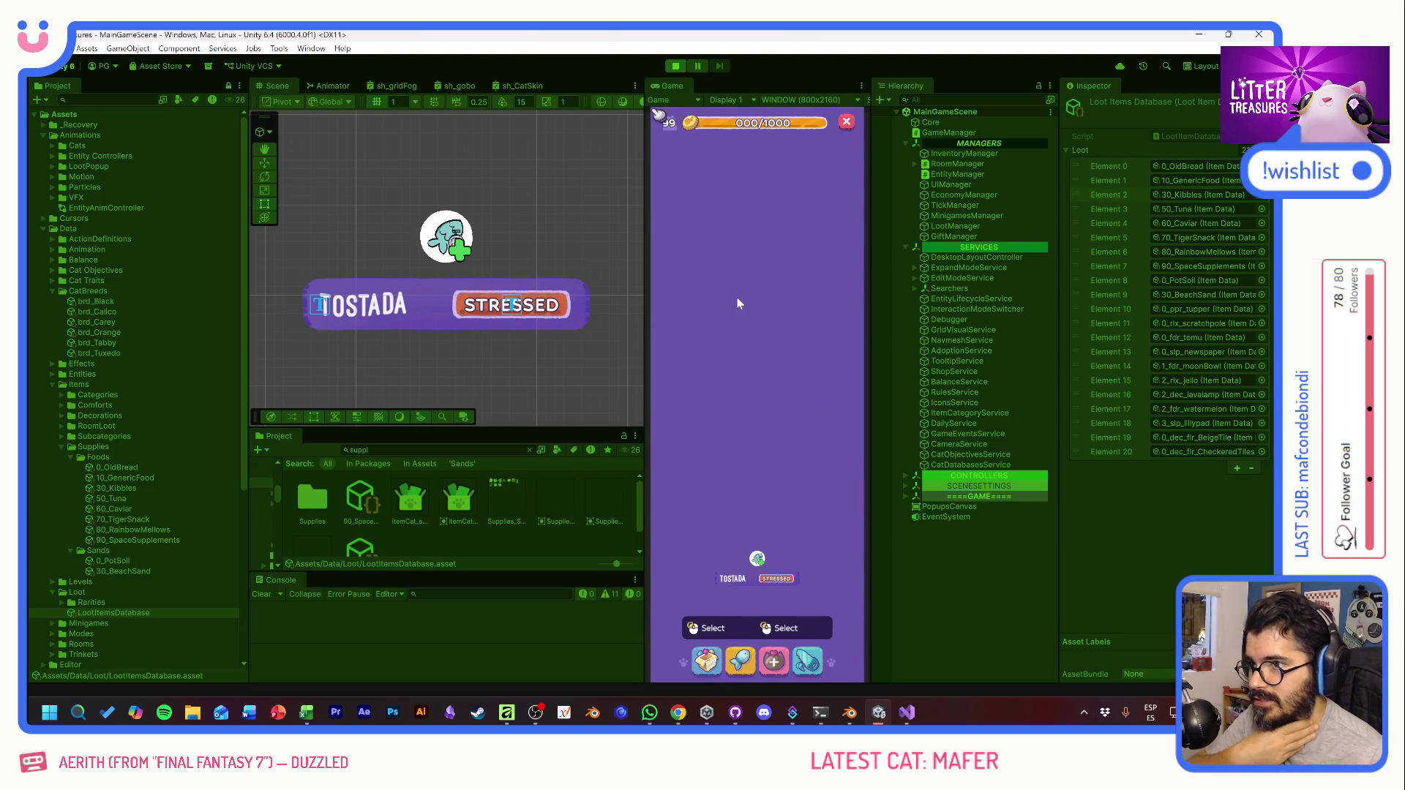
Step: Open the Supply Shop to review its Food and Sand items, then close it
{"action": "left_click", "coordinate": [721, 662]}
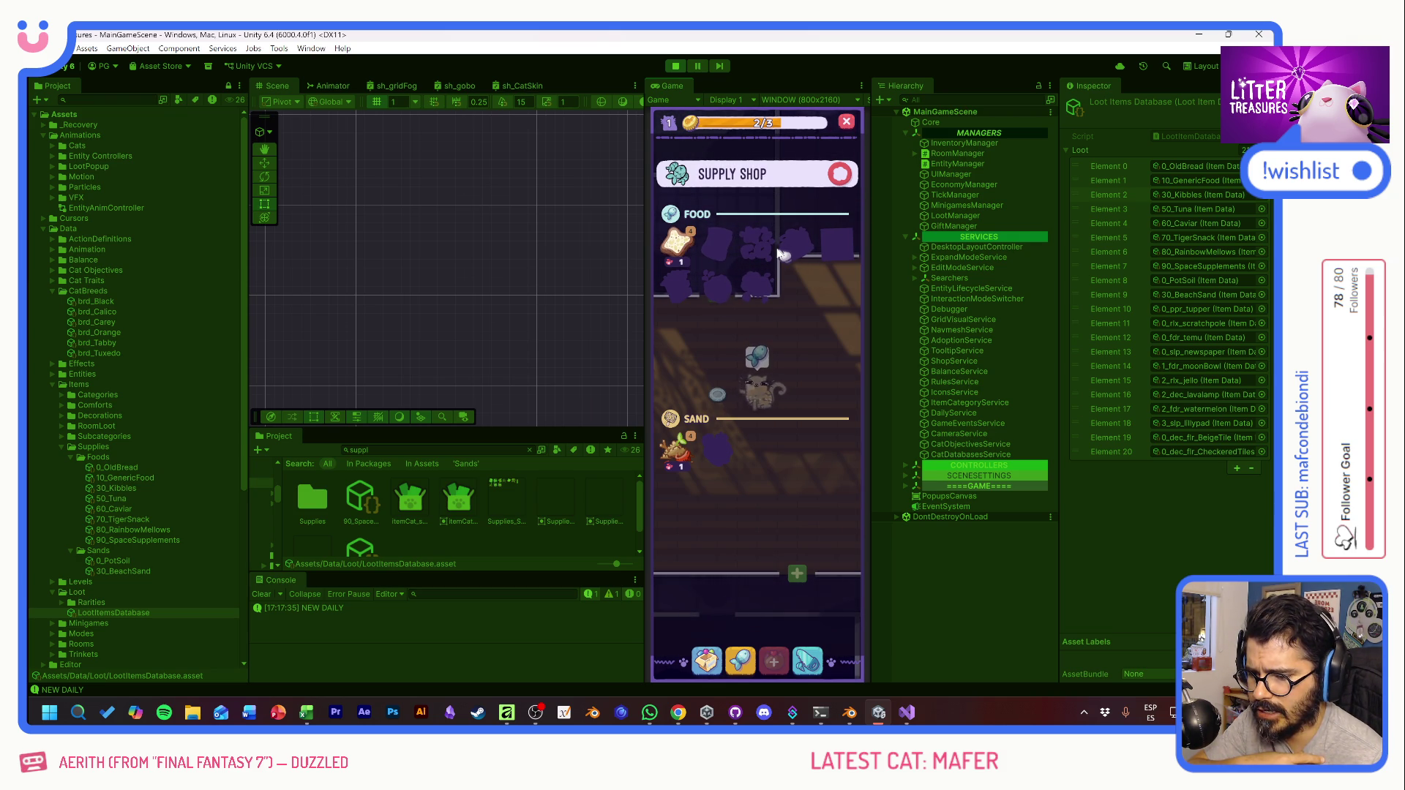
{"action": "left_click", "coordinate": [840, 174]}
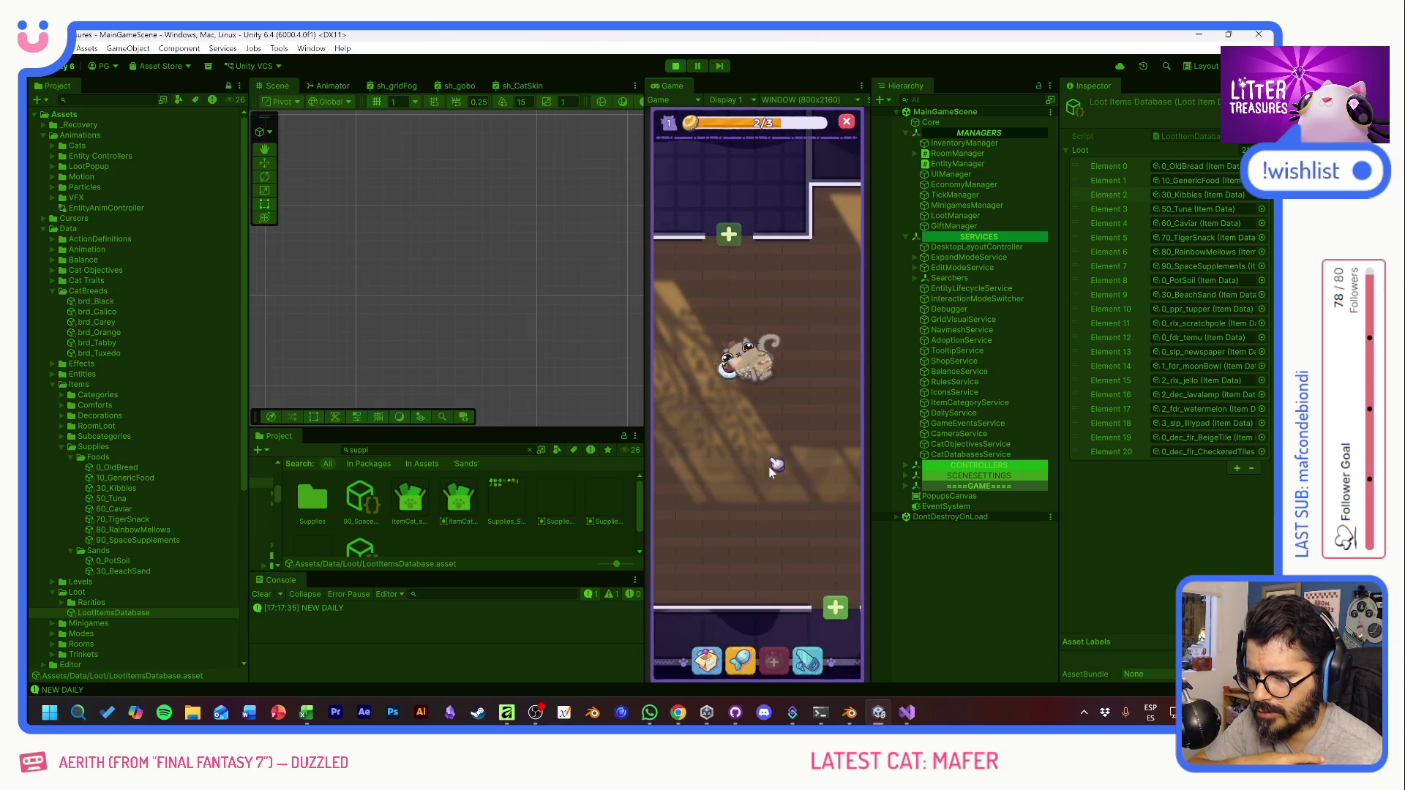
Step: Place the Plantpot from the inventory into the cat's room
{"action": "left_click", "coordinate": [706, 660]}
{"action": "left_click", "coordinate": [724, 468]}
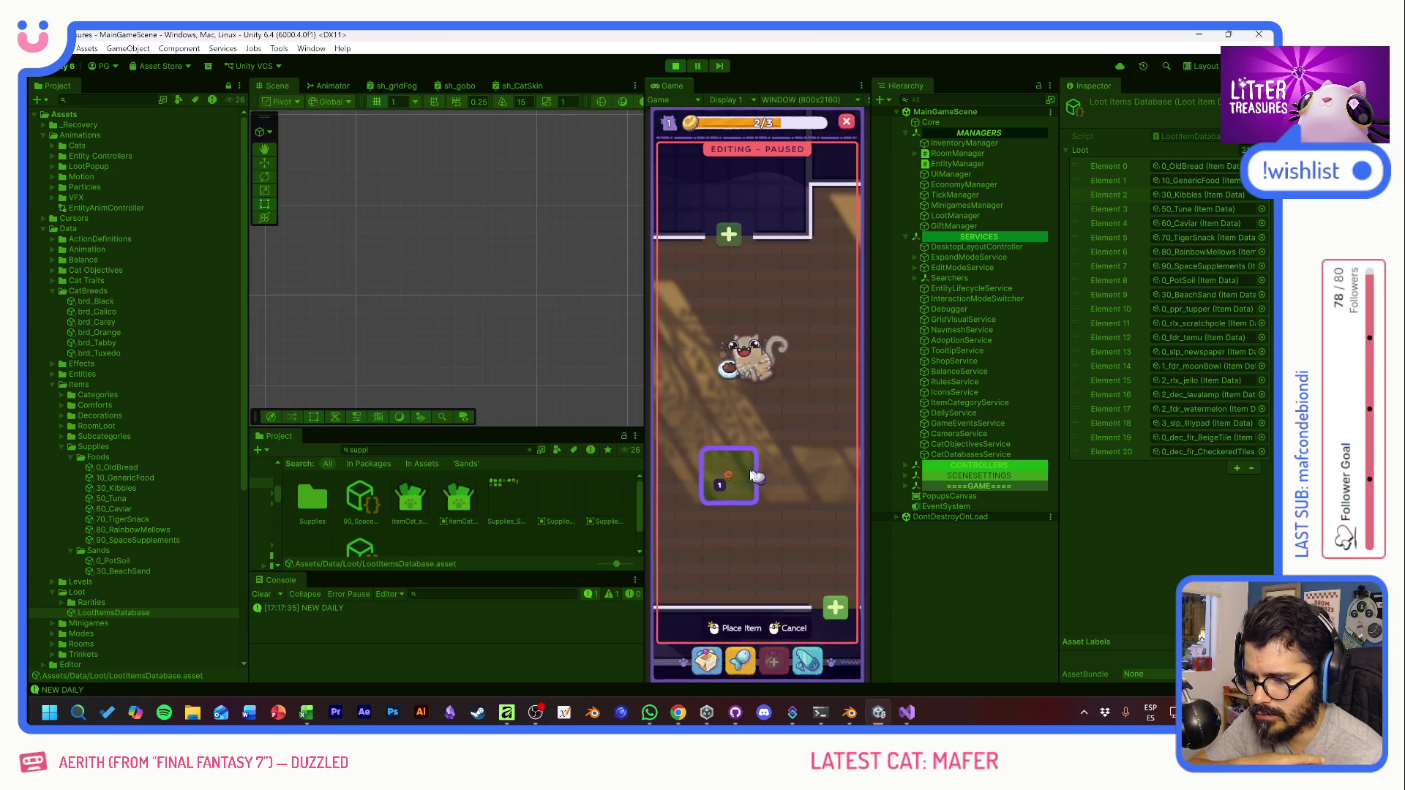
{"action": "left_click", "coordinate": [754, 475]}
Step: Place the red inventory item into the room as well
{"action": "left_click", "coordinate": [708, 658]}
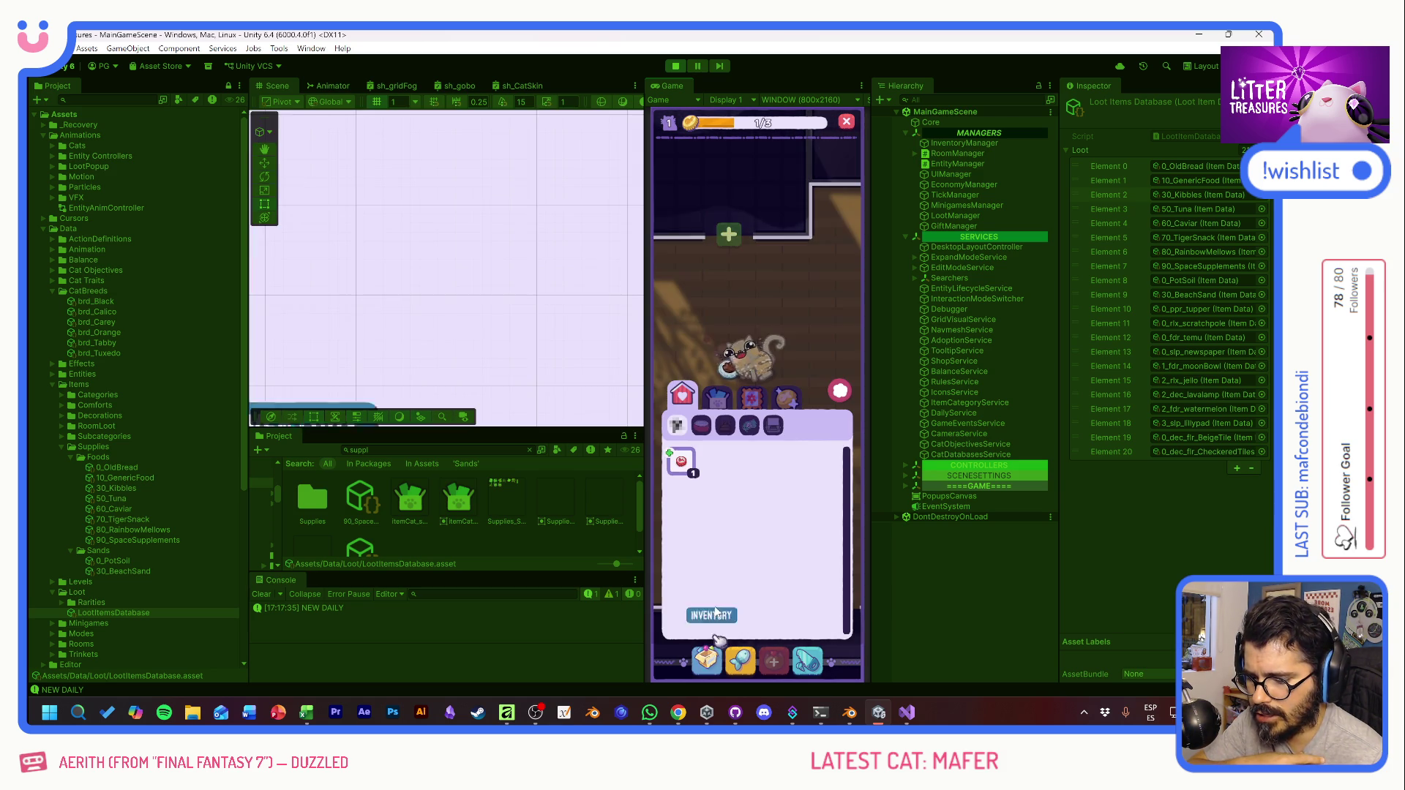
{"action": "left_click", "coordinate": [680, 461]}
{"action": "left_click", "coordinate": [695, 428]}
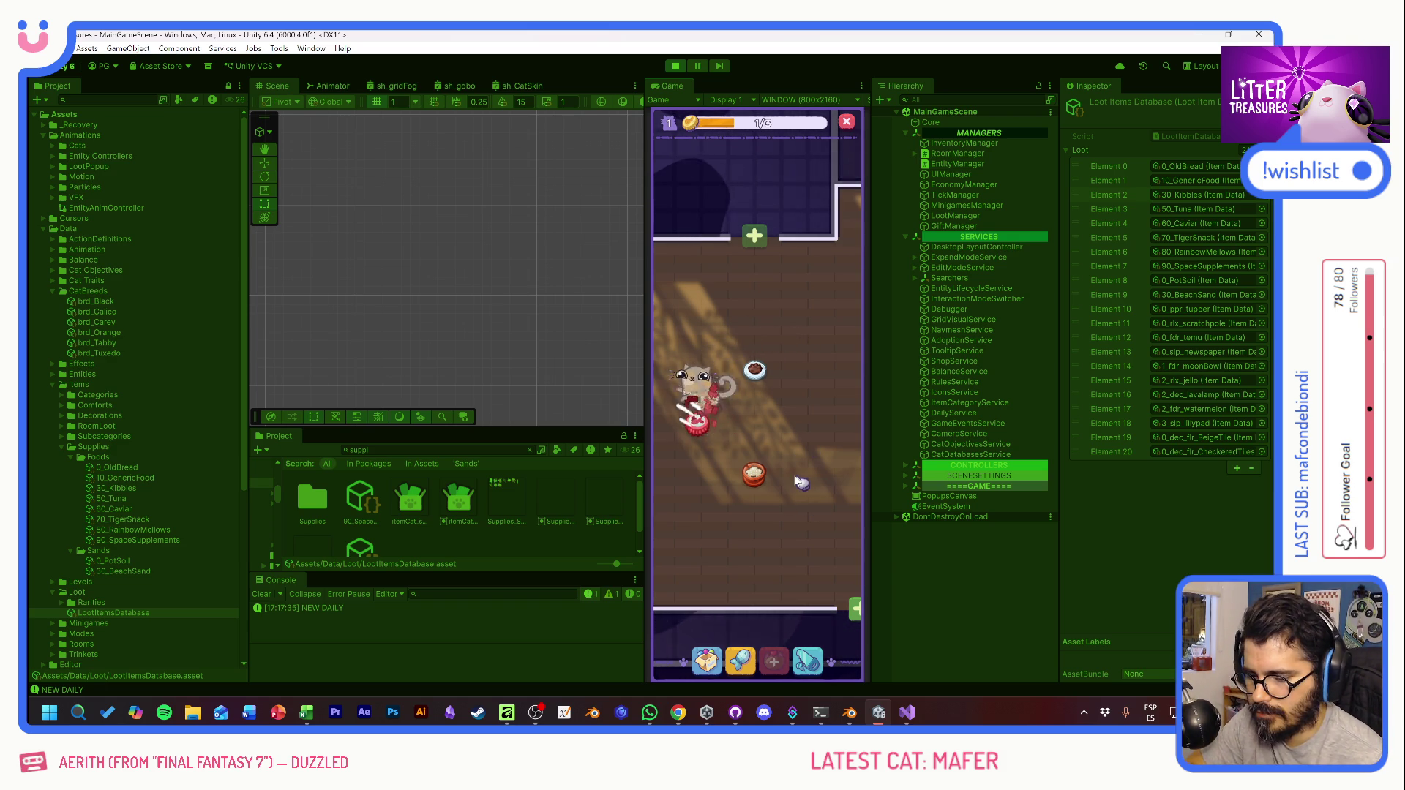
Step: Check the Supply Shop, then drag the Scene/Game divider left to enlarge the Game view
{"action": "left_click", "coordinate": [754, 474]}
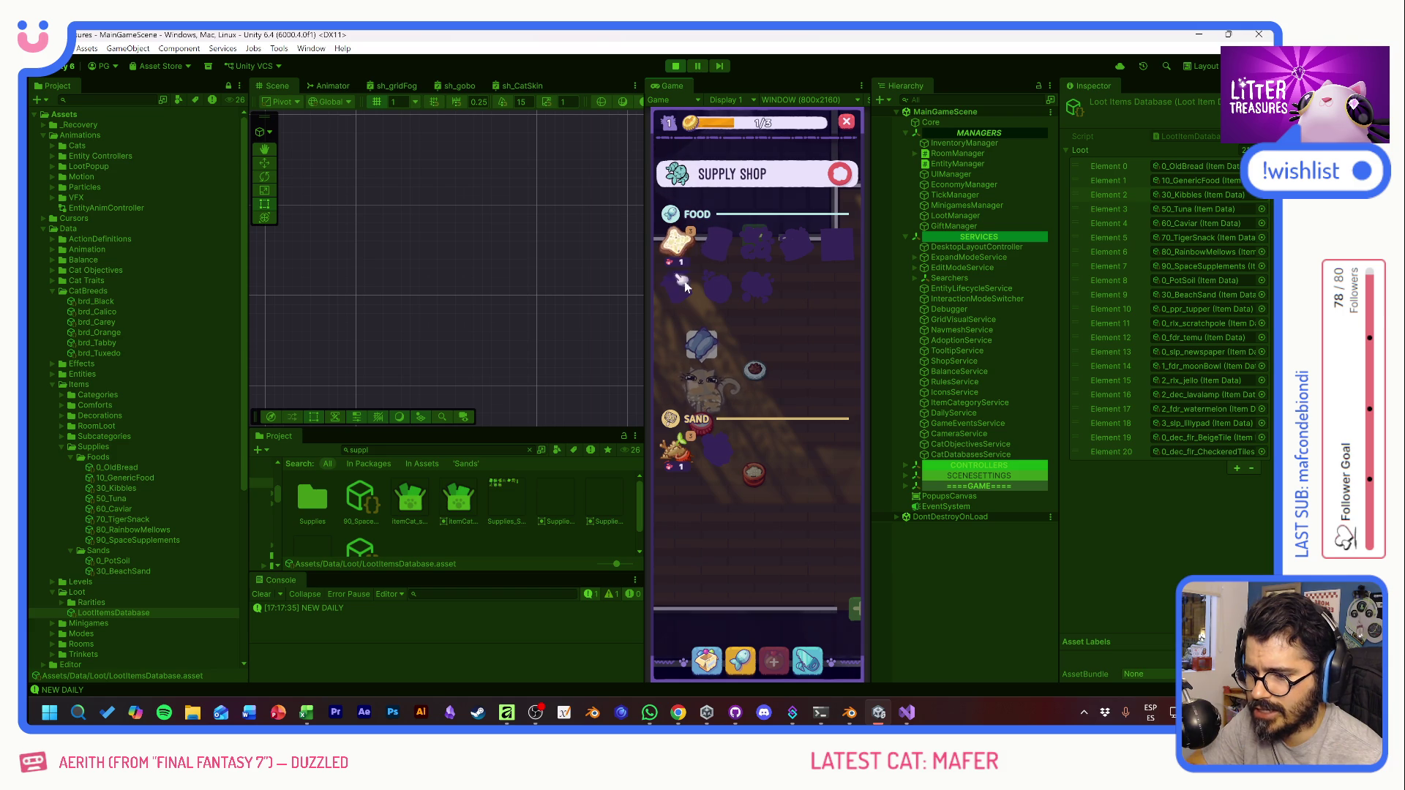
{"action": "left_click", "coordinate": [838, 176]}
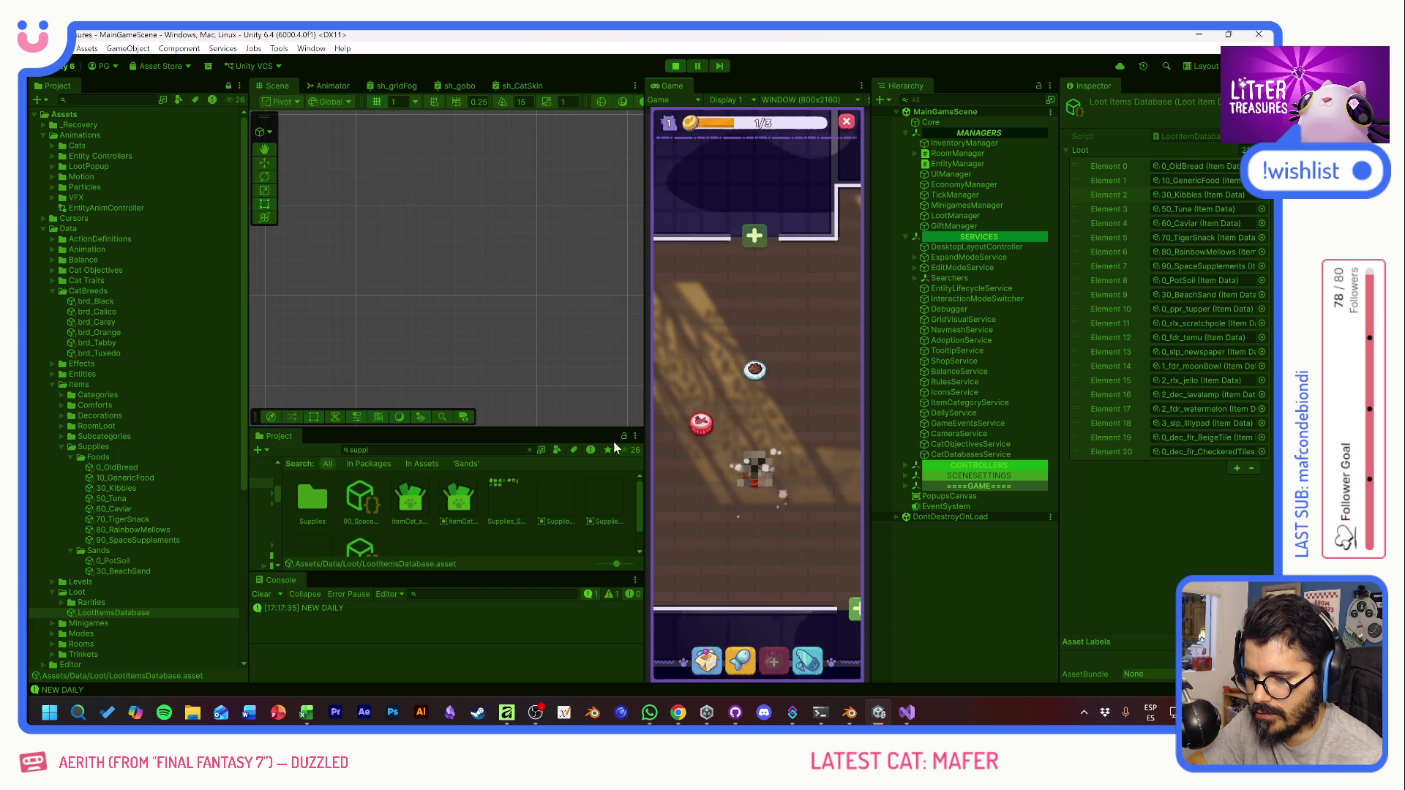
{"action": "left_click_drag", "start_coordinate": [644, 398], "coordinate": [616, 403]}
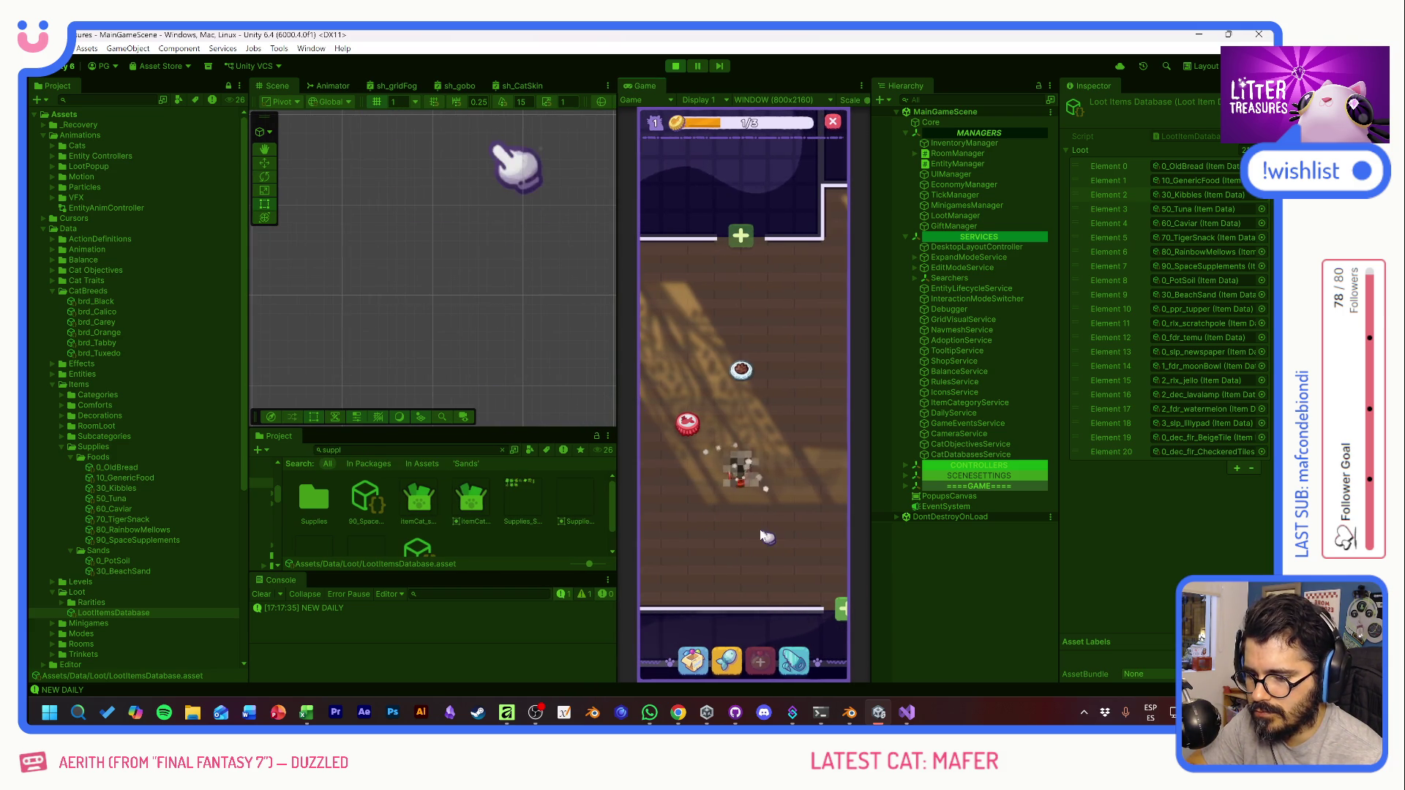
{"action": "scroll", "coordinate": [760, 504], "scroll_direction": "down", "scroll_amount": 1}
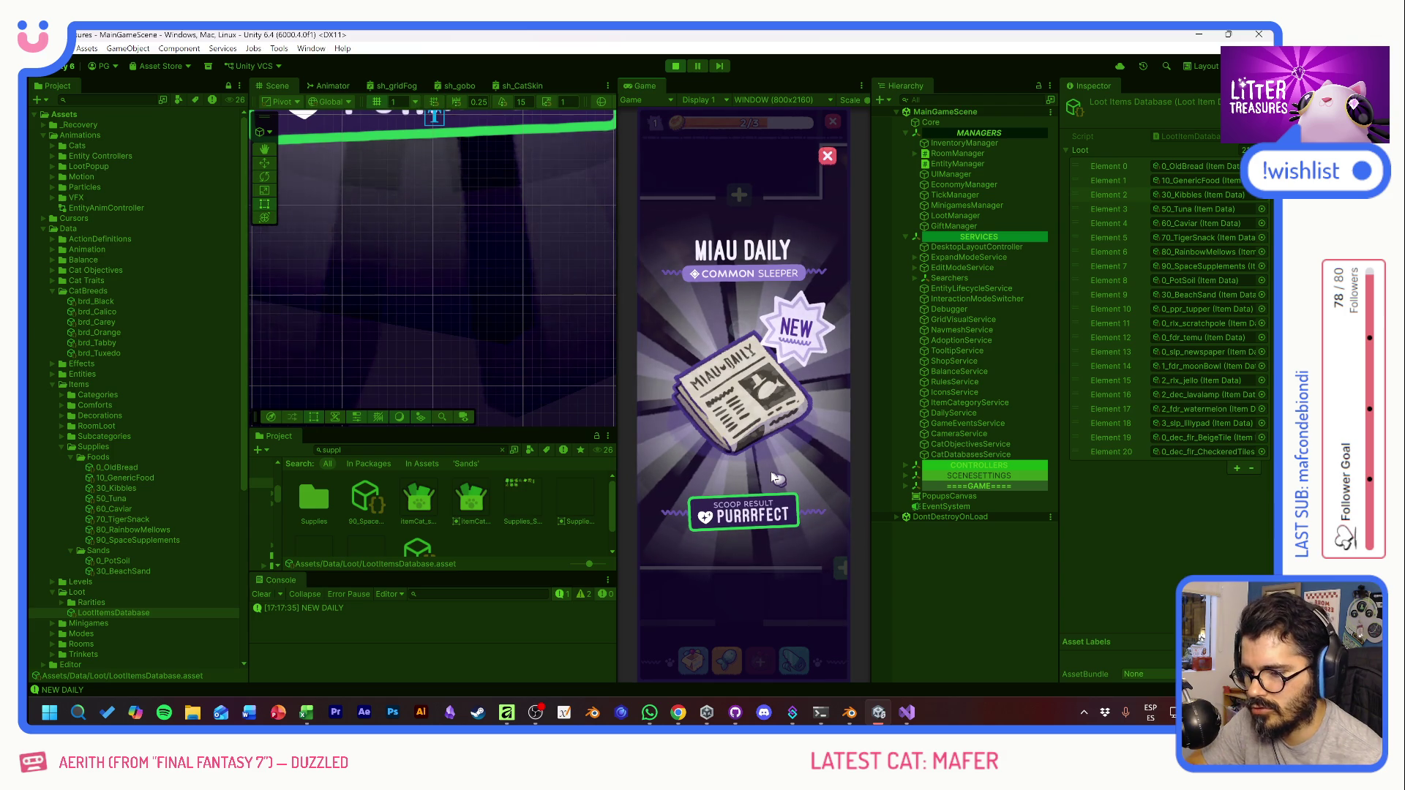
Step: Dismiss the MIAU DAILY reward and place the newspaper from the inventory beside the cat
{"action": "left_click", "coordinate": [770, 481]}
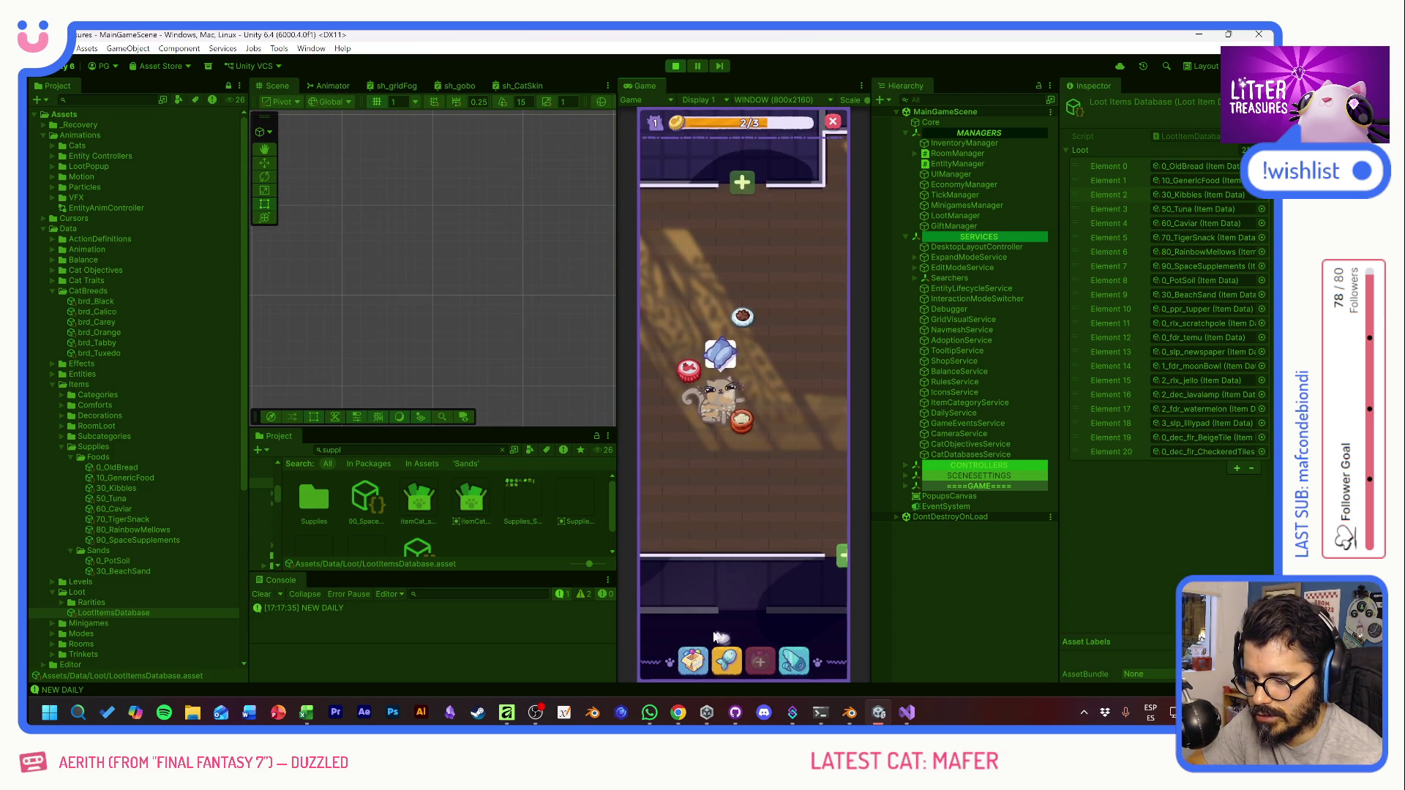
{"action": "left_click", "coordinate": [693, 659]}
{"action": "left_click", "coordinate": [677, 461]}
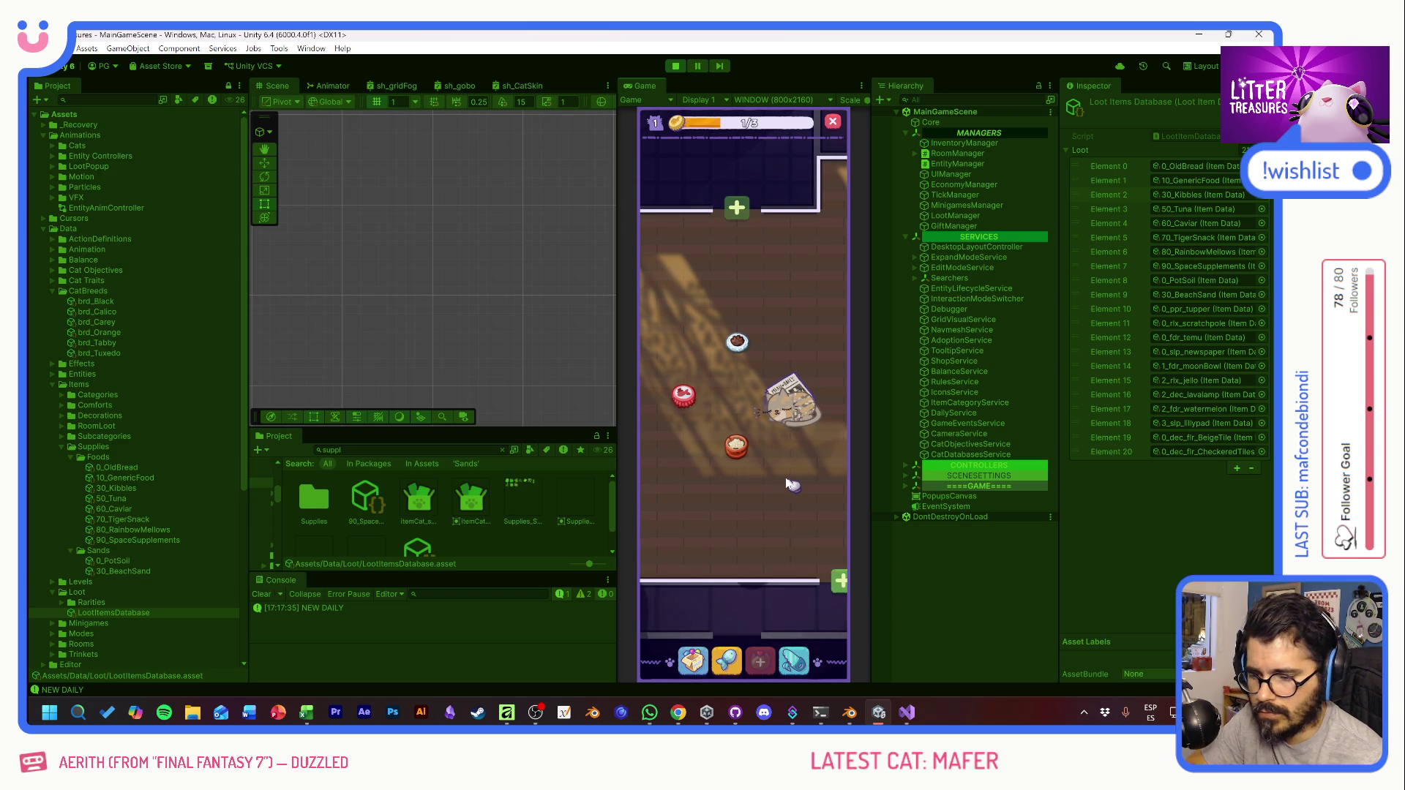
{"action": "left_click_drag", "start_coordinate": [788, 483], "coordinate": [795, 488]}
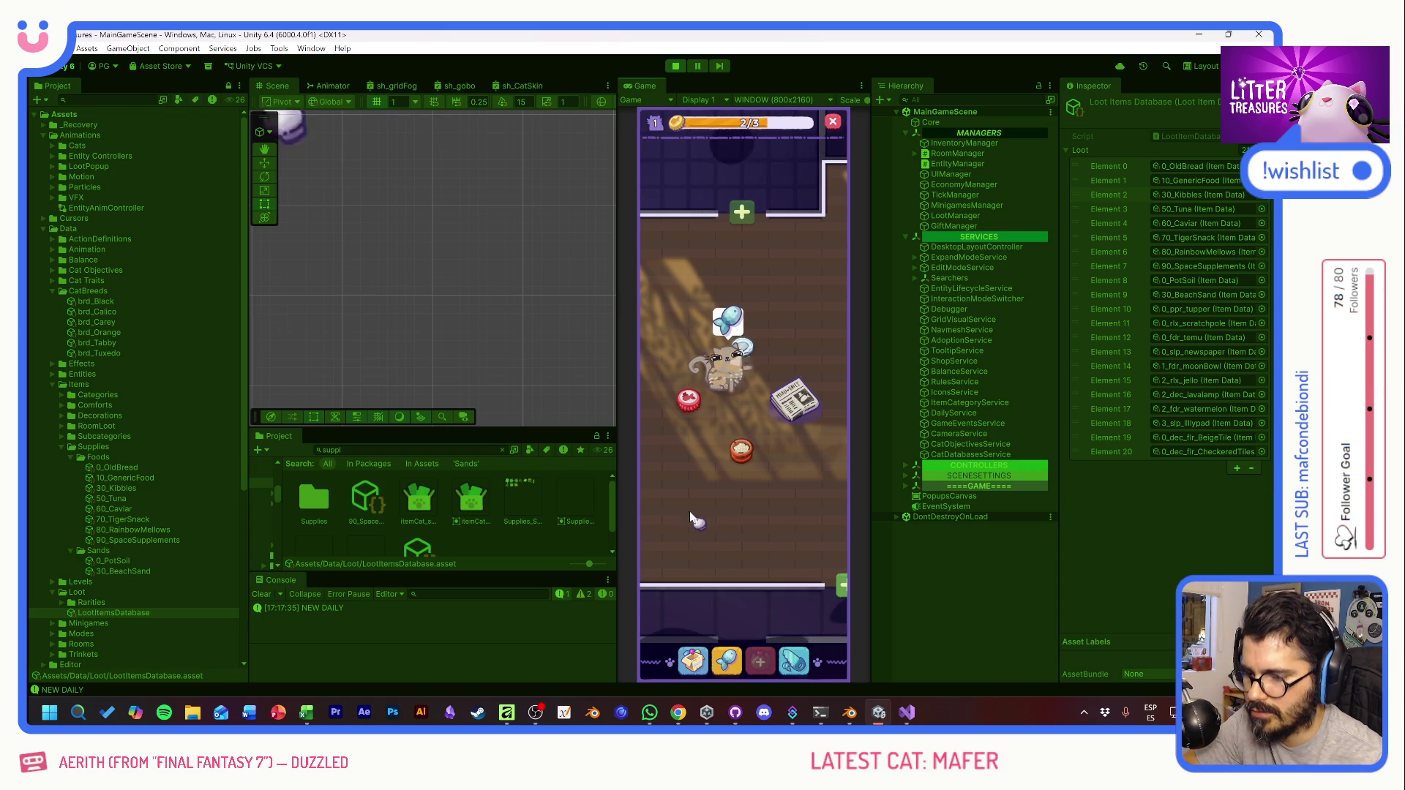
Step: Check the cat's and newspaper's status, then deselect so the cat uses the newspaper
{"action": "left_click", "coordinate": [744, 355]}
{"action": "left_click", "coordinate": [747, 355]}
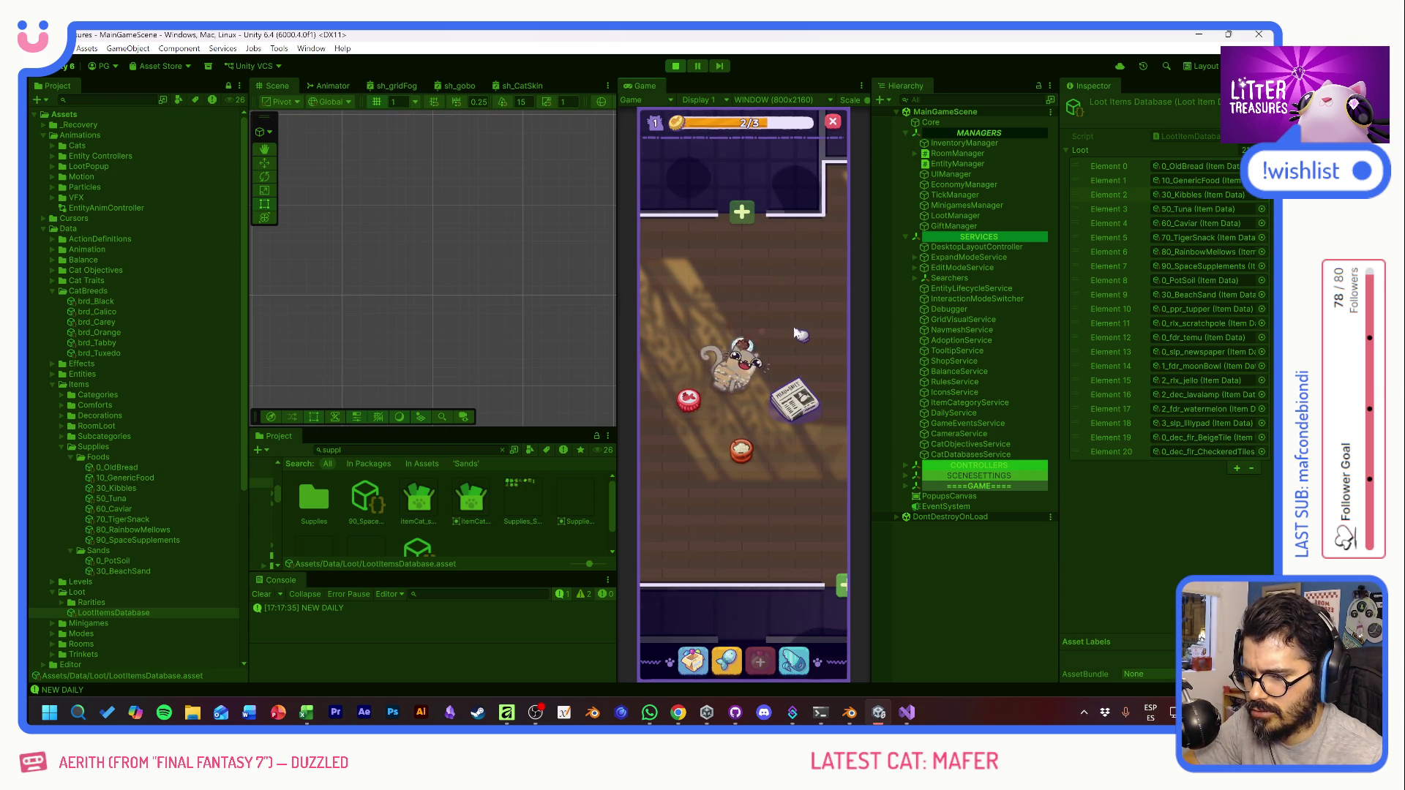
{"action": "left_click_drag", "start_coordinate": [785, 340], "coordinate": [780, 351]}
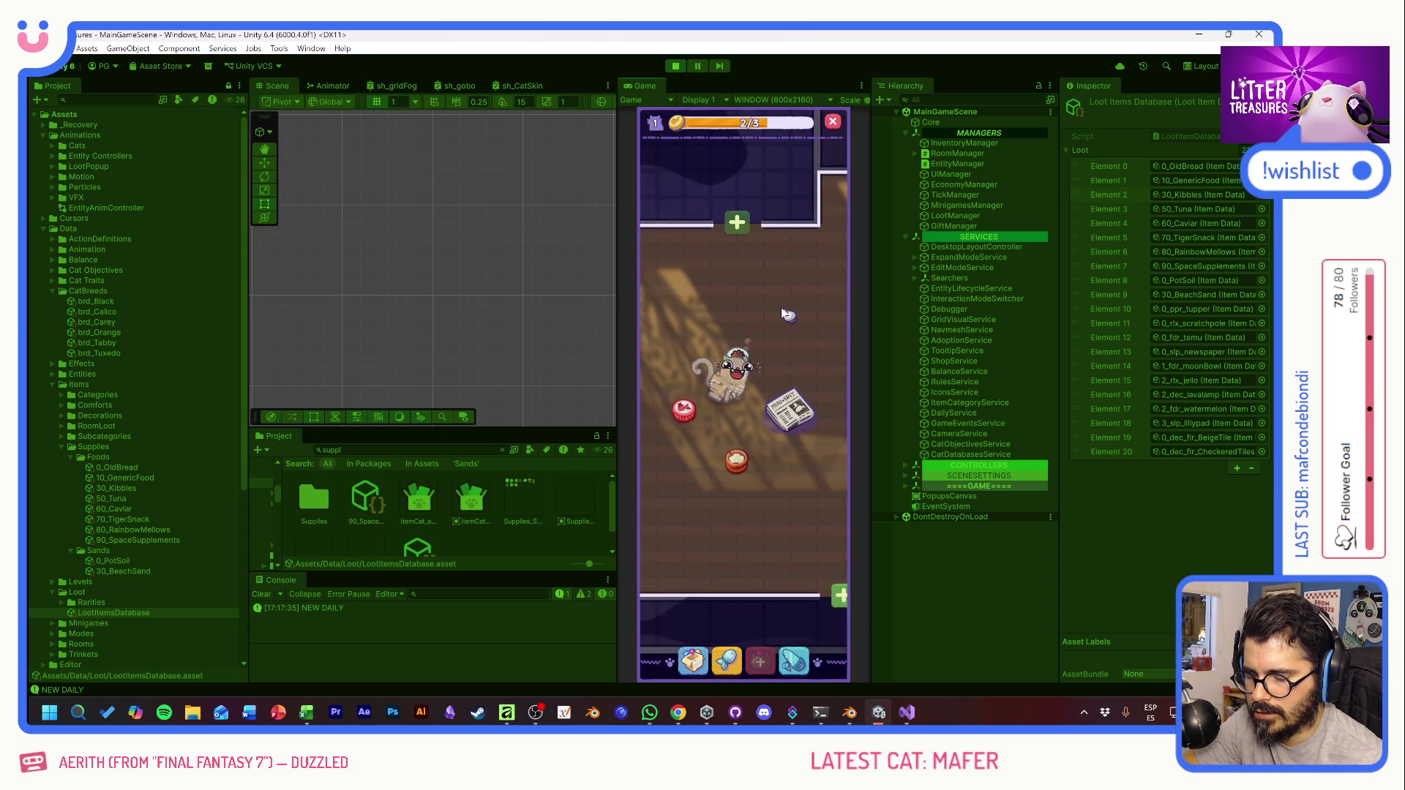
{"action": "left_click", "coordinate": [790, 428]}
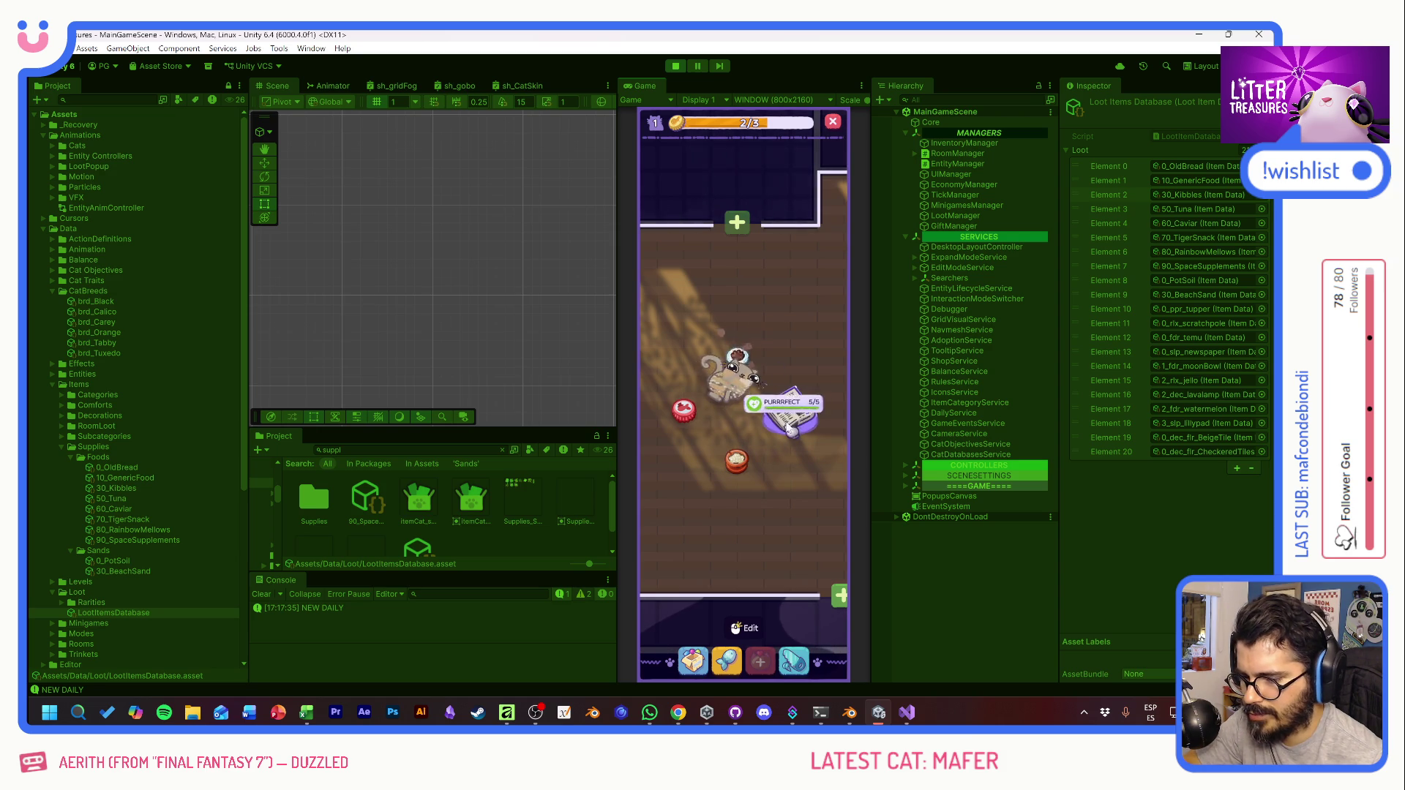
{"action": "left_click", "coordinate": [741, 357]}
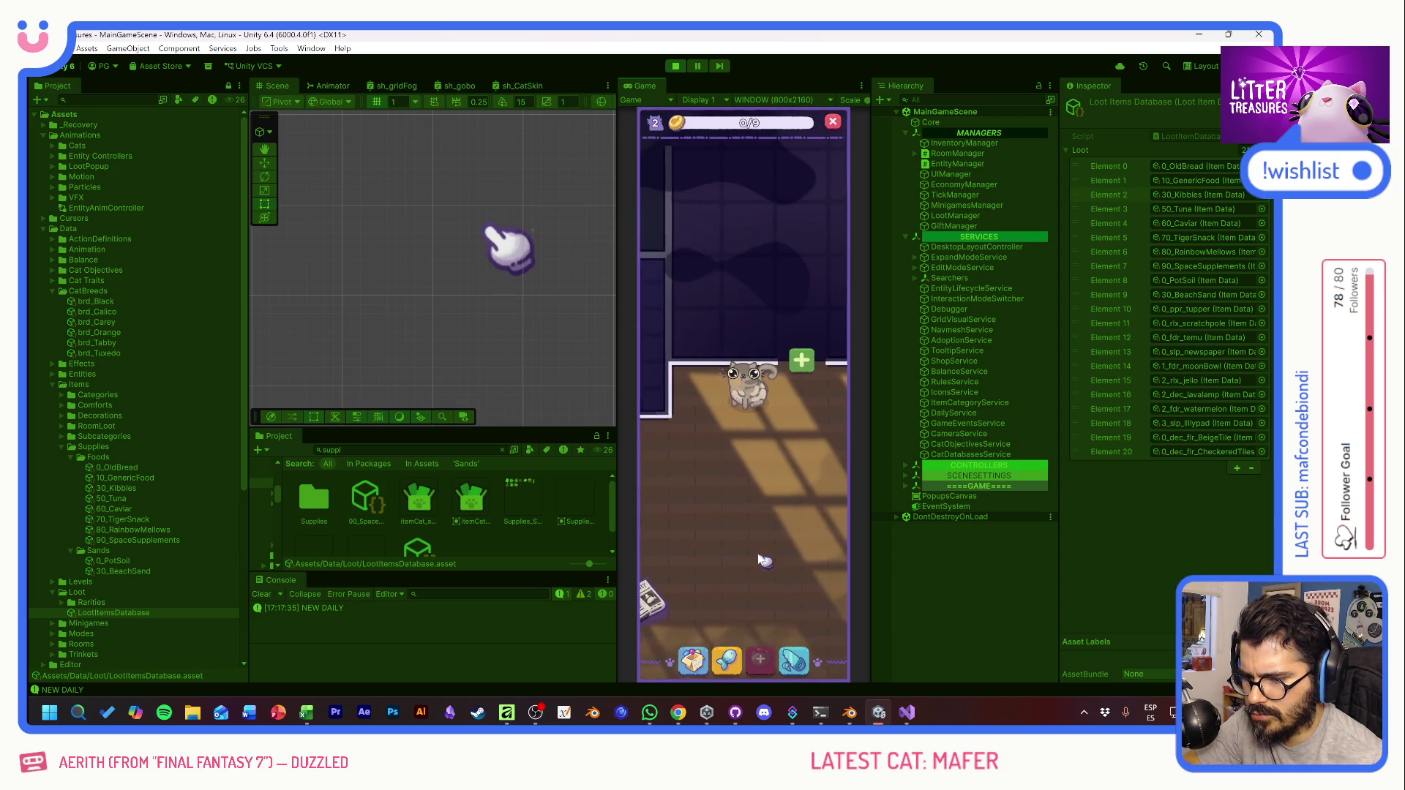
Step: View the cat's profile card, then move the TURUTIO cat to a new spot in the room
{"action": "left_click", "coordinate": [739, 415]}
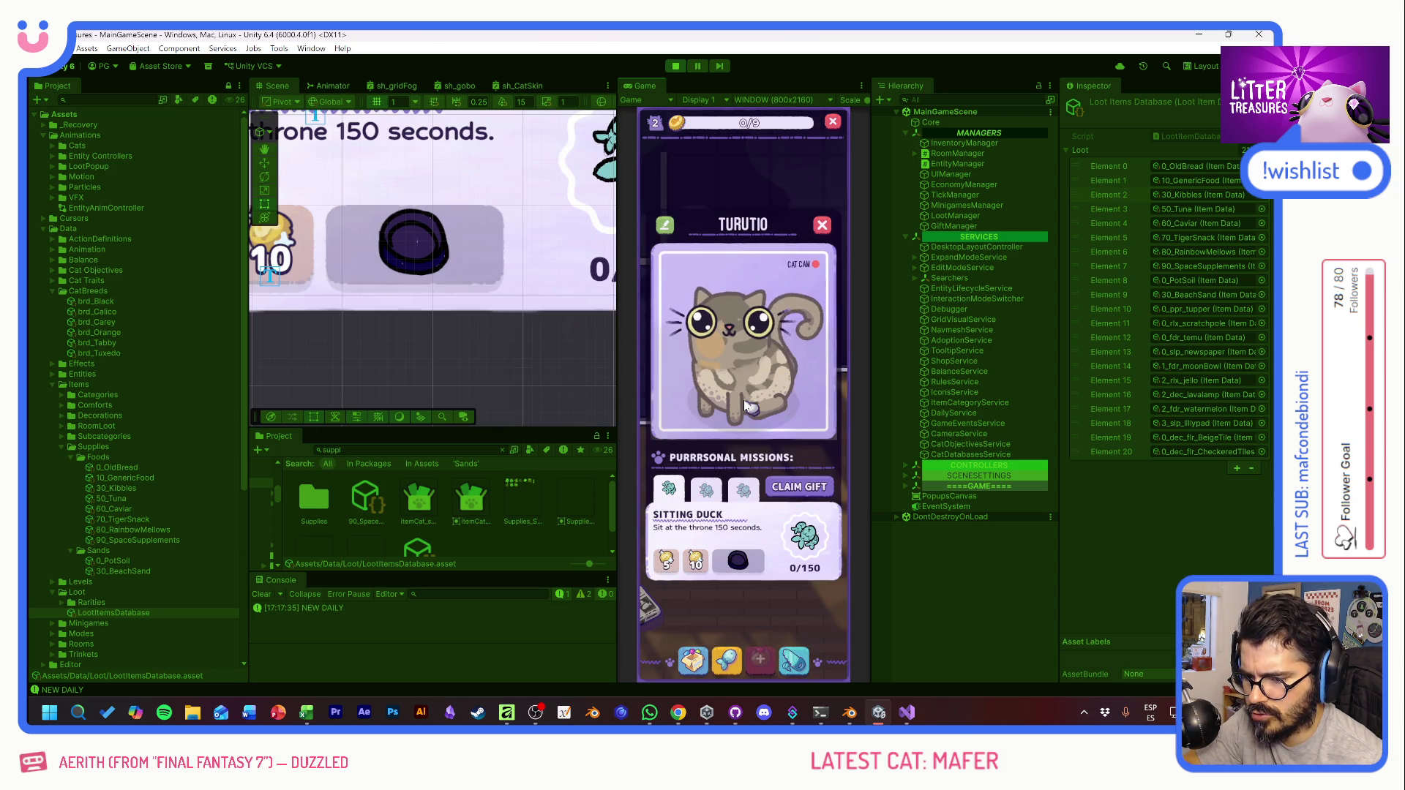
{"action": "left_click", "coordinate": [821, 225]}
{"action": "mouse_move", "coordinate": [708, 512]}
{"action": "left_mouse_down"}
{"action": "mouse_move", "coordinate": [799, 354]}
{"action": "mouse_move", "coordinate": [704, 420]}
{"action": "mouse_move", "coordinate": [664, 486]}
{"action": "left_mouse_up"}
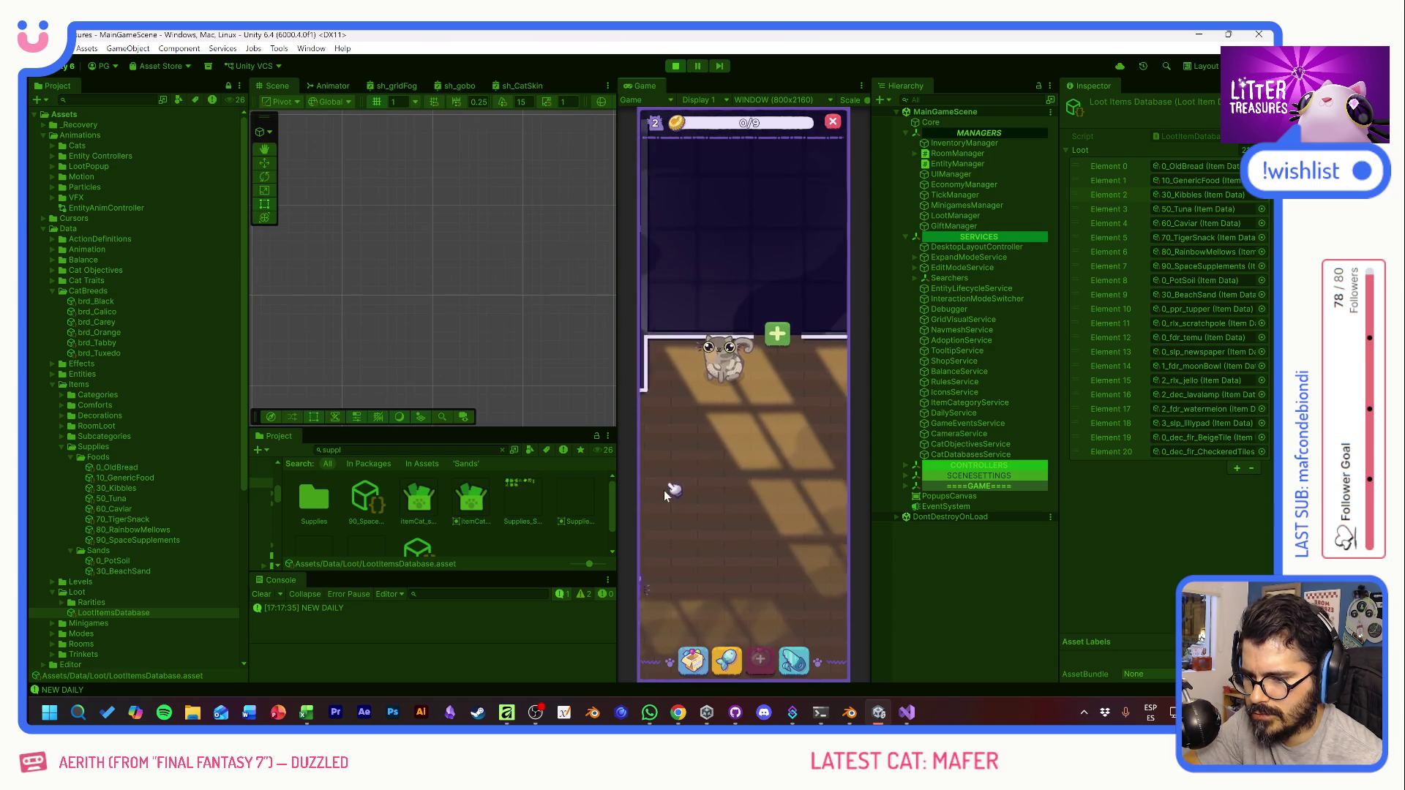
{"action": "left_click", "coordinate": [708, 417]}
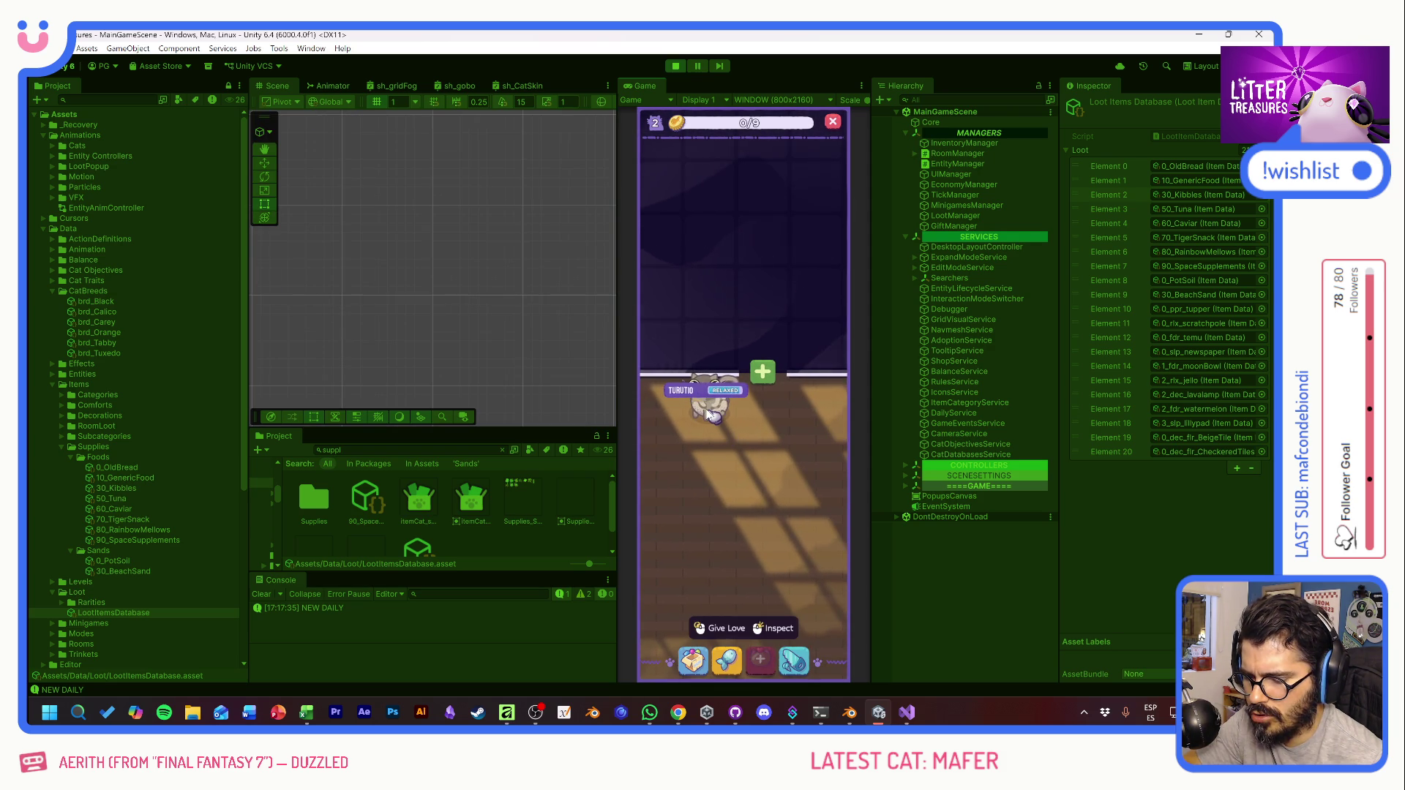
{"action": "mouse_move", "coordinate": [709, 414]}
{"action": "left_mouse_down"}
{"action": "mouse_move", "coordinate": [670, 423]}
{"action": "mouse_move", "coordinate": [845, 403]}
{"action": "mouse_move", "coordinate": [747, 439]}
{"action": "mouse_move", "coordinate": [765, 426]}
{"action": "mouse_move", "coordinate": [725, 382]}
{"action": "left_mouse_up"}
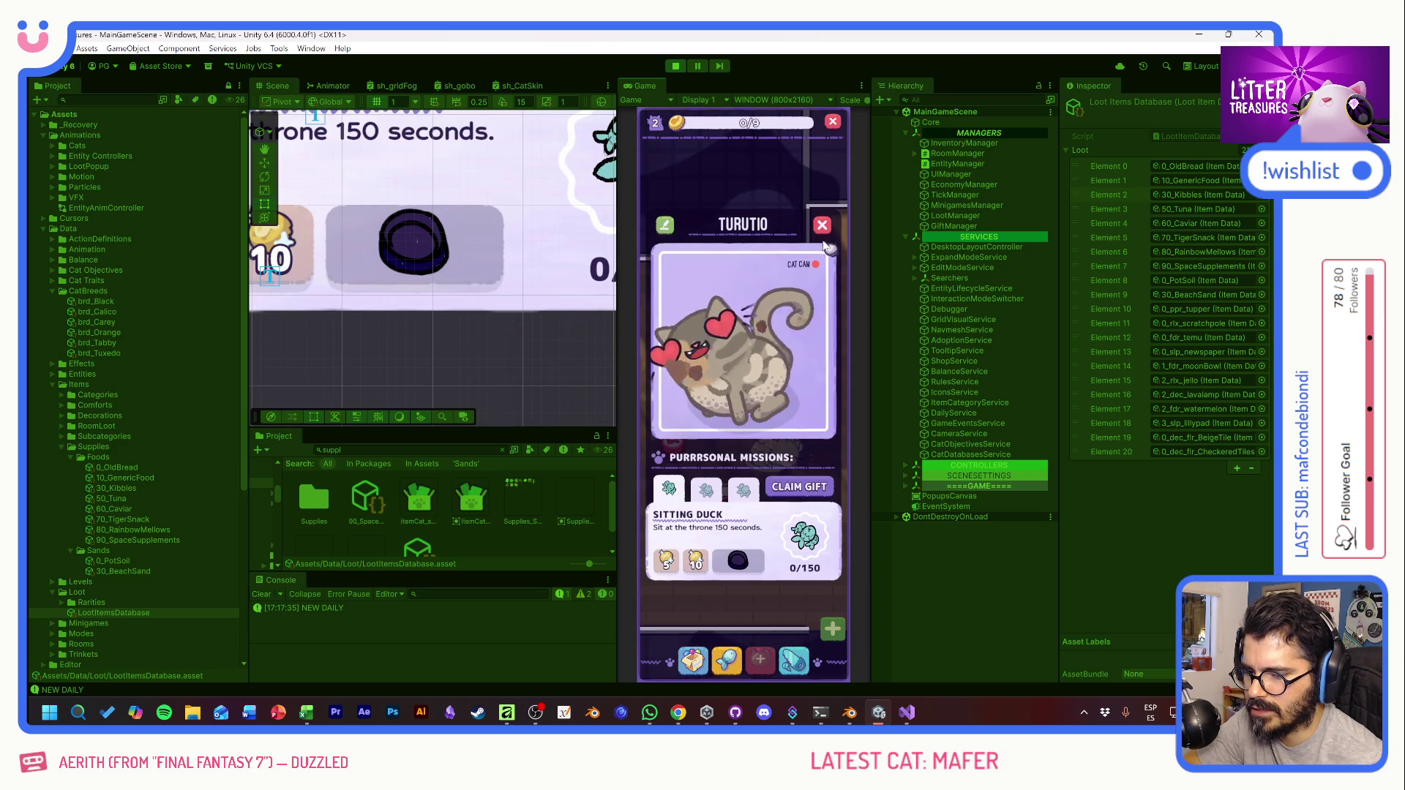
{"action": "left_click", "coordinate": [808, 308]}
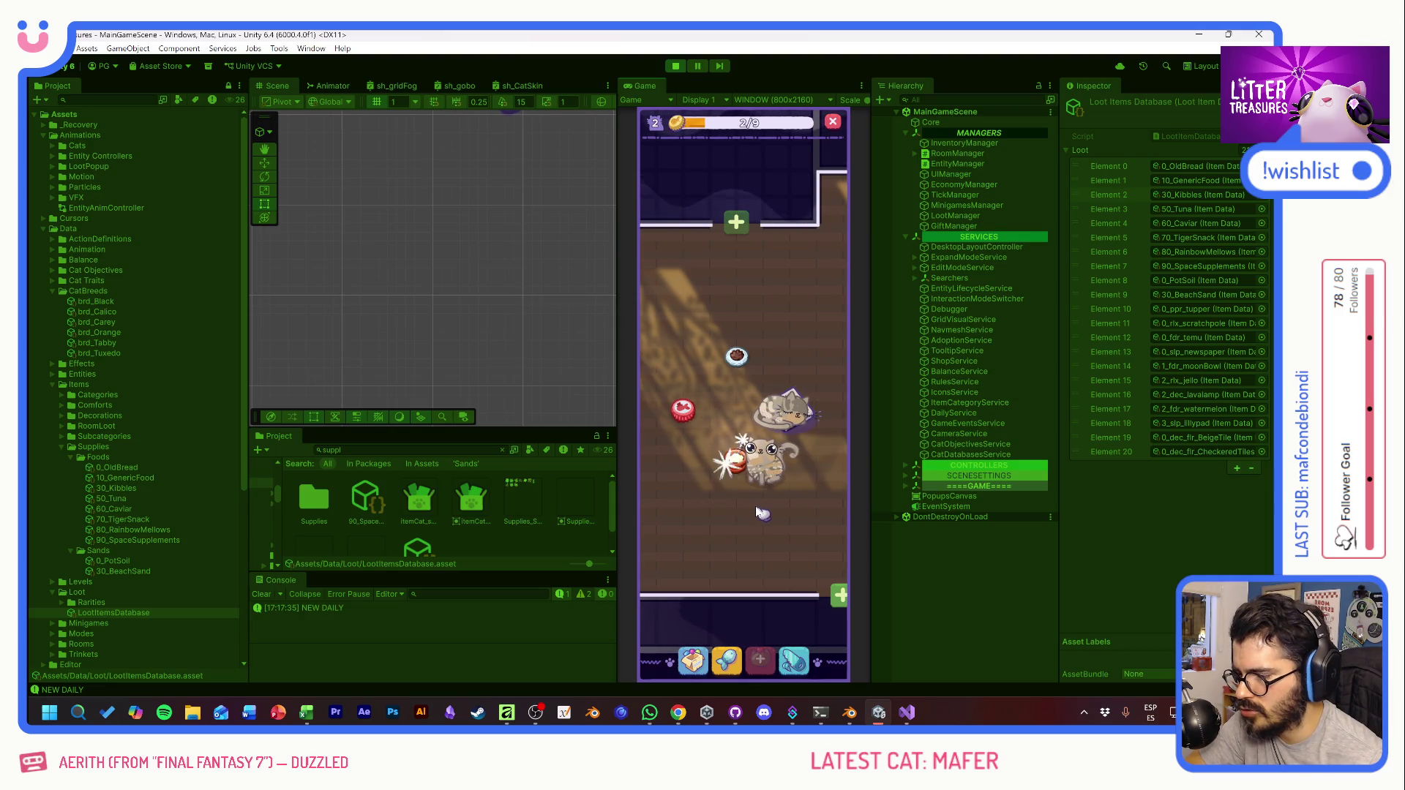
Step: Win the Temu Bowl from a litter scoop, place it in the room and fill it
{"action": "left_click", "coordinate": [736, 481]}
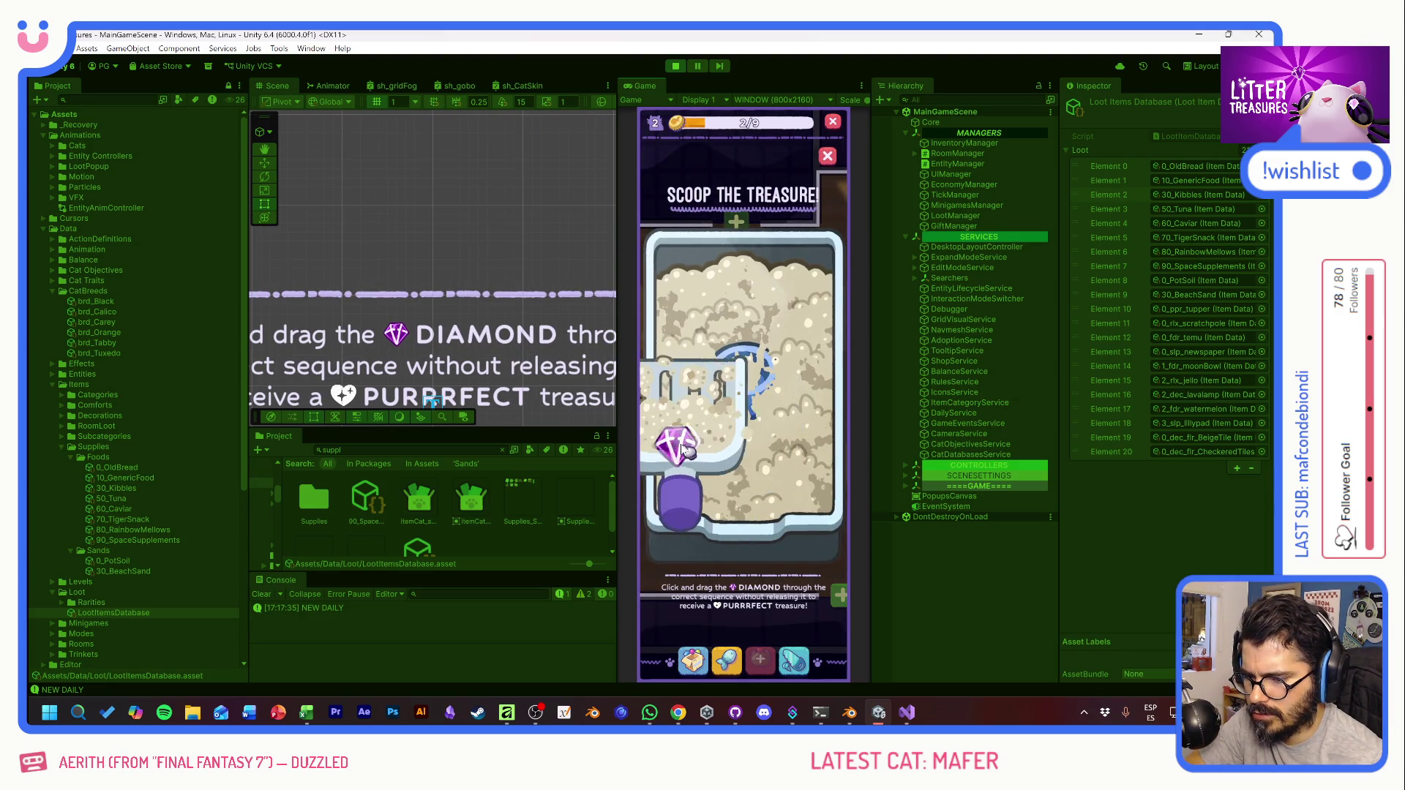
{"action": "left_click_drag", "start_coordinate": [742, 326], "coordinate": [783, 441]}
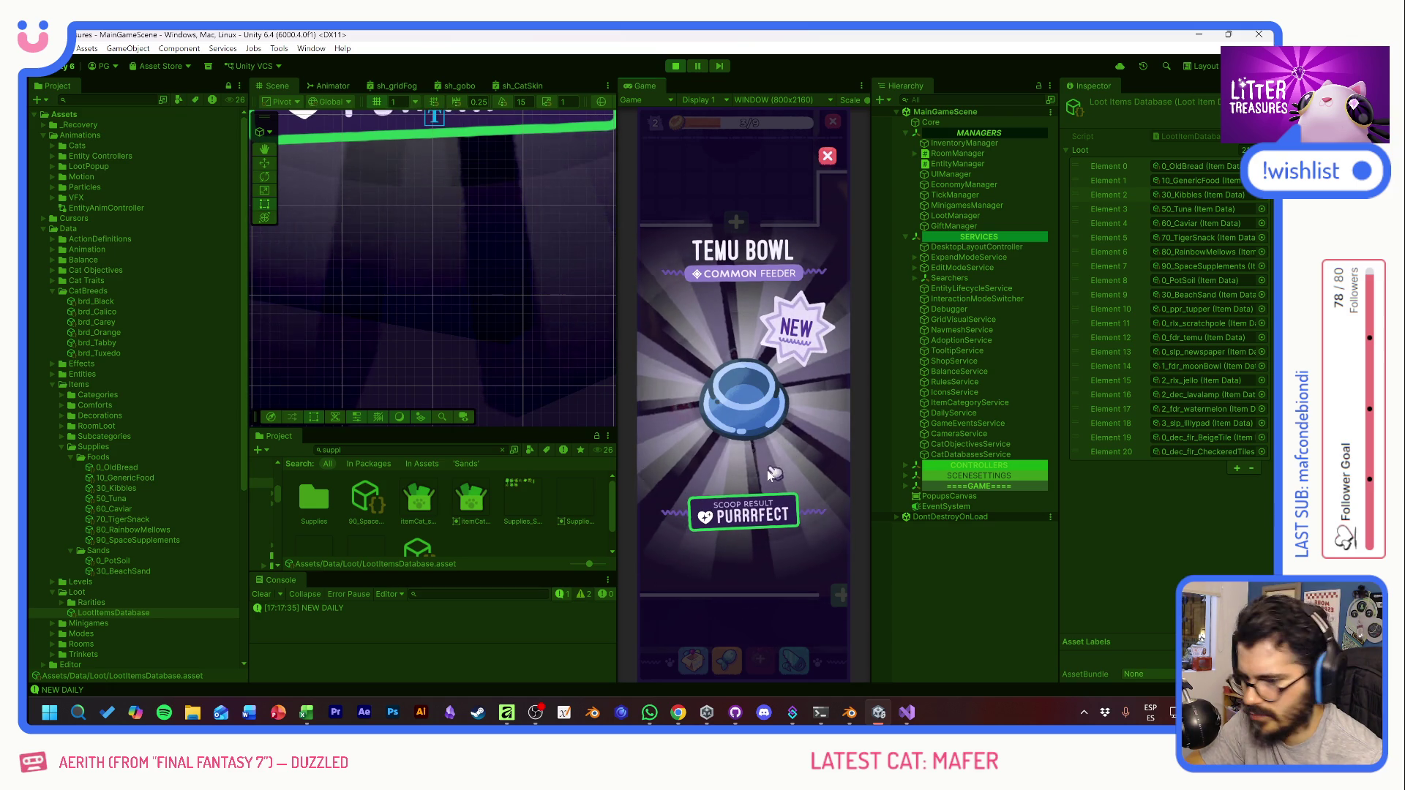
{"action": "left_click", "coordinate": [767, 470]}
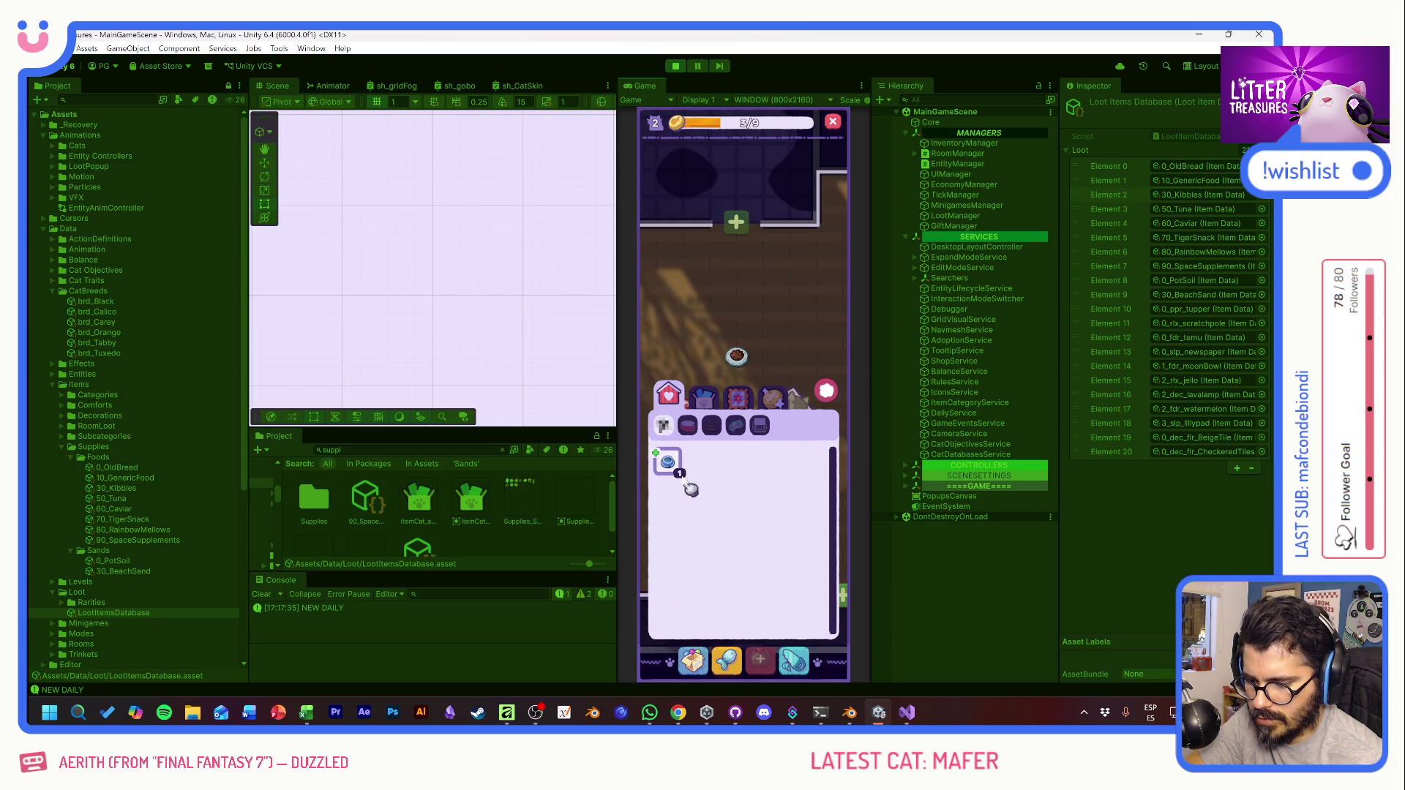
{"action": "mouse_move", "coordinate": [690, 488]}
{"action": "left_mouse_down"}
{"action": "mouse_move", "coordinate": [709, 315]}
{"action": "mouse_move", "coordinate": [827, 373]}
{"action": "mouse_move", "coordinate": [739, 320]}
{"action": "left_mouse_up"}
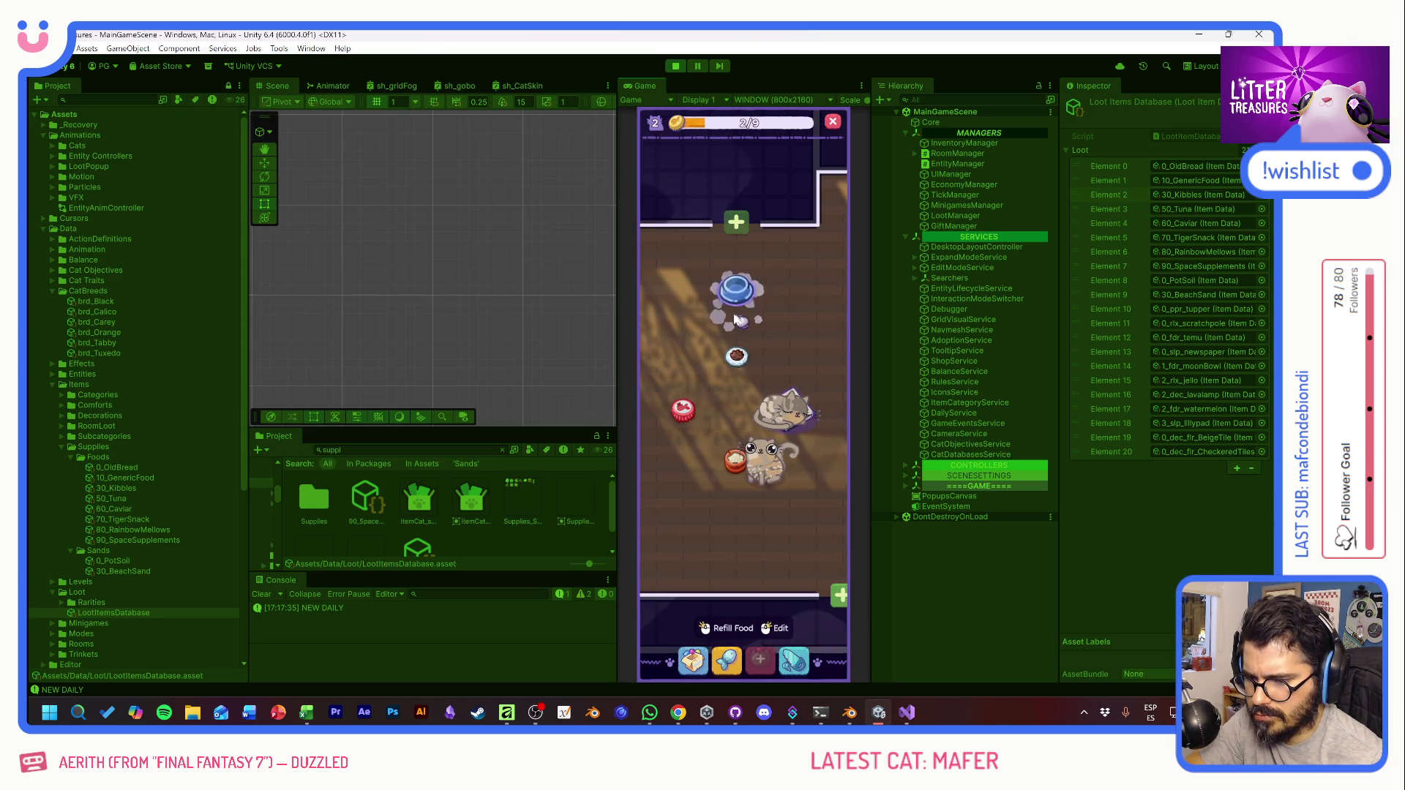
{"action": "left_click", "coordinate": [741, 268]}
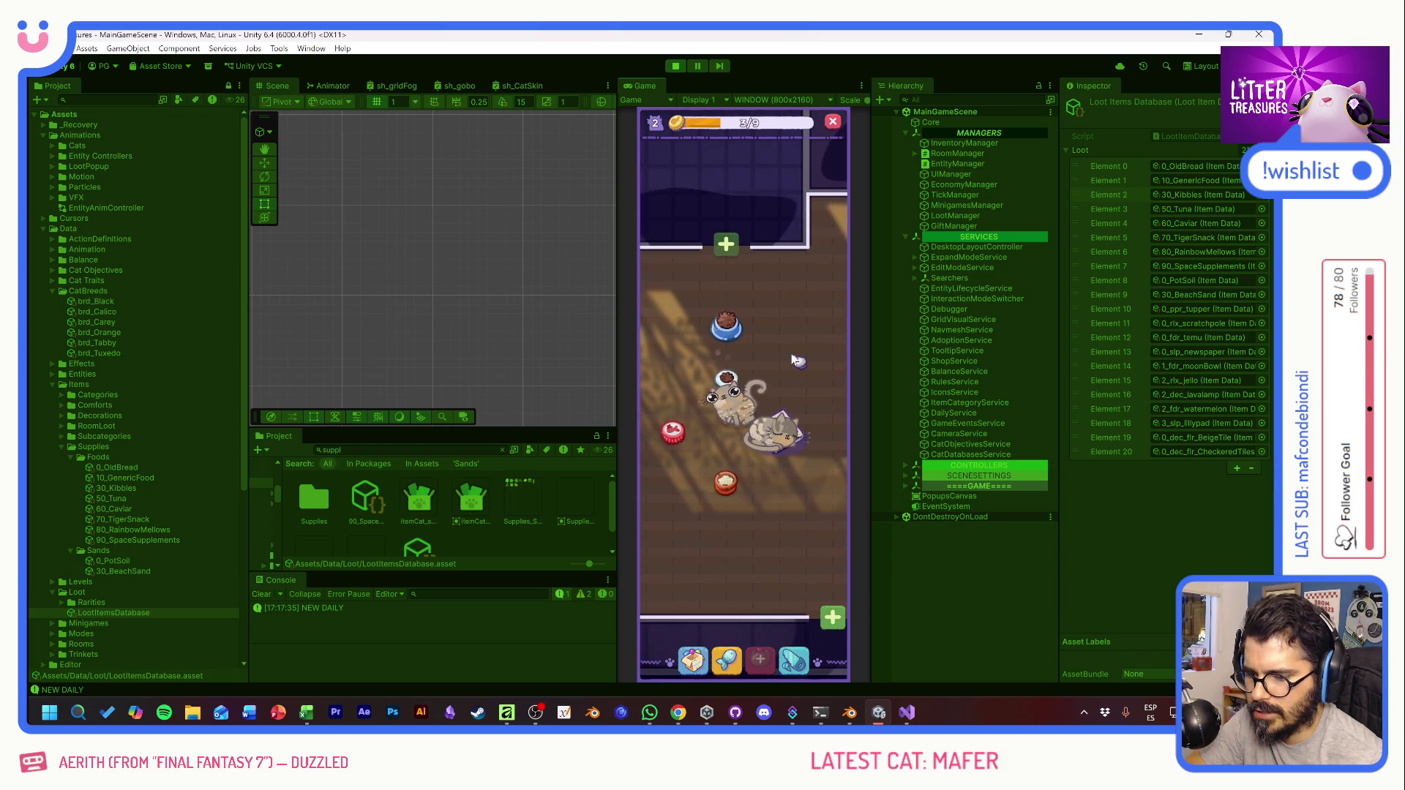
Step: Scoop the litter twice more, earning Checkered Tiles and then the uncommon Kitty Kibbles food
{"action": "mouse_move", "coordinate": [725, 378]}
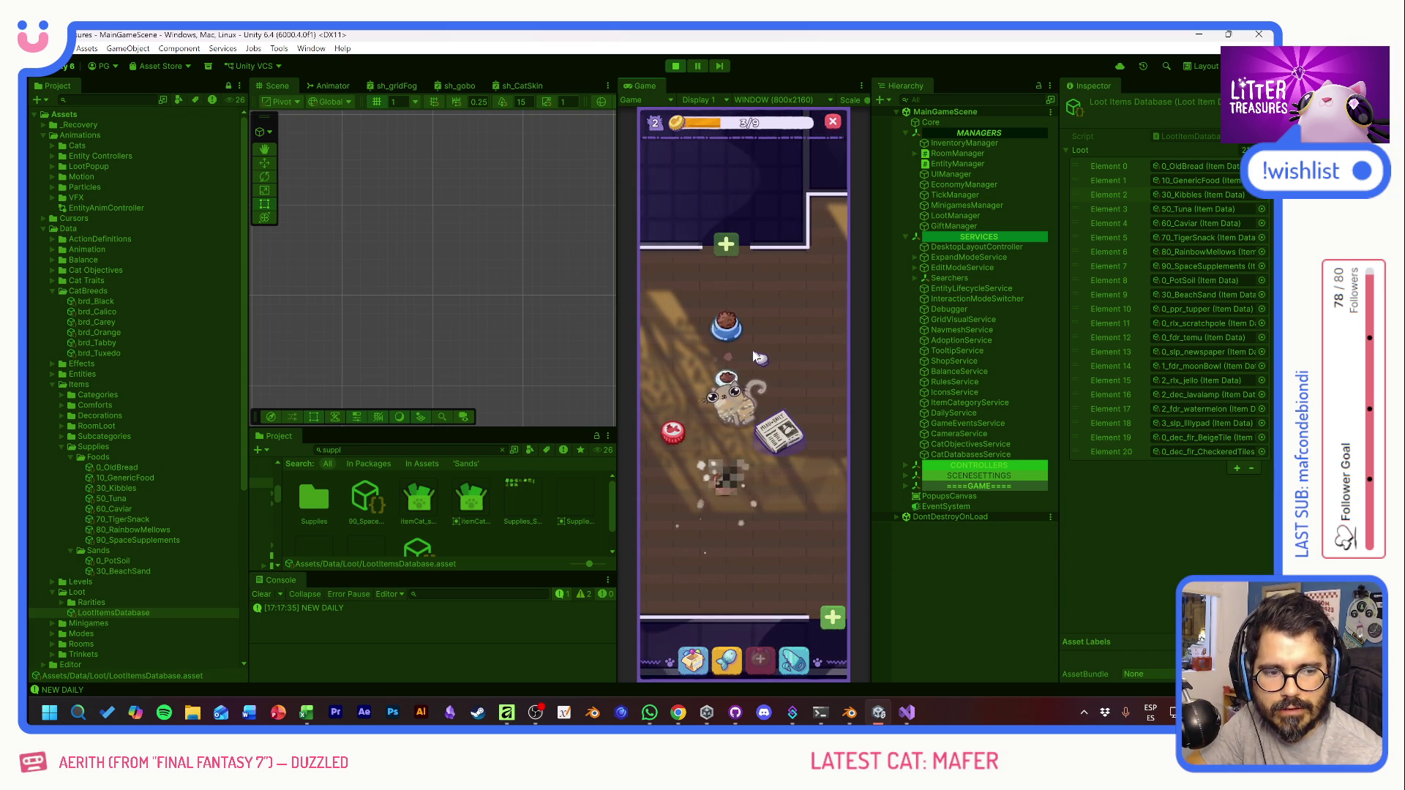
{"action": "mouse_move", "coordinate": [732, 496]}
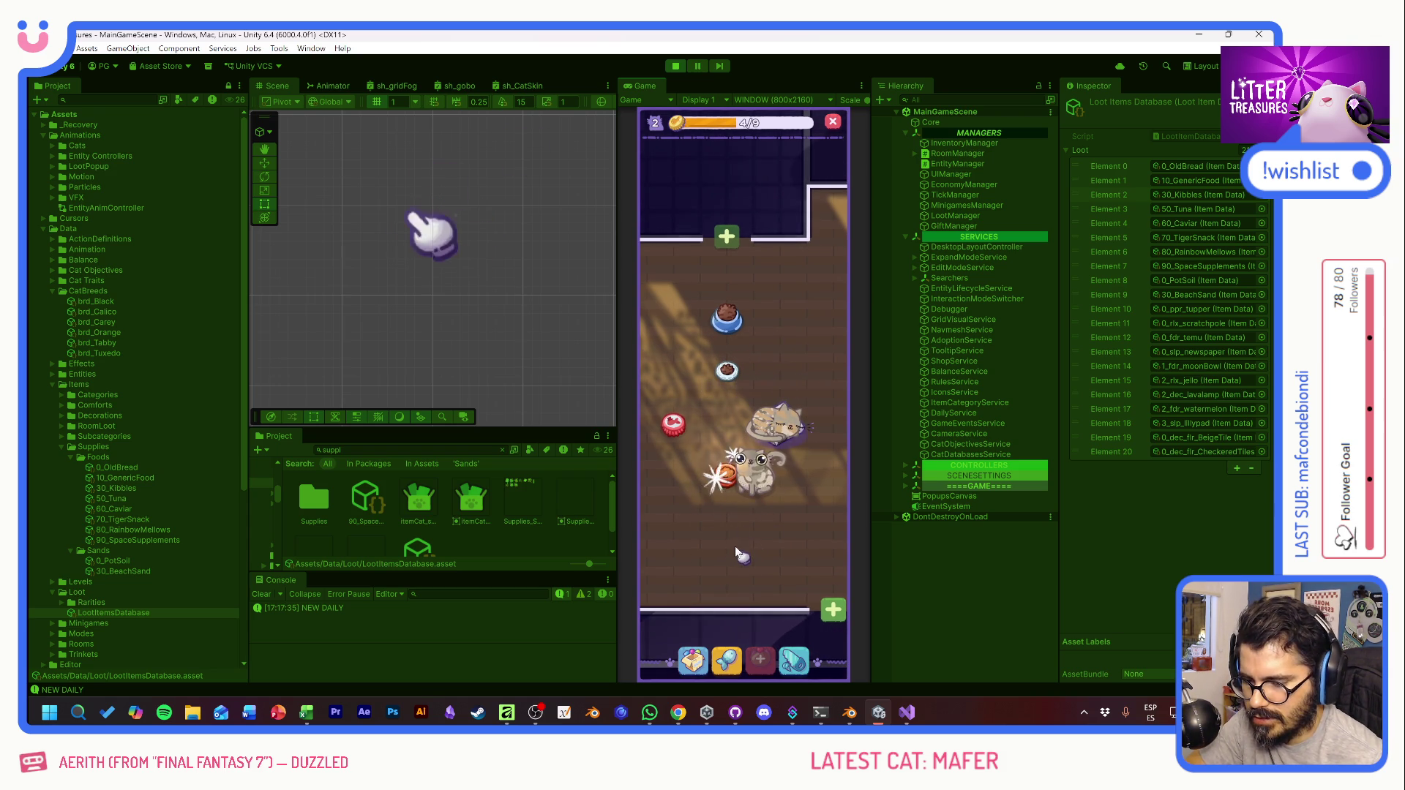
{"action": "left_click", "coordinate": [724, 472]}
{"action": "left_click_drag", "start_coordinate": [741, 316], "coordinate": [774, 464]}
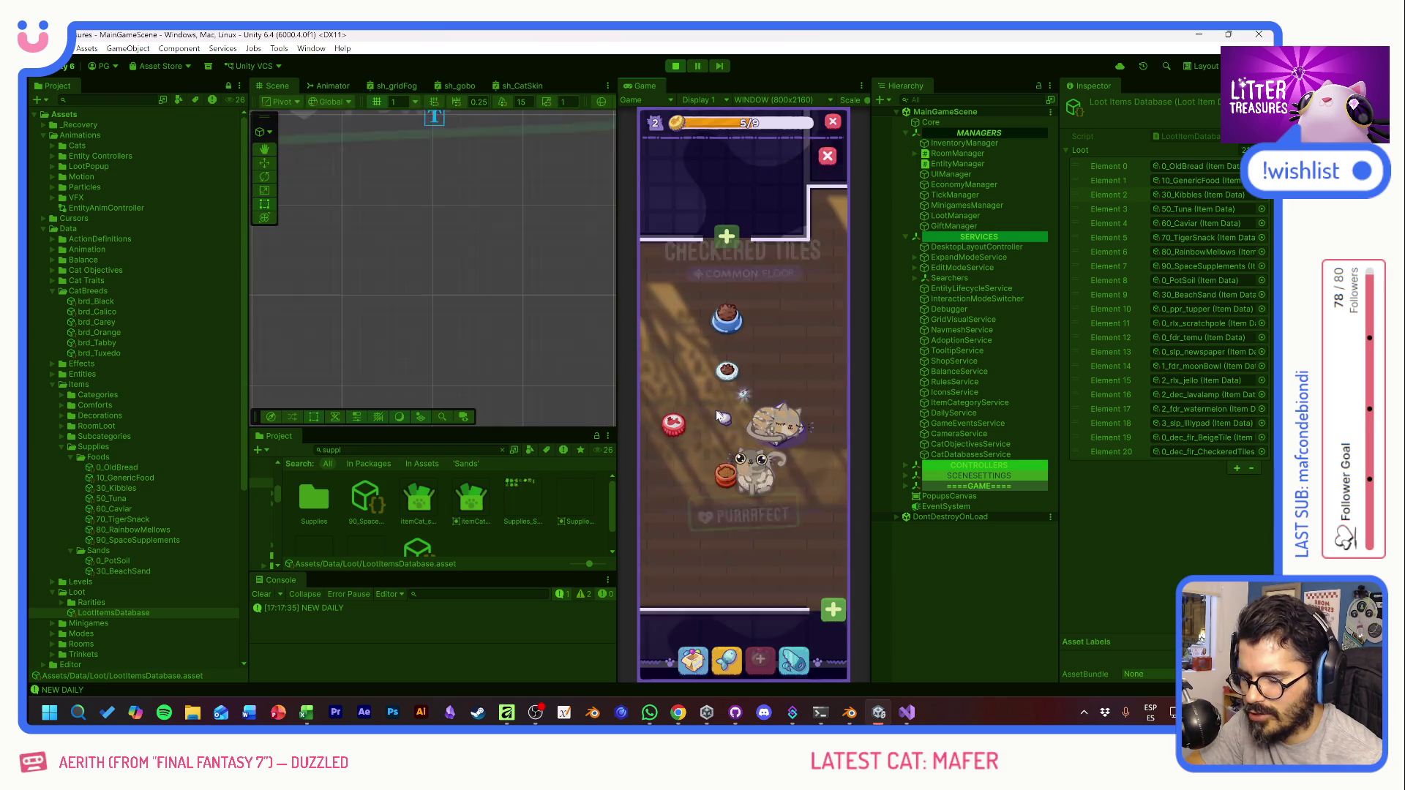
{"action": "left_click", "coordinate": [730, 442]}
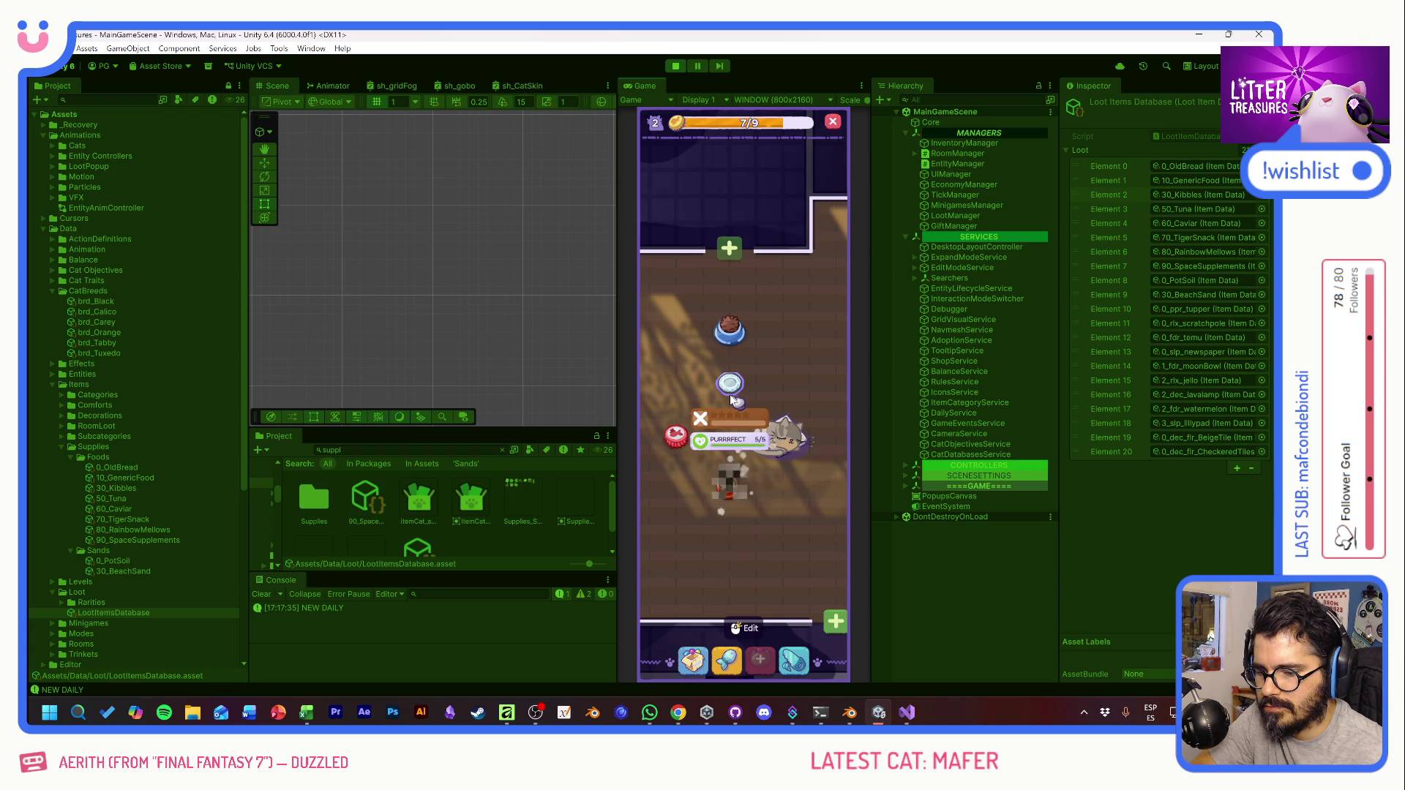
{"action": "left_click", "coordinate": [731, 476]}
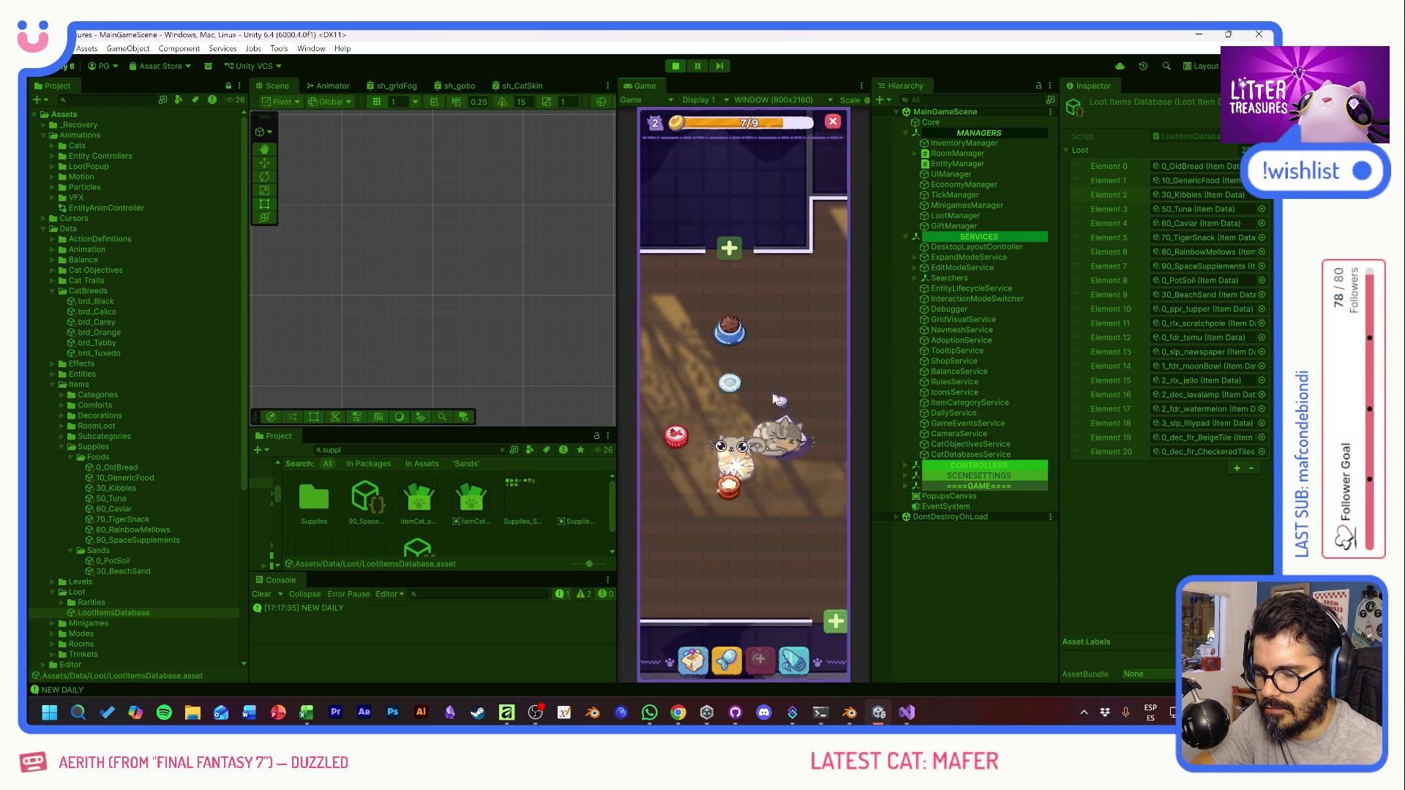
{"action": "mouse_move", "coordinate": [703, 342]}
{"action": "left_mouse_down"}
{"action": "mouse_move", "coordinate": [768, 351]}
{"action": "mouse_move", "coordinate": [706, 432]}
{"action": "mouse_move", "coordinate": [775, 471]}
{"action": "left_mouse_up"}
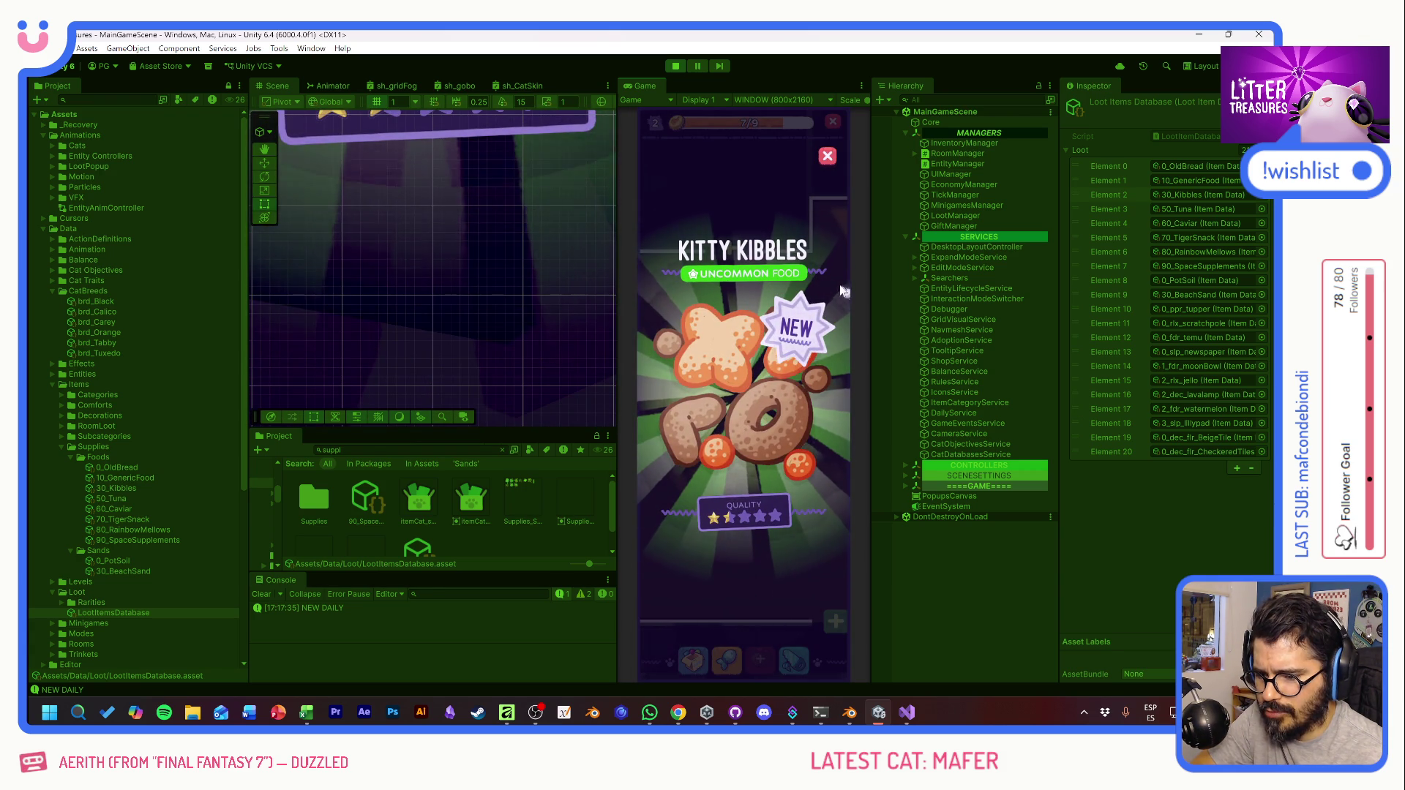
Step: Check the Kitty Kibbles card in the inventory's food section, then open the Supply Shop
{"action": "left_click", "coordinate": [794, 296]}
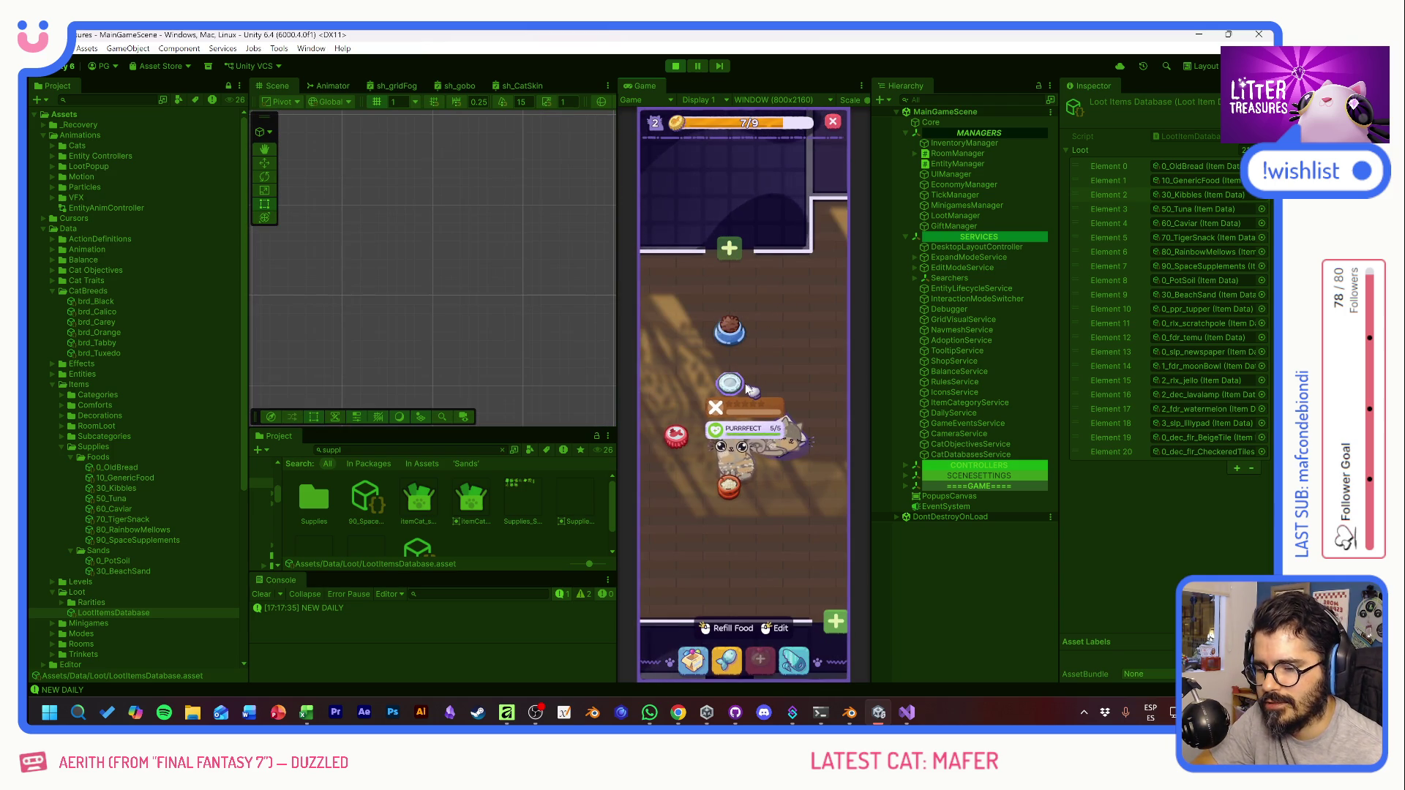
{"action": "left_click", "coordinate": [695, 626]}
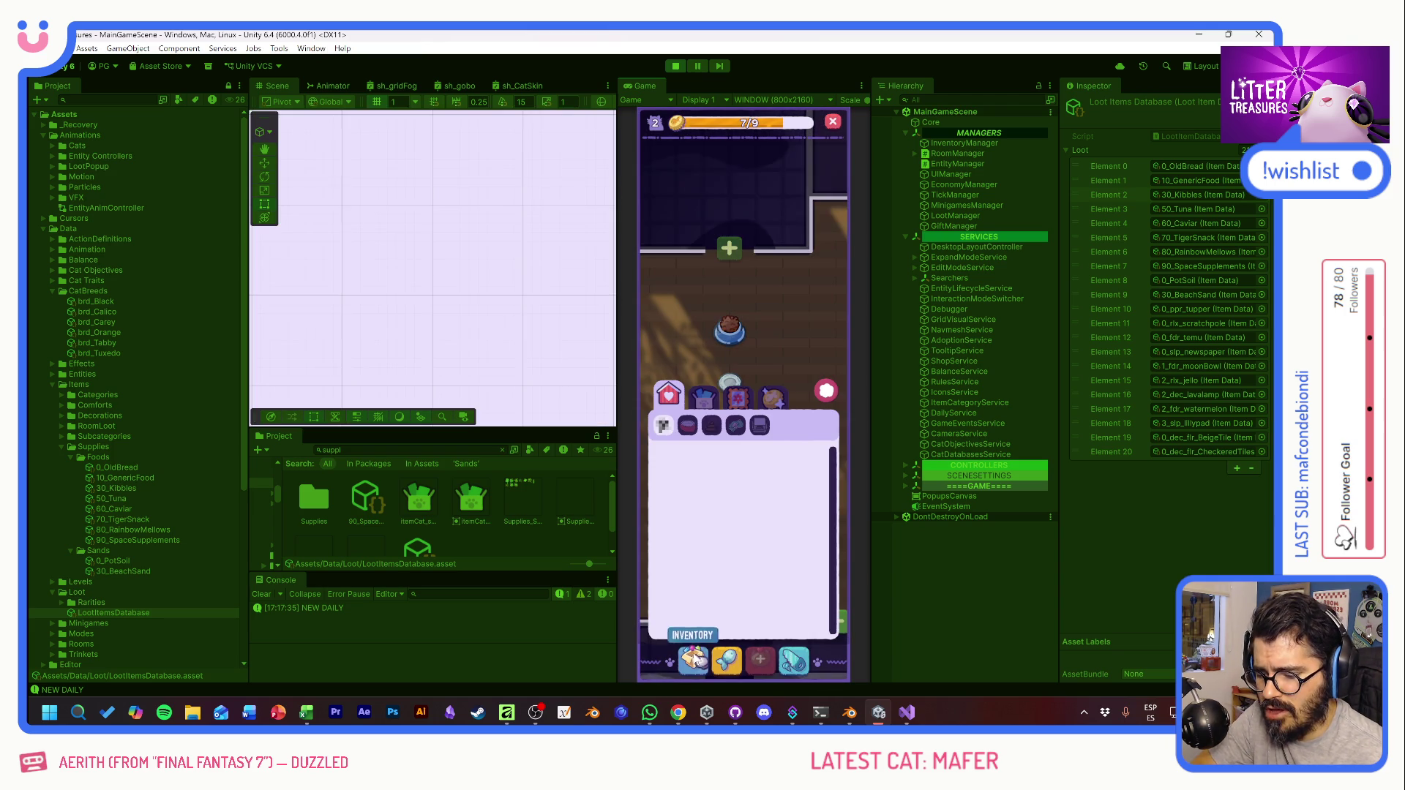
{"action": "left_click", "coordinate": [690, 430]}
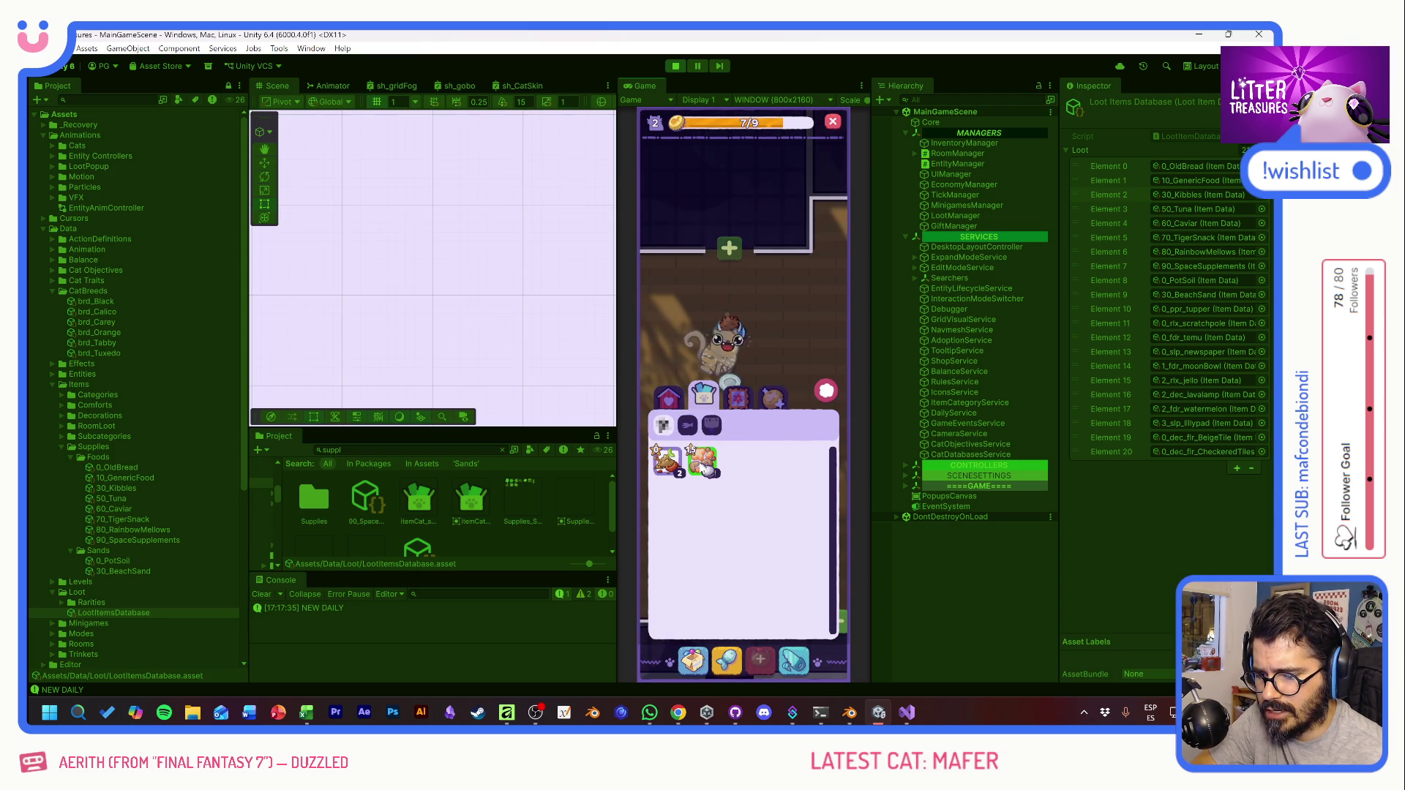
{"action": "left_click", "coordinate": [703, 462]}
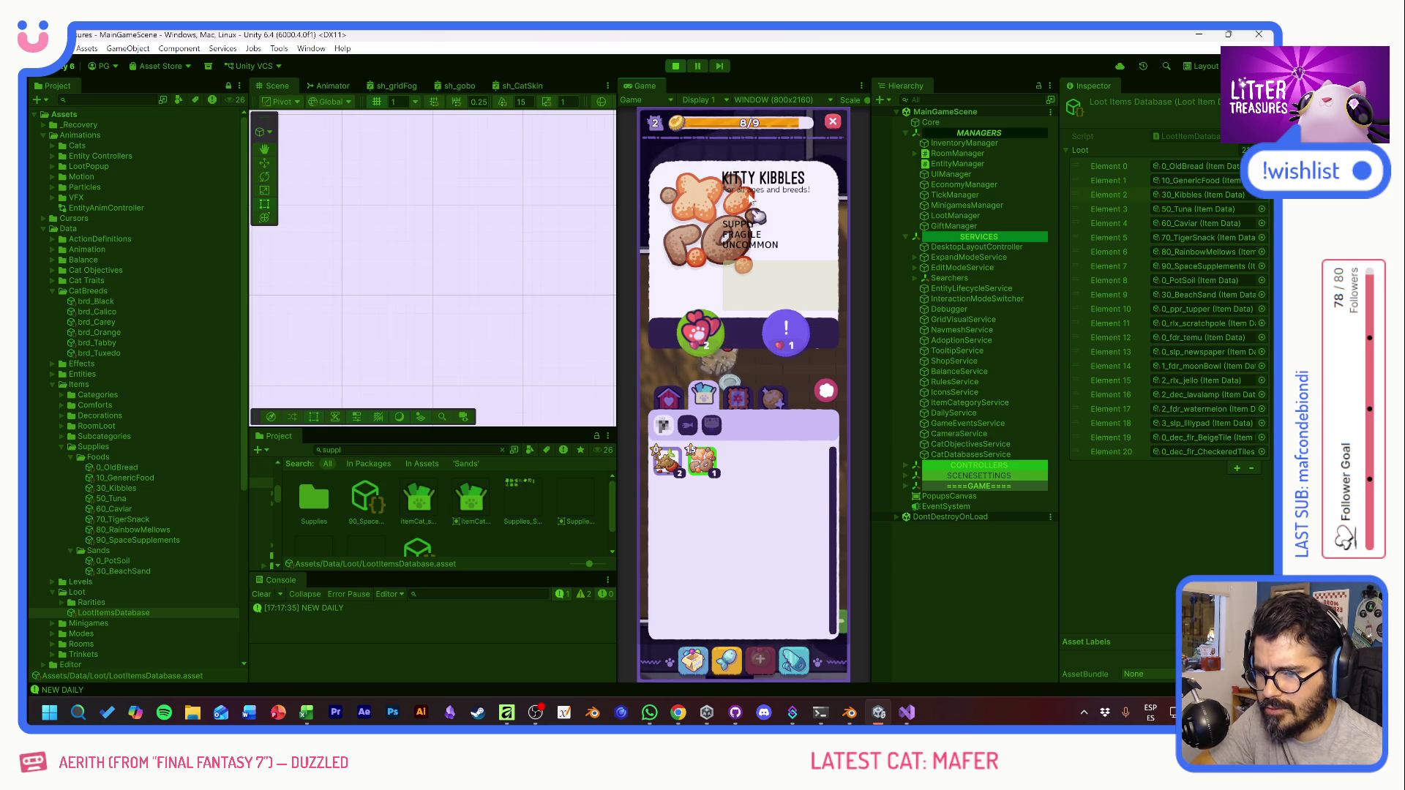
{"action": "left_click", "coordinate": [831, 399]}
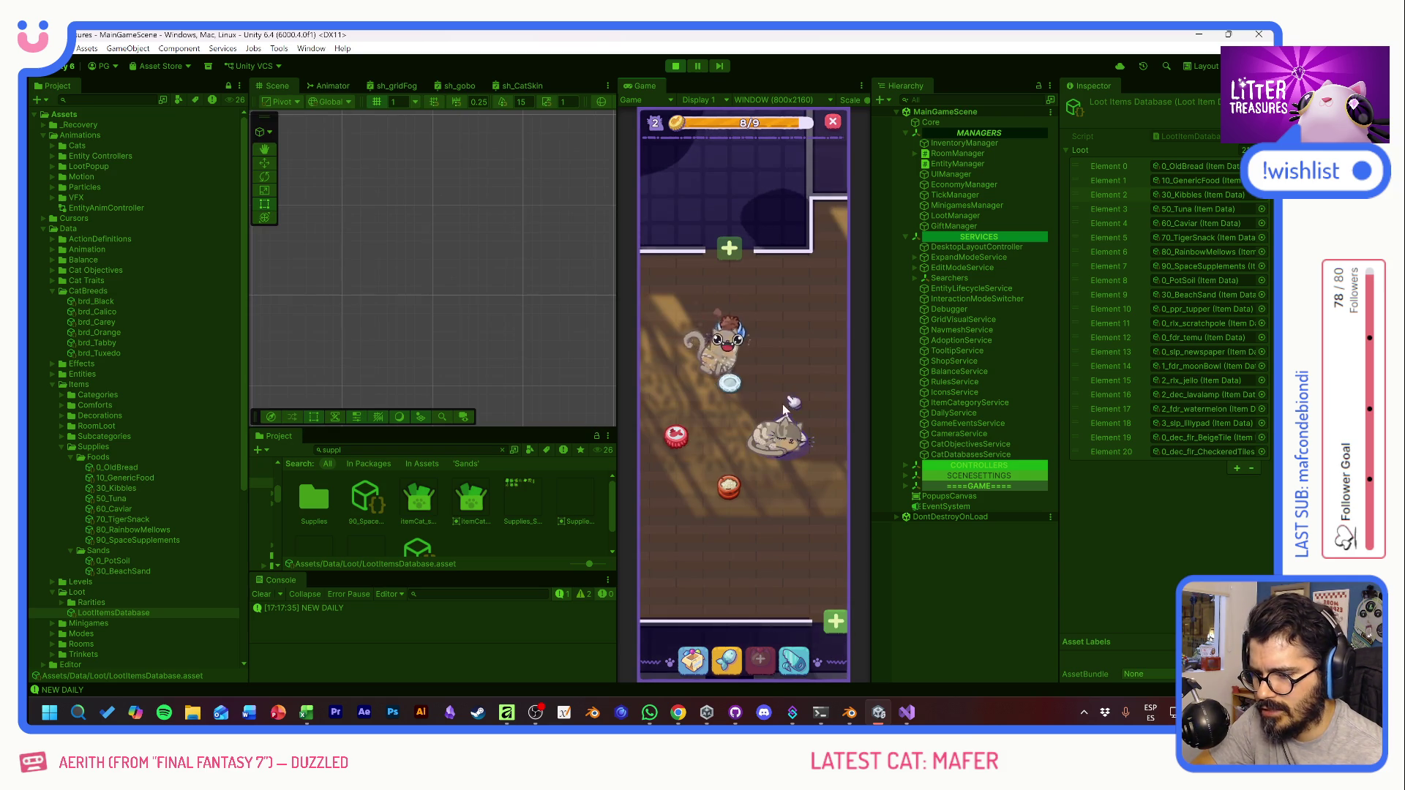
{"action": "left_click", "coordinate": [727, 661]}
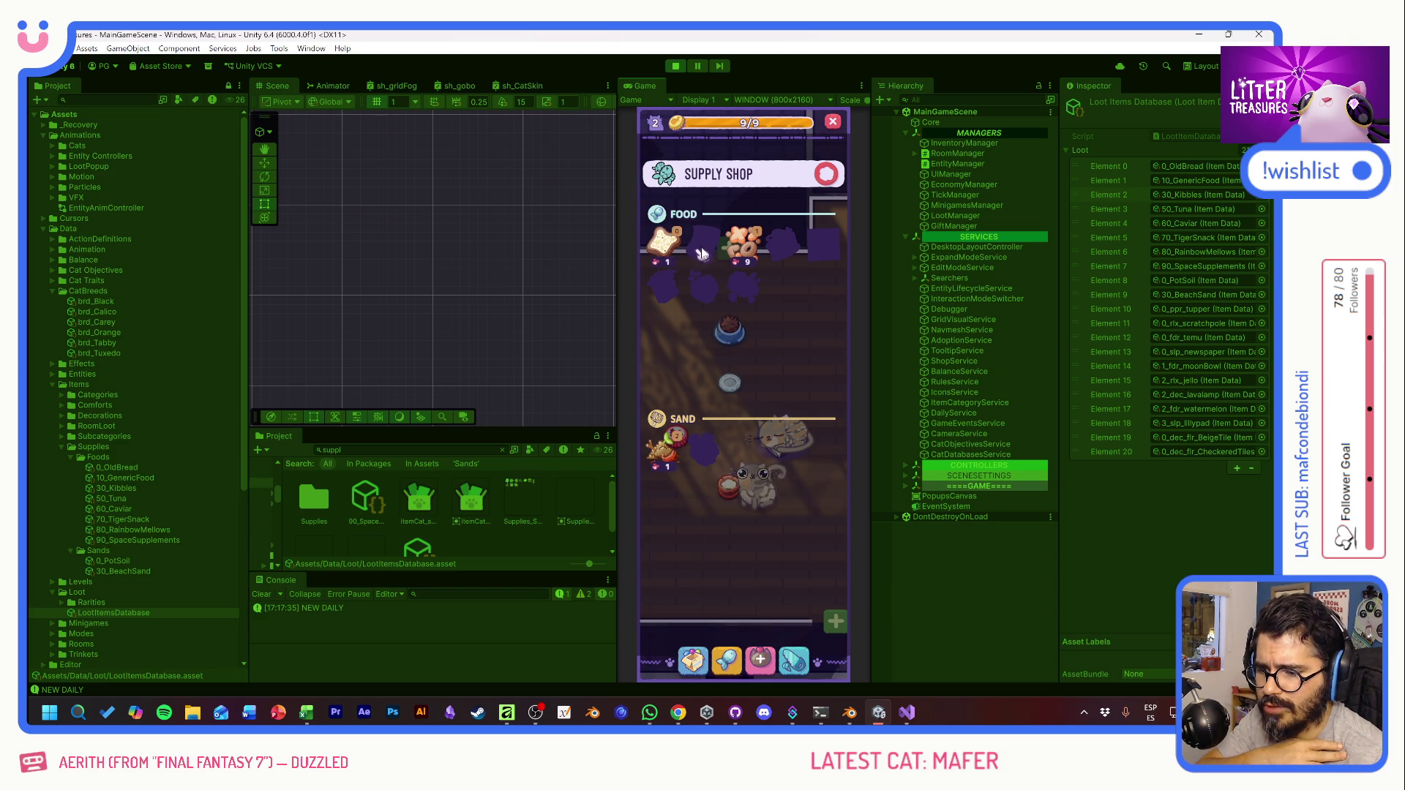
Step: Close the shop, scoop the litter for an Old Bread reward, then check the awake cat's status
{"action": "left_click", "coordinate": [824, 242]}
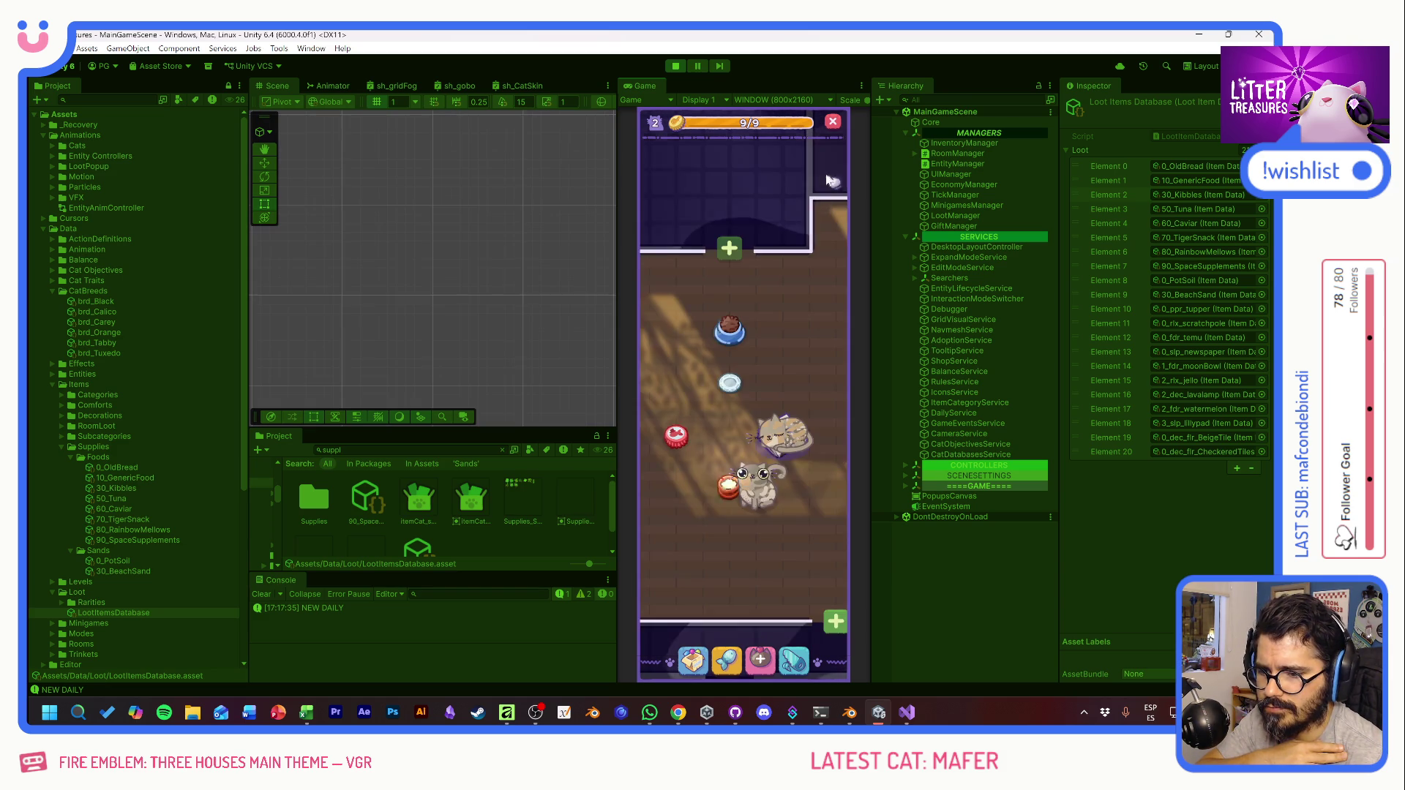
{"action": "mouse_move", "coordinate": [681, 452]}
{"action": "left_mouse_down"}
{"action": "mouse_move", "coordinate": [728, 252]}
{"action": "mouse_move", "coordinate": [790, 461]}
{"action": "left_mouse_up"}
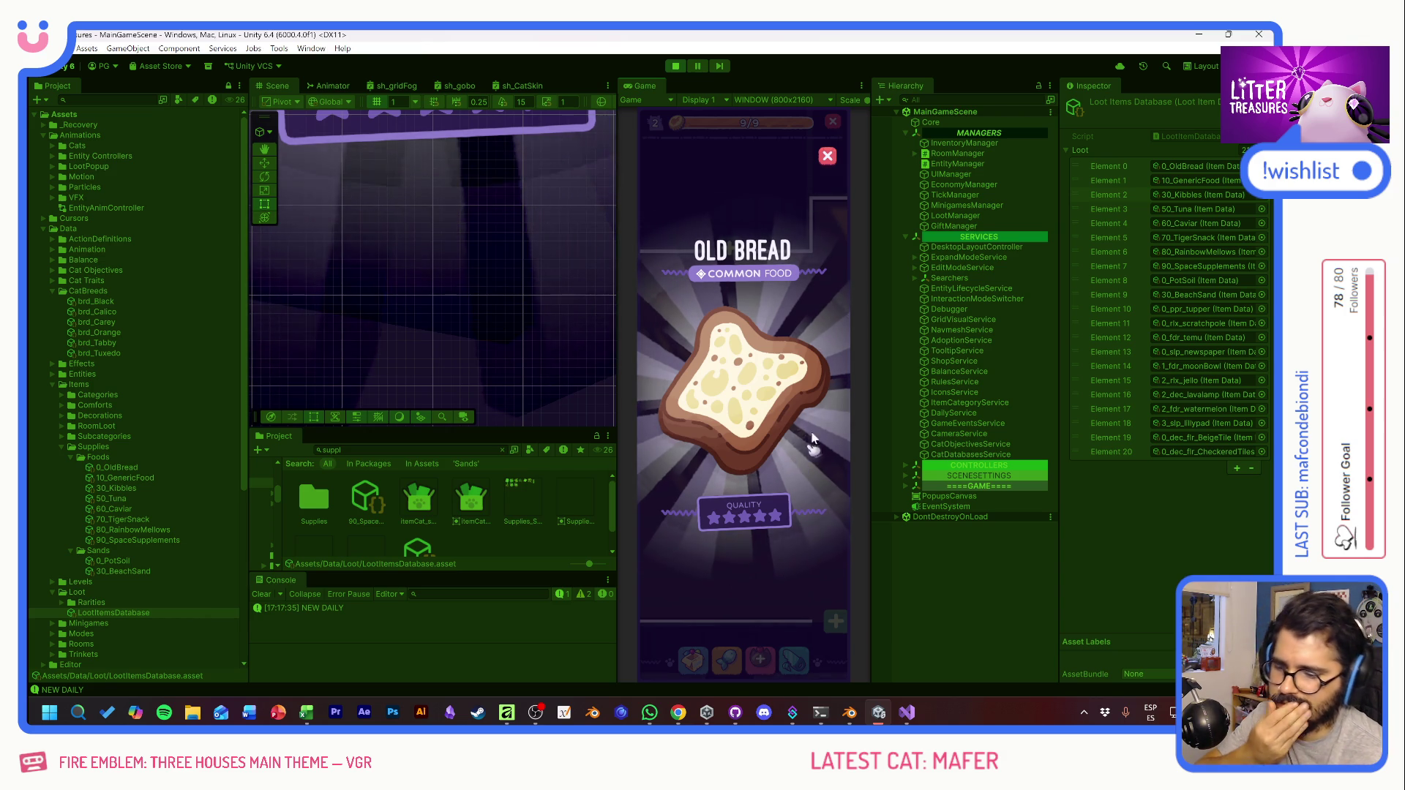
{"action": "left_click", "coordinate": [812, 439]}
{"action": "left_click", "coordinate": [732, 342]}
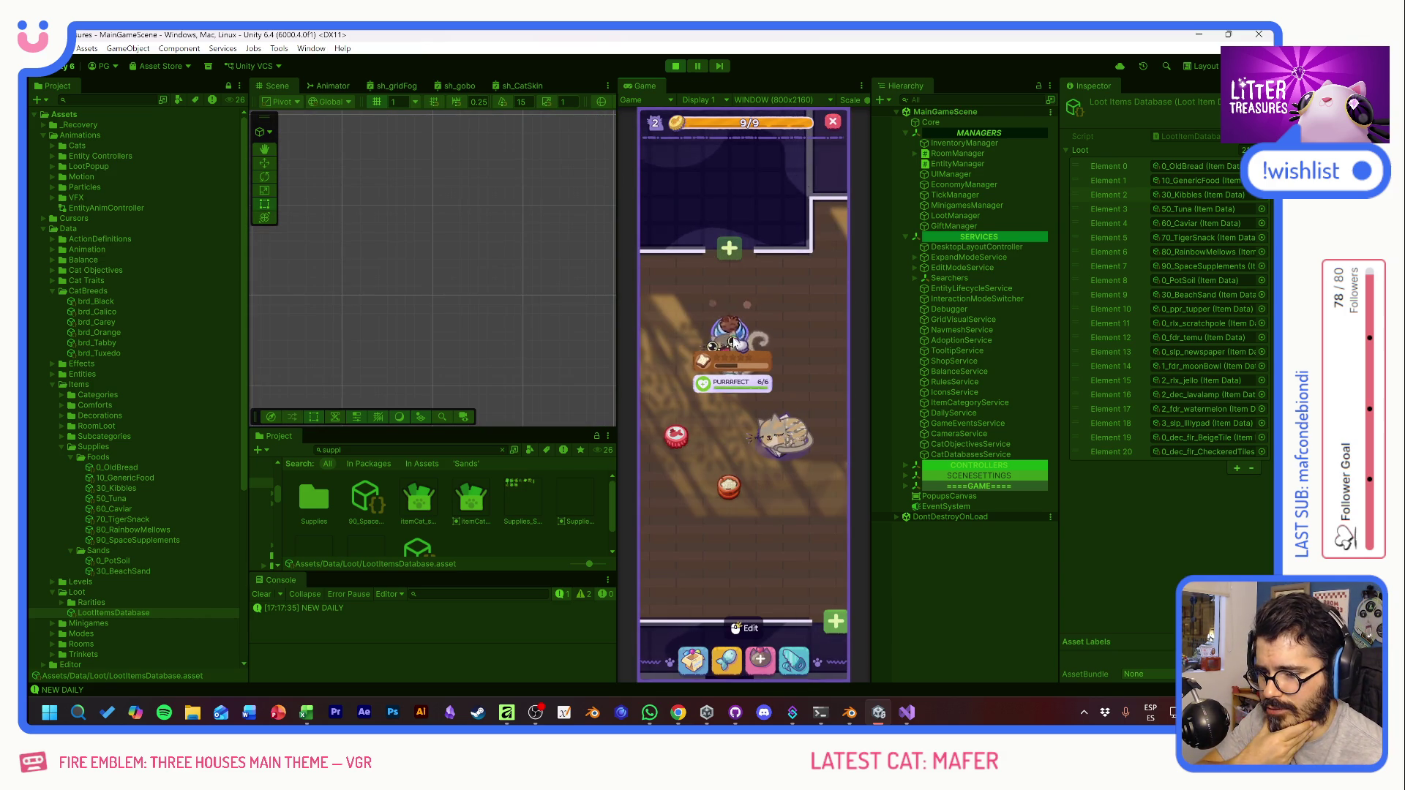
{"action": "left_click", "coordinate": [787, 376]}
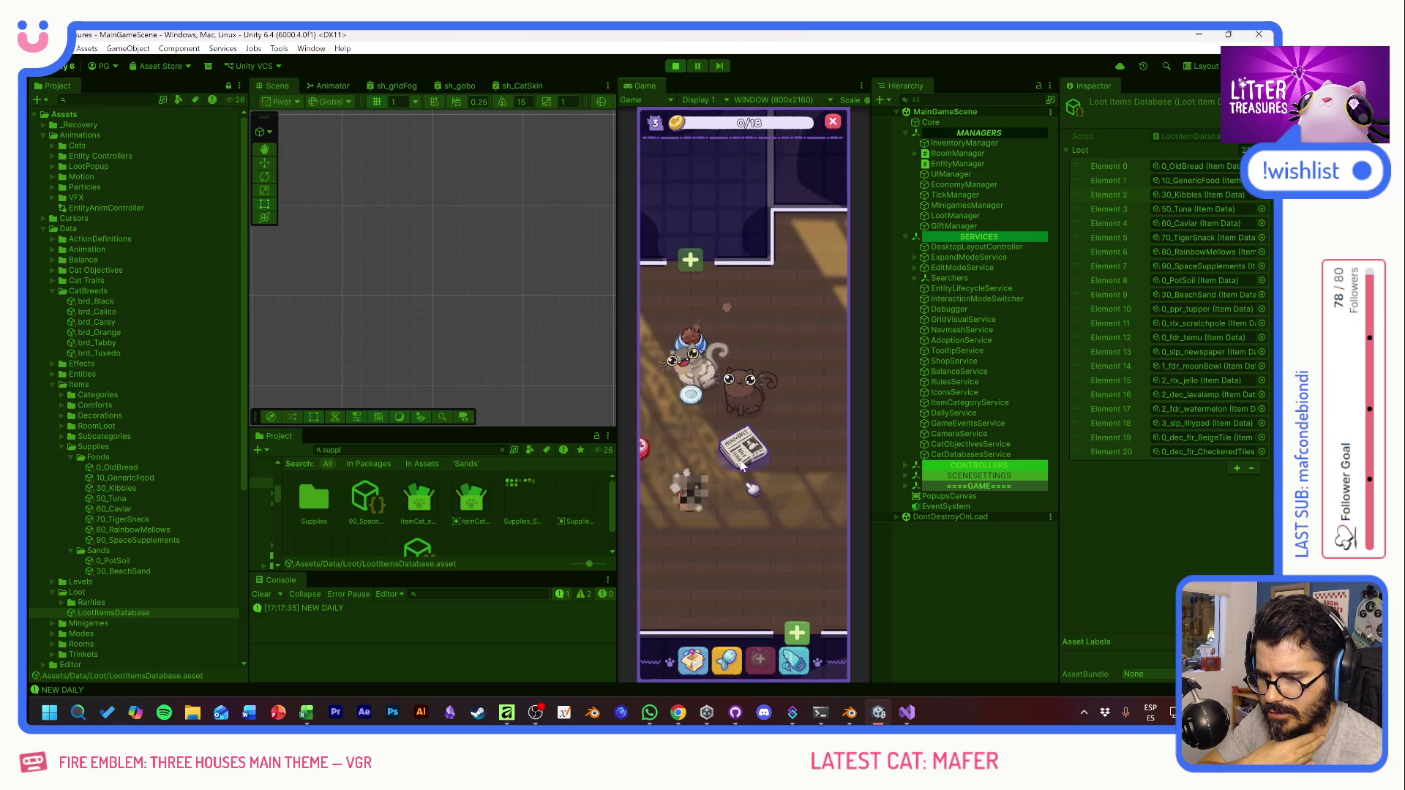
Step: Inspect the brown cat's mood, then scoop the full litter box to win a Beige Tile
{"action": "left_click", "coordinate": [742, 402]}
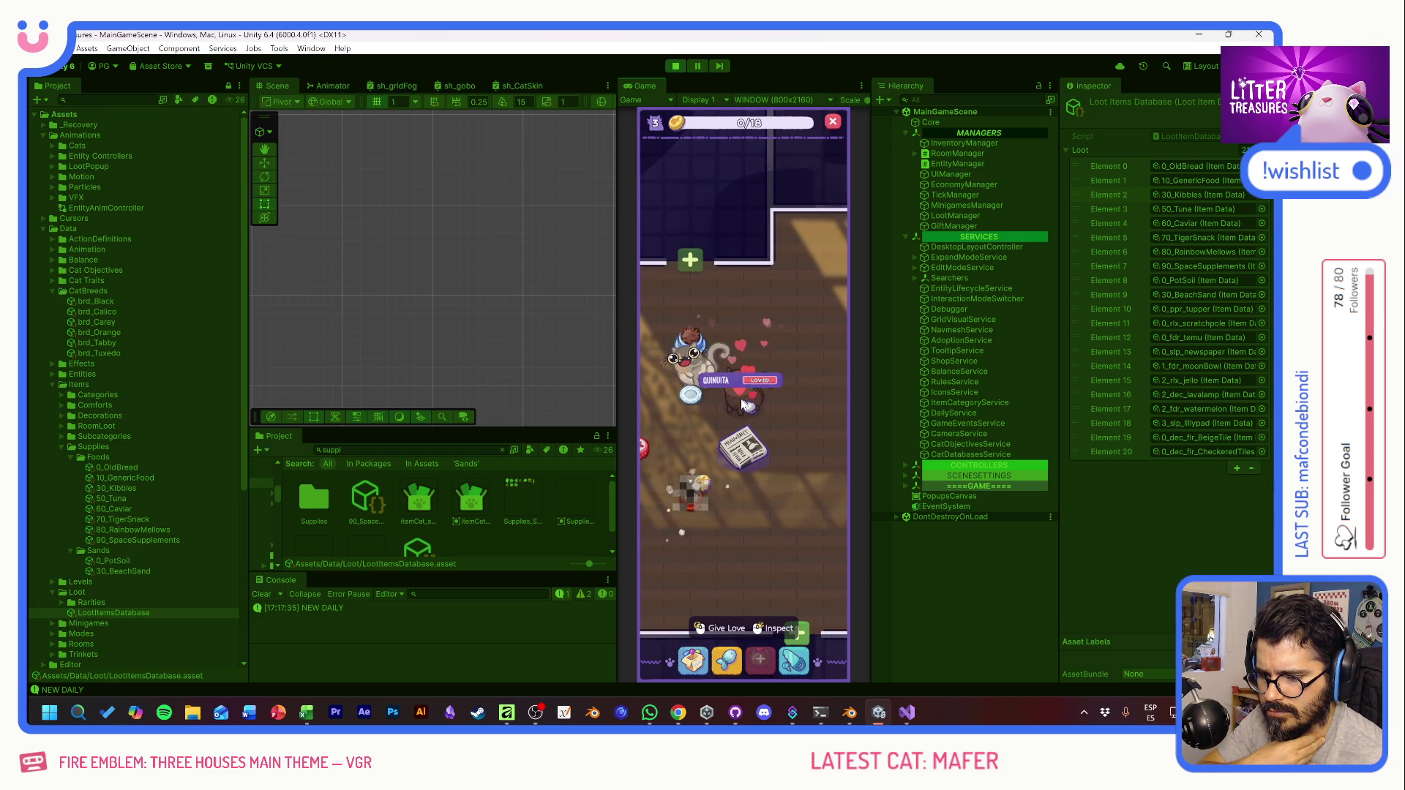
{"action": "left_click", "coordinate": [782, 424]}
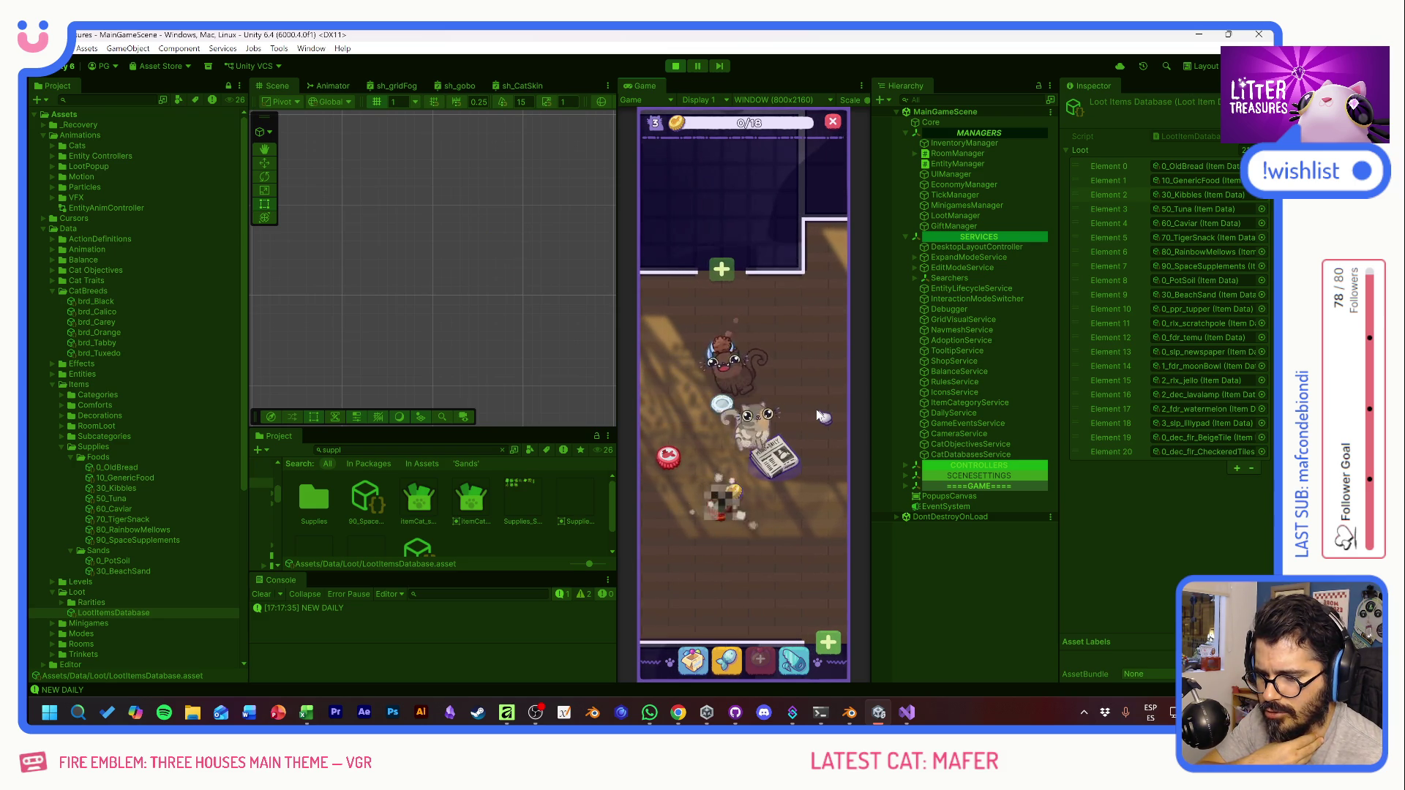
{"action": "left_click", "coordinate": [728, 506]}
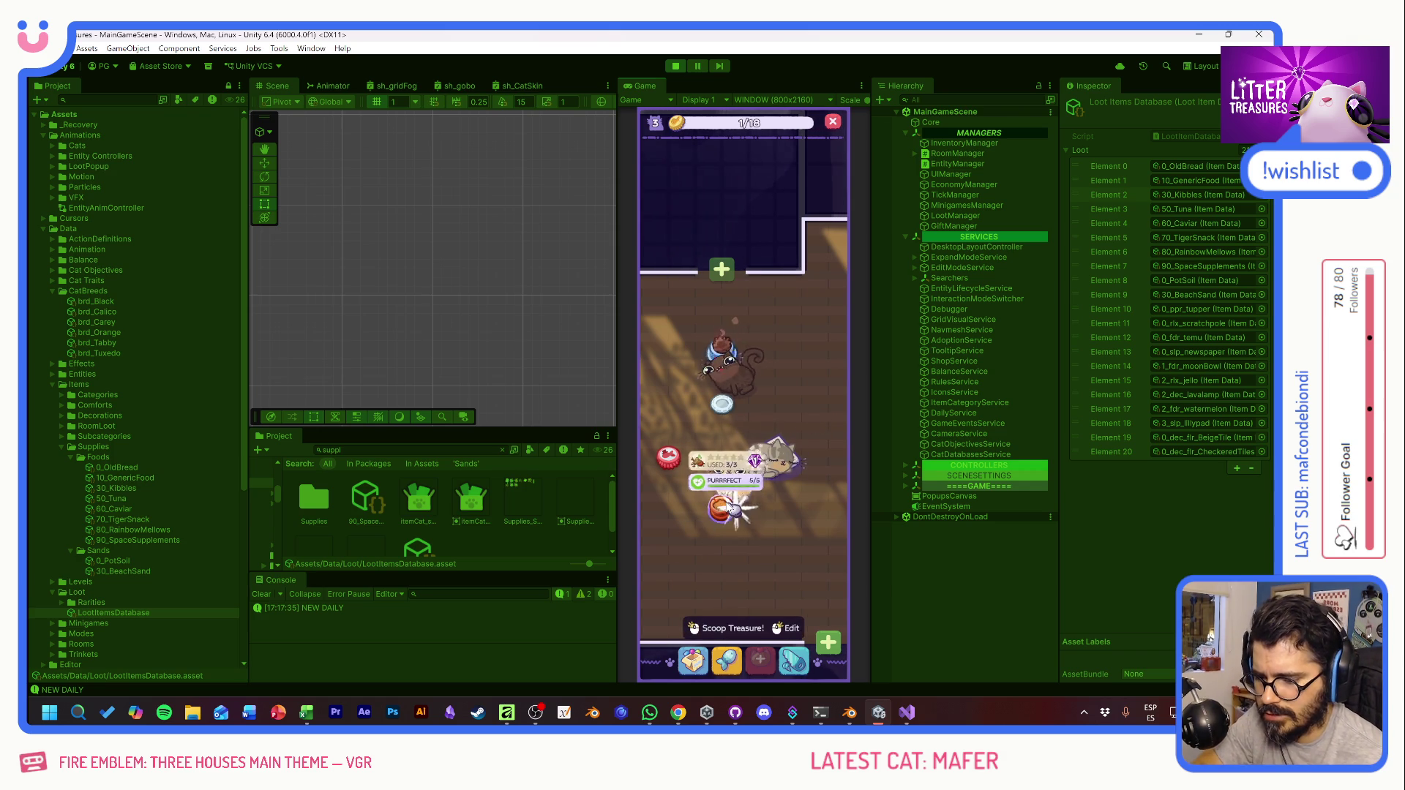
{"action": "left_click", "coordinate": [732, 627]}
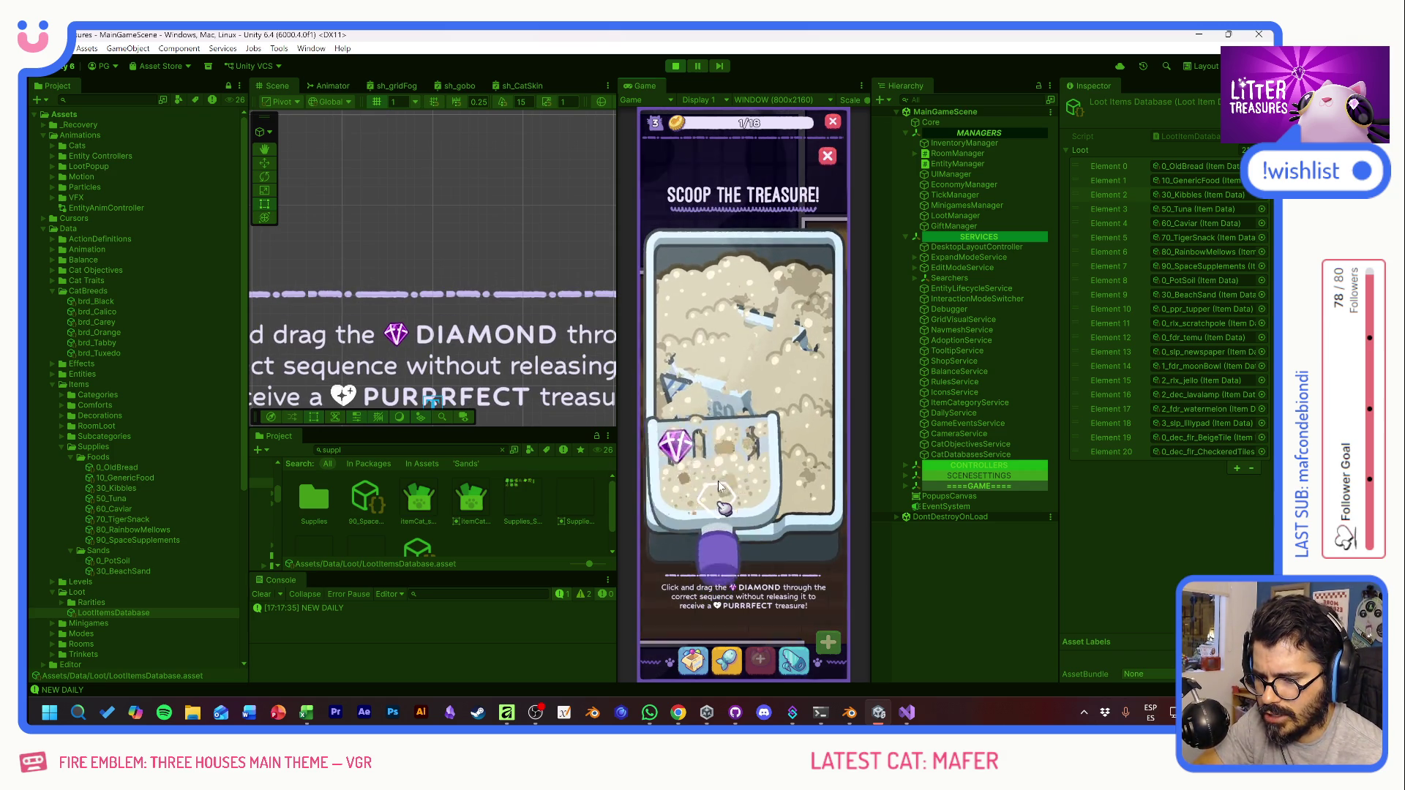
{"action": "left_click_drag", "start_coordinate": [675, 446], "coordinate": [803, 444]}
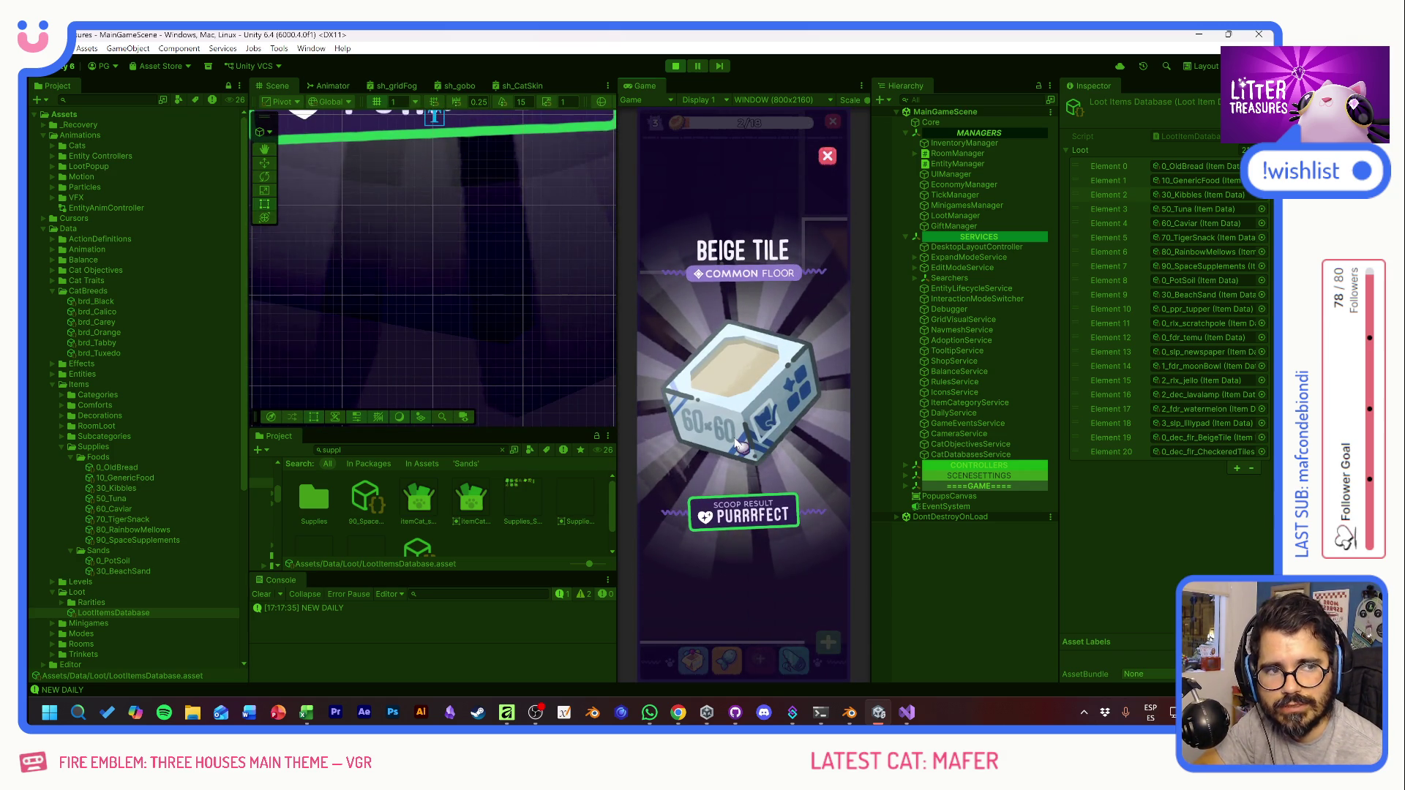
{"action": "left_click", "coordinate": [748, 397]}
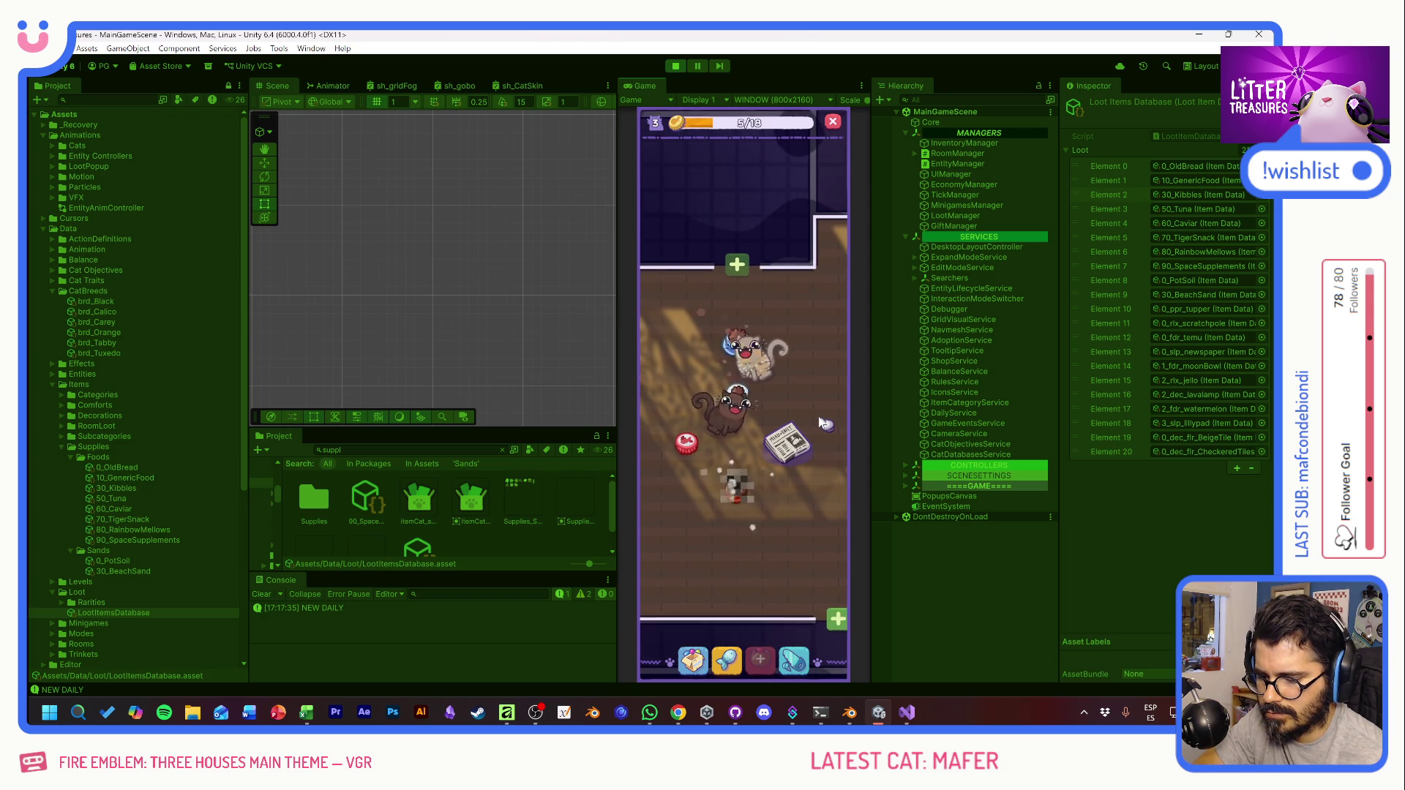
Step: Close the Supply Shop and play the scoop minigame to win the Moon Bowl
{"action": "left_click", "coordinate": [729, 660]}
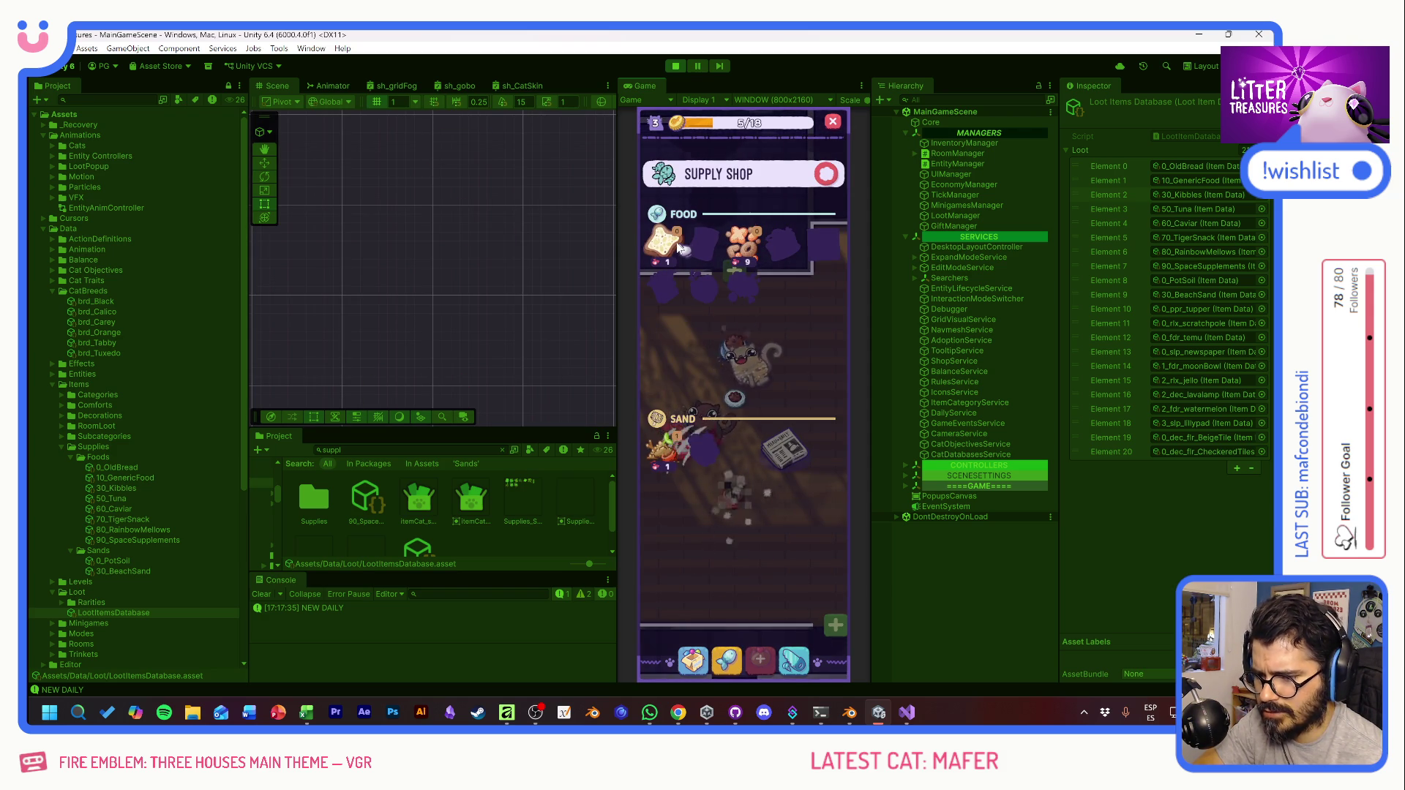
{"action": "left_click", "coordinate": [825, 176]}
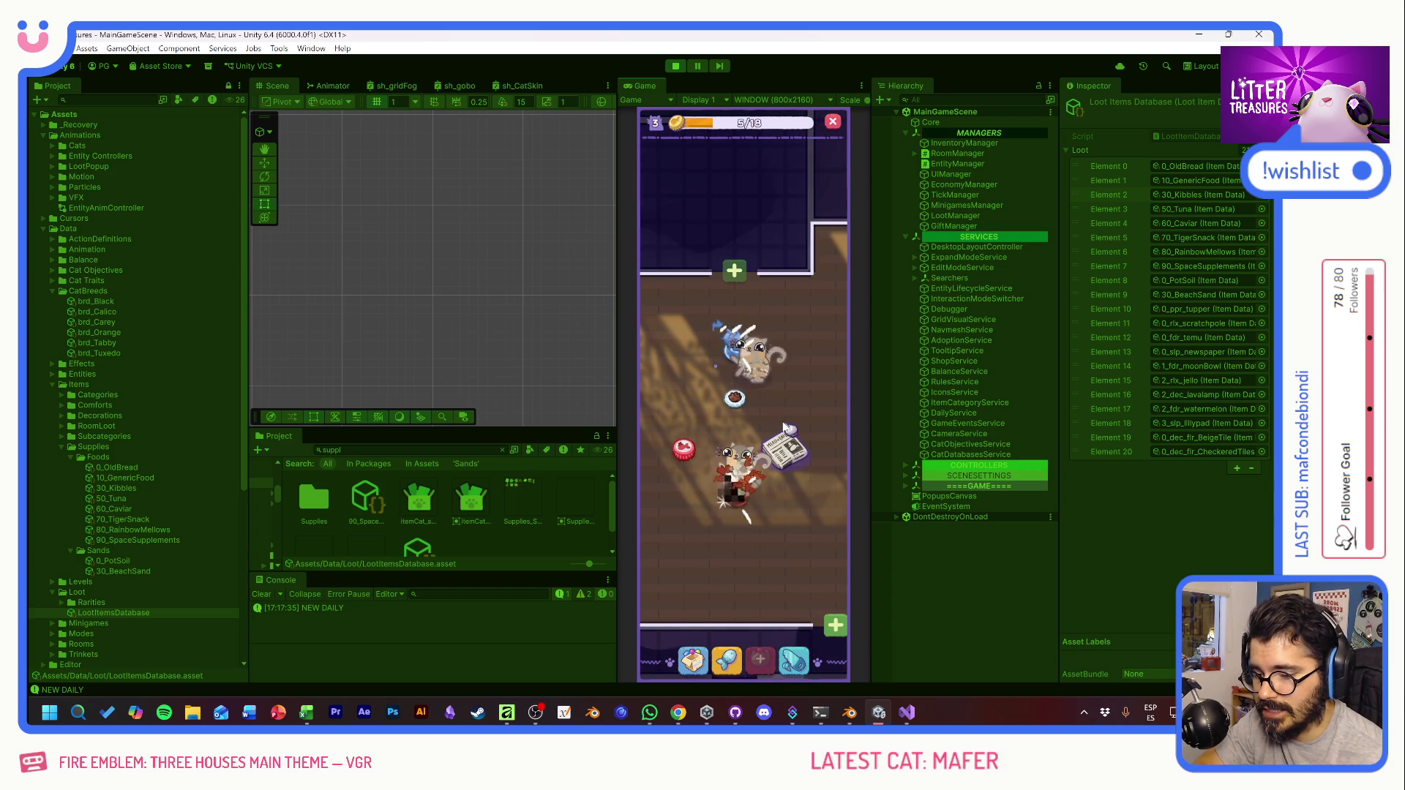
{"action": "left_click", "coordinate": [724, 627]}
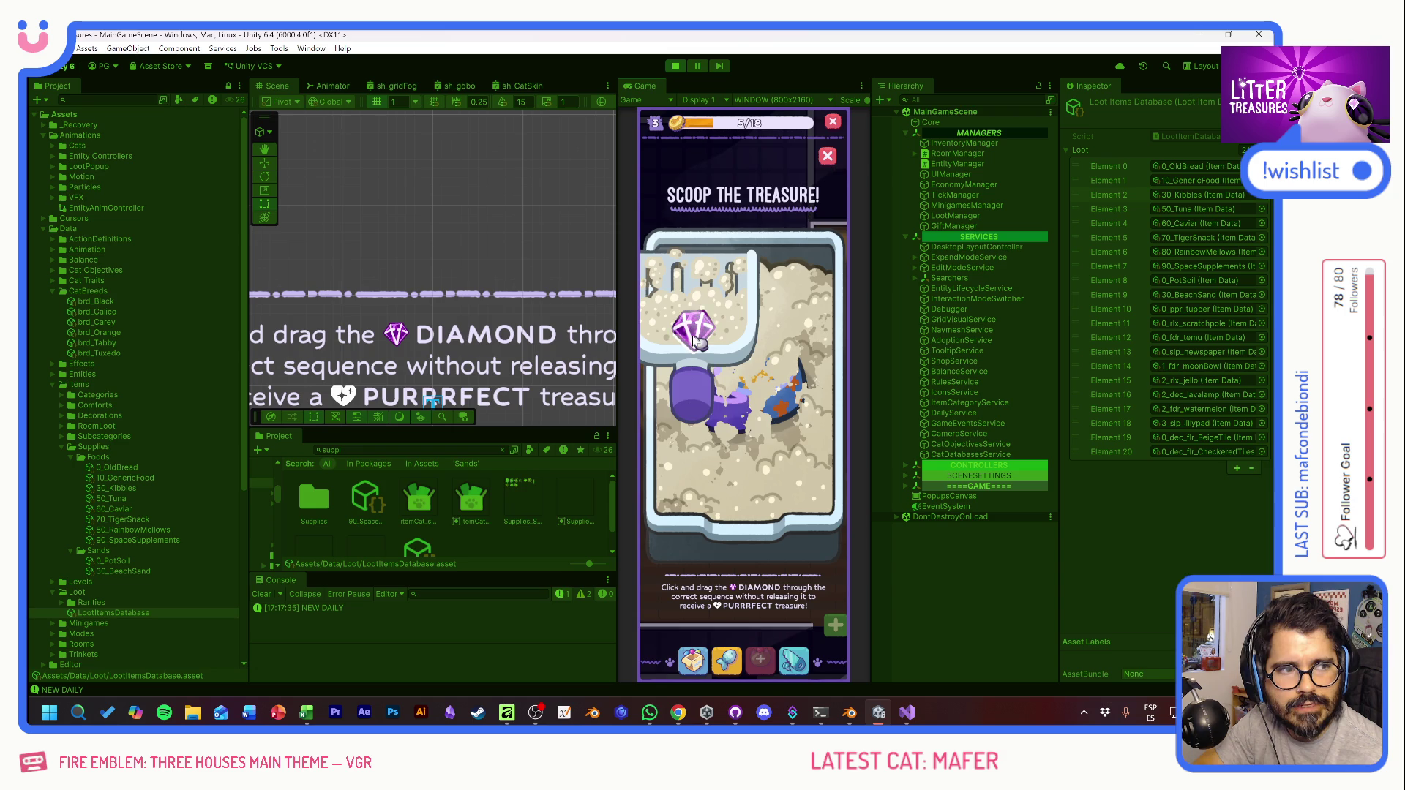
{"action": "mouse_move", "coordinate": [704, 338]}
{"action": "left_mouse_down"}
{"action": "mouse_move", "coordinate": [808, 381]}
{"action": "mouse_move", "coordinate": [681, 410]}
{"action": "mouse_move", "coordinate": [810, 474]}
{"action": "left_mouse_up"}
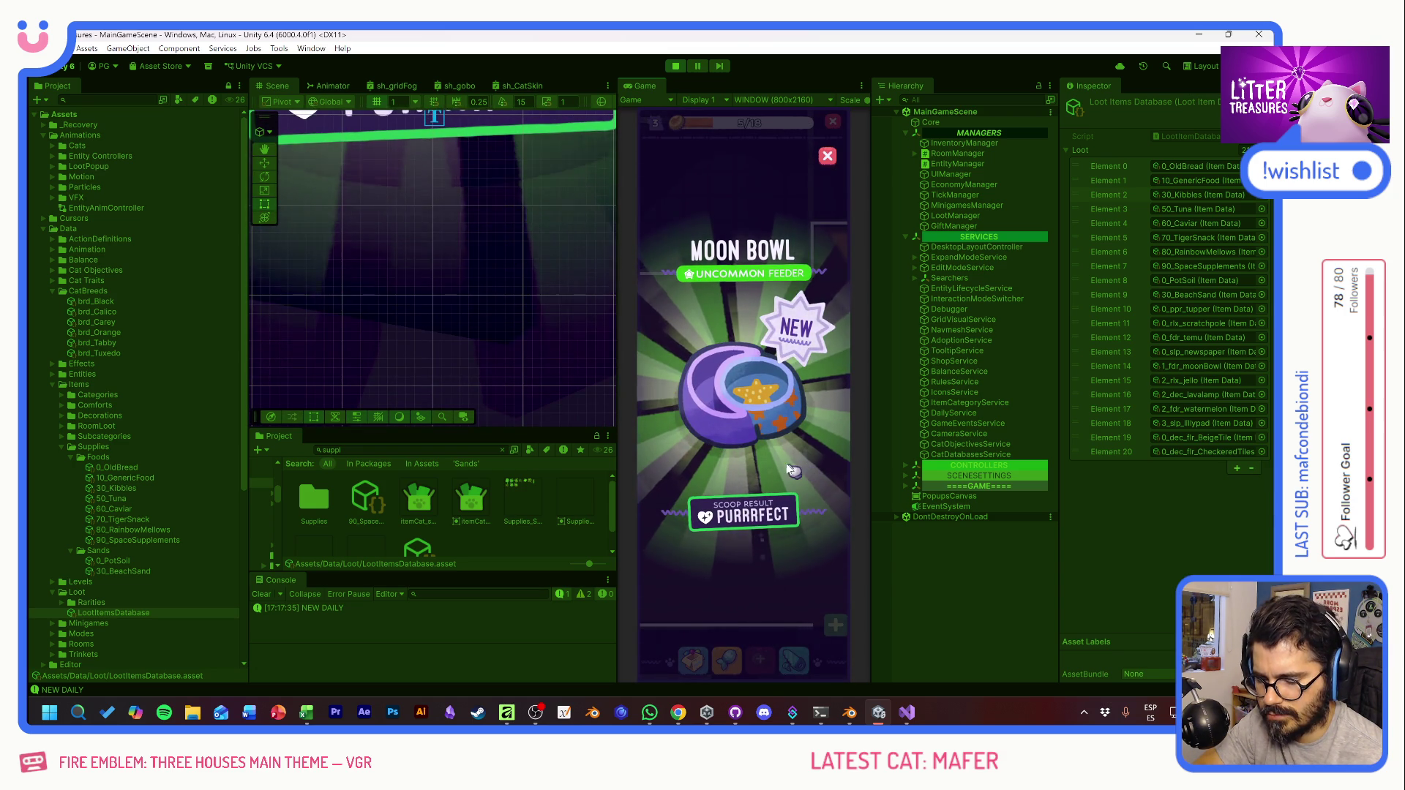
{"action": "left_click", "coordinate": [792, 470]}
Step: Place the Moon Bowl in the room and scoop its treasure for a Generic Food reward
{"action": "left_click", "coordinate": [695, 657]}
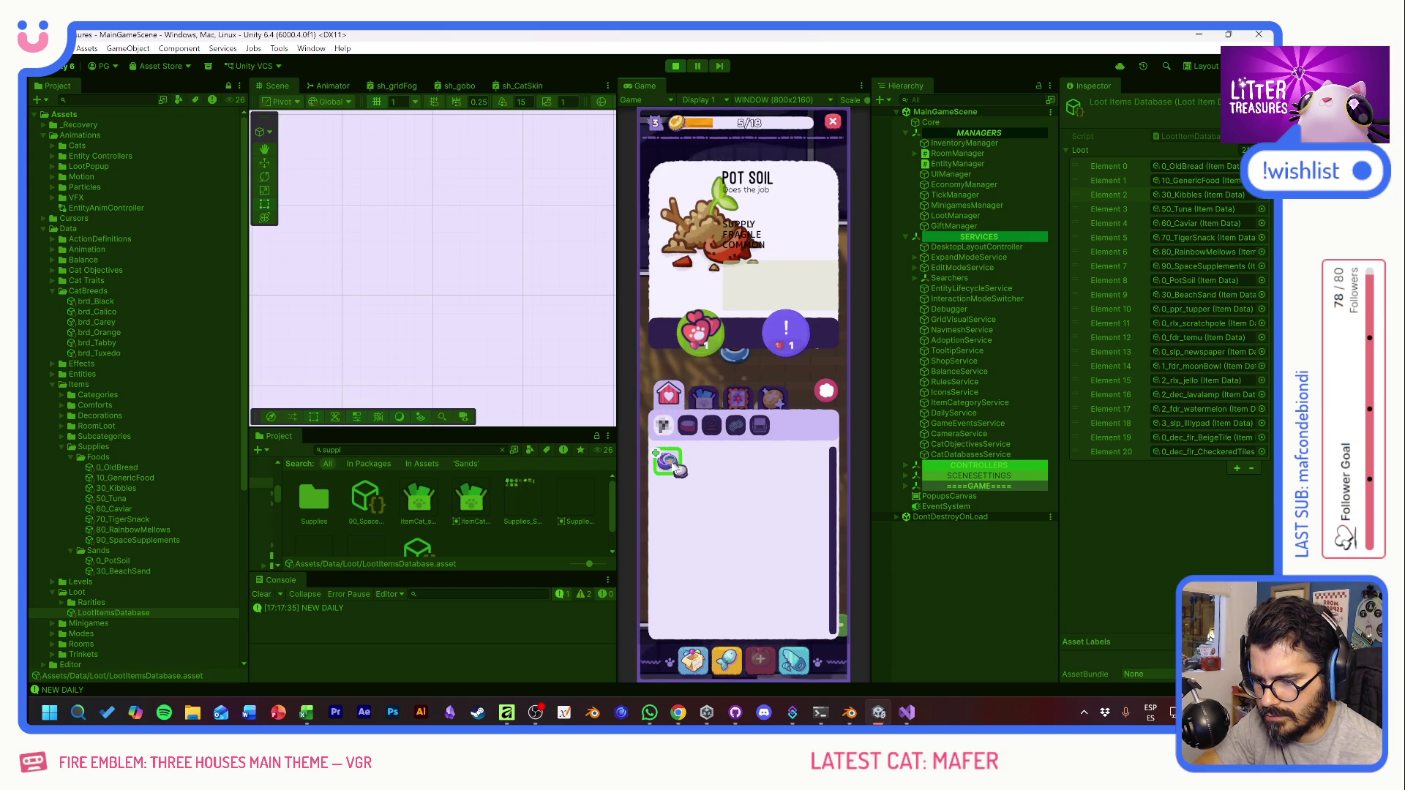
{"action": "left_click_drag", "start_coordinate": [699, 375], "coordinate": [747, 363]}
{"action": "left_click", "coordinate": [799, 390]}
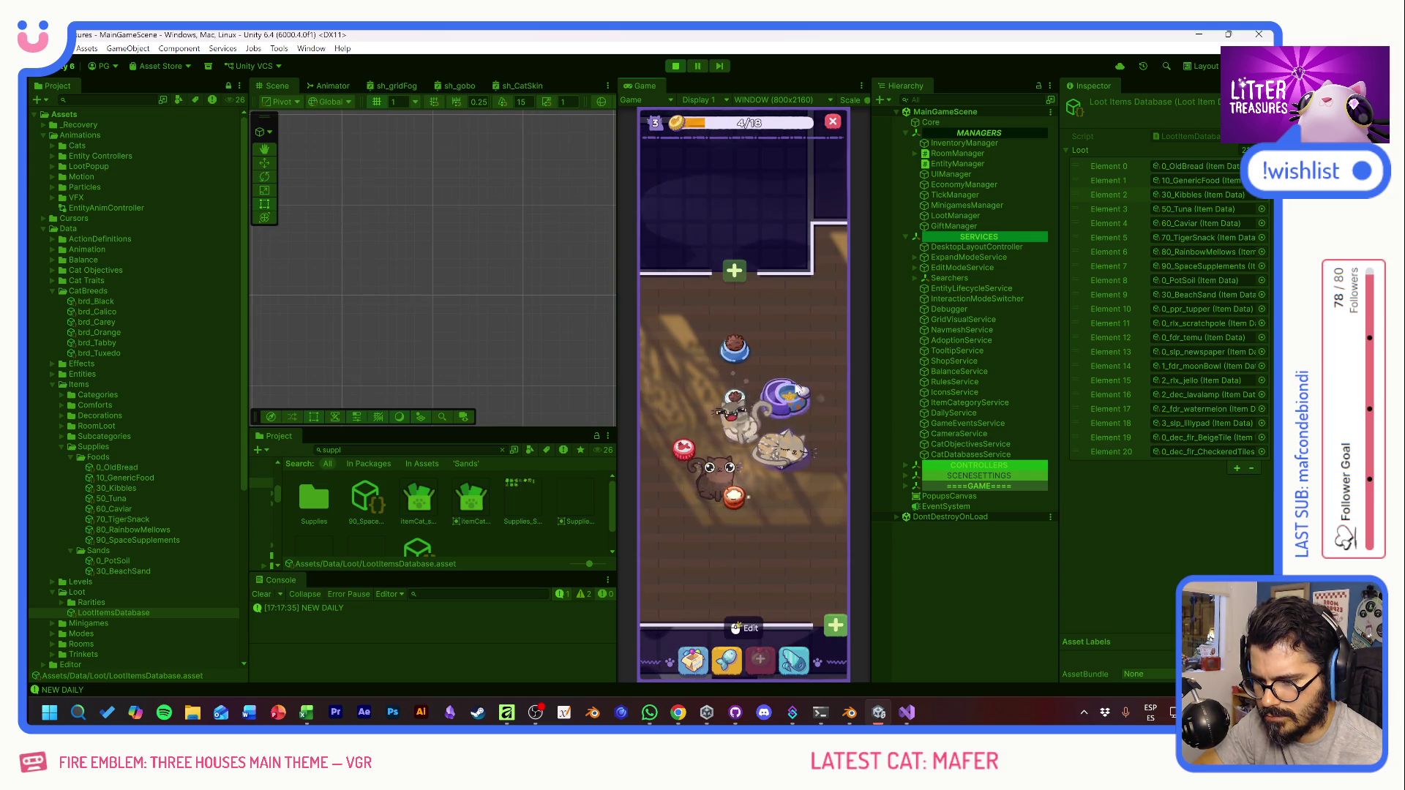
{"action": "left_click", "coordinate": [743, 510]}
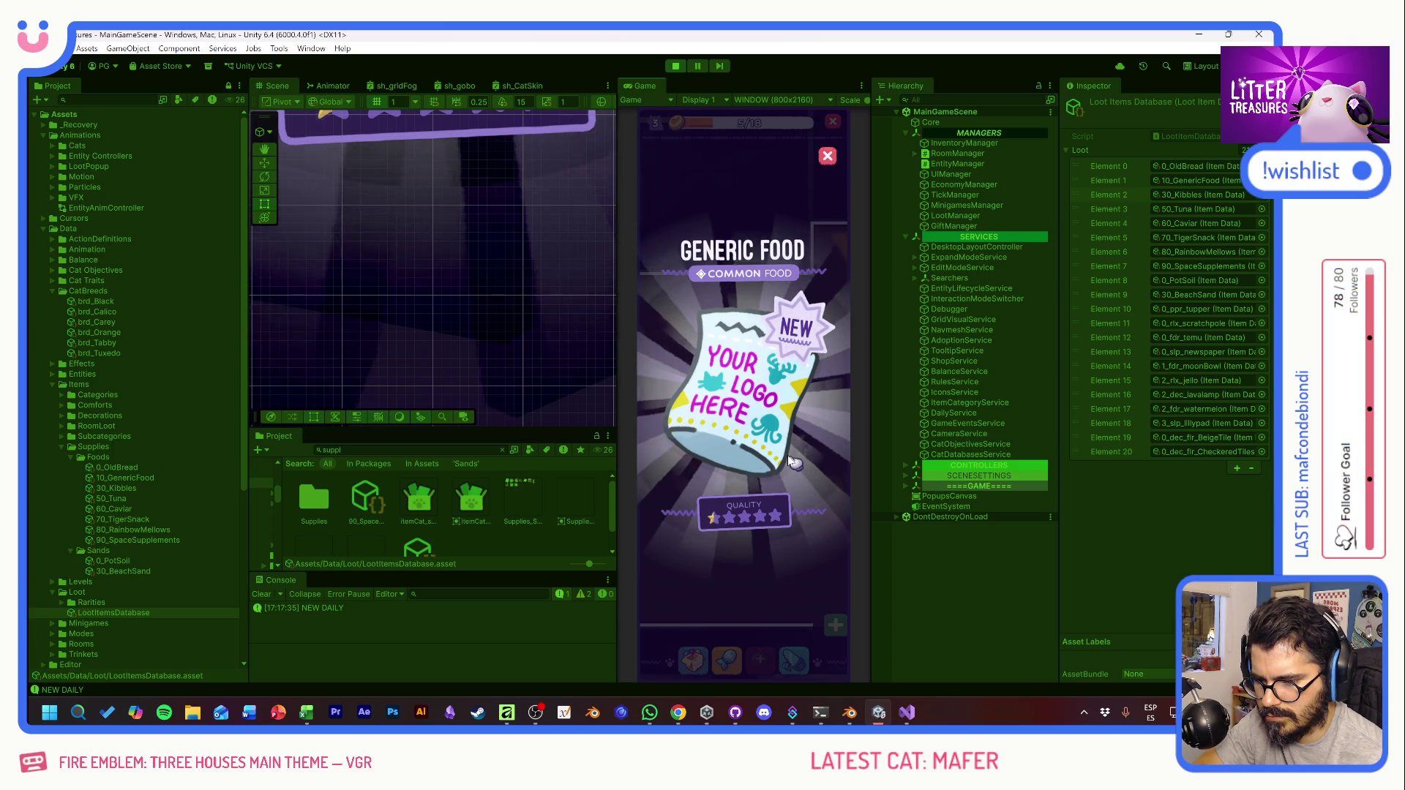
{"action": "left_click", "coordinate": [790, 461]}
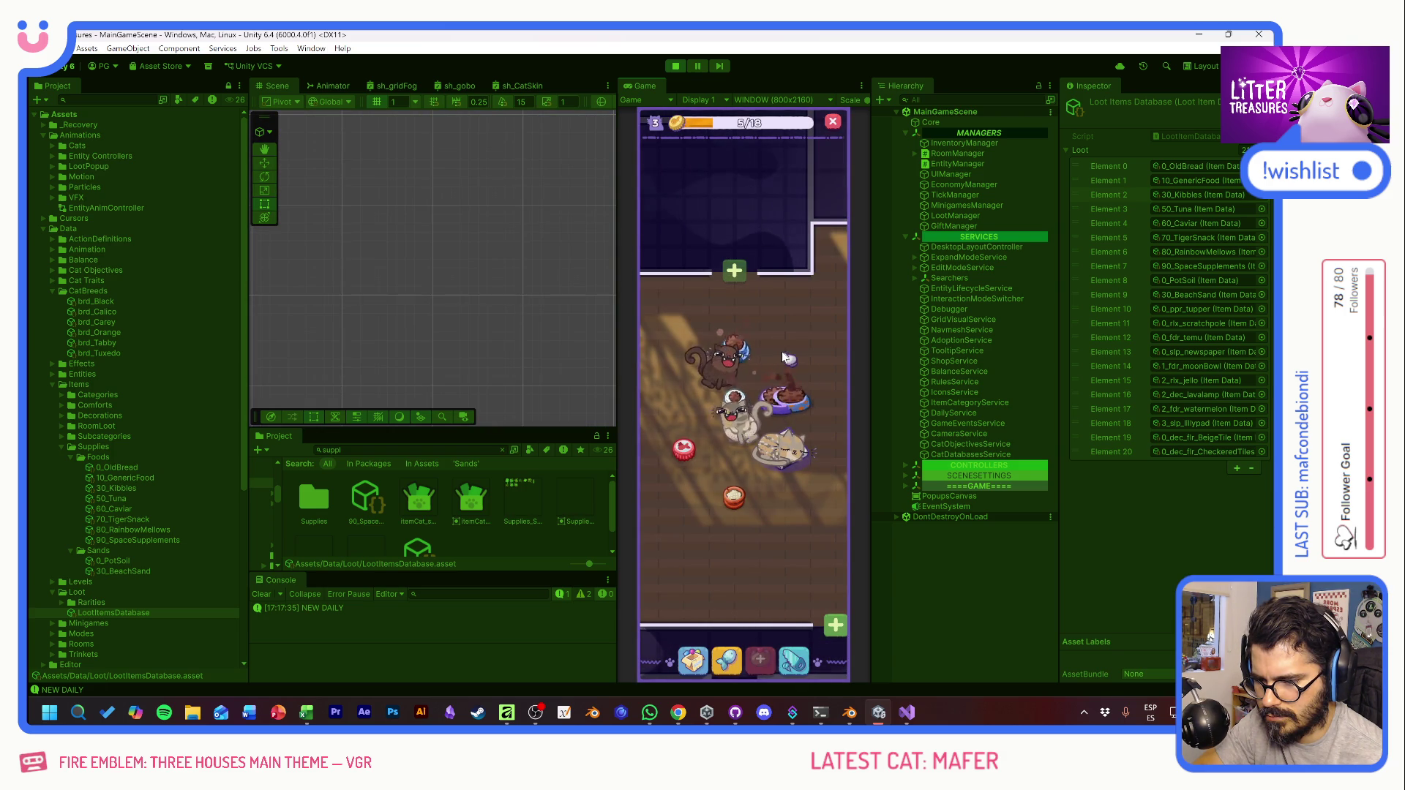
{"action": "left_click", "coordinate": [692, 658]}
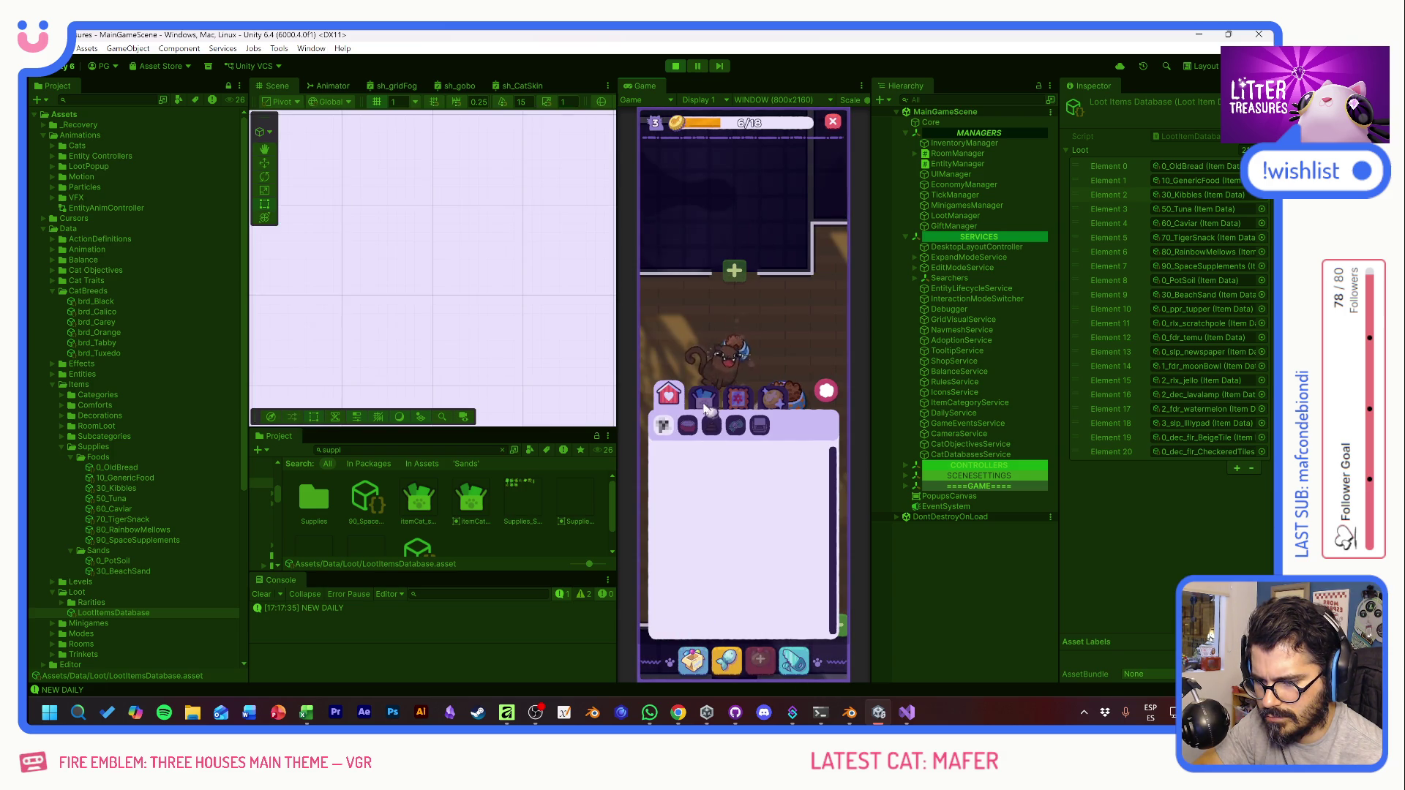
{"action": "left_click", "coordinate": [823, 391]}
Step: Open the Supply Shop from the Game view's bottom bar, close it and reopen it
{"action": "left_click", "coordinate": [727, 660]}
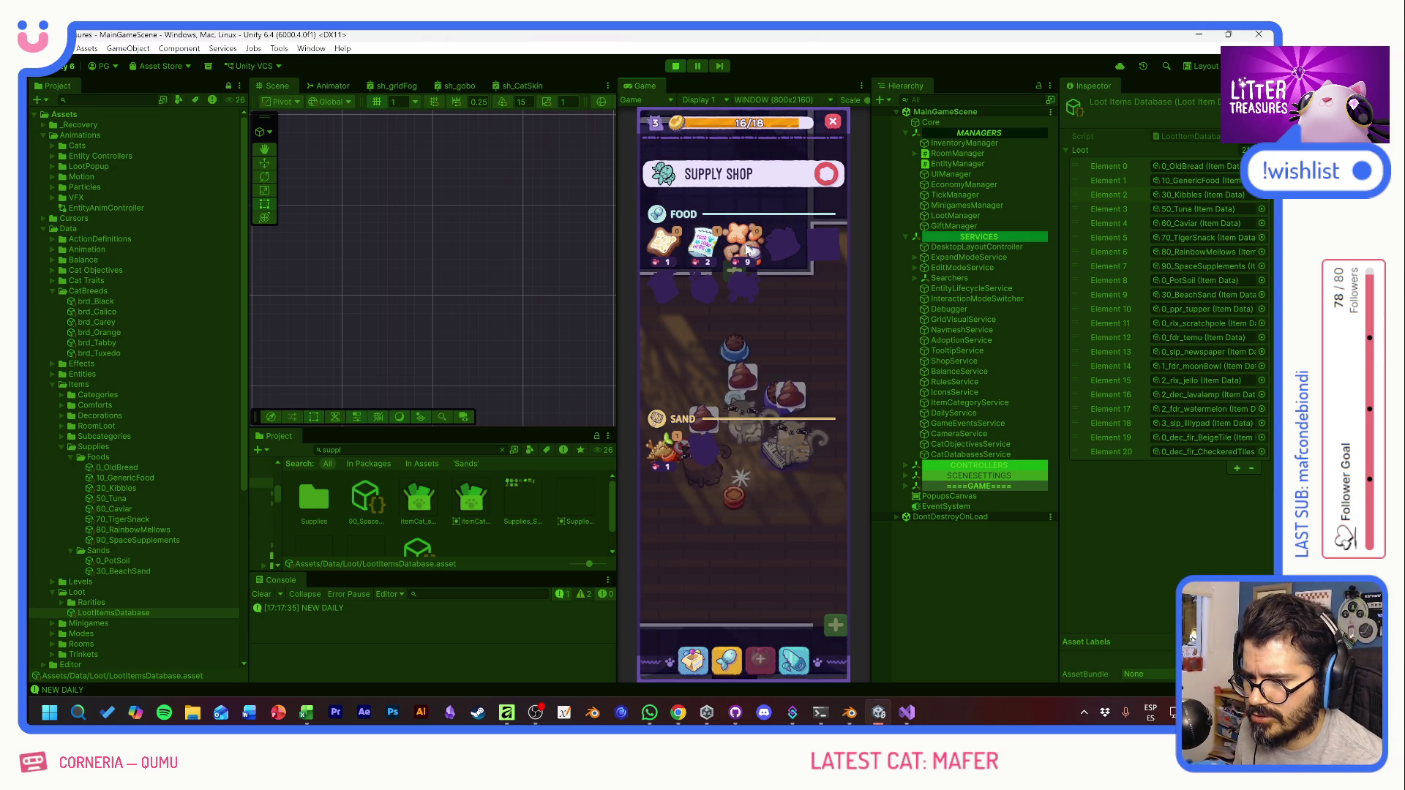
{"action": "left_click", "coordinate": [826, 177]}
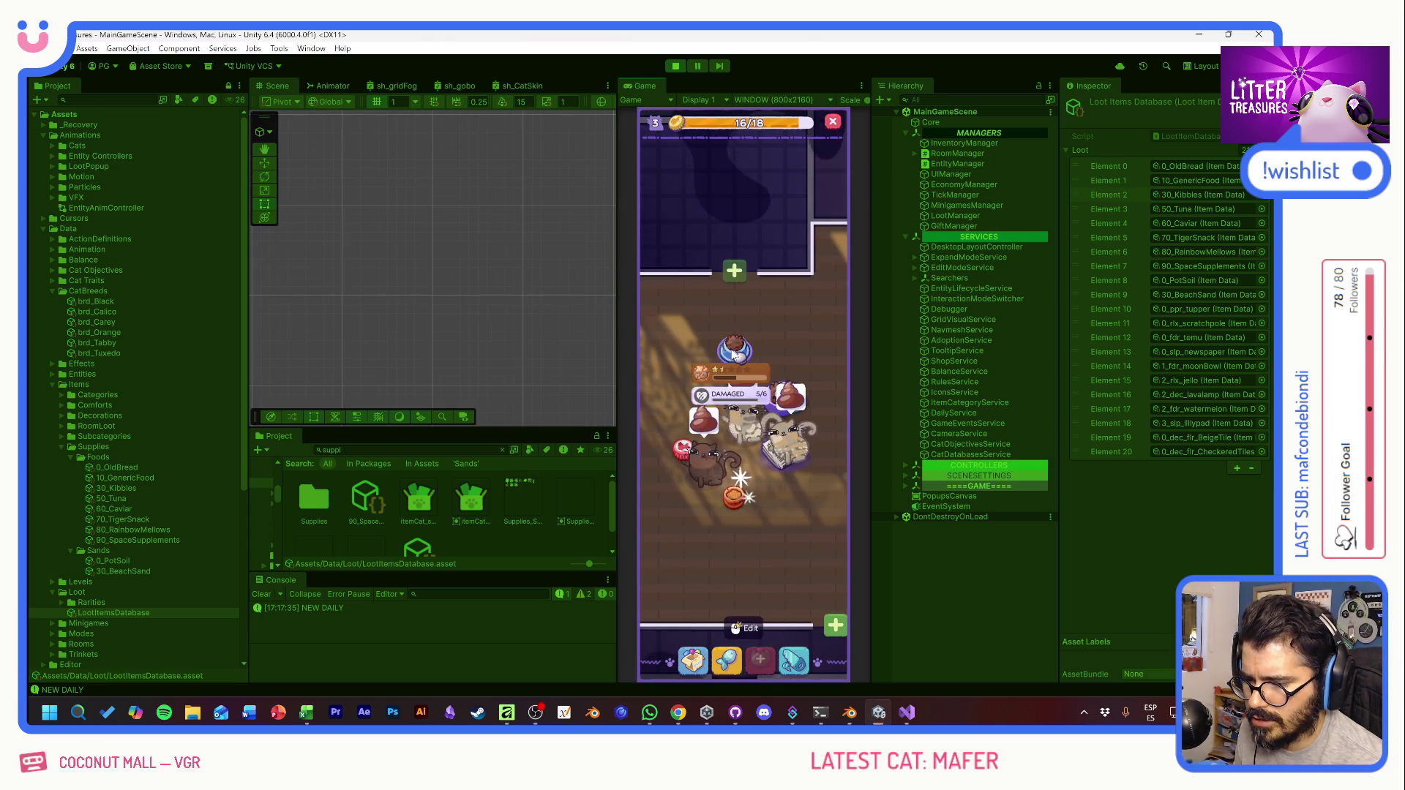
{"action": "left_click", "coordinate": [727, 661]}
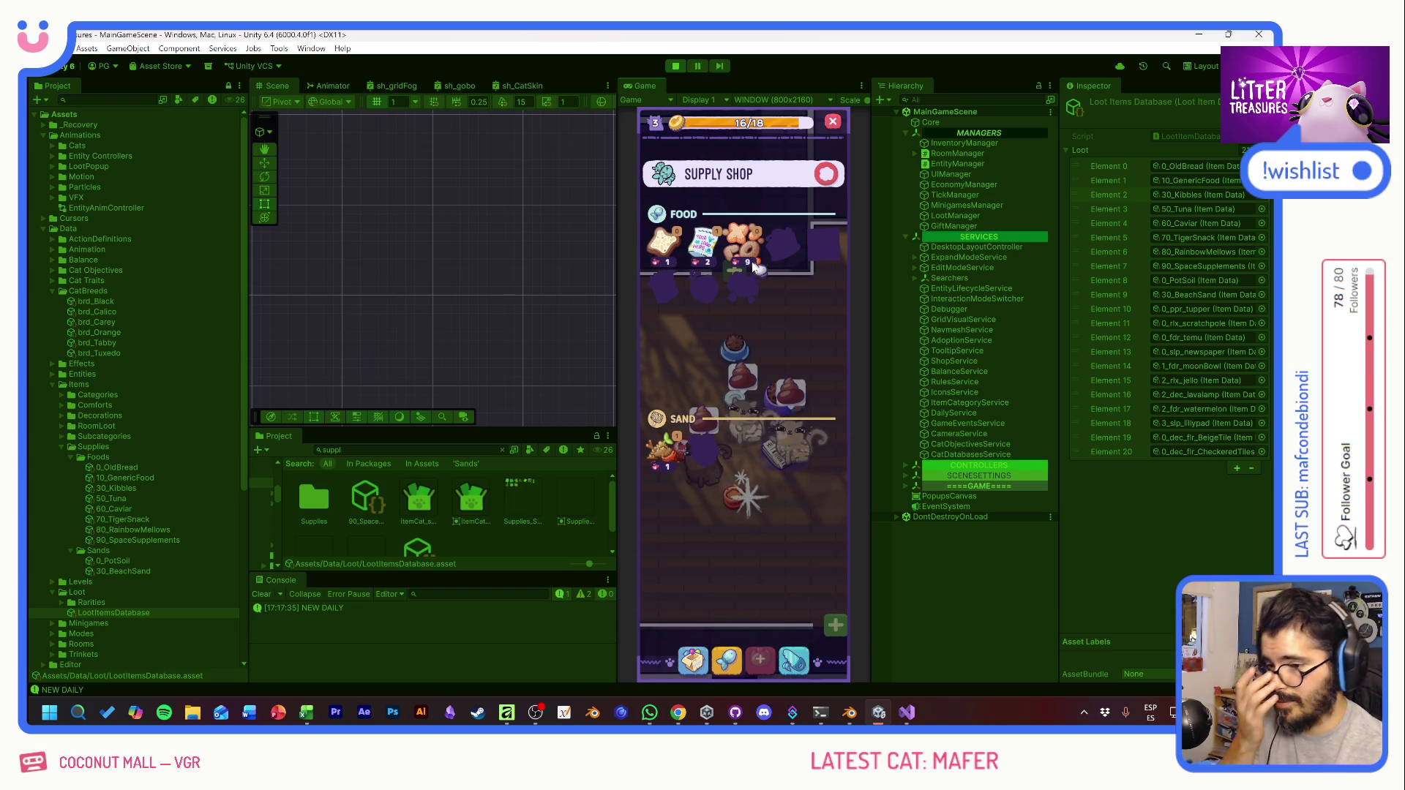
Step: In Excel, give the KIBBLES header in H4 a light green fill
{"action": "key", "text": "alt+Tab"}
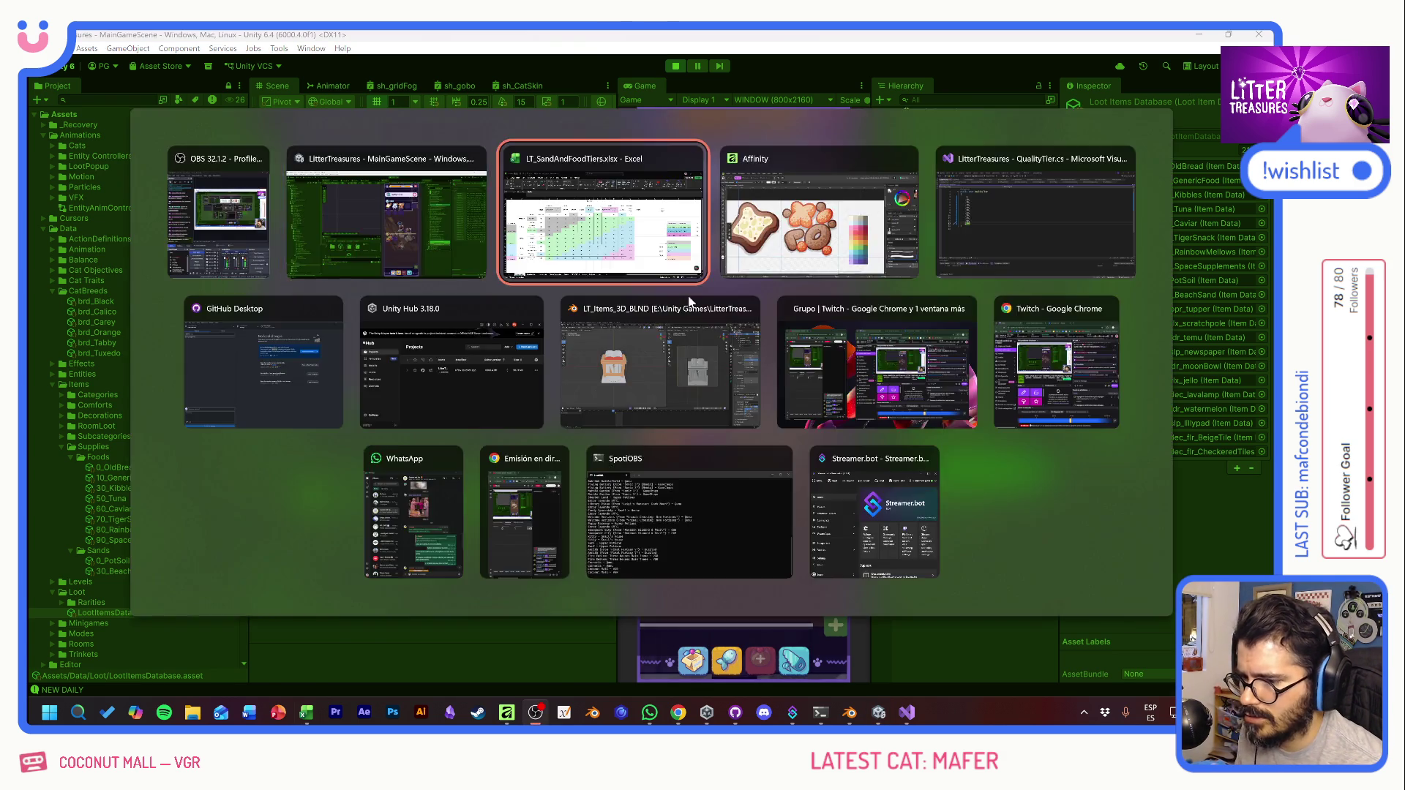
{"action": "left_click", "coordinate": [454, 267]}
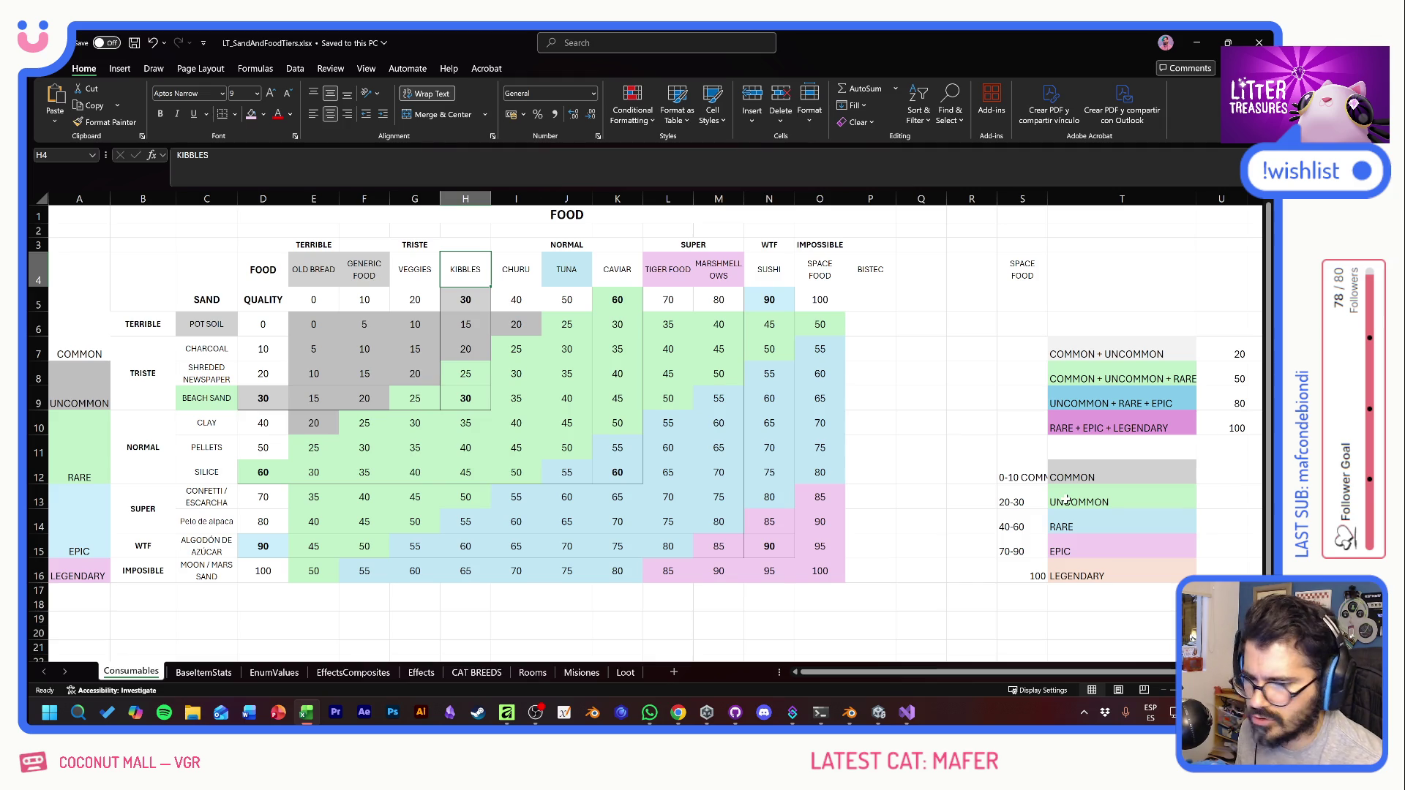
{"action": "left_click", "coordinate": [264, 115]}
{"action": "left_click", "coordinate": [253, 316]}
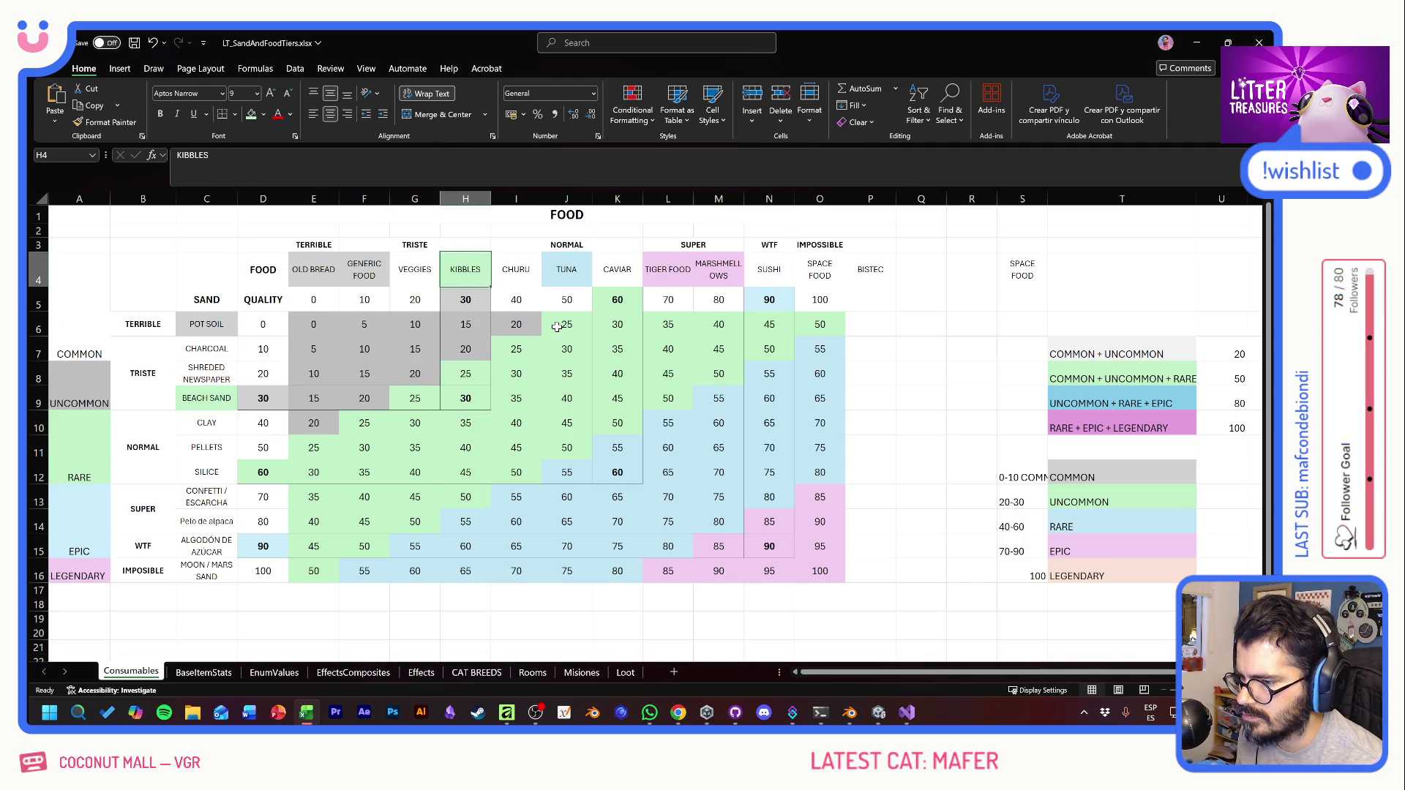
Step: Review the food headers (OLD BREAD through CAVIAR) and the tier formulas in J6 and M8
{"action": "left_click", "coordinate": [555, 330]}
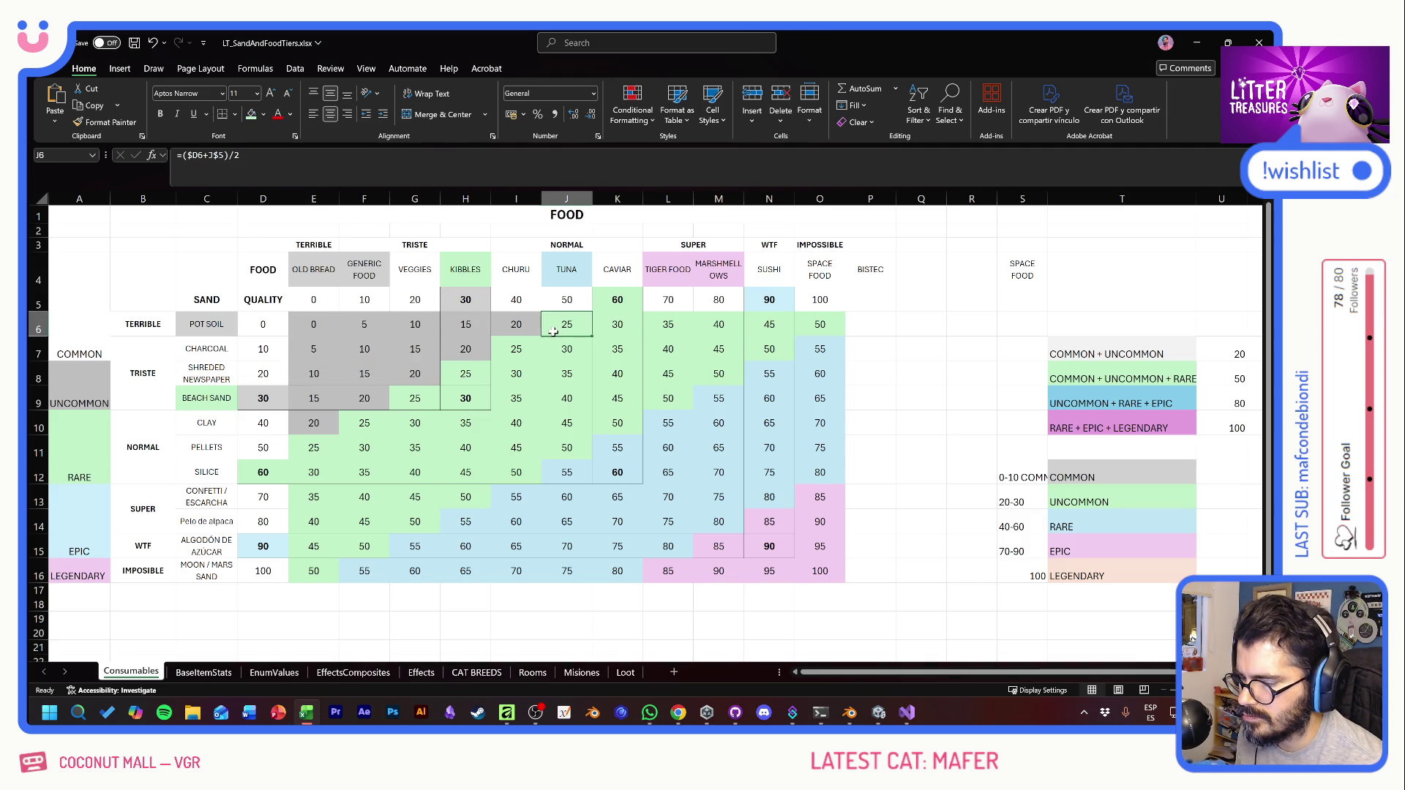
{"action": "left_click", "coordinate": [309, 267]}
{"action": "left_click", "coordinate": [465, 269]}
{"action": "left_click", "coordinate": [566, 269]}
{"action": "left_click", "coordinate": [667, 269]}
{"action": "left_click", "coordinate": [720, 267]}
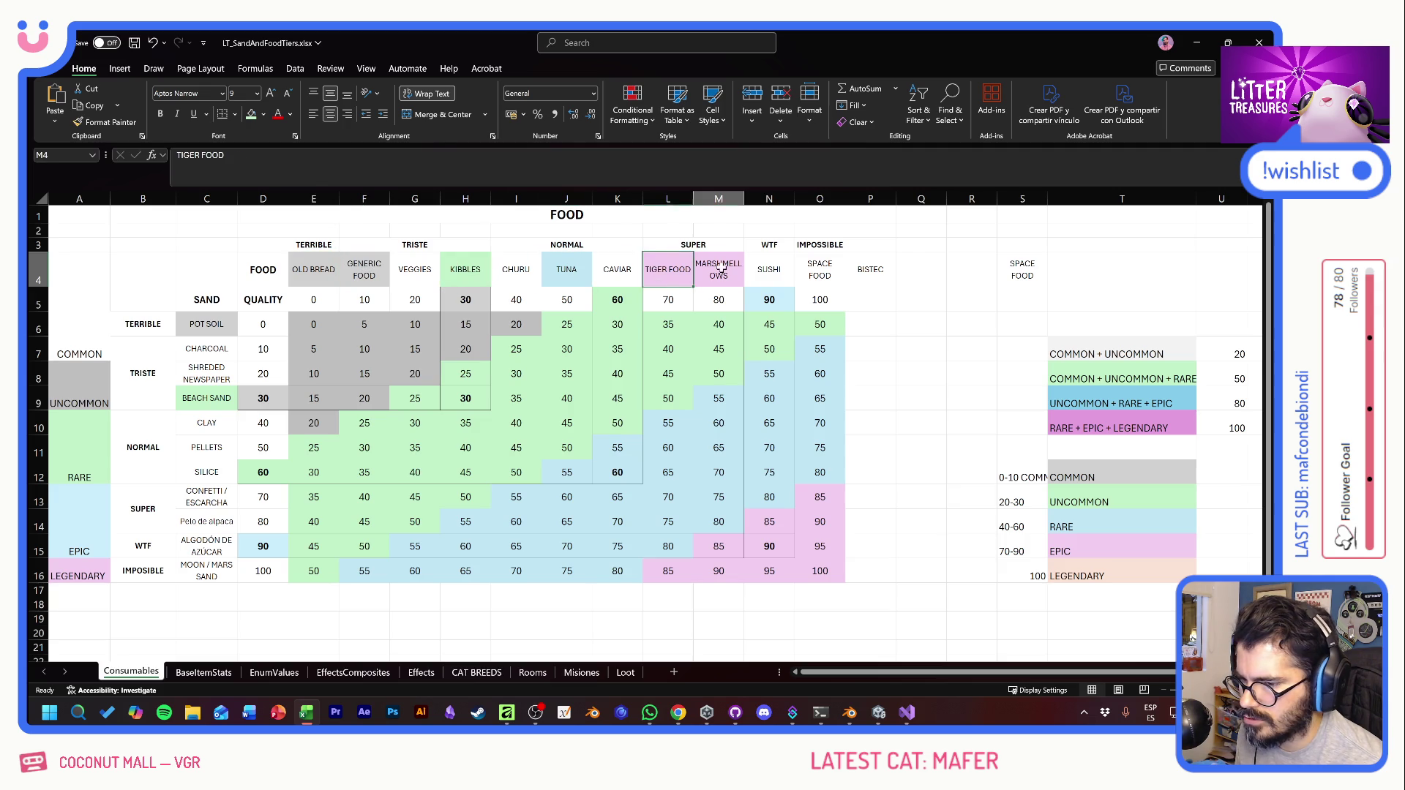
{"action": "left_click", "coordinate": [720, 377]}
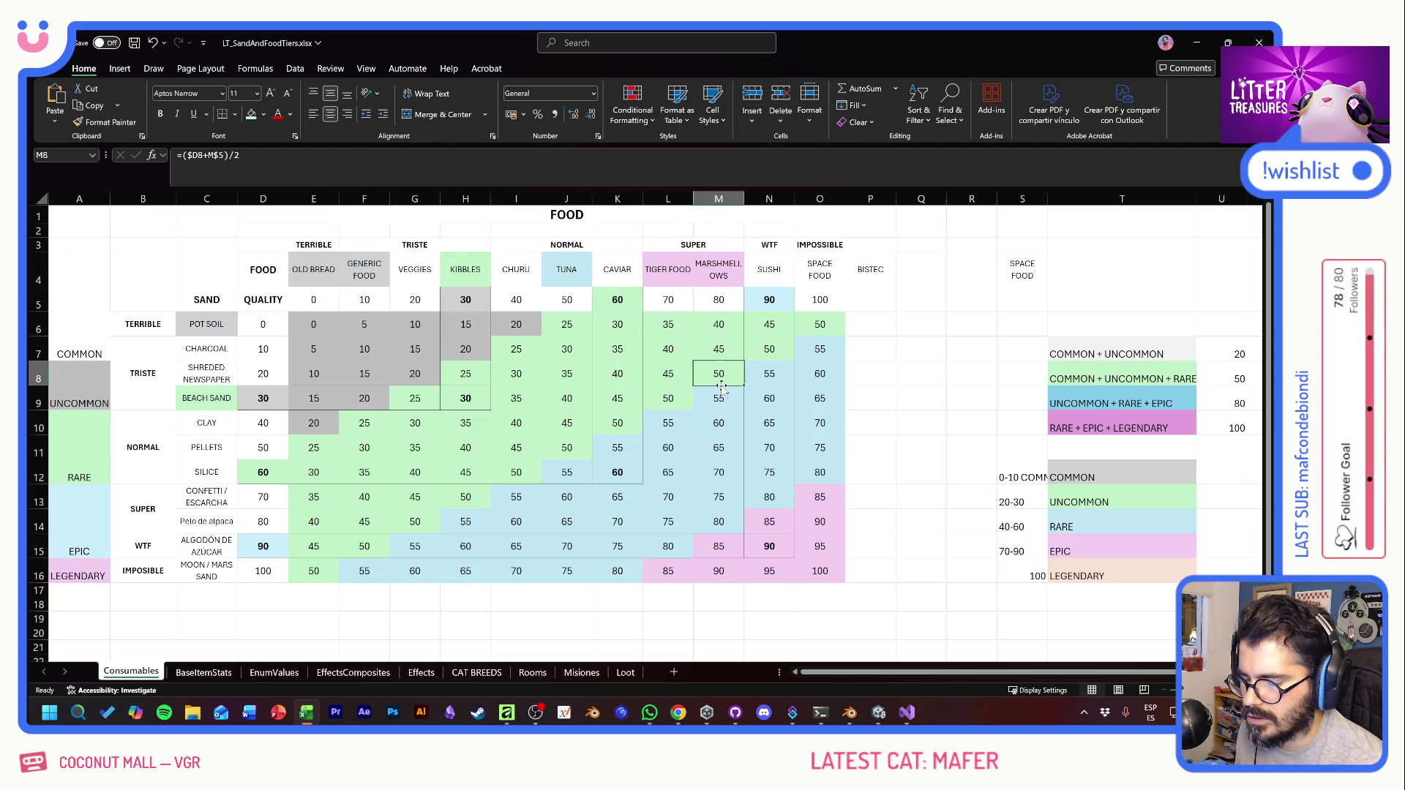
{"action": "left_click", "coordinate": [412, 276]}
{"action": "left_click", "coordinate": [505, 267]}
{"action": "left_click", "coordinate": [618, 265]}
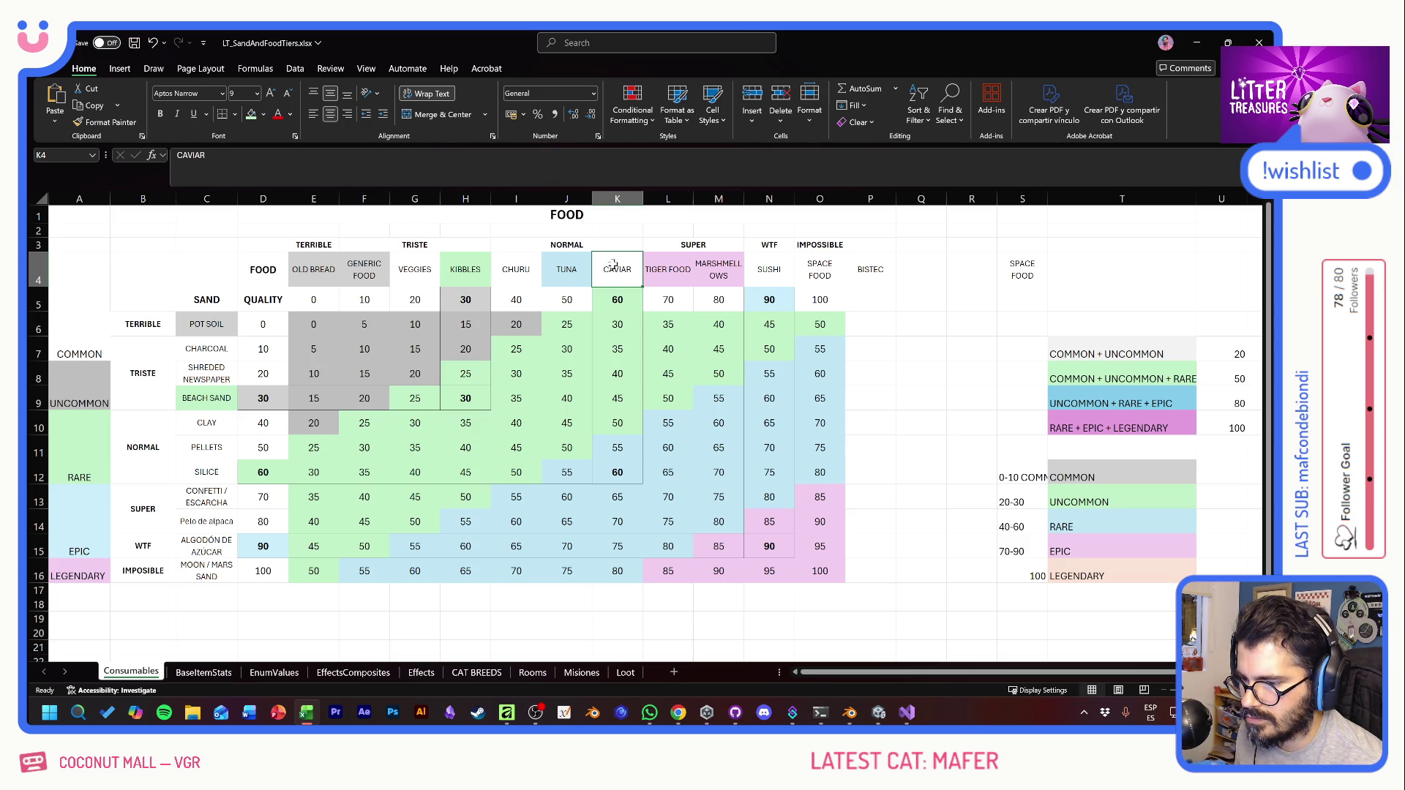
{"action": "left_click", "coordinate": [577, 275]}
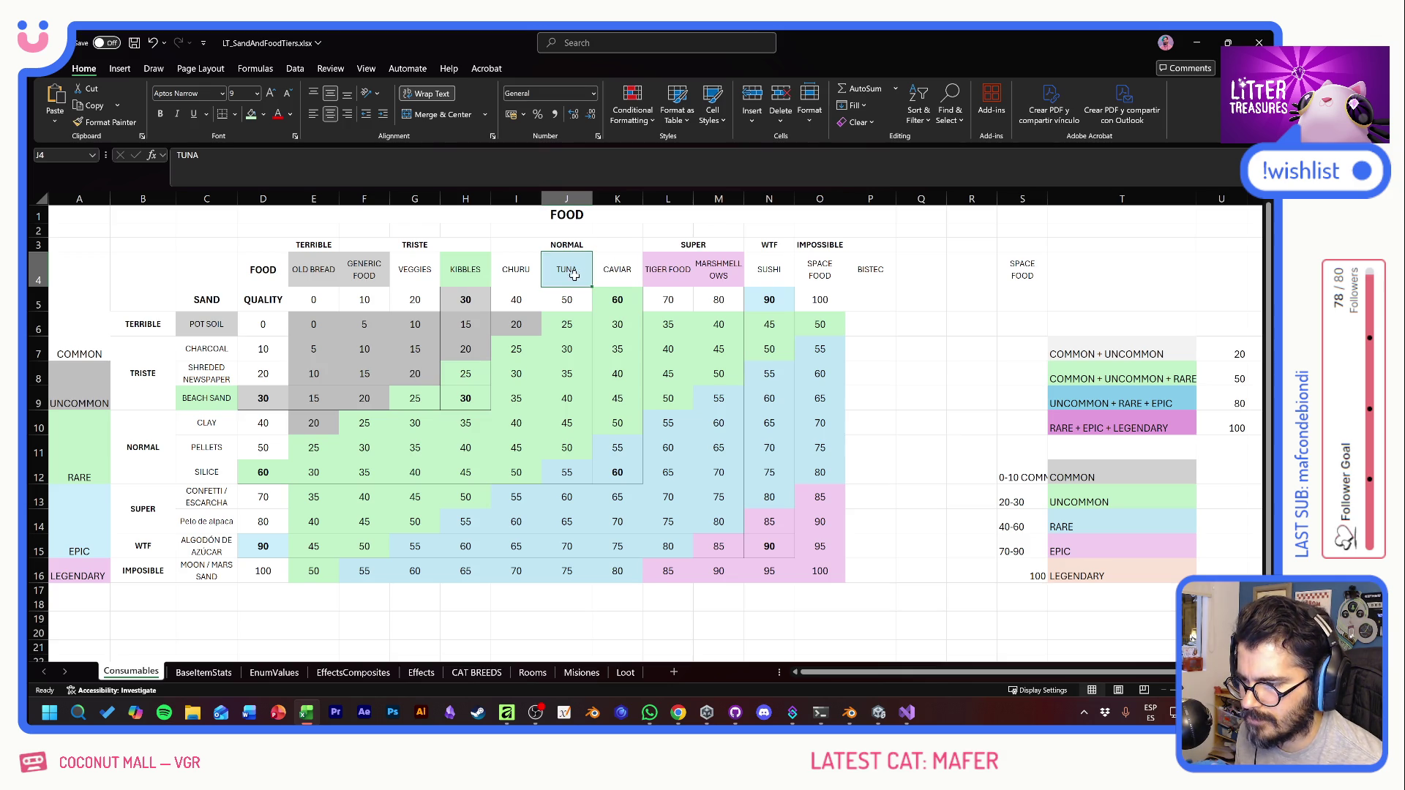
Step: Look over the sand types from POT SOIL downward, then return to Unity
{"action": "left_click_drag", "start_coordinate": [212, 330], "coordinate": [197, 545]}
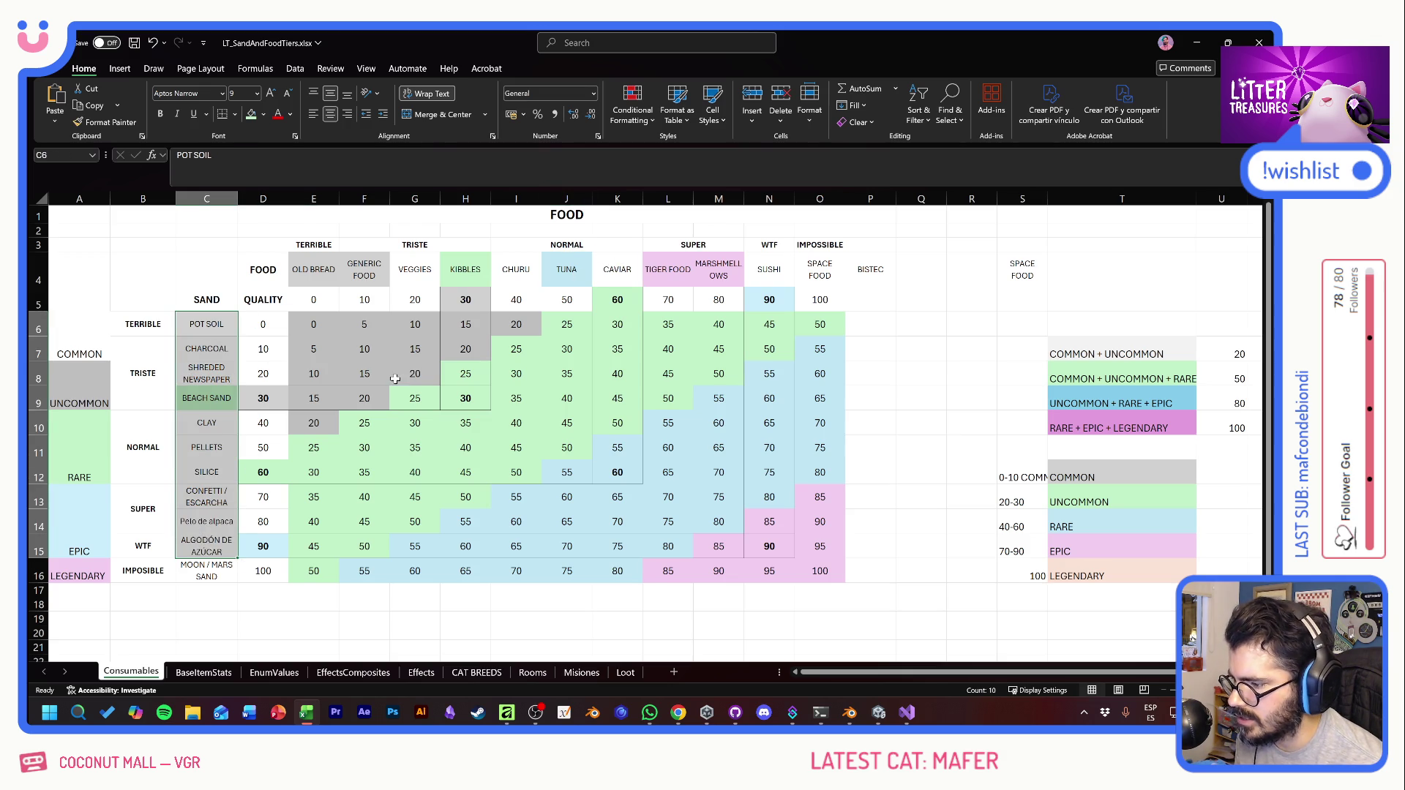
{"action": "left_click", "coordinate": [213, 327]}
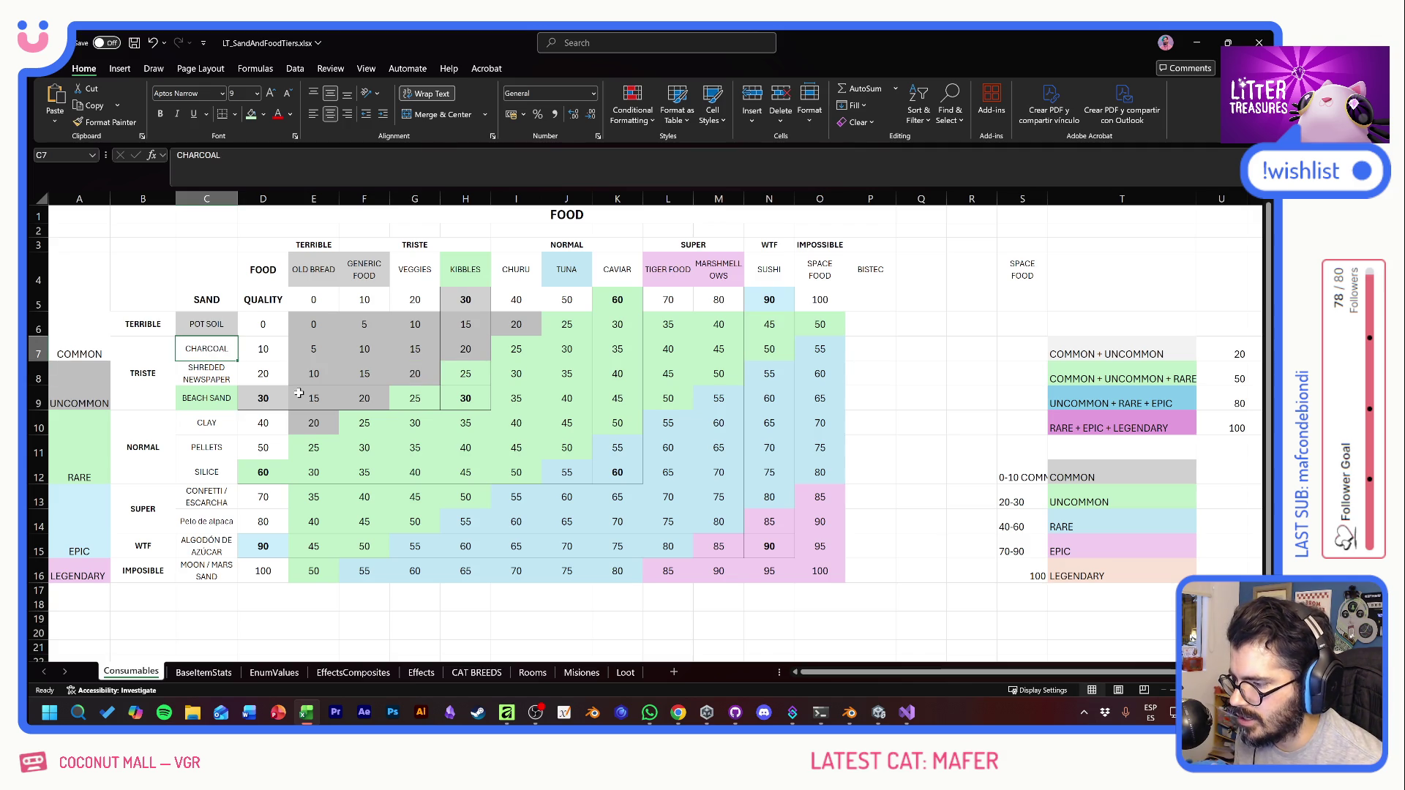
{"action": "key", "text": "alt+Tab"}
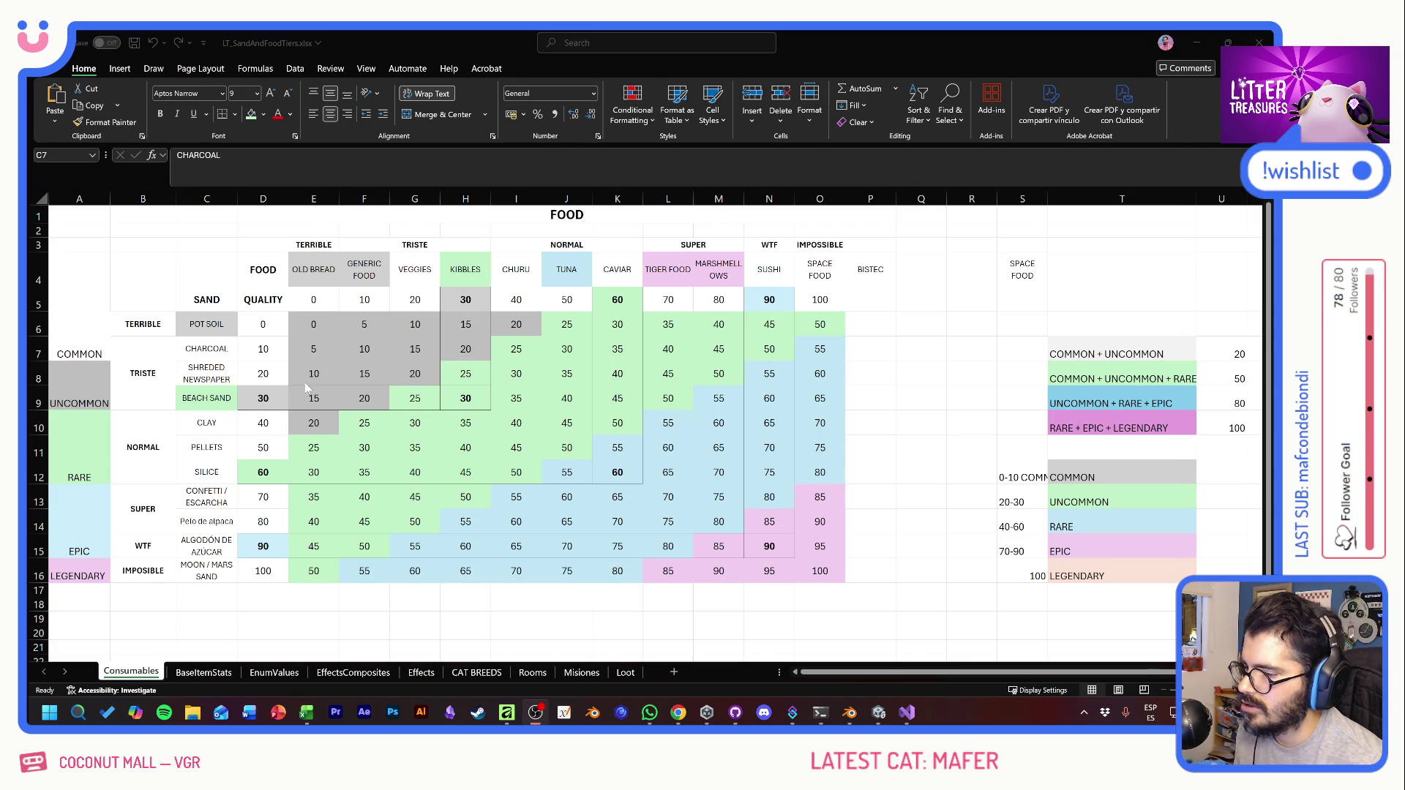
{"action": "key", "text": "alt+Tab"}
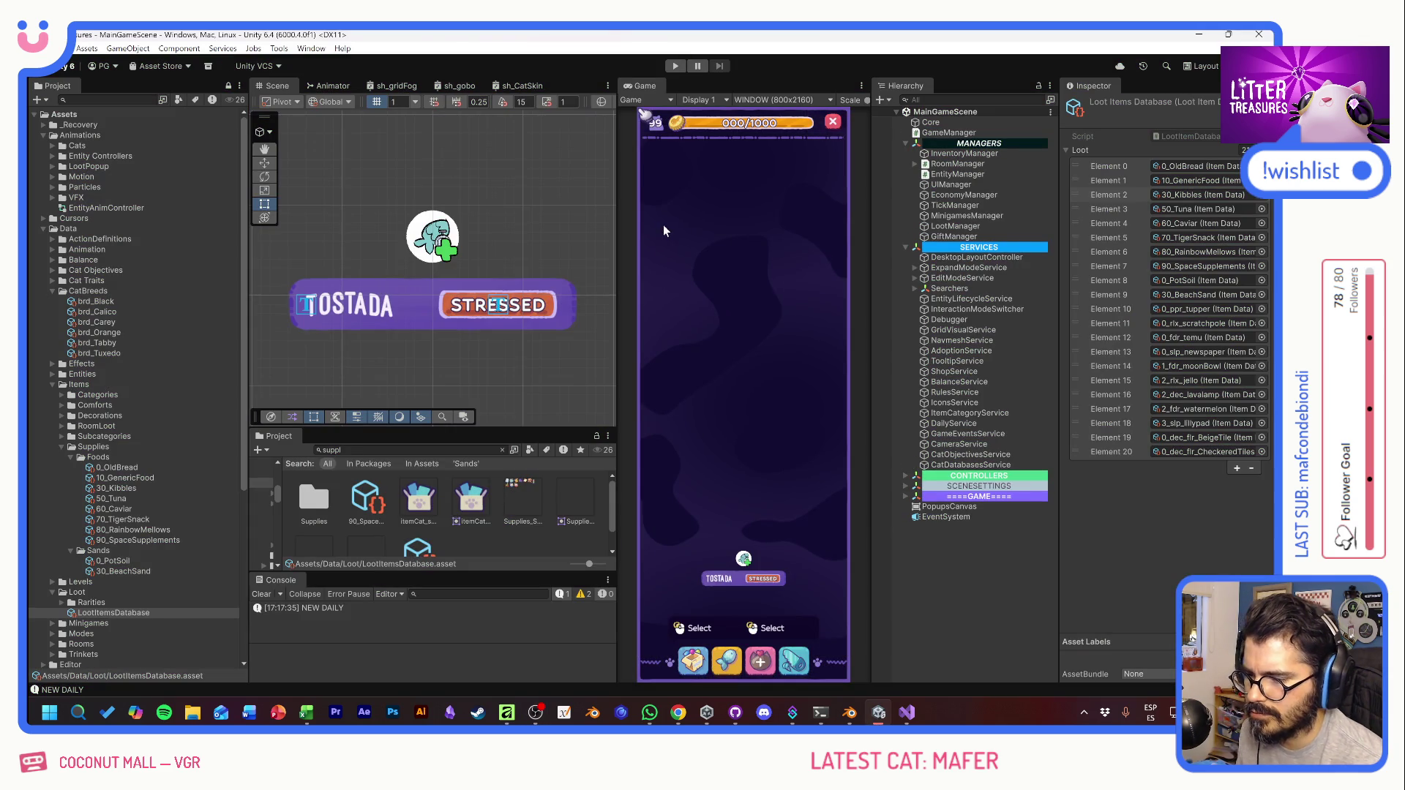
Step: Commit the 10 changed files to develop as 'Quality wenums a numeros + Kibbles' and push to origin
{"action": "left_click", "coordinate": [739, 717]}
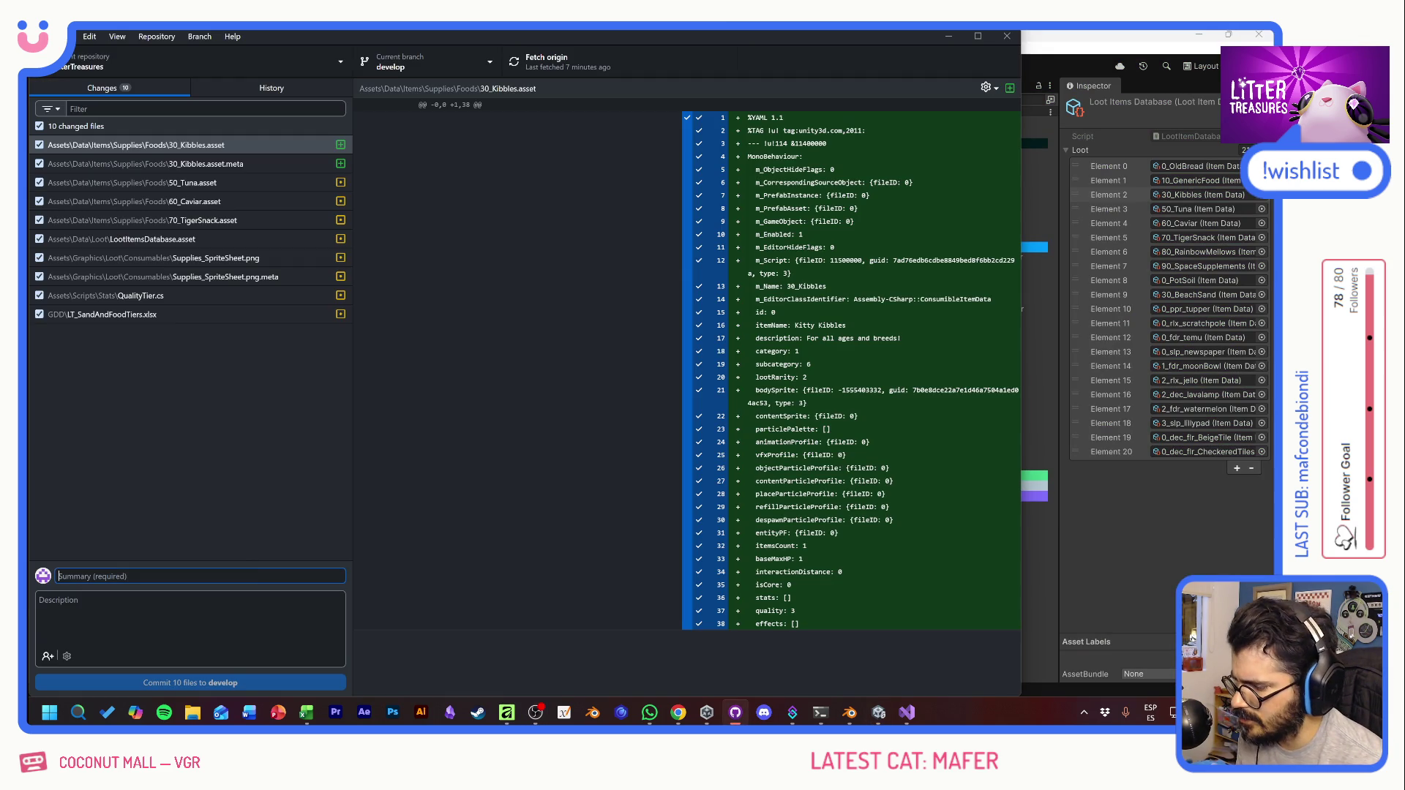
{"action": "type", "text": "Quality wenums a numeros + Kibbl"}
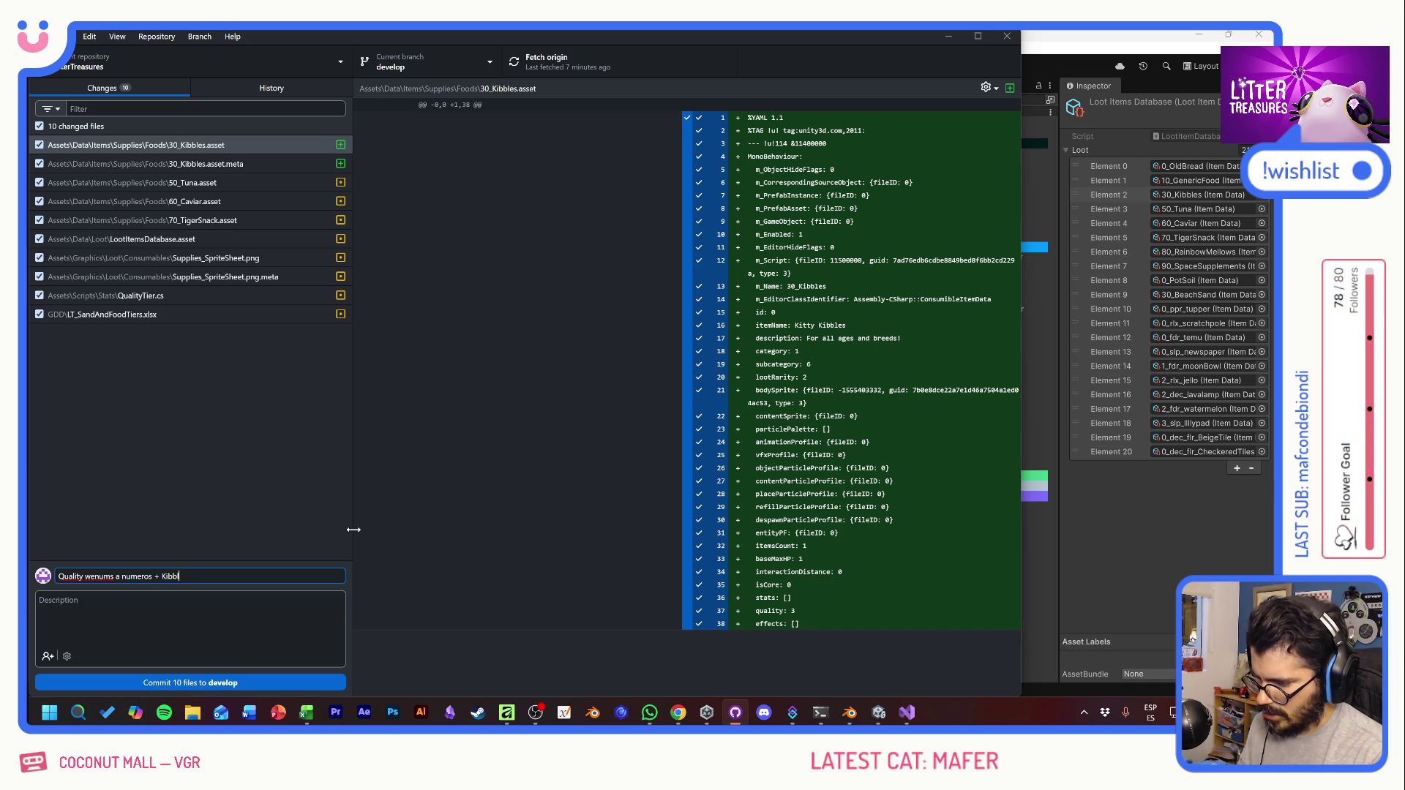
{"action": "left_click", "coordinate": [219, 682]}
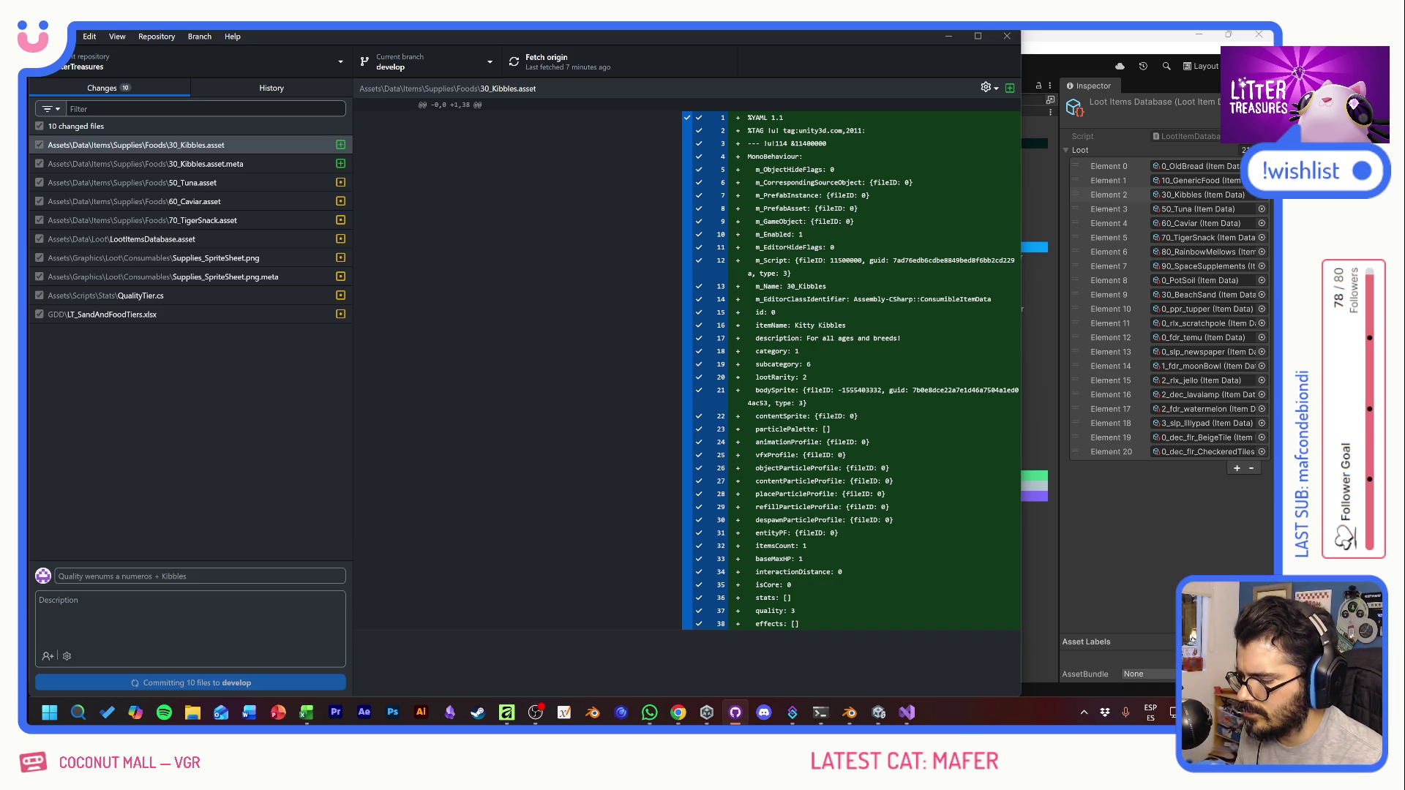
{"action": "left_click", "coordinate": [530, 58]}
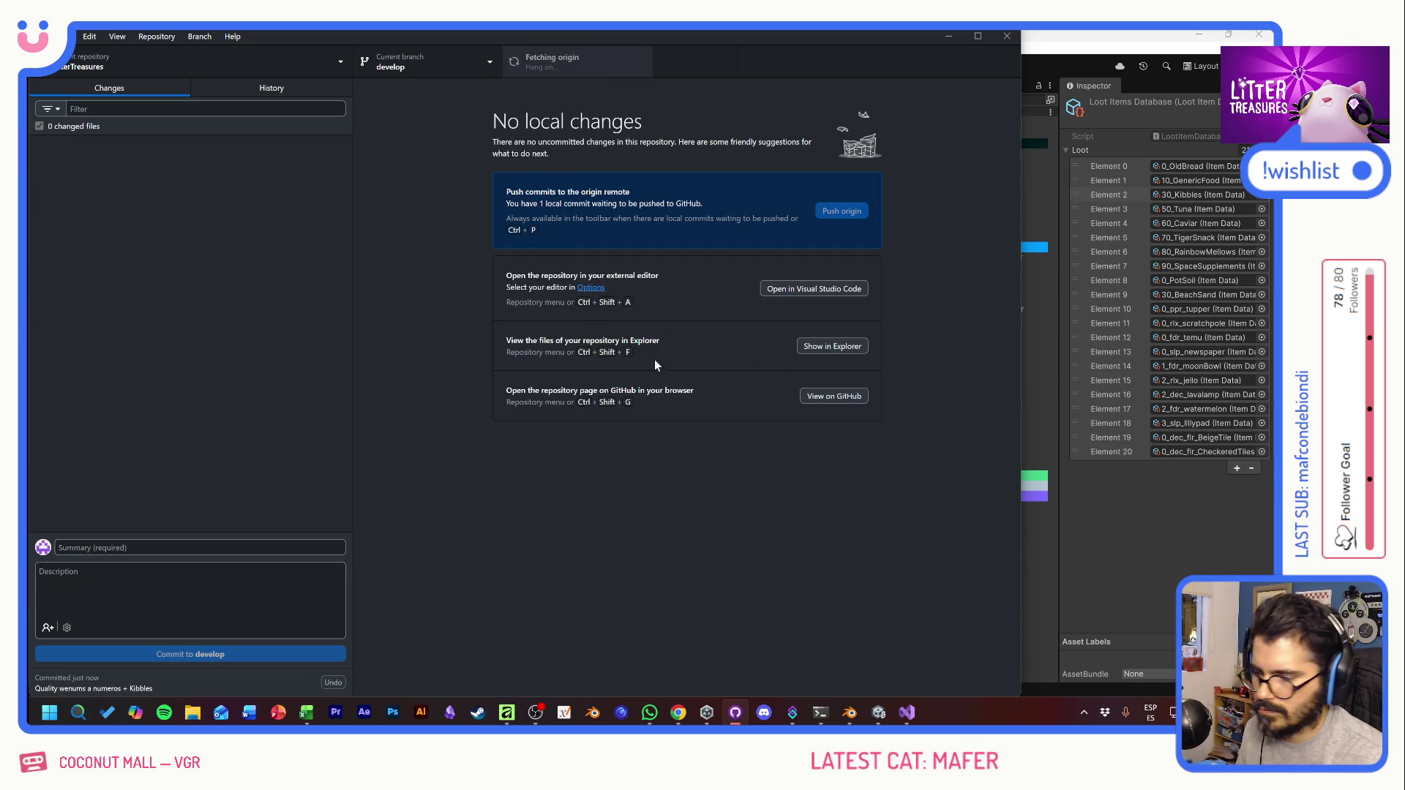
{"action": "left_click", "coordinate": [1075, 47]}
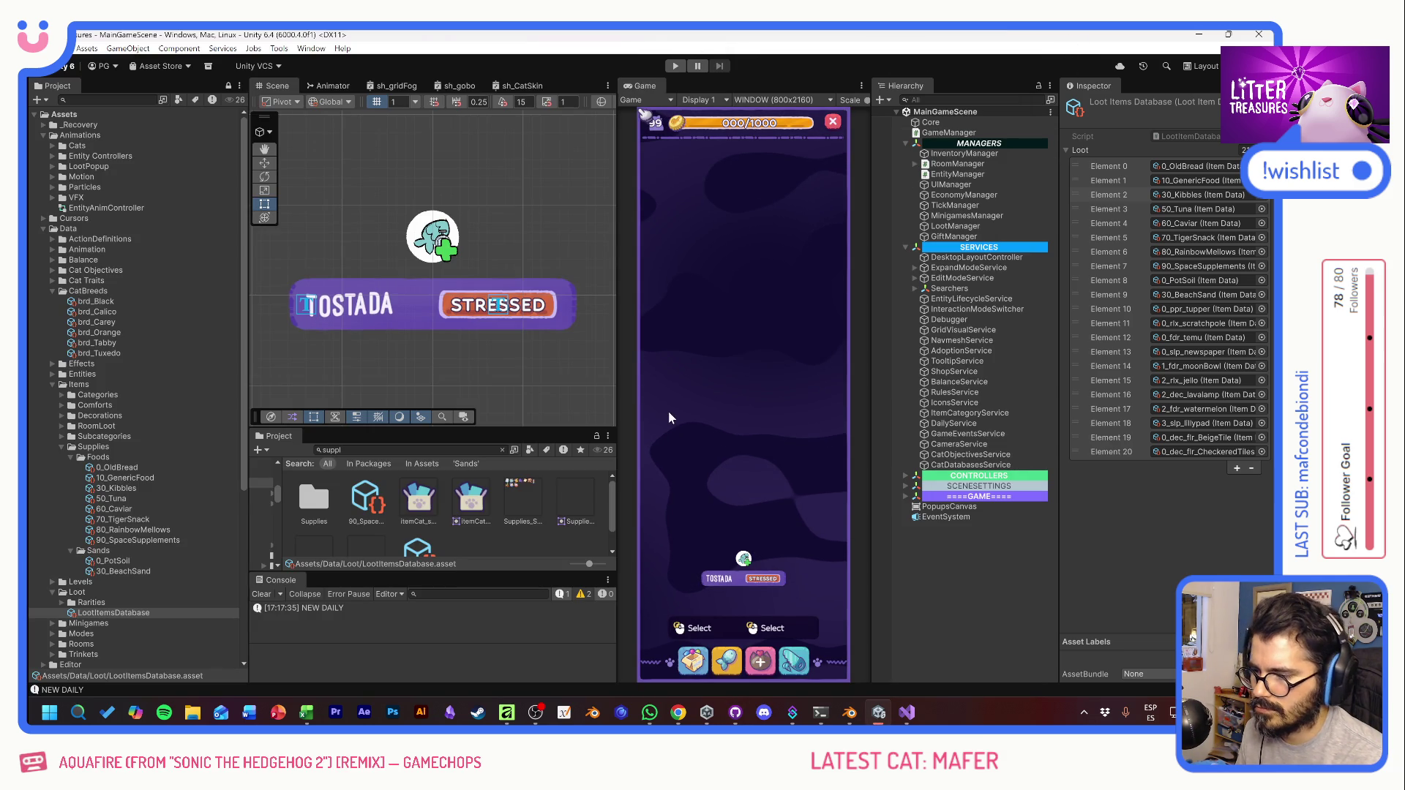
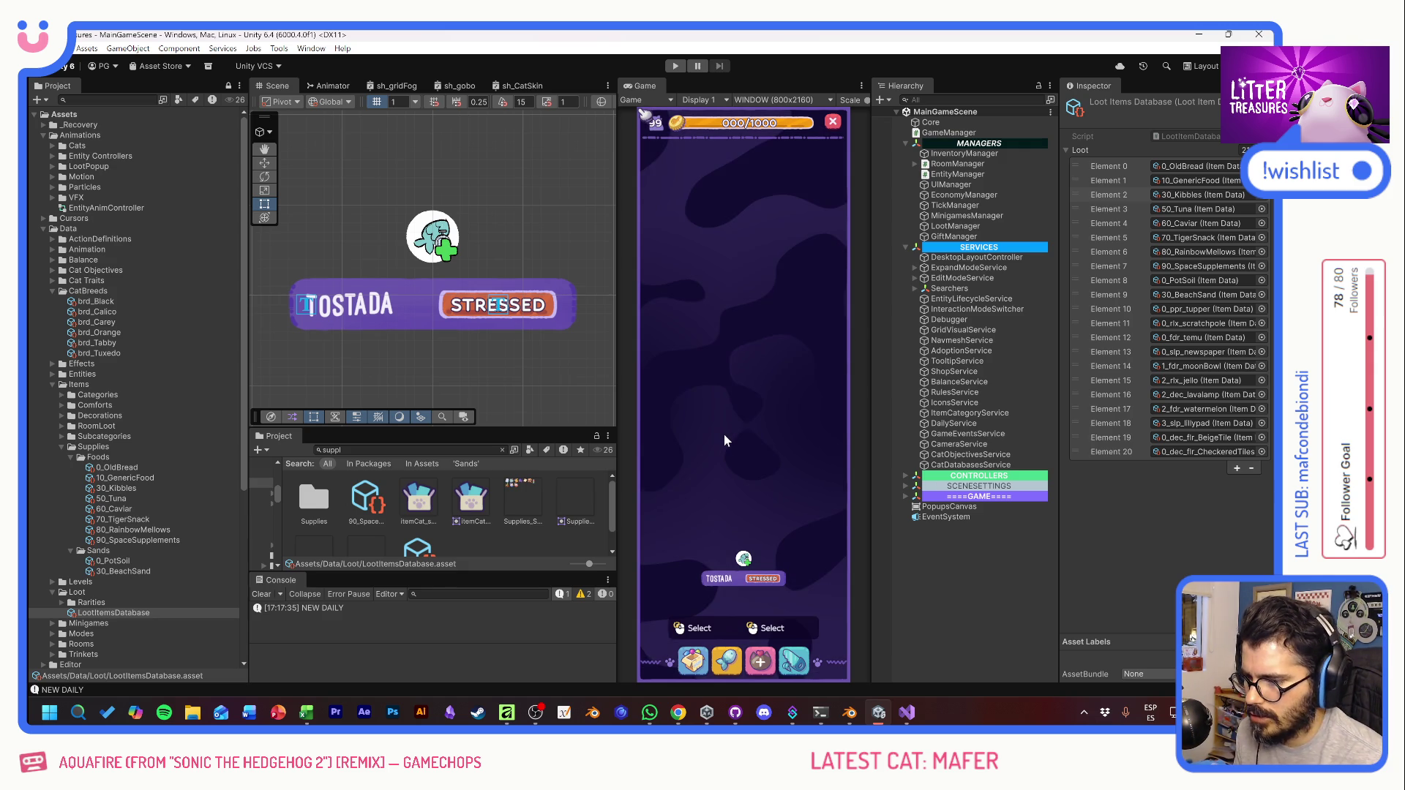
Step: Switch from Unity to the Affinity consumables sprite sheet with Alt+Tab
{"action": "key", "text": "alt+Tab"}
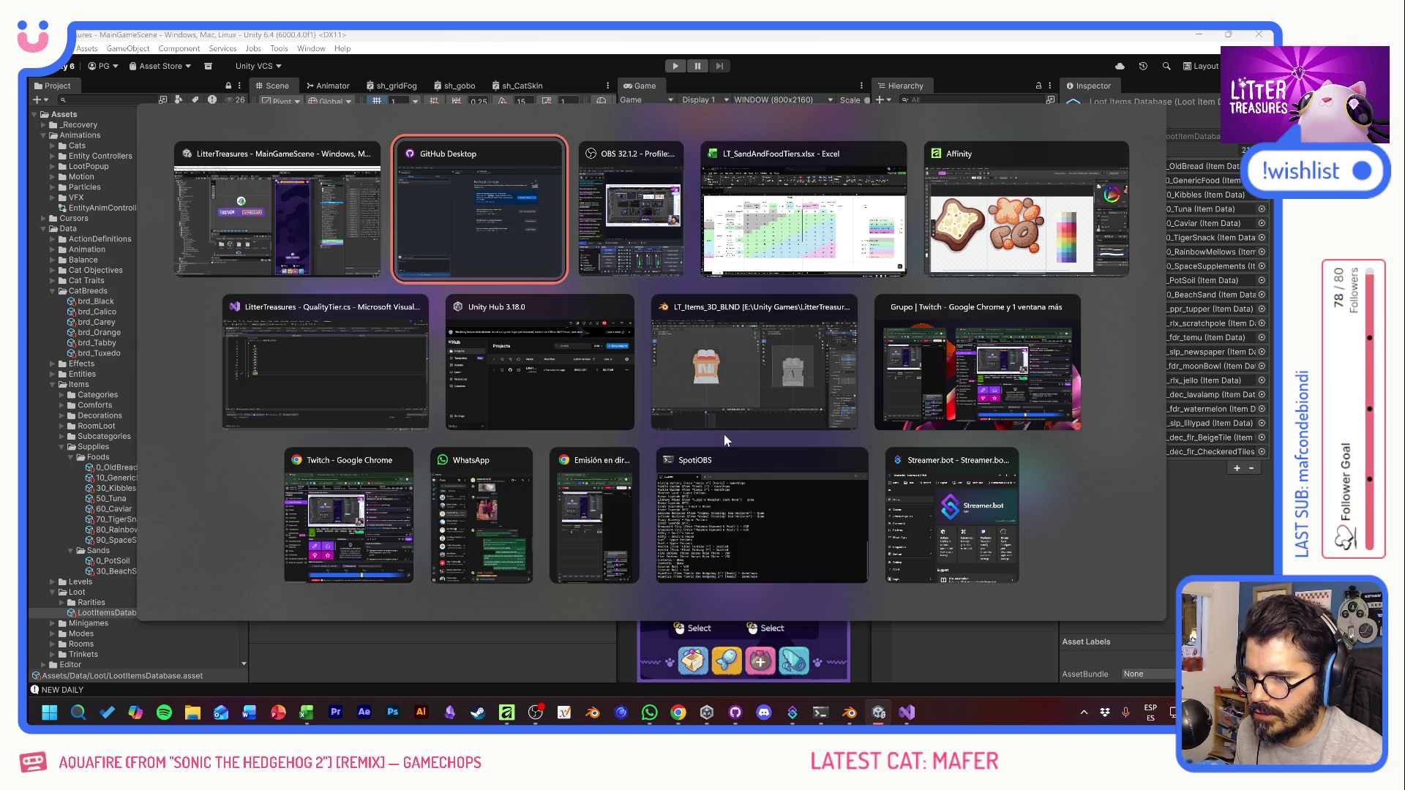
{"action": "key", "text": "Tab"}
{"action": "key", "text": "Tab"}
{"action": "key", "text": "Tab"}
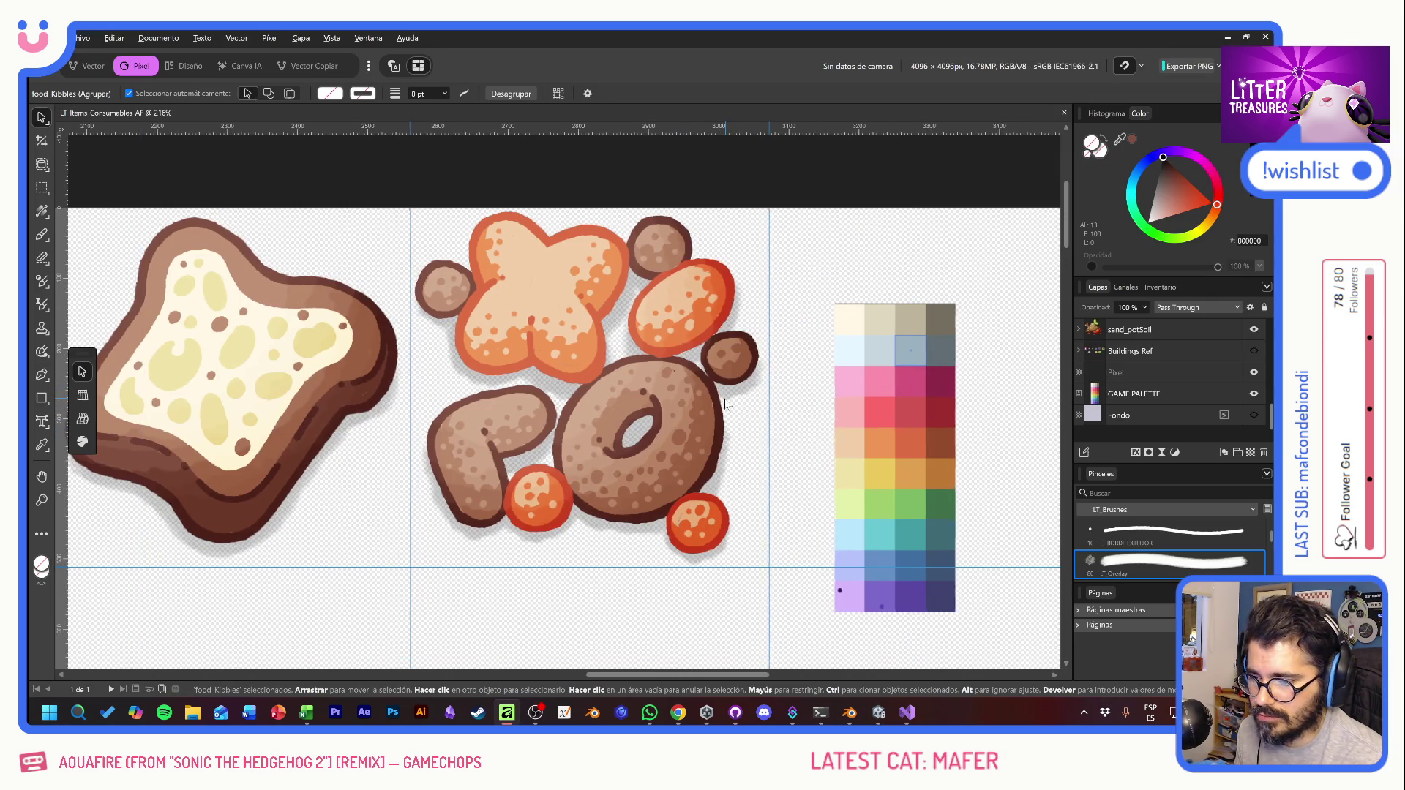
Step: Drag the rainbow marshmallow sticker up toward the top row of the icon grid
{"action": "scroll", "coordinate": [728, 403], "scroll_direction": "left", "scroll_amount": 15}
{"action": "scroll", "coordinate": [630, 343], "scroll_direction": "left", "scroll_amount": 6}
{"action": "scroll", "coordinate": [502, 388], "scroll_direction": "down", "scroll_amount": 2}
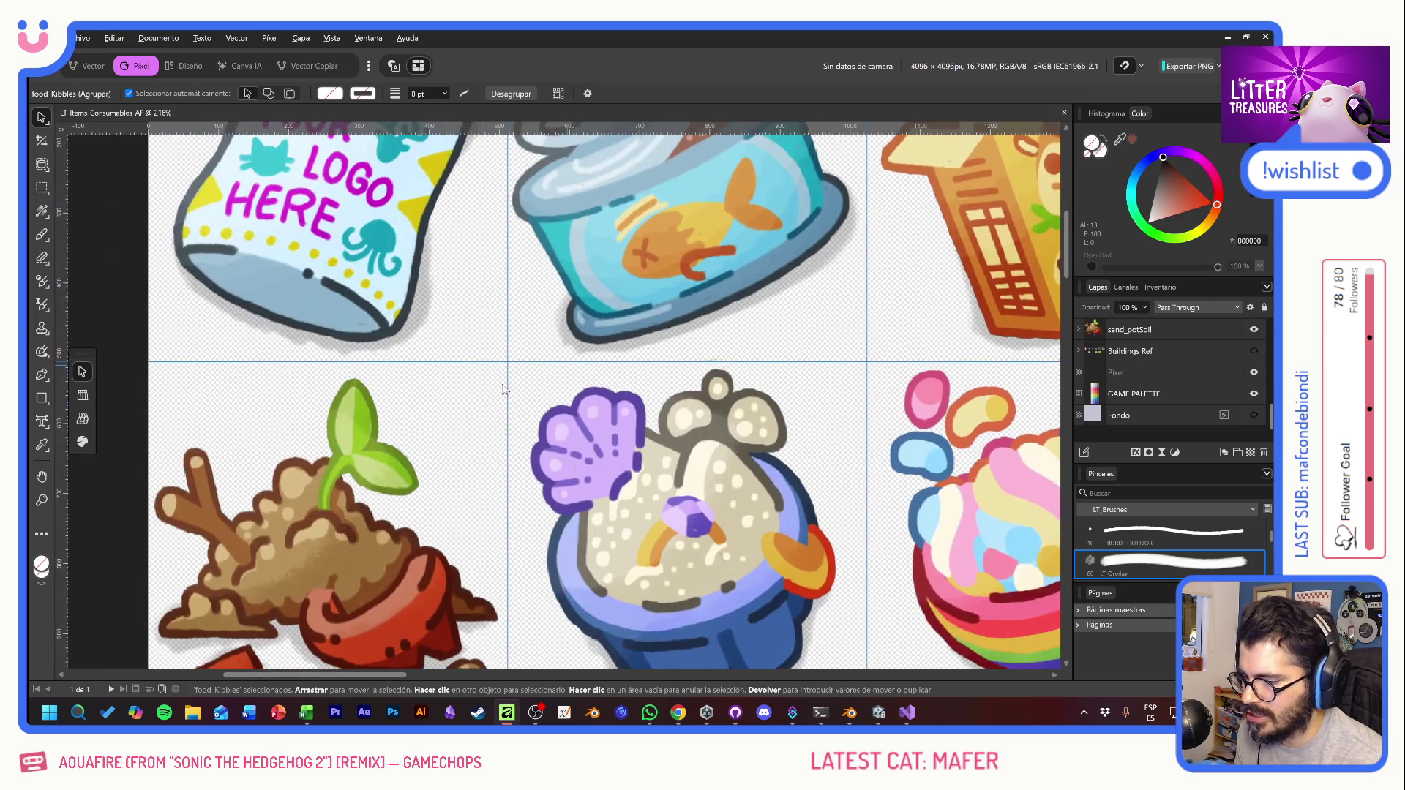
{"action": "scroll", "coordinate": [725, 459], "scroll_direction": "right", "scroll_amount": 3}
{"action": "scroll", "coordinate": [542, 385], "scroll_direction": "down", "scroll_amount": 1}
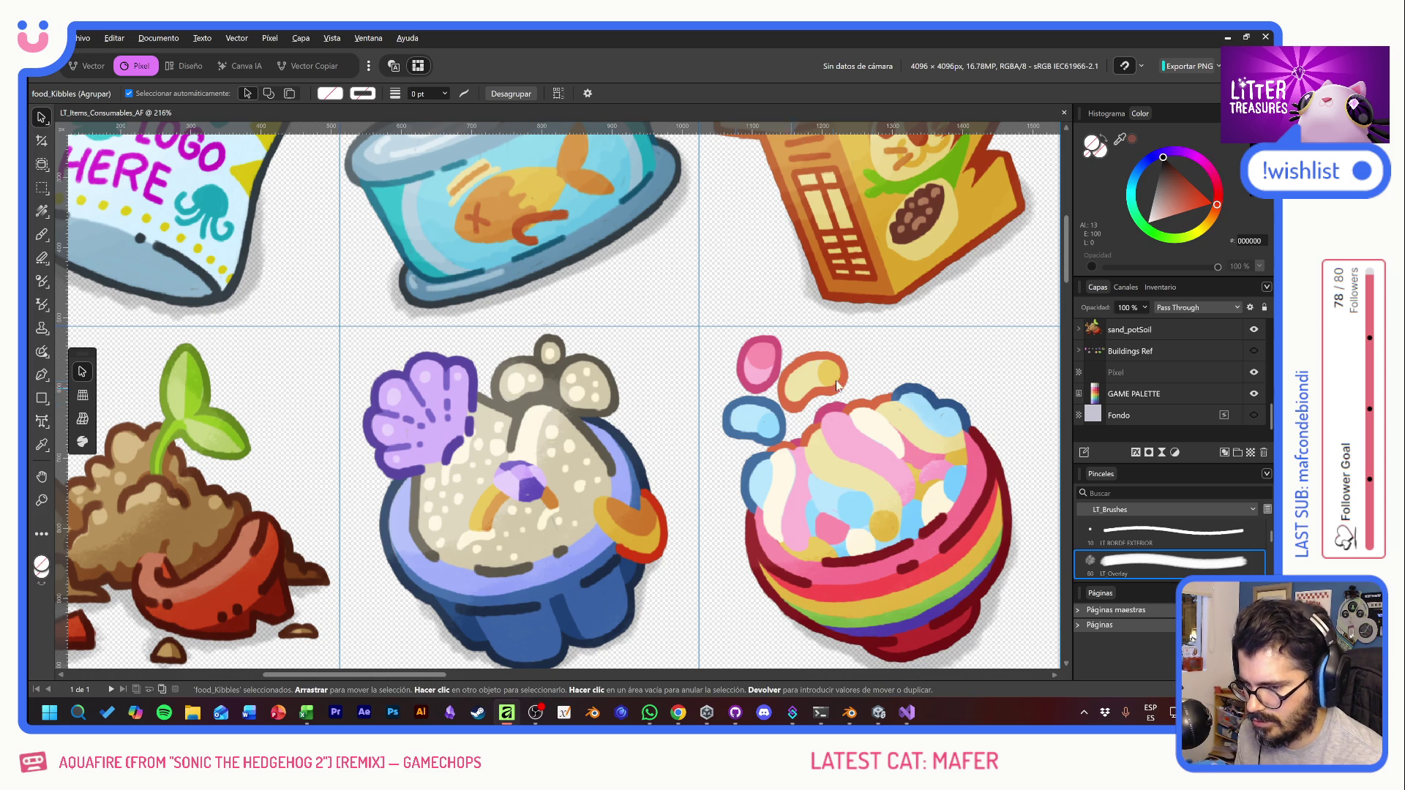
{"action": "scroll", "coordinate": [454, 410], "scroll_direction": "right", "scroll_amount": 12}
{"action": "scroll", "coordinate": [375, 418], "scroll_direction": "up", "scroll_amount": 3}
{"action": "scroll", "coordinate": [375, 418], "scroll_direction": "right", "scroll_amount": 8}
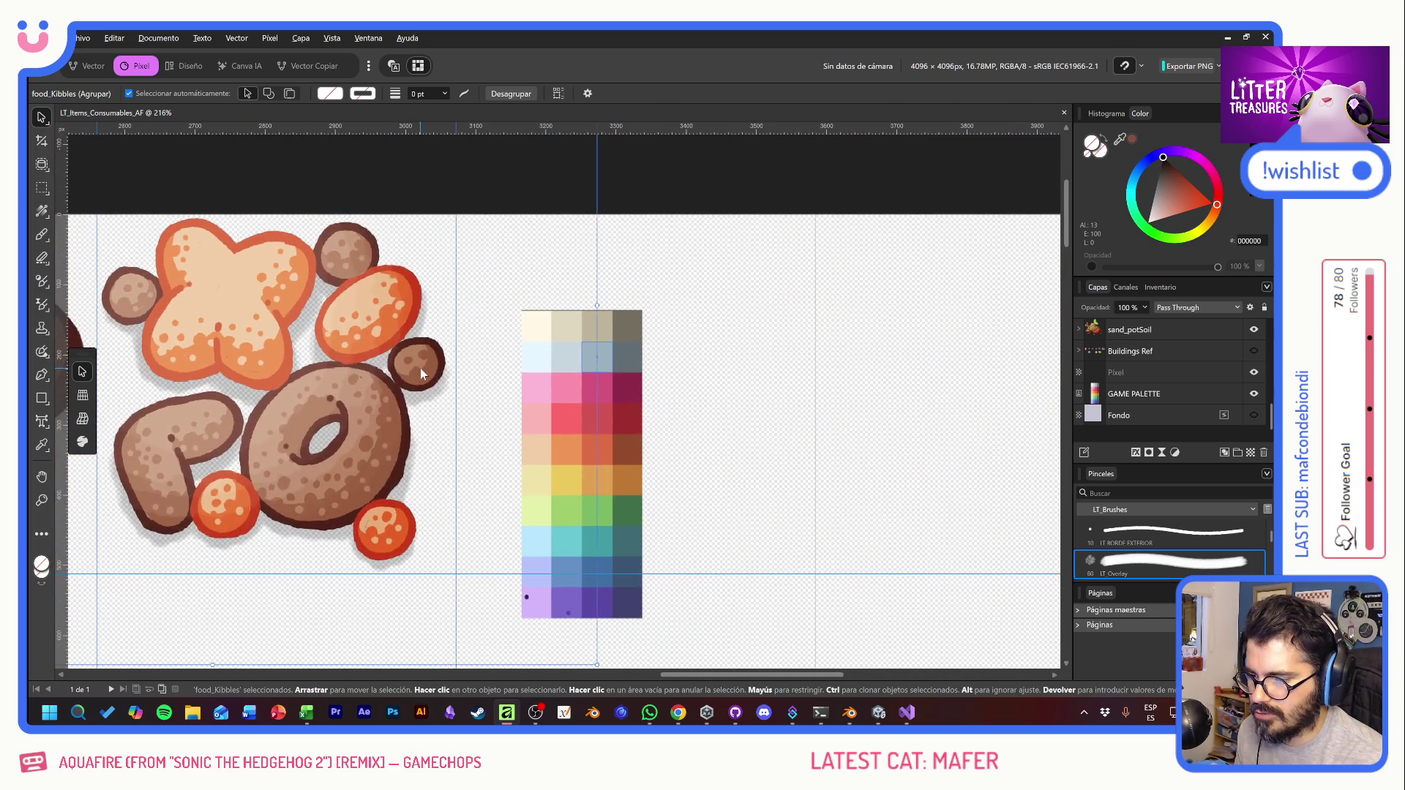
{"action": "scroll", "coordinate": [420, 367], "scroll_direction": "left", "scroll_amount": 6}
{"action": "scroll", "coordinate": [476, 411], "scroll_direction": "down", "scroll_amount": 1}
{"action": "scroll", "coordinate": [476, 411], "scroll_direction": "right", "scroll_amount": 5}
{"action": "scroll", "coordinate": [771, 370], "scroll_direction": "up", "scroll_amount": 1}
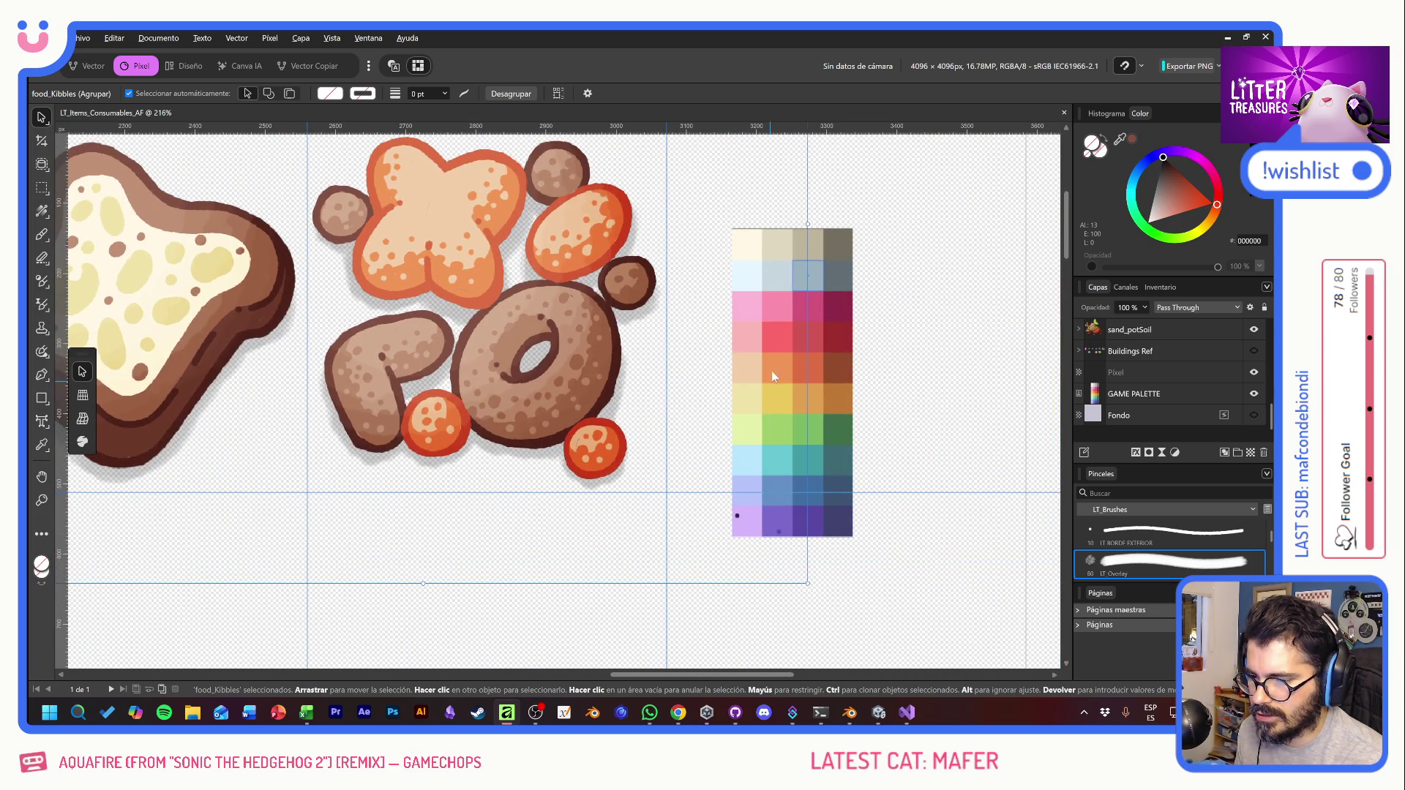
{"action": "left_click", "coordinate": [837, 322]}
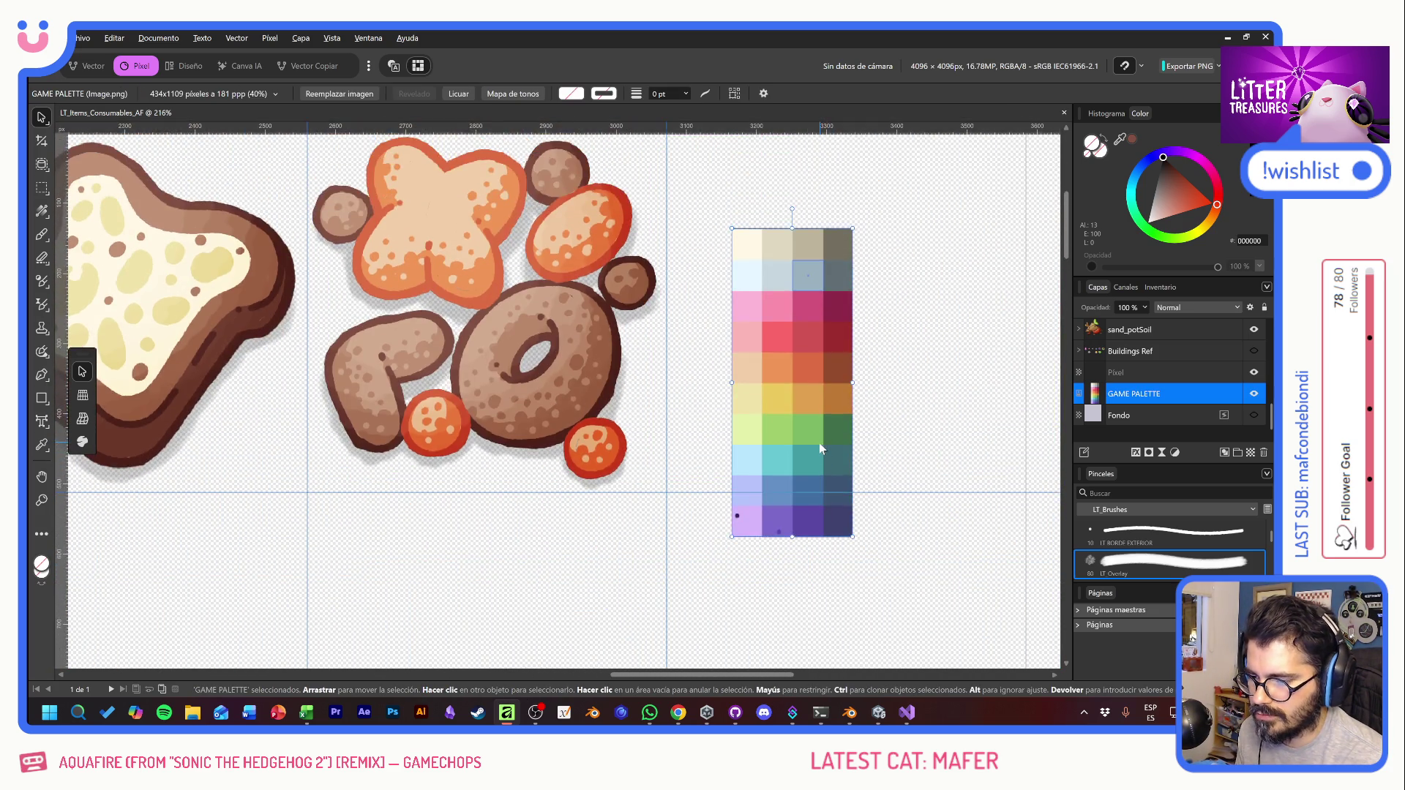
{"action": "scroll", "coordinate": [818, 442], "scroll_direction": "down", "scroll_amount": 5}
{"action": "left_click_drag", "start_coordinate": [419, 145], "coordinate": [821, 502]}
{"action": "scroll", "coordinate": [597, 377], "scroll_direction": "left", "scroll_amount": 3}
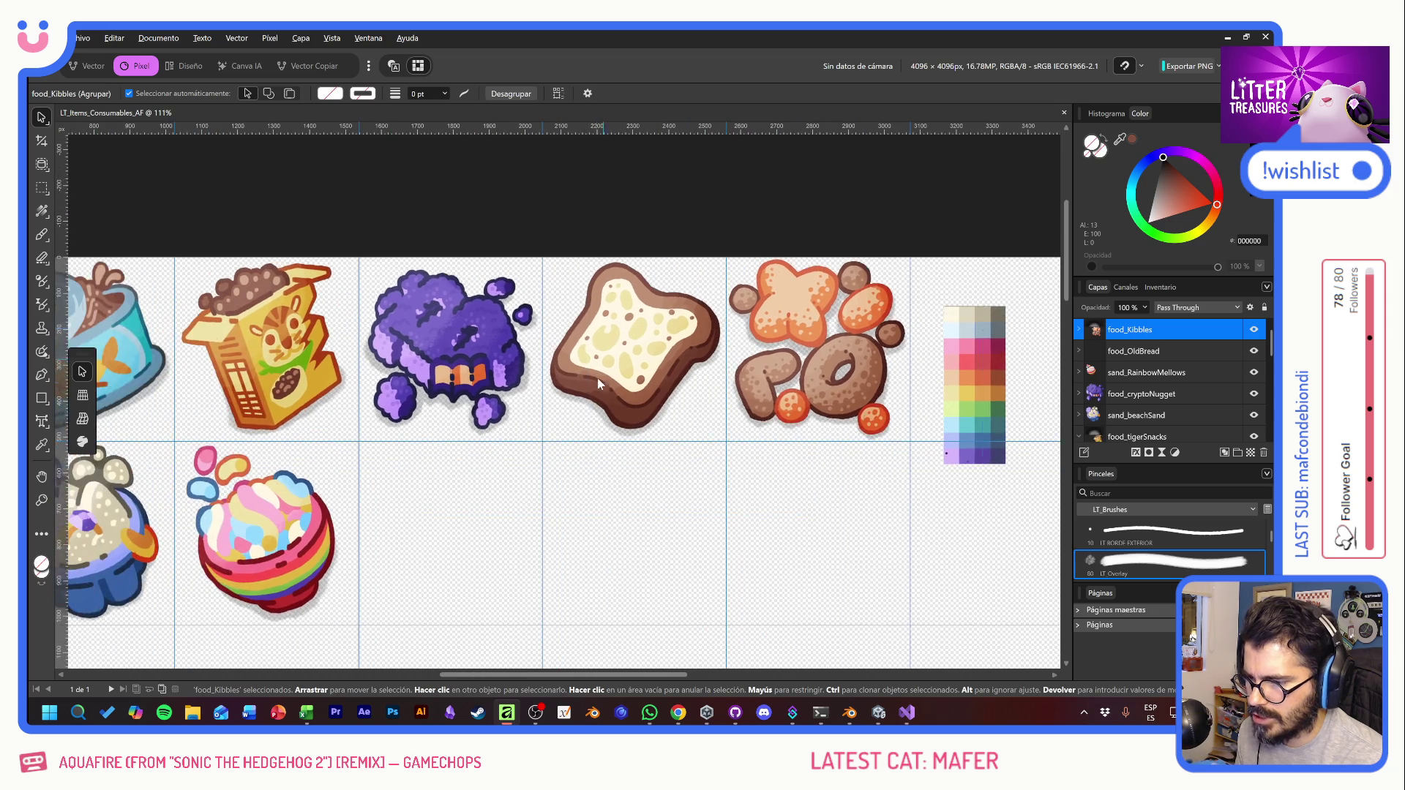
{"action": "scroll", "coordinate": [597, 377], "scroll_direction": "down", "scroll_amount": 3}
{"action": "left_click", "coordinate": [381, 333]}
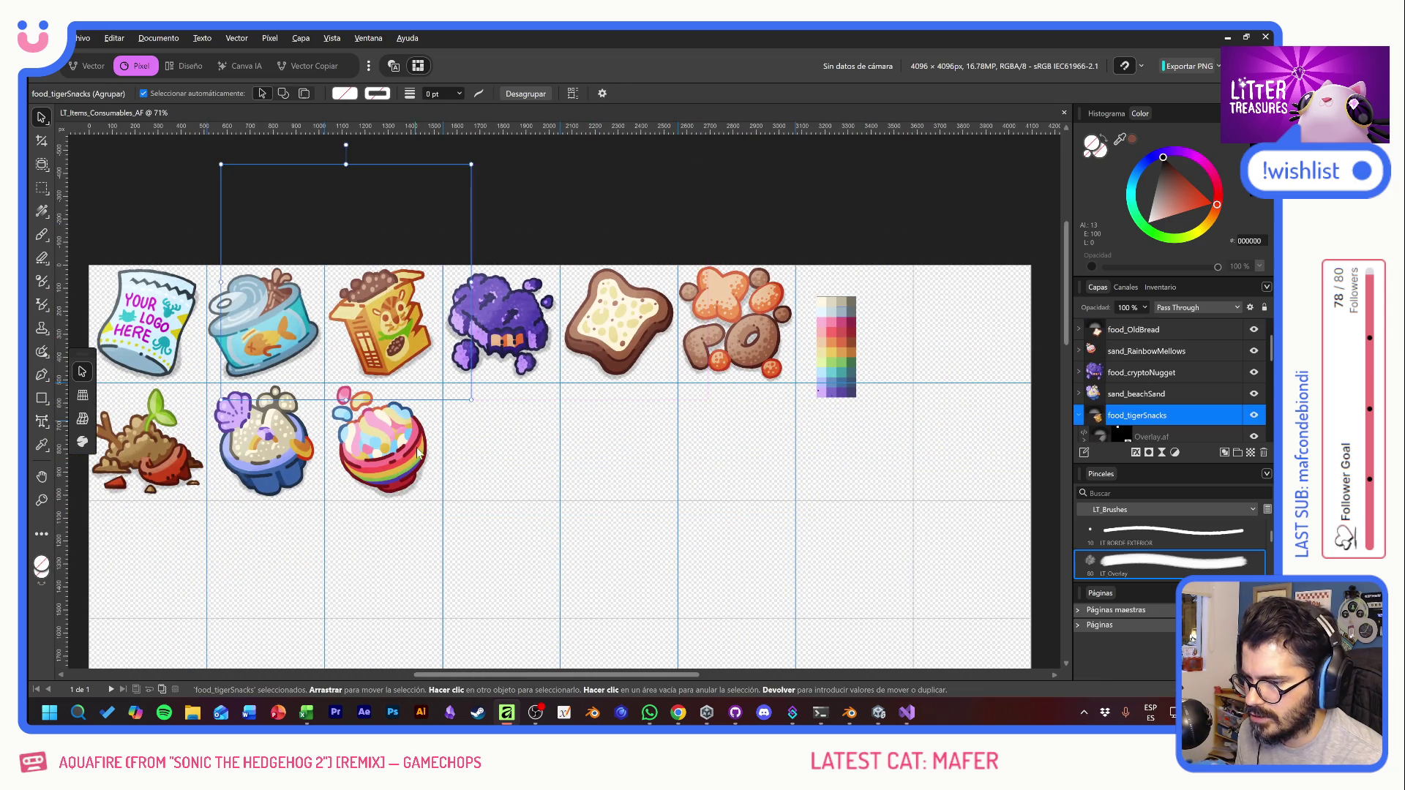
{"action": "mouse_move", "coordinate": [414, 452]}
{"action": "left_mouse_down"}
{"action": "mouse_move", "coordinate": [520, 460]}
{"action": "mouse_move", "coordinate": [893, 371]}
{"action": "mouse_move", "coordinate": [861, 354]}
{"action": "left_mouse_up"}
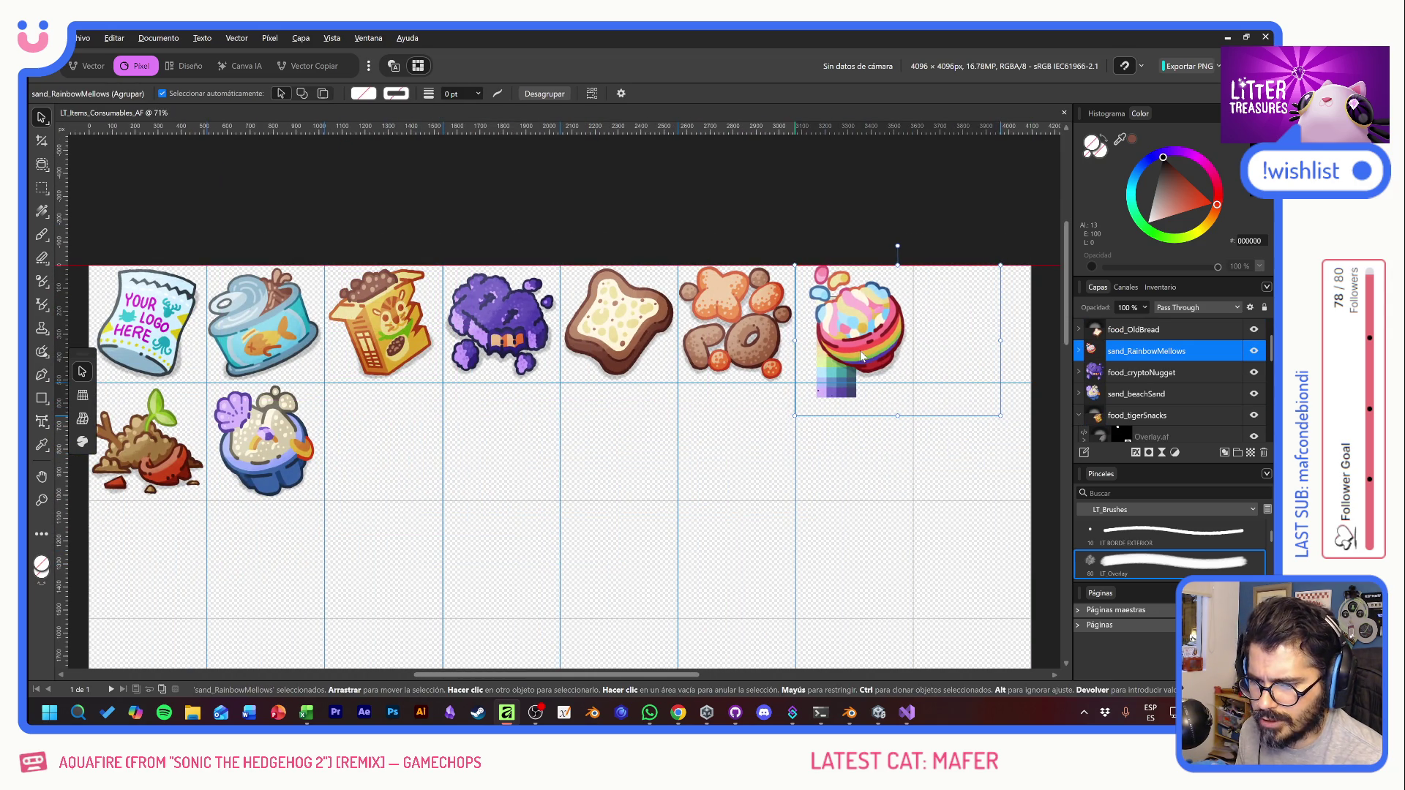
{"action": "key", "text": "ctrl+v"}
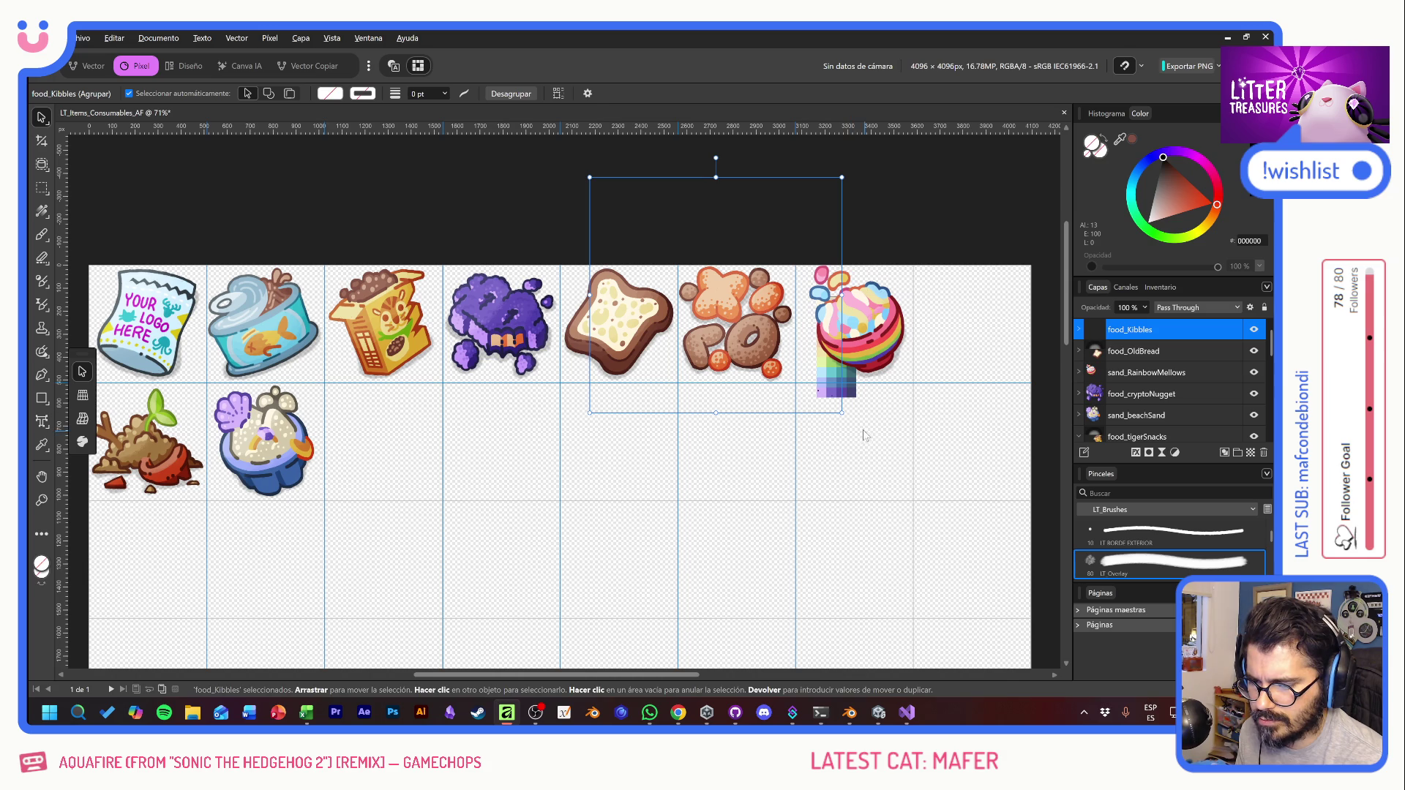
Step: Move the GAME PALETTE image down into the empty lower rows
{"action": "left_click", "coordinate": [833, 407]}
{"action": "left_click_drag", "start_coordinate": [865, 389], "coordinate": [847, 582]}
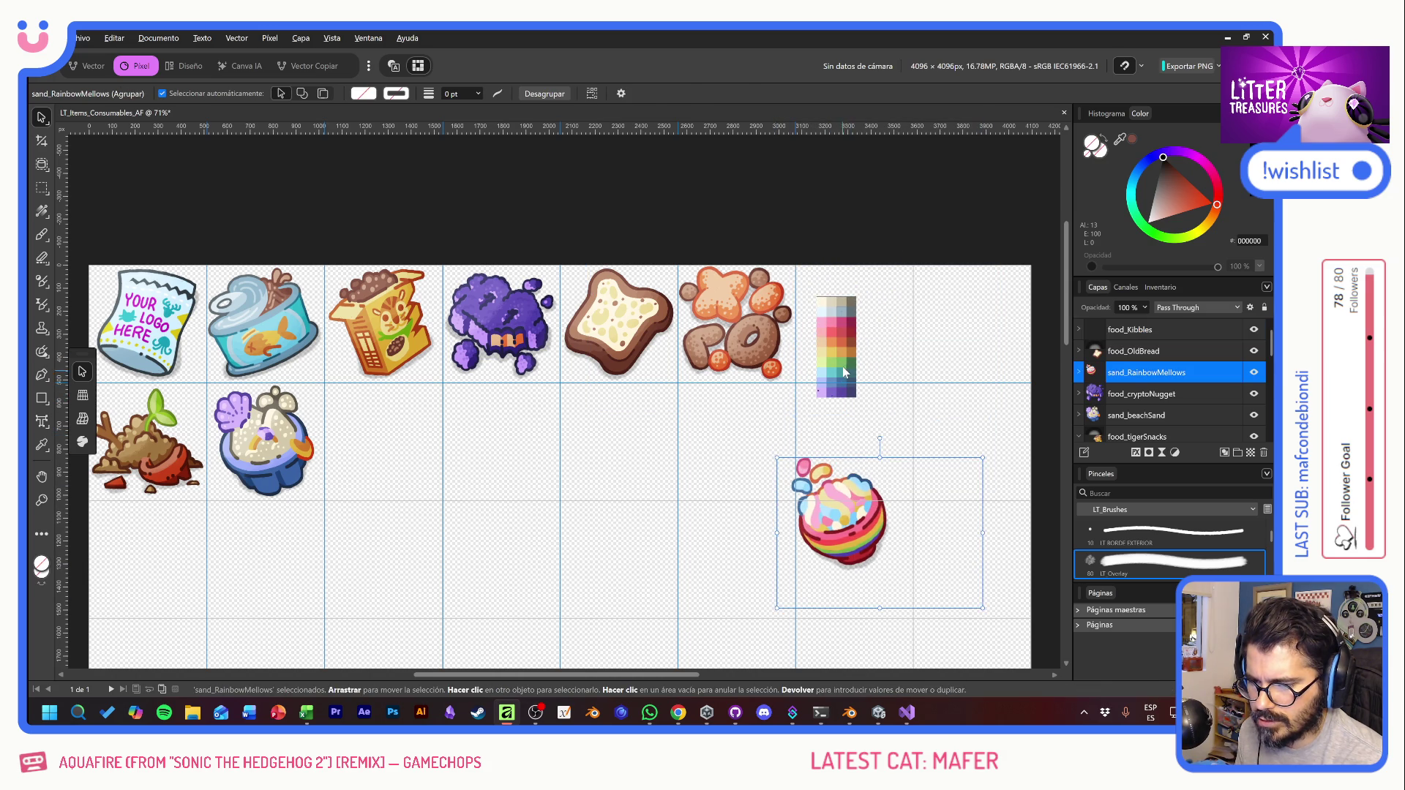
{"action": "left_click_drag", "start_coordinate": [842, 359], "coordinate": [510, 622]}
Step: Place the marshmallow sticker in the top-right cell beside the kibbles, then deselect
{"action": "left_click", "coordinate": [842, 552]}
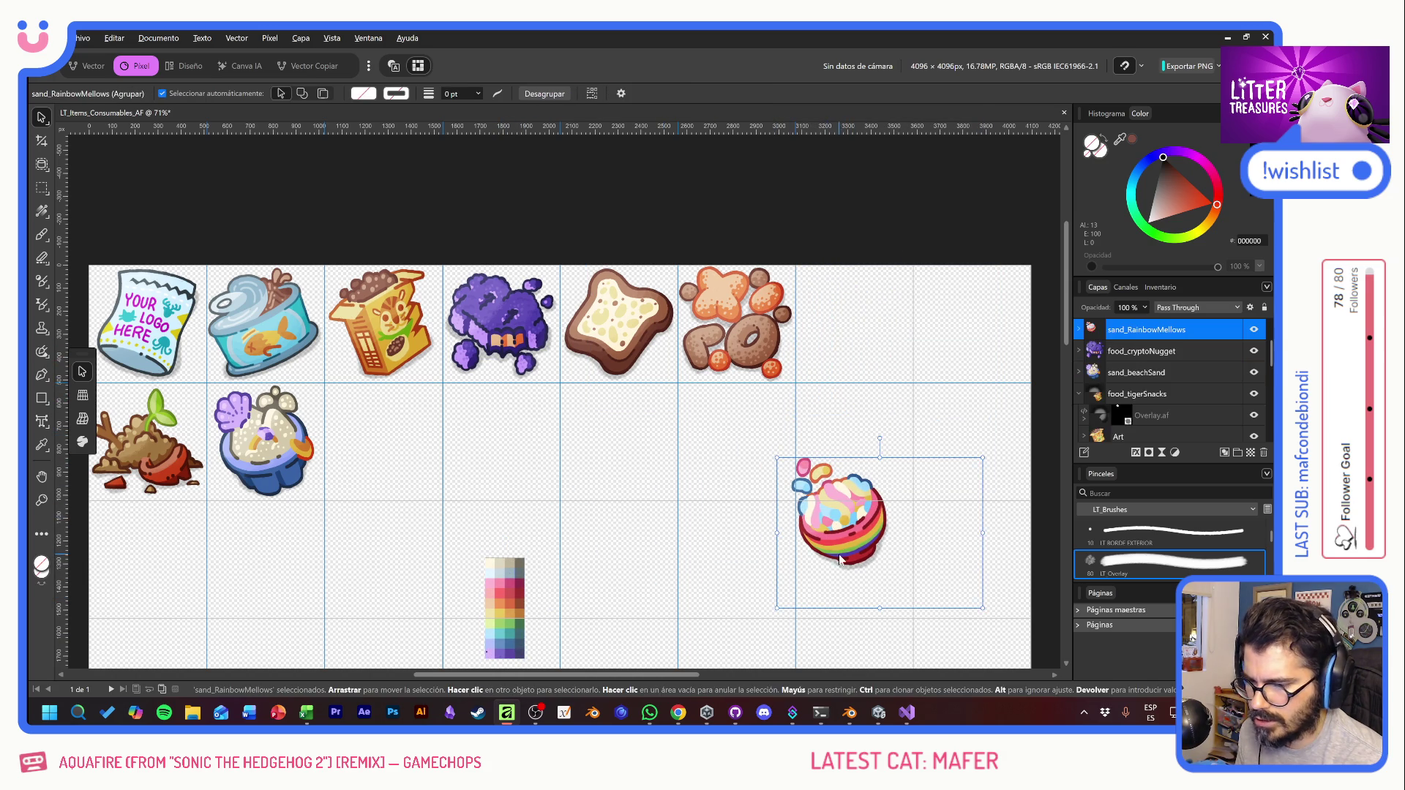
{"action": "mouse_move", "coordinate": [841, 552]}
{"action": "left_mouse_down"}
{"action": "mouse_move", "coordinate": [908, 364]}
{"action": "mouse_move", "coordinate": [854, 357]}
{"action": "mouse_move", "coordinate": [876, 455]}
{"action": "mouse_move", "coordinate": [883, 280]}
{"action": "left_mouse_up"}
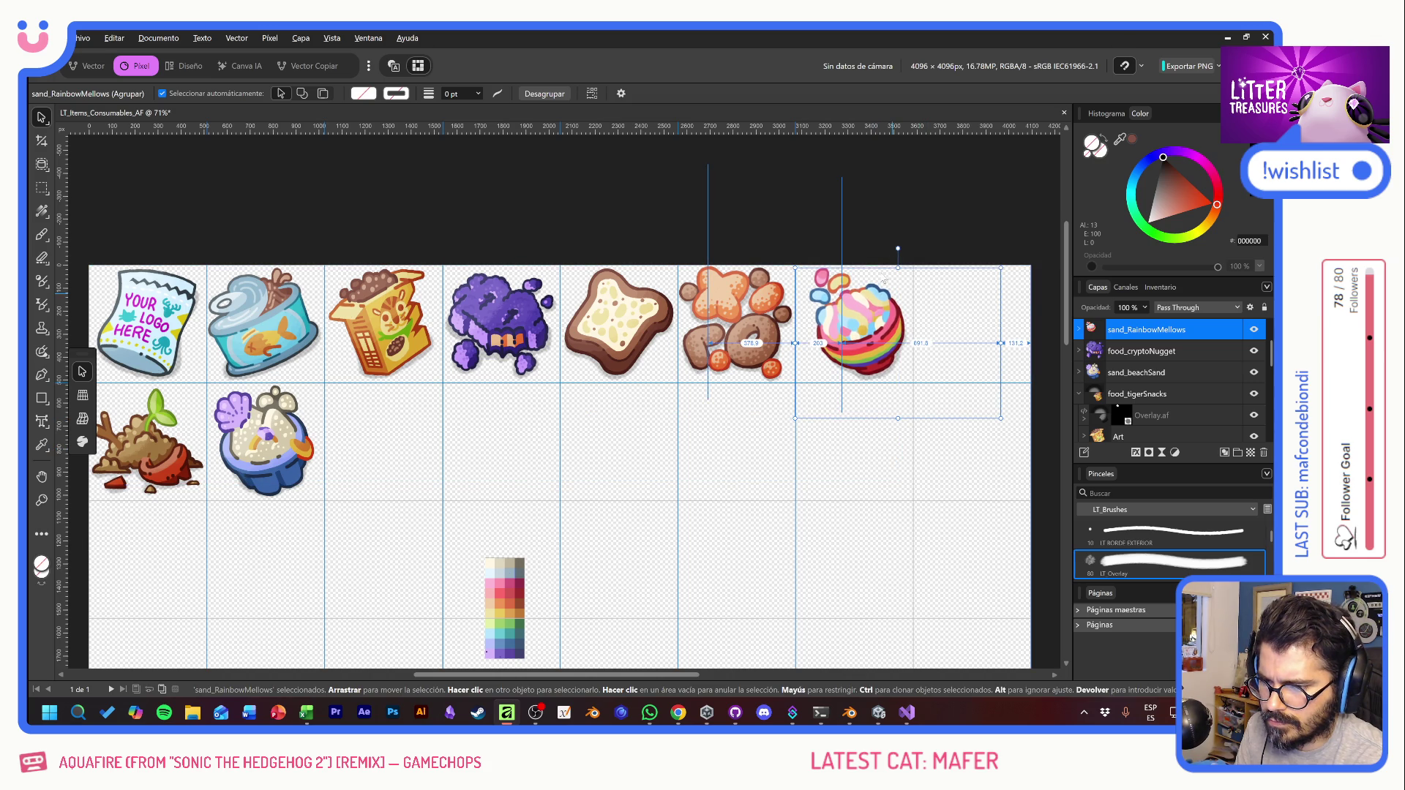
{"action": "left_click", "coordinate": [871, 227]}
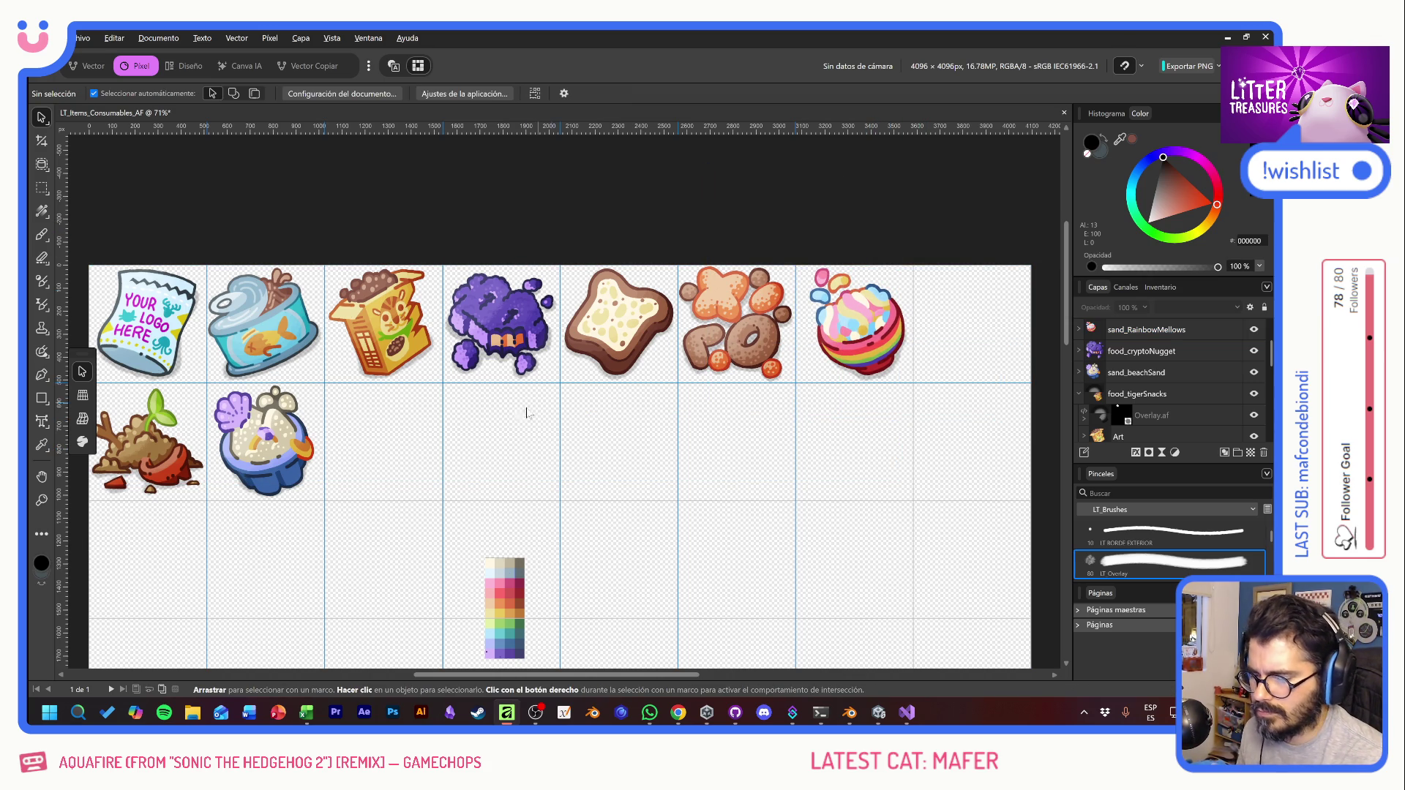
{"action": "mouse_move", "coordinate": [494, 456]}
{"action": "left_mouse_down"}
{"action": "mouse_move", "coordinate": [630, 392]}
{"action": "mouse_move", "coordinate": [524, 403]}
{"action": "left_mouse_up"}
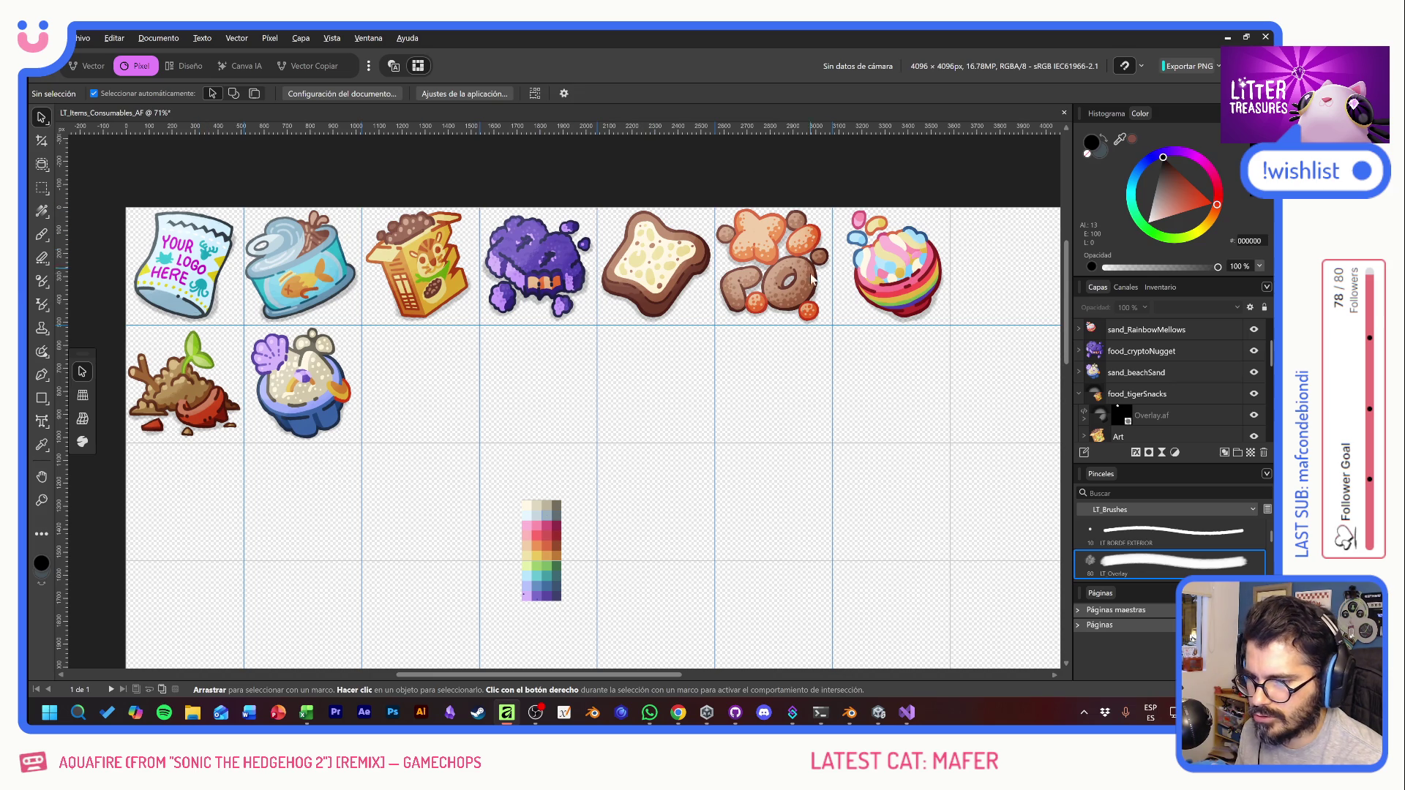
{"action": "key", "text": "alt+Tab"}
{"action": "key", "text": "alt+Tab"}
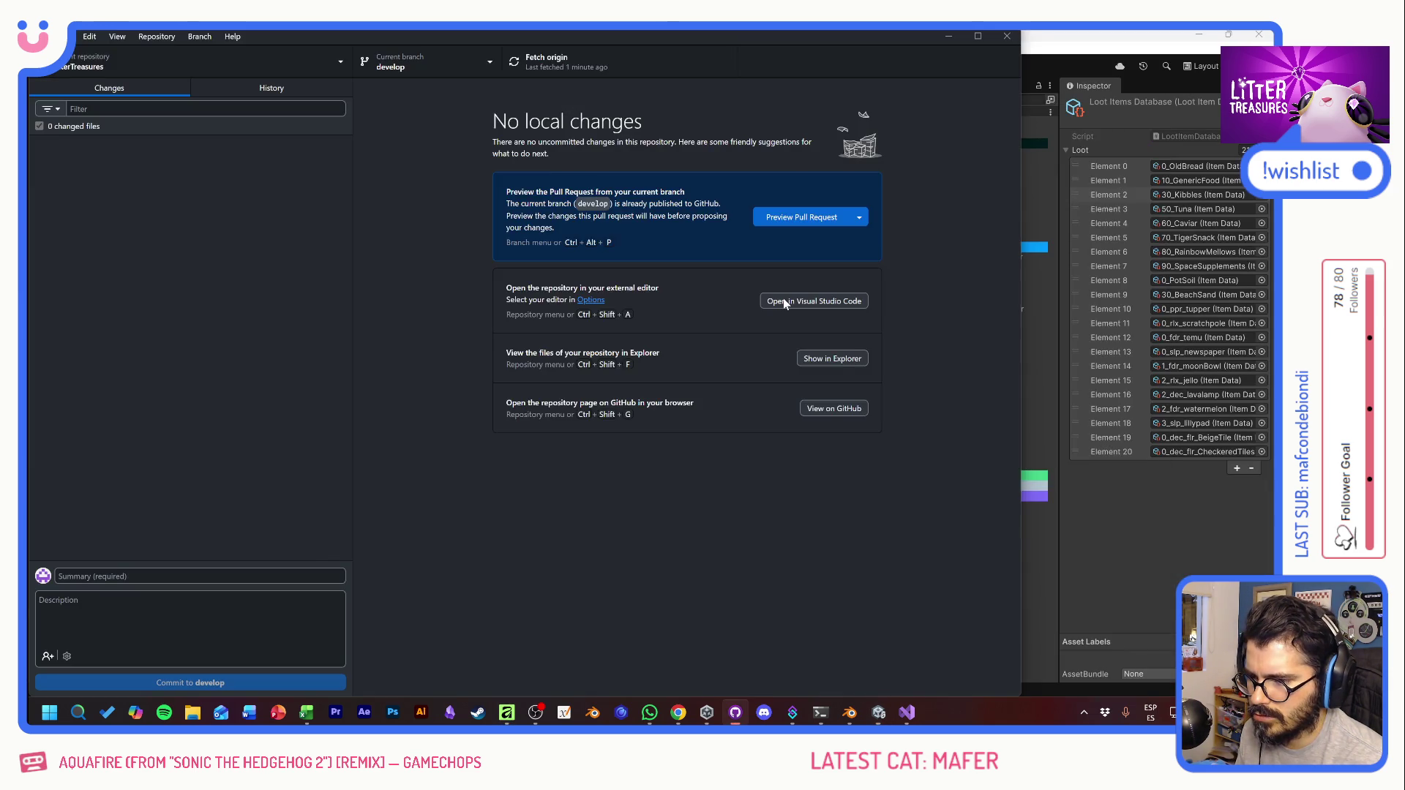
{"action": "key", "text": "alt+Tab"}
{"action": "key", "text": "Tab"}
{"action": "key", "text": "Tab"}
{"action": "key", "text": "Tab"}
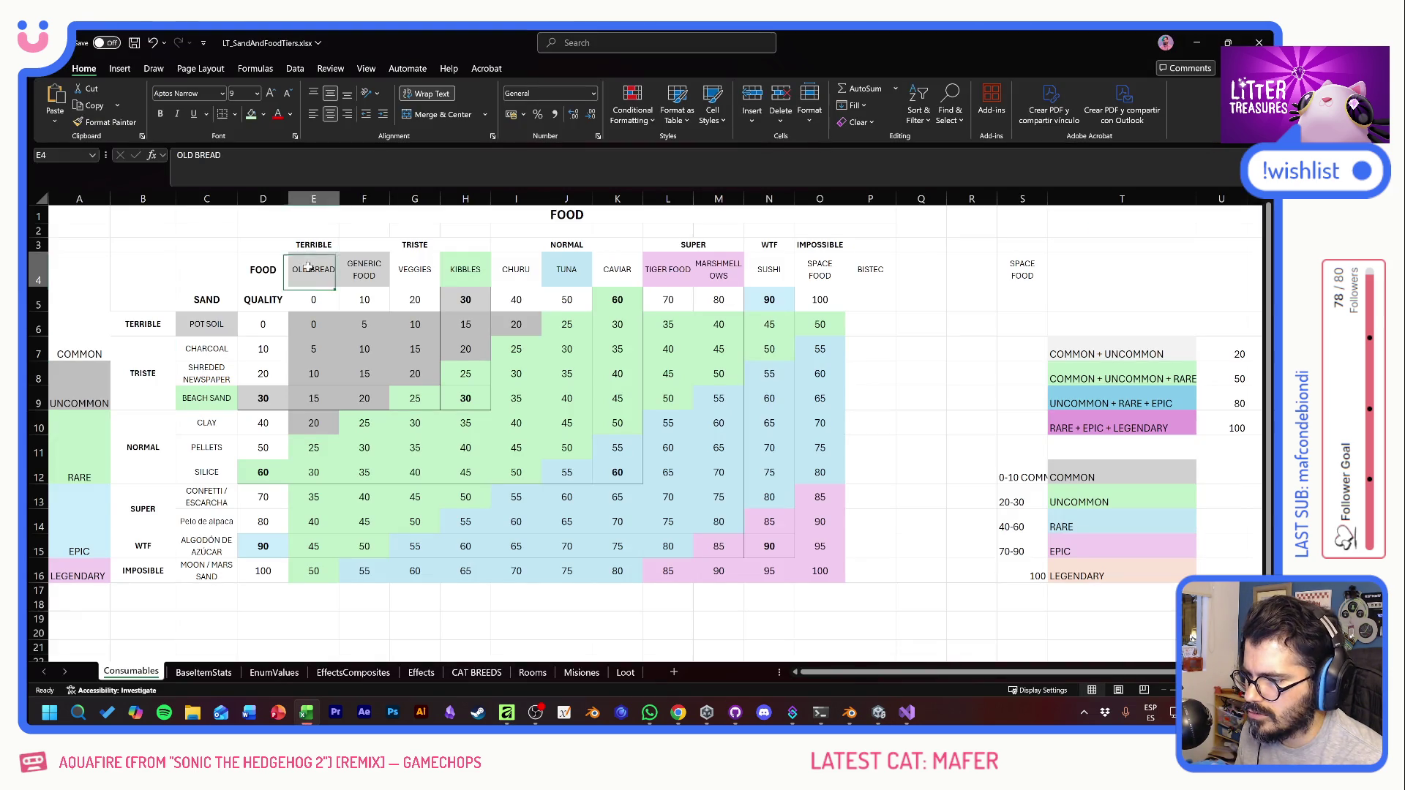
{"action": "left_click", "coordinate": [720, 267]}
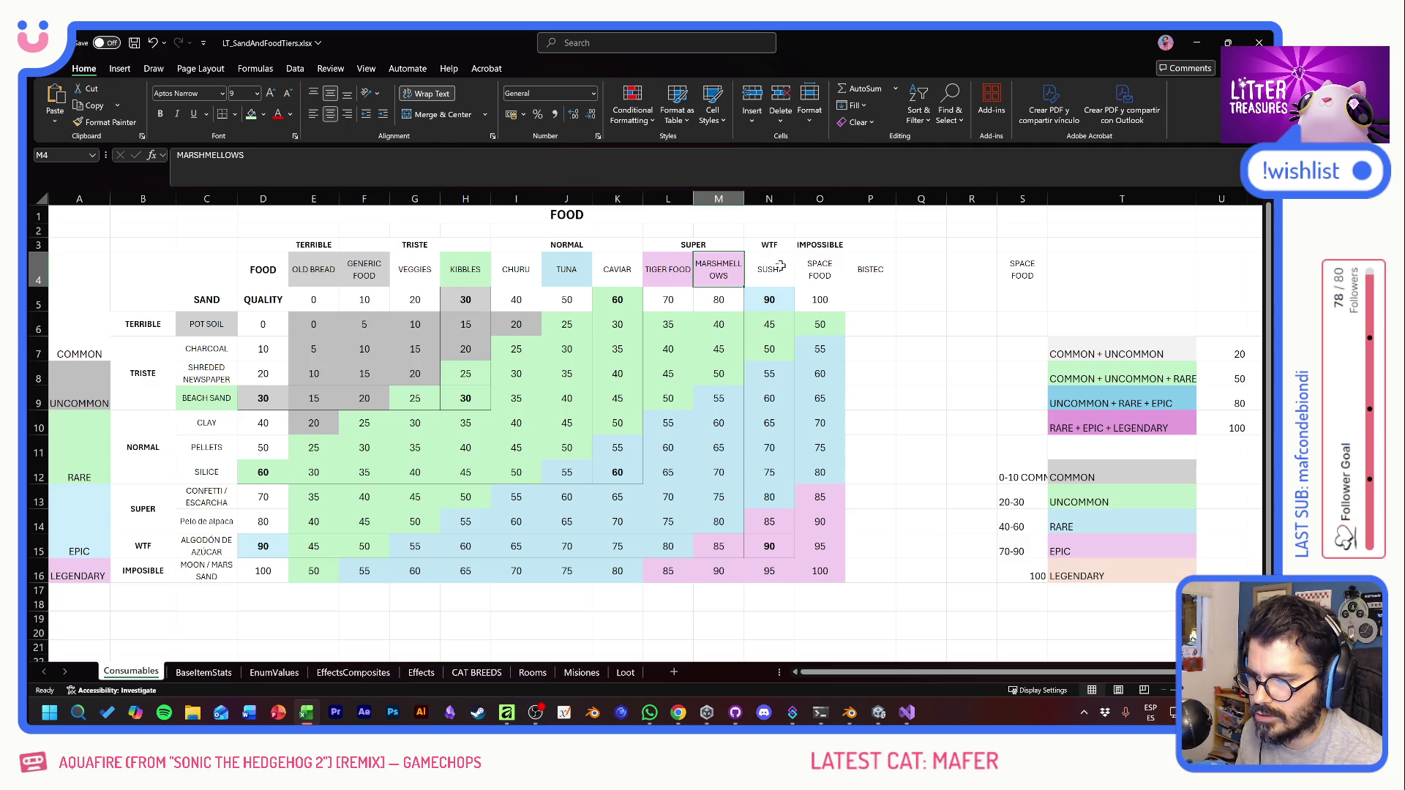
{"action": "key", "text": "alt+Tab"}
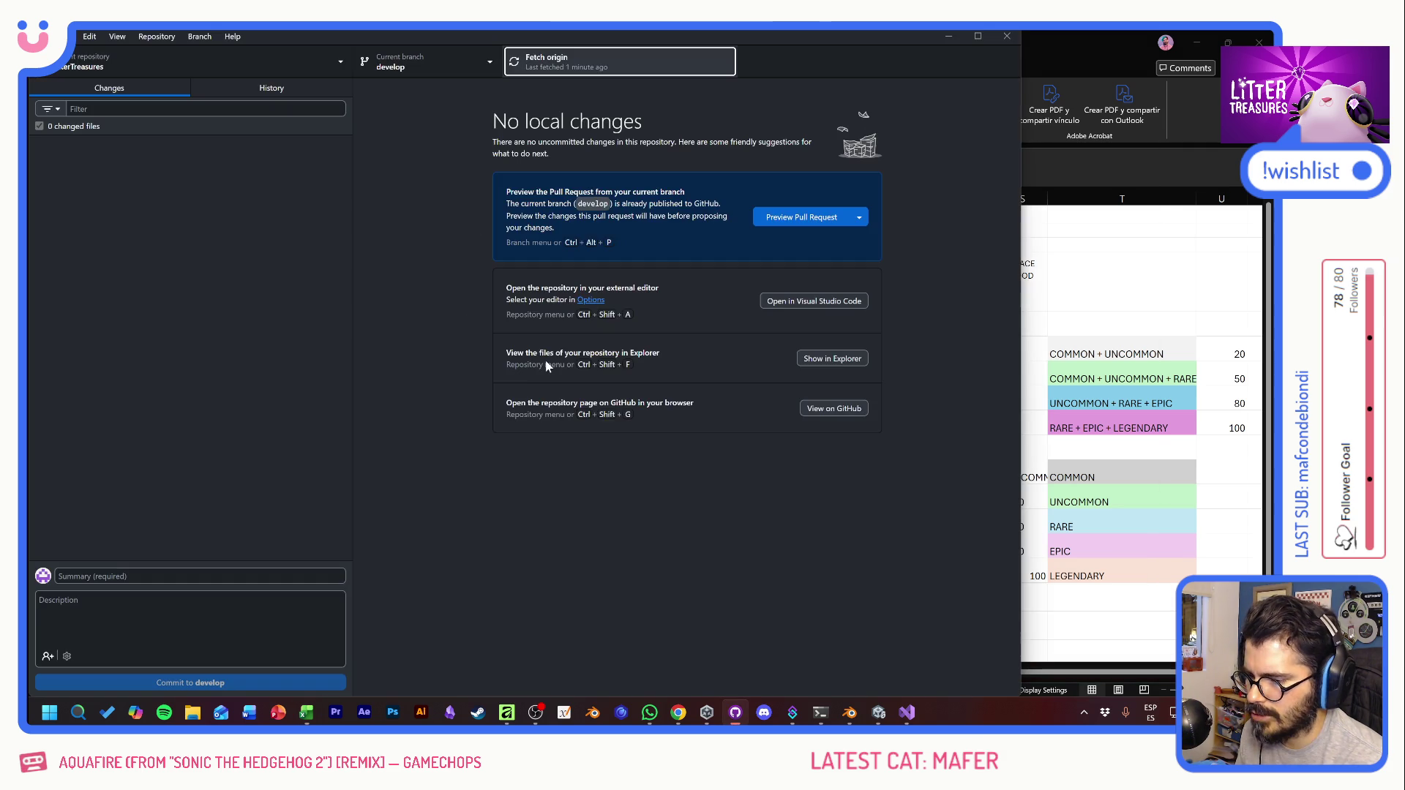
{"action": "key", "text": "alt+Tab"}
{"action": "key", "text": "Tab"}
{"action": "key", "text": "Tab"}
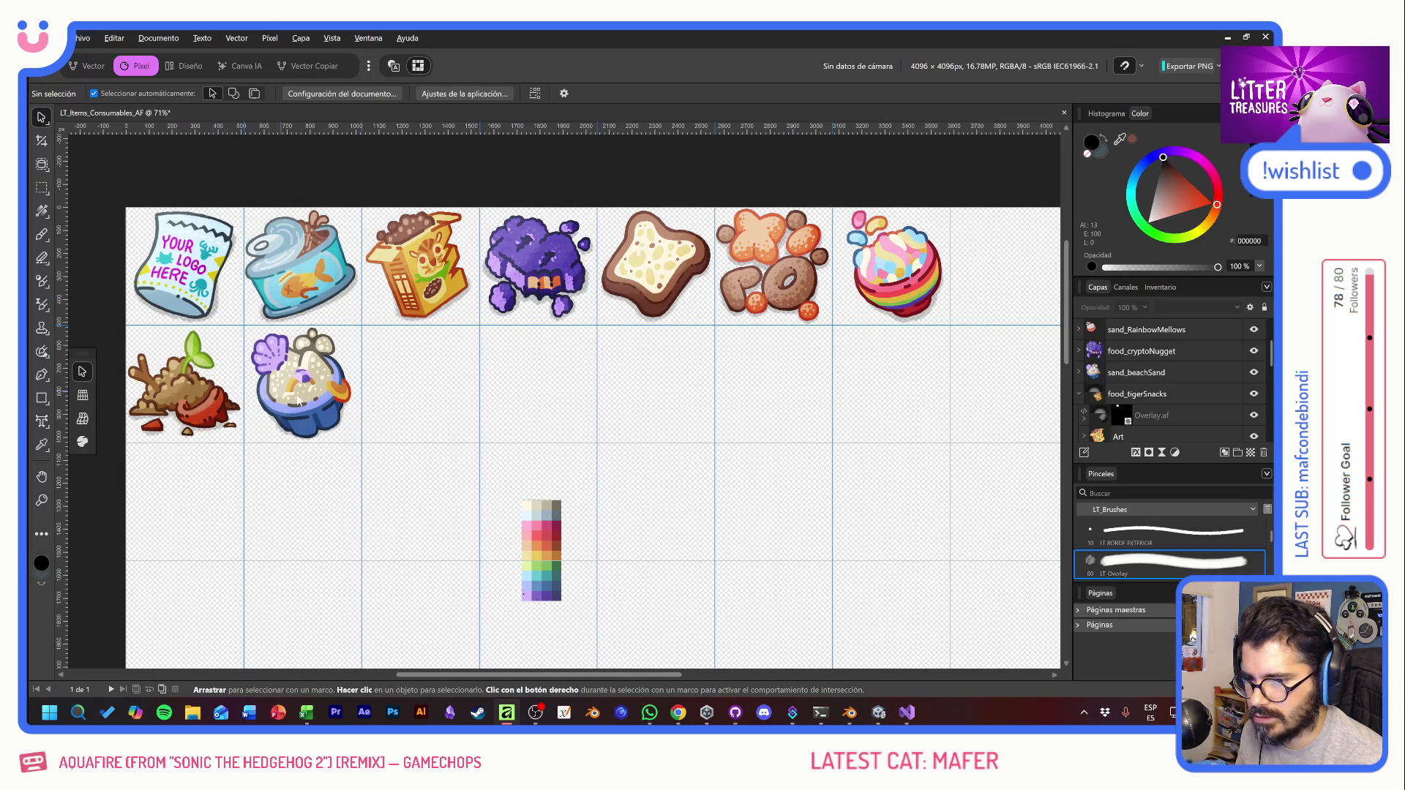
Step: Move the potted soil and beach sand bowl items down into the lower grid row
{"action": "left_click_drag", "start_coordinate": [179, 373], "coordinate": [199, 510]}
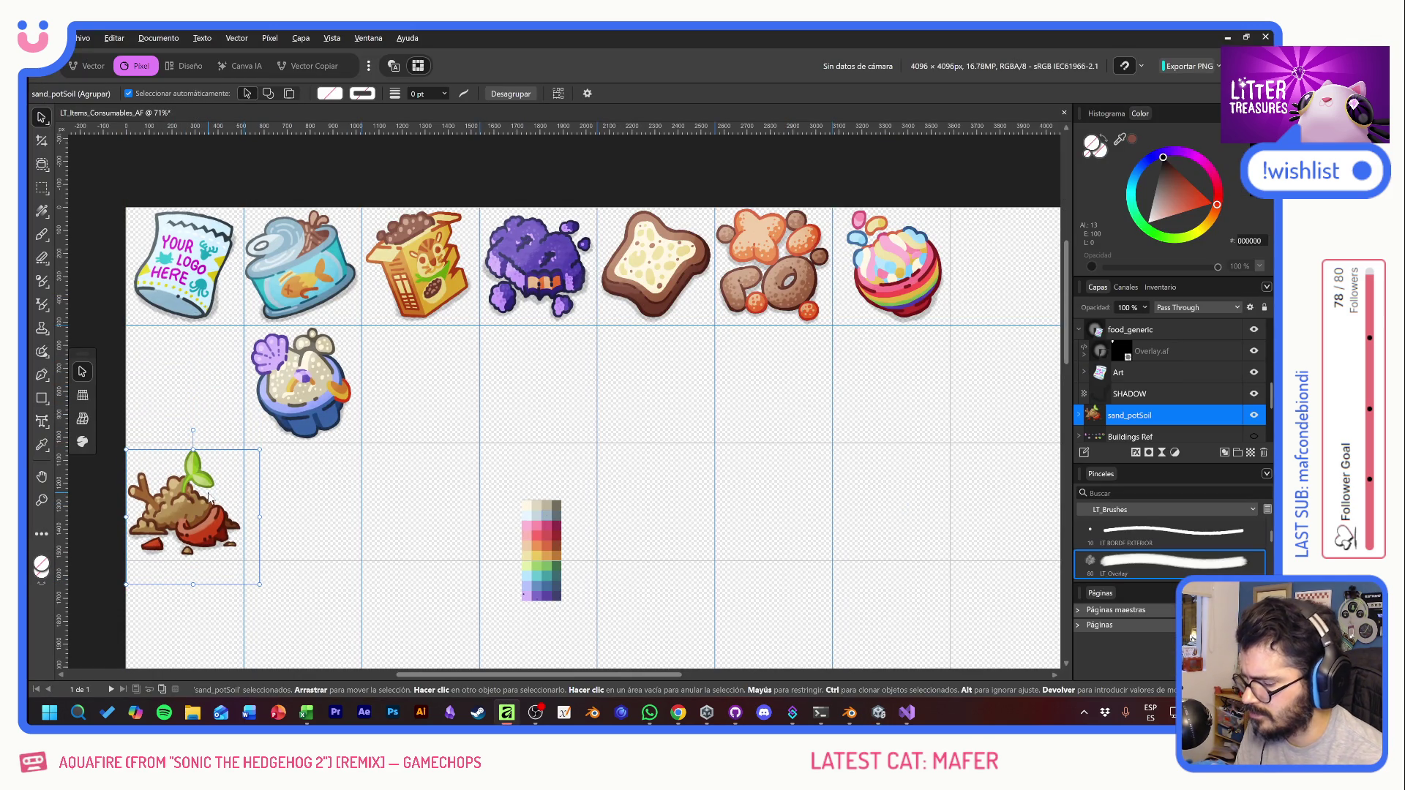
{"action": "left_click", "coordinate": [311, 399]}
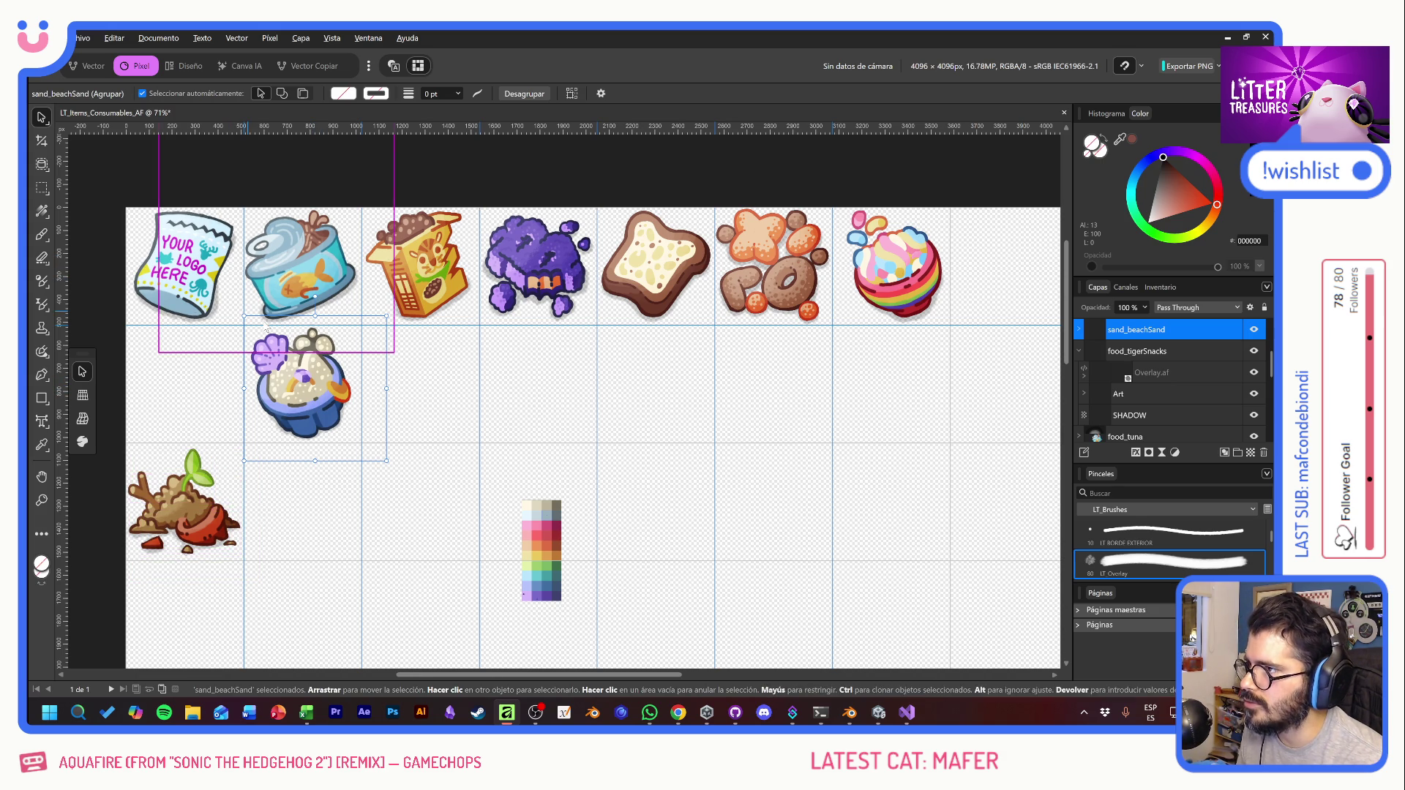
{"action": "scroll", "coordinate": [615, 512], "scroll_direction": "down", "scroll_amount": 5}
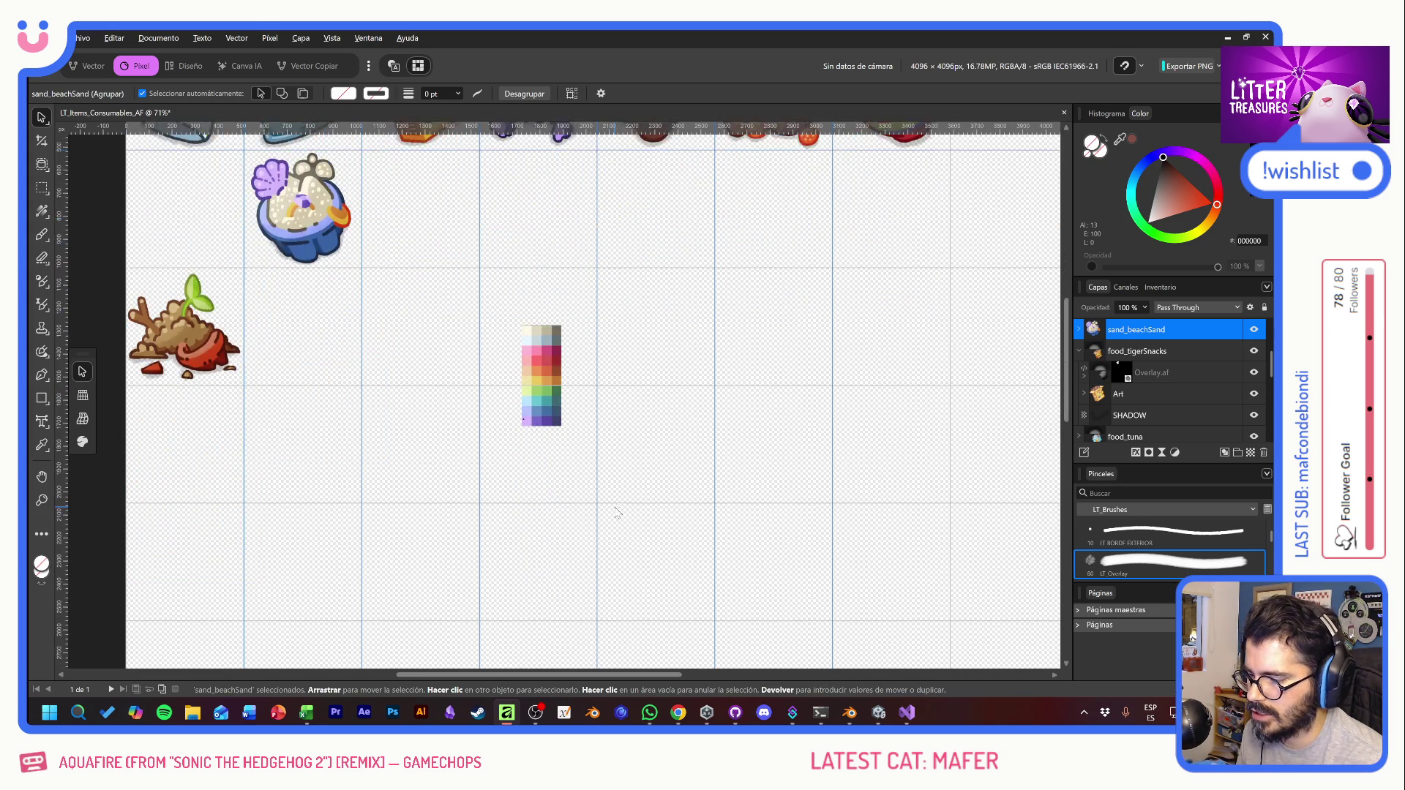
{"action": "scroll", "coordinate": [615, 512], "scroll_direction": "down", "scroll_amount": 6}
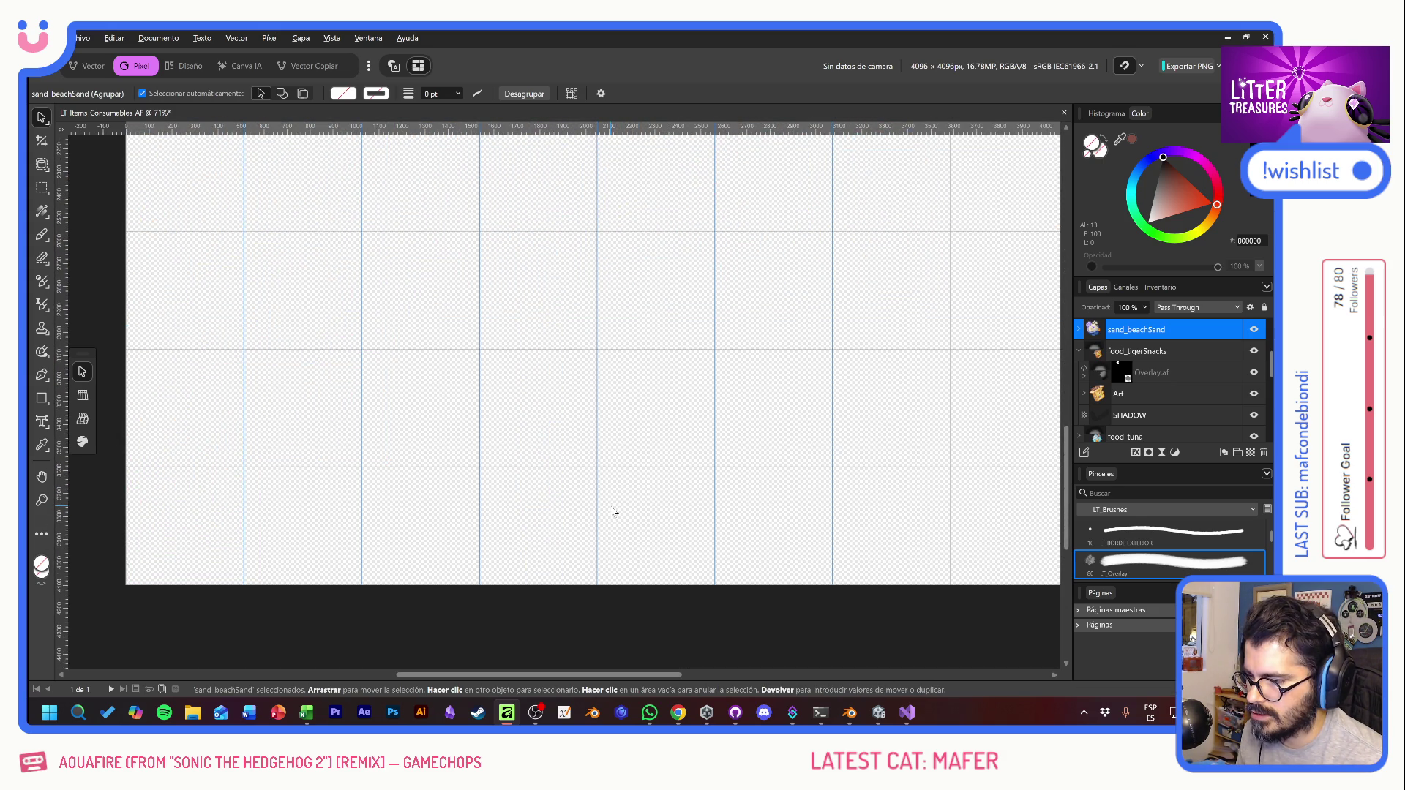
{"action": "scroll", "coordinate": [628, 512], "scroll_direction": "up", "scroll_amount": 10}
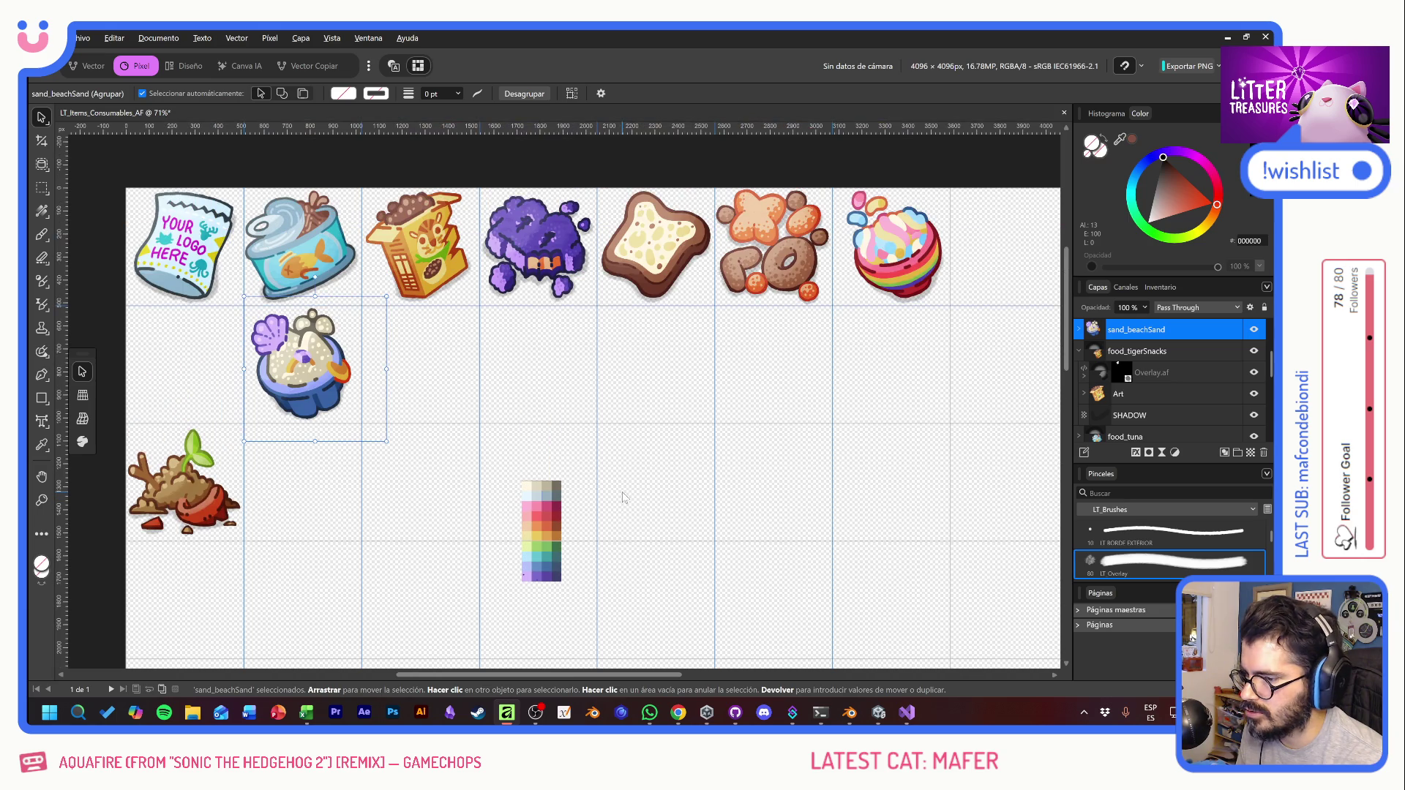
{"action": "scroll", "coordinate": [425, 444], "scroll_direction": "down", "scroll_amount": 1}
{"action": "left_click_drag", "start_coordinate": [203, 422], "coordinate": [202, 539]}
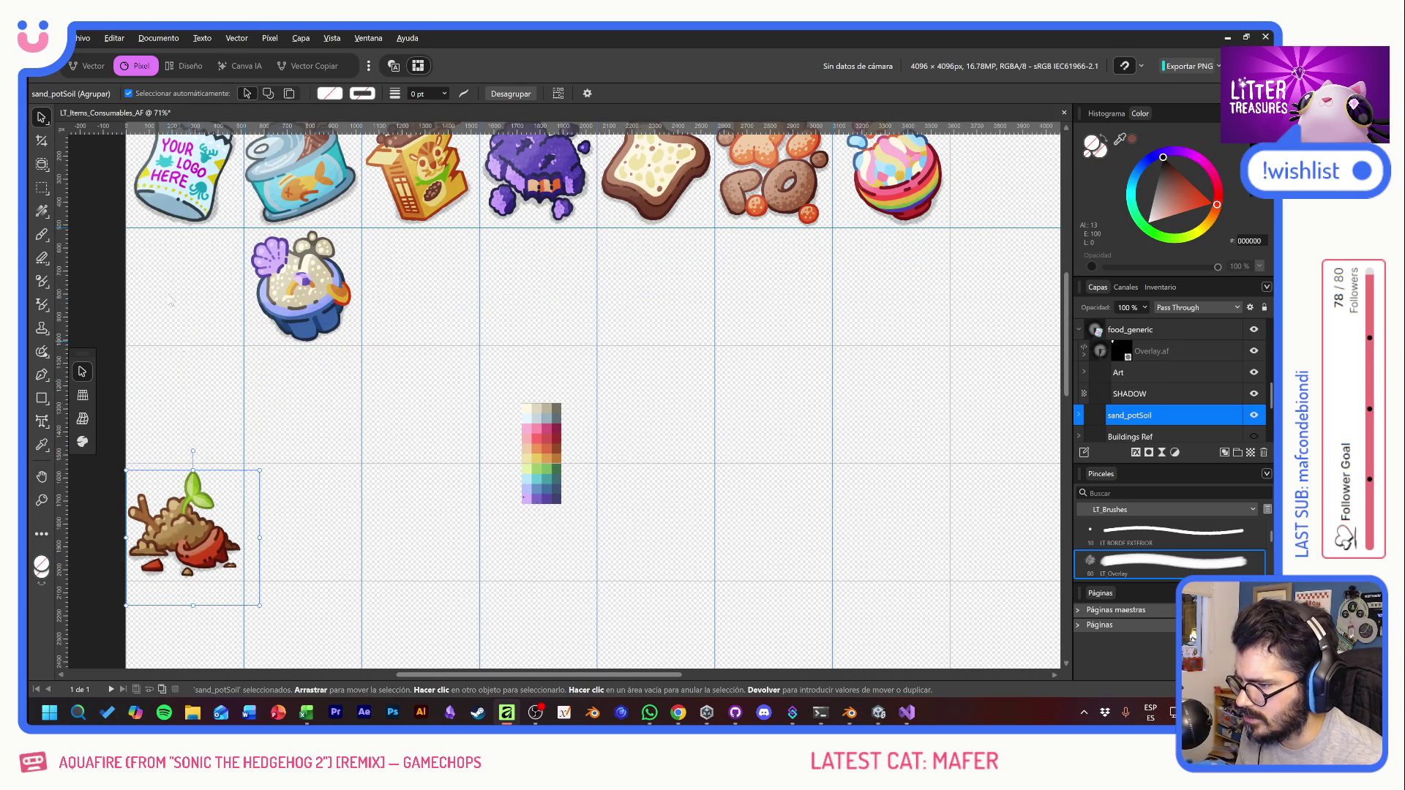
{"action": "scroll", "coordinate": [445, 432], "scroll_direction": "down", "scroll_amount": 1}
{"action": "scroll", "coordinate": [445, 432], "scroll_direction": "down", "scroll_amount": 5}
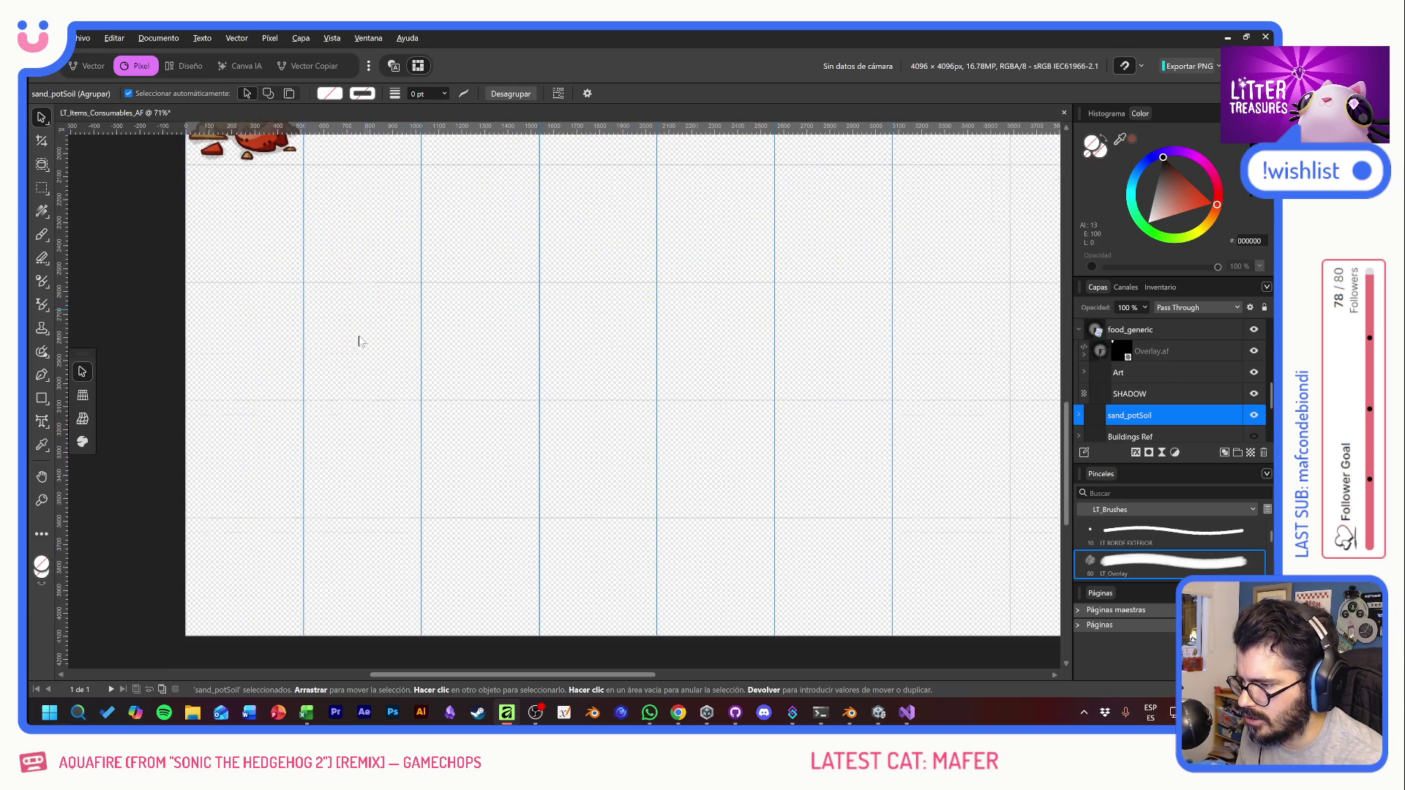
{"action": "scroll", "coordinate": [361, 338], "scroll_direction": "up", "scroll_amount": 3}
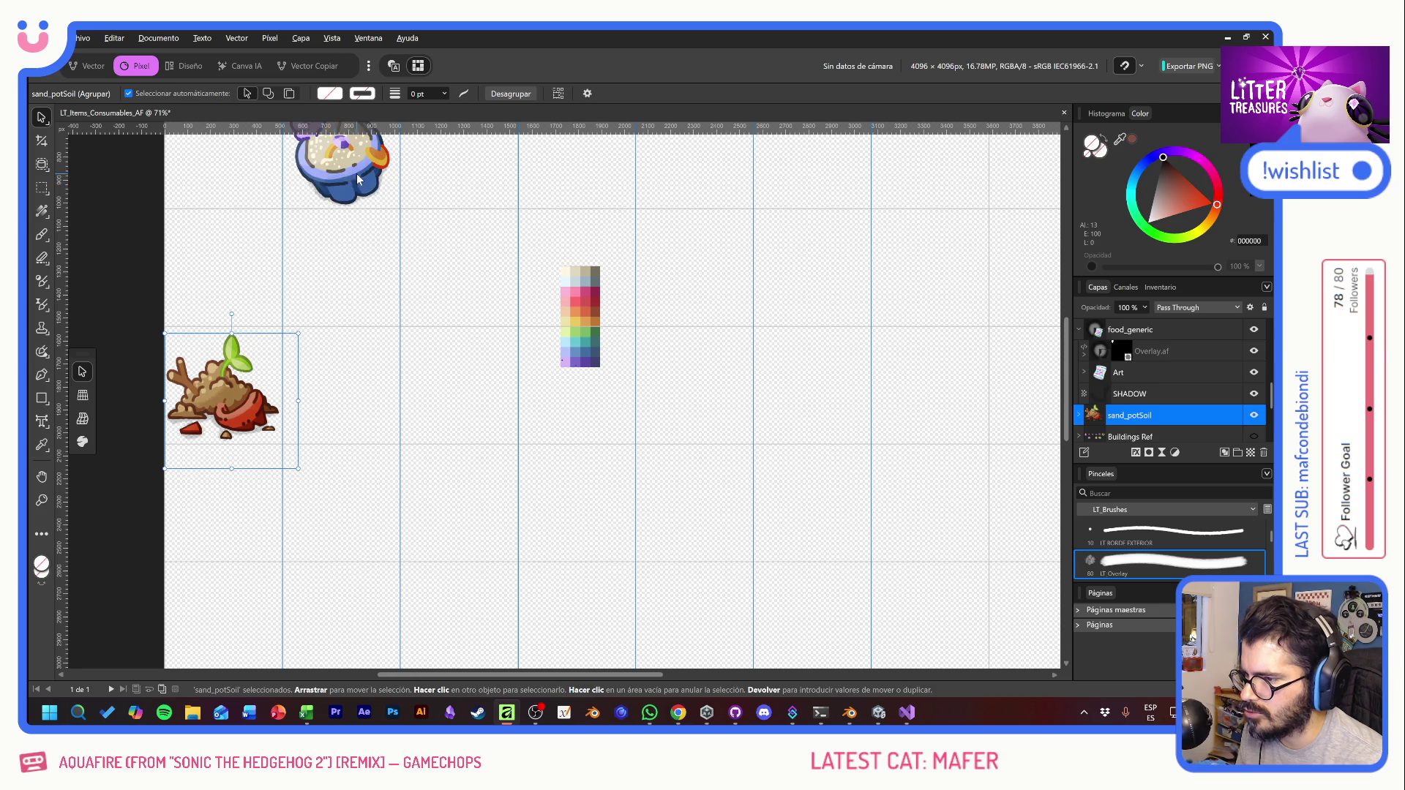
{"action": "mouse_move", "coordinate": [357, 179]}
{"action": "left_mouse_down"}
{"action": "mouse_move", "coordinate": [377, 338]}
{"action": "mouse_move", "coordinate": [353, 414]}
{"action": "left_mouse_up"}
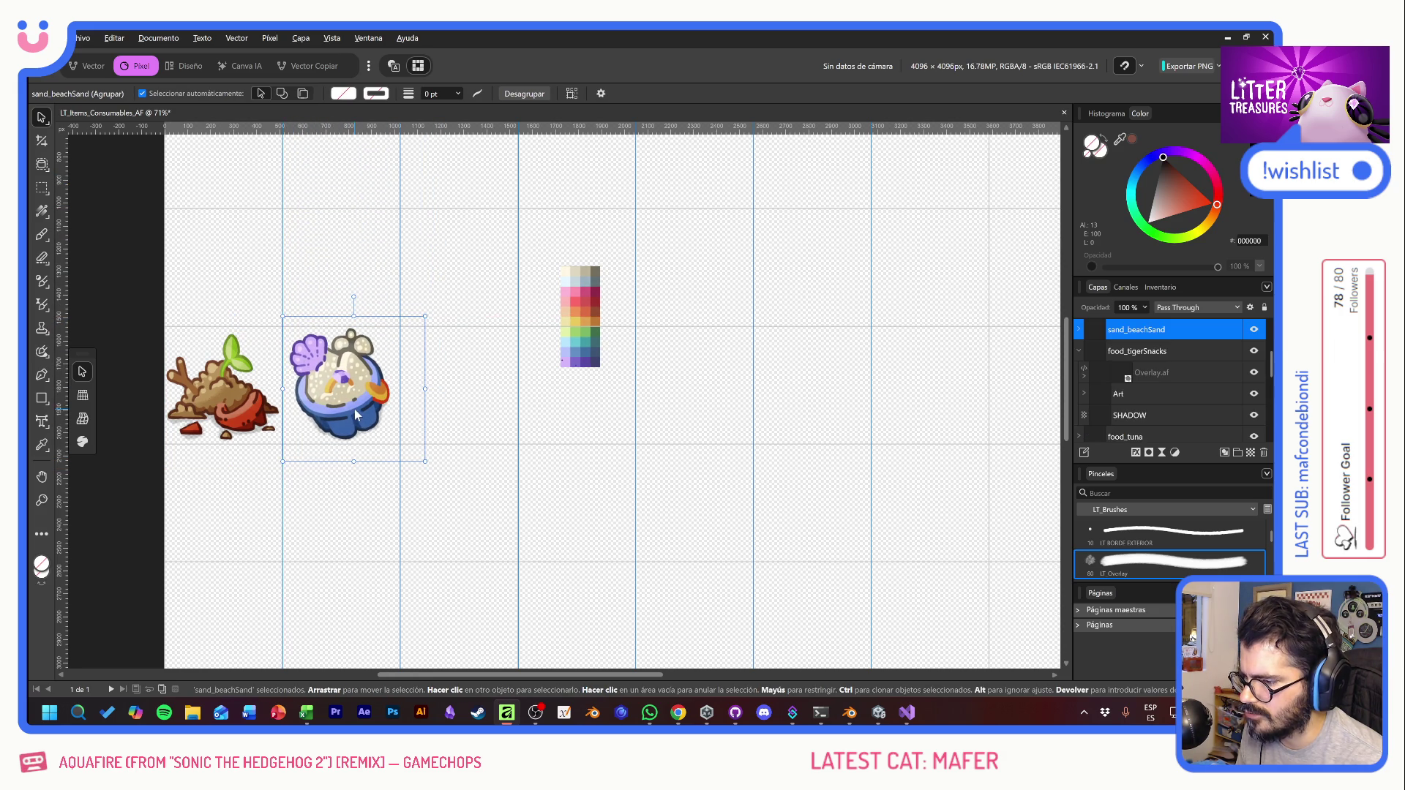
Step: Deselect, collapse the food_tigerSnacks and food_generic groups, and pan to the top row
{"action": "left_click", "coordinate": [129, 421]}
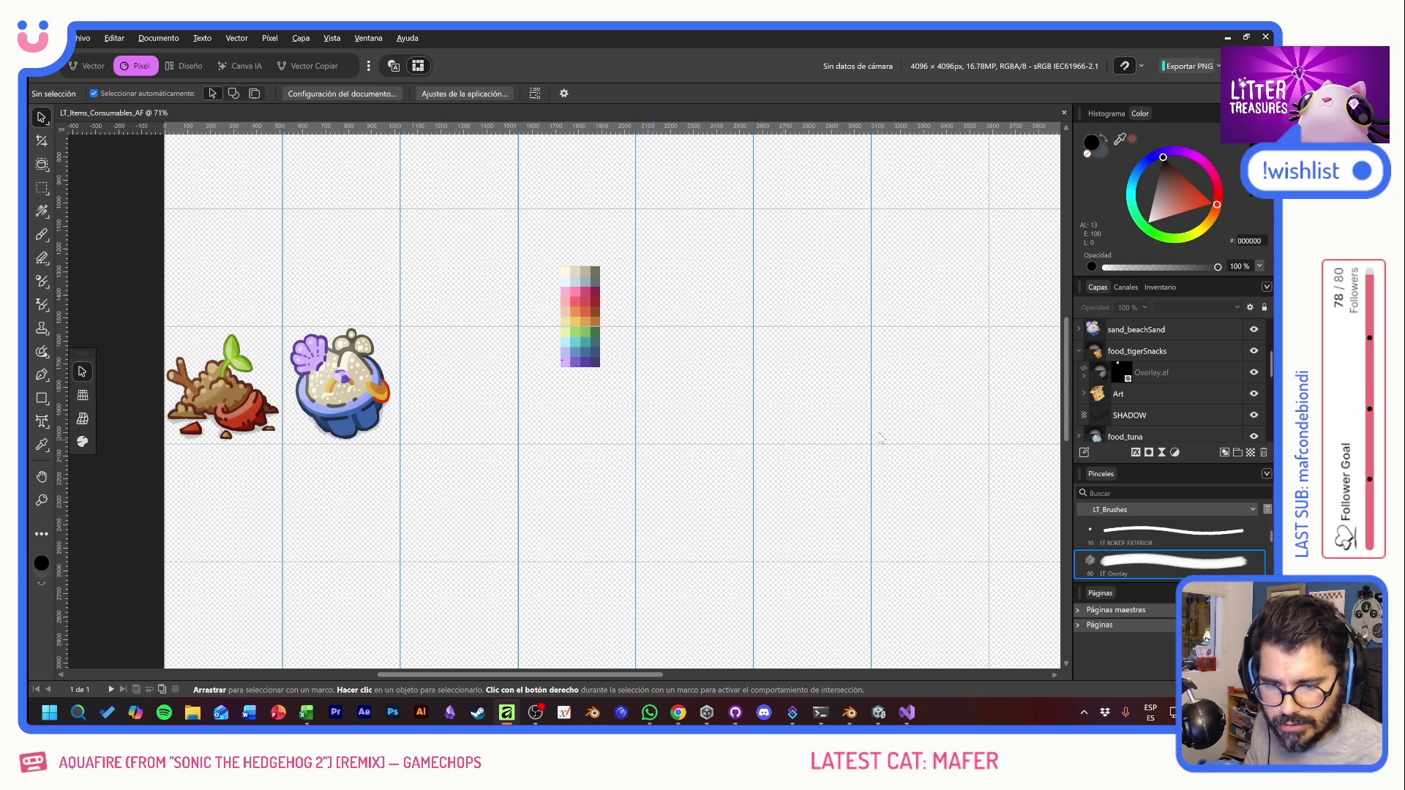
{"action": "left_click", "coordinate": [1079, 350]}
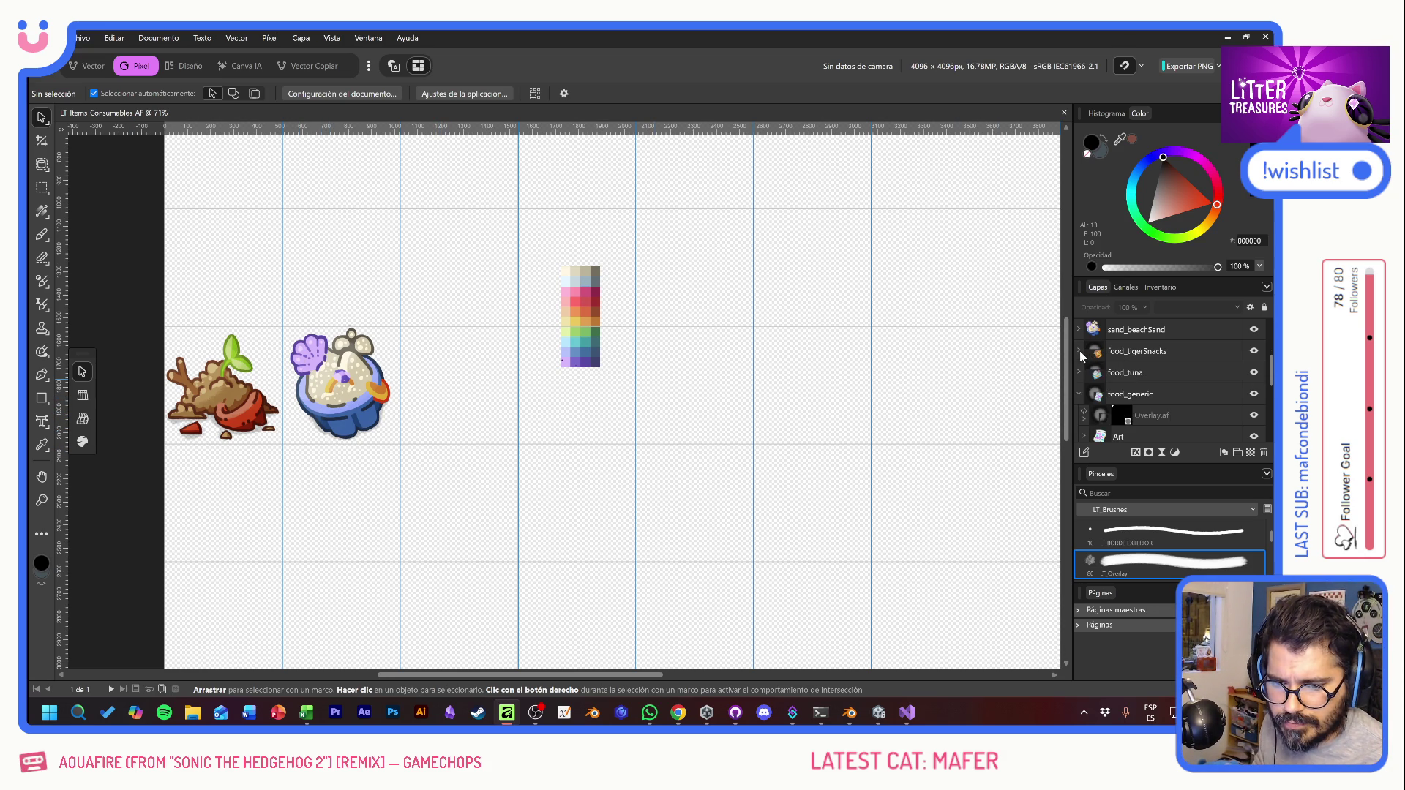
{"action": "left_click", "coordinate": [1079, 394]}
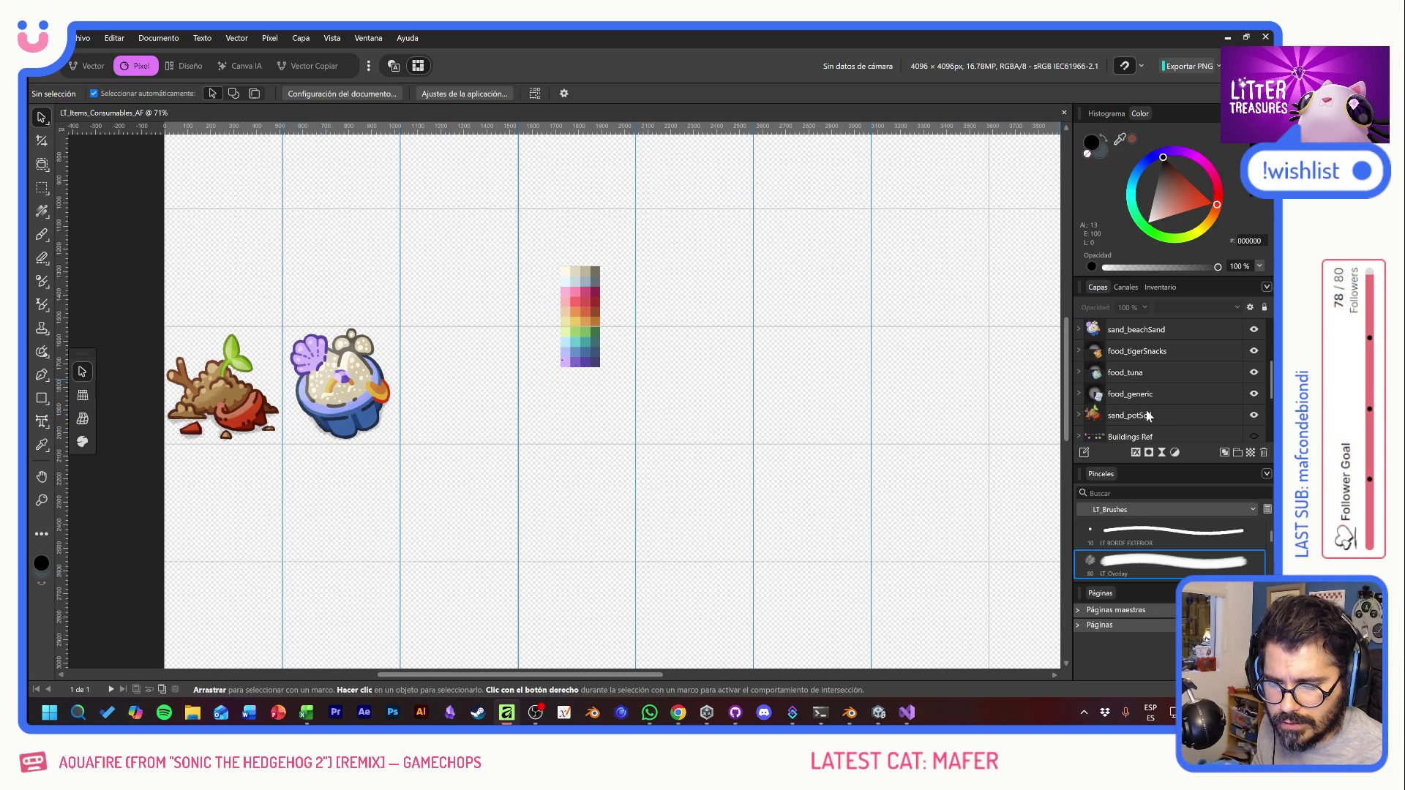
{"action": "left_click_drag", "start_coordinate": [827, 277], "coordinate": [540, 492]}
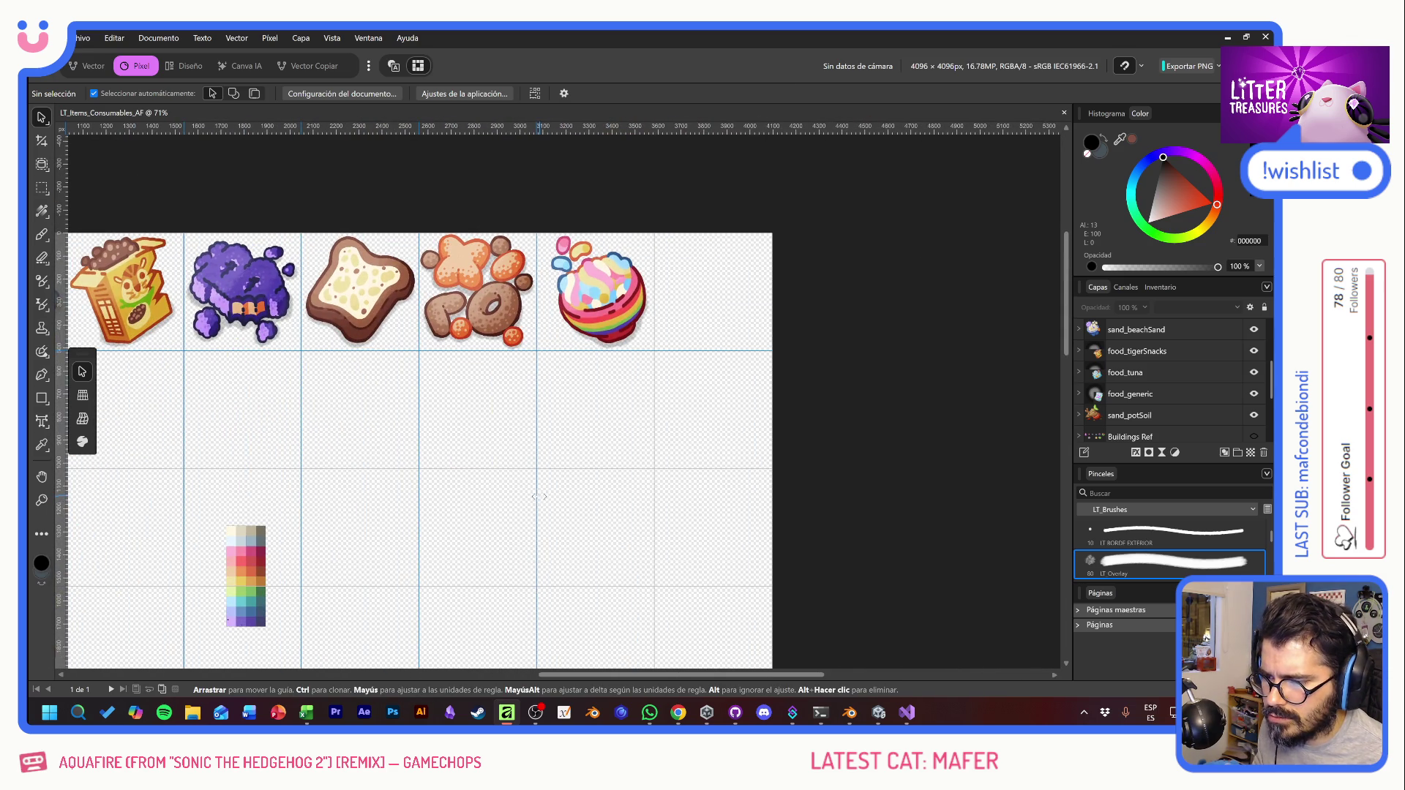
Step: Duplicate food_Kibbles' Overlay.af layer and move the copy out of the group
{"action": "scroll", "coordinate": [480, 287], "scroll_direction": "up", "scroll_amount": 2}
{"action": "scroll", "coordinate": [471, 393], "scroll_direction": "up", "scroll_amount": 3}
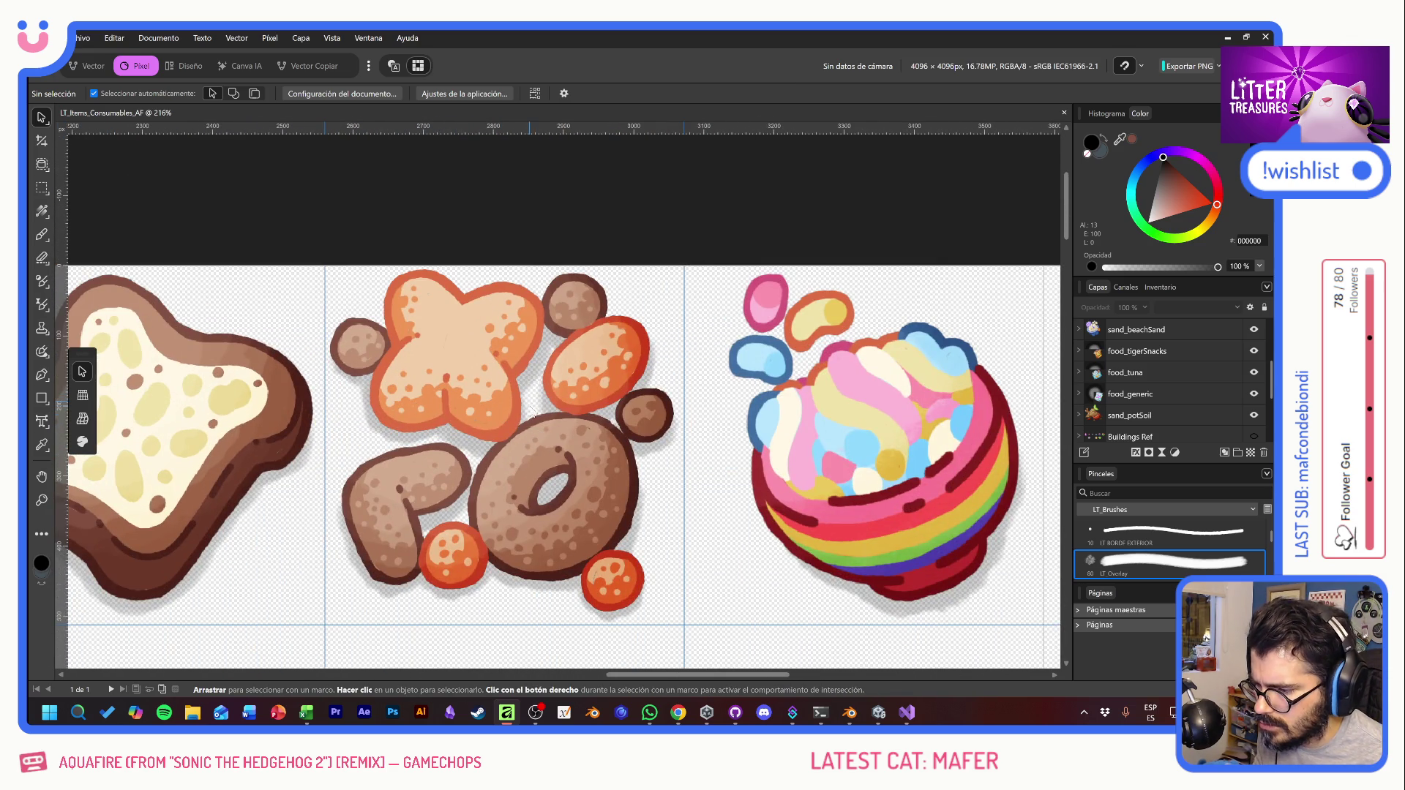
{"action": "scroll", "coordinate": [499, 410], "scroll_direction": "down", "scroll_amount": 3}
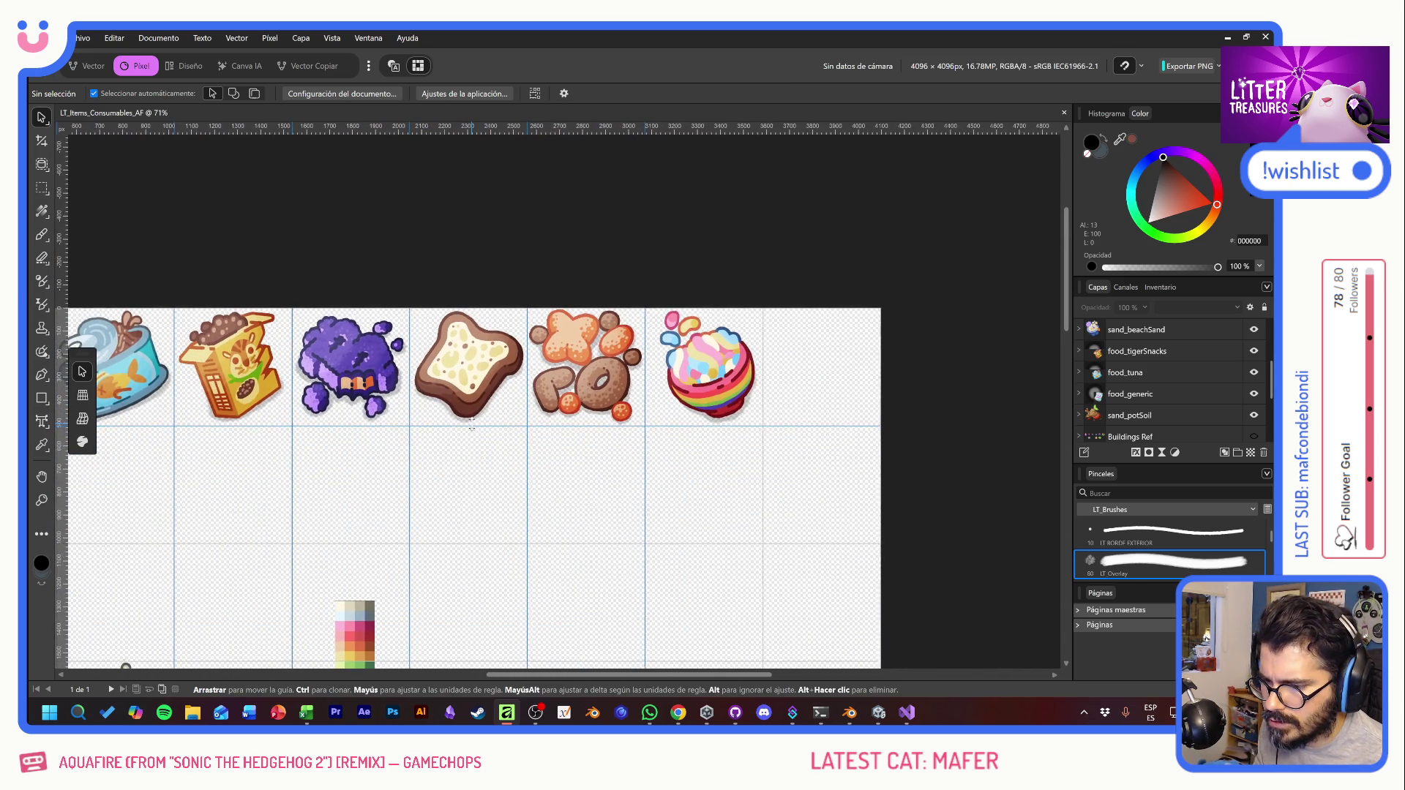
{"action": "scroll", "coordinate": [709, 367], "scroll_direction": "up", "scroll_amount": 2}
{"action": "left_click", "coordinate": [702, 346]}
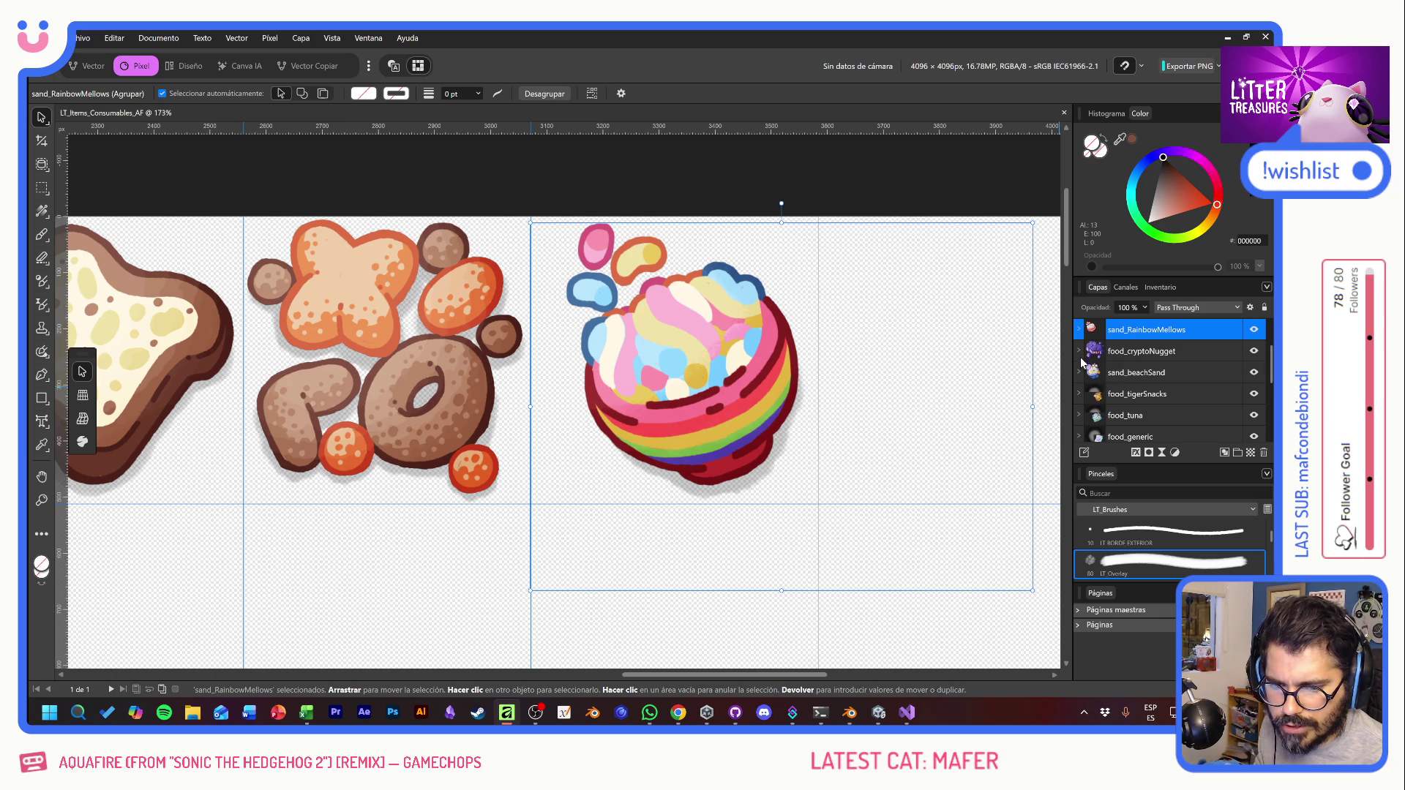
{"action": "left_click", "coordinate": [1082, 395]}
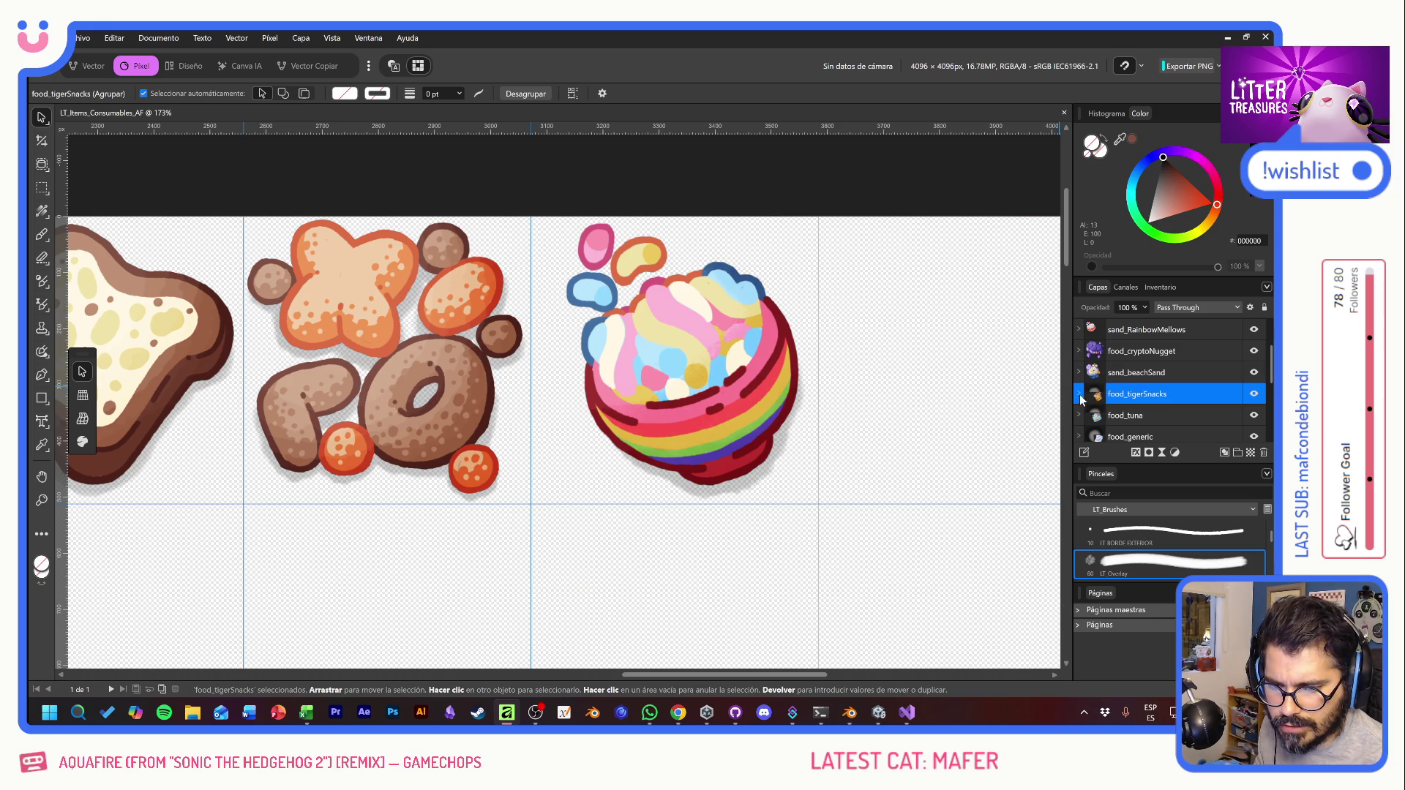
{"action": "left_click", "coordinate": [473, 362]}
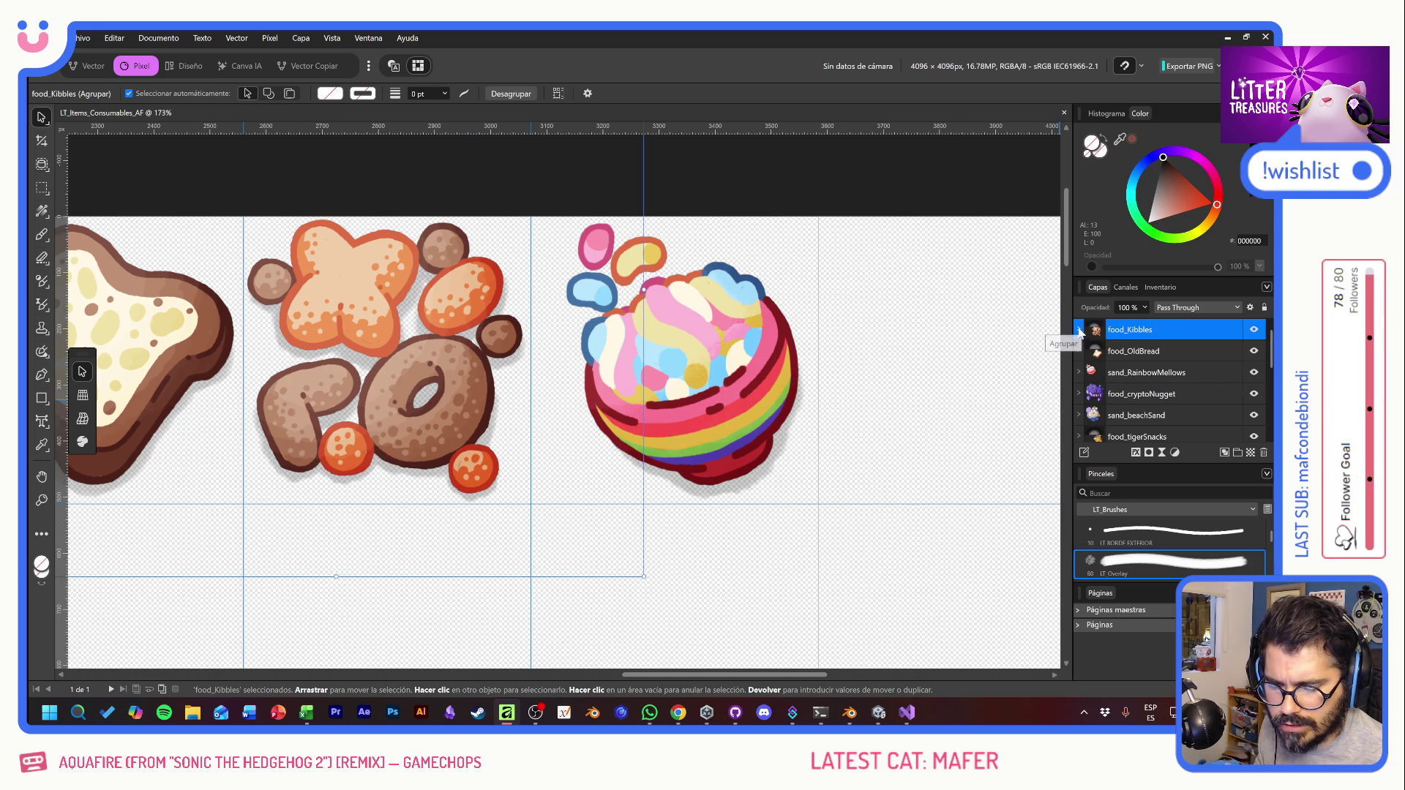
{"action": "left_click", "coordinate": [1079, 330]}
{"action": "left_click", "coordinate": [1163, 349]}
{"action": "key", "text": "ctrl+j"}
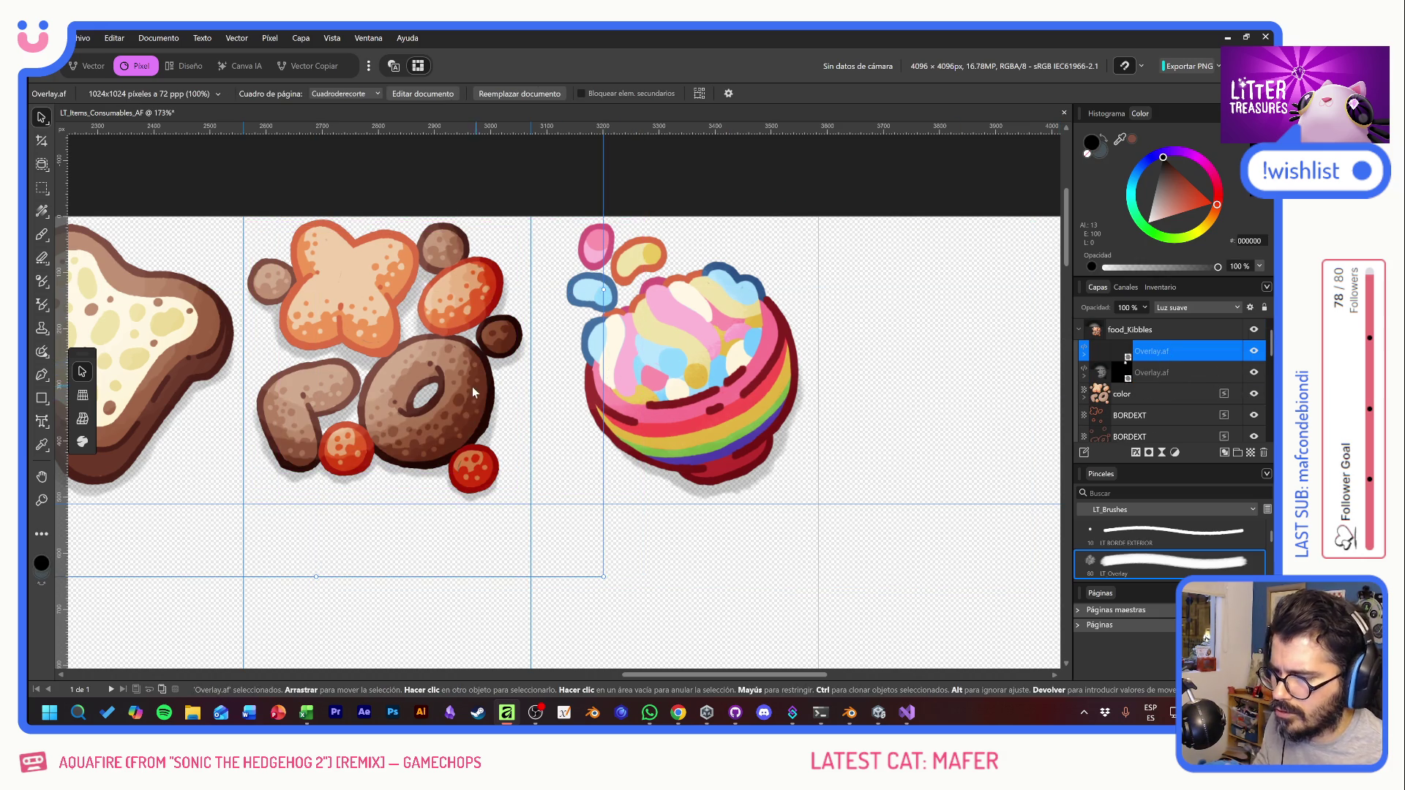
{"action": "left_click_drag", "start_coordinate": [1100, 353], "coordinate": [1138, 312]}
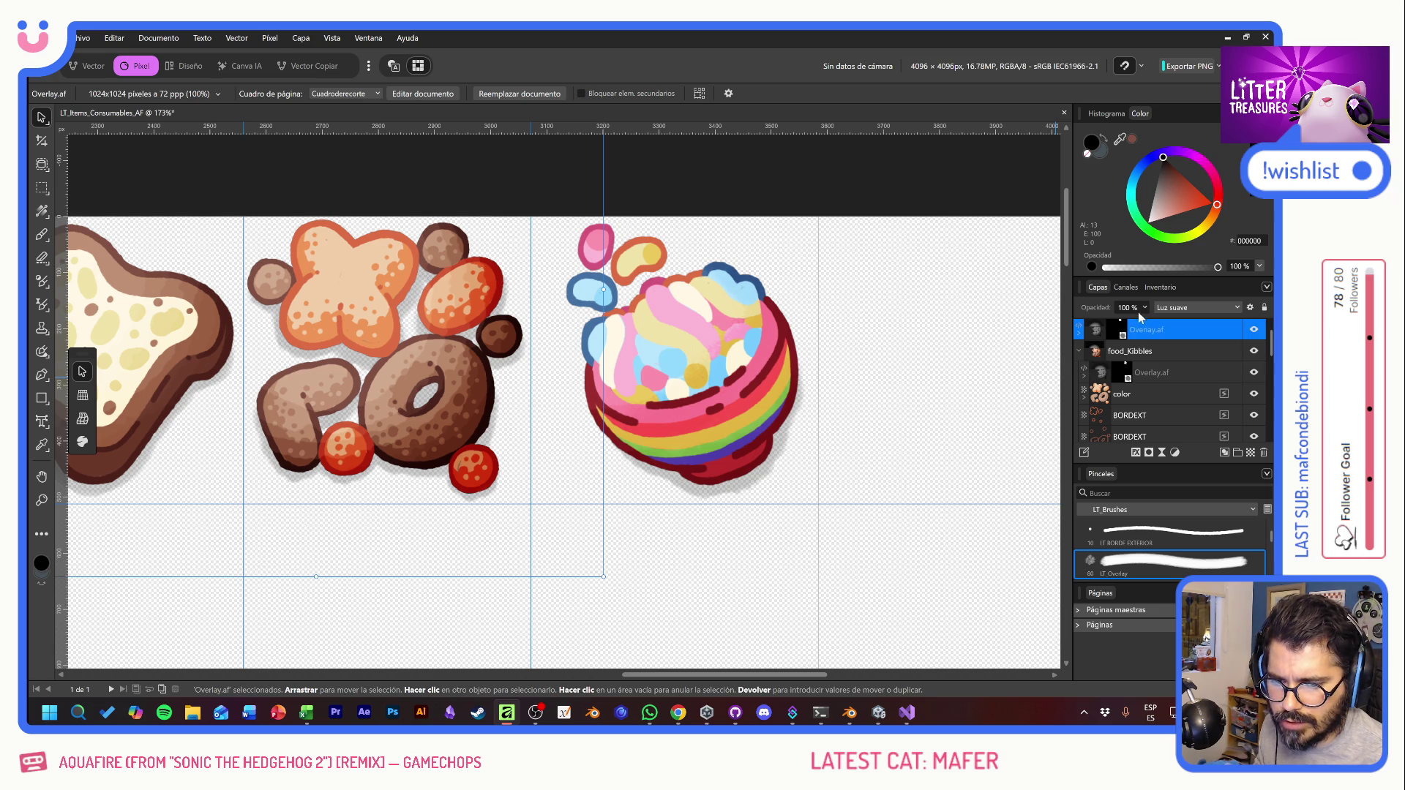
Step: Delete the overlay copy's mask and position it over the cereal and toast
{"action": "left_click", "coordinate": [1078, 332]}
{"action": "left_click", "coordinate": [1145, 353]}
{"action": "key", "text": "Delete"}
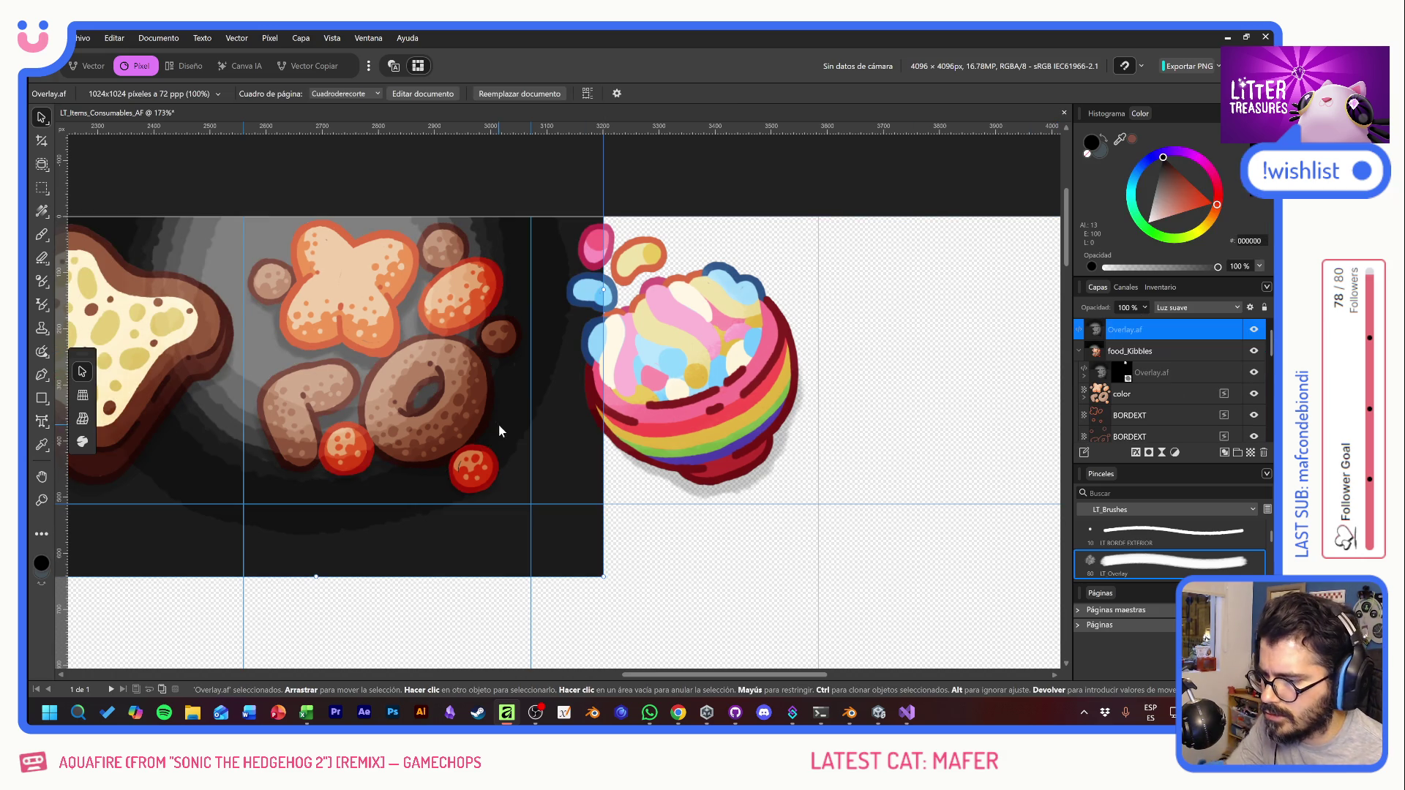
{"action": "mouse_move", "coordinate": [556, 473]}
{"action": "left_mouse_down"}
{"action": "mouse_move", "coordinate": [703, 539]}
{"action": "mouse_move", "coordinate": [935, 486]}
{"action": "mouse_move", "coordinate": [868, 448]}
{"action": "left_mouse_up"}
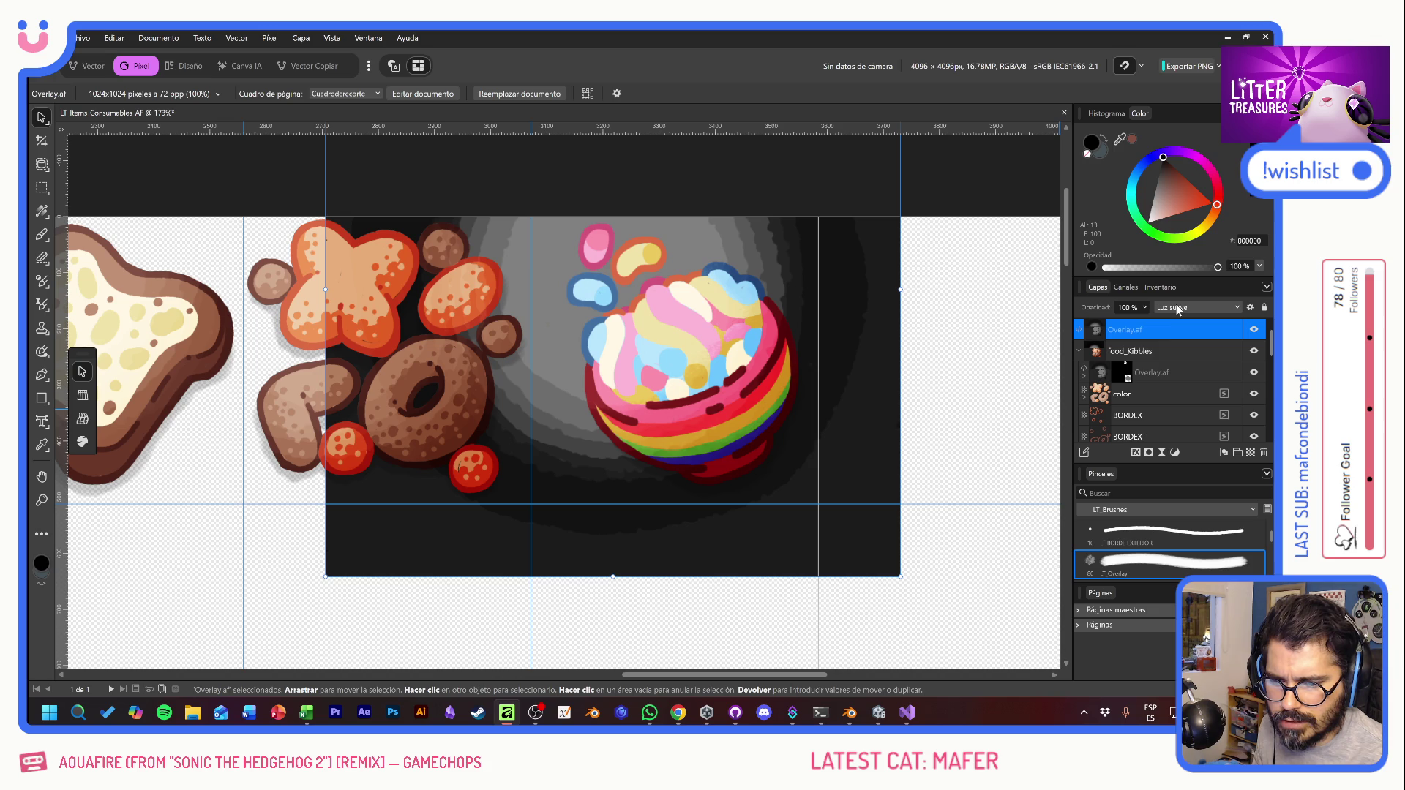
{"action": "double_click", "coordinate": [1166, 330]}
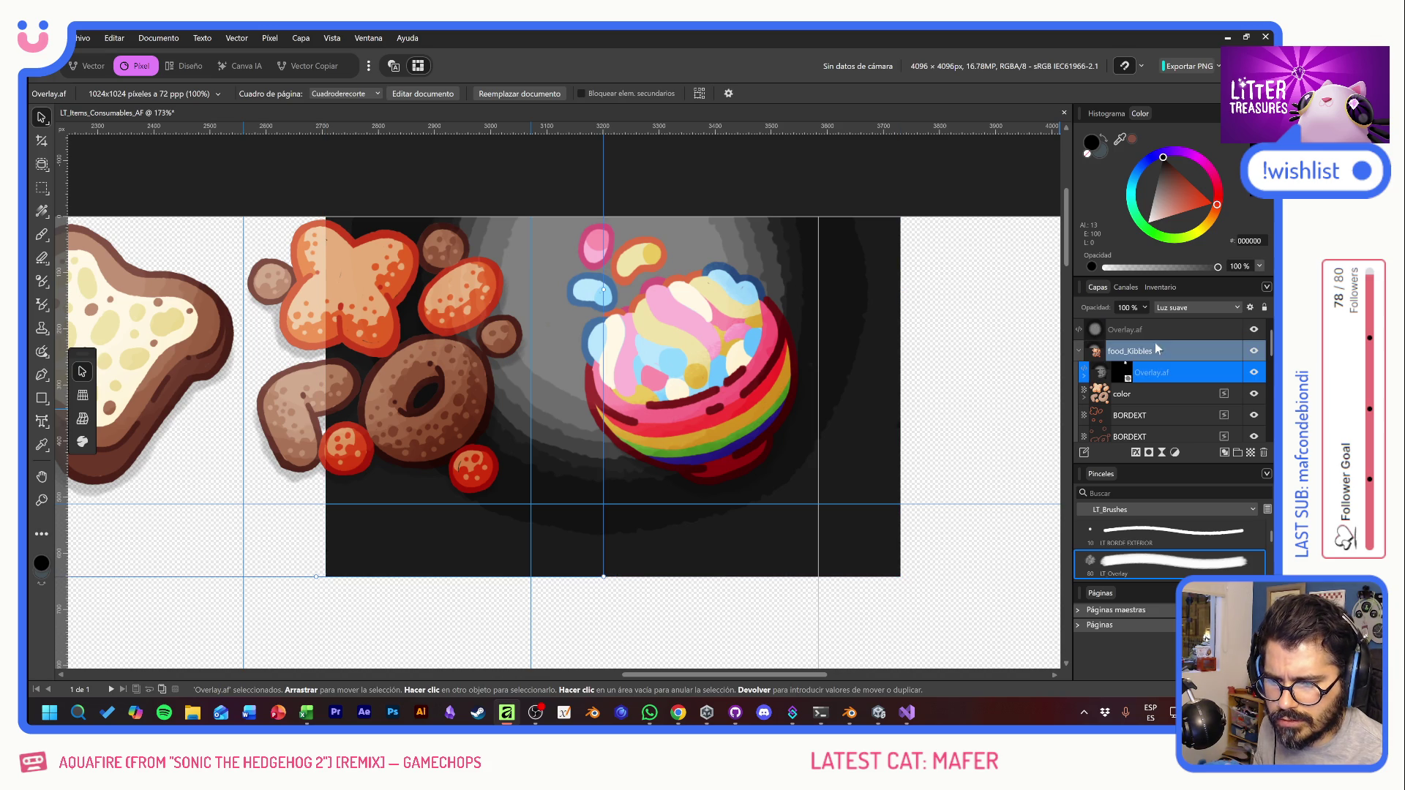
{"action": "key", "text": "Escape"}
{"action": "mouse_move", "coordinate": [892, 450]}
{"action": "left_mouse_down"}
{"action": "mouse_move", "coordinate": [846, 420]}
{"action": "mouse_move", "coordinate": [884, 458]}
{"action": "mouse_move", "coordinate": [885, 439]}
{"action": "mouse_move", "coordinate": [543, 498]}
{"action": "left_mouse_up"}
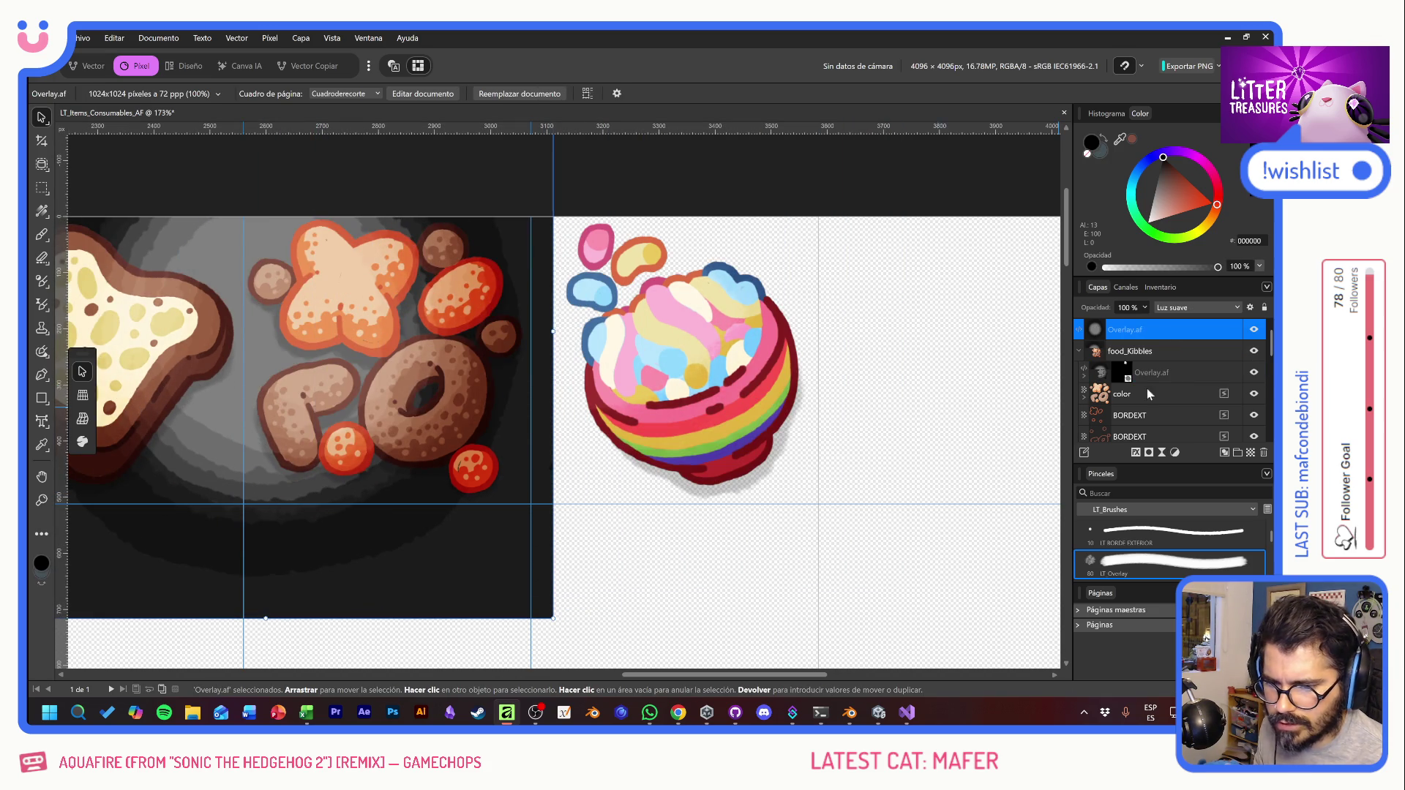
Step: Delete the OVERLAY layer from the sand_RainbowMellows group
{"action": "scroll", "coordinate": [1148, 372], "scroll_direction": "down", "scroll_amount": 5}
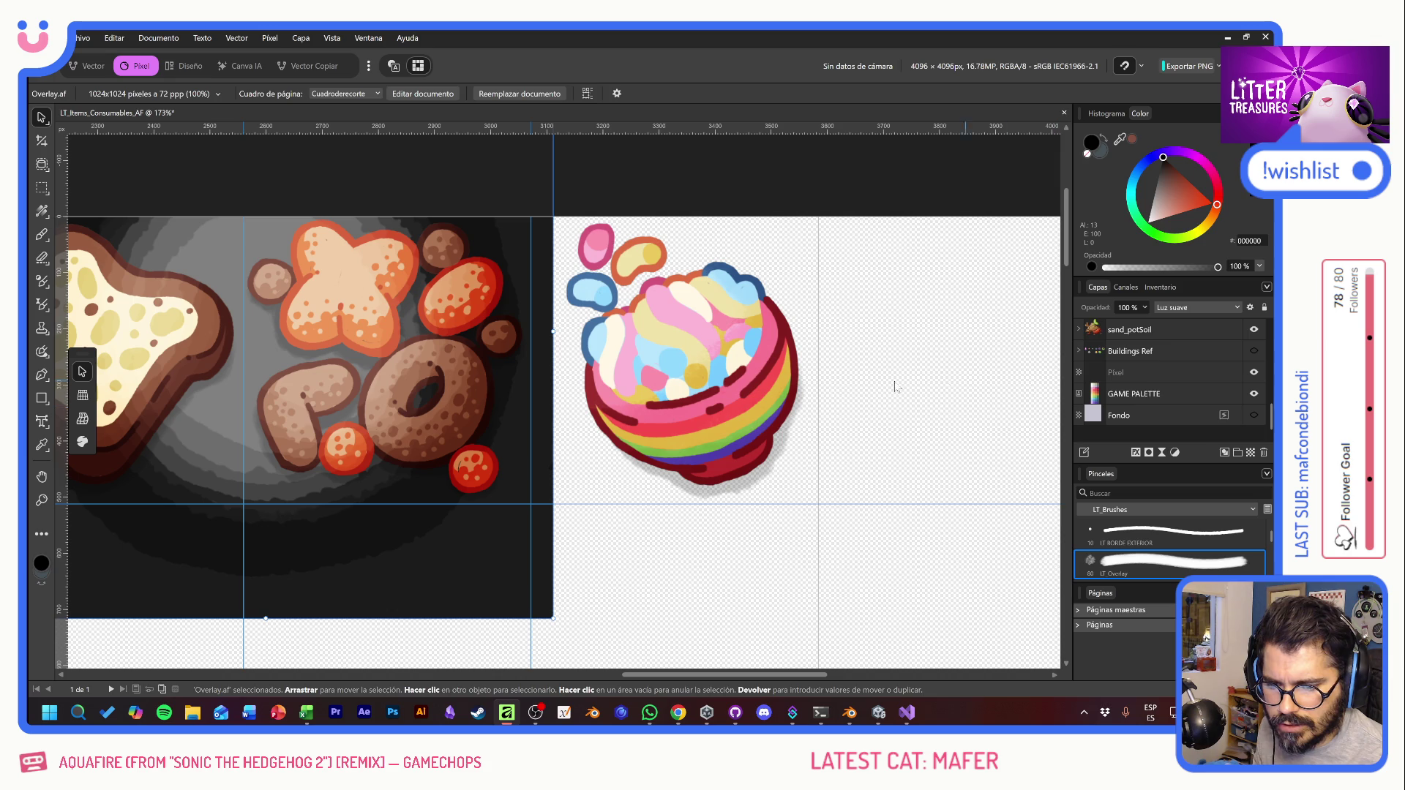
{"action": "left_click", "coordinate": [749, 382]}
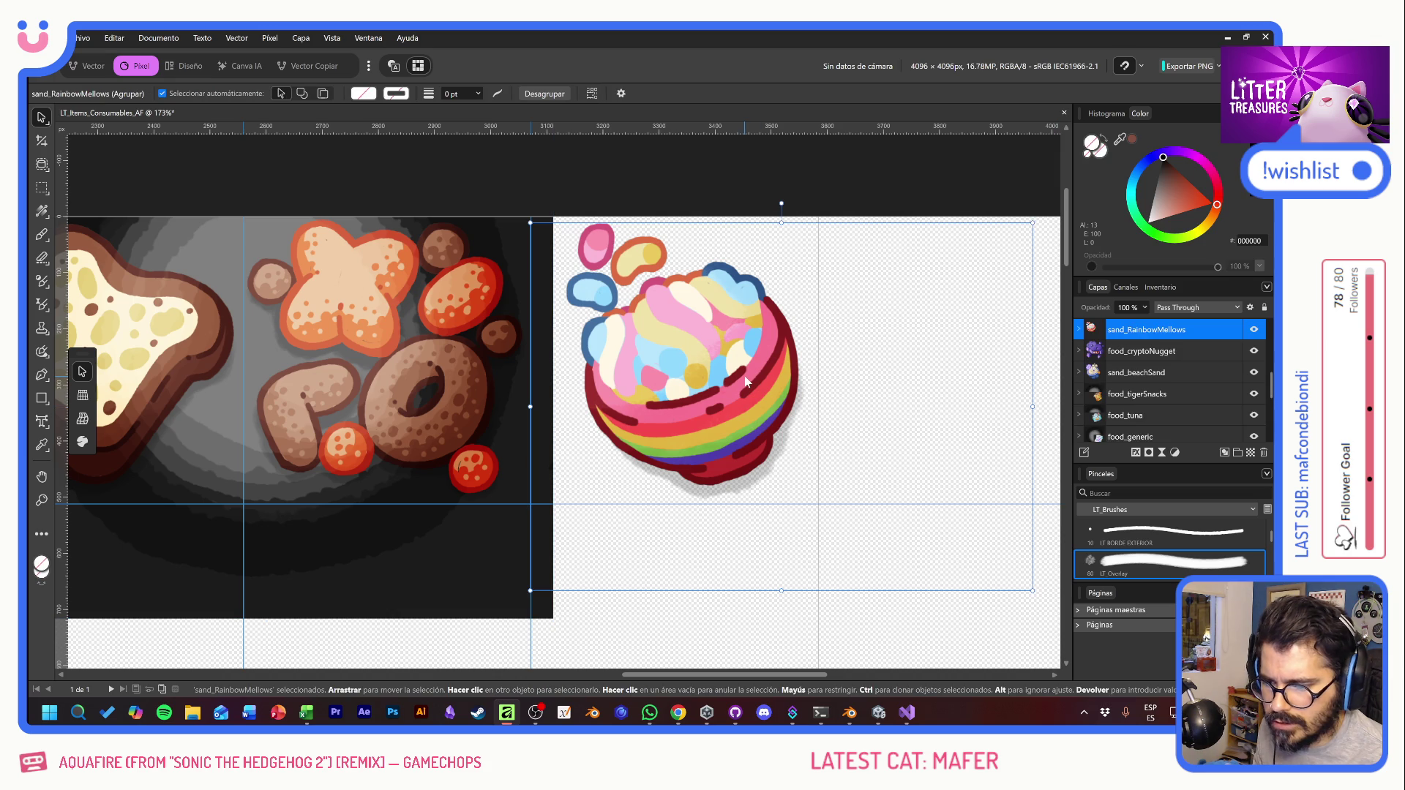
{"action": "left_click", "coordinate": [1079, 330]}
{"action": "left_click", "coordinate": [1178, 350]}
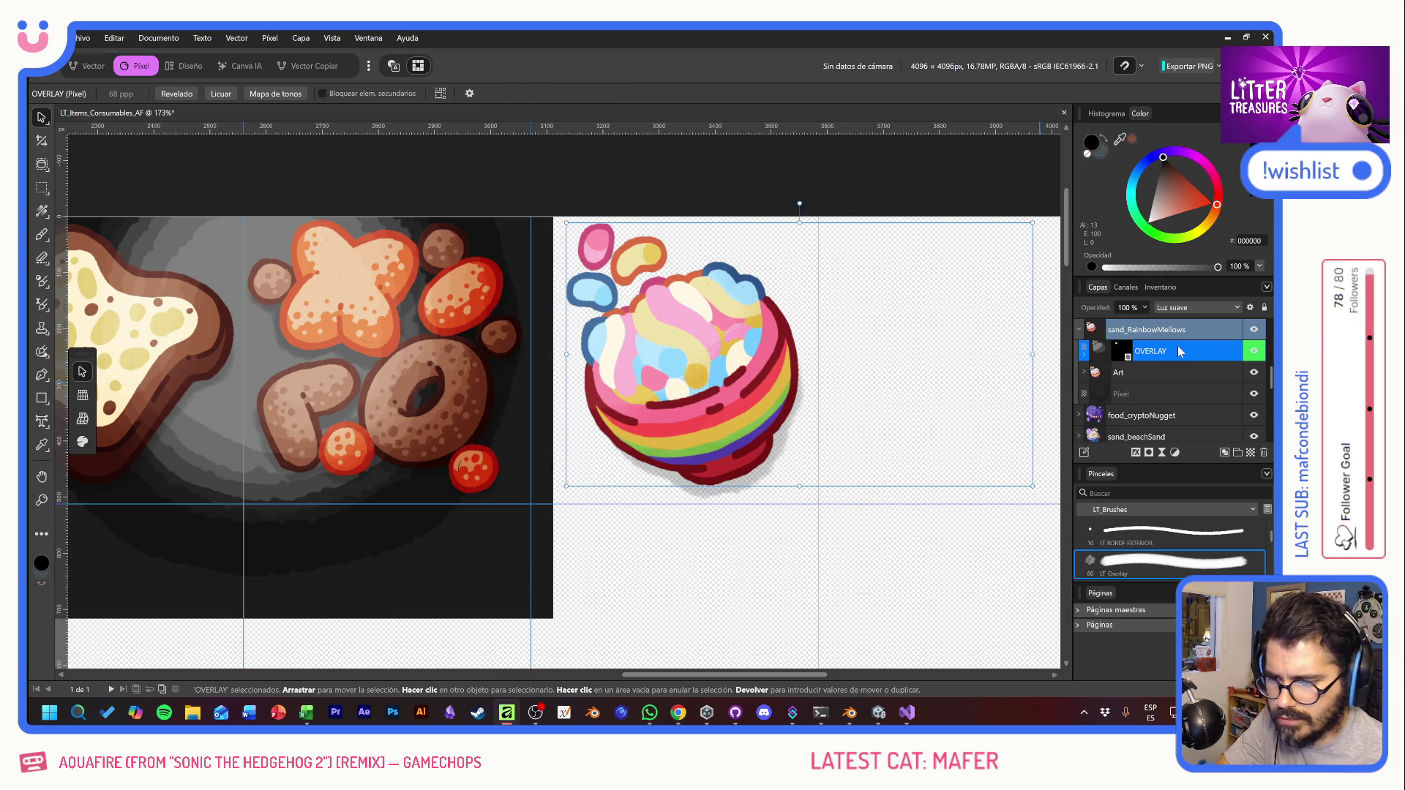
{"action": "key", "text": "Delete"}
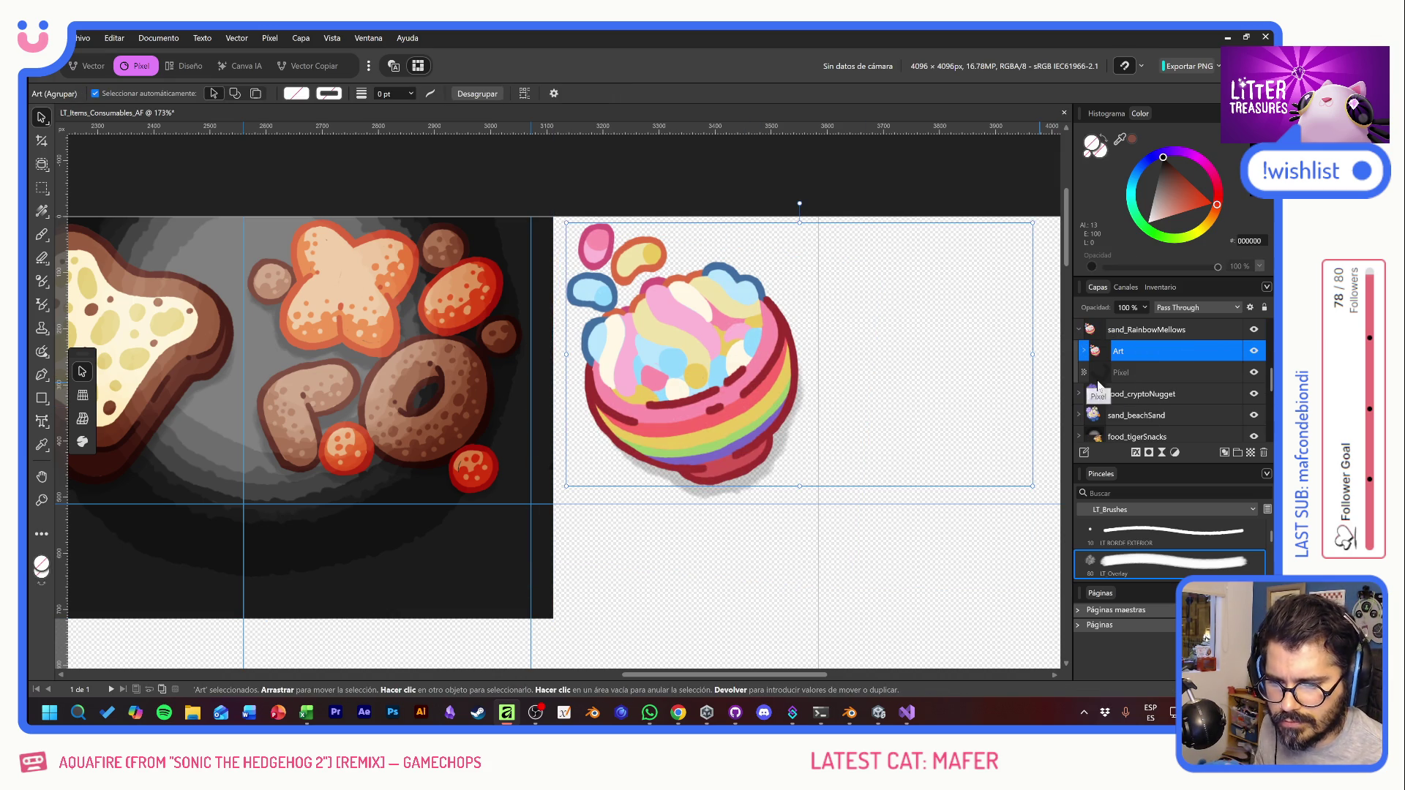
Step: Browse the bowl's Pixel, SIL and inline layers, deleting then restoring the Art group
{"action": "left_click", "coordinate": [40, 189]}
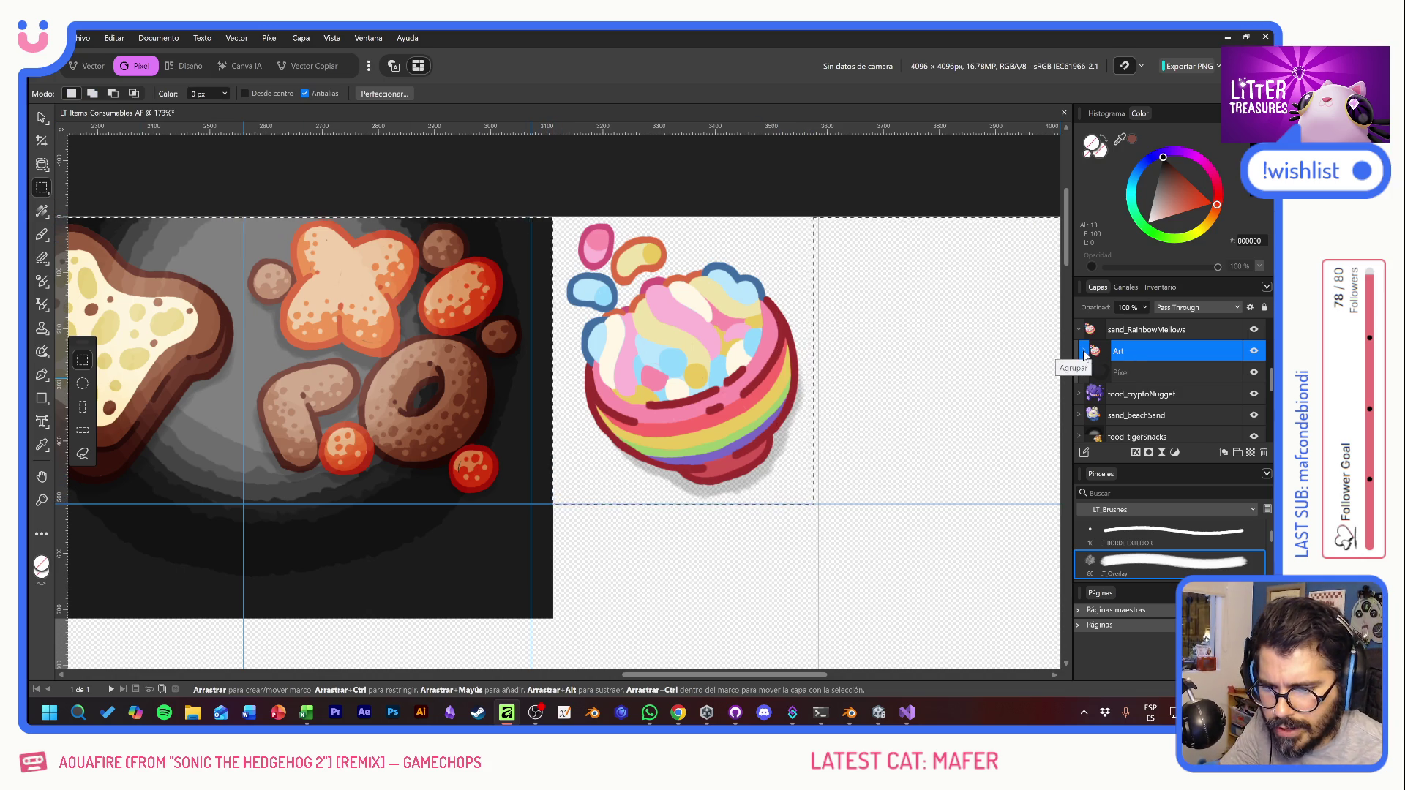
{"action": "scroll", "coordinate": [1165, 384], "scroll_direction": "down", "scroll_amount": 2}
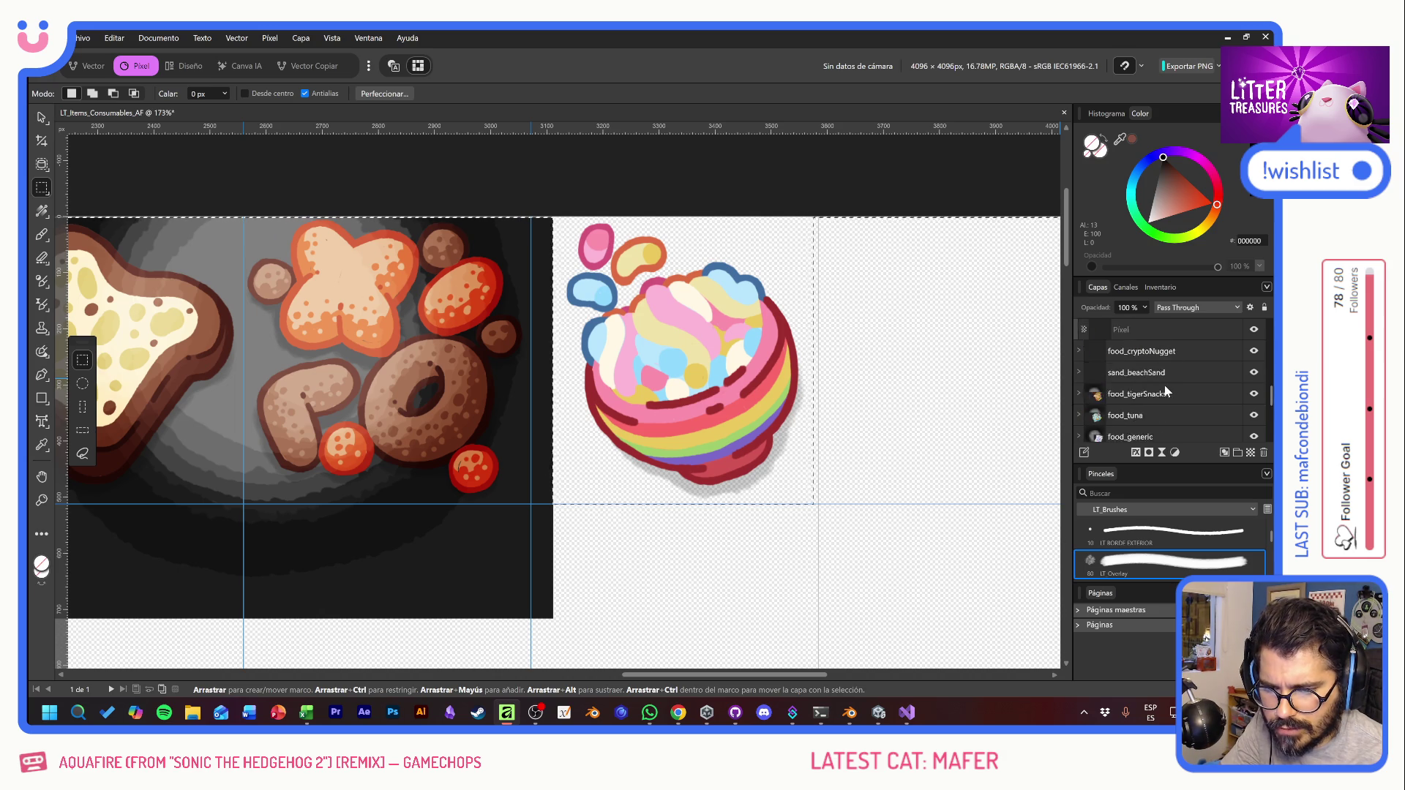
{"action": "scroll", "coordinate": [1162, 391], "scroll_direction": "up", "scroll_amount": 3}
{"action": "left_click", "coordinate": [1150, 395]}
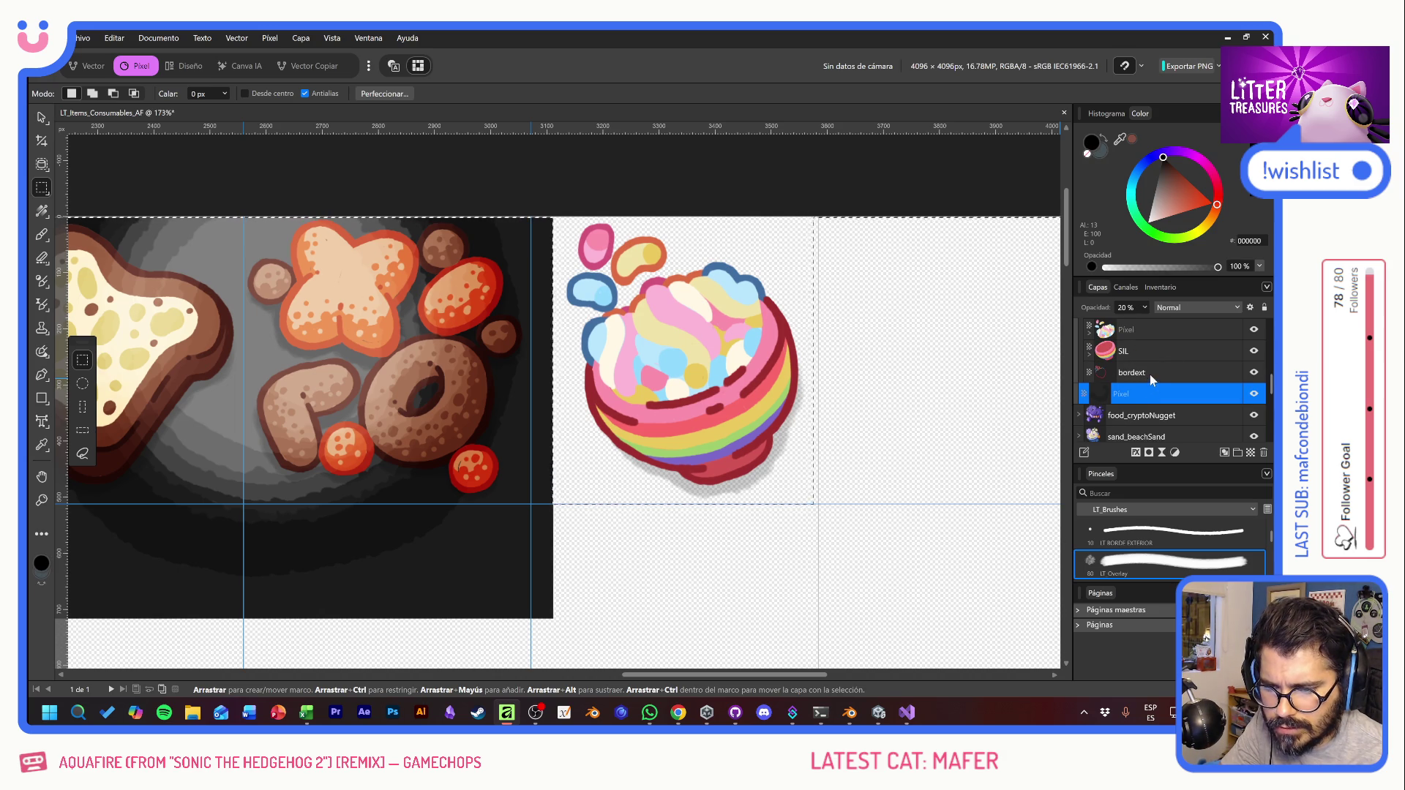
{"action": "left_click", "coordinate": [1148, 375]}
{"action": "left_click", "coordinate": [1149, 351]}
{"action": "scroll", "coordinate": [1149, 345], "scroll_direction": "up", "scroll_amount": 3}
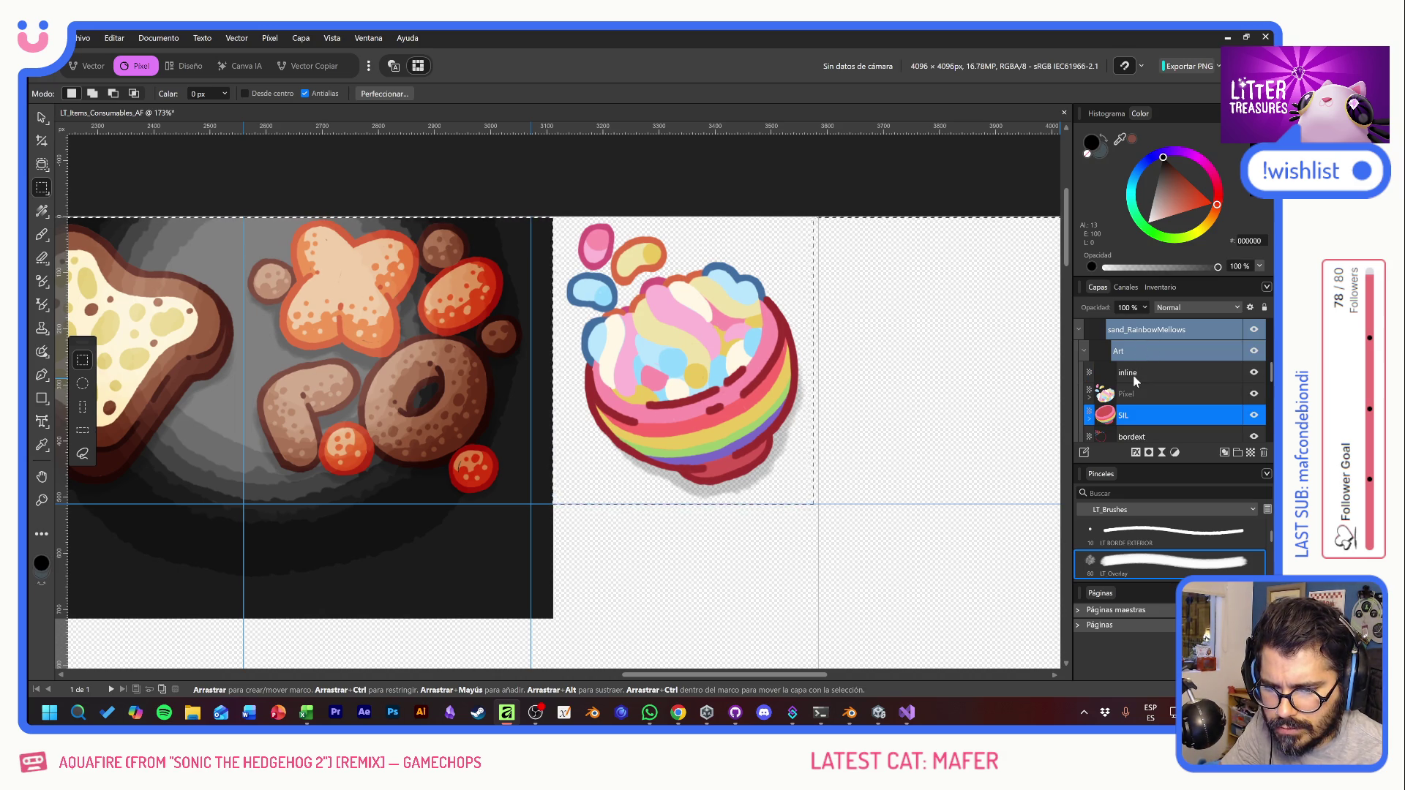
{"action": "left_click", "coordinate": [1135, 376]}
{"action": "left_click", "coordinate": [1140, 355]}
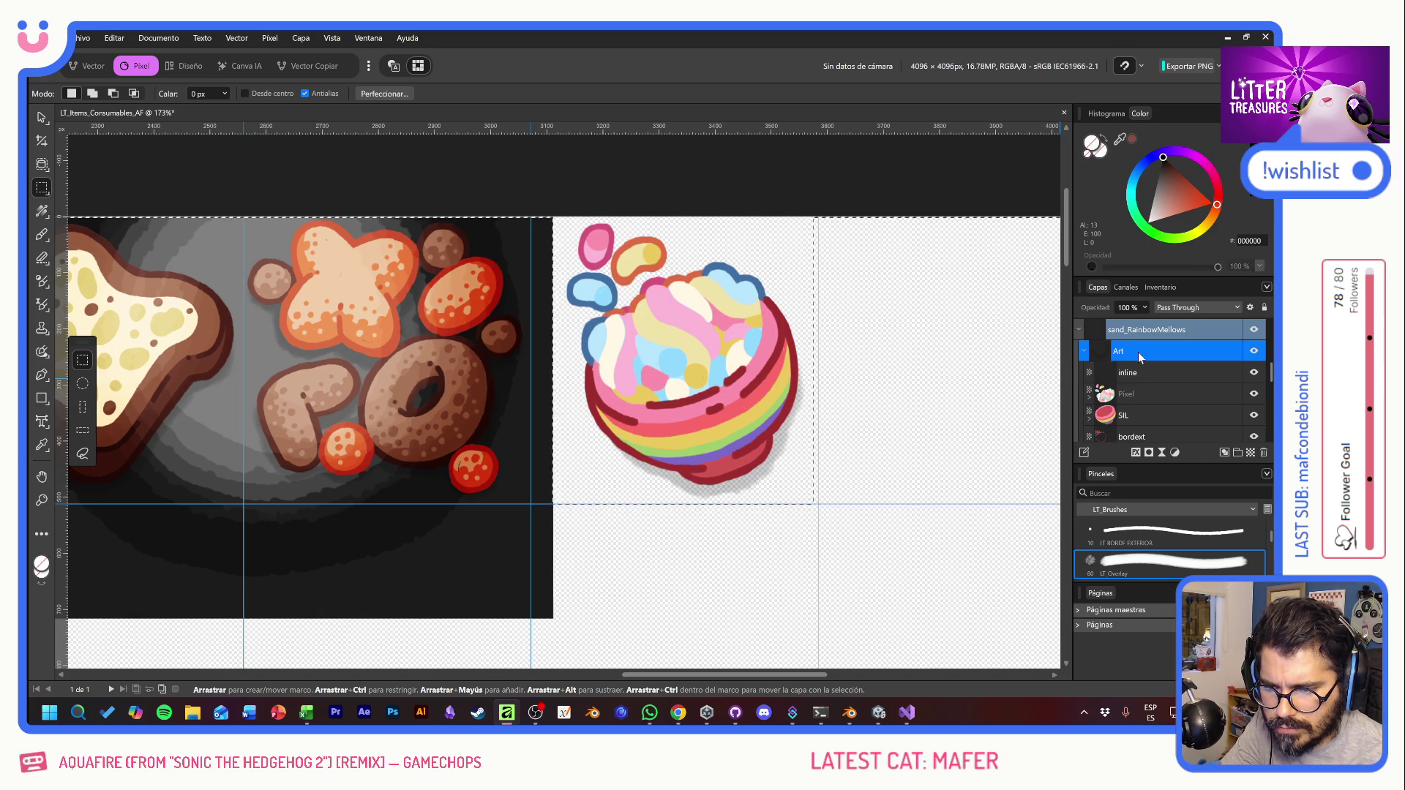
{"action": "key", "text": "Delete"}
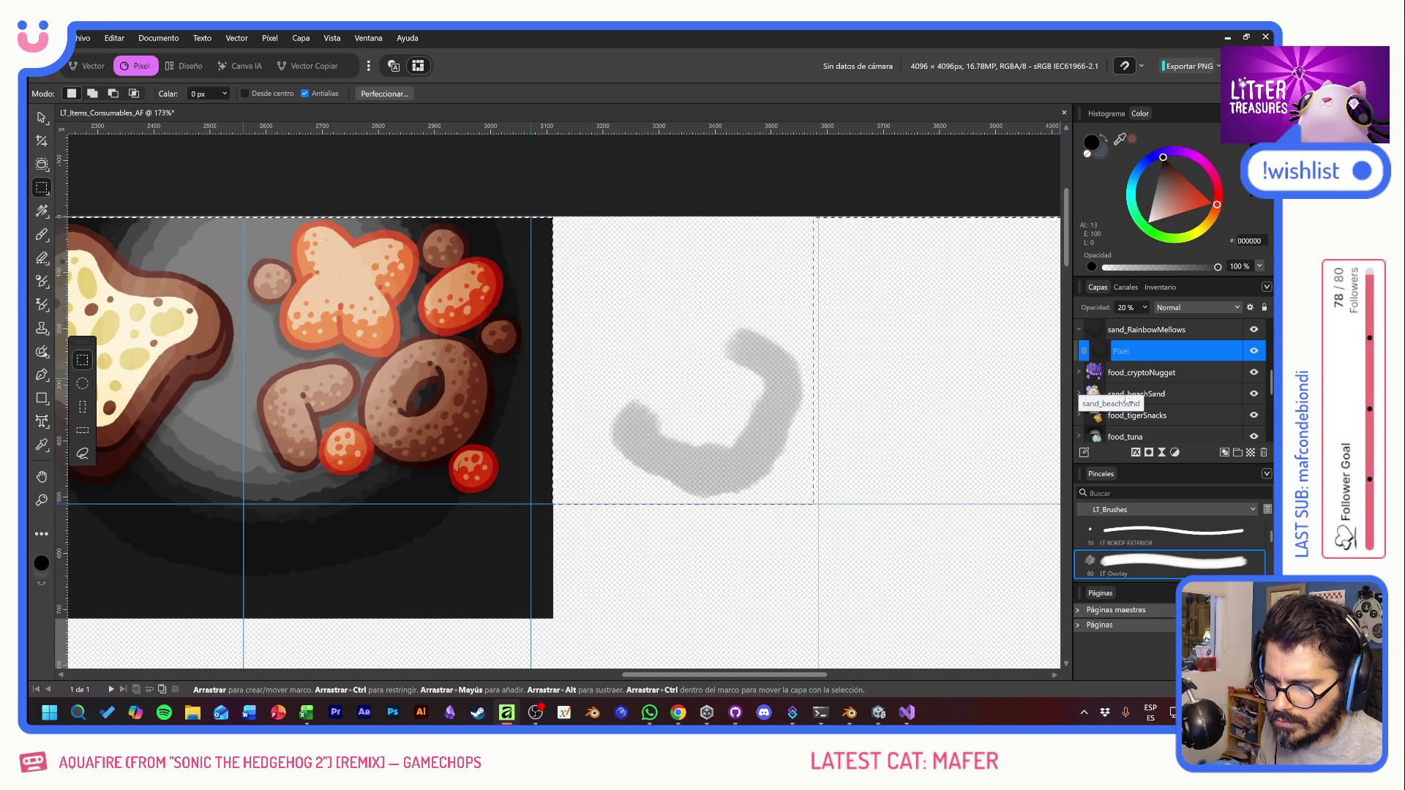
{"action": "key", "text": "ctrl+z"}
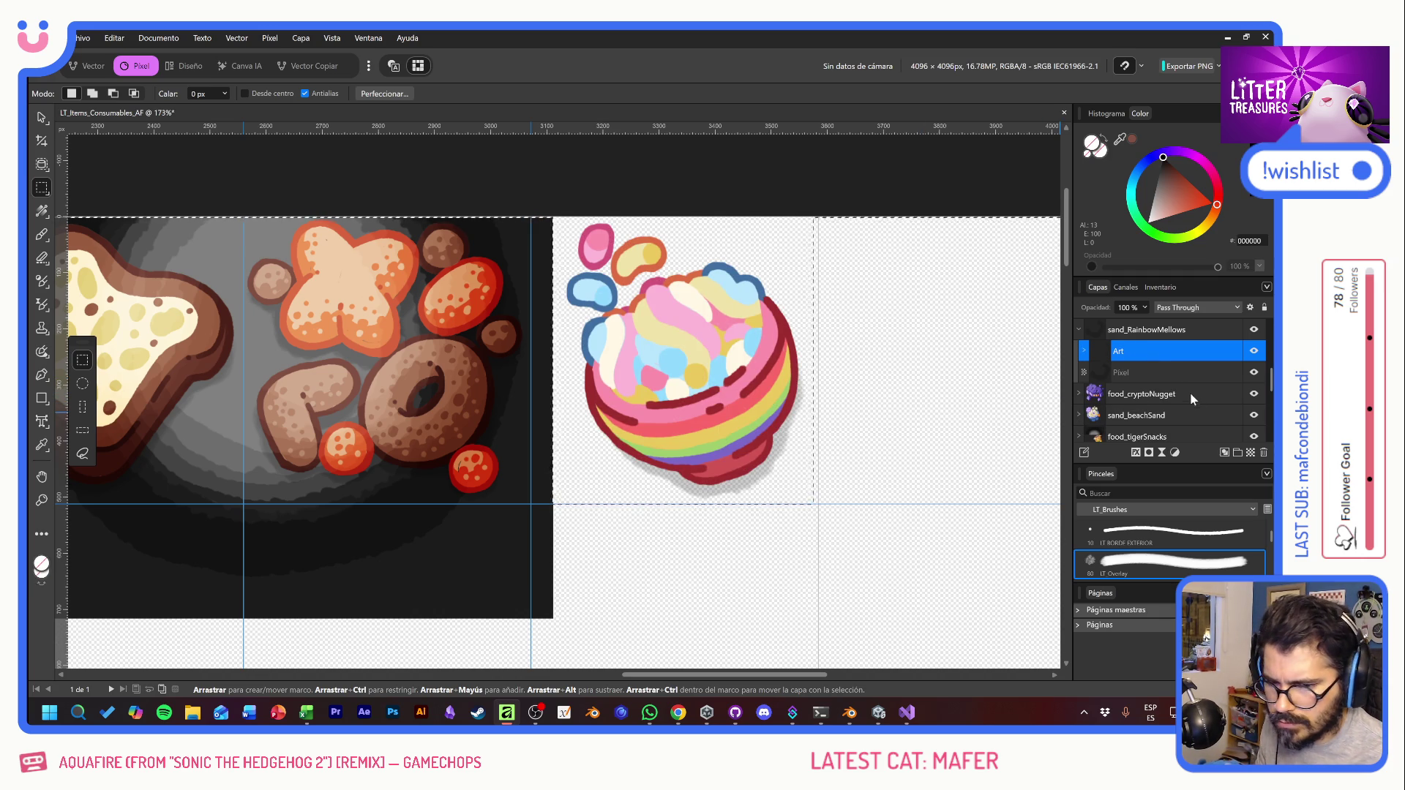
Step: Expand the Art group, collapse sand_RainbowMellows, and clear the rectangular selection
{"action": "left_click", "coordinate": [1169, 373]}
{"action": "left_click", "coordinate": [1084, 351]}
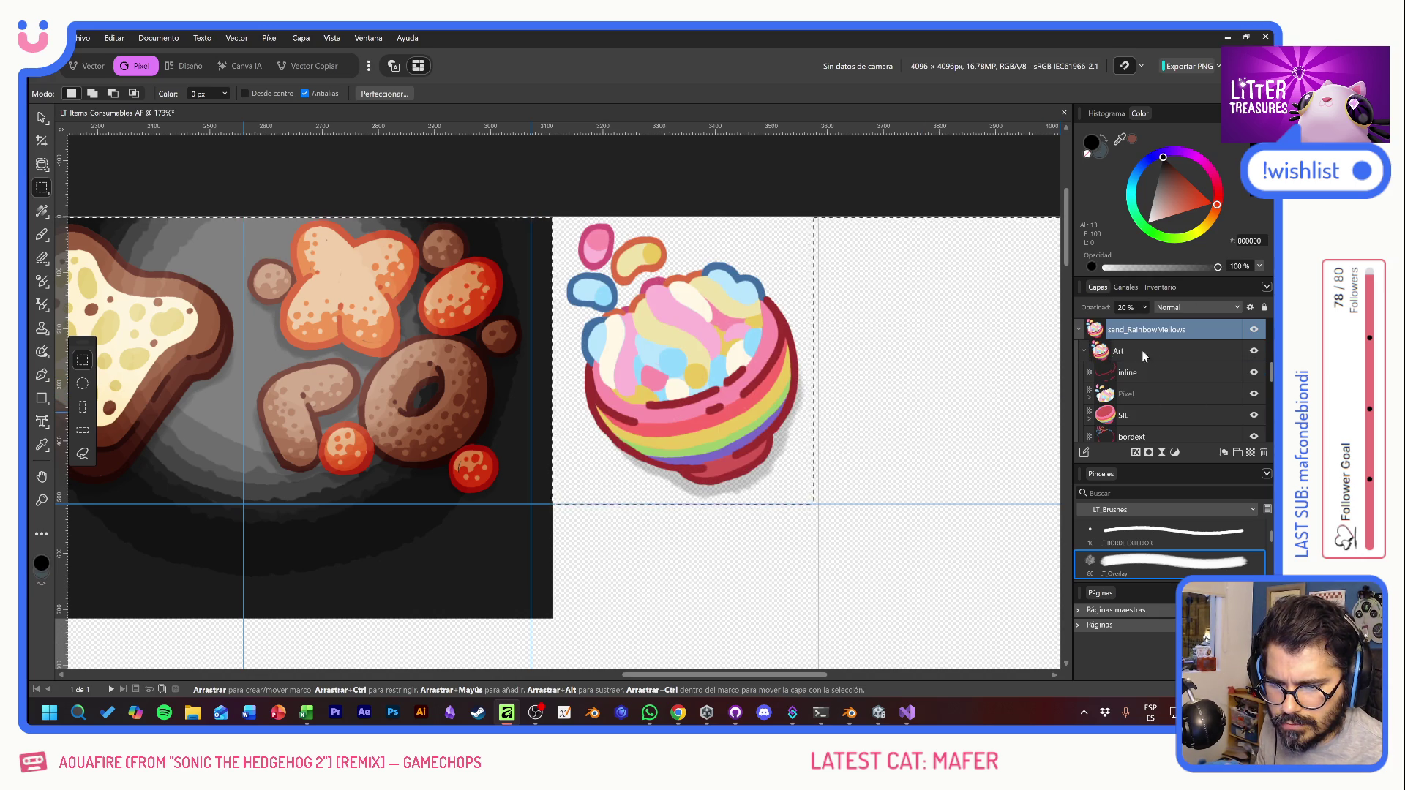
{"action": "left_click", "coordinate": [1079, 330]}
{"action": "key", "text": "ctrl+d"}
Step: Shift the dark Overlay.af right and drop it into the sand_RainbowMellows group
{"action": "scroll", "coordinate": [1171, 381], "scroll_direction": "down", "scroll_amount": 3}
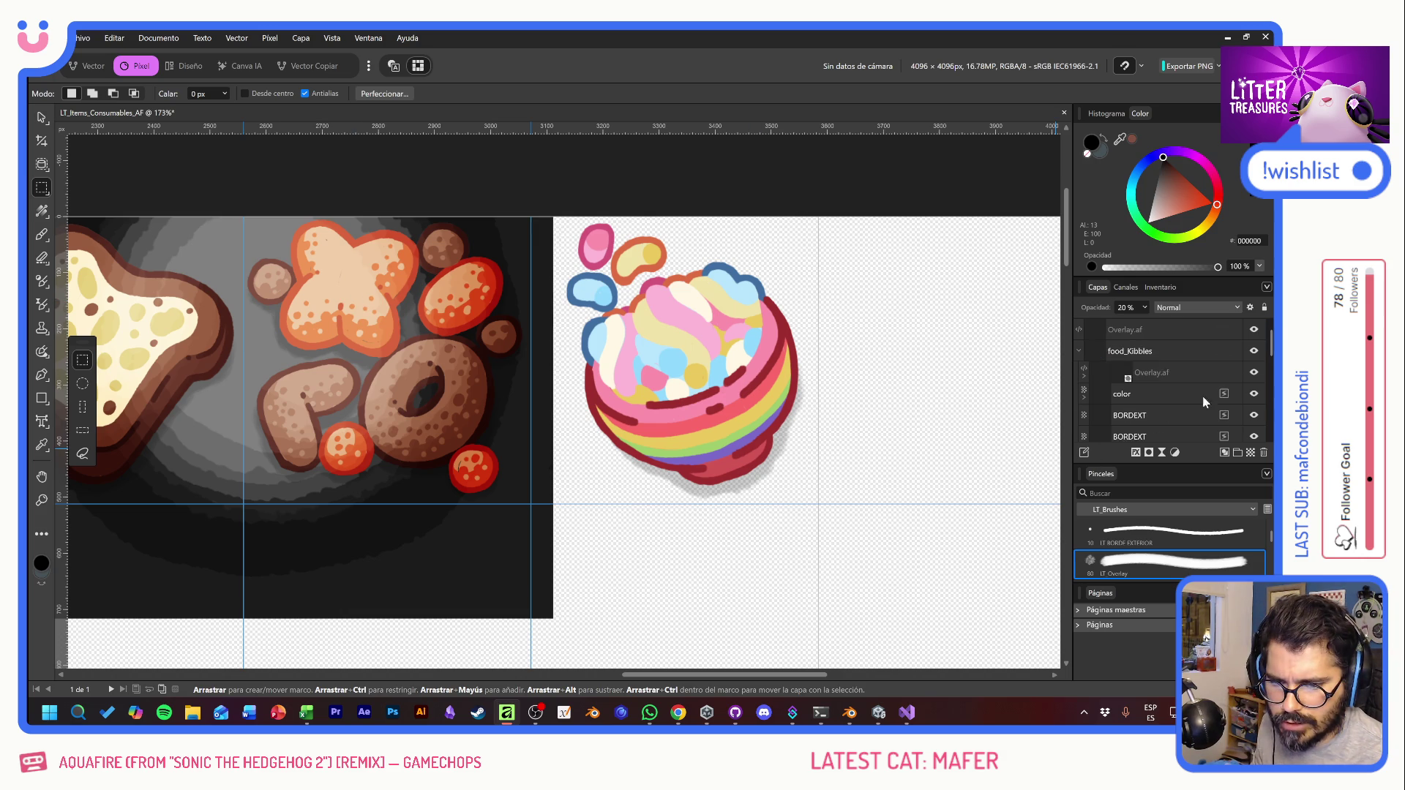
{"action": "left_click", "coordinate": [1138, 333]}
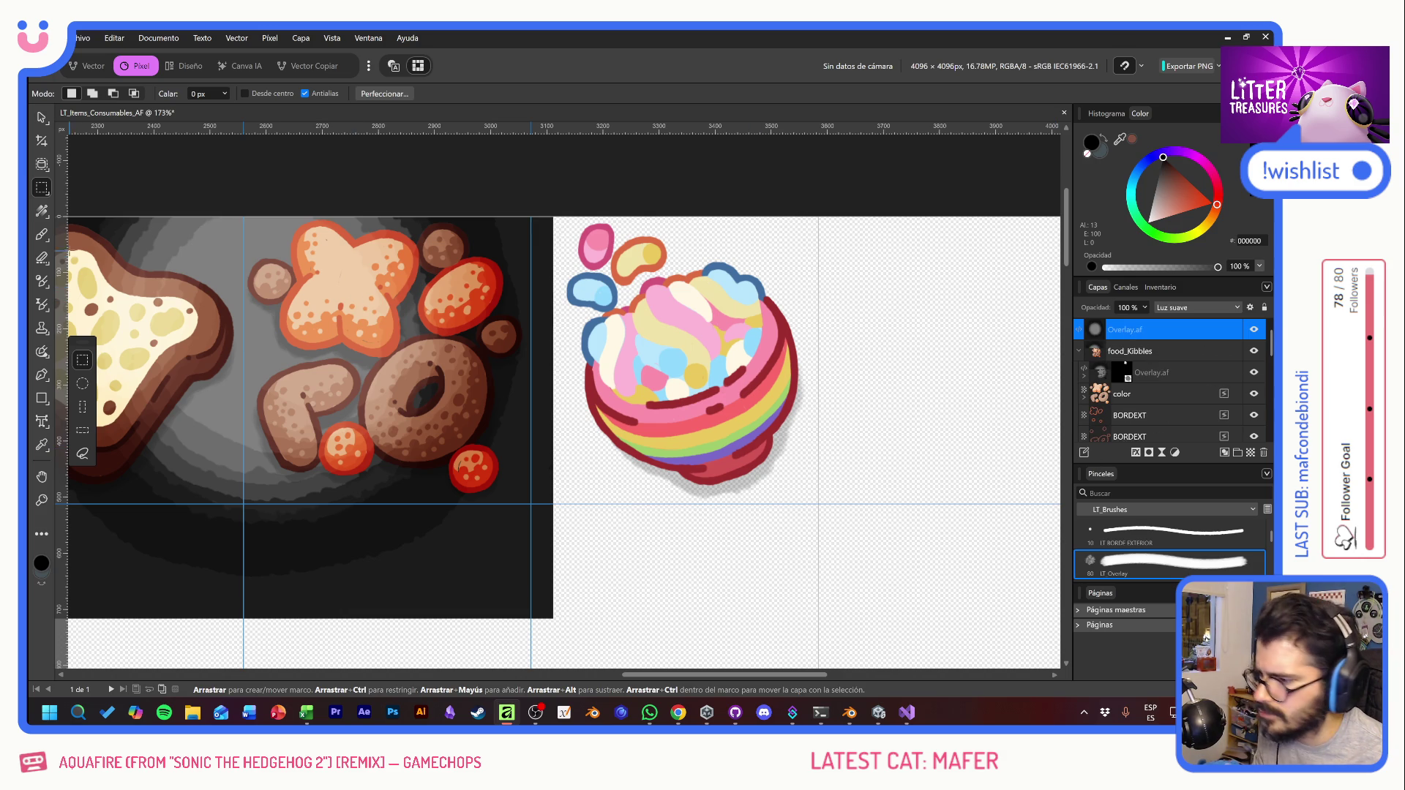
{"action": "left_click", "coordinate": [42, 117]}
{"action": "mouse_move", "coordinate": [402, 541]}
{"action": "left_mouse_down"}
{"action": "mouse_move", "coordinate": [768, 537]}
{"action": "mouse_move", "coordinate": [730, 449]}
{"action": "mouse_move", "coordinate": [738, 471]}
{"action": "mouse_move", "coordinate": [697, 517]}
{"action": "mouse_move", "coordinate": [709, 466]}
{"action": "mouse_move", "coordinate": [791, 534]}
{"action": "mouse_move", "coordinate": [731, 479]}
{"action": "mouse_move", "coordinate": [787, 487]}
{"action": "mouse_move", "coordinate": [748, 438]}
{"action": "mouse_move", "coordinate": [783, 523]}
{"action": "mouse_move", "coordinate": [759, 463]}
{"action": "mouse_move", "coordinate": [800, 478]}
{"action": "left_mouse_up"}
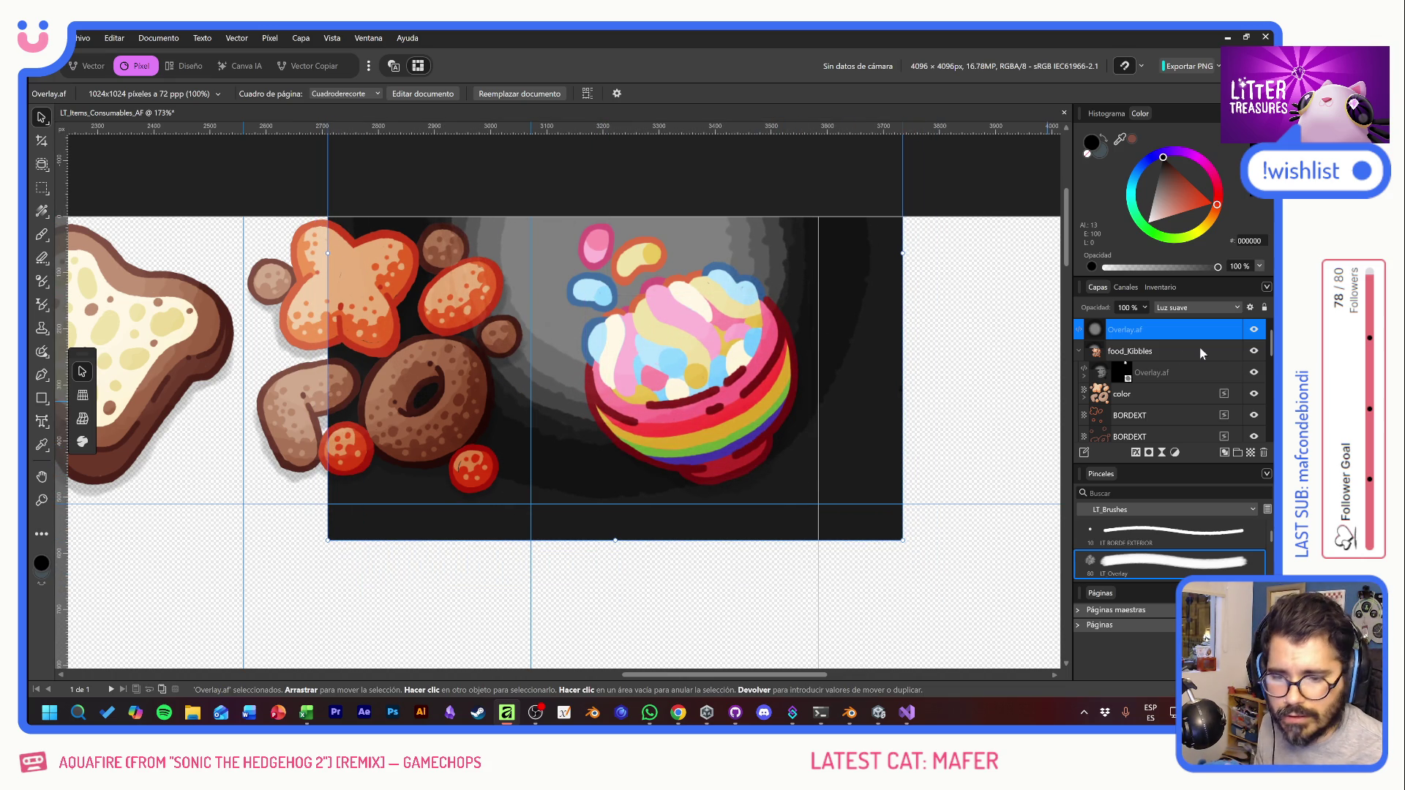
{"action": "left_click_drag", "start_coordinate": [1152, 352], "coordinate": [1126, 360]}
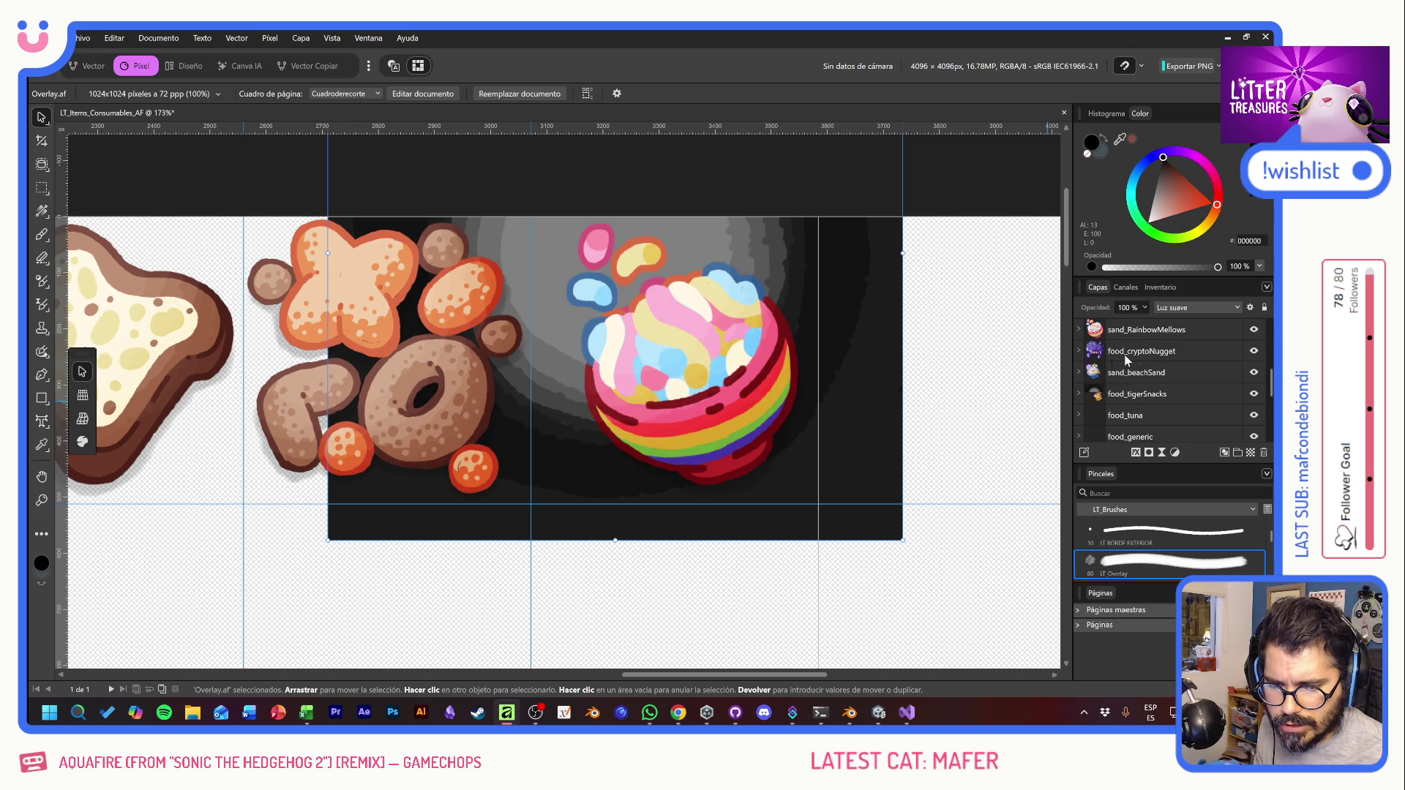
Step: Mask Overlay.af to the rainbow mellow artwork's shape, then clear the selection
{"action": "left_click", "coordinate": [1080, 332]}
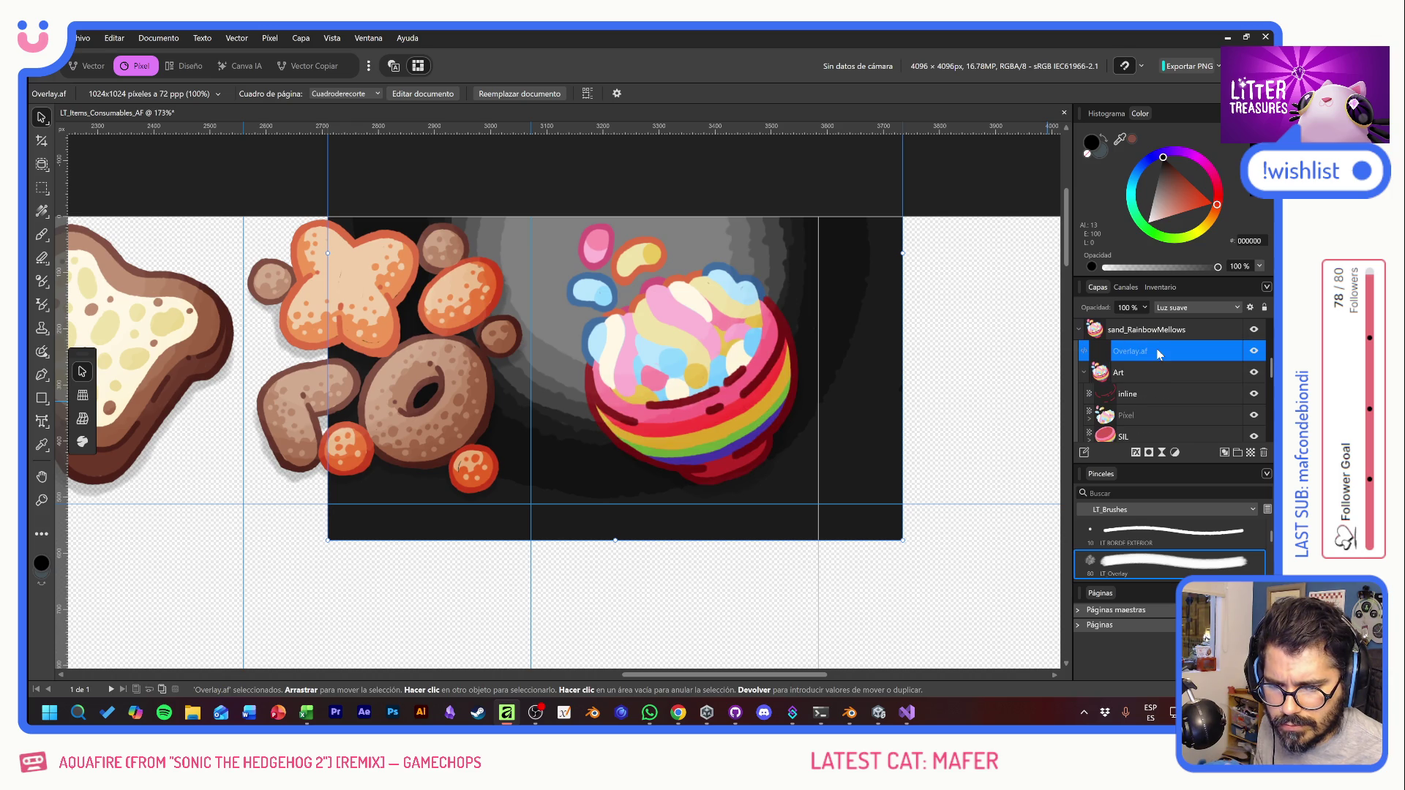
{"action": "left_click", "coordinate": [1084, 374]}
{"action": "left_click", "coordinate": [1098, 374], "text": "ctrl"}
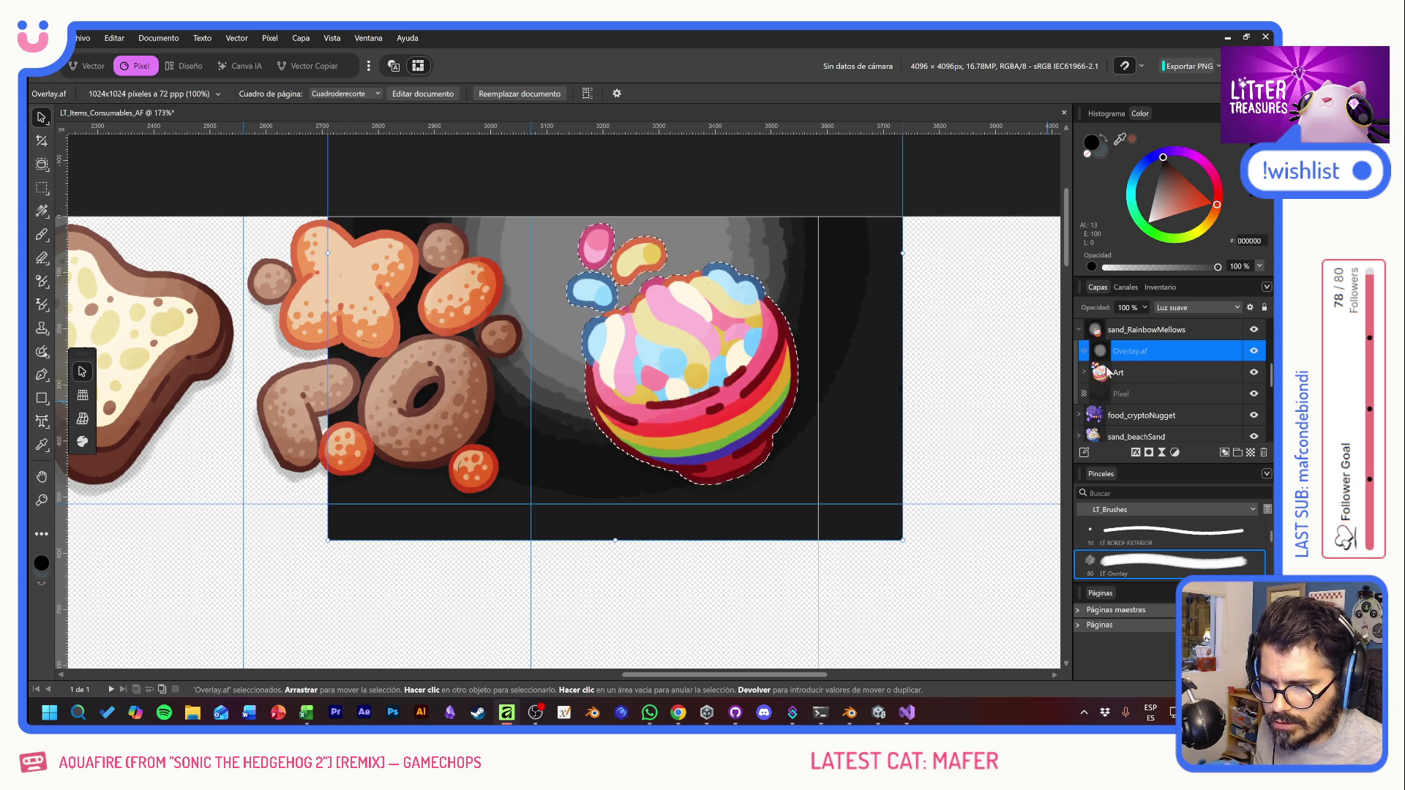
{"action": "left_click", "coordinate": [1147, 453]}
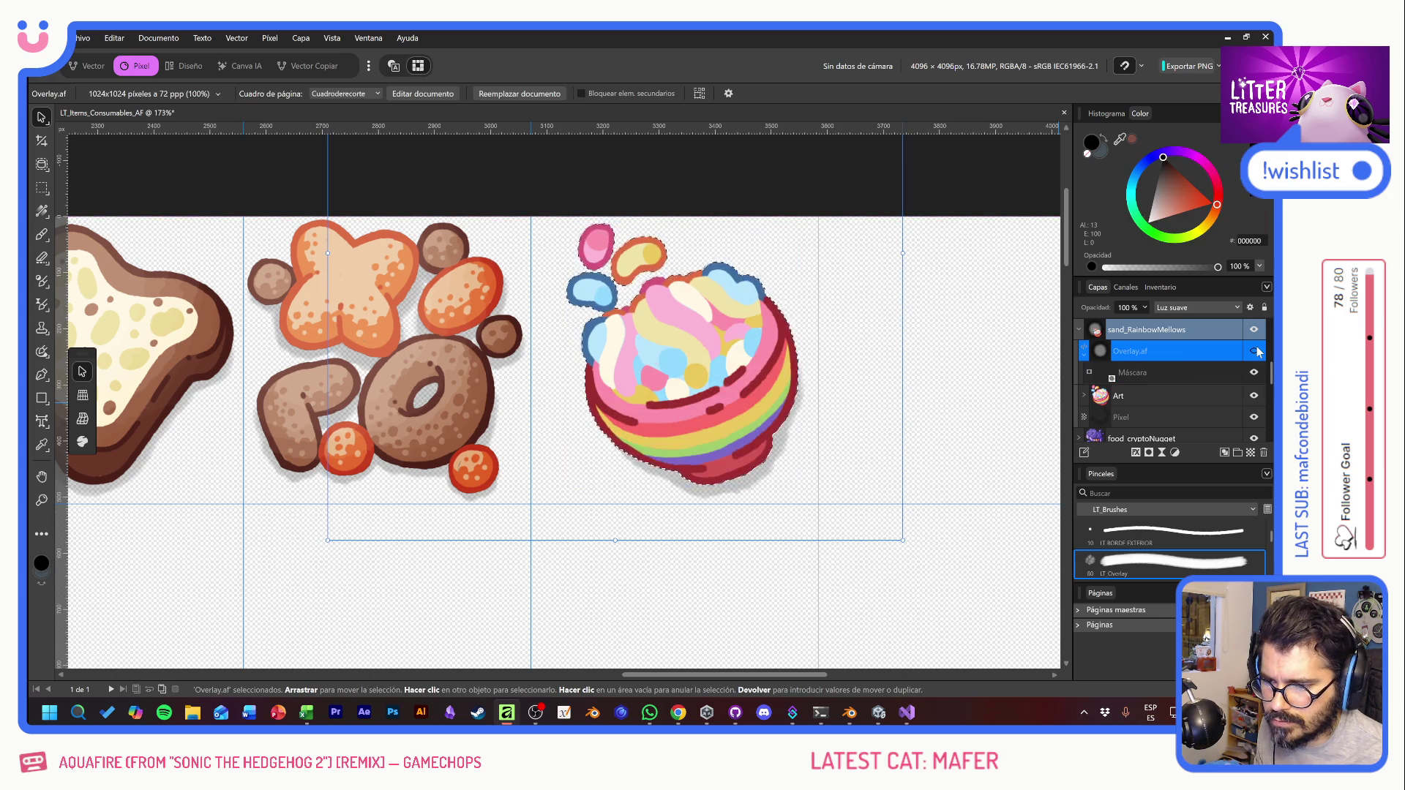
{"action": "left_click", "coordinate": [156, 165]}
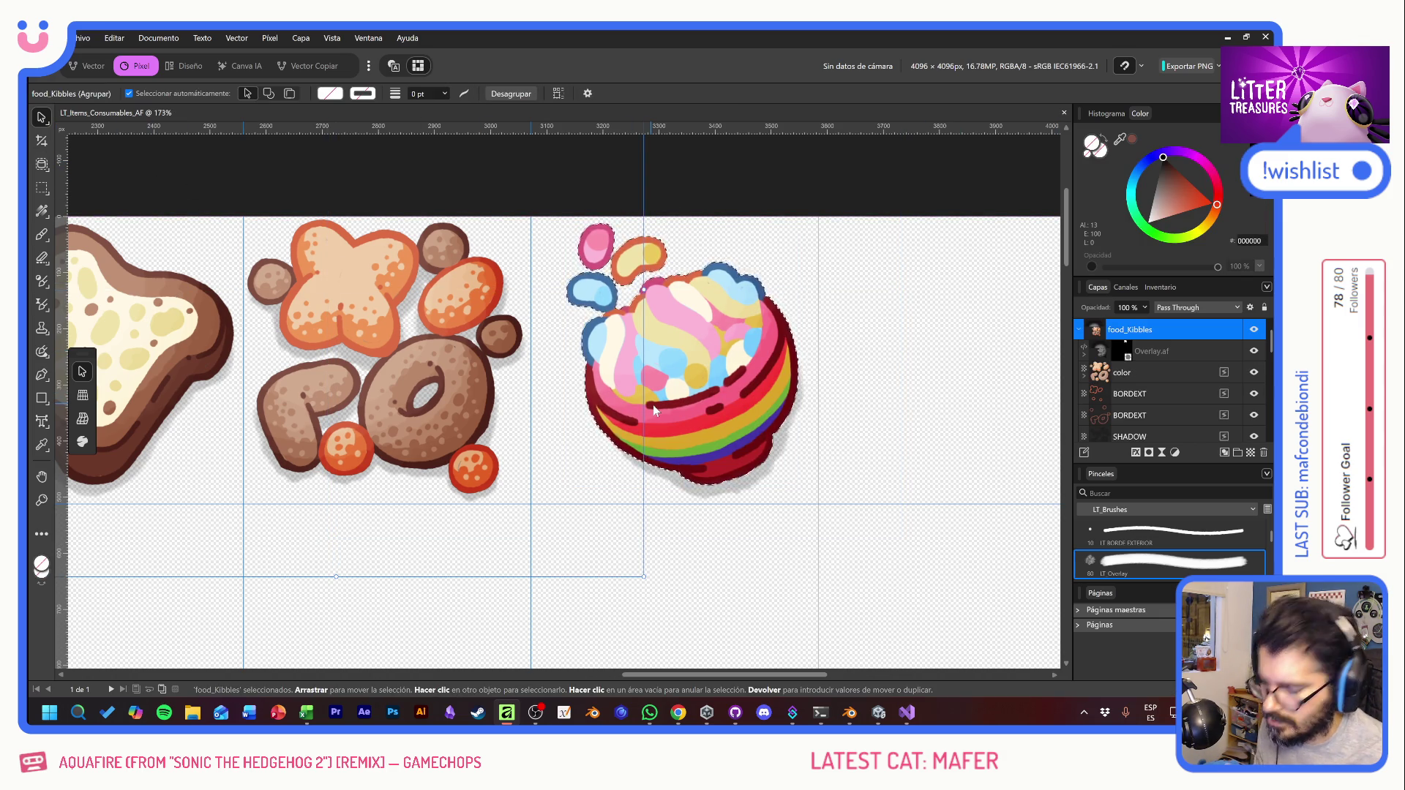
{"action": "key", "text": "ctrl+d"}
{"action": "left_click", "coordinate": [753, 414]}
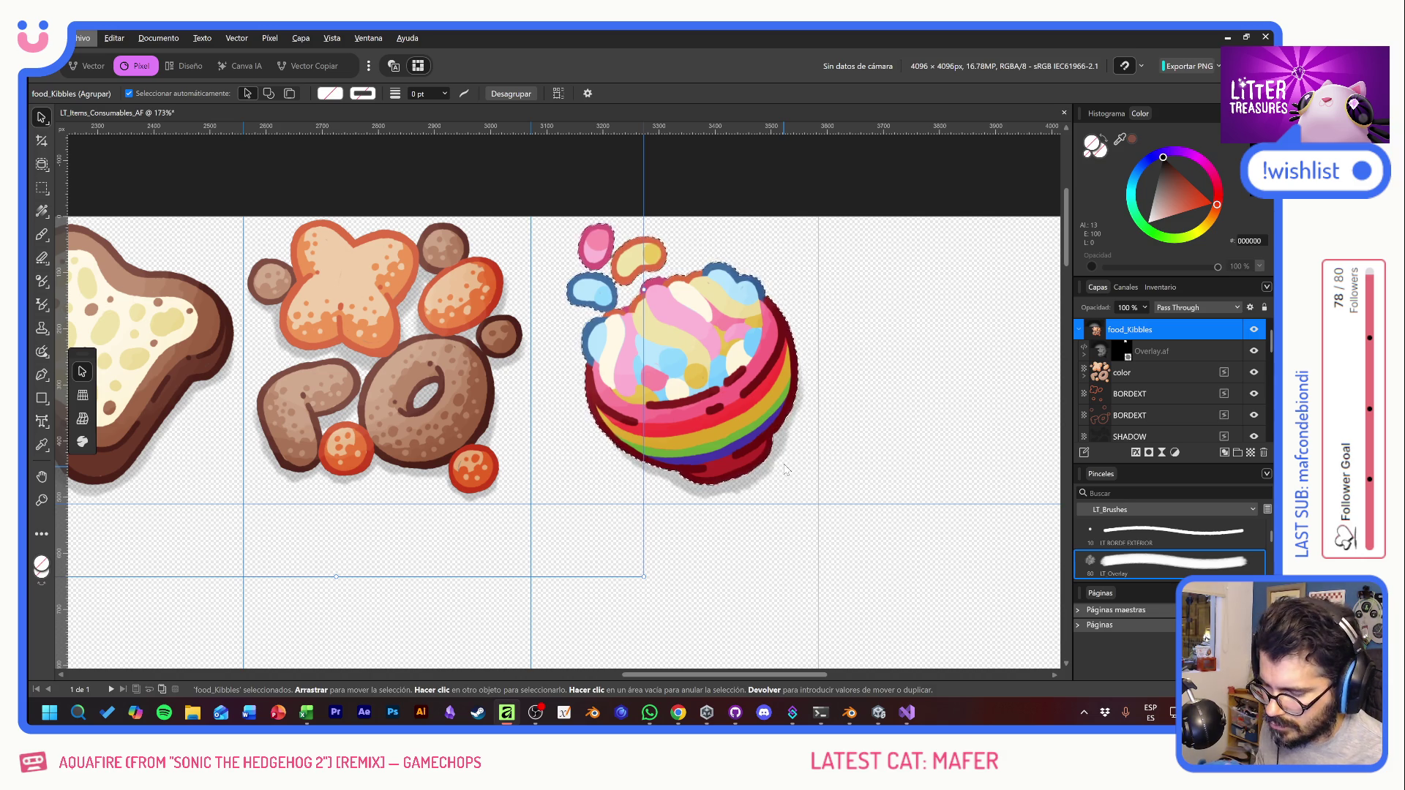
{"action": "scroll", "coordinate": [753, 466], "scroll_direction": "down", "scroll_amount": 1}
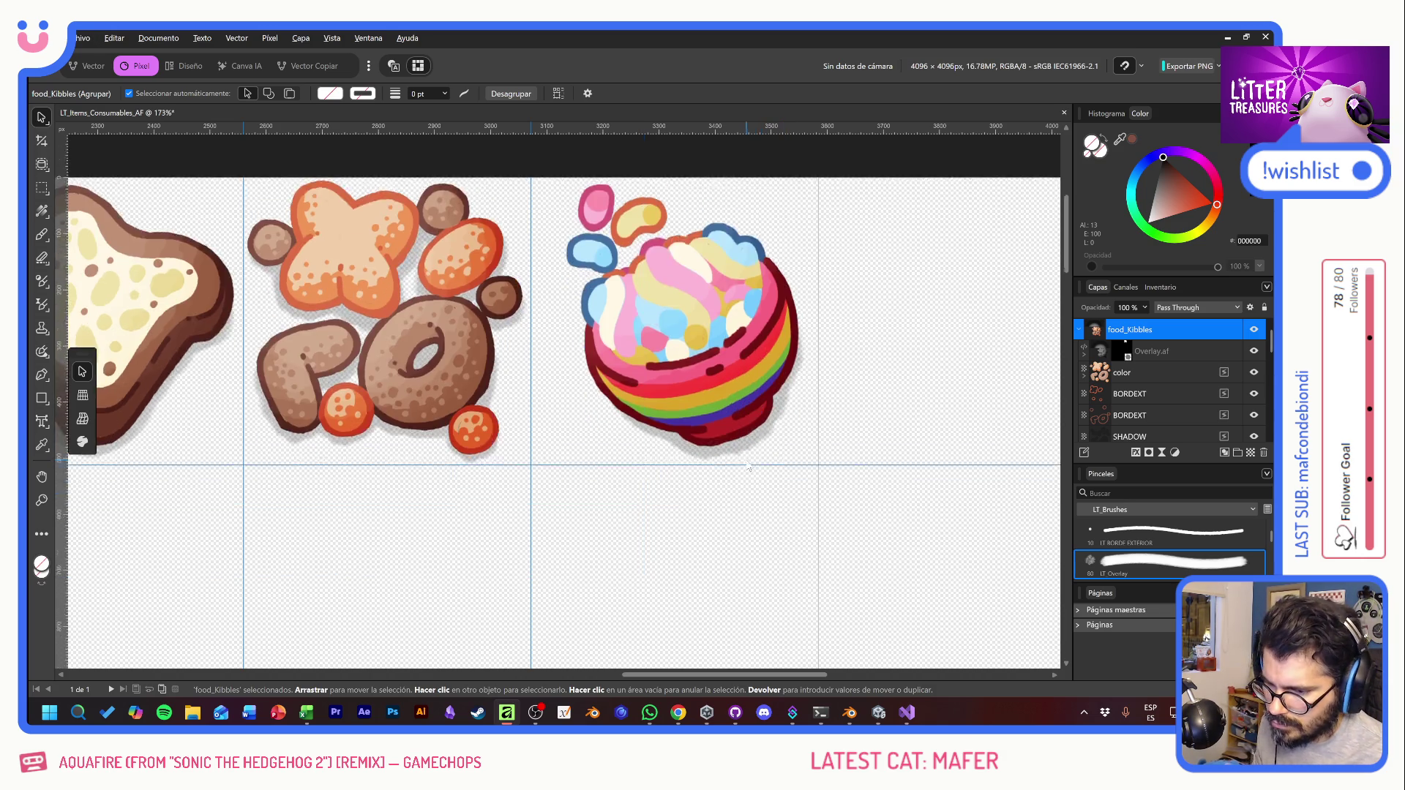
{"action": "scroll", "coordinate": [748, 465], "scroll_direction": "down", "scroll_amount": 5, "text": "ctrl"}
Step: Recentre the icon grid and move the sand_RainbowMellows group beside the sand groups
{"action": "left_click", "coordinate": [391, 256]}
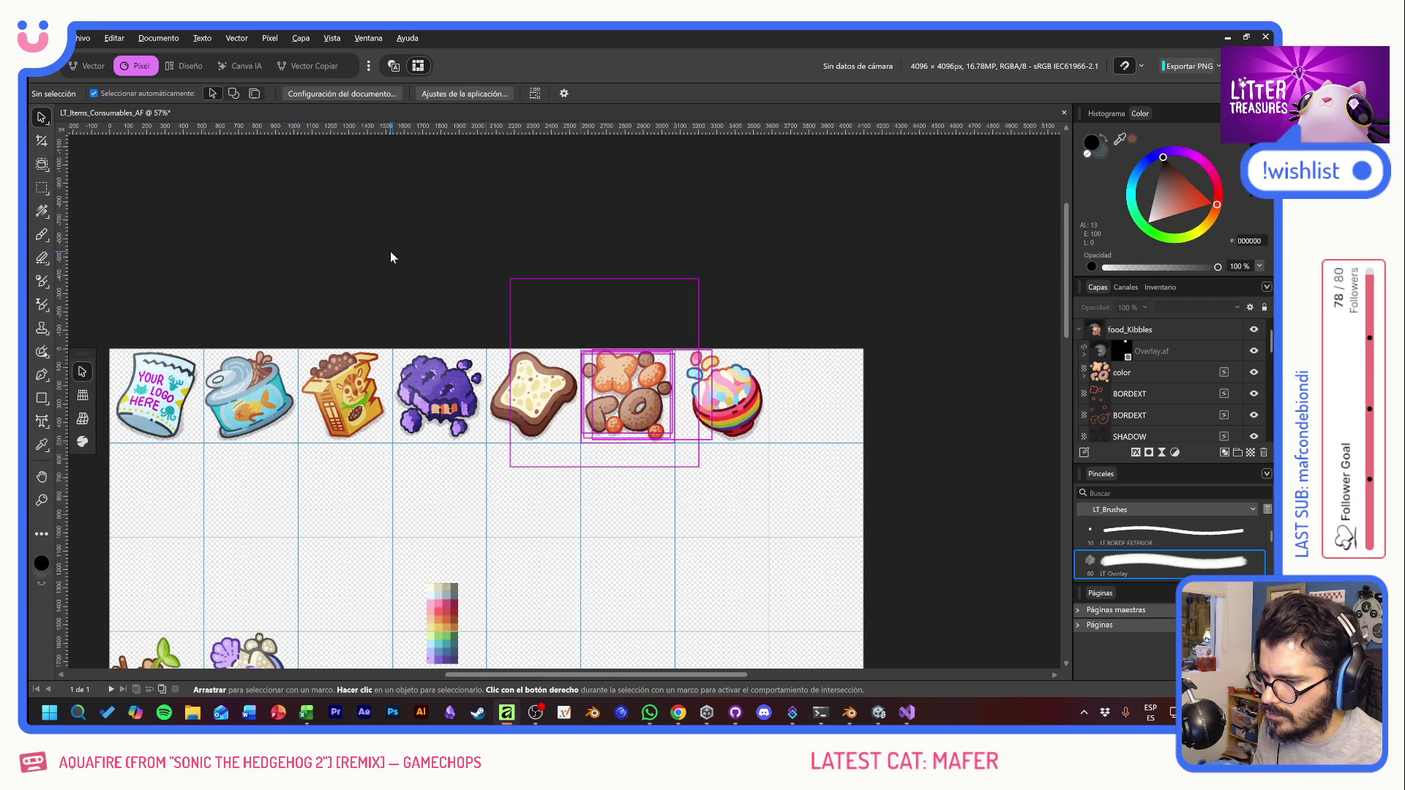
{"action": "mouse_move", "coordinate": [581, 501]}
{"action": "left_mouse_down"}
{"action": "mouse_move", "coordinate": [740, 338]}
{"action": "mouse_move", "coordinate": [751, 295]}
{"action": "left_mouse_up"}
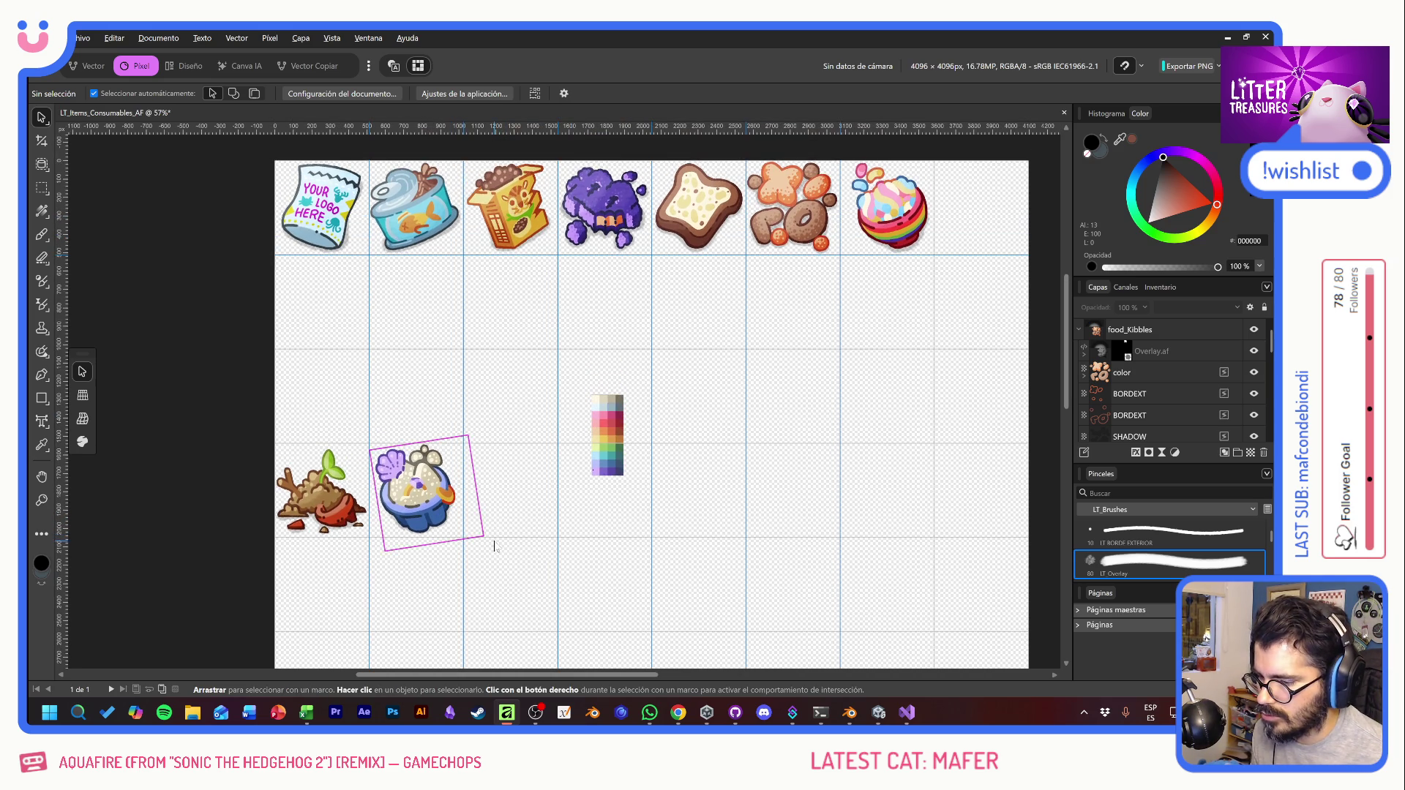
{"action": "scroll", "coordinate": [493, 540], "scroll_direction": "up", "scroll_amount": 3}
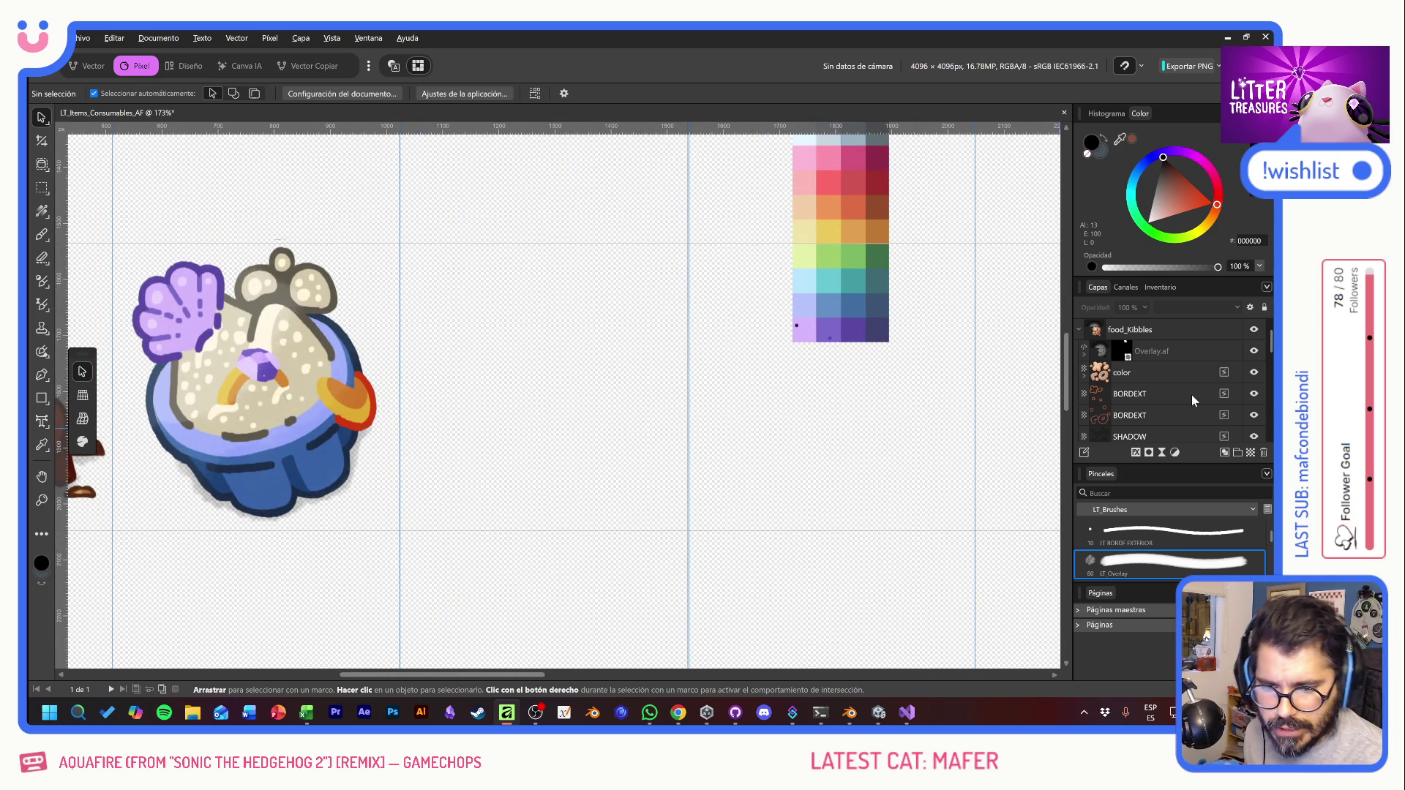
{"action": "left_click", "coordinate": [1080, 330]}
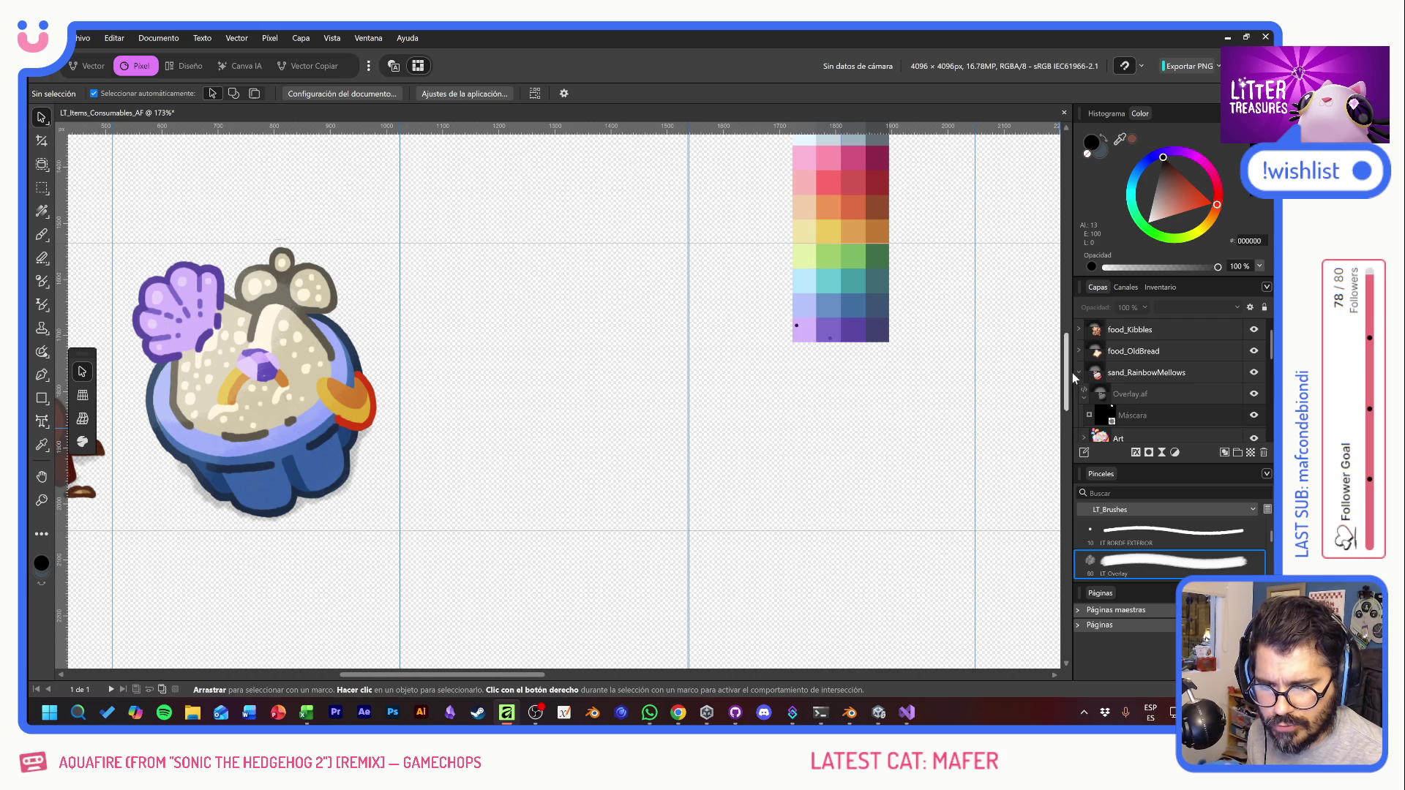
{"action": "left_click", "coordinate": [1148, 372]}
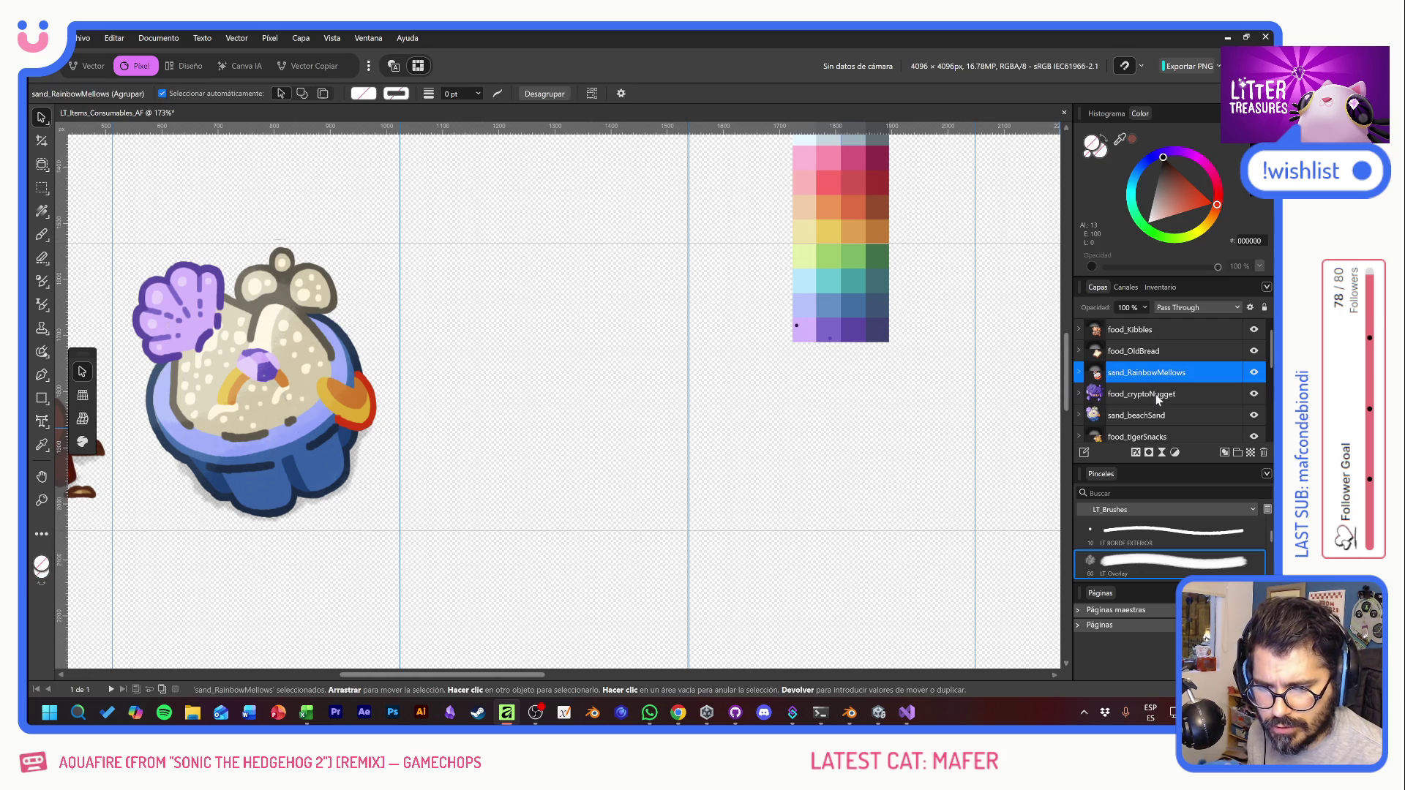
{"action": "left_click", "coordinate": [1134, 411], "text": "ctrl"}
{"action": "mouse_move", "coordinate": [1134, 411]}
{"action": "left_mouse_down"}
{"action": "mouse_move", "coordinate": [1140, 353]}
{"action": "mouse_move", "coordinate": [1145, 447]}
{"action": "mouse_move", "coordinate": [1136, 373]}
{"action": "left_mouse_up"}
Step: Rename sand_RainbowMellows to food_RainbowMellows
{"action": "left_click", "coordinate": [1130, 331]}
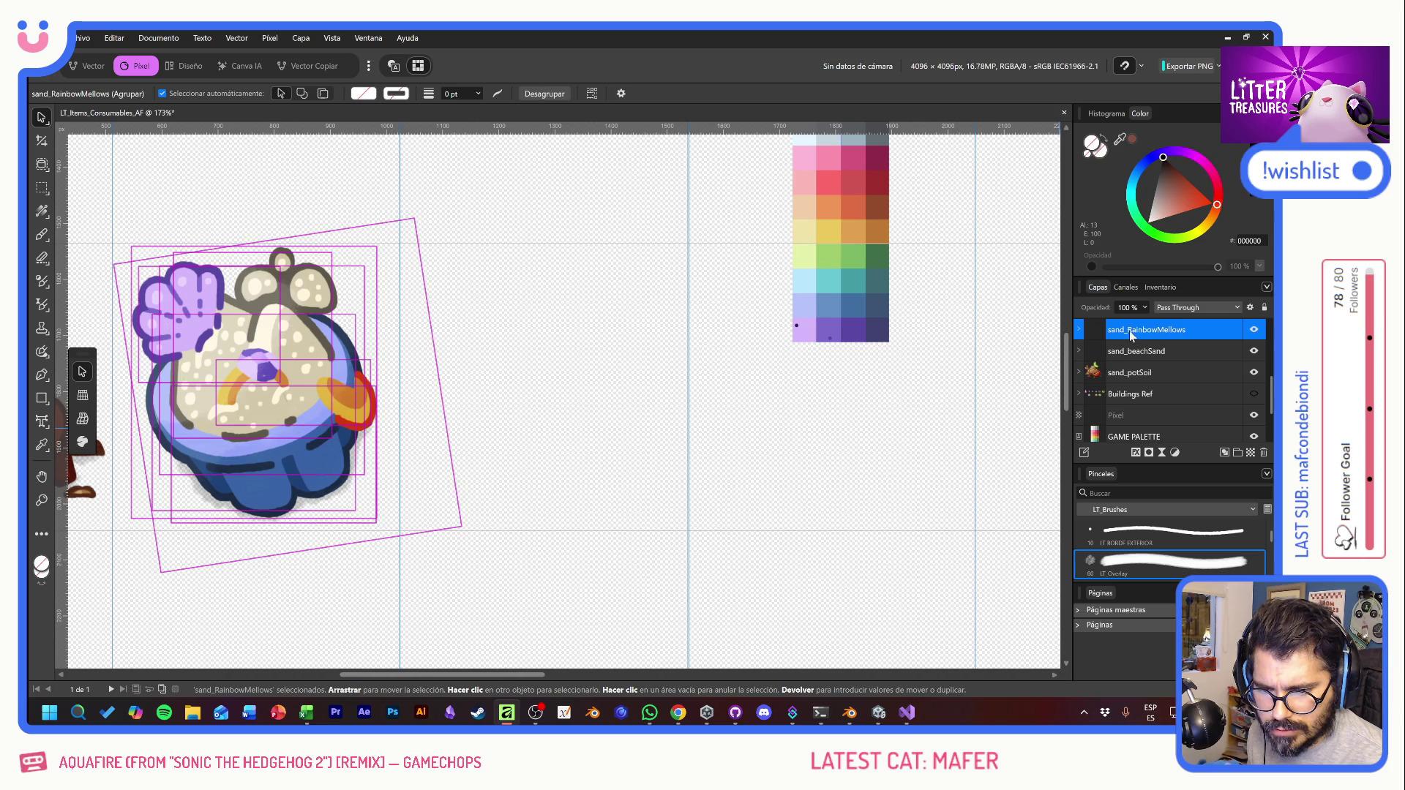
{"action": "double_click", "coordinate": [1129, 330]}
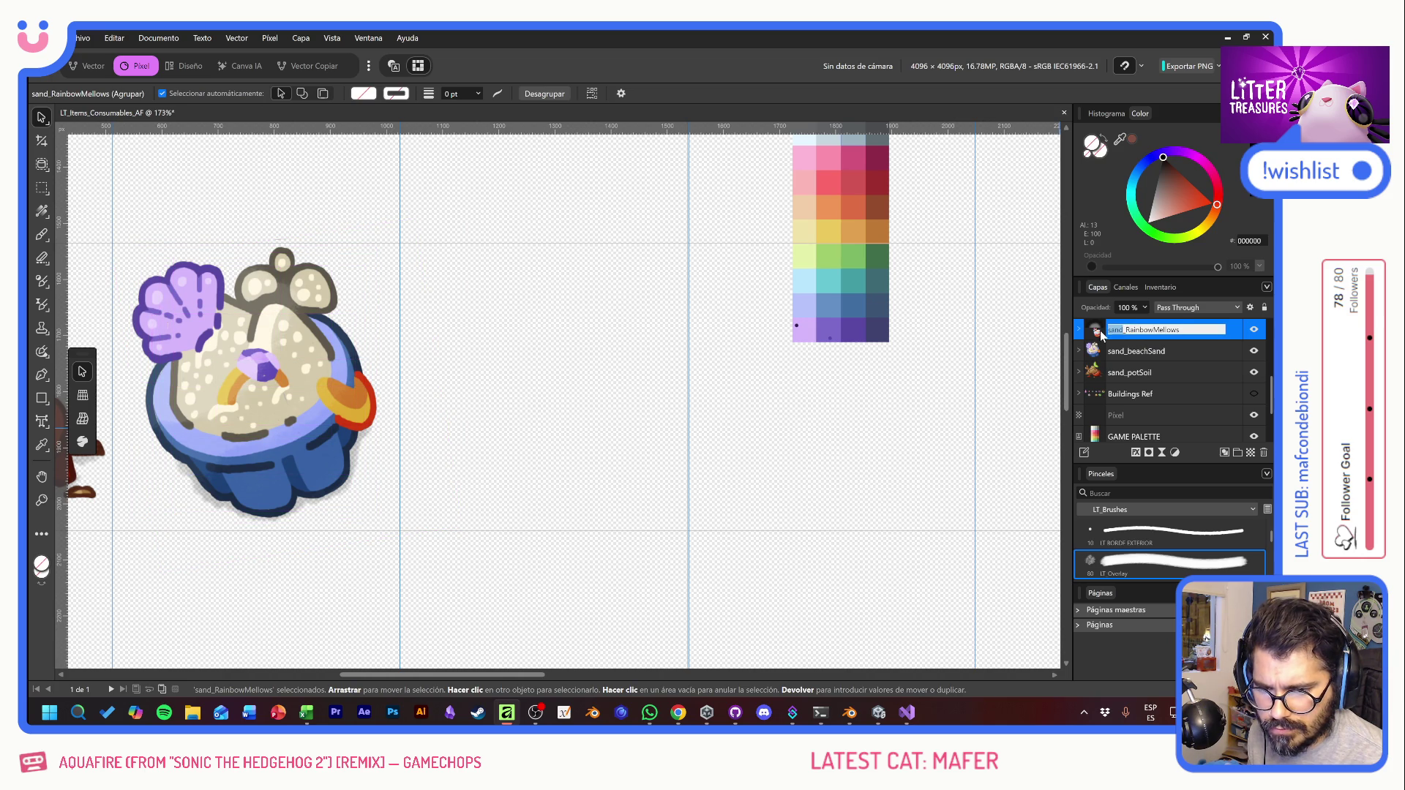
{"action": "type", "text": "food"}
{"action": "key", "text": "Return"}
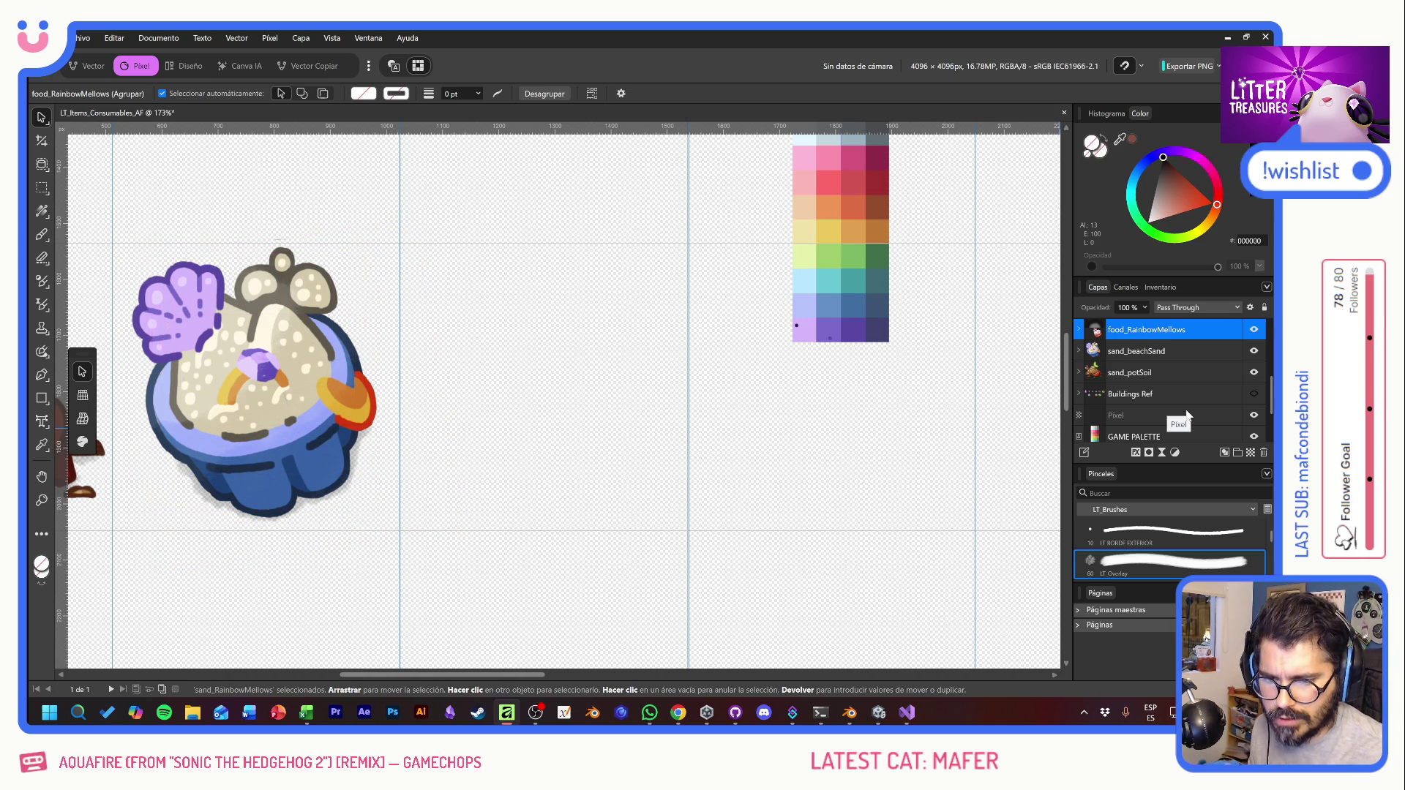
Step: Add a new empty pixel layer above Buildings Ref
{"action": "left_click", "coordinate": [1142, 372]}
{"action": "left_click", "coordinate": [1141, 394]}
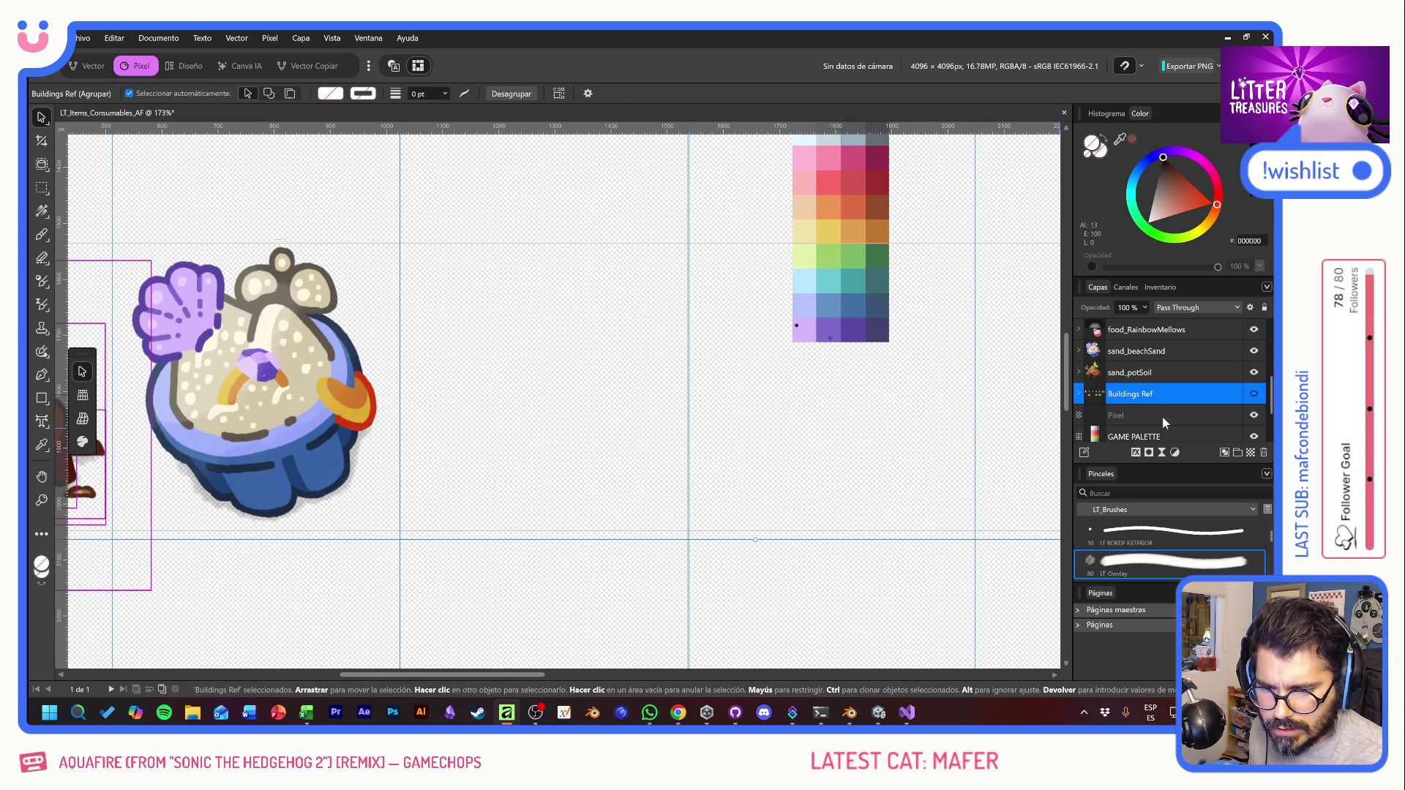
{"action": "left_click", "coordinate": [1248, 453]}
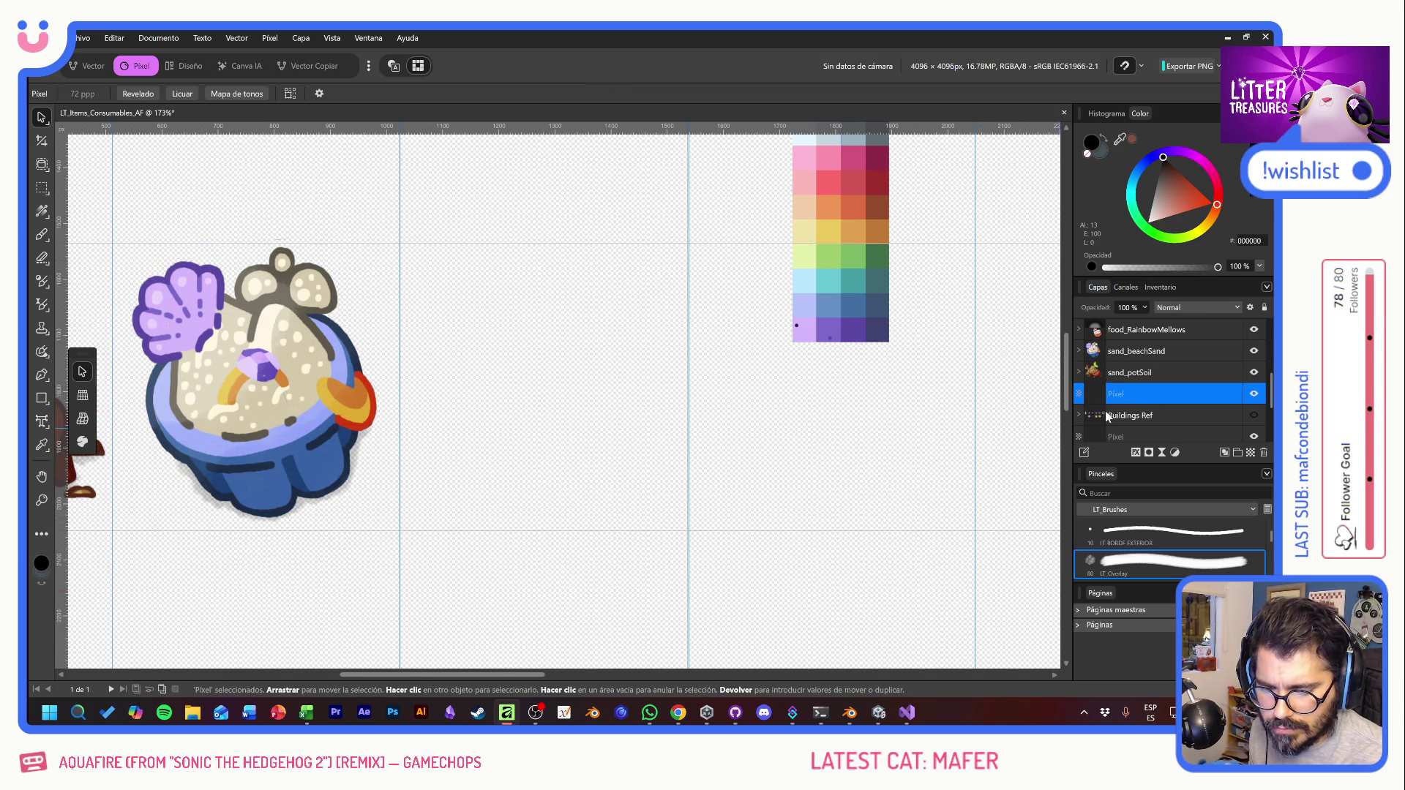
Step: Select the Paint Brush with the 10 px Drafts sketching brush
{"action": "left_click", "coordinate": [42, 235]}
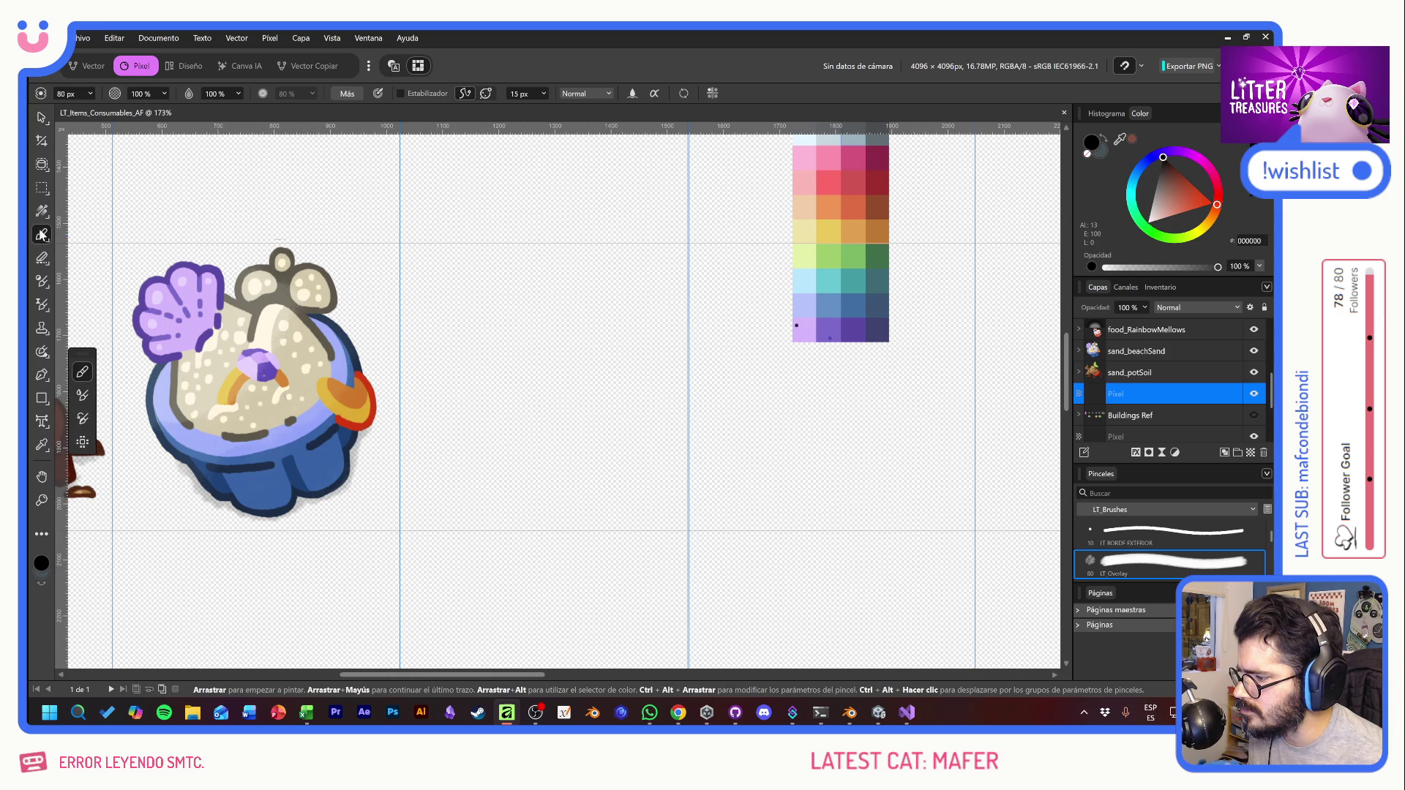
{"action": "scroll", "coordinate": [1159, 562], "scroll_direction": "down", "scroll_amount": 2}
{"action": "left_click", "coordinate": [1157, 535]}
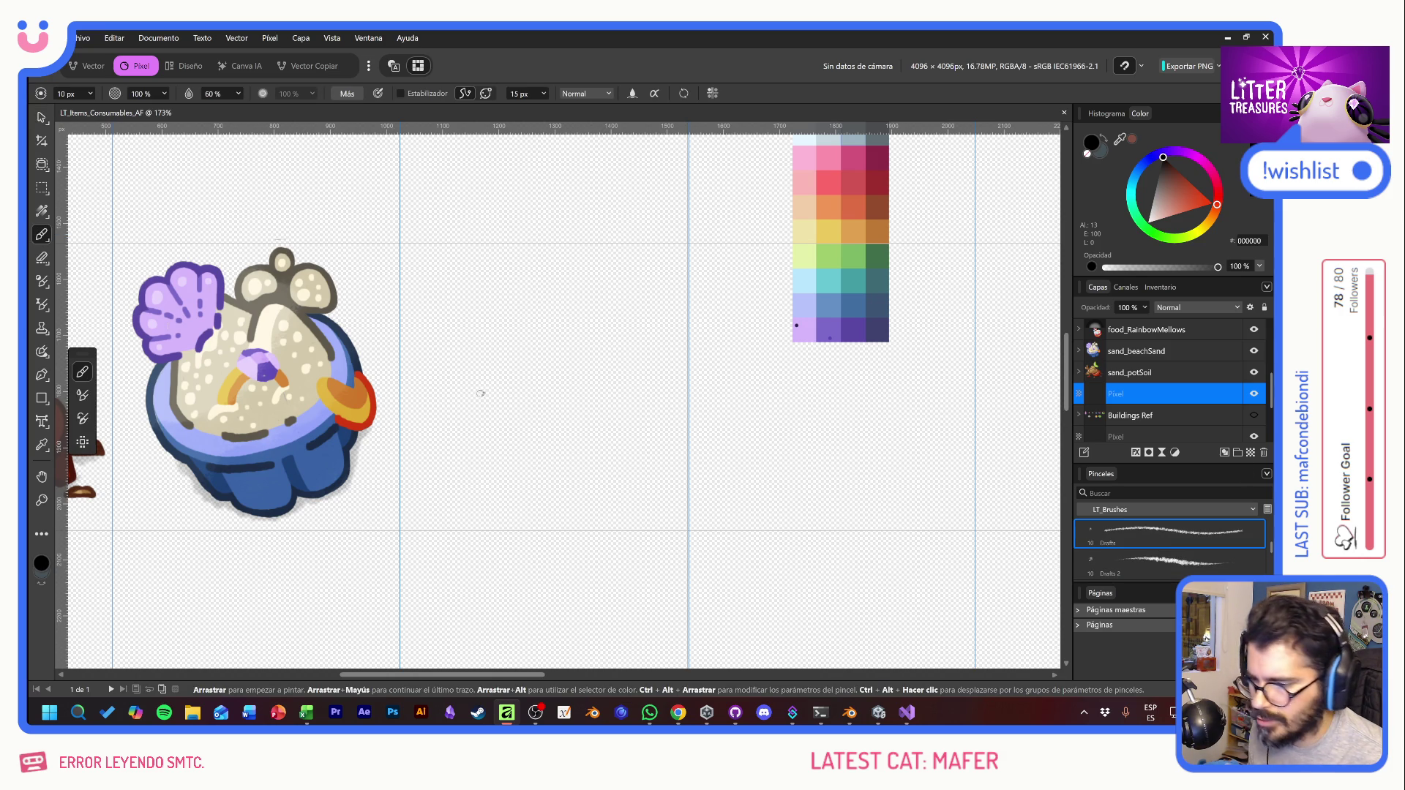
{"action": "left_click_drag", "start_coordinate": [456, 431], "coordinate": [684, 361]}
{"action": "key", "text": "ctrl+z"}
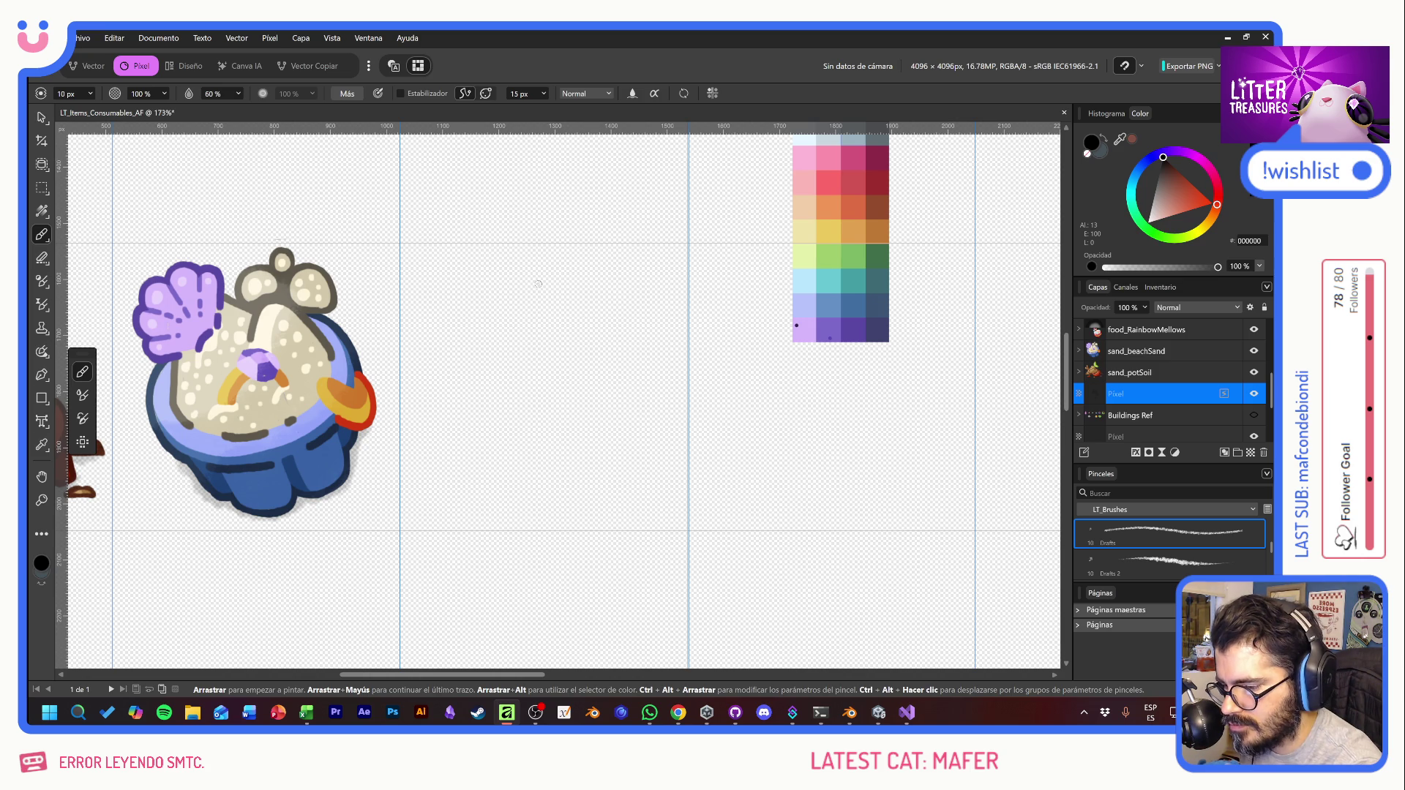
Step: Sketch the large rock's angular outline and inner facet edges, plus a small second rock
{"action": "mouse_move", "coordinate": [502, 398]}
{"action": "left_mouse_down"}
{"action": "mouse_move", "coordinate": [534, 311]}
{"action": "mouse_move", "coordinate": [585, 281]}
{"action": "mouse_move", "coordinate": [640, 307]}
{"action": "mouse_move", "coordinate": [666, 370]}
{"action": "left_mouse_up"}
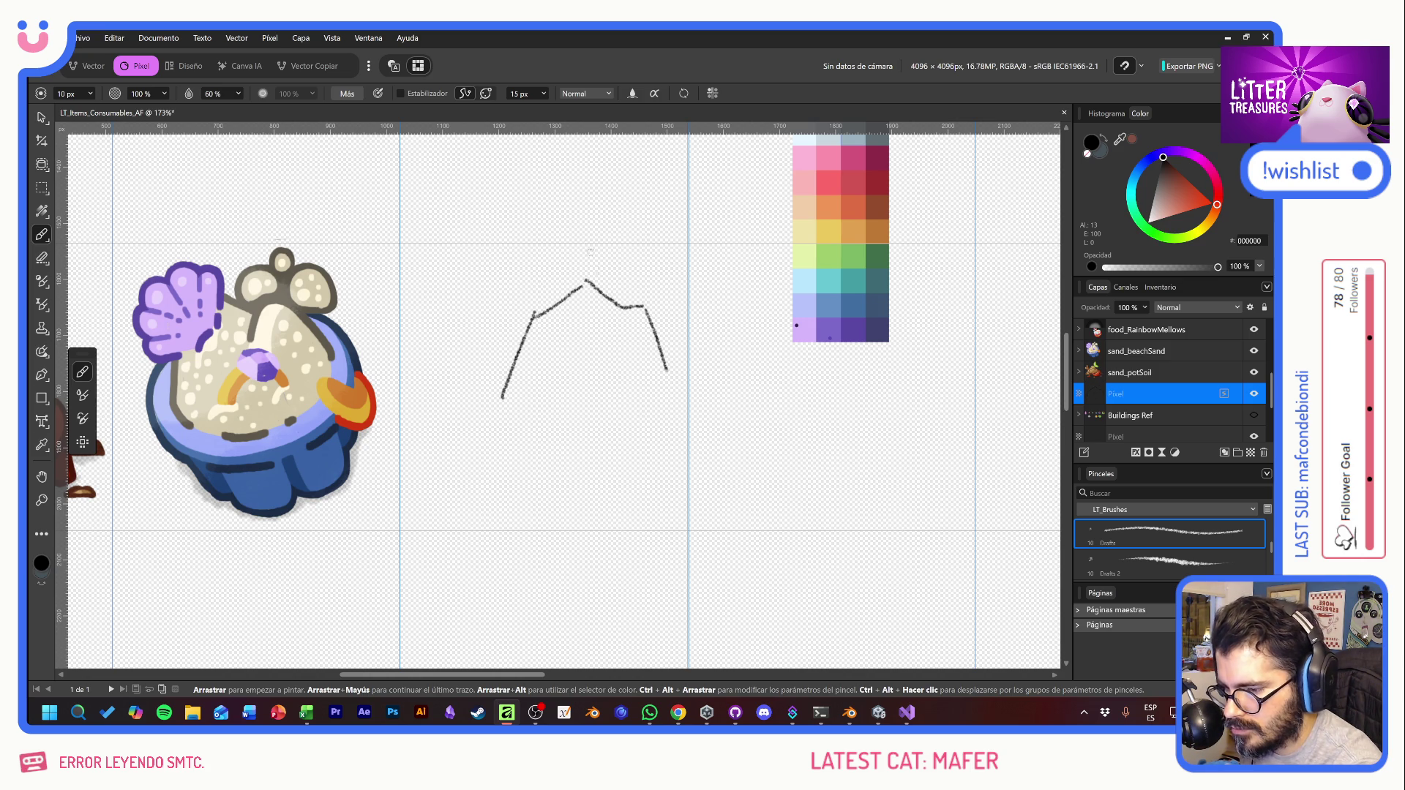
{"action": "mouse_move", "coordinate": [585, 282]}
{"action": "left_mouse_down"}
{"action": "mouse_move", "coordinate": [622, 338]}
{"action": "mouse_move", "coordinate": [610, 412]}
{"action": "left_mouse_up"}
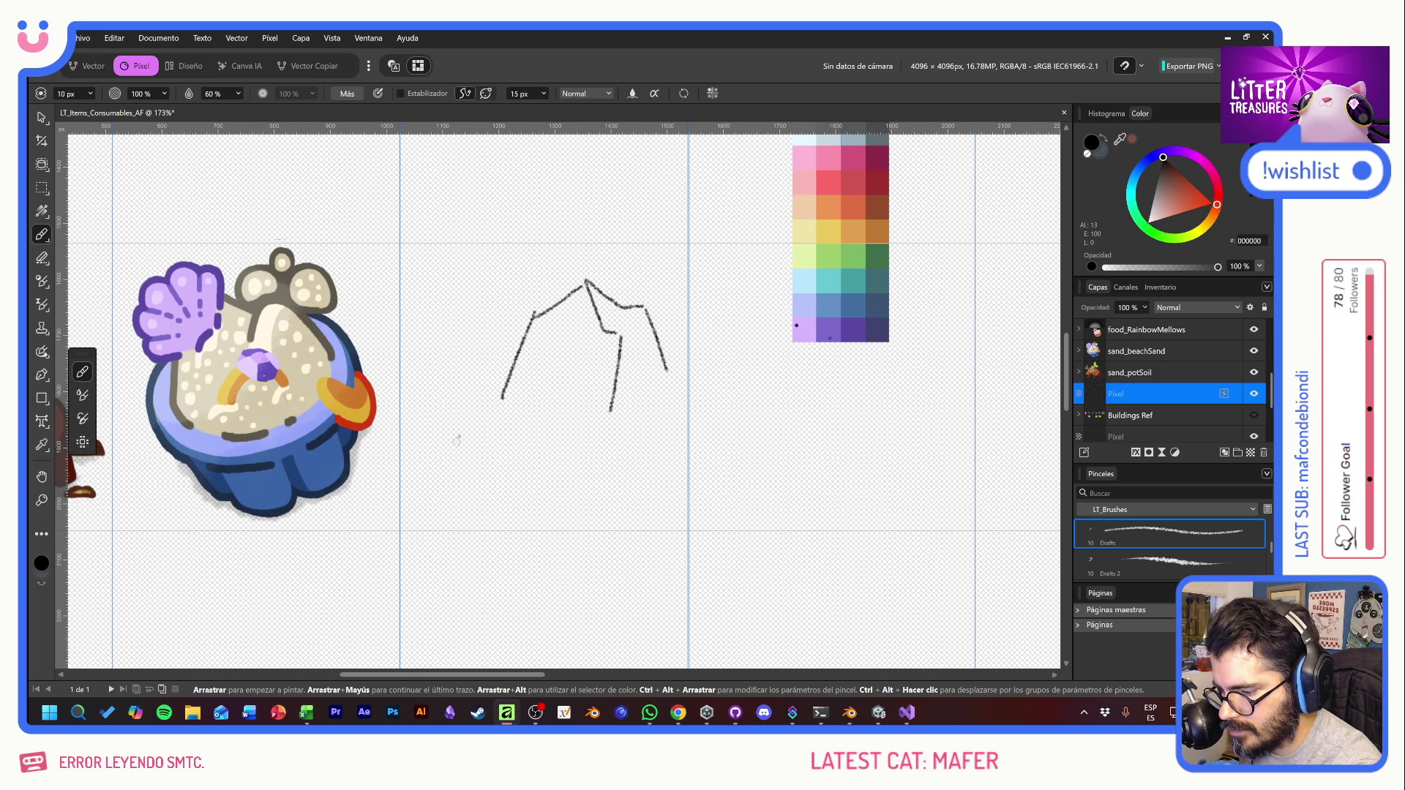
{"action": "mouse_move", "coordinate": [455, 449]}
{"action": "left_mouse_down"}
{"action": "mouse_move", "coordinate": [480, 378]}
{"action": "mouse_move", "coordinate": [568, 401]}
{"action": "left_mouse_up"}
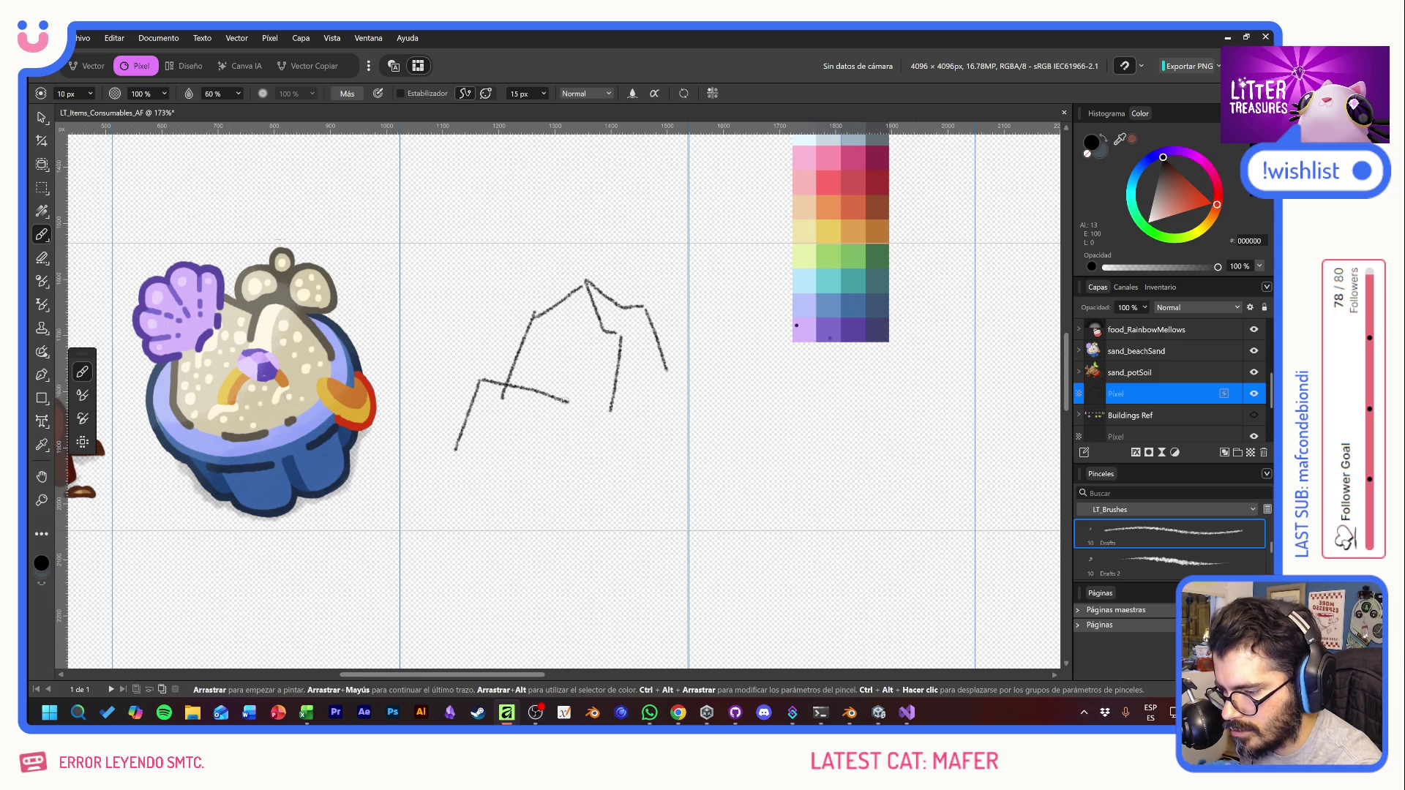
{"action": "key", "text": "ctrl+z"}
{"action": "mouse_move", "coordinate": [475, 390]}
{"action": "left_mouse_down"}
{"action": "mouse_move", "coordinate": [548, 384]}
{"action": "mouse_move", "coordinate": [580, 423]}
{"action": "left_mouse_up"}
{"action": "mouse_move", "coordinate": [522, 373]}
{"action": "left_mouse_down"}
{"action": "mouse_move", "coordinate": [550, 406]}
{"action": "mouse_move", "coordinate": [531, 480]}
{"action": "left_mouse_up"}
{"action": "mouse_move", "coordinate": [454, 452]}
{"action": "left_mouse_down"}
{"action": "mouse_move", "coordinate": [477, 497]}
{"action": "mouse_move", "coordinate": [605, 514]}
{"action": "mouse_move", "coordinate": [670, 443]}
{"action": "mouse_move", "coordinate": [666, 367]}
{"action": "left_mouse_up"}
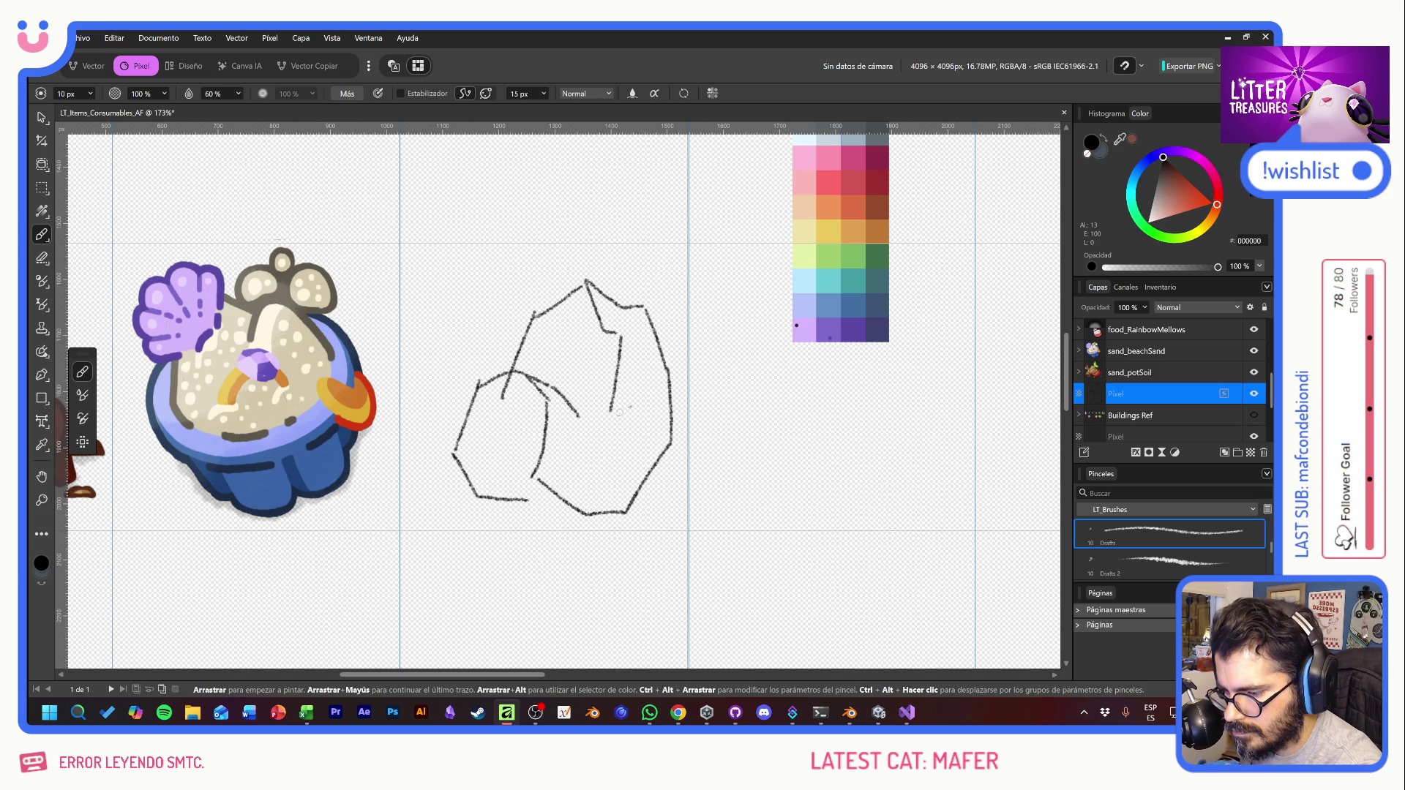
{"action": "mouse_move", "coordinate": [611, 409]}
{"action": "left_mouse_down"}
{"action": "mouse_move", "coordinate": [606, 454]}
{"action": "mouse_move", "coordinate": [566, 484]}
{"action": "left_mouse_up"}
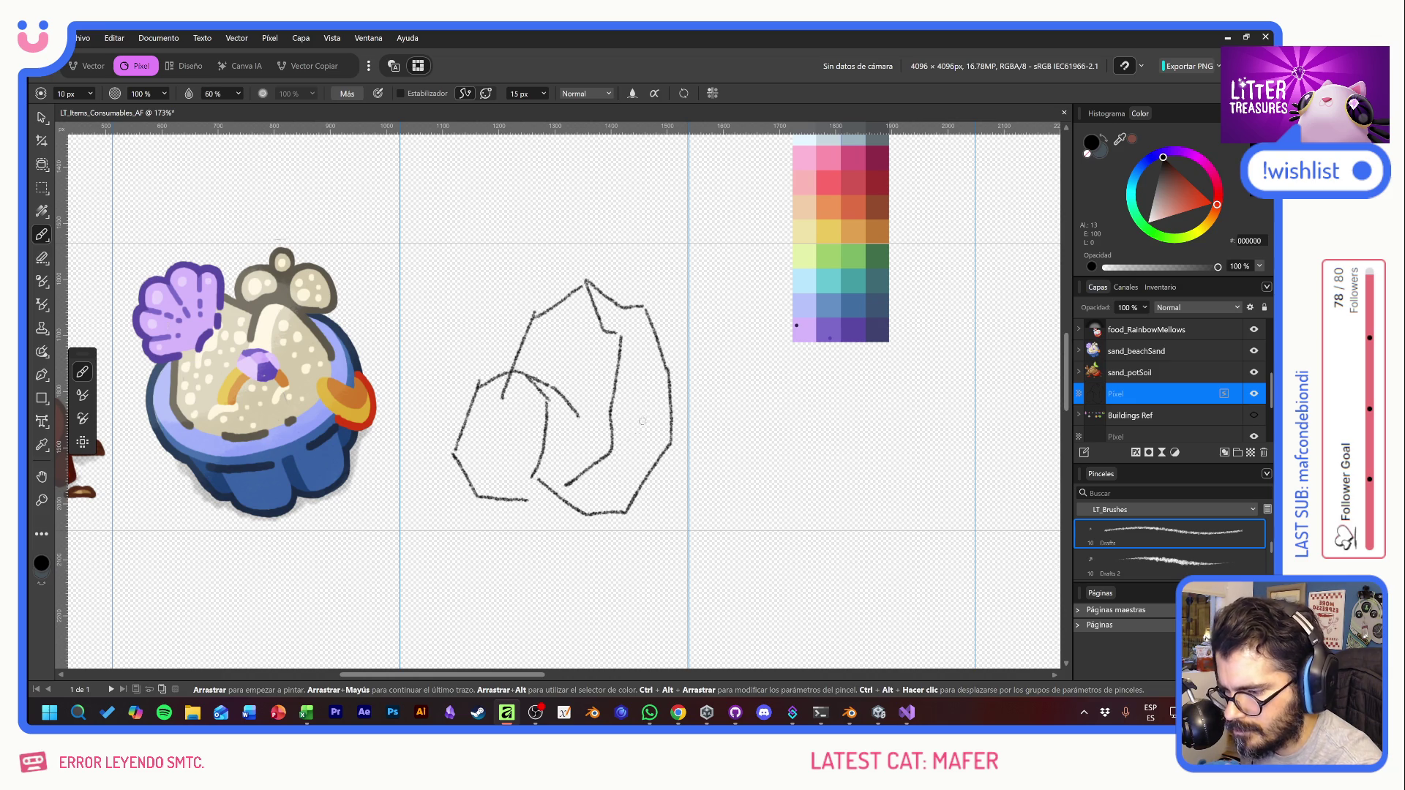
{"action": "left_click_drag", "start_coordinate": [574, 410], "coordinate": [583, 467]}
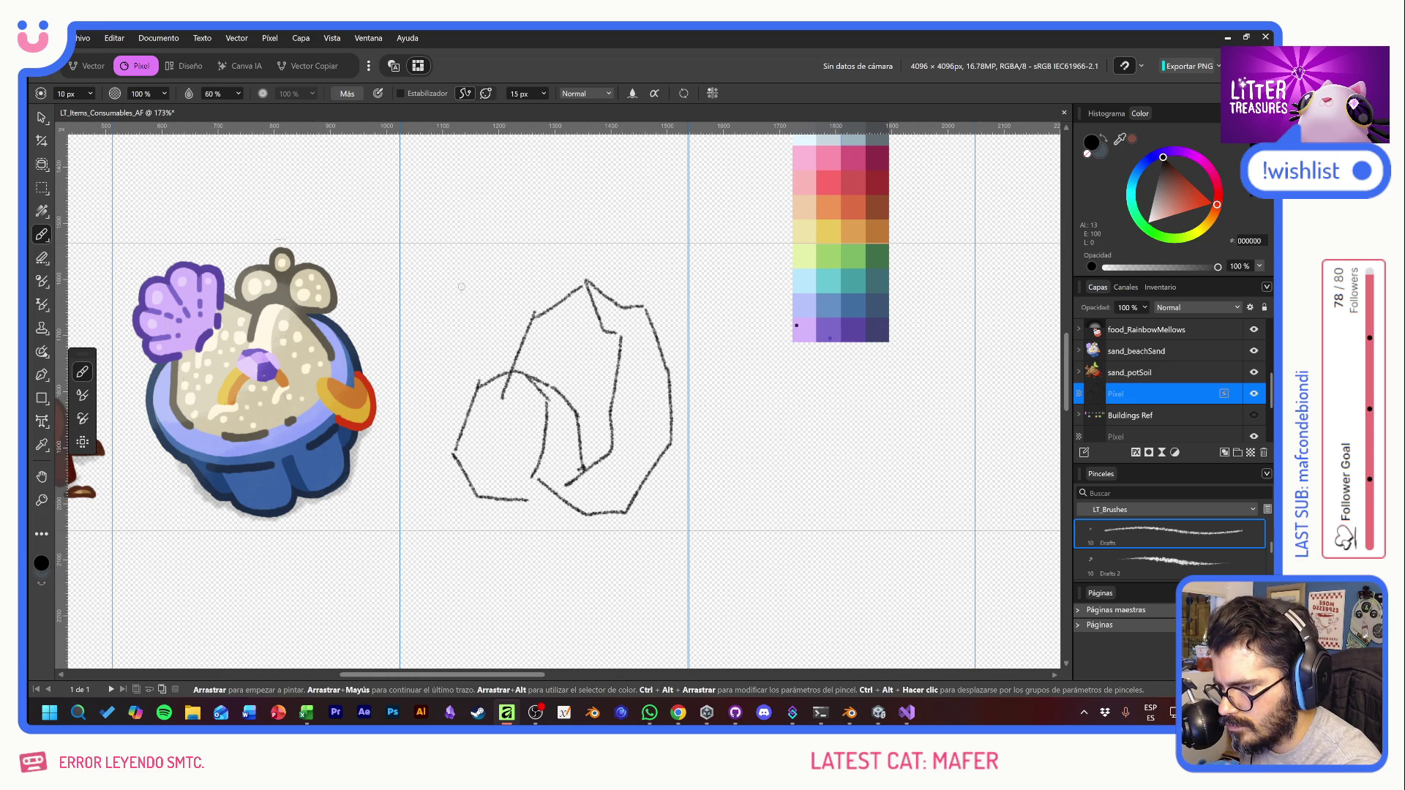
{"action": "mouse_move", "coordinate": [477, 311]}
{"action": "left_mouse_down"}
{"action": "mouse_move", "coordinate": [505, 272]}
{"action": "mouse_move", "coordinate": [455, 262]}
{"action": "mouse_move", "coordinate": [425, 297]}
{"action": "mouse_move", "coordinate": [469, 351]}
{"action": "mouse_move", "coordinate": [476, 313]}
{"action": "left_mouse_up"}
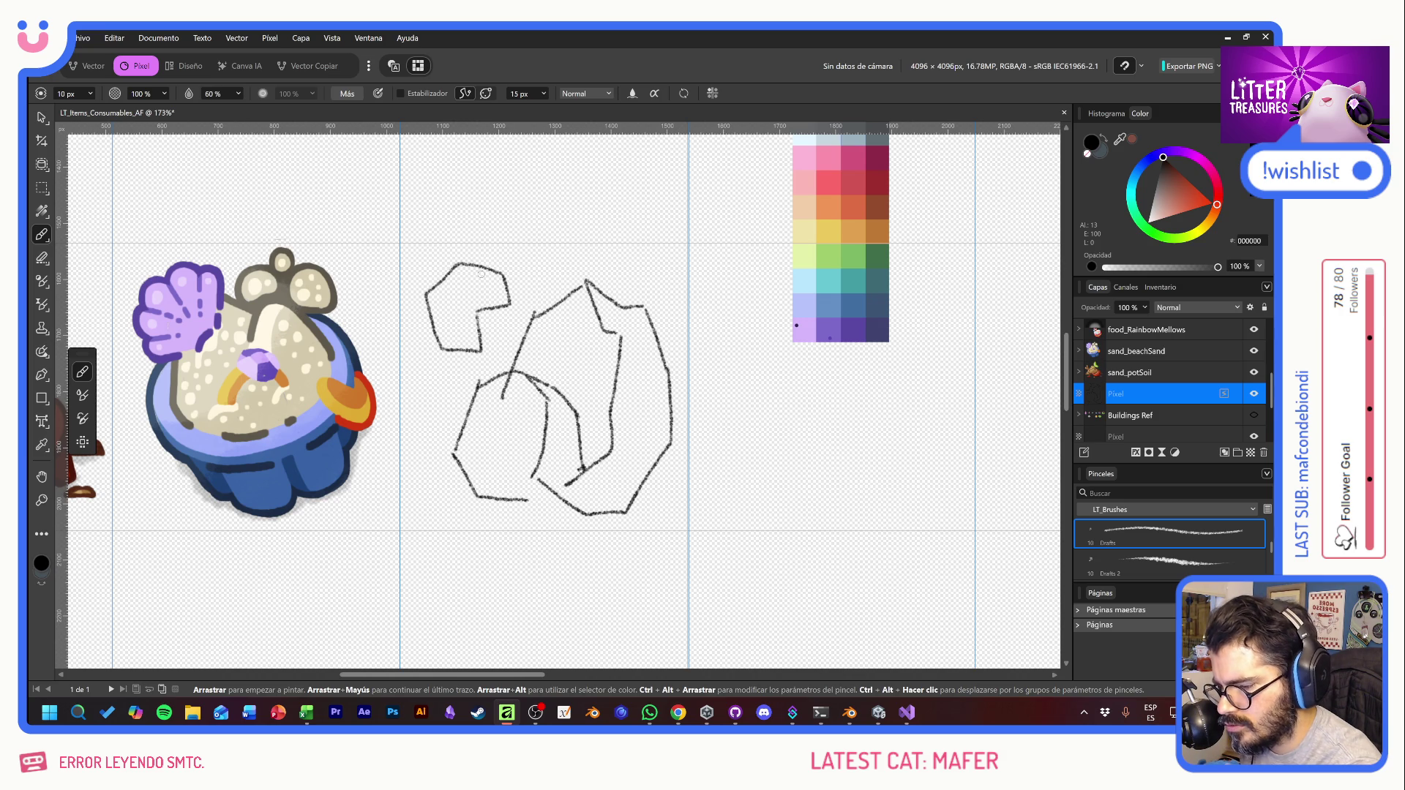
Step: Close the rock's bottom edge and add a diagonal crack in its right facet
{"action": "mouse_move", "coordinate": [531, 498]}
{"action": "left_mouse_down"}
{"action": "mouse_move", "coordinate": [567, 486]}
{"action": "mouse_move", "coordinate": [477, 485]}
{"action": "left_mouse_up"}
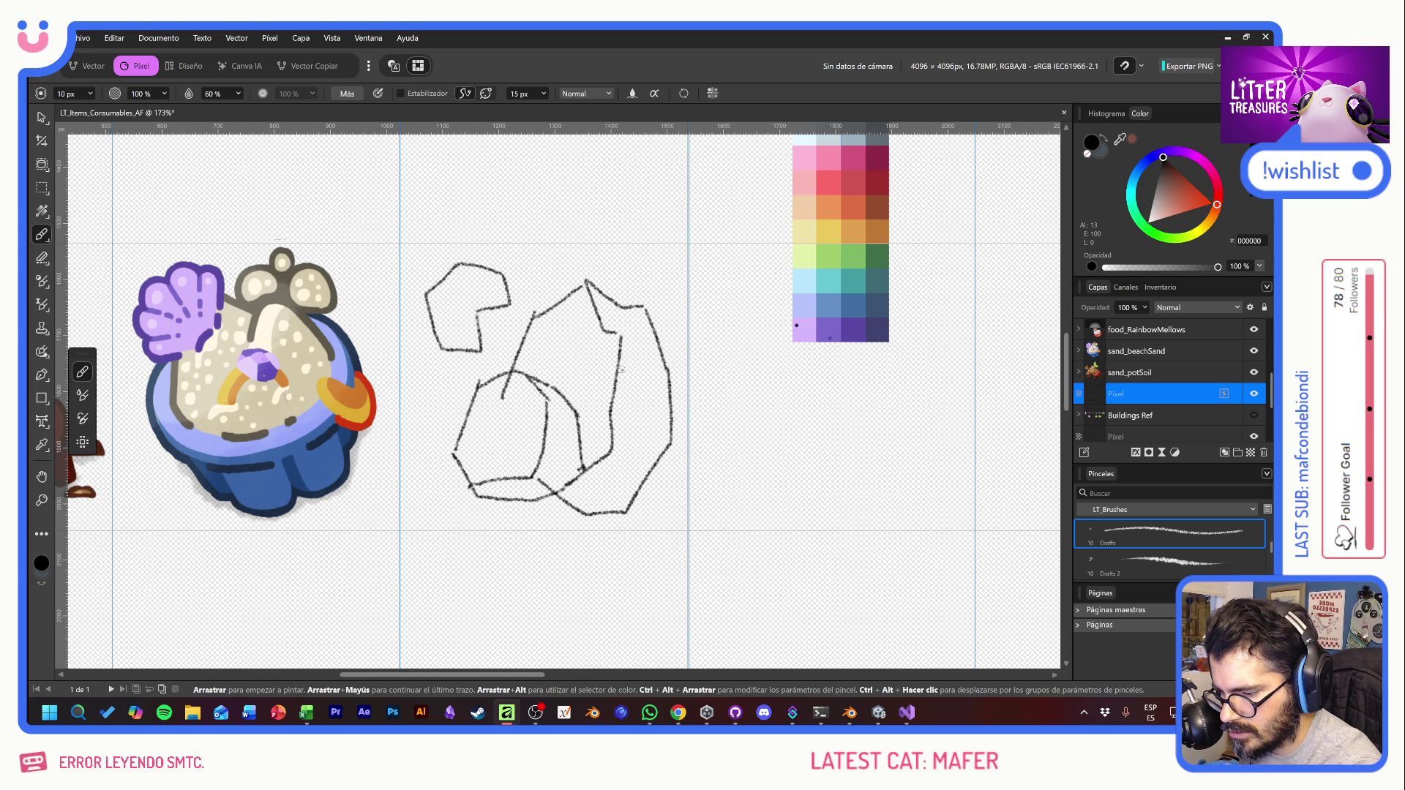
{"action": "mouse_move", "coordinate": [618, 367]}
{"action": "left_mouse_down"}
{"action": "mouse_move", "coordinate": [596, 373]}
{"action": "mouse_move", "coordinate": [617, 382]}
{"action": "left_mouse_up"}
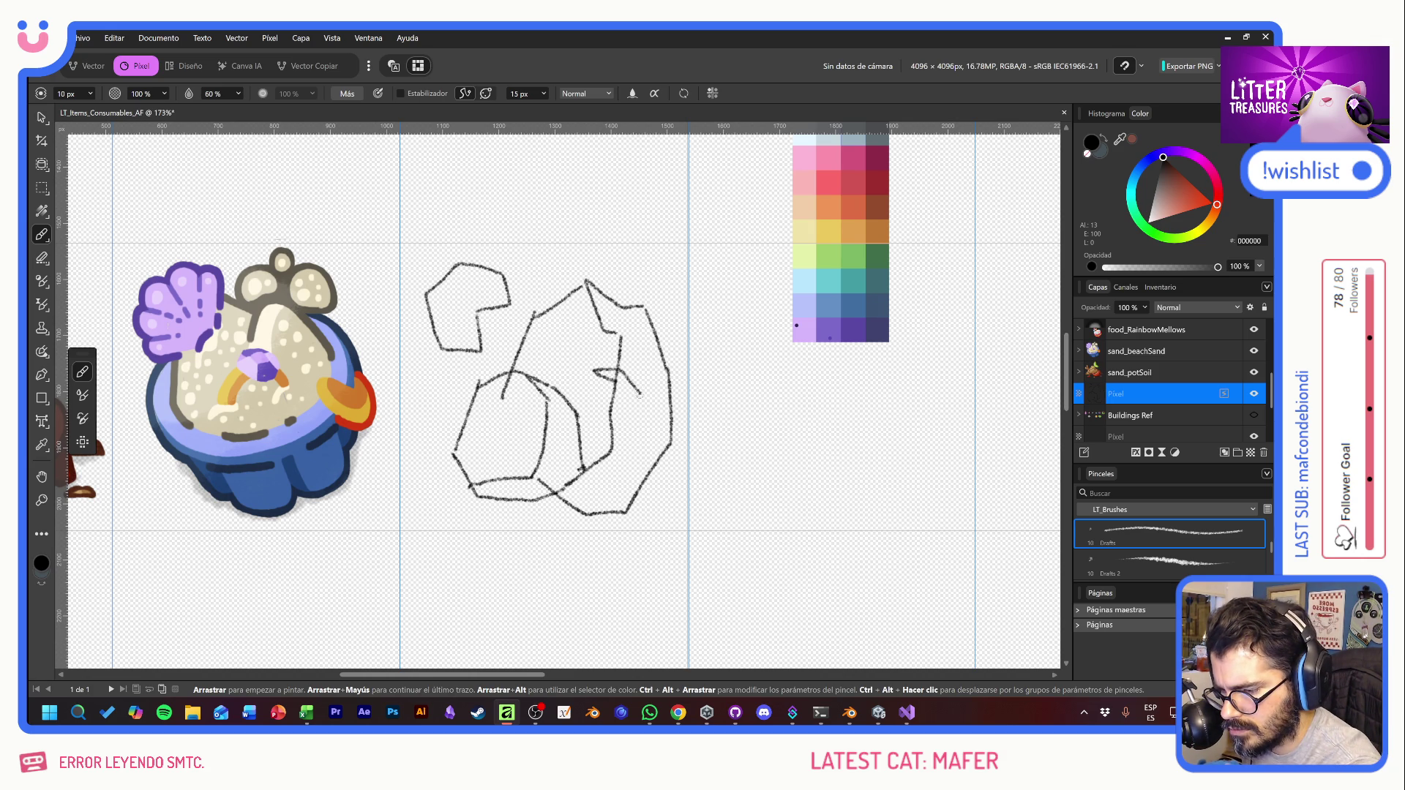
{"action": "mouse_move", "coordinate": [620, 370]}
{"action": "left_mouse_down"}
{"action": "mouse_move", "coordinate": [647, 392]}
{"action": "mouse_move", "coordinate": [632, 398]}
{"action": "left_mouse_up"}
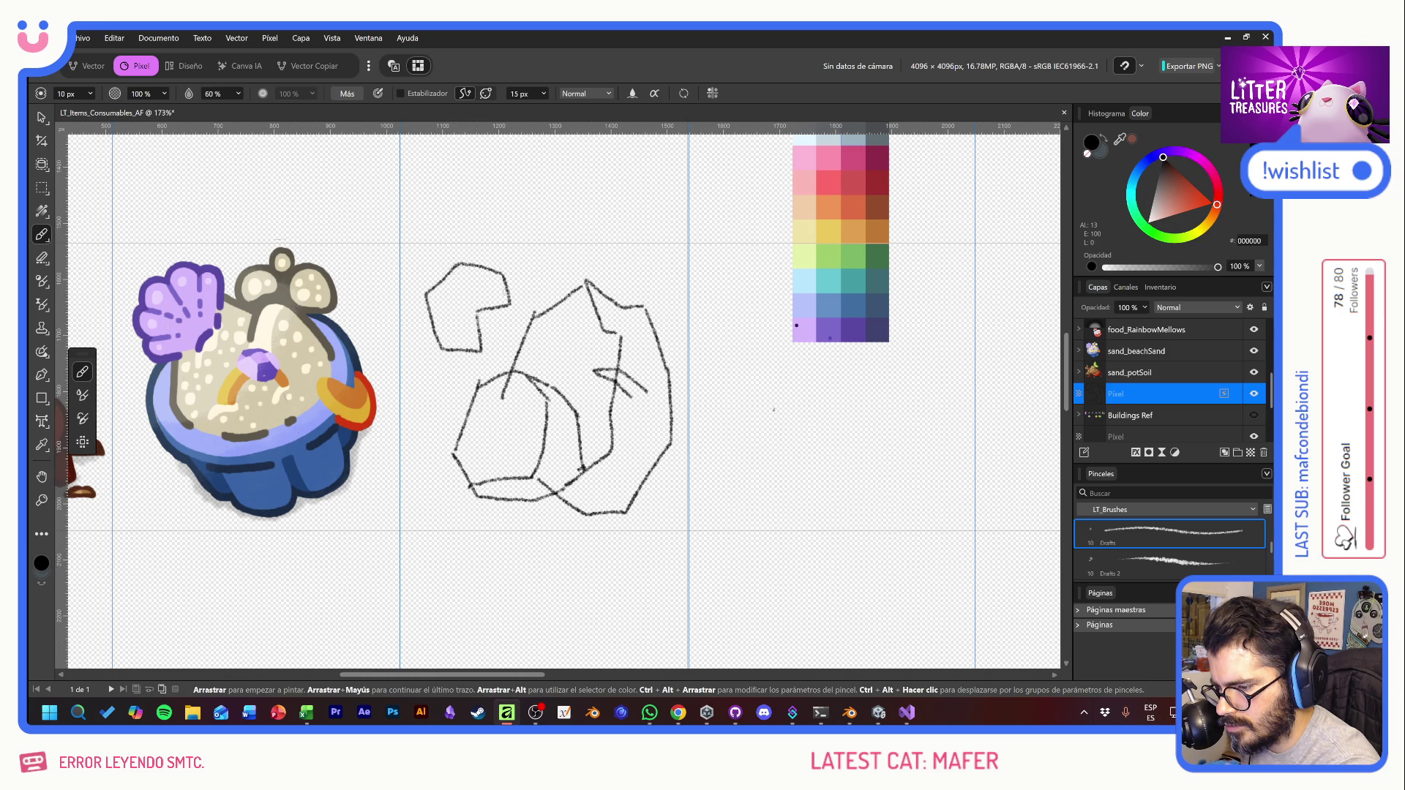
{"action": "mouse_move", "coordinate": [506, 292]}
{"action": "left_mouse_down"}
{"action": "mouse_move", "coordinate": [474, 293]}
{"action": "mouse_move", "coordinate": [477, 335]}
{"action": "mouse_move", "coordinate": [436, 322]}
{"action": "mouse_move", "coordinate": [426, 285]}
{"action": "left_mouse_up"}
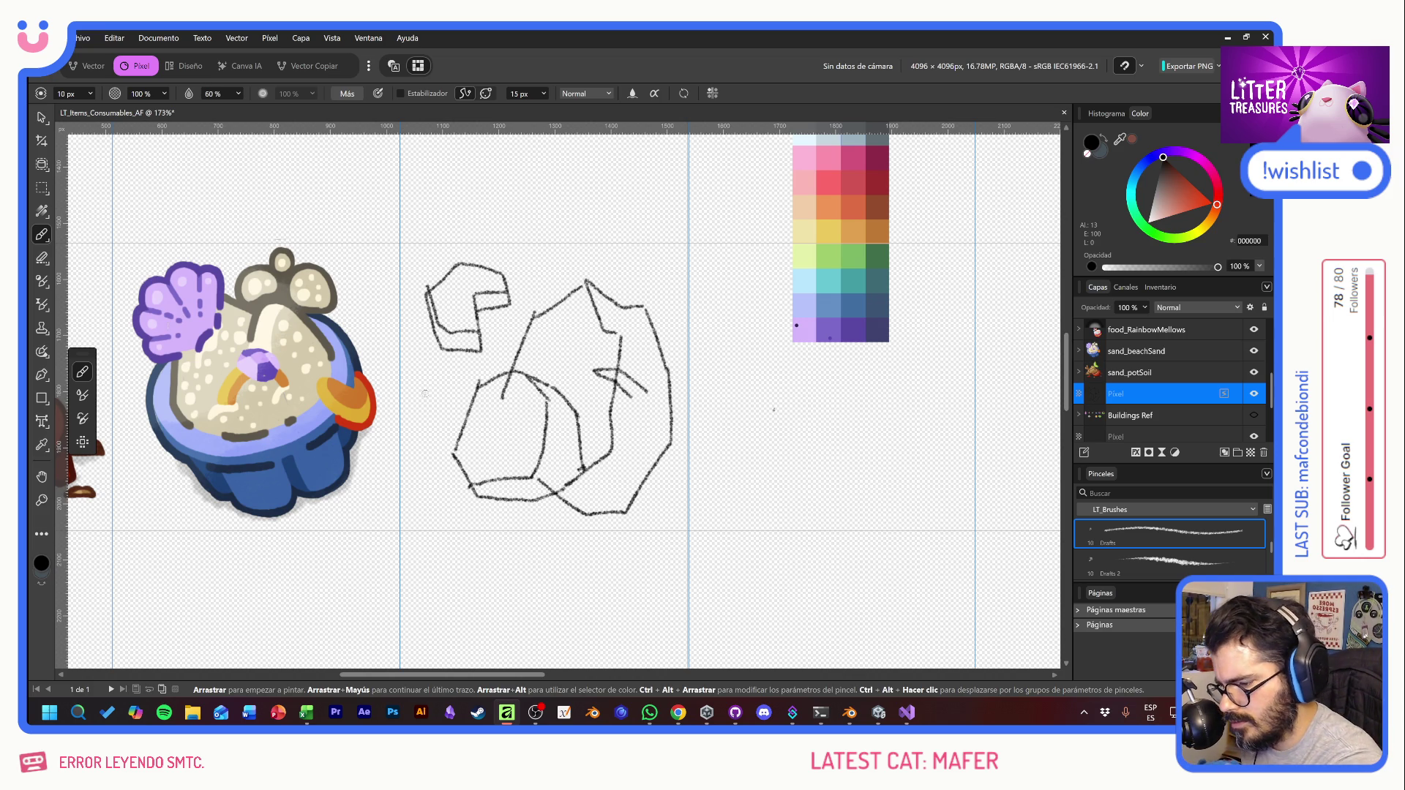
Step: Sketch small fragments left of and above the rock, plus inner facet and V-shaped marks
{"action": "mouse_move", "coordinate": [424, 393]}
{"action": "left_mouse_down"}
{"action": "mouse_move", "coordinate": [441, 369]}
{"action": "mouse_move", "coordinate": [458, 386]}
{"action": "mouse_move", "coordinate": [435, 404]}
{"action": "mouse_move", "coordinate": [450, 373]}
{"action": "mouse_move", "coordinate": [442, 382]}
{"action": "mouse_move", "coordinate": [461, 393]}
{"action": "mouse_move", "coordinate": [434, 403]}
{"action": "mouse_move", "coordinate": [425, 384]}
{"action": "mouse_move", "coordinate": [454, 390]}
{"action": "left_mouse_up"}
{"action": "key", "text": "ctrl+z"}
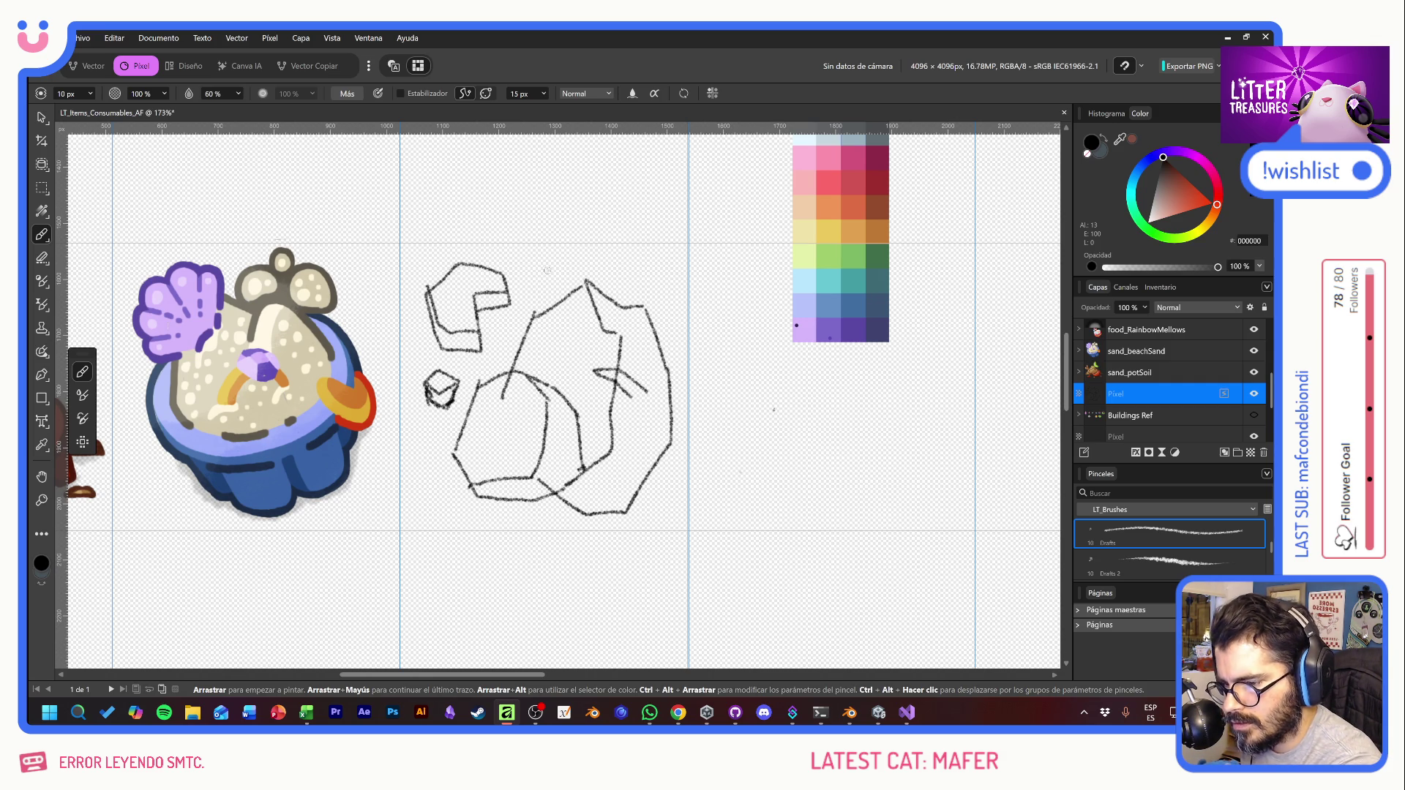
{"action": "mouse_move", "coordinate": [547, 270]}
{"action": "left_mouse_down"}
{"action": "mouse_move", "coordinate": [545, 283]}
{"action": "mouse_move", "coordinate": [562, 271]}
{"action": "mouse_move", "coordinate": [545, 262]}
{"action": "mouse_move", "coordinate": [551, 280]}
{"action": "mouse_move", "coordinate": [565, 267]}
{"action": "left_mouse_up"}
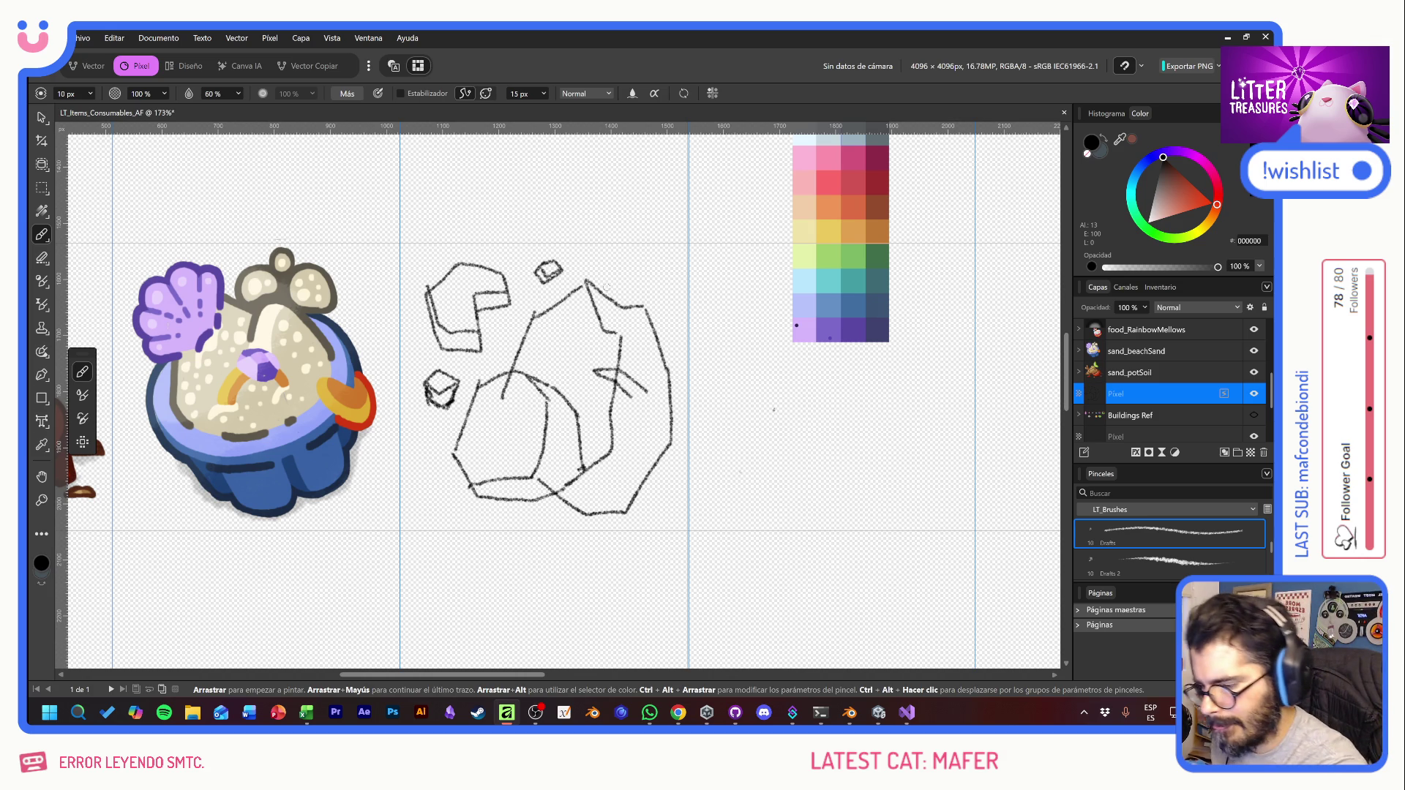
{"action": "mouse_move", "coordinate": [469, 414]}
{"action": "left_mouse_down"}
{"action": "mouse_move", "coordinate": [496, 417]}
{"action": "mouse_move", "coordinate": [452, 446]}
{"action": "mouse_move", "coordinate": [493, 424]}
{"action": "mouse_move", "coordinate": [477, 432]}
{"action": "left_mouse_up"}
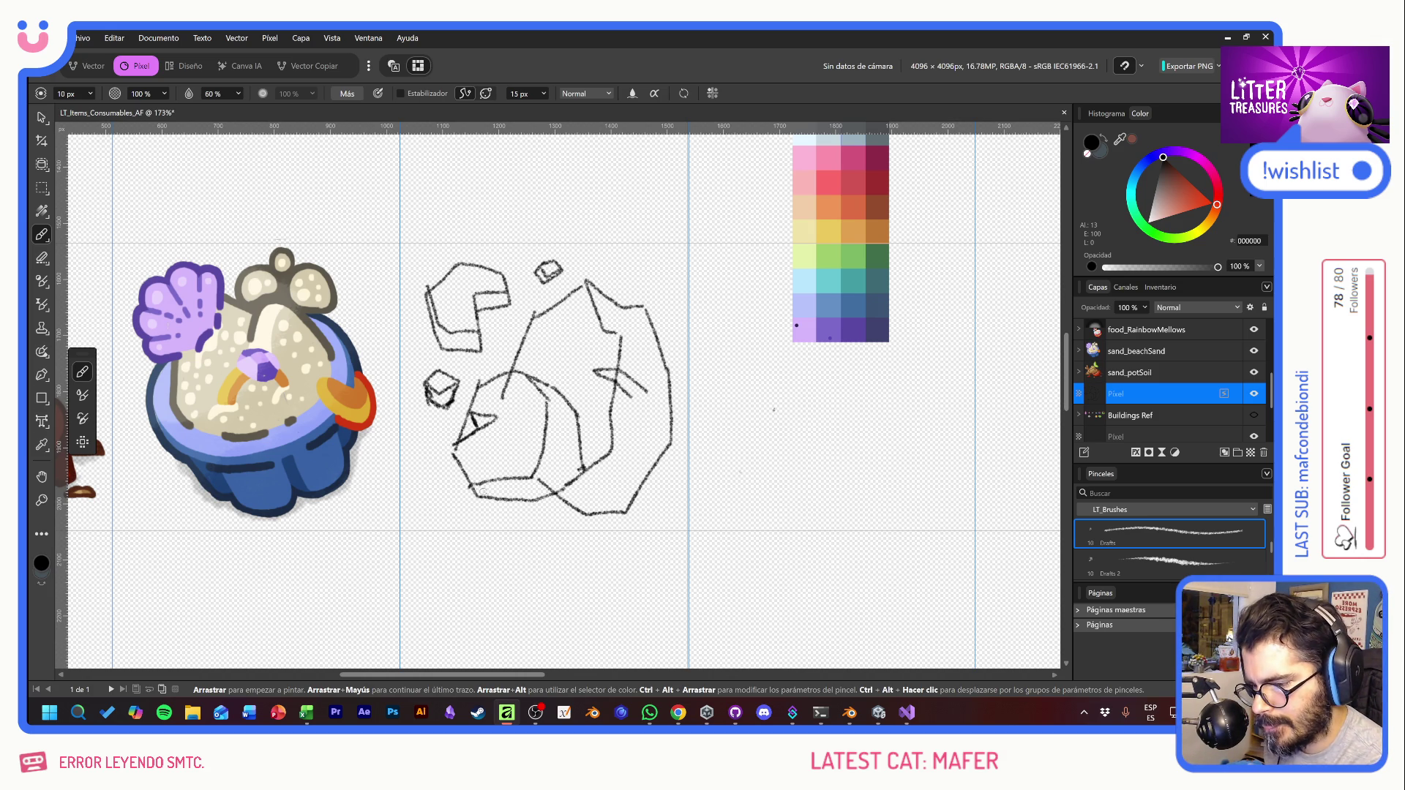
{"action": "mouse_move", "coordinate": [569, 300]}
{"action": "left_mouse_down"}
{"action": "mouse_move", "coordinate": [564, 331]}
{"action": "mouse_move", "coordinate": [572, 309]}
{"action": "left_mouse_up"}
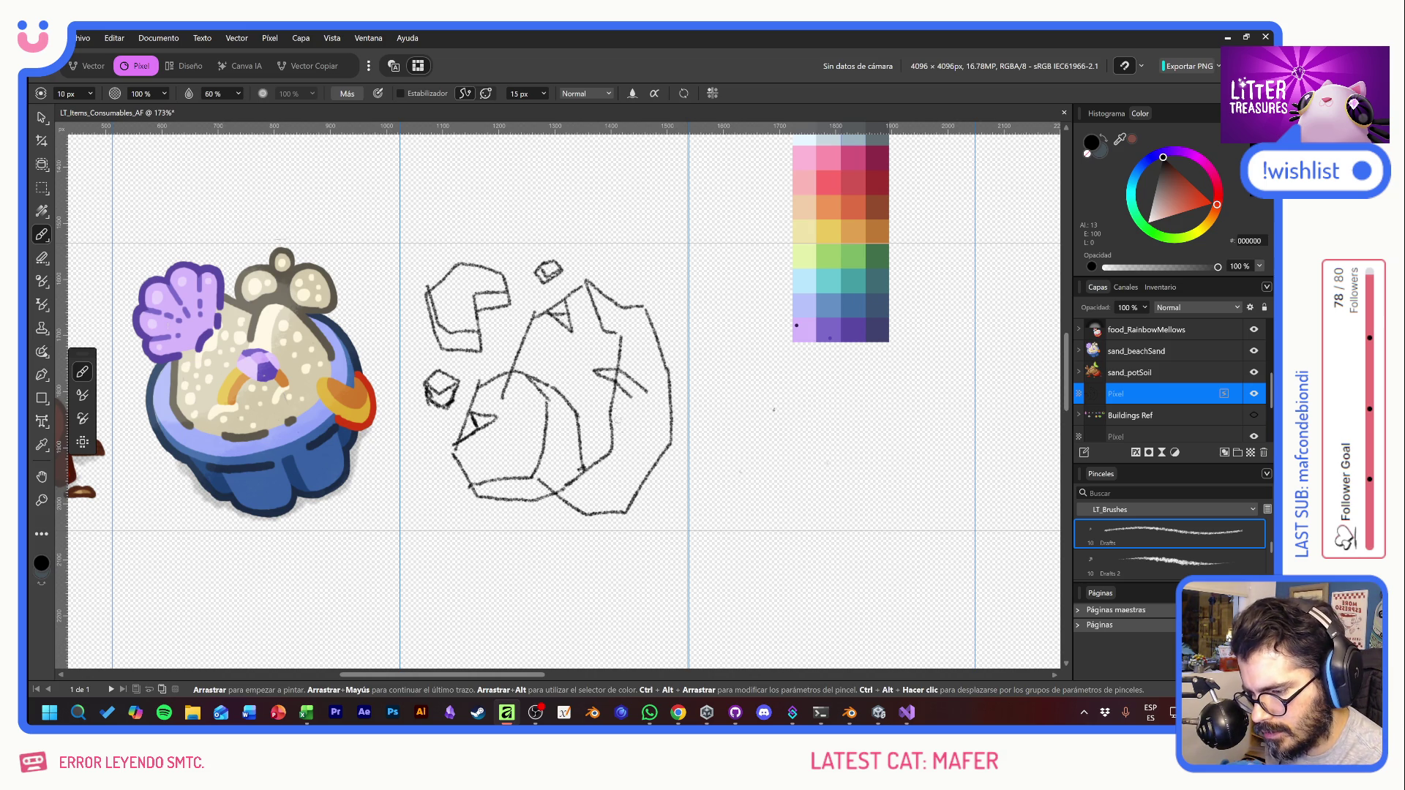
{"action": "mouse_move", "coordinate": [611, 449]}
{"action": "left_mouse_down"}
{"action": "mouse_move", "coordinate": [657, 457]}
{"action": "mouse_move", "coordinate": [647, 426]}
{"action": "mouse_move", "coordinate": [670, 439]}
{"action": "mouse_move", "coordinate": [638, 470]}
{"action": "left_mouse_up"}
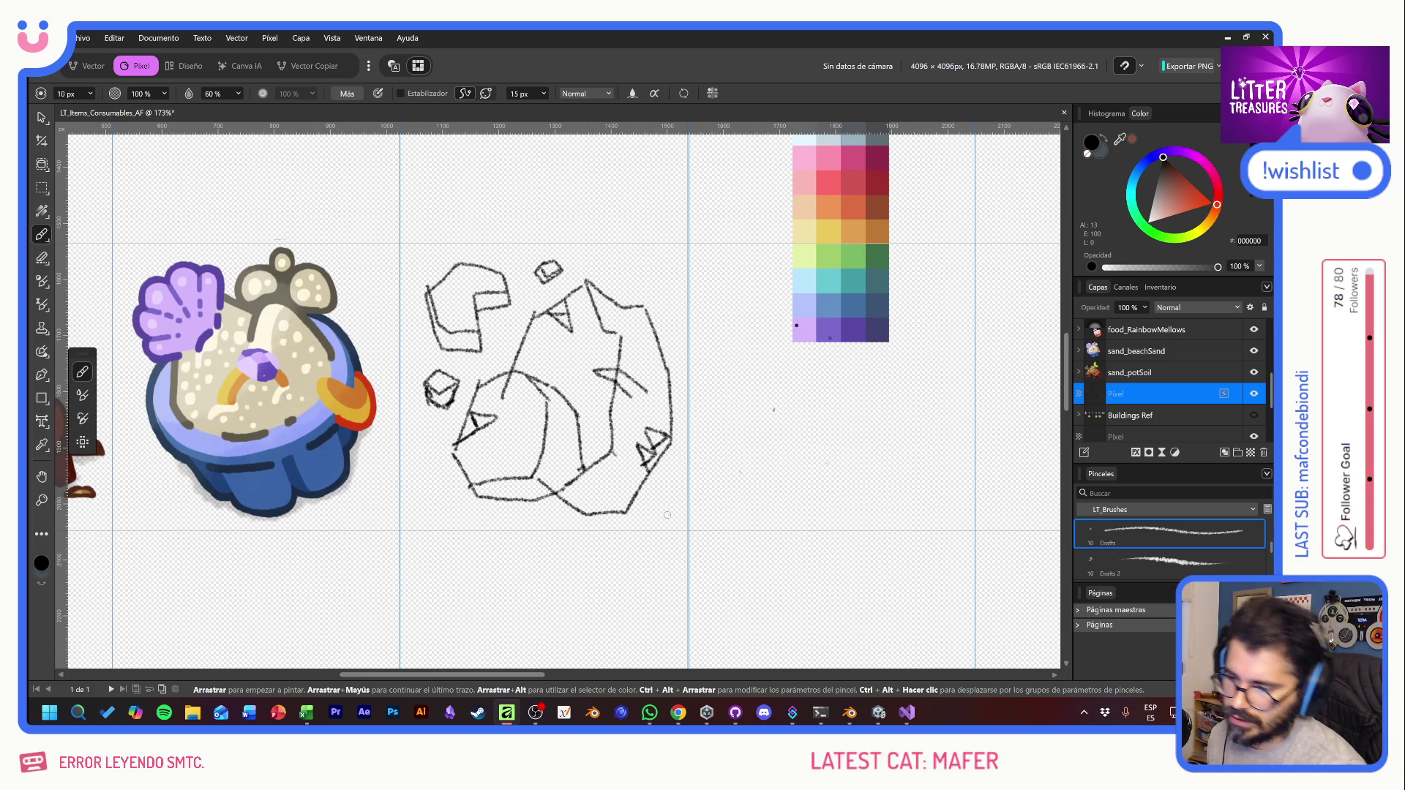
Step: Rename the sketch layer to draft and sample the grey-brown outline colour from the artwork
{"action": "type", "text": "draft"}
{"action": "key", "text": "Return"}
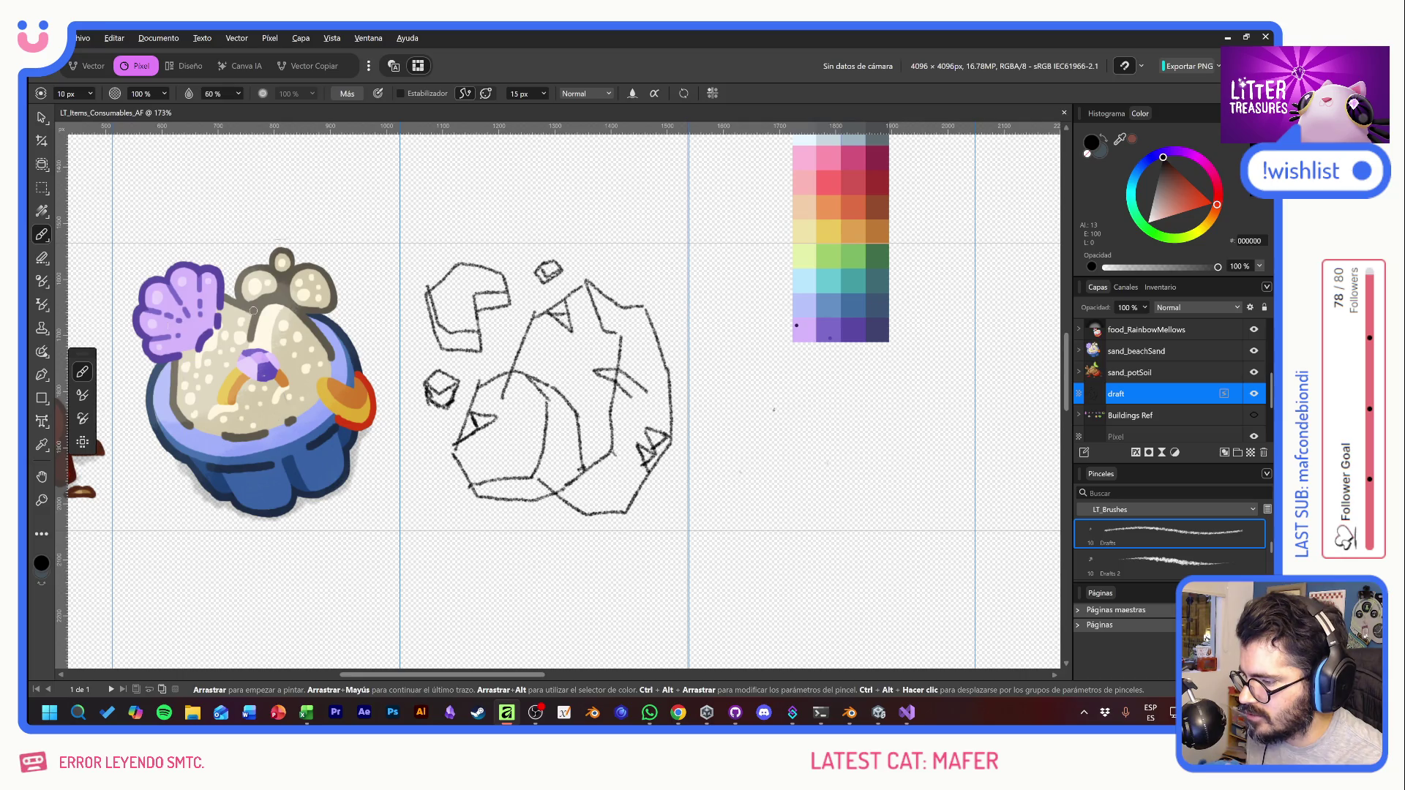
{"action": "left_click", "coordinate": [254, 309], "text": "alt"}
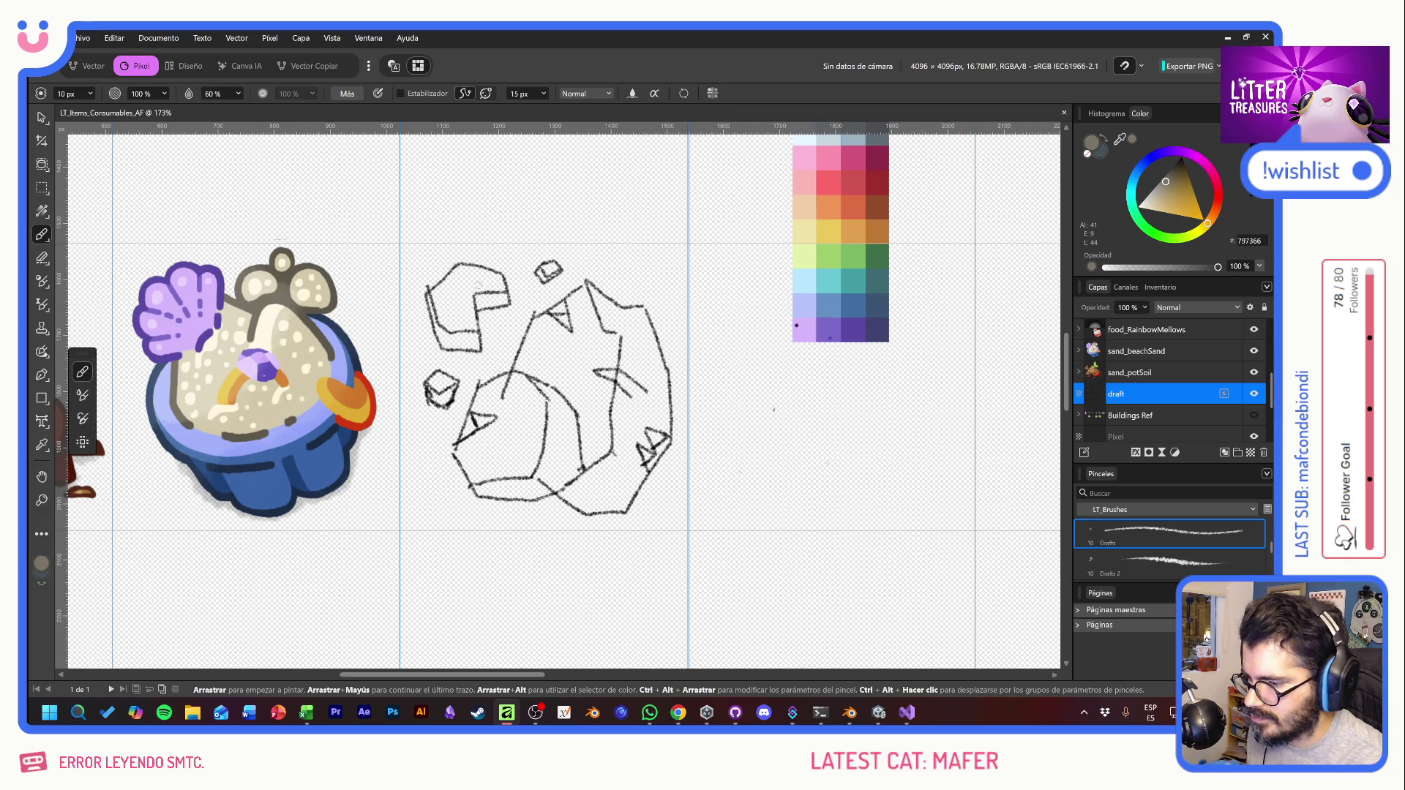
{"action": "left_click_drag", "start_coordinate": [478, 284], "coordinate": [512, 351]}
{"action": "key", "text": "ctrl+z"}
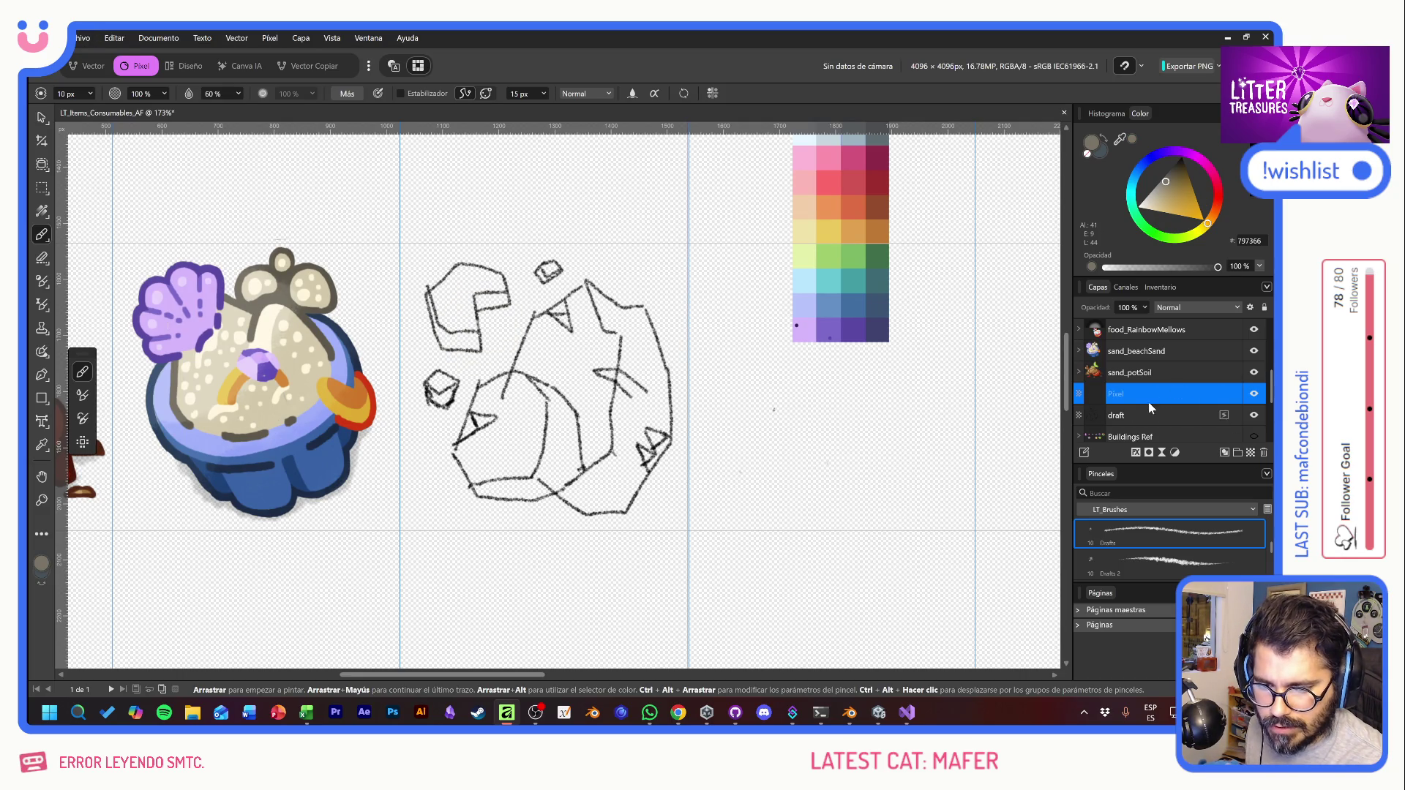
Step: Add an empty layer above the draft and fade the draft sketch to 19% opacity
{"action": "left_click", "coordinate": [1151, 416]}
{"action": "left_click", "coordinate": [1146, 393]}
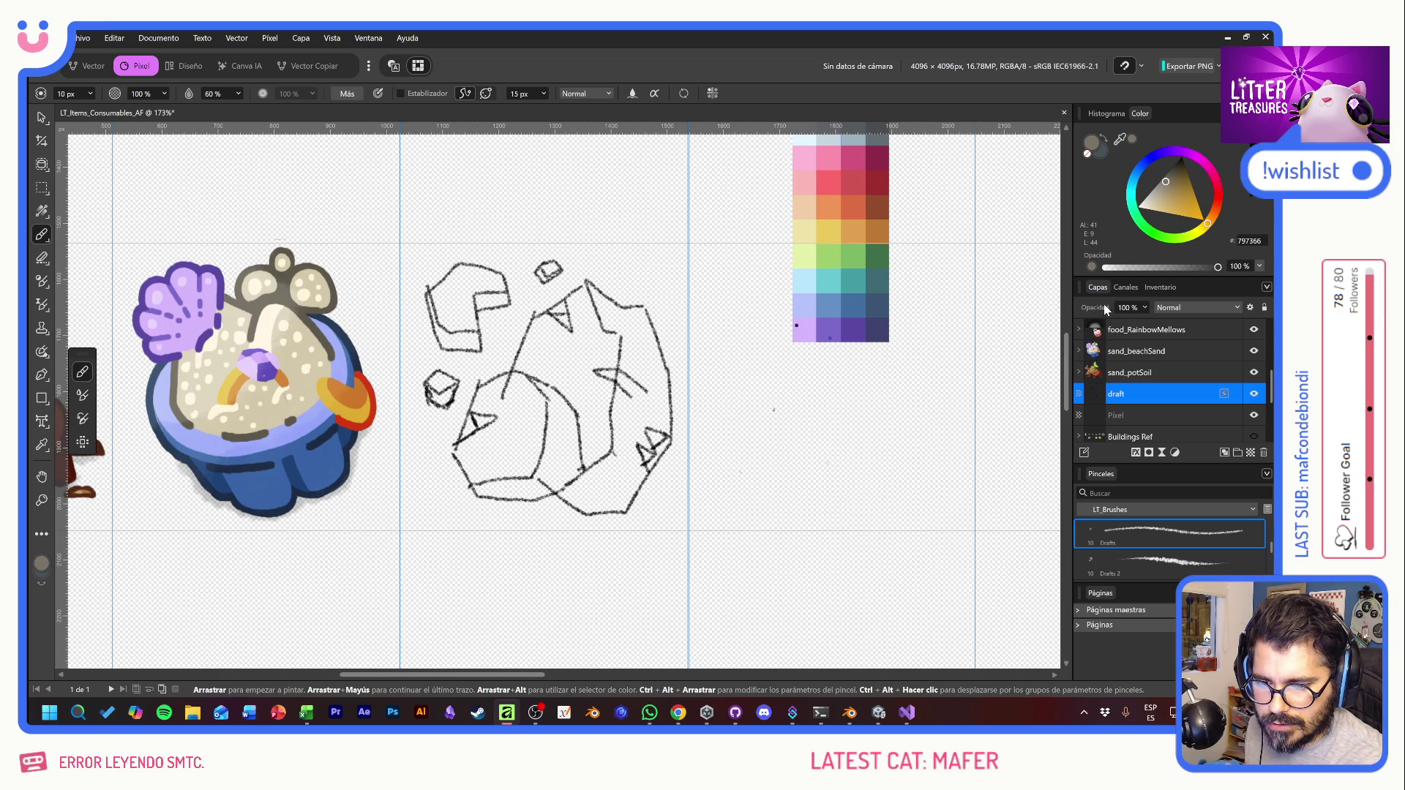
{"action": "left_click_drag", "start_coordinate": [1069, 311], "coordinate": [563, 303]}
Step: Show the lavender Fondo background layer
{"action": "scroll", "coordinate": [1171, 395], "scroll_direction": "down", "scroll_amount": 3}
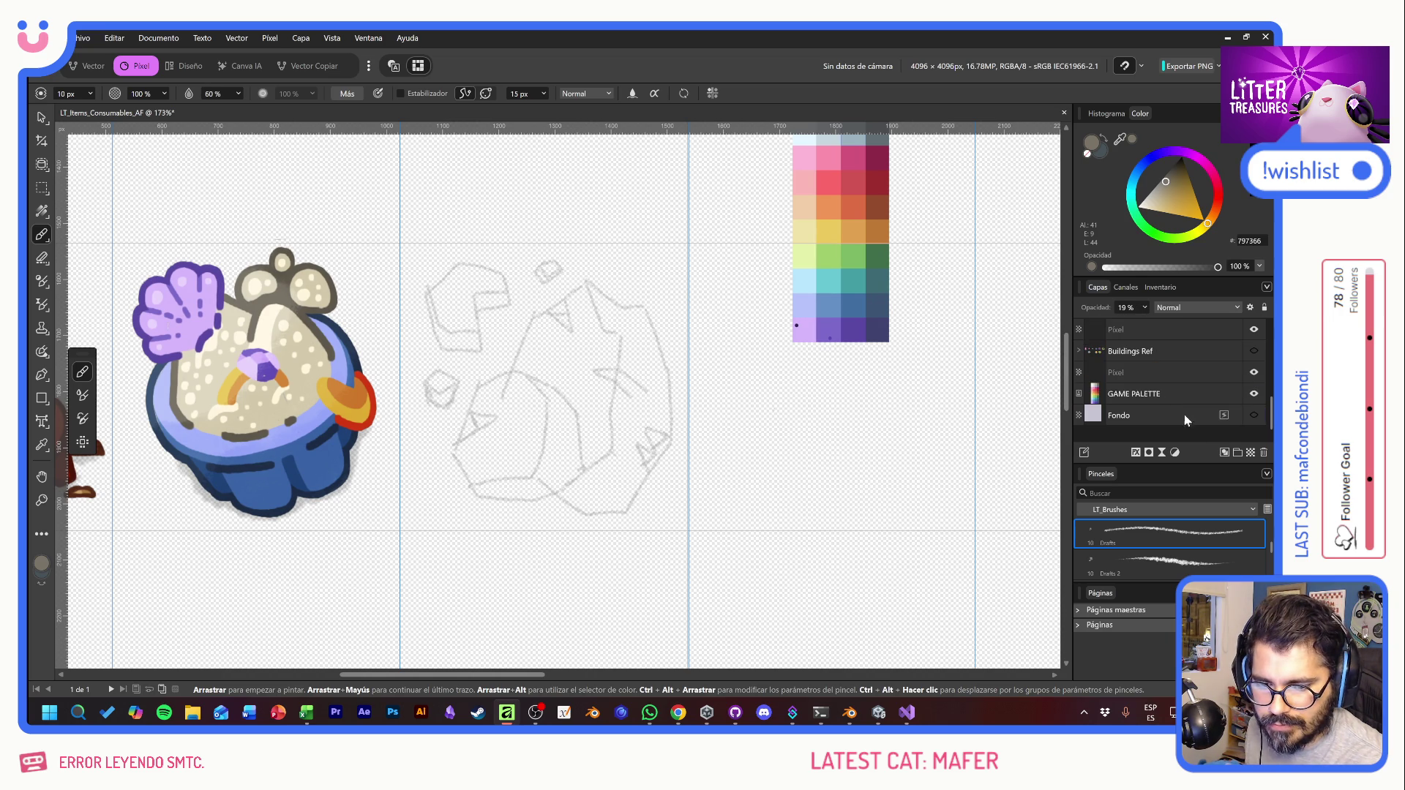
{"action": "left_click", "coordinate": [1253, 414]}
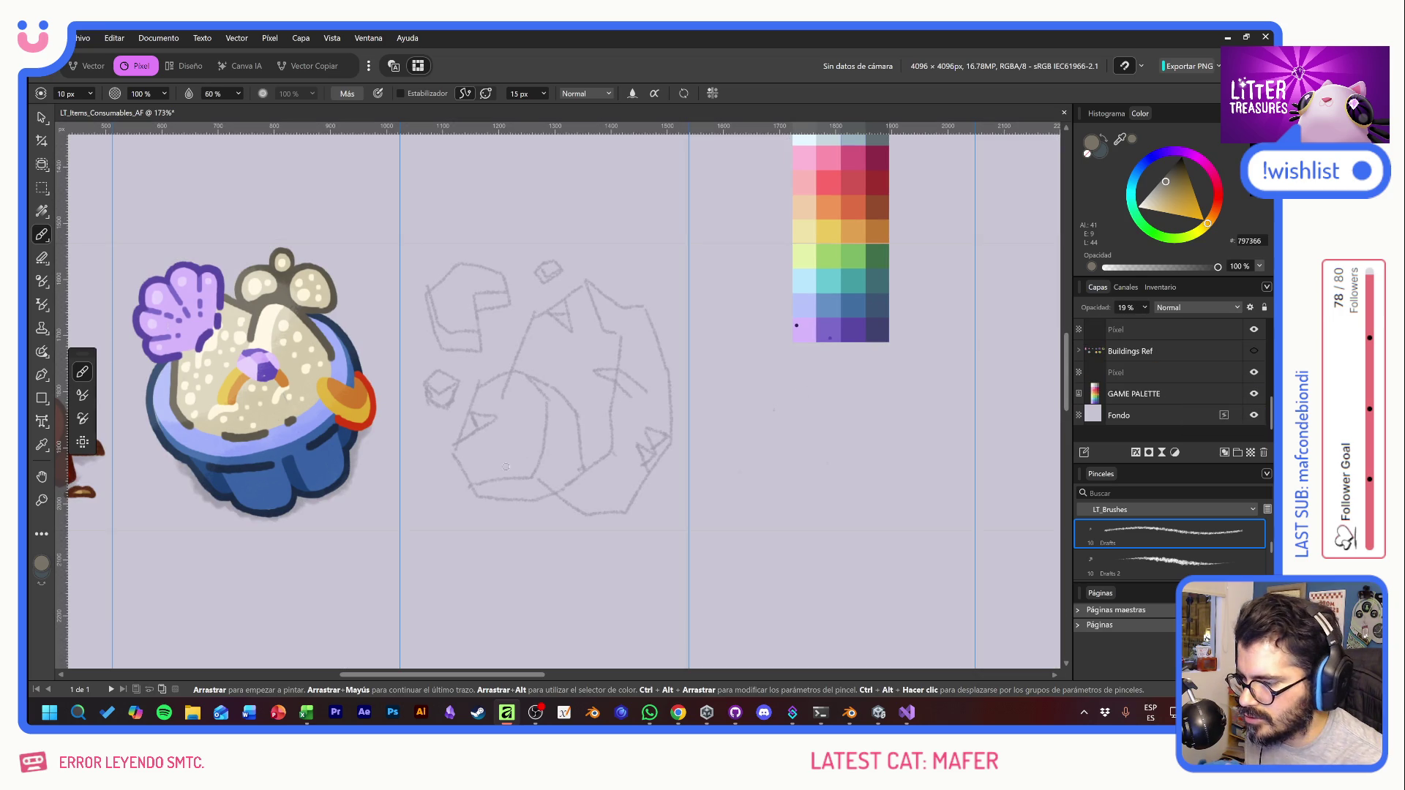
{"action": "scroll", "coordinate": [512, 429], "scroll_direction": "up", "scroll_amount": 3}
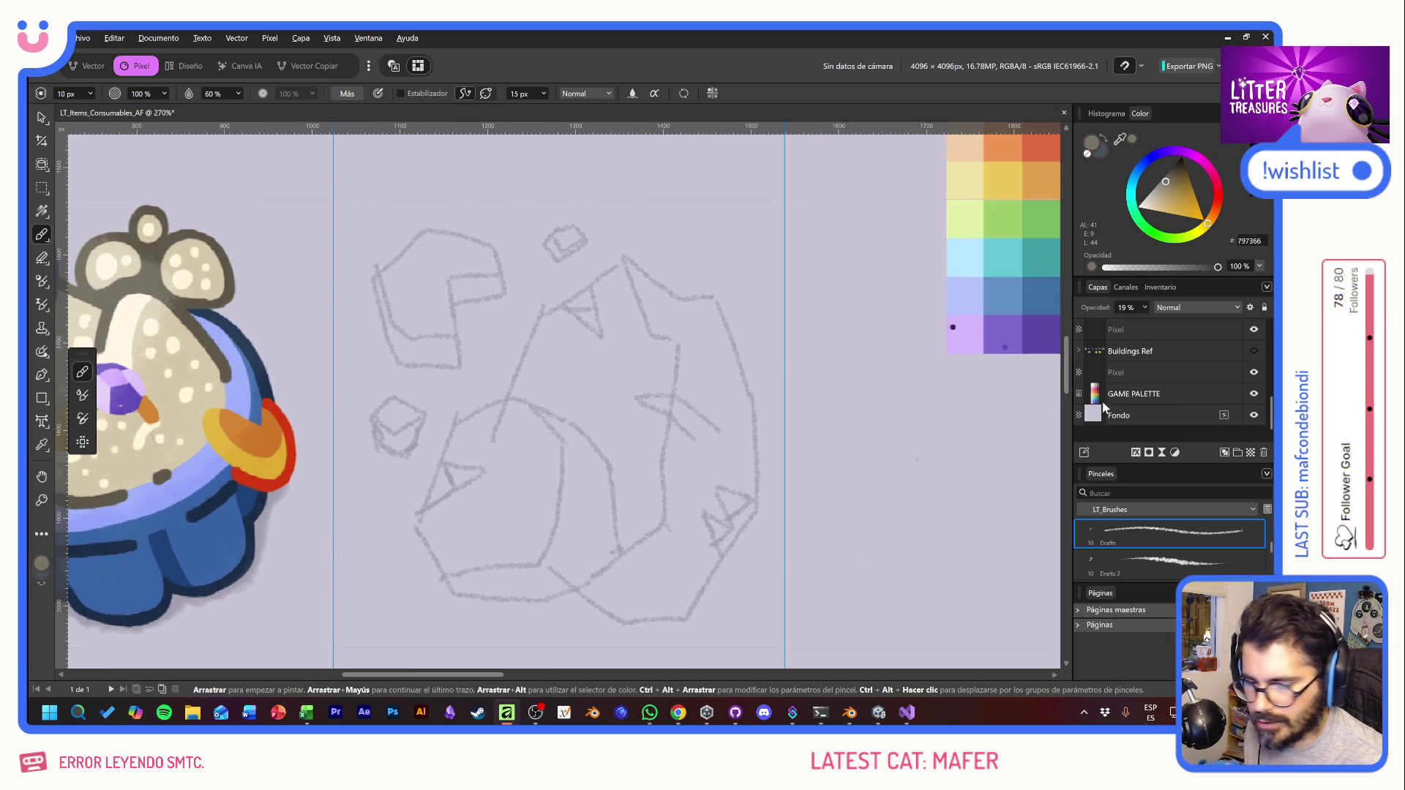
{"action": "scroll", "coordinate": [1157, 382], "scroll_direction": "up", "scroll_amount": 2}
Step: Rename the new empty layer to sil
{"action": "left_click", "coordinate": [1158, 371]}
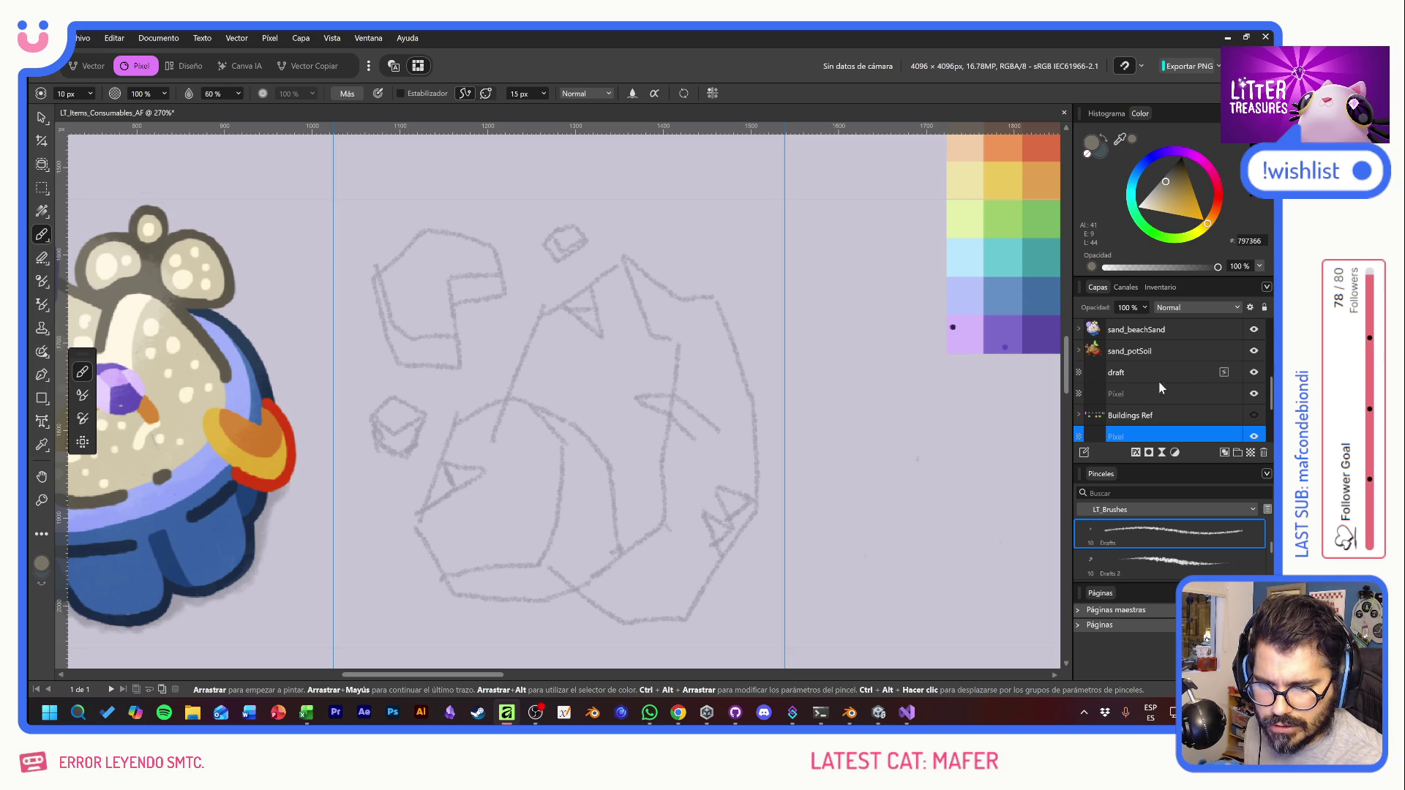
{"action": "left_click", "coordinate": [1133, 397]}
{"action": "double_click", "coordinate": [1117, 398]}
{"action": "type", "text": "sil"}
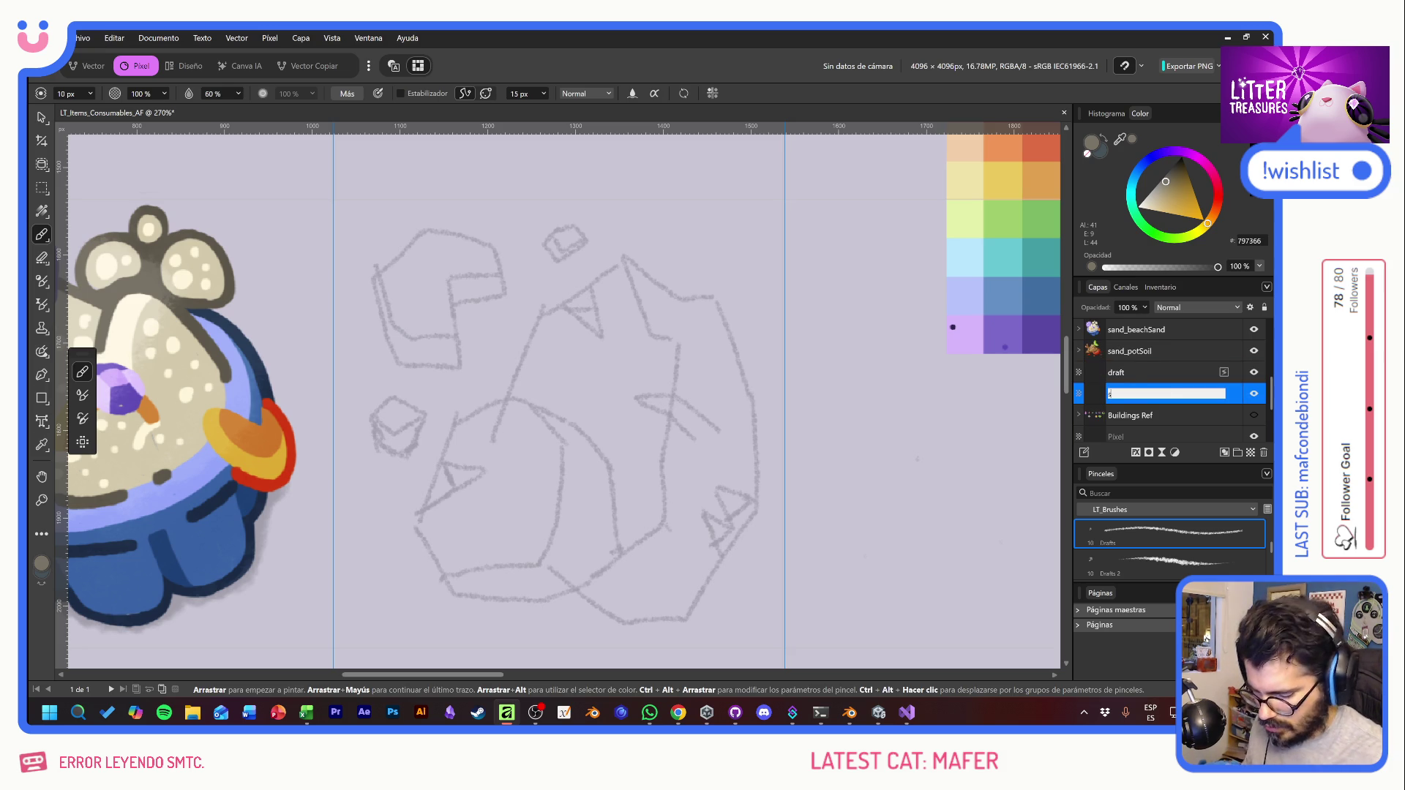
{"action": "scroll", "coordinate": [1173, 562], "scroll_direction": "down", "scroll_amount": 3}
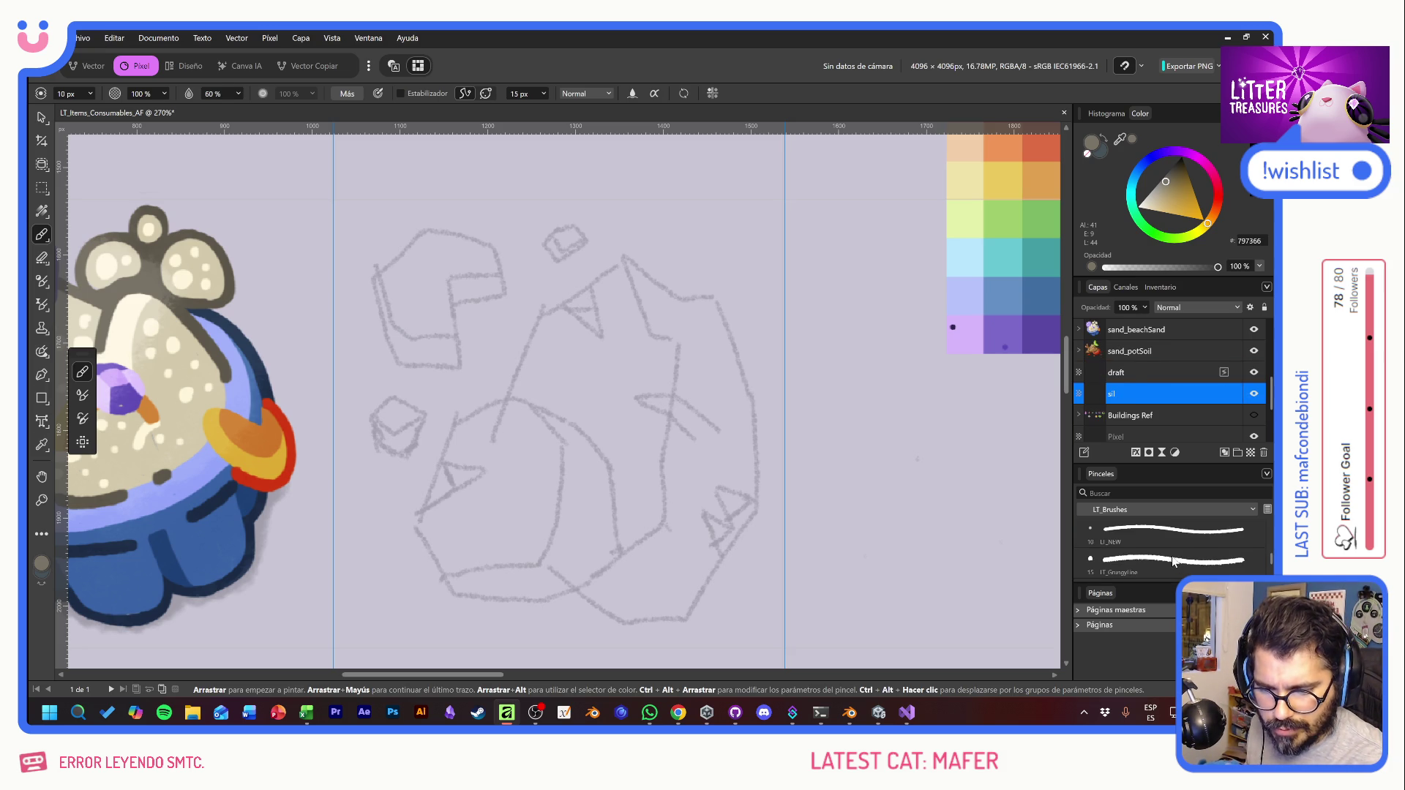
Step: Choose the LI_NEW inking brush and outline the large rock's left side and top notch
{"action": "left_click", "coordinate": [1156, 539]}
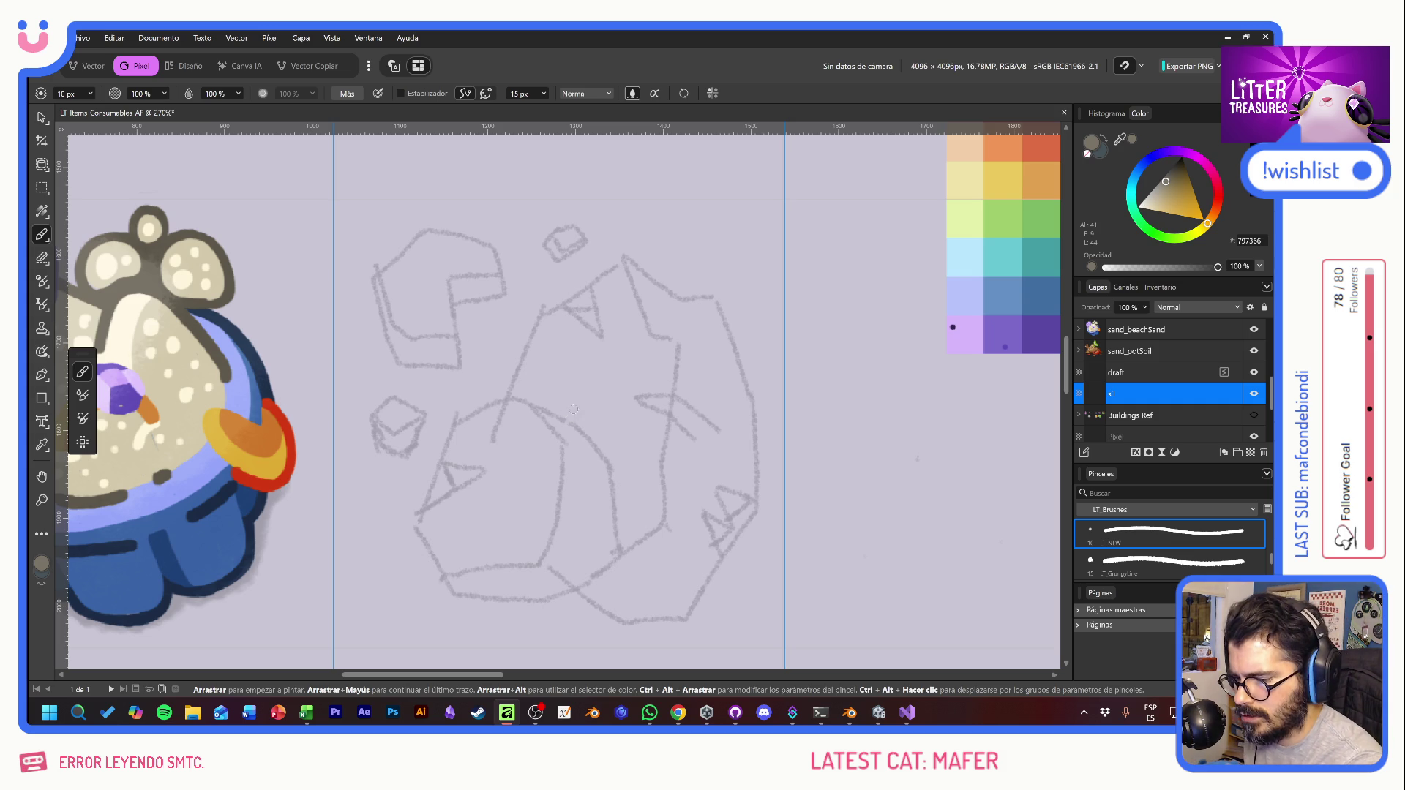
{"action": "mouse_move", "coordinate": [572, 417]}
{"action": "left_mouse_down"}
{"action": "mouse_move", "coordinate": [598, 466]}
{"action": "mouse_move", "coordinate": [724, 545]}
{"action": "left_mouse_up"}
{"action": "key", "text": "ctrl+z"}
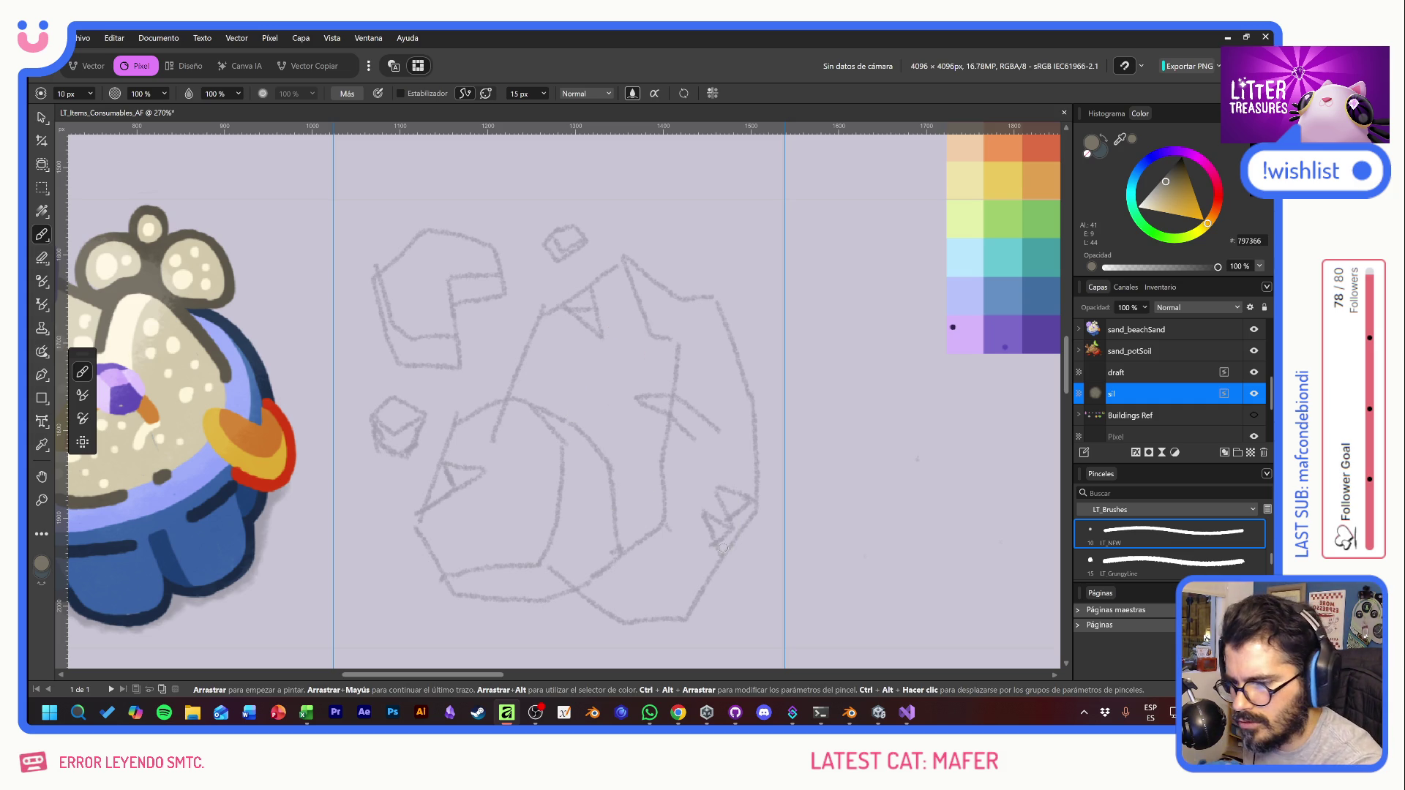
{"action": "mouse_move", "coordinate": [564, 308]}
{"action": "left_mouse_down"}
{"action": "mouse_move", "coordinate": [538, 322]}
{"action": "mouse_move", "coordinate": [499, 402]}
{"action": "mouse_move", "coordinate": [455, 432]}
{"action": "mouse_move", "coordinate": [445, 459]}
{"action": "mouse_move", "coordinate": [468, 506]}
{"action": "left_mouse_up"}
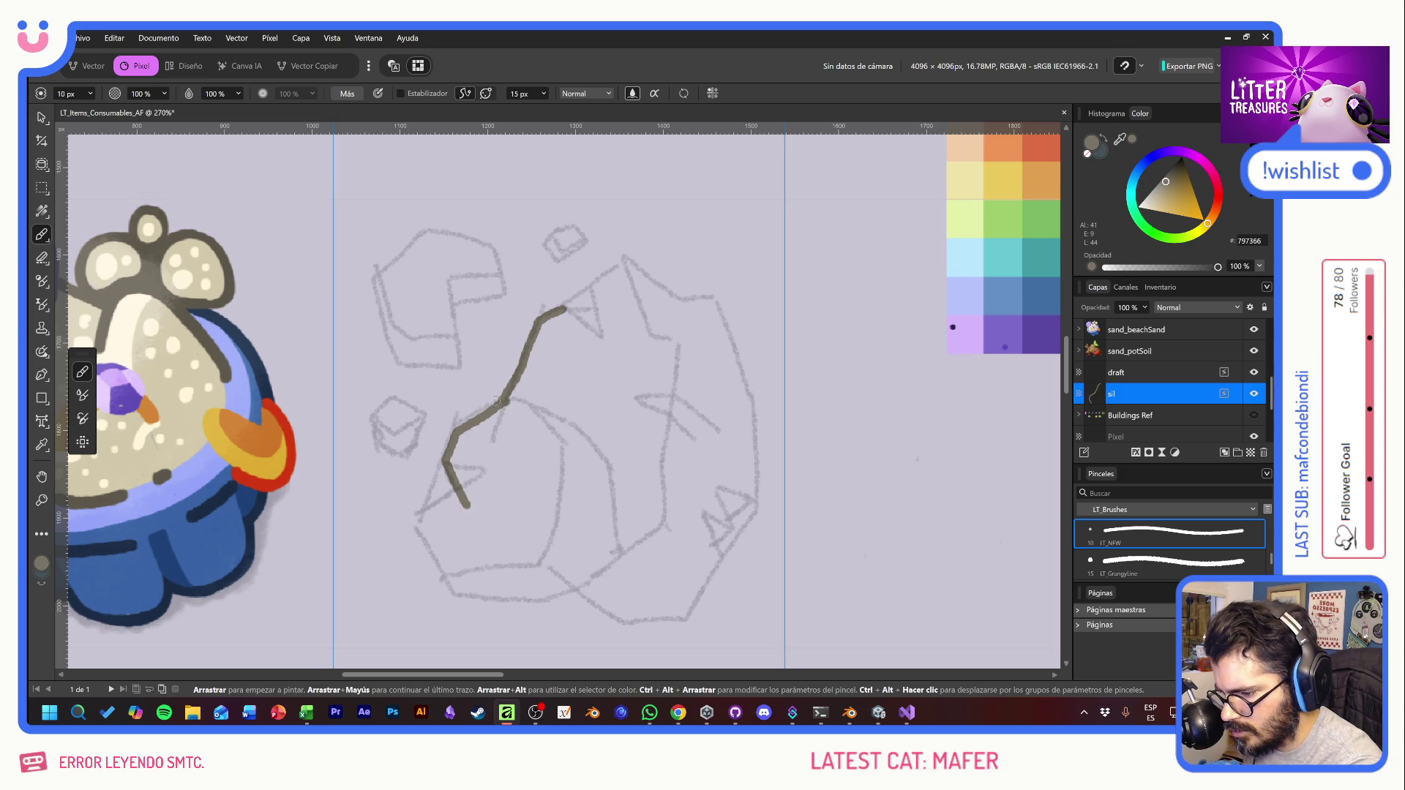
{"action": "mouse_move", "coordinate": [483, 406]}
{"action": "left_mouse_down"}
{"action": "mouse_move", "coordinate": [496, 403]}
{"action": "mouse_move", "coordinate": [490, 414]}
{"action": "left_mouse_up"}
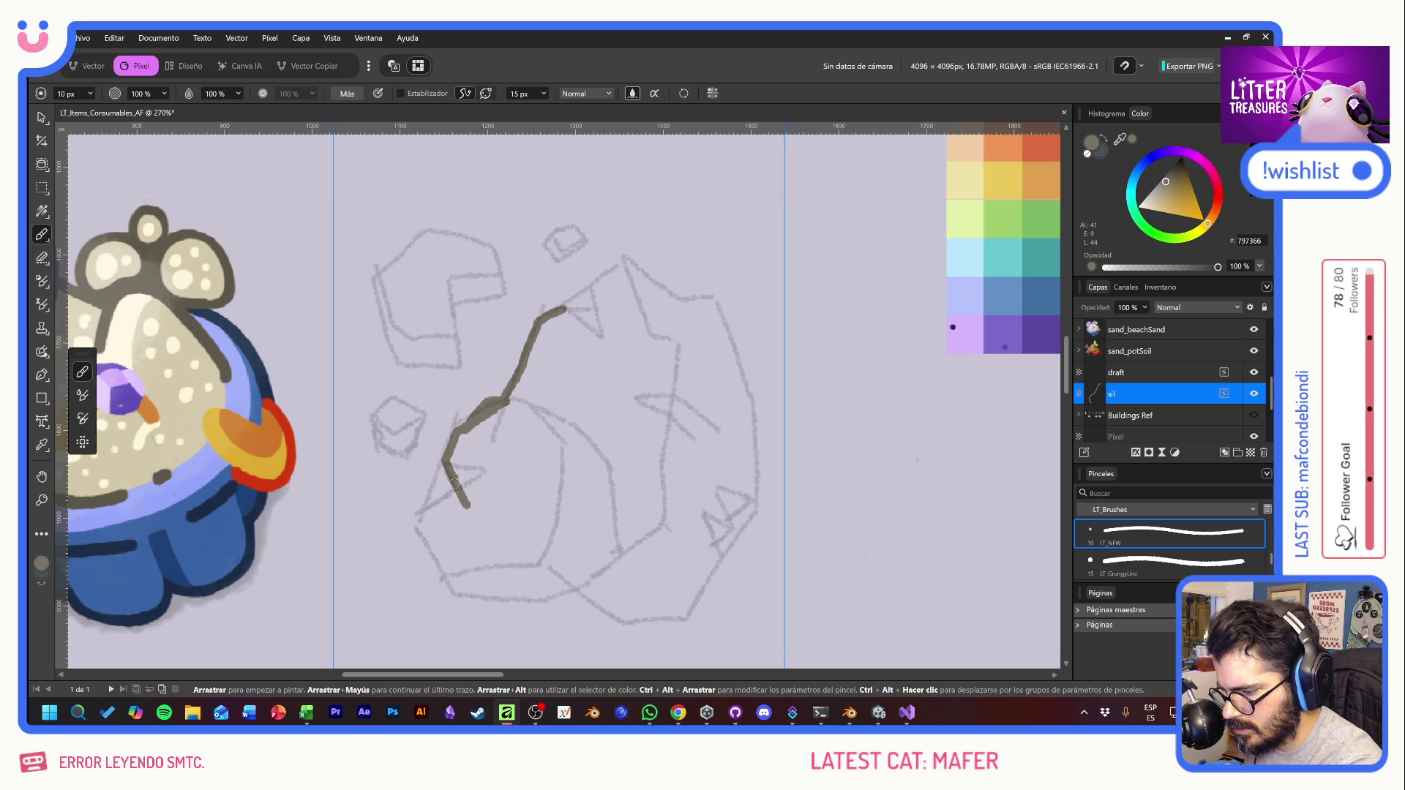
{"action": "mouse_move", "coordinate": [467, 480]}
{"action": "left_mouse_down"}
{"action": "mouse_move", "coordinate": [414, 539]}
{"action": "mouse_move", "coordinate": [452, 593]}
{"action": "mouse_move", "coordinate": [532, 598]}
{"action": "mouse_move", "coordinate": [582, 578]}
{"action": "mouse_move", "coordinate": [620, 625]}
{"action": "mouse_move", "coordinate": [683, 617]}
{"action": "mouse_move", "coordinate": [720, 516]}
{"action": "mouse_move", "coordinate": [756, 499]}
{"action": "mouse_move", "coordinate": [751, 400]}
{"action": "mouse_move", "coordinate": [737, 397]}
{"action": "mouse_move", "coordinate": [707, 295]}
{"action": "mouse_move", "coordinate": [681, 304]}
{"action": "mouse_move", "coordinate": [619, 258]}
{"action": "mouse_move", "coordinate": [594, 278]}
{"action": "mouse_move", "coordinate": [600, 313]}
{"action": "mouse_move", "coordinate": [559, 309]}
{"action": "left_mouse_up"}
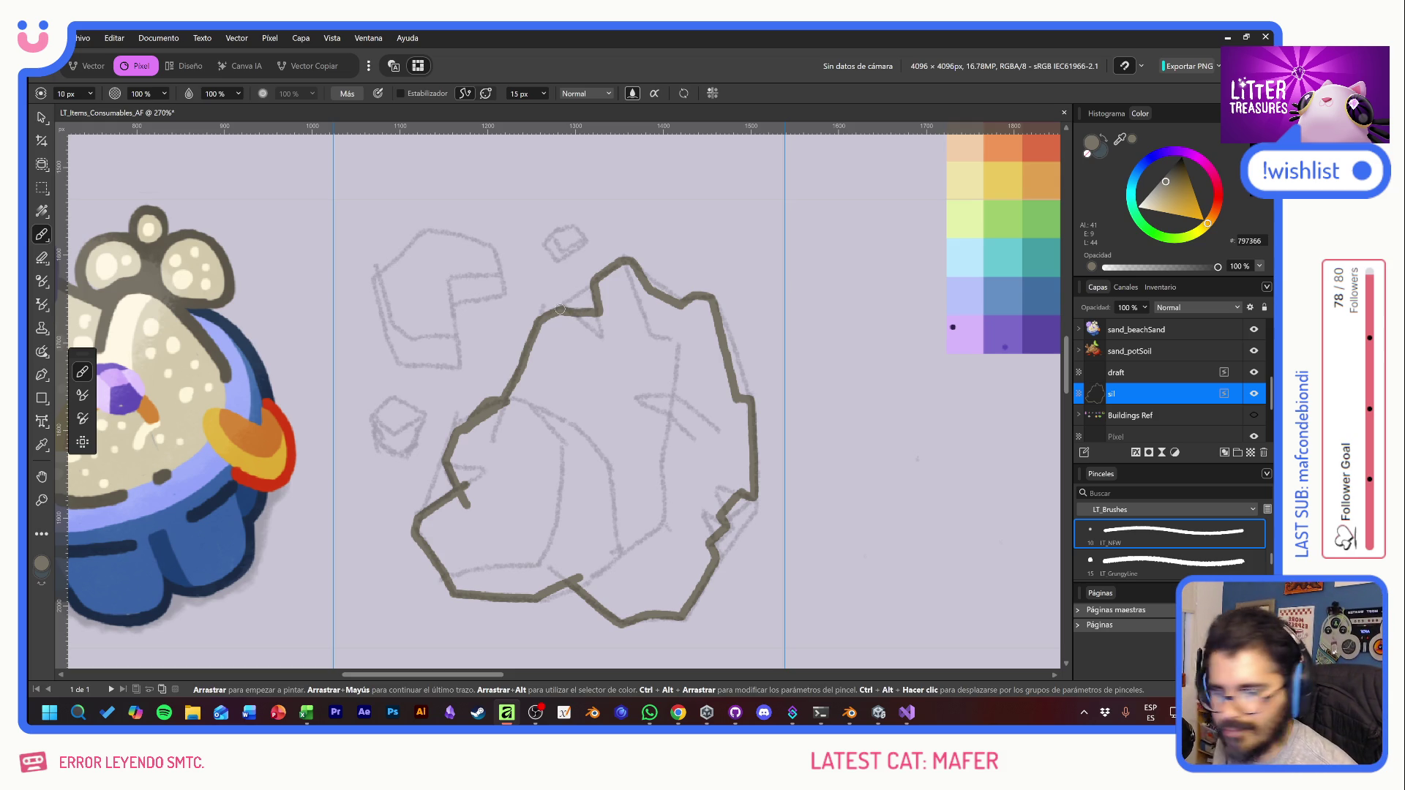
{"action": "mouse_move", "coordinate": [547, 244]}
{"action": "left_mouse_down"}
{"action": "mouse_move", "coordinate": [554, 264]}
{"action": "mouse_move", "coordinate": [584, 246]}
{"action": "mouse_move", "coordinate": [557, 226]}
{"action": "mouse_move", "coordinate": [544, 241]}
{"action": "left_mouse_up"}
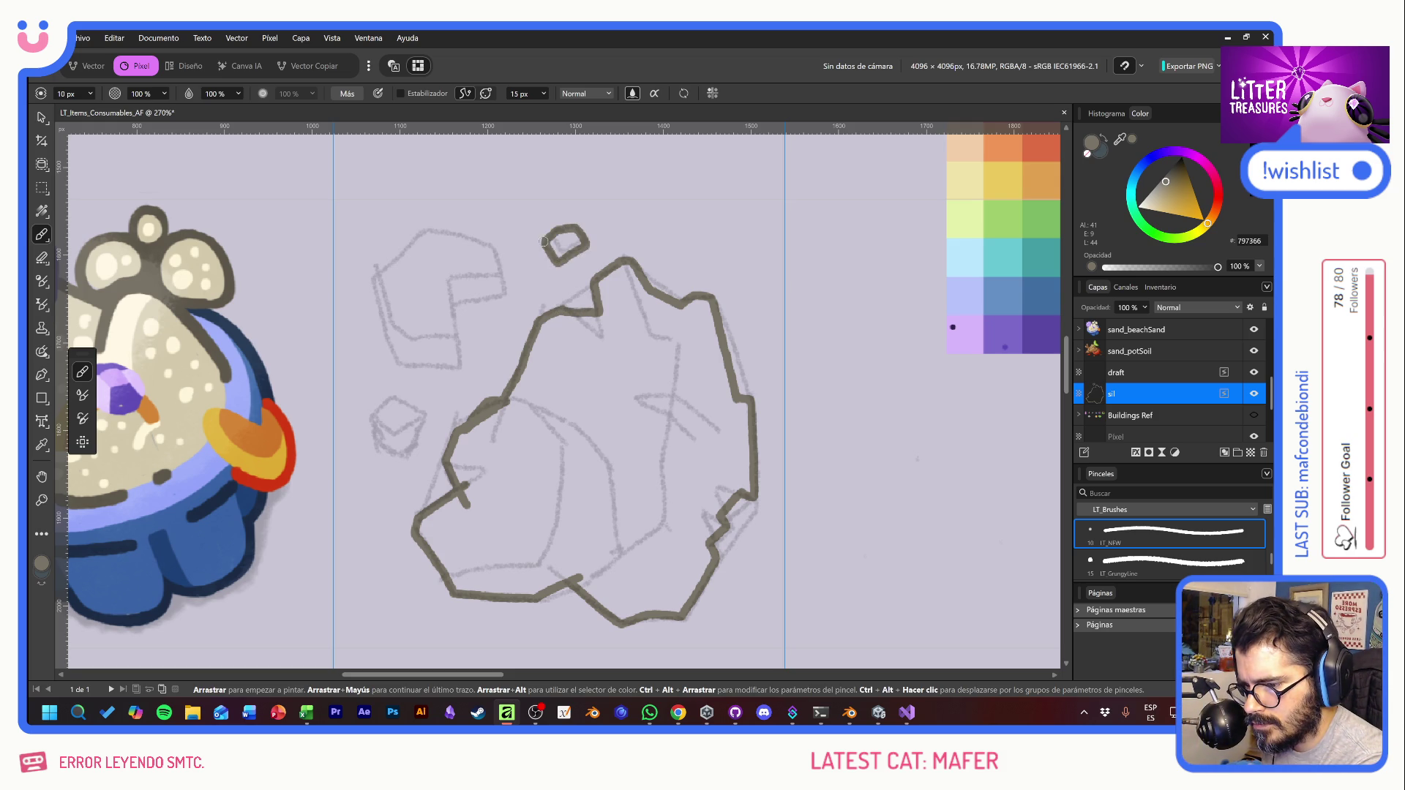
Step: Ink the outlines of the small left fragment and the upper-left fragment
{"action": "mouse_move", "coordinate": [384, 407]}
{"action": "left_mouse_down"}
{"action": "mouse_move", "coordinate": [409, 403]}
{"action": "mouse_move", "coordinate": [423, 419]}
{"action": "mouse_move", "coordinate": [411, 445]}
{"action": "mouse_move", "coordinate": [377, 444]}
{"action": "mouse_move", "coordinate": [374, 419]}
{"action": "left_mouse_up"}
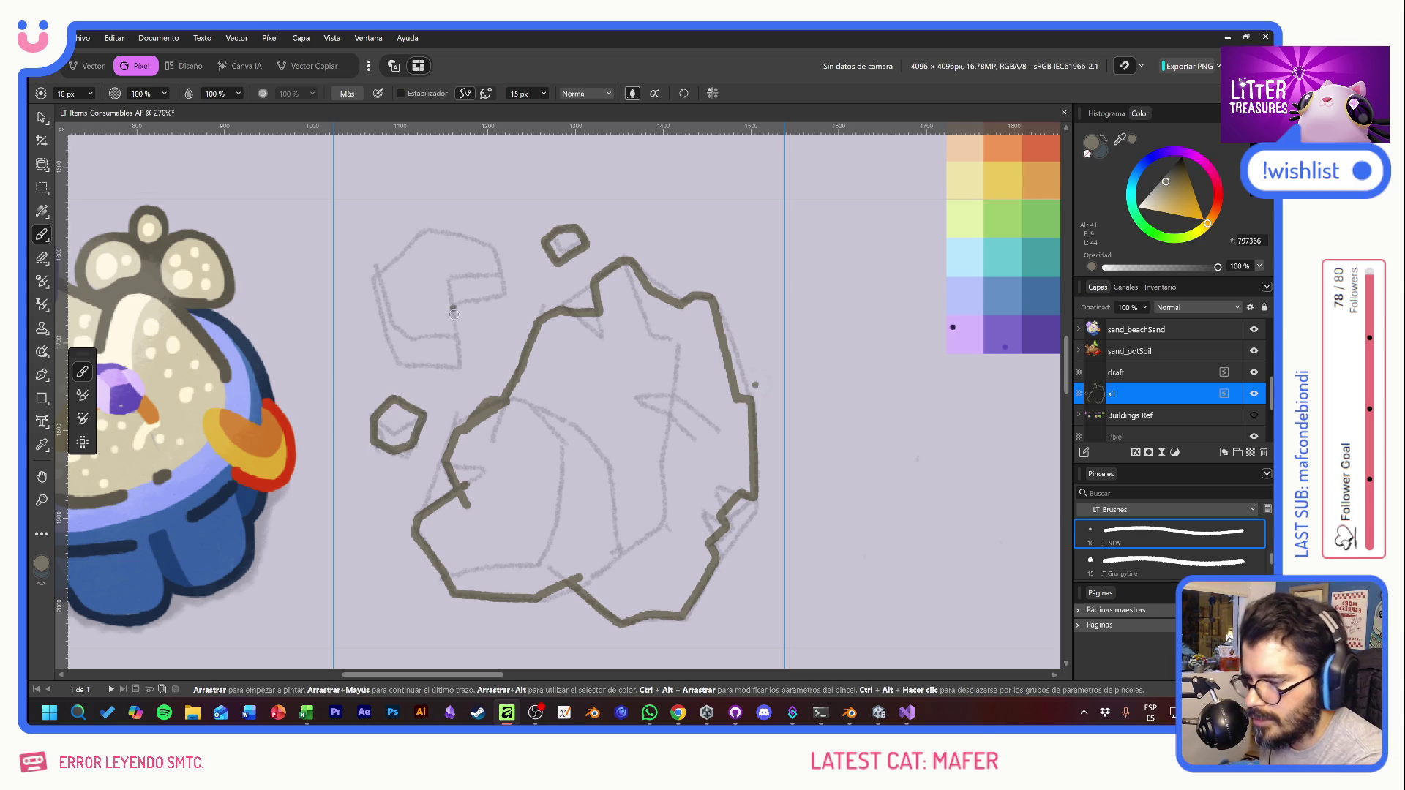
{"action": "left_click_drag", "start_coordinate": [451, 306], "coordinate": [456, 357]}
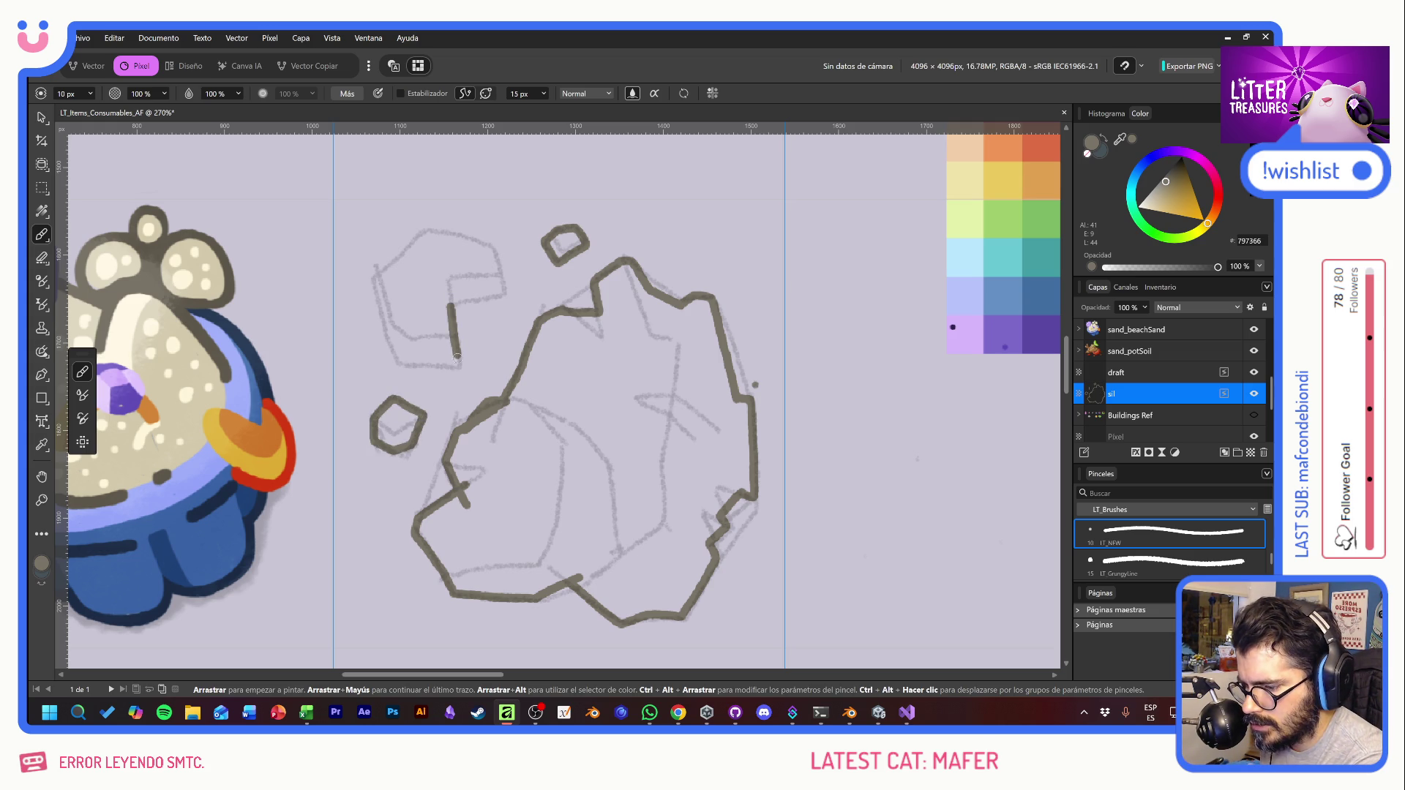
{"action": "key", "text": "ctrl+z"}
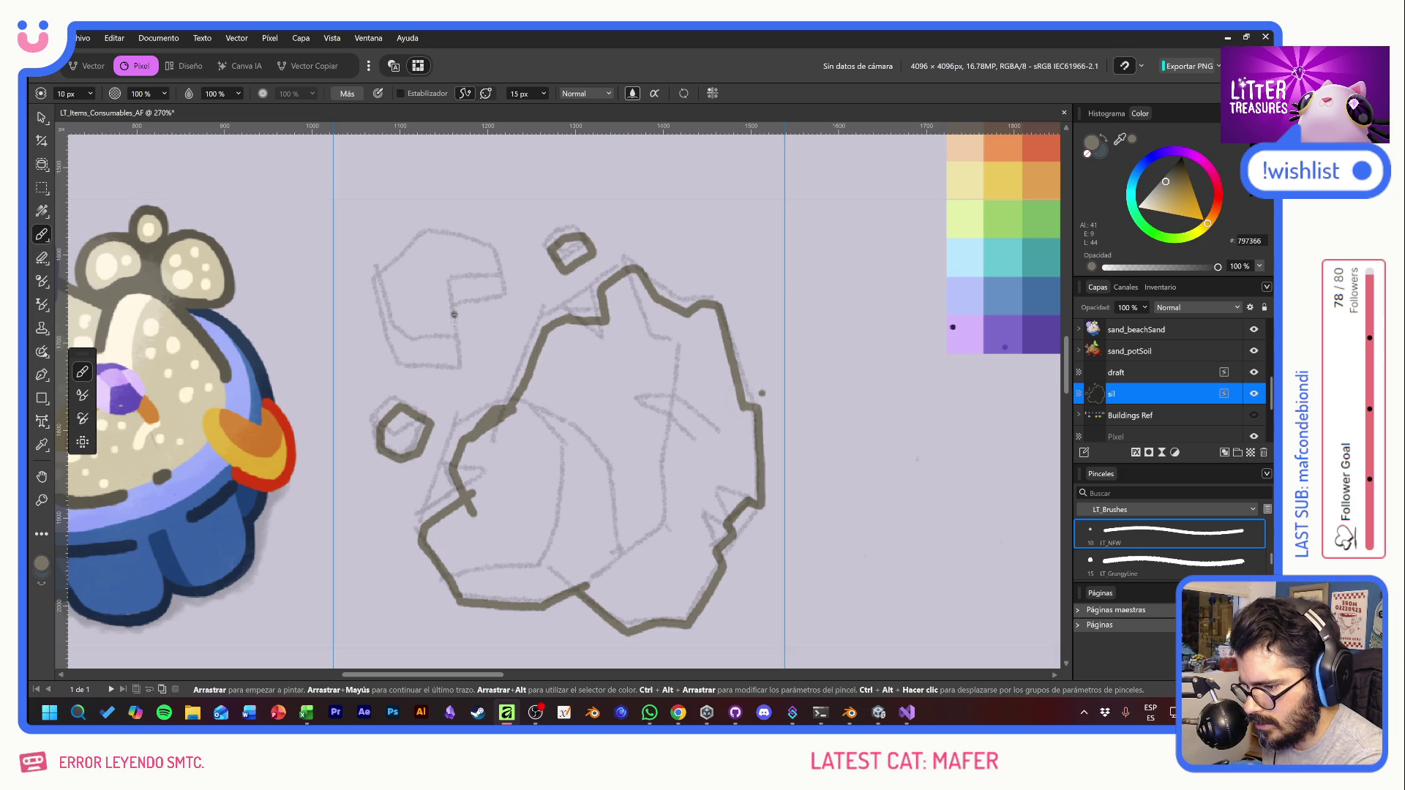
{"action": "left_click_drag", "start_coordinate": [449, 304], "coordinate": [448, 352]}
{"action": "key", "text": "ctrl+z"}
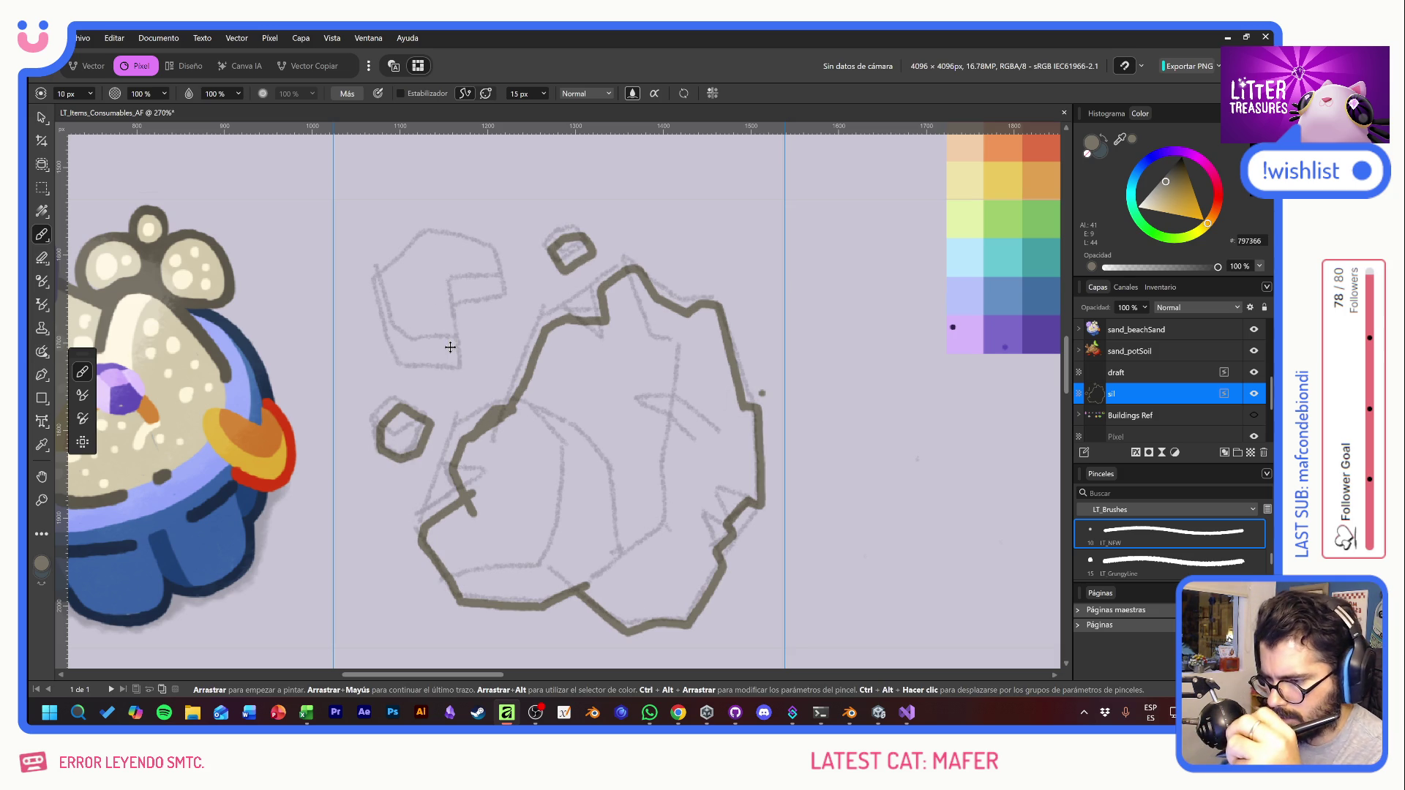
{"action": "key", "text": "ctrl+z"}
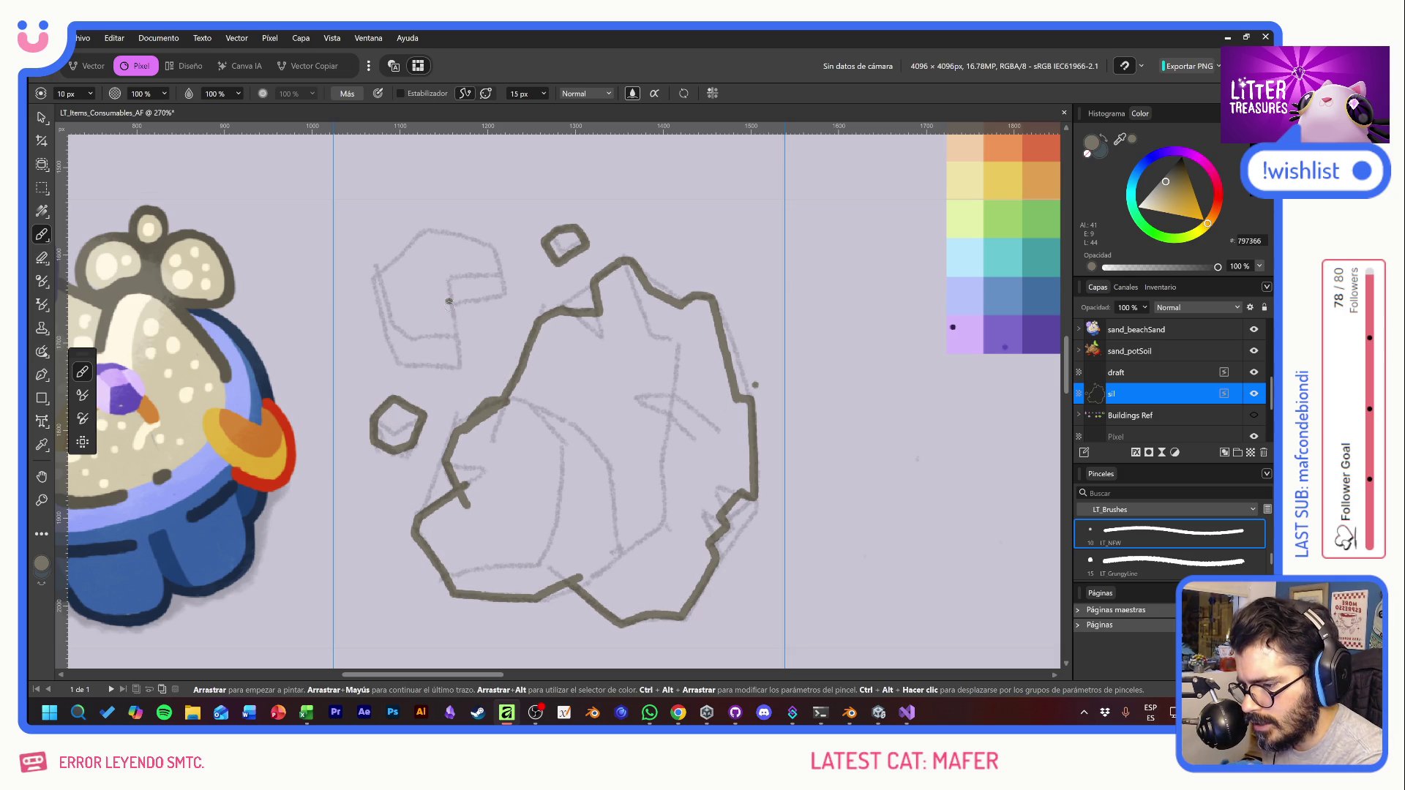
{"action": "mouse_move", "coordinate": [448, 300]}
{"action": "left_mouse_down"}
{"action": "mouse_move", "coordinate": [455, 365]}
{"action": "mouse_move", "coordinate": [401, 360]}
{"action": "mouse_move", "coordinate": [377, 274]}
{"action": "mouse_move", "coordinate": [421, 236]}
{"action": "mouse_move", "coordinate": [484, 242]}
{"action": "mouse_move", "coordinate": [502, 293]}
{"action": "mouse_move", "coordinate": [448, 300]}
{"action": "left_mouse_up"}
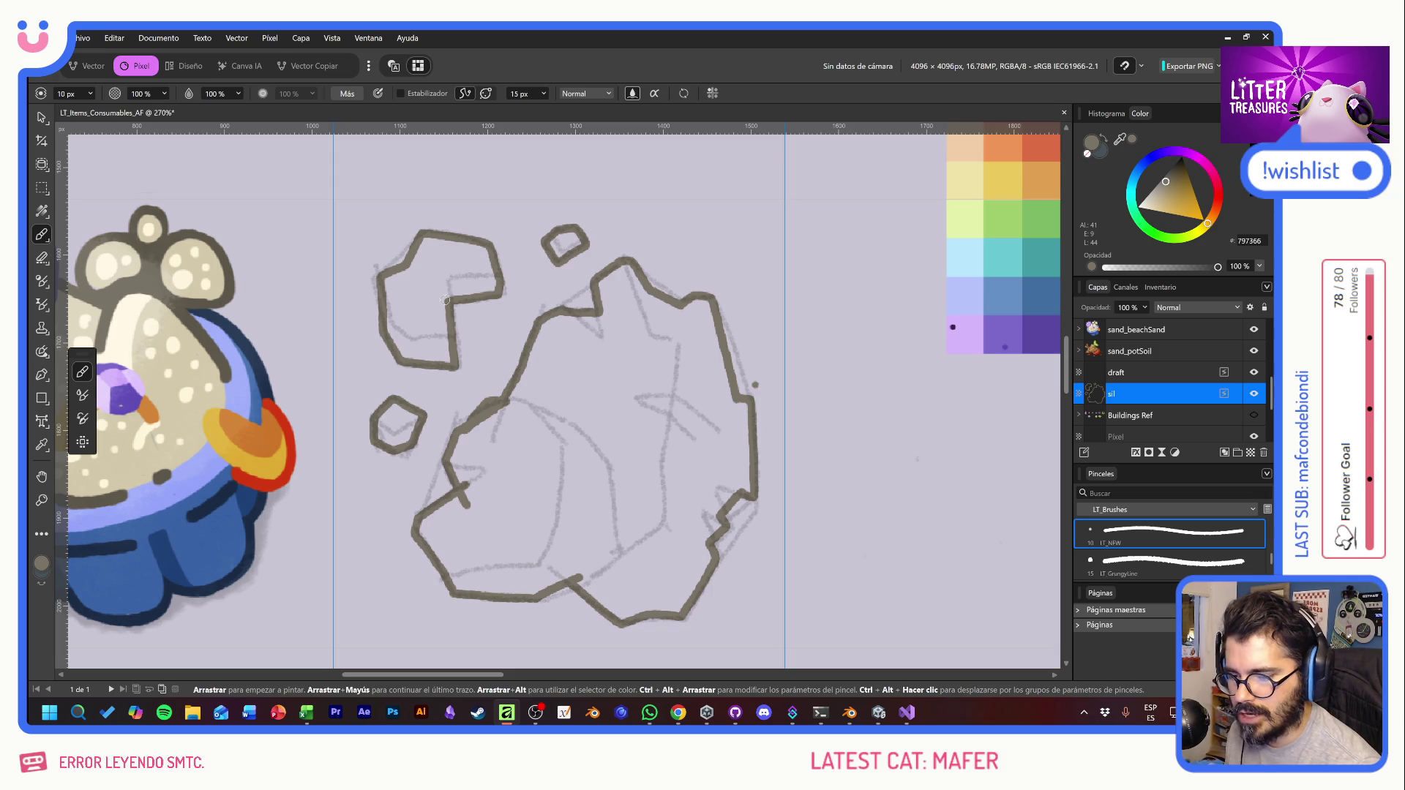
Step: Erase touch-ups and refine the large rock's right outline
{"action": "key", "text": "e"}
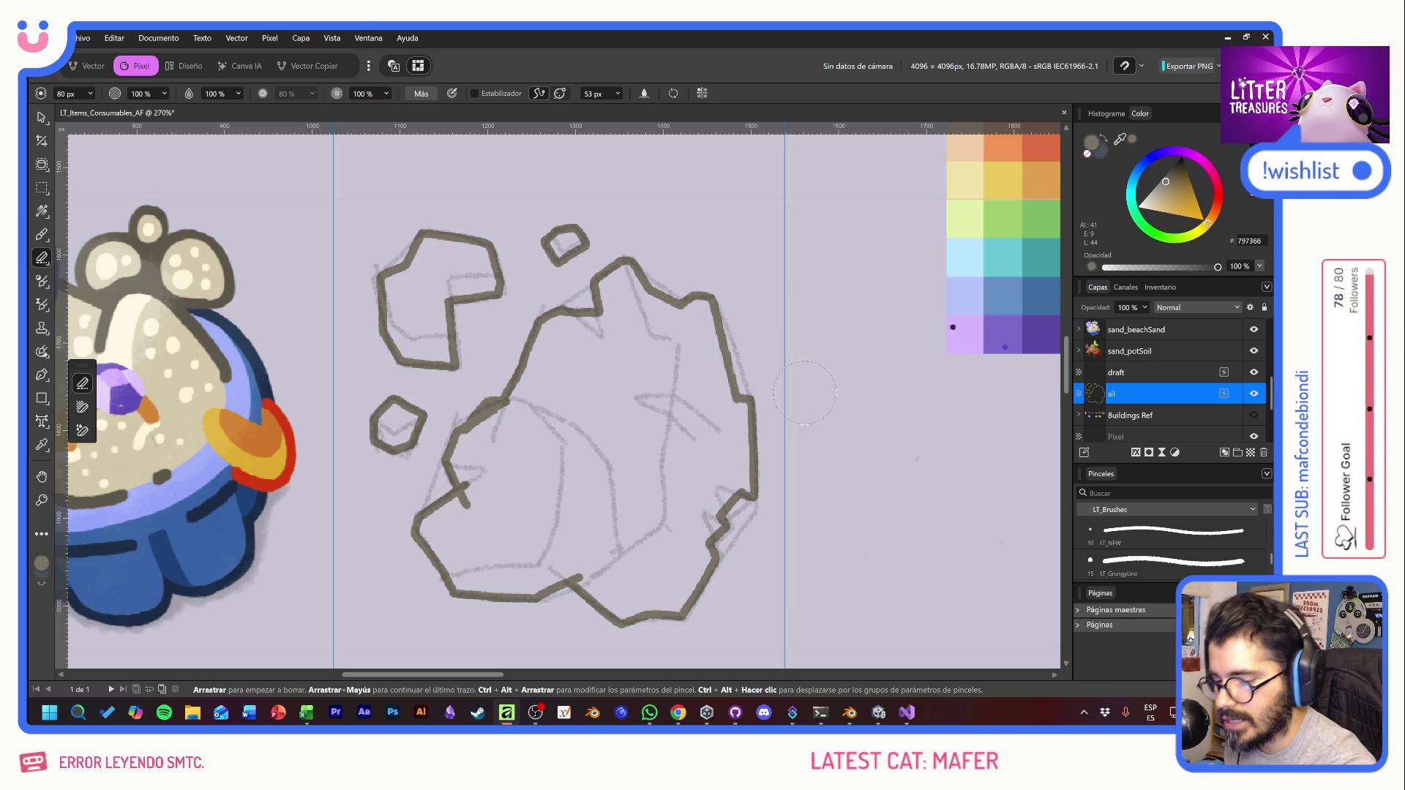
{"action": "key", "text": "b"}
{"action": "left_click_drag", "start_coordinate": [733, 385], "coordinate": [740, 415]}
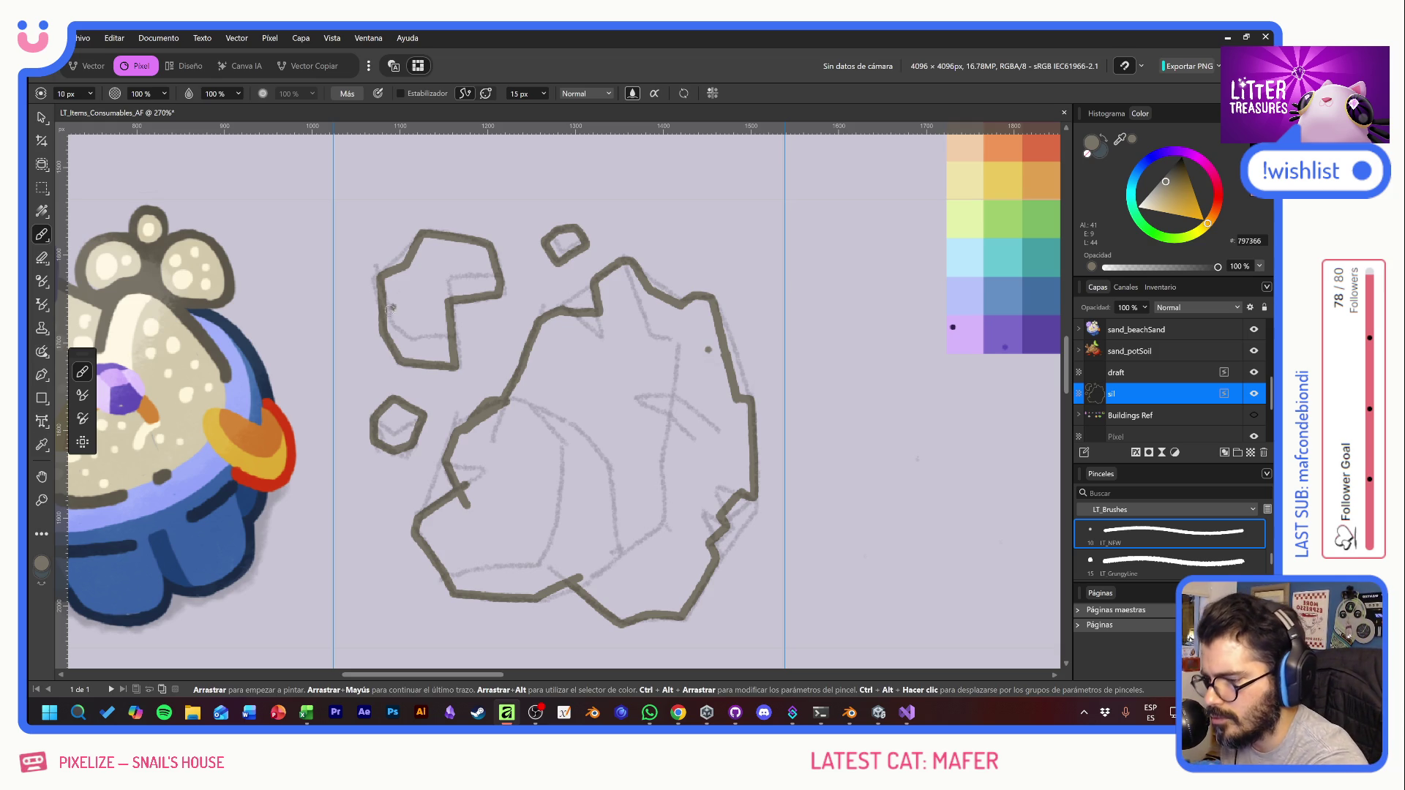
Step: Fill the upper-left, lower and top shards with solid grey
{"action": "mouse_move", "coordinate": [392, 308]}
{"action": "left_mouse_down"}
{"action": "mouse_move", "coordinate": [388, 289]}
{"action": "mouse_move", "coordinate": [414, 350]}
{"action": "mouse_move", "coordinate": [431, 281]}
{"action": "mouse_move", "coordinate": [867, 402]}
{"action": "mouse_move", "coordinate": [976, 355]}
{"action": "mouse_move", "coordinate": [976, 323]}
{"action": "left_mouse_up"}
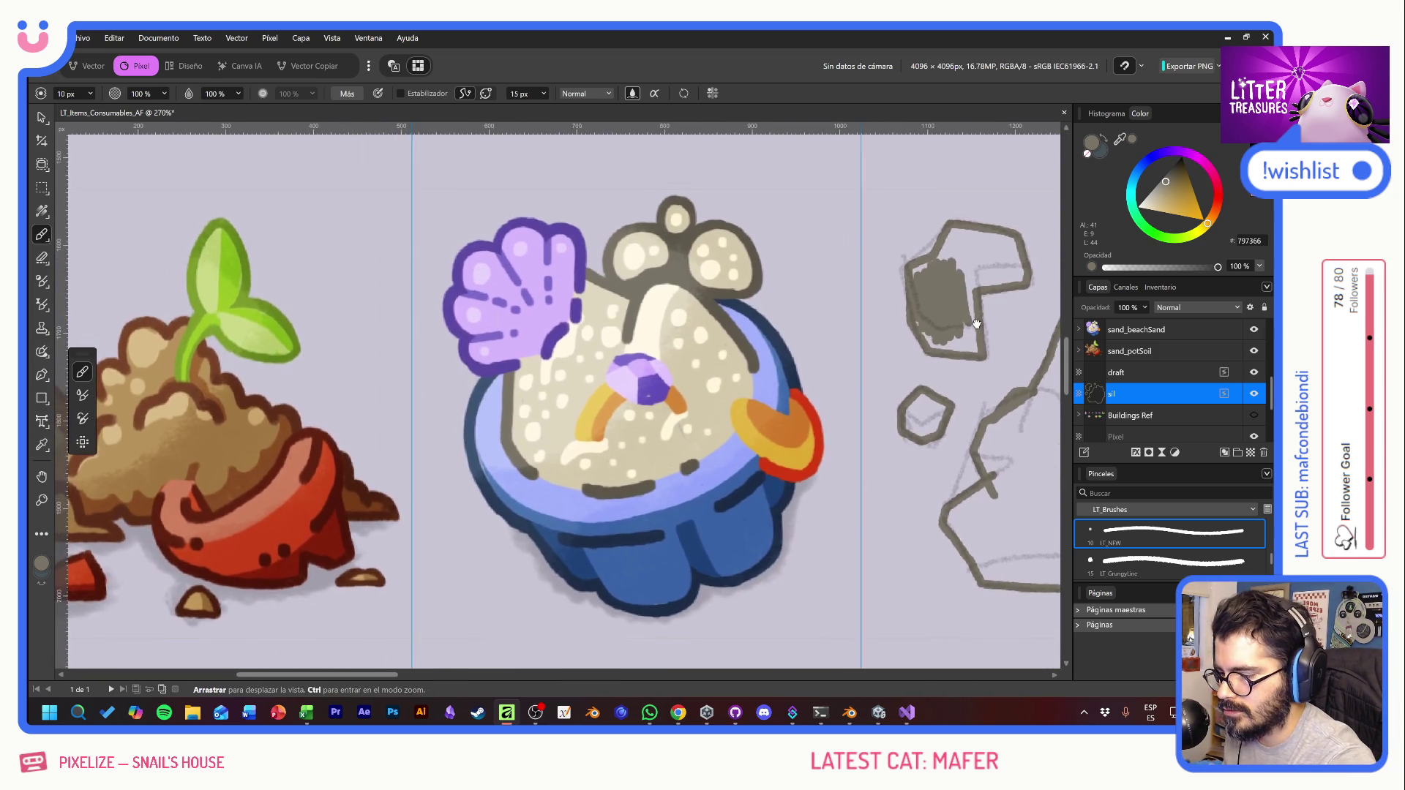
{"action": "mouse_move", "coordinate": [513, 308]}
{"action": "left_mouse_down"}
{"action": "mouse_move", "coordinate": [812, 263]}
{"action": "mouse_move", "coordinate": [856, 324]}
{"action": "mouse_move", "coordinate": [770, 501]}
{"action": "mouse_move", "coordinate": [809, 342]}
{"action": "mouse_move", "coordinate": [618, 621]}
{"action": "mouse_move", "coordinate": [746, 470]}
{"action": "mouse_move", "coordinate": [674, 627]}
{"action": "mouse_move", "coordinate": [924, 649]}
{"action": "mouse_move", "coordinate": [906, 605]}
{"action": "mouse_move", "coordinate": [558, 292]}
{"action": "mouse_move", "coordinate": [688, 318]}
{"action": "mouse_move", "coordinate": [595, 511]}
{"action": "mouse_move", "coordinate": [720, 539]}
{"action": "mouse_move", "coordinate": [562, 444]}
{"action": "mouse_move", "coordinate": [305, 349]}
{"action": "mouse_move", "coordinate": [327, 382]}
{"action": "left_mouse_up"}
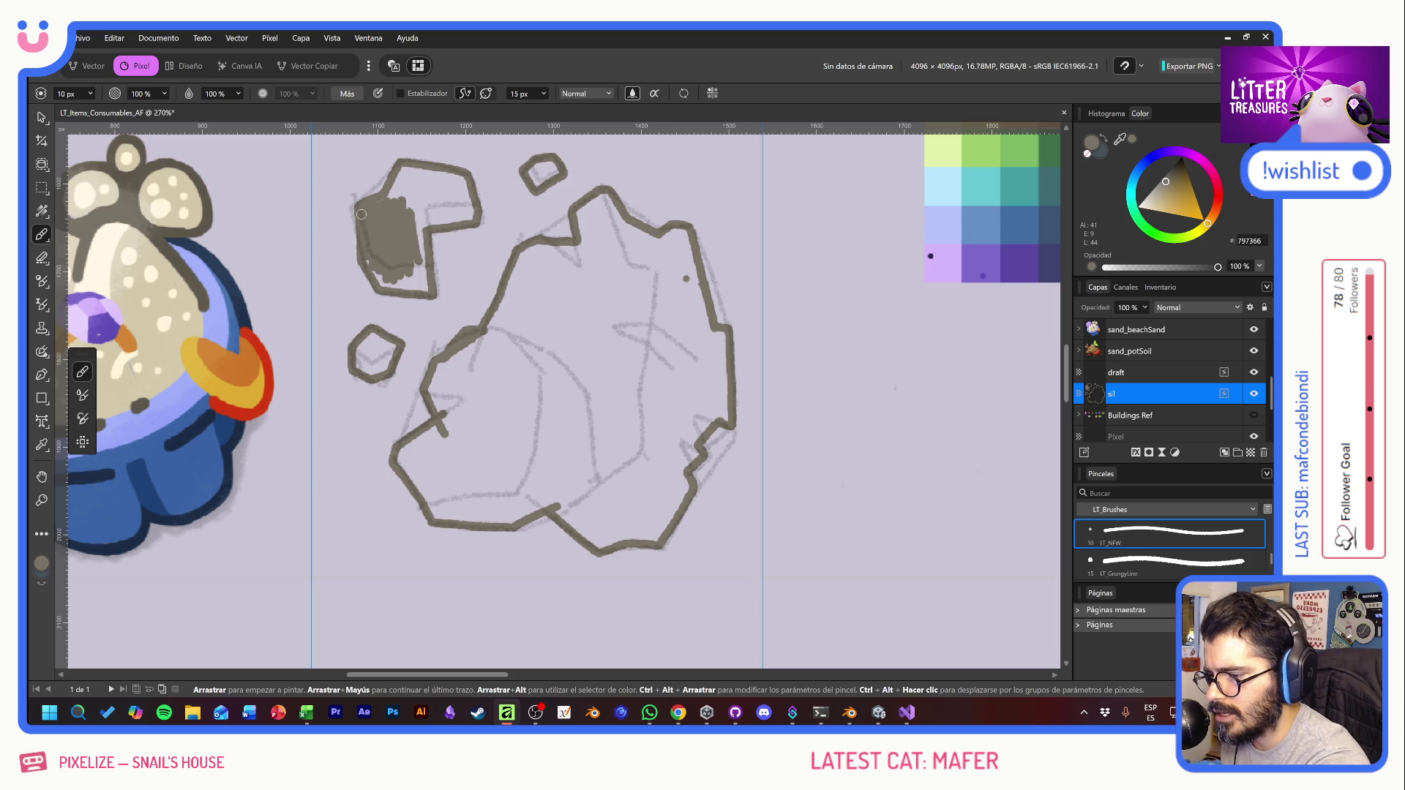
{"action": "mouse_move", "coordinate": [361, 214]}
{"action": "left_mouse_down"}
{"action": "mouse_move", "coordinate": [406, 179]}
{"action": "mouse_move", "coordinate": [429, 225]}
{"action": "mouse_move", "coordinate": [450, 194]}
{"action": "mouse_move", "coordinate": [468, 205]}
{"action": "mouse_move", "coordinate": [441, 221]}
{"action": "left_mouse_up"}
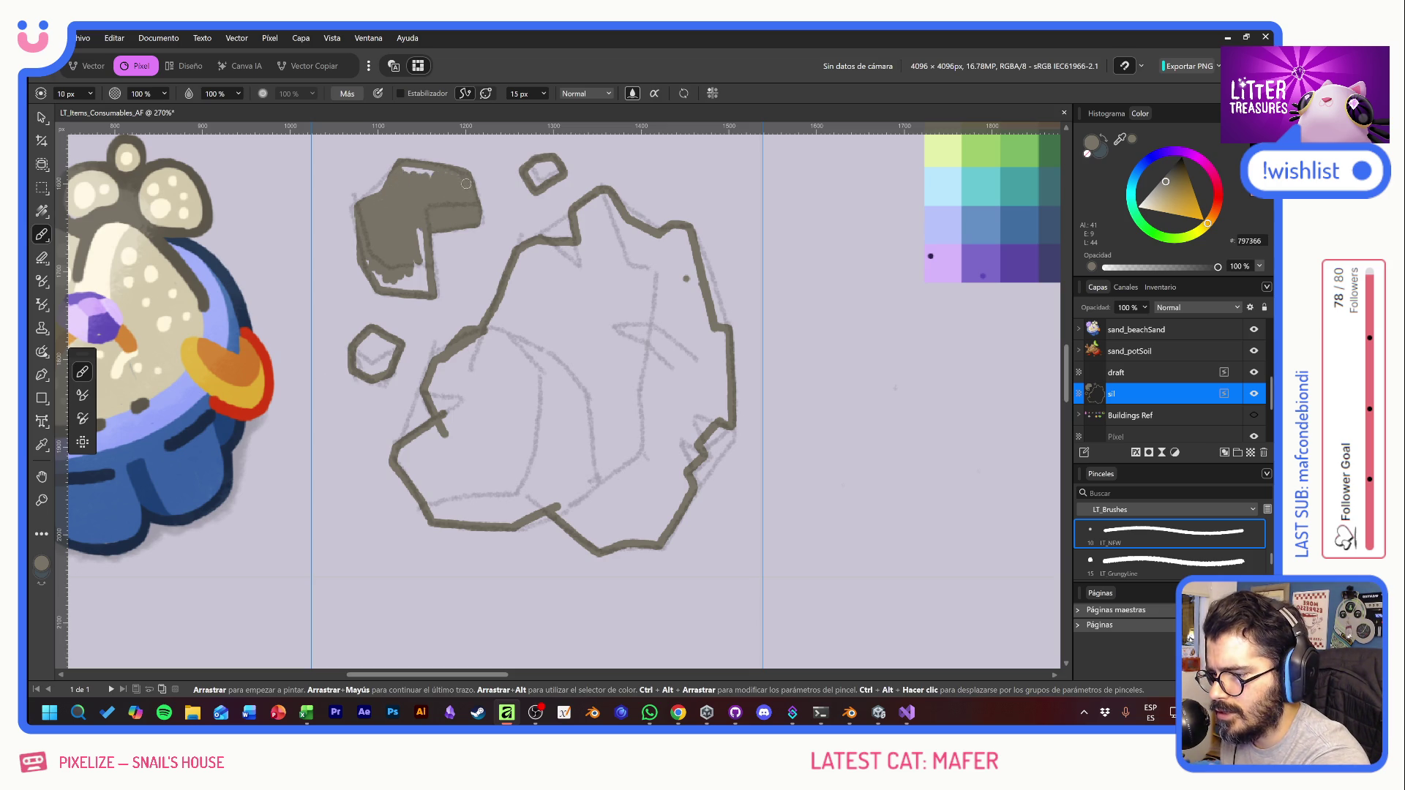
{"action": "left_click_drag", "start_coordinate": [421, 170], "coordinate": [435, 180]}
{"action": "mouse_move", "coordinate": [412, 274]}
{"action": "left_mouse_down"}
{"action": "mouse_move", "coordinate": [421, 253]}
{"action": "mouse_move", "coordinate": [424, 289]}
{"action": "mouse_move", "coordinate": [363, 257]}
{"action": "mouse_move", "coordinate": [419, 285]}
{"action": "left_mouse_up"}
{"action": "mouse_move", "coordinate": [363, 342]}
{"action": "left_mouse_down"}
{"action": "mouse_move", "coordinate": [358, 363]}
{"action": "mouse_move", "coordinate": [388, 338]}
{"action": "mouse_move", "coordinate": [384, 369]}
{"action": "mouse_move", "coordinate": [365, 345]}
{"action": "mouse_move", "coordinate": [375, 365]}
{"action": "mouse_move", "coordinate": [386, 348]}
{"action": "left_mouse_up"}
{"action": "left_click_drag", "start_coordinate": [534, 183], "coordinate": [553, 169]}
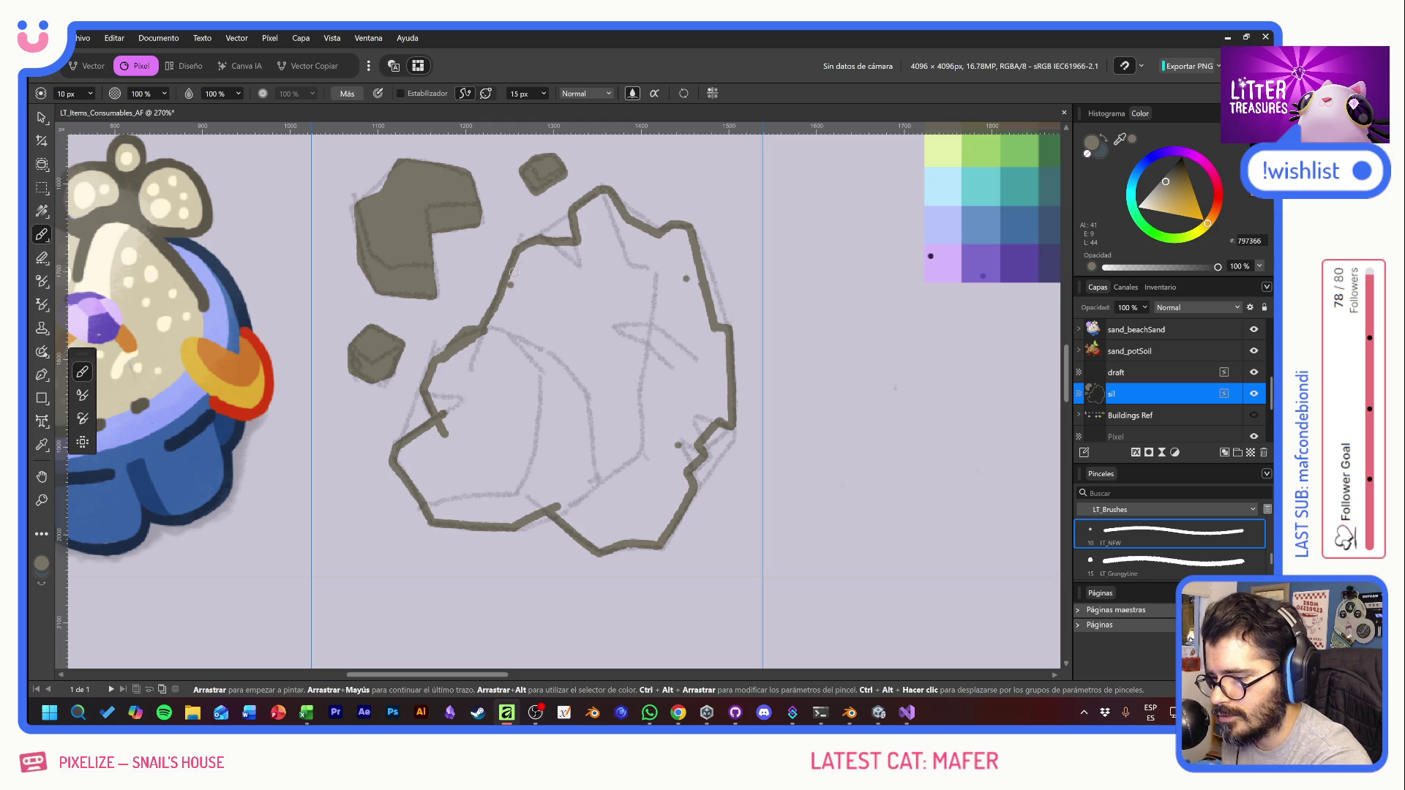
Step: Fill the big rock with solid grey, closing the gaps along its edges and notches
{"action": "mouse_move", "coordinate": [514, 272]}
{"action": "left_mouse_down"}
{"action": "mouse_move", "coordinate": [508, 296]}
{"action": "mouse_move", "coordinate": [530, 340]}
{"action": "mouse_move", "coordinate": [549, 292]}
{"action": "mouse_move", "coordinate": [521, 349]}
{"action": "mouse_move", "coordinate": [567, 322]}
{"action": "mouse_move", "coordinate": [584, 351]}
{"action": "mouse_move", "coordinate": [611, 319]}
{"action": "mouse_move", "coordinate": [630, 421]}
{"action": "mouse_move", "coordinate": [648, 351]}
{"action": "mouse_move", "coordinate": [607, 449]}
{"action": "mouse_move", "coordinate": [640, 417]}
{"action": "mouse_move", "coordinate": [678, 462]}
{"action": "left_mouse_up"}
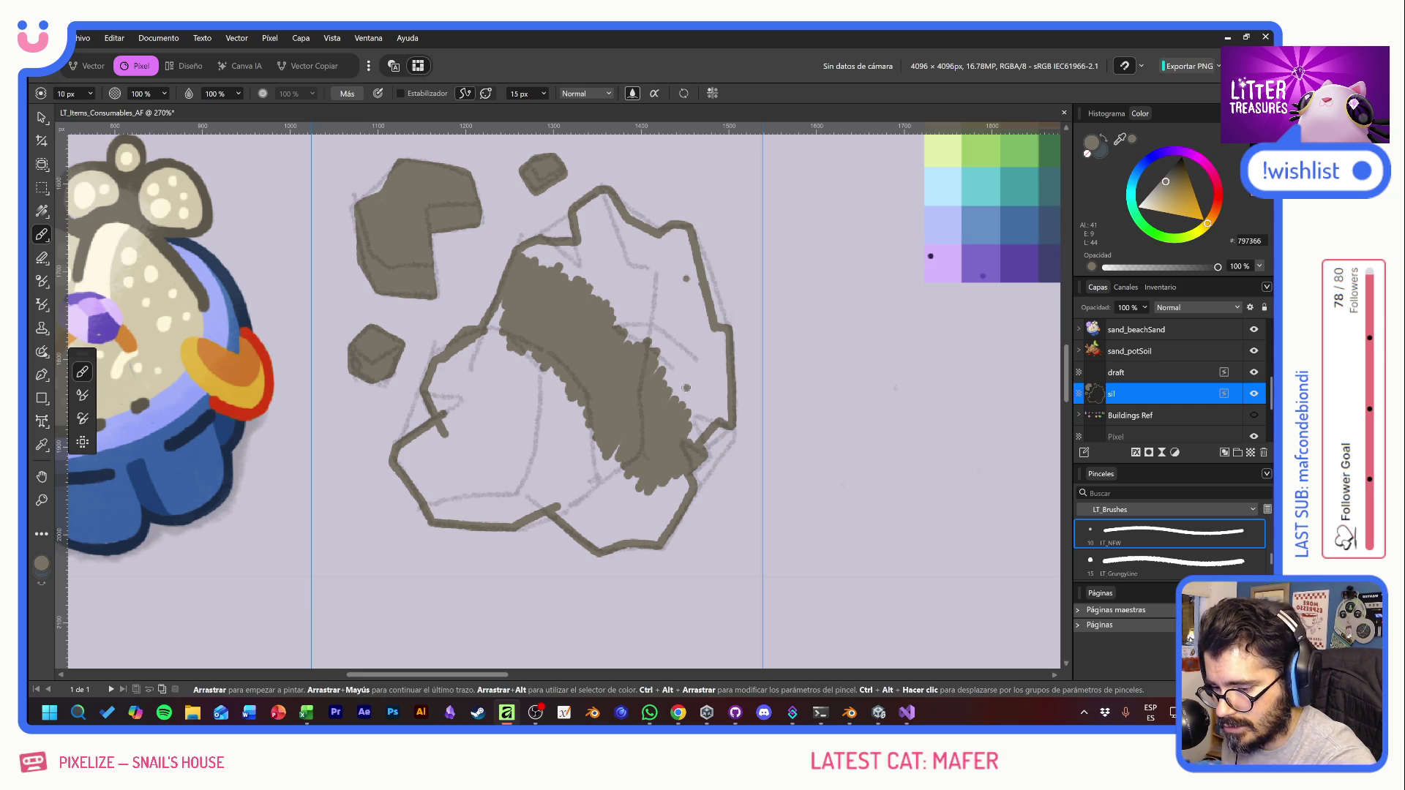
{"action": "mouse_move", "coordinate": [485, 292]}
{"action": "left_mouse_down"}
{"action": "mouse_move", "coordinate": [472, 362]}
{"action": "mouse_move", "coordinate": [482, 384]}
{"action": "mouse_move", "coordinate": [508, 374]}
{"action": "mouse_move", "coordinate": [596, 486]}
{"action": "mouse_move", "coordinate": [620, 437]}
{"action": "mouse_move", "coordinate": [611, 505]}
{"action": "mouse_move", "coordinate": [657, 505]}
{"action": "mouse_move", "coordinate": [687, 483]}
{"action": "mouse_move", "coordinate": [655, 539]}
{"action": "mouse_move", "coordinate": [668, 505]}
{"action": "left_mouse_up"}
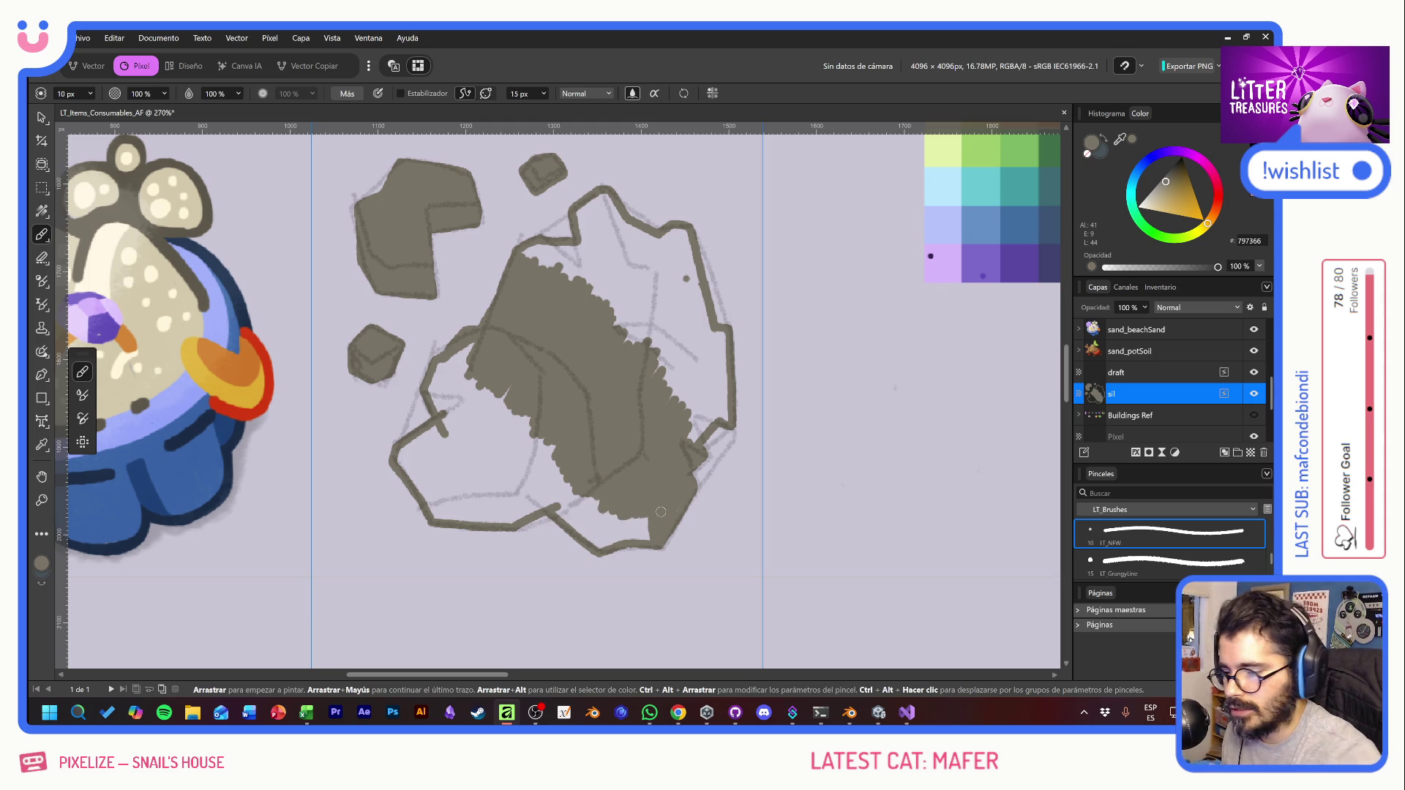
{"action": "mouse_move", "coordinate": [432, 381]}
{"action": "left_mouse_down"}
{"action": "mouse_move", "coordinate": [472, 359]}
{"action": "mouse_move", "coordinate": [452, 413]}
{"action": "mouse_move", "coordinate": [479, 410]}
{"action": "mouse_move", "coordinate": [495, 382]}
{"action": "mouse_move", "coordinate": [516, 432]}
{"action": "mouse_move", "coordinate": [542, 461]}
{"action": "mouse_move", "coordinate": [557, 455]}
{"action": "left_mouse_up"}
{"action": "mouse_move", "coordinate": [404, 456]}
{"action": "left_mouse_down"}
{"action": "mouse_move", "coordinate": [430, 494]}
{"action": "mouse_move", "coordinate": [441, 465]}
{"action": "mouse_move", "coordinate": [498, 442]}
{"action": "mouse_move", "coordinate": [521, 475]}
{"action": "mouse_move", "coordinate": [531, 445]}
{"action": "left_mouse_up"}
{"action": "left_click_drag", "start_coordinate": [412, 447], "coordinate": [435, 427]}
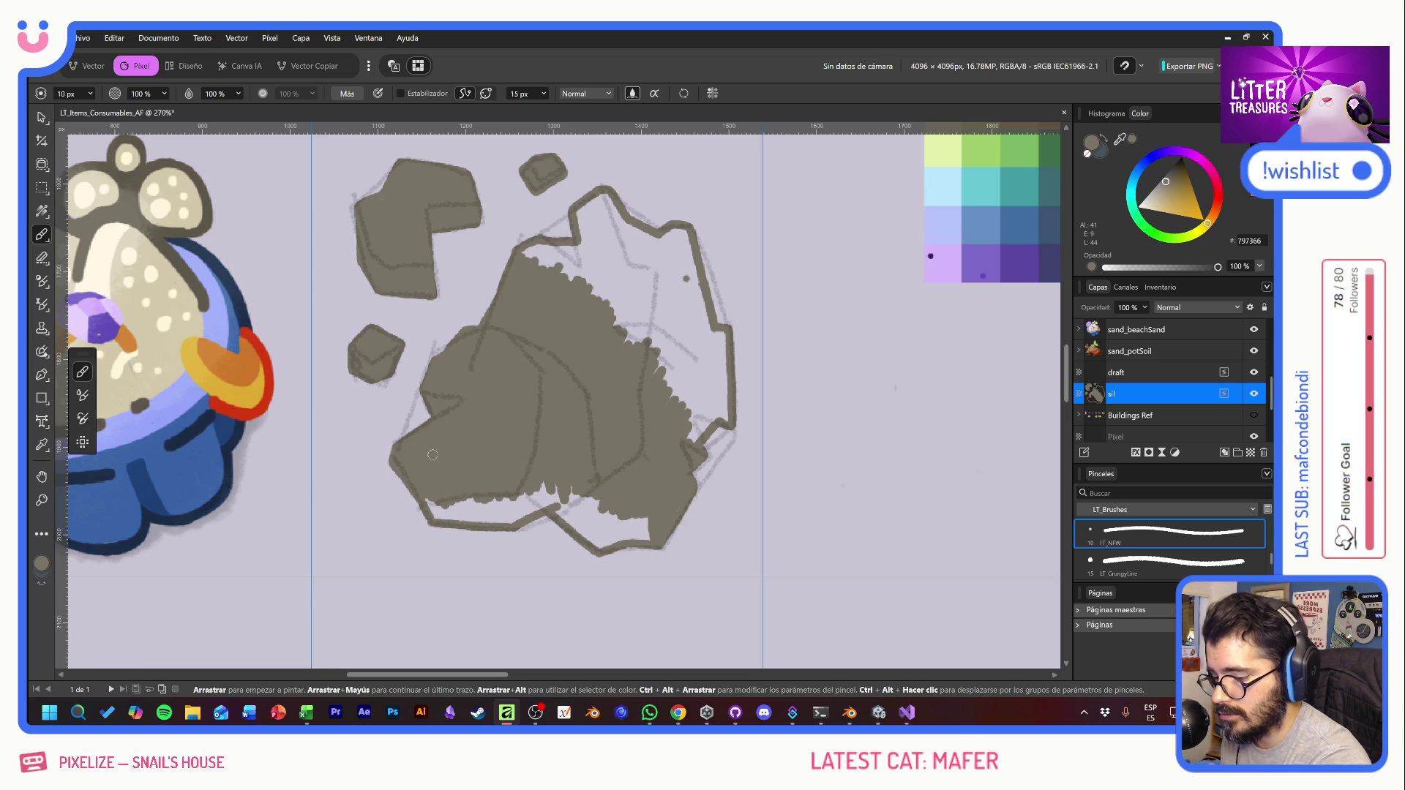
{"action": "mouse_move", "coordinate": [432, 510]}
{"action": "left_mouse_down"}
{"action": "mouse_move", "coordinate": [547, 500]}
{"action": "mouse_move", "coordinate": [535, 508]}
{"action": "left_mouse_up"}
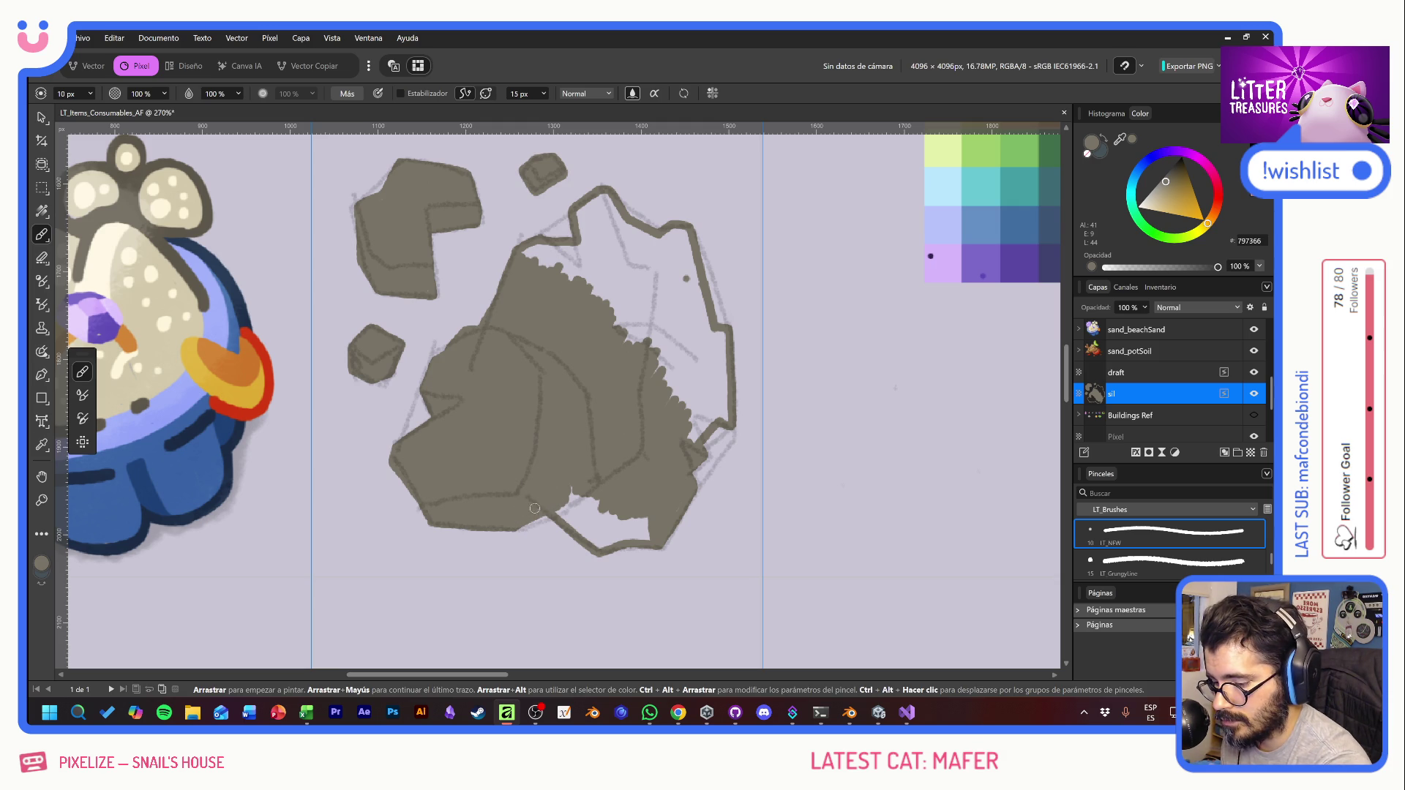
{"action": "mouse_move", "coordinate": [532, 245]}
{"action": "left_mouse_down"}
{"action": "mouse_move", "coordinate": [585, 265]}
{"action": "mouse_move", "coordinate": [584, 207]}
{"action": "mouse_move", "coordinate": [579, 227]}
{"action": "mouse_move", "coordinate": [607, 197]}
{"action": "mouse_move", "coordinate": [618, 275]}
{"action": "mouse_move", "coordinate": [596, 302]}
{"action": "mouse_move", "coordinate": [585, 268]}
{"action": "mouse_move", "coordinate": [679, 231]}
{"action": "mouse_move", "coordinate": [695, 293]}
{"action": "mouse_move", "coordinate": [673, 259]}
{"action": "mouse_move", "coordinate": [618, 253]}
{"action": "mouse_move", "coordinate": [629, 316]}
{"action": "mouse_move", "coordinate": [701, 319]}
{"action": "mouse_move", "coordinate": [705, 332]}
{"action": "mouse_move", "coordinate": [662, 369]}
{"action": "mouse_move", "coordinate": [697, 369]}
{"action": "mouse_move", "coordinate": [709, 334]}
{"action": "mouse_move", "coordinate": [725, 416]}
{"action": "mouse_move", "coordinate": [714, 374]}
{"action": "mouse_move", "coordinate": [703, 383]}
{"action": "left_mouse_up"}
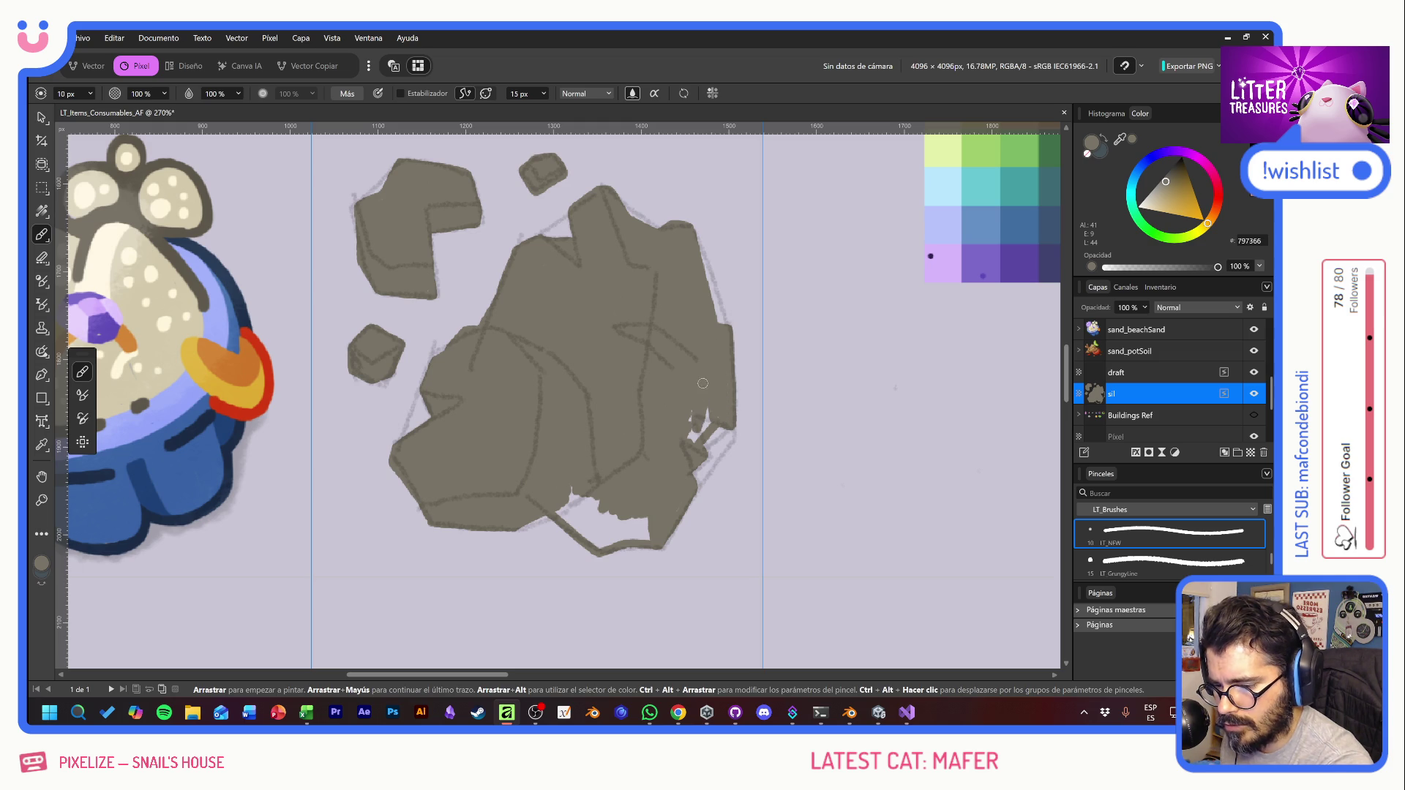
{"action": "left_click_drag", "start_coordinate": [687, 435], "coordinate": [694, 442]}
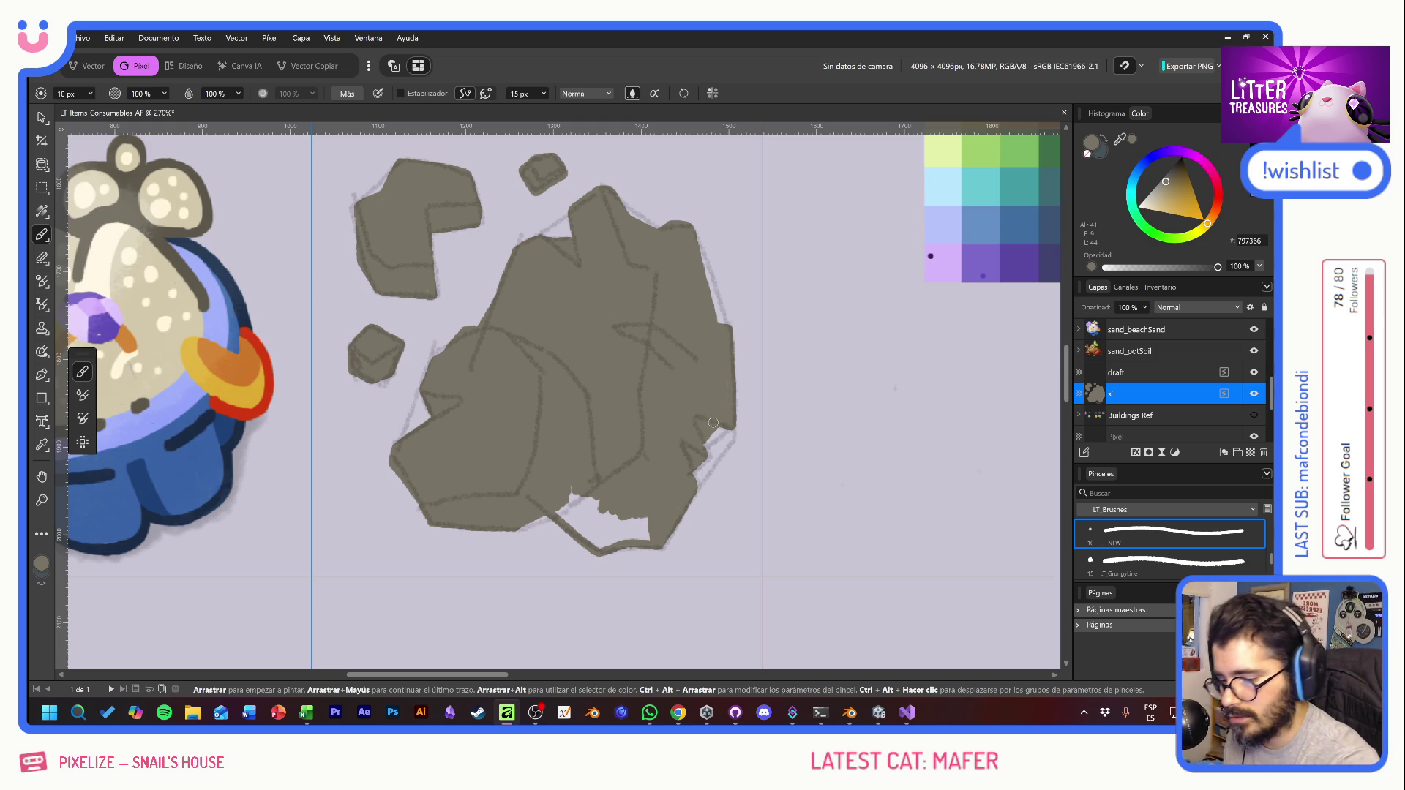
{"action": "mouse_move", "coordinate": [563, 512]}
{"action": "left_mouse_down"}
{"action": "mouse_move", "coordinate": [653, 536]}
{"action": "mouse_move", "coordinate": [597, 543]}
{"action": "left_mouse_up"}
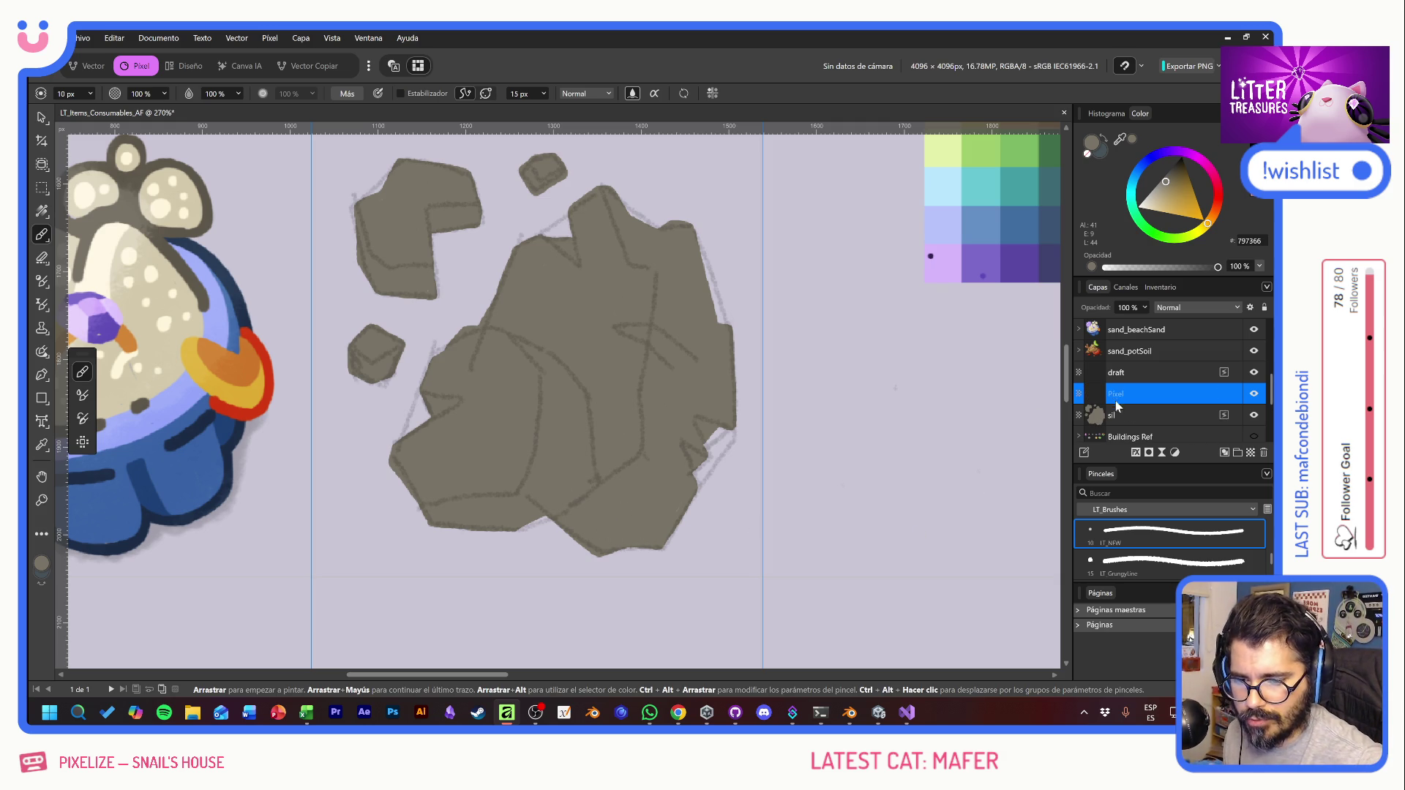
Step: Nest a new pixel layer inside the sil layer and pick the darker grey 5E584C
{"action": "mouse_move", "coordinate": [1119, 396]}
{"action": "left_mouse_down"}
{"action": "mouse_move", "coordinate": [1142, 422]}
{"action": "mouse_move", "coordinate": [1129, 416]}
{"action": "left_mouse_up"}
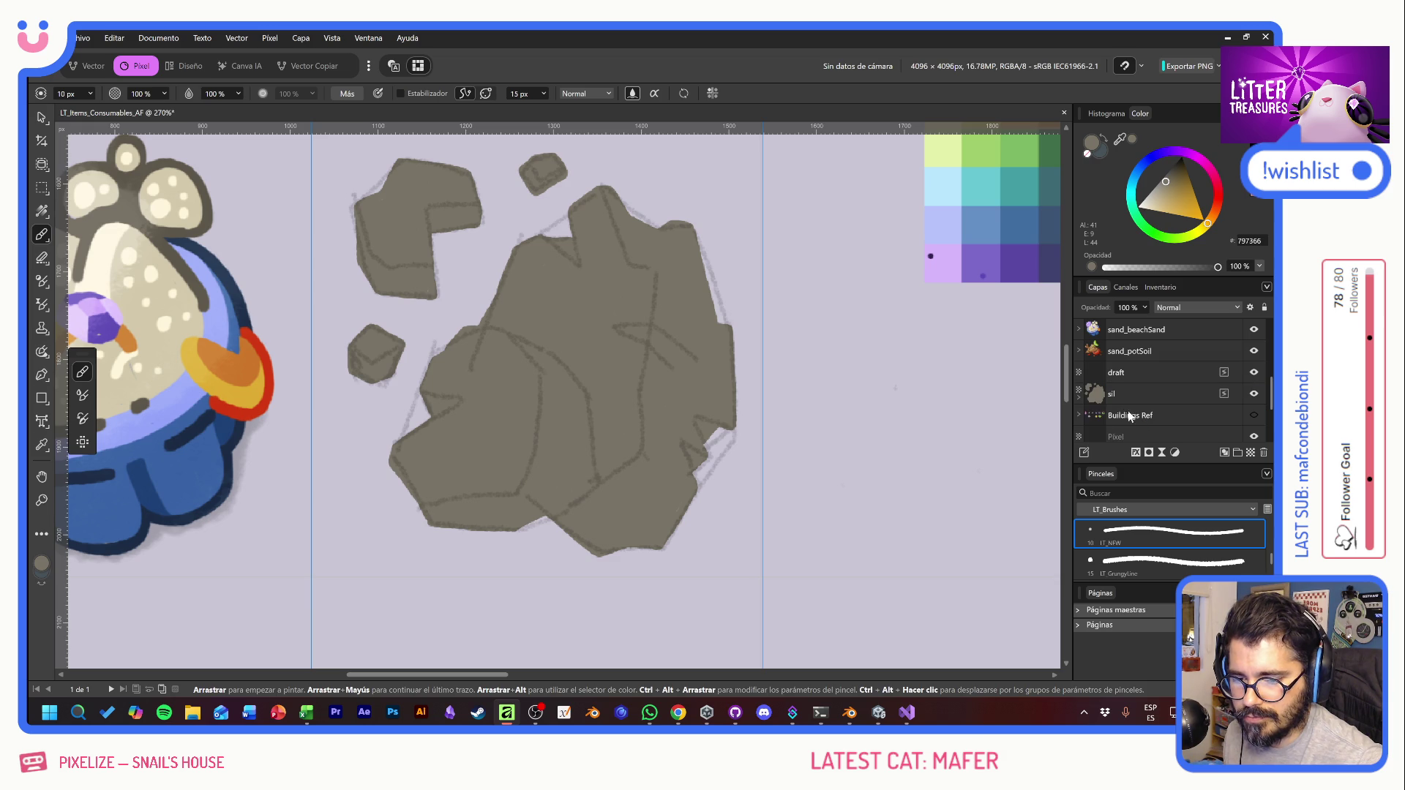
{"action": "left_click", "coordinate": [1079, 397]}
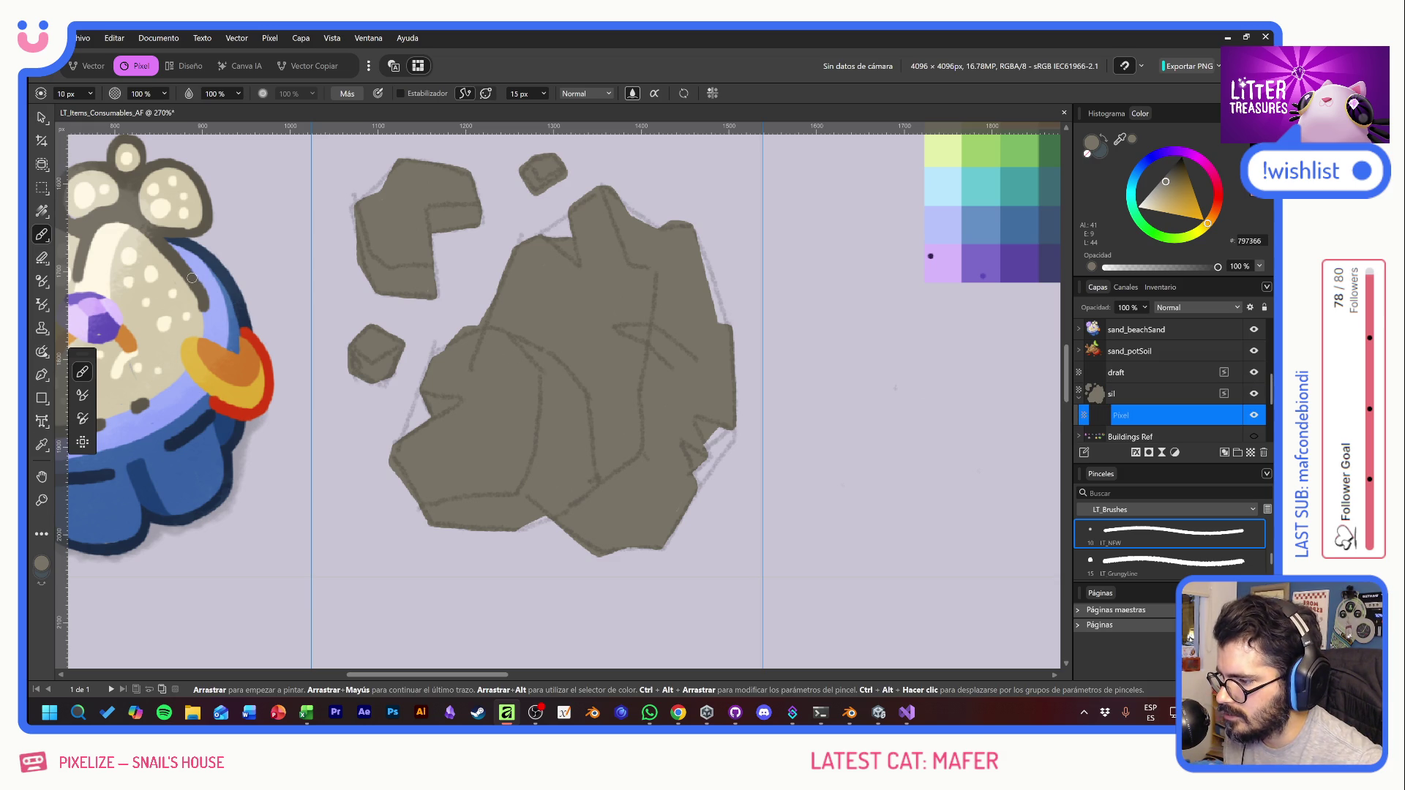
{"action": "mouse_move", "coordinate": [563, 349]}
{"action": "left_mouse_down"}
{"action": "mouse_move", "coordinate": [534, 428]}
{"action": "mouse_move", "coordinate": [541, 468]}
{"action": "mouse_move", "coordinate": [556, 453]}
{"action": "left_mouse_up"}
{"action": "key", "text": "ctrl+z"}
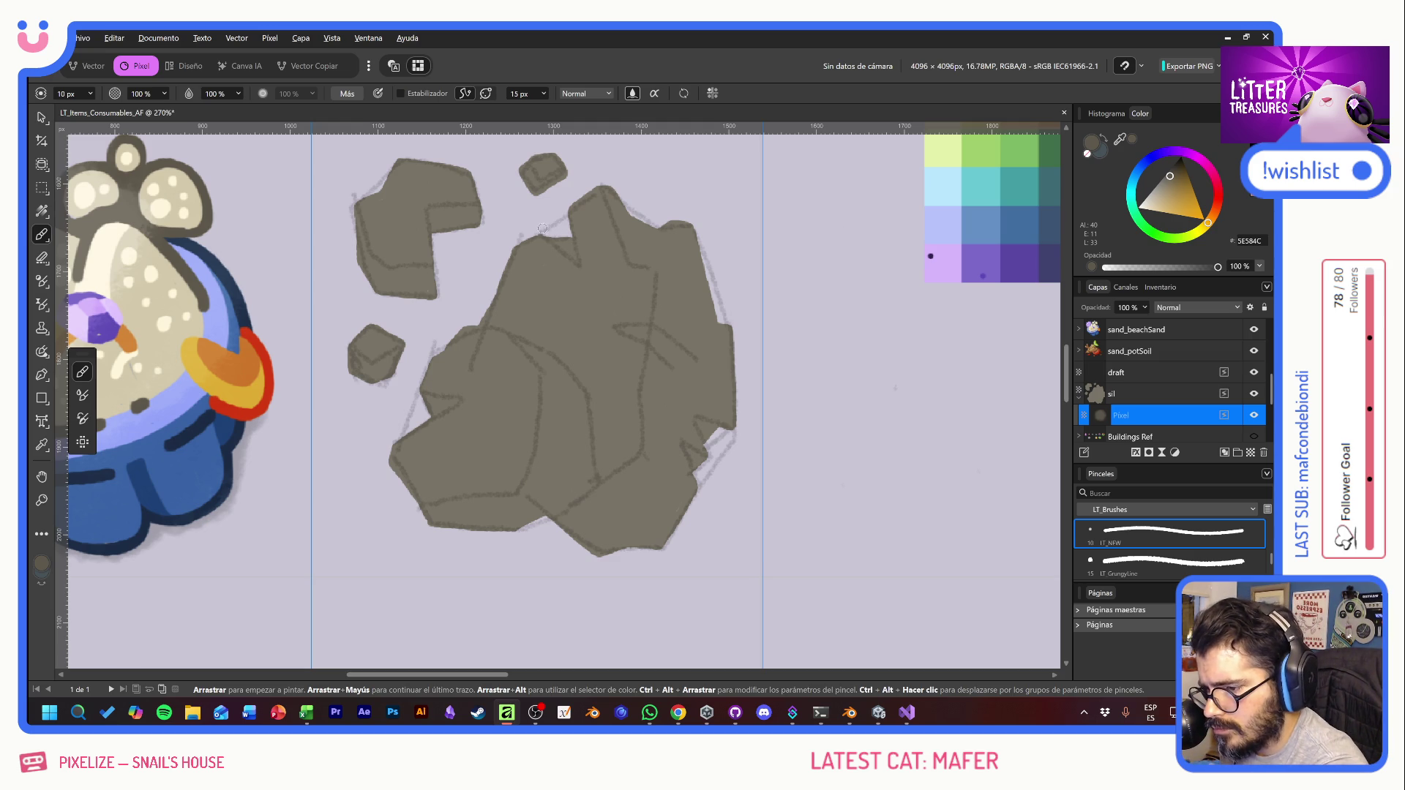
Step: Brush darker grey shadows on the big rock's top notch, right ridge and right face
{"action": "mouse_move", "coordinate": [556, 240]}
{"action": "left_mouse_down"}
{"action": "mouse_move", "coordinate": [575, 260]}
{"action": "mouse_move", "coordinate": [565, 219]}
{"action": "left_mouse_up"}
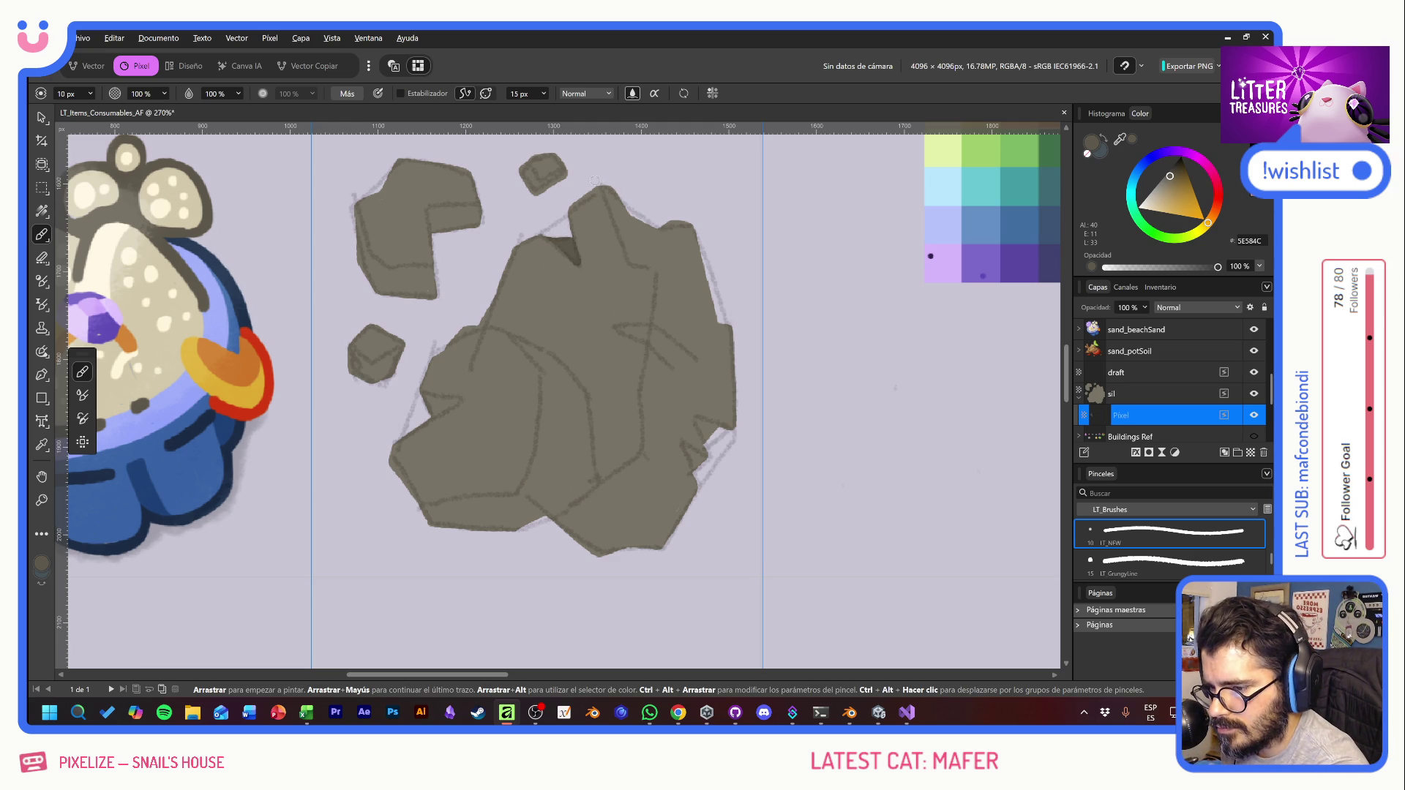
{"action": "mouse_move", "coordinate": [609, 193]}
{"action": "left_mouse_down"}
{"action": "mouse_move", "coordinate": [632, 255]}
{"action": "mouse_move", "coordinate": [657, 263]}
{"action": "mouse_move", "coordinate": [634, 231]}
{"action": "mouse_move", "coordinate": [691, 271]}
{"action": "mouse_move", "coordinate": [691, 222]}
{"action": "left_mouse_up"}
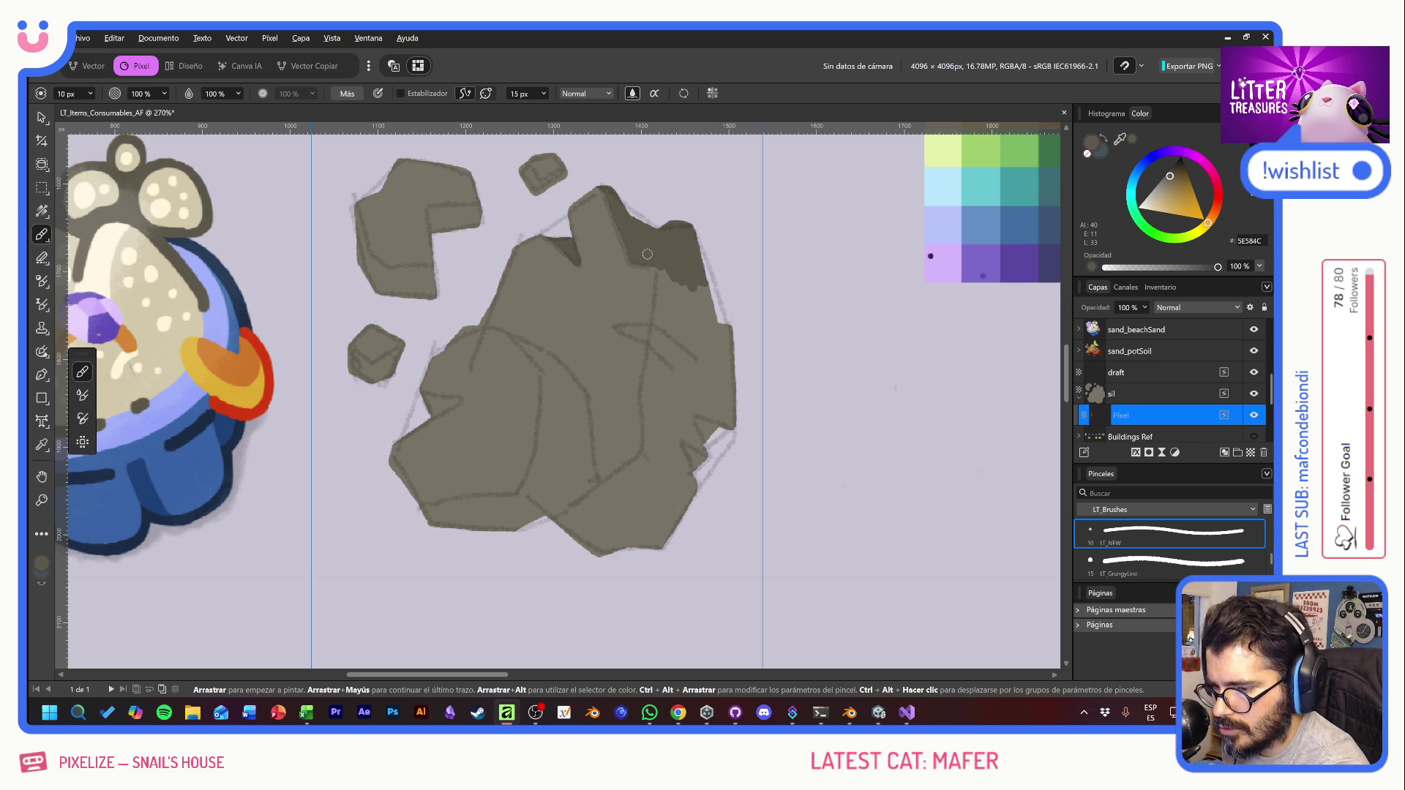
{"action": "mouse_move", "coordinate": [618, 330]}
{"action": "left_mouse_down"}
{"action": "mouse_move", "coordinate": [654, 340]}
{"action": "mouse_move", "coordinate": [662, 326]}
{"action": "mouse_move", "coordinate": [663, 253]}
{"action": "mouse_move", "coordinate": [659, 358]}
{"action": "mouse_move", "coordinate": [684, 388]}
{"action": "mouse_move", "coordinate": [695, 328]}
{"action": "mouse_move", "coordinate": [708, 366]}
{"action": "mouse_move", "coordinate": [715, 329]}
{"action": "mouse_move", "coordinate": [724, 381]}
{"action": "mouse_move", "coordinate": [730, 321]}
{"action": "left_mouse_up"}
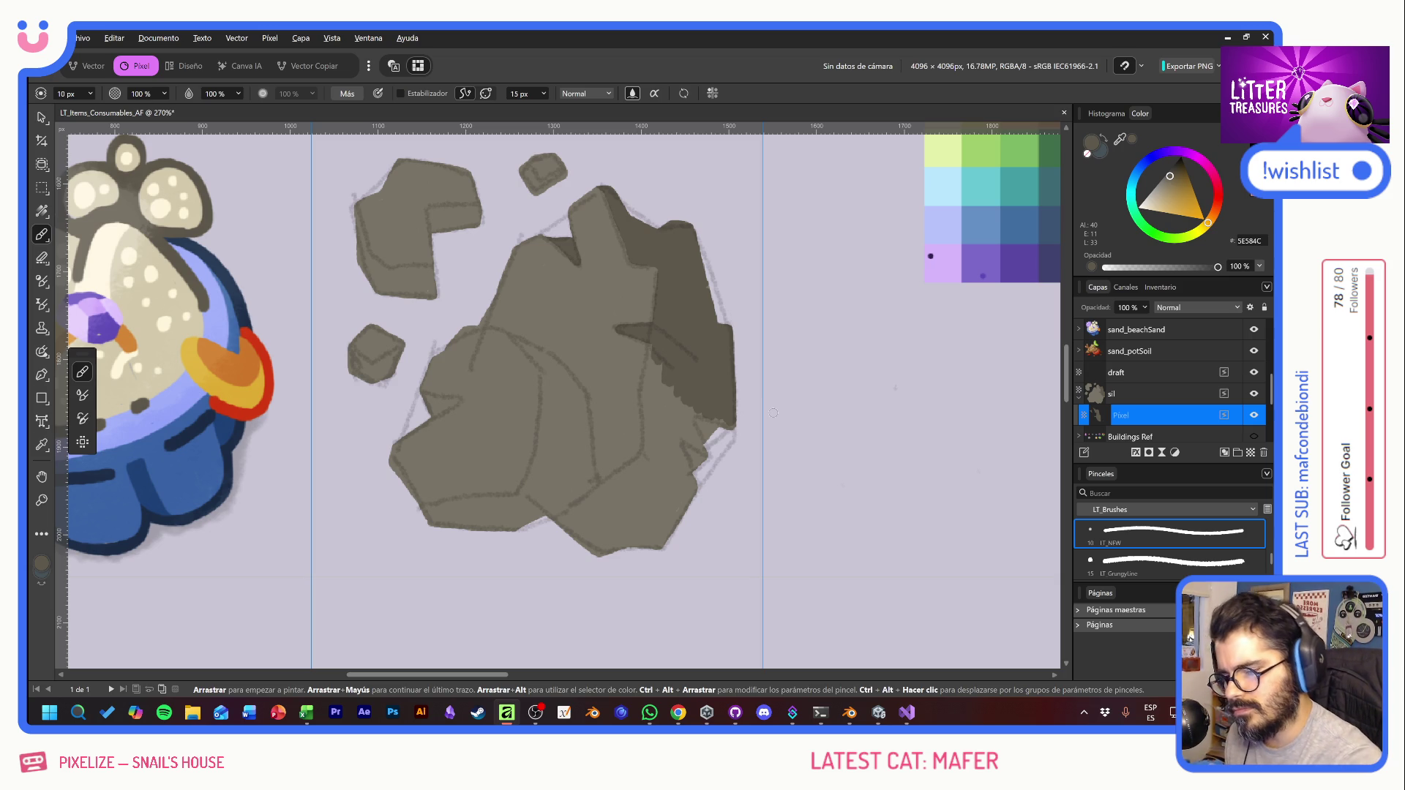
{"action": "left_click_drag", "start_coordinate": [662, 351], "coordinate": [655, 384]}
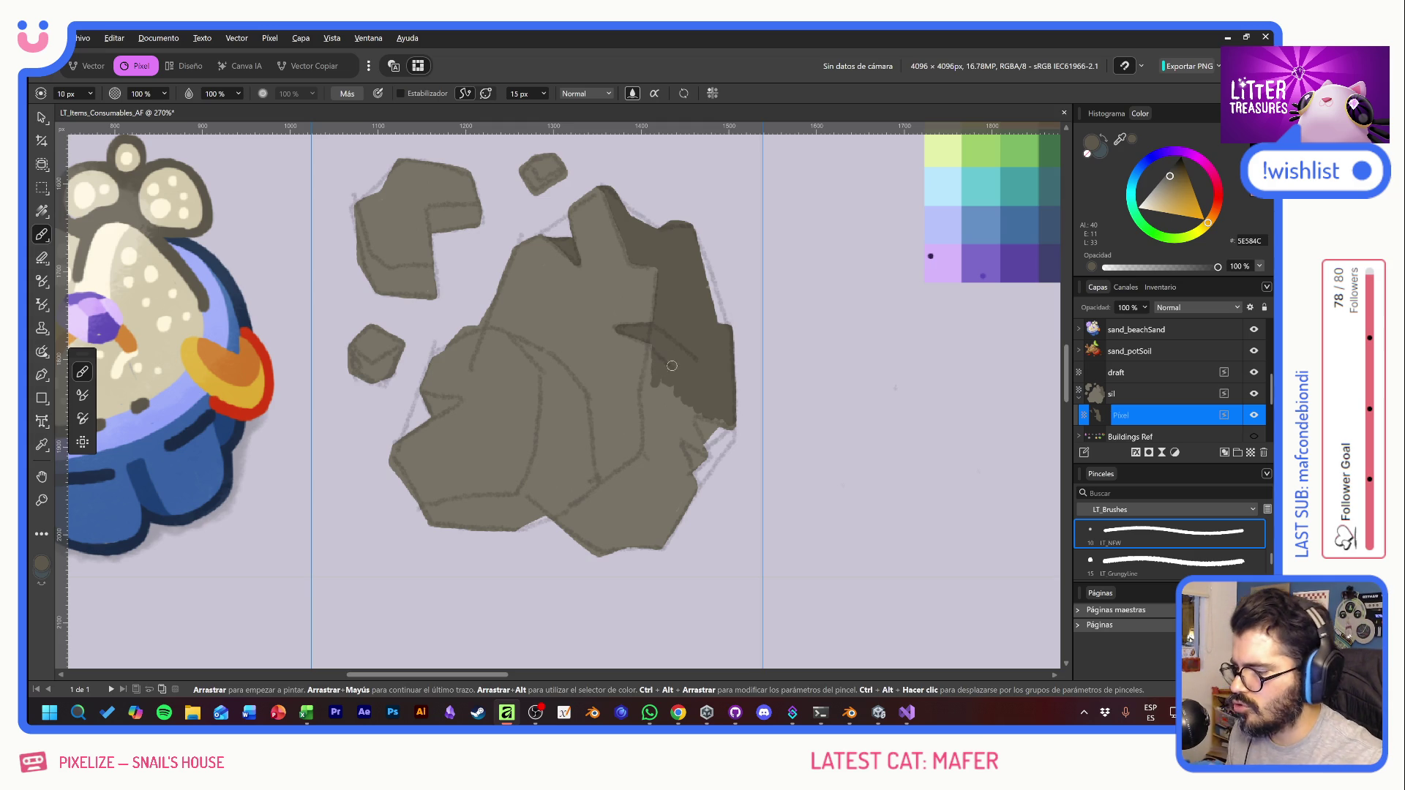
{"action": "mouse_move", "coordinate": [146, 310]}
{"action": "left_mouse_down"}
{"action": "mouse_move", "coordinate": [555, 367]}
{"action": "mouse_move", "coordinate": [691, 368]}
{"action": "left_mouse_up"}
Step: Extend the dark shadow down the big rock's right side
{"action": "scroll", "coordinate": [691, 369], "scroll_direction": "up", "scroll_amount": 10}
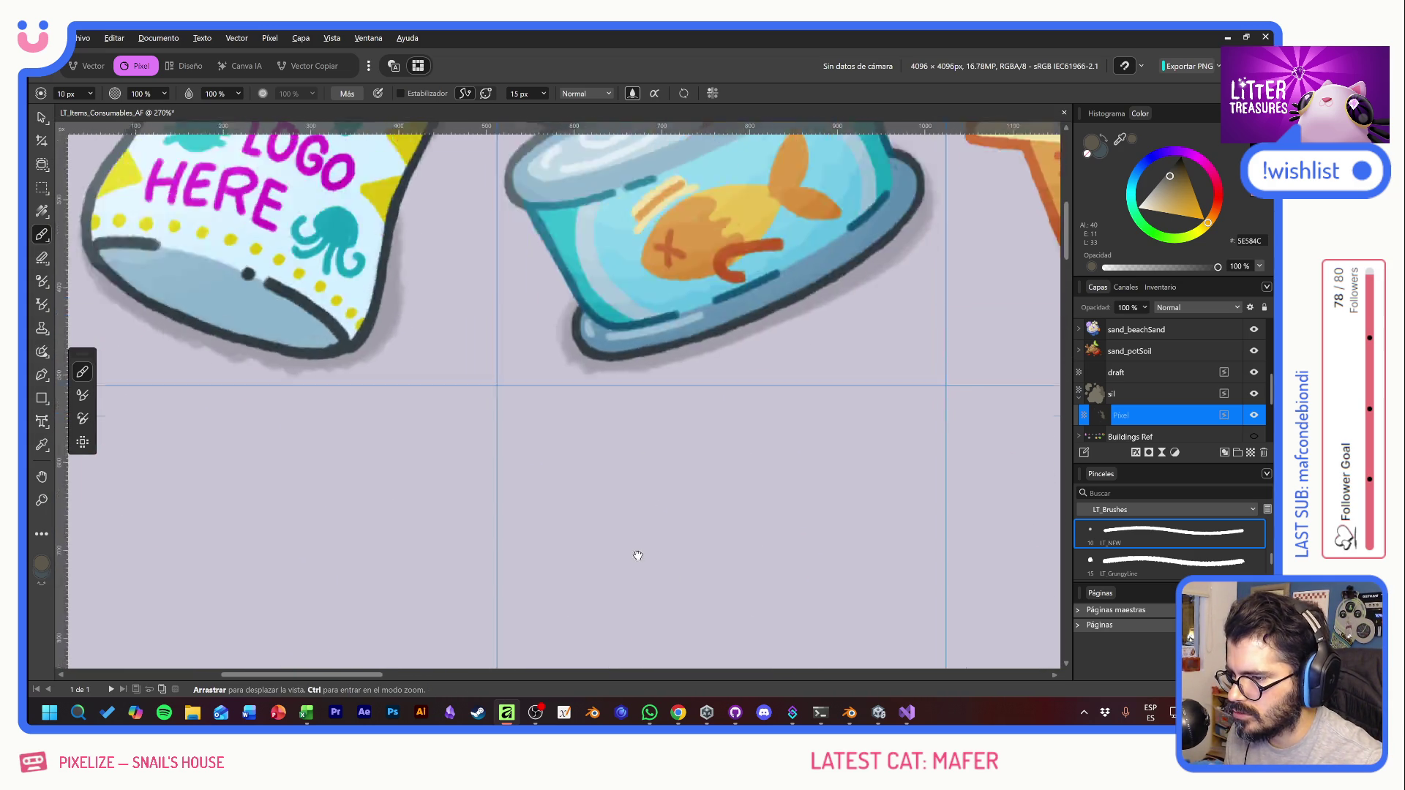
{"action": "left_click_drag", "start_coordinate": [699, 436], "coordinate": [455, 437]}
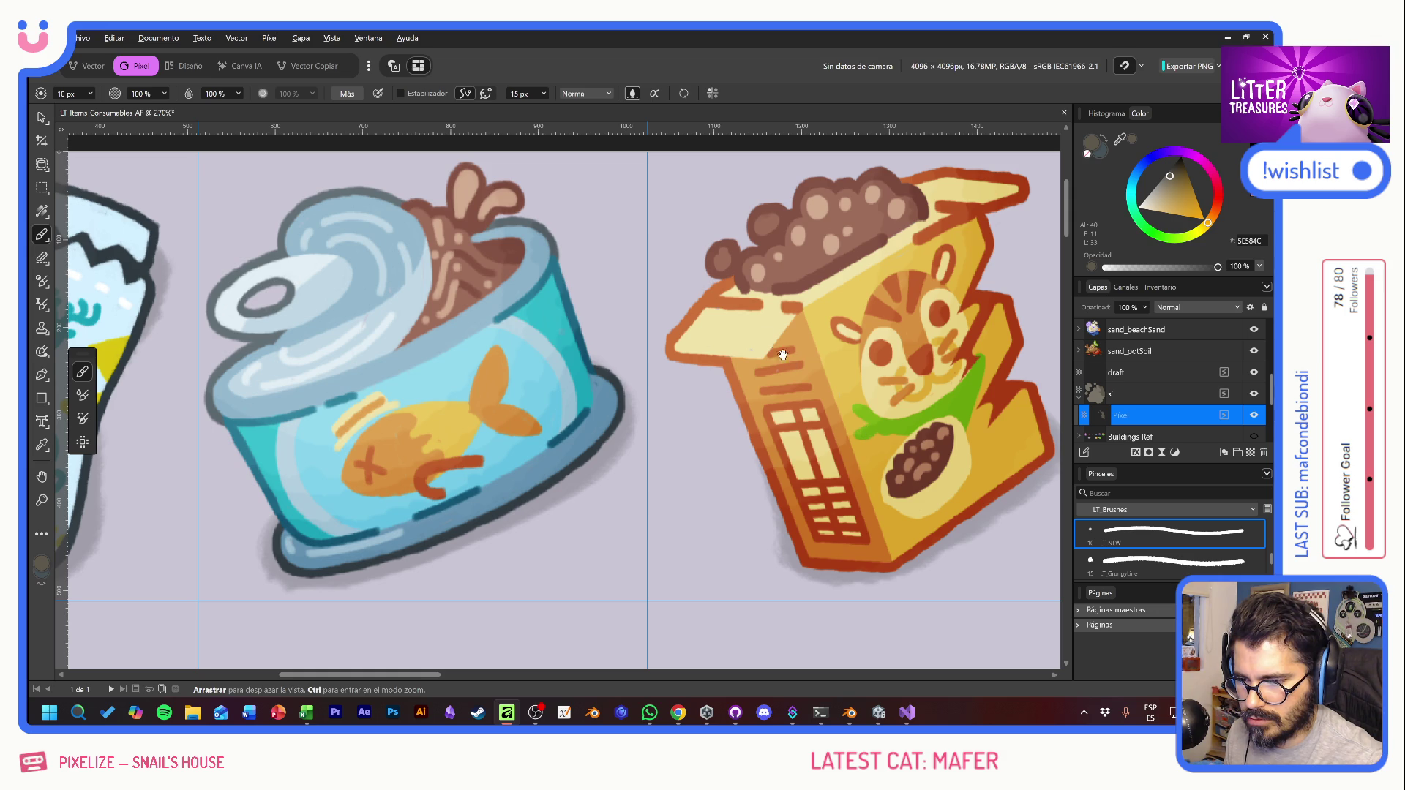
{"action": "scroll", "coordinate": [808, 395], "scroll_direction": "down", "scroll_amount": 5}
{"action": "scroll", "coordinate": [652, 526], "scroll_direction": "down", "scroll_amount": 8}
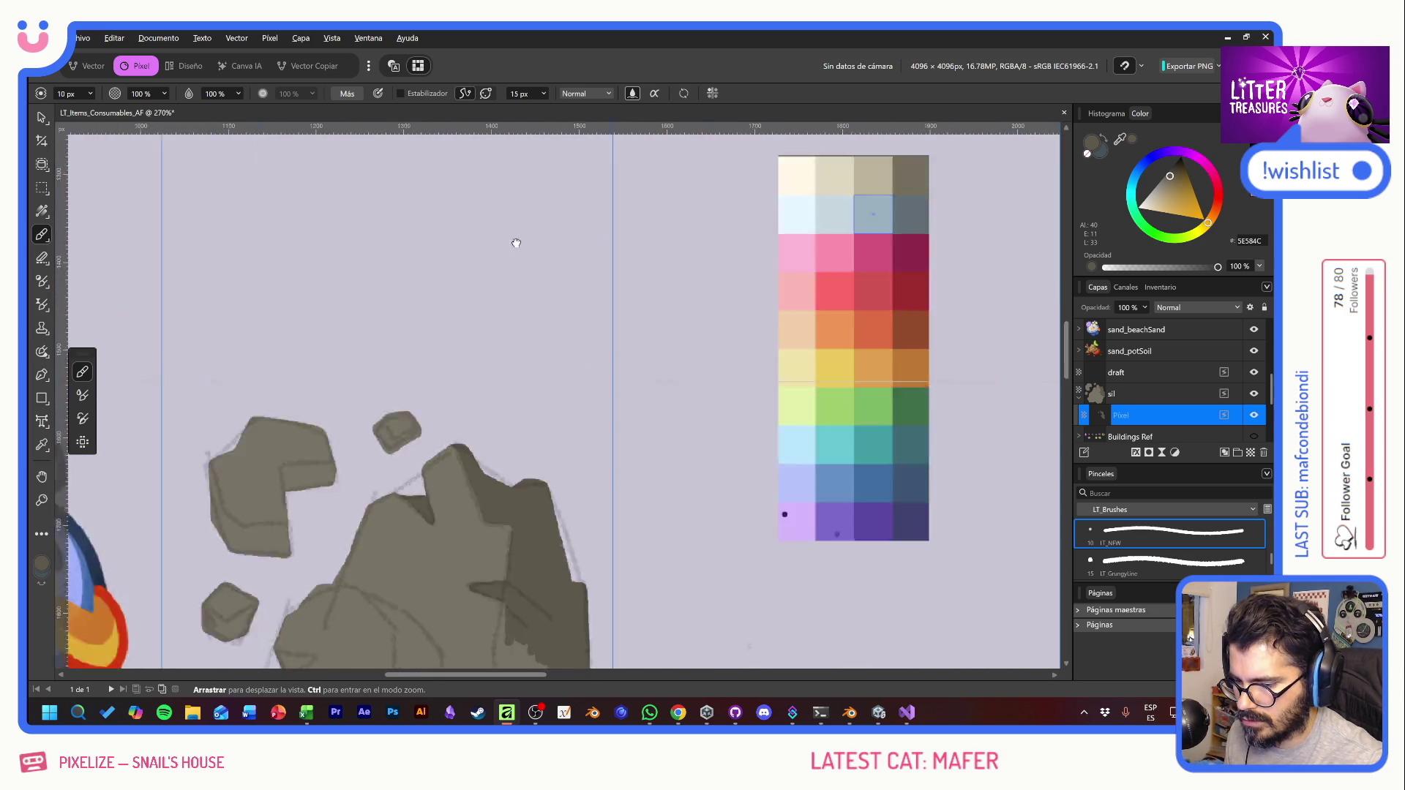
{"action": "mouse_move", "coordinate": [595, 314]}
{"action": "left_mouse_down"}
{"action": "mouse_move", "coordinate": [665, 382]}
{"action": "mouse_move", "coordinate": [608, 339]}
{"action": "mouse_move", "coordinate": [598, 461]}
{"action": "left_mouse_up"}
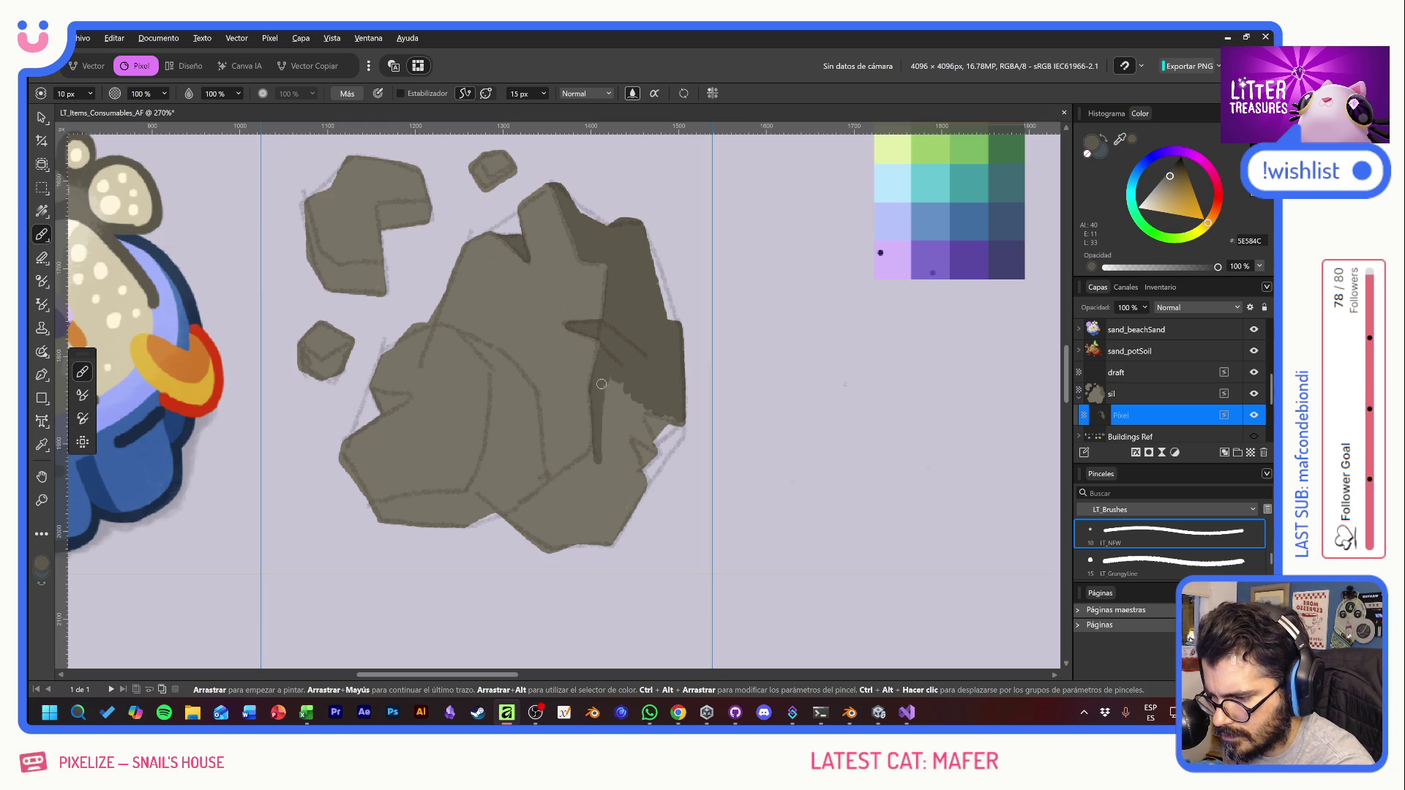
{"action": "mouse_move", "coordinate": [601, 384]}
{"action": "left_mouse_down"}
{"action": "mouse_move", "coordinate": [616, 366]}
{"action": "mouse_move", "coordinate": [632, 378]}
{"action": "mouse_move", "coordinate": [647, 496]}
{"action": "mouse_move", "coordinate": [658, 428]}
{"action": "mouse_move", "coordinate": [674, 454]}
{"action": "left_mouse_up"}
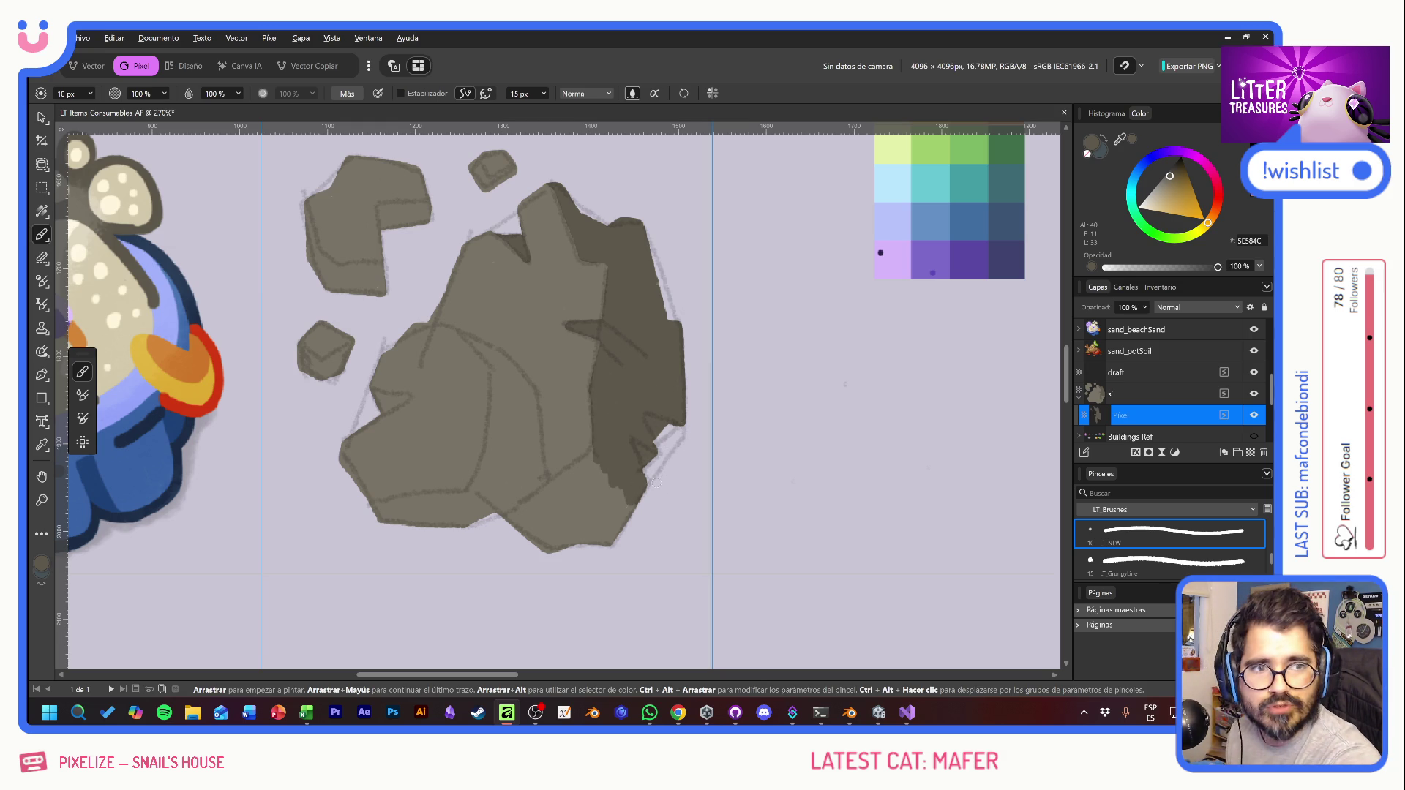
{"action": "mouse_move", "coordinate": [577, 466]}
{"action": "left_mouse_down"}
{"action": "mouse_move", "coordinate": [602, 430]}
{"action": "mouse_move", "coordinate": [574, 479]}
{"action": "mouse_move", "coordinate": [589, 457]}
{"action": "mouse_move", "coordinate": [505, 530]}
{"action": "left_mouse_up"}
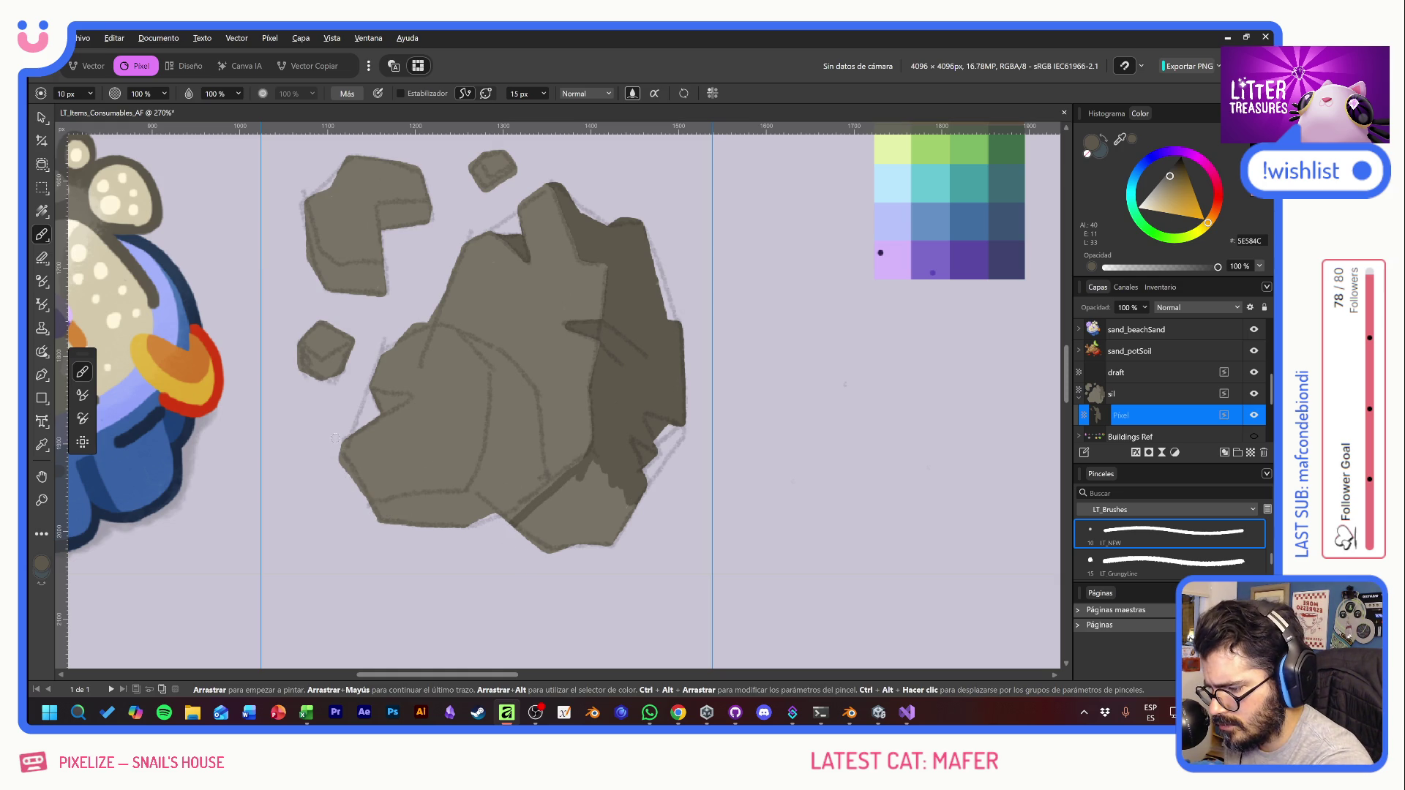
Step: Darken the big rock's lower-left and bottom edges and add vertical and diagonal creases
{"action": "left_click_drag", "start_coordinate": [335, 437], "coordinate": [368, 514]}
{"action": "mouse_move", "coordinate": [338, 446]}
{"action": "left_mouse_down"}
{"action": "mouse_move", "coordinate": [395, 529]}
{"action": "mouse_move", "coordinate": [425, 489]}
{"action": "mouse_move", "coordinate": [477, 498]}
{"action": "left_mouse_up"}
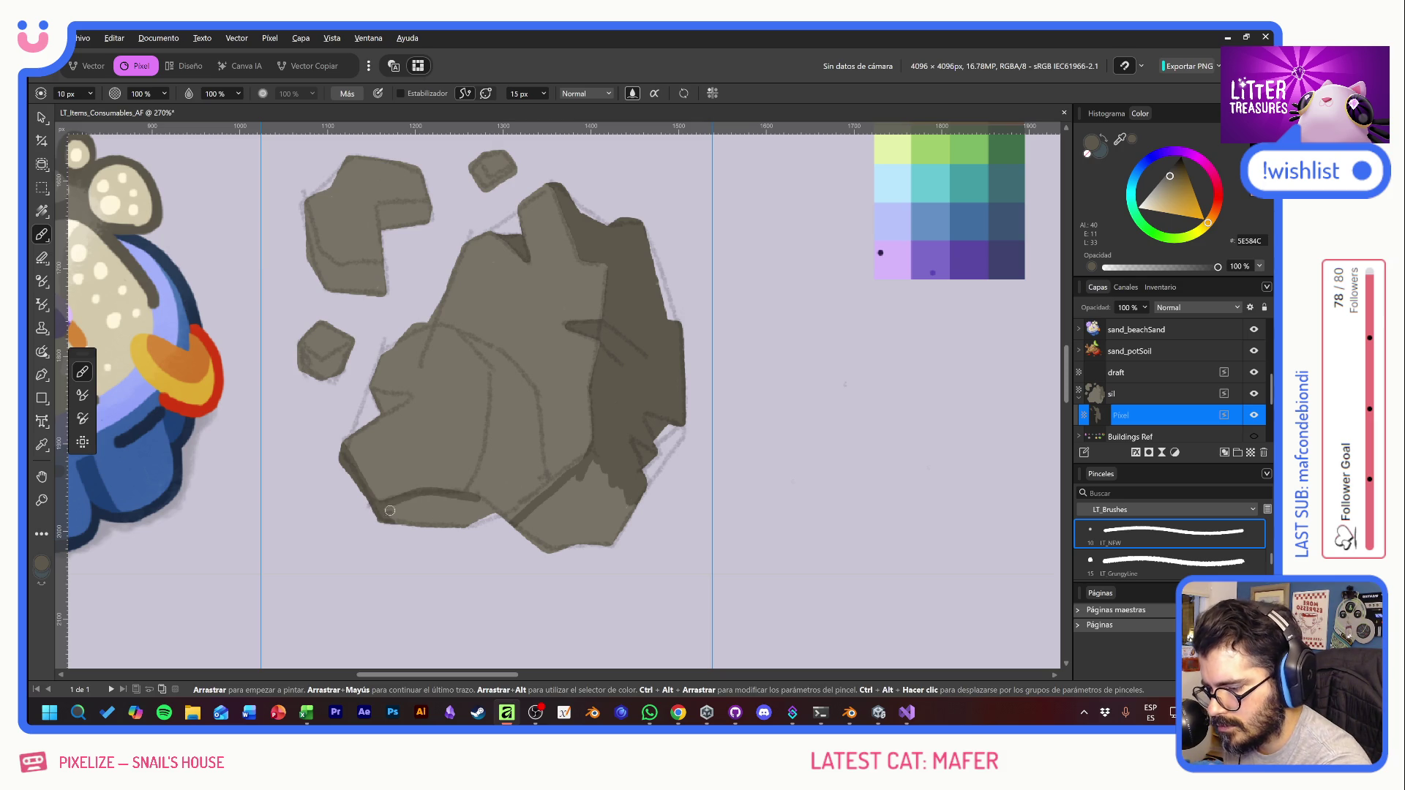
{"action": "mouse_move", "coordinate": [390, 510]}
{"action": "left_mouse_down"}
{"action": "mouse_move", "coordinate": [454, 533]}
{"action": "mouse_move", "coordinate": [481, 515]}
{"action": "left_mouse_up"}
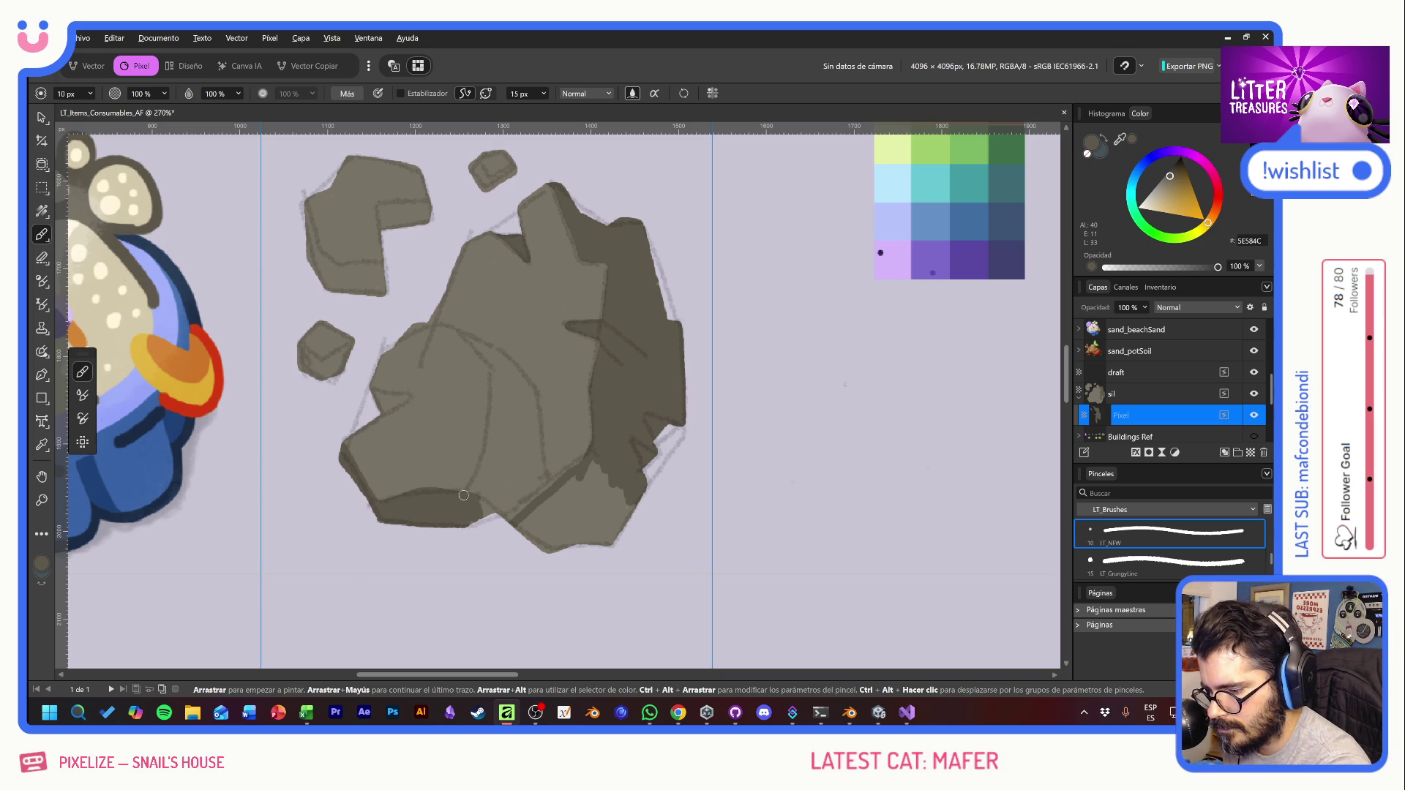
{"action": "left_click_drag", "start_coordinate": [497, 448], "coordinate": [495, 370]}
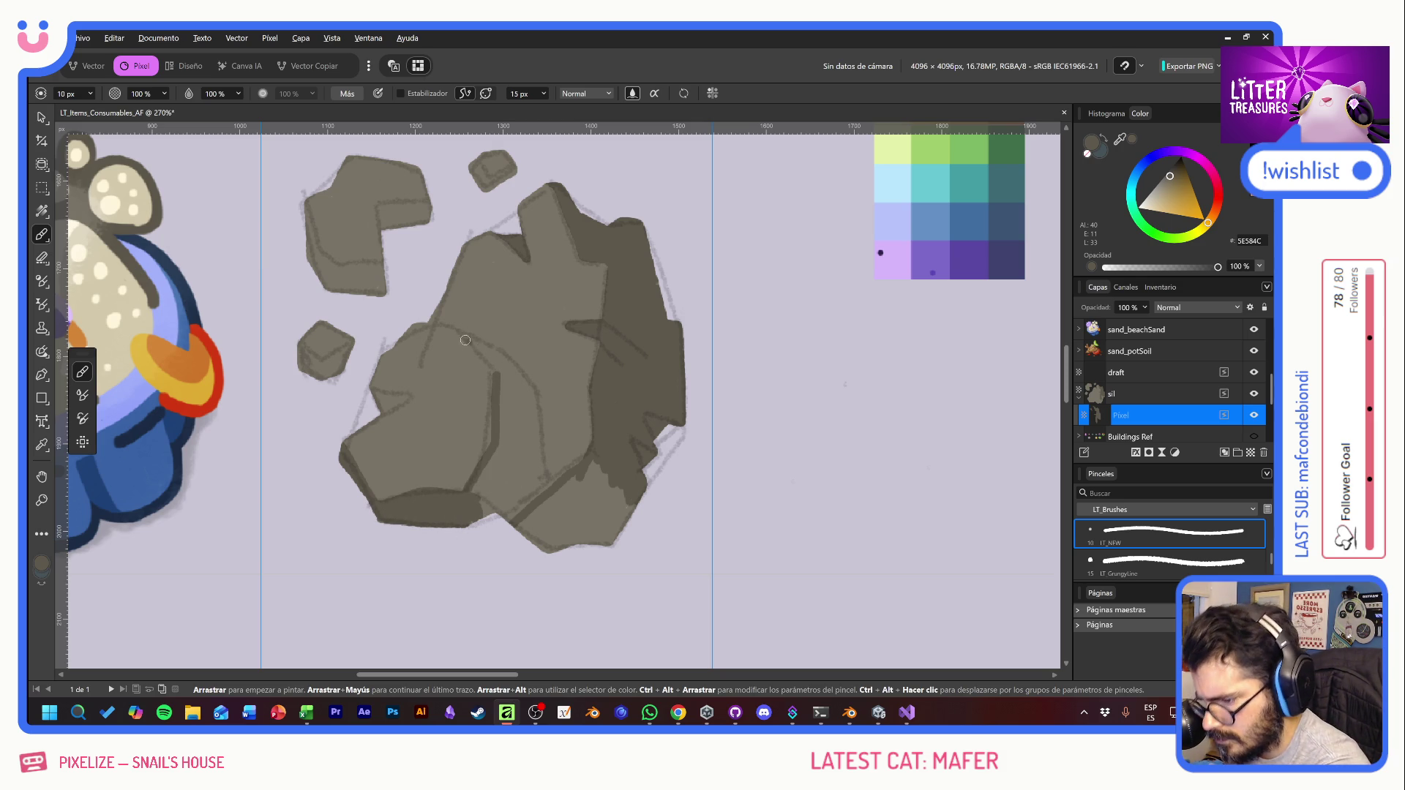
{"action": "mouse_move", "coordinate": [458, 331]}
{"action": "left_mouse_down"}
{"action": "mouse_move", "coordinate": [533, 391]}
{"action": "mouse_move", "coordinate": [545, 471]}
{"action": "mouse_move", "coordinate": [522, 512]}
{"action": "mouse_move", "coordinate": [489, 502]}
{"action": "mouse_move", "coordinate": [485, 459]}
{"action": "mouse_move", "coordinate": [503, 439]}
{"action": "mouse_move", "coordinate": [526, 476]}
{"action": "mouse_move", "coordinate": [536, 410]}
{"action": "mouse_move", "coordinate": [512, 395]}
{"action": "mouse_move", "coordinate": [522, 410]}
{"action": "mouse_move", "coordinate": [486, 354]}
{"action": "left_mouse_up"}
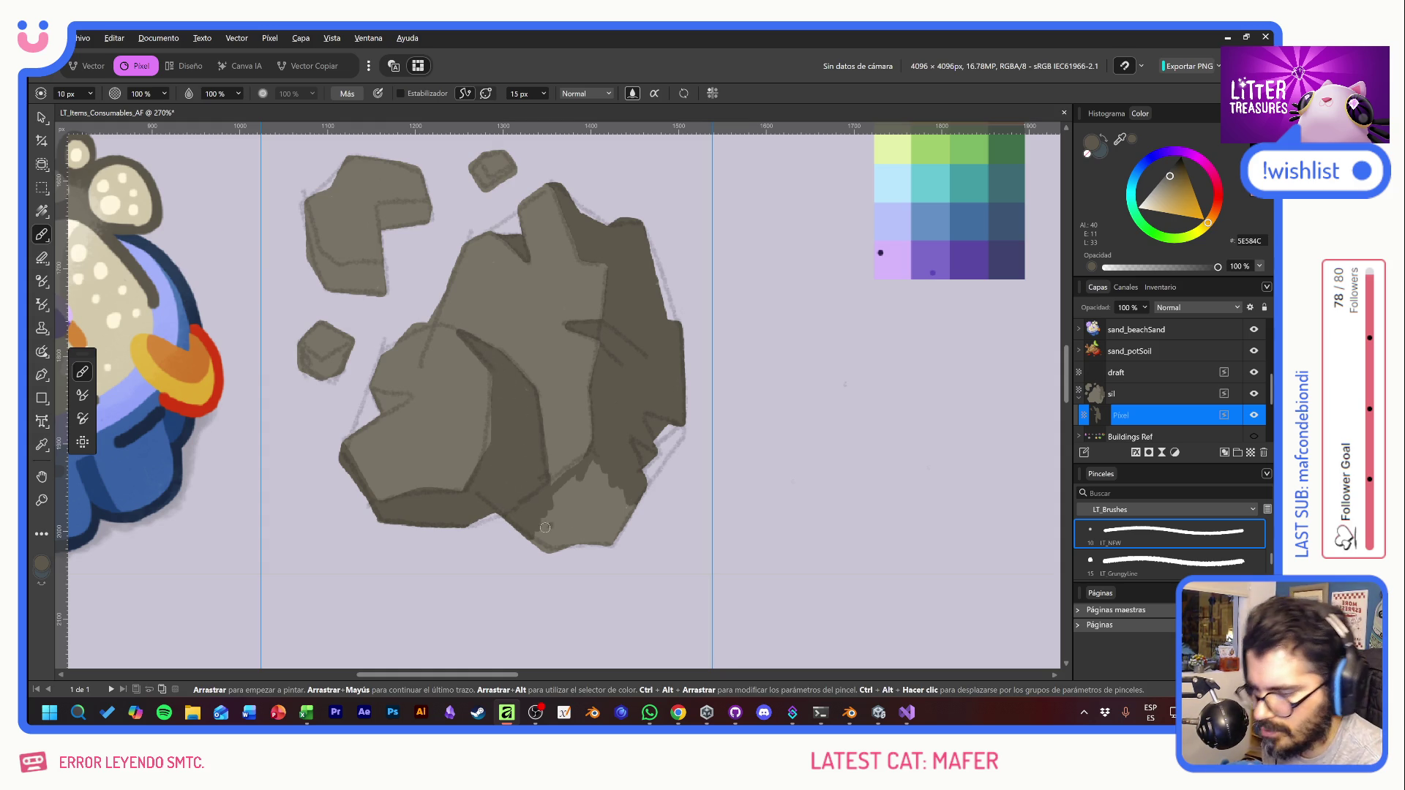
{"action": "mouse_move", "coordinate": [545, 527]}
{"action": "left_mouse_down"}
{"action": "mouse_move", "coordinate": [571, 554]}
{"action": "mouse_move", "coordinate": [611, 505]}
{"action": "mouse_move", "coordinate": [631, 516]}
{"action": "mouse_move", "coordinate": [609, 498]}
{"action": "mouse_move", "coordinate": [581, 511]}
{"action": "mouse_move", "coordinate": [589, 465]}
{"action": "mouse_move", "coordinate": [553, 502]}
{"action": "left_mouse_up"}
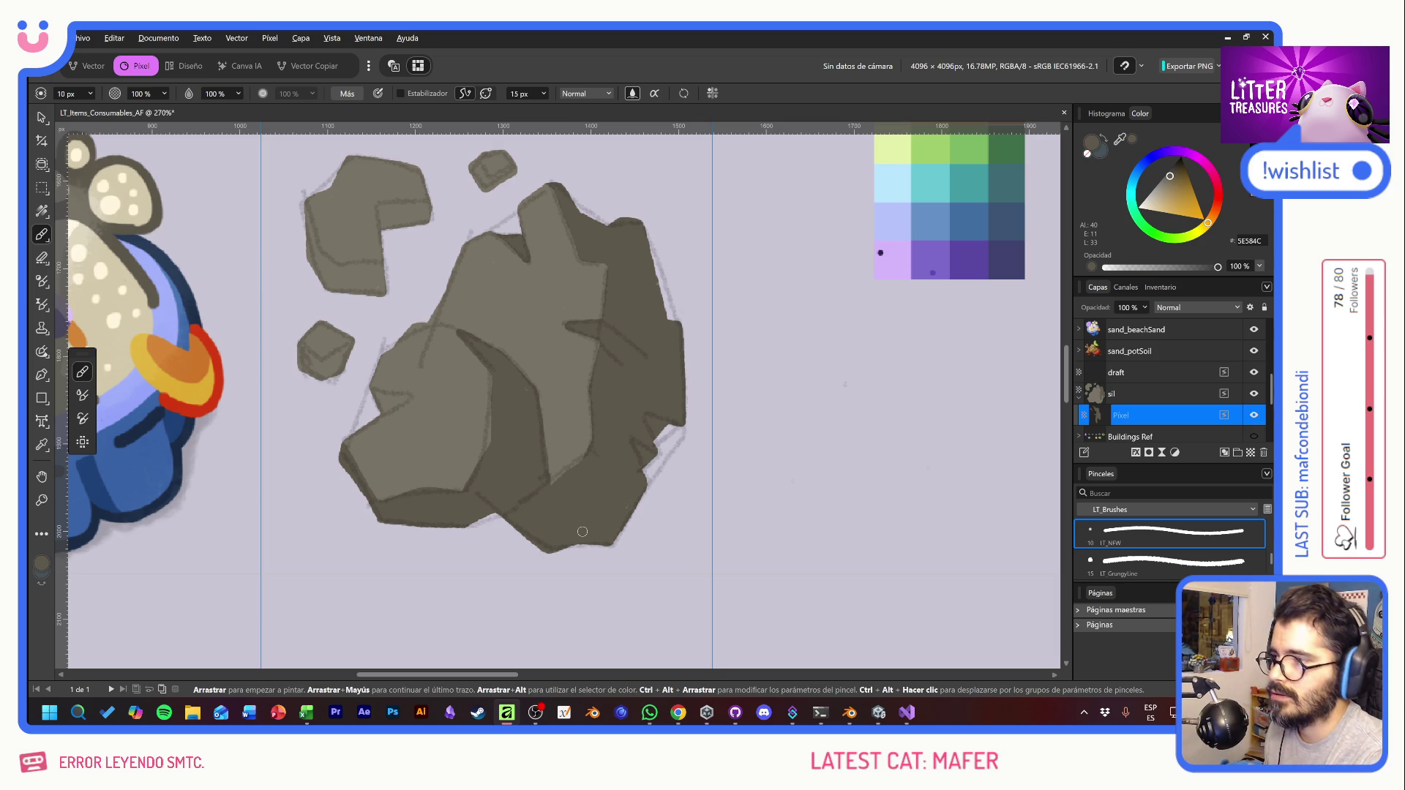
Step: Shade the left and bottom edges of the three small rock pieces and the big rock's left face
{"action": "key", "text": "space"}
{"action": "mouse_move", "coordinate": [594, 466]}
{"action": "left_mouse_down"}
{"action": "mouse_move", "coordinate": [637, 545]}
{"action": "mouse_move", "coordinate": [589, 568]}
{"action": "mouse_move", "coordinate": [606, 546]}
{"action": "left_mouse_up"}
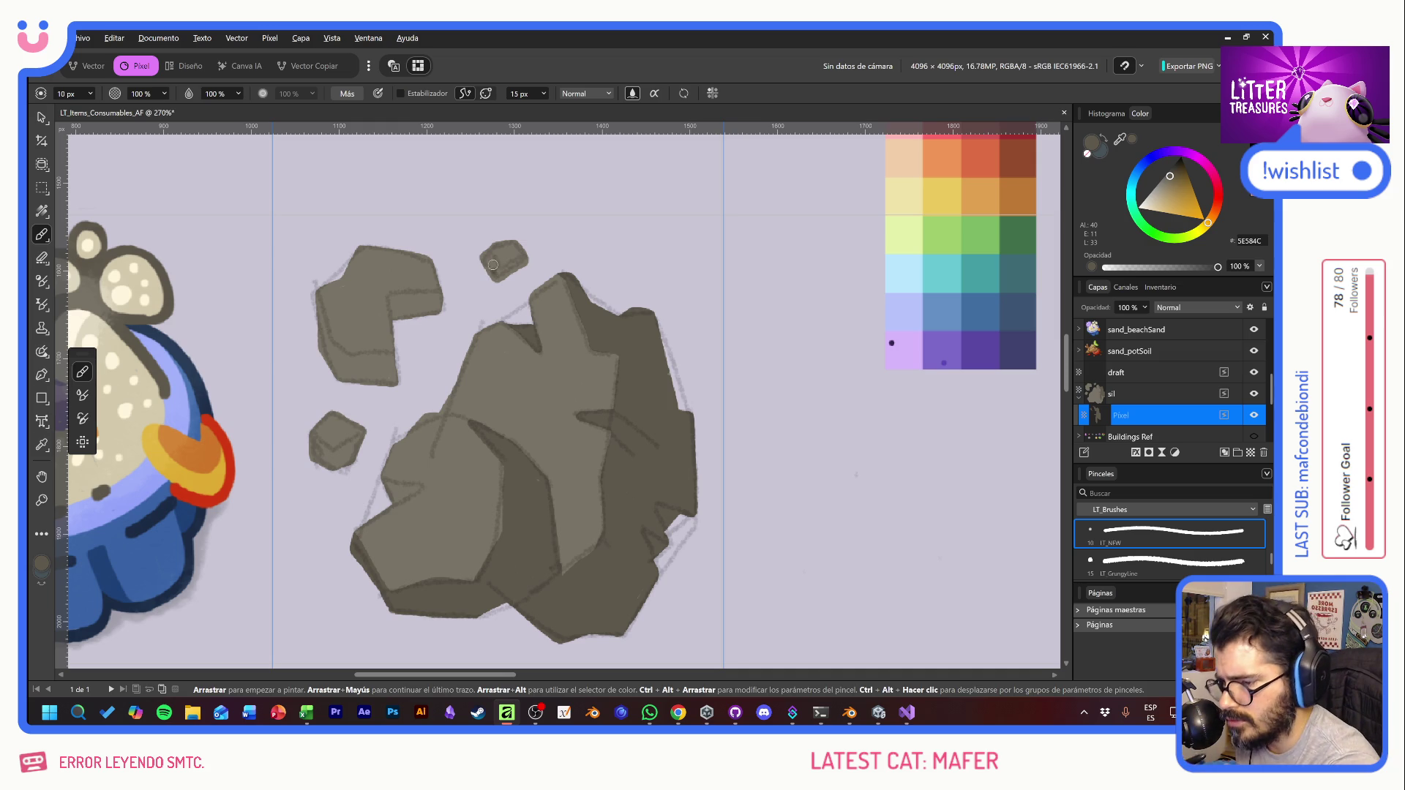
{"action": "left_click_drag", "start_coordinate": [490, 254], "coordinate": [490, 273]}
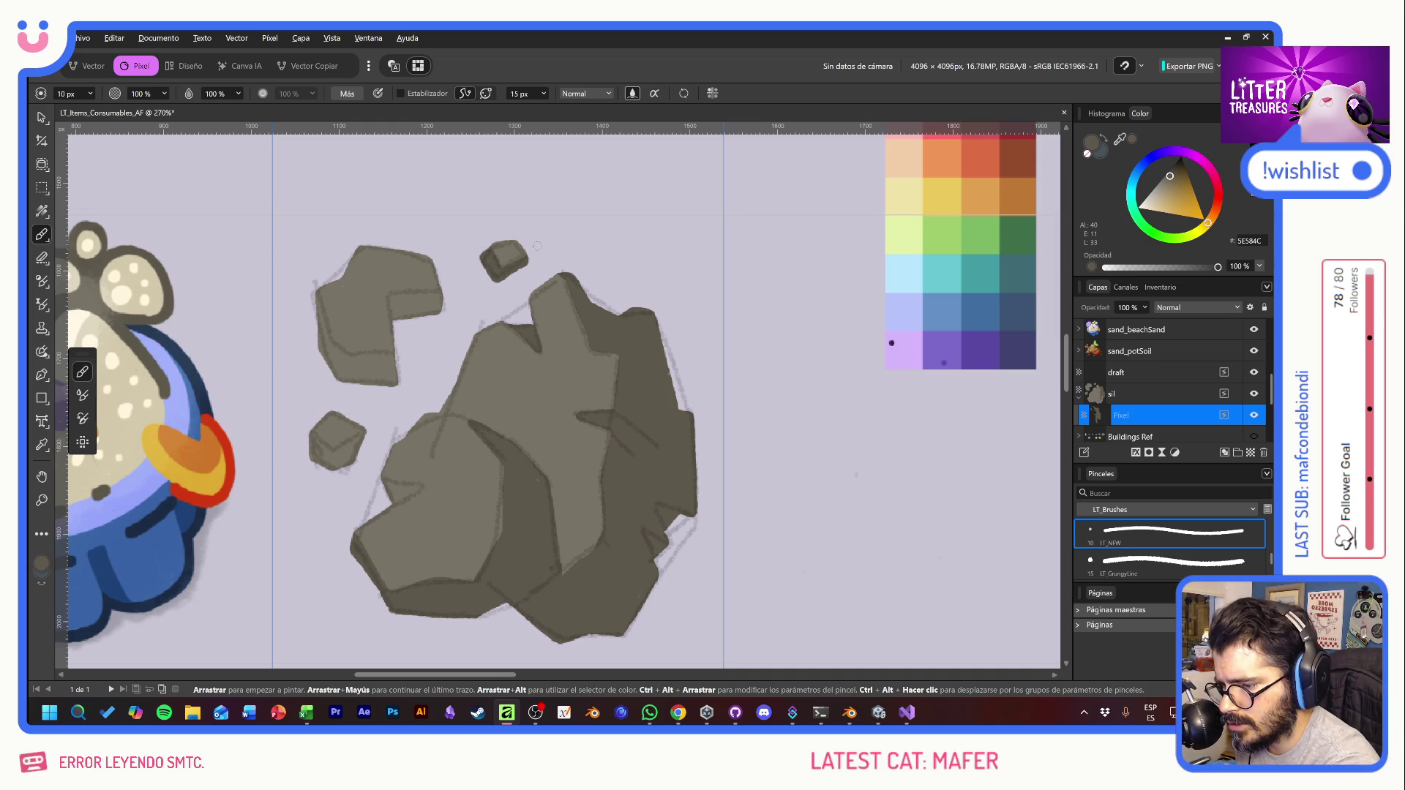
{"action": "mouse_move", "coordinate": [394, 299]}
{"action": "left_mouse_down"}
{"action": "mouse_move", "coordinate": [400, 319]}
{"action": "mouse_move", "coordinate": [444, 296]}
{"action": "mouse_move", "coordinate": [417, 314]}
{"action": "mouse_move", "coordinate": [435, 312]}
{"action": "left_mouse_up"}
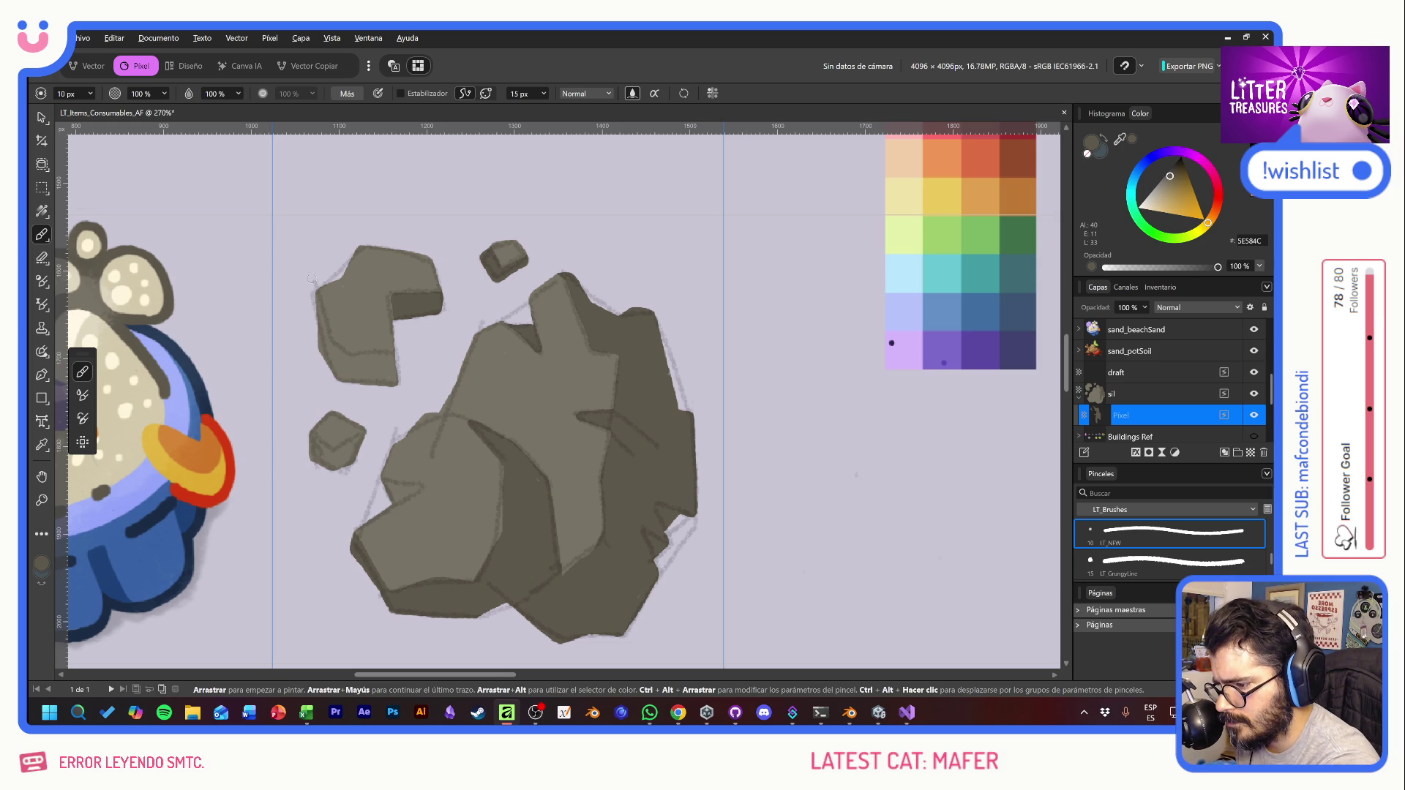
{"action": "mouse_move", "coordinate": [313, 287]}
{"action": "left_mouse_down"}
{"action": "mouse_move", "coordinate": [326, 342]}
{"action": "mouse_move", "coordinate": [354, 363]}
{"action": "mouse_move", "coordinate": [391, 351]}
{"action": "mouse_move", "coordinate": [339, 375]}
{"action": "mouse_move", "coordinate": [397, 380]}
{"action": "left_mouse_up"}
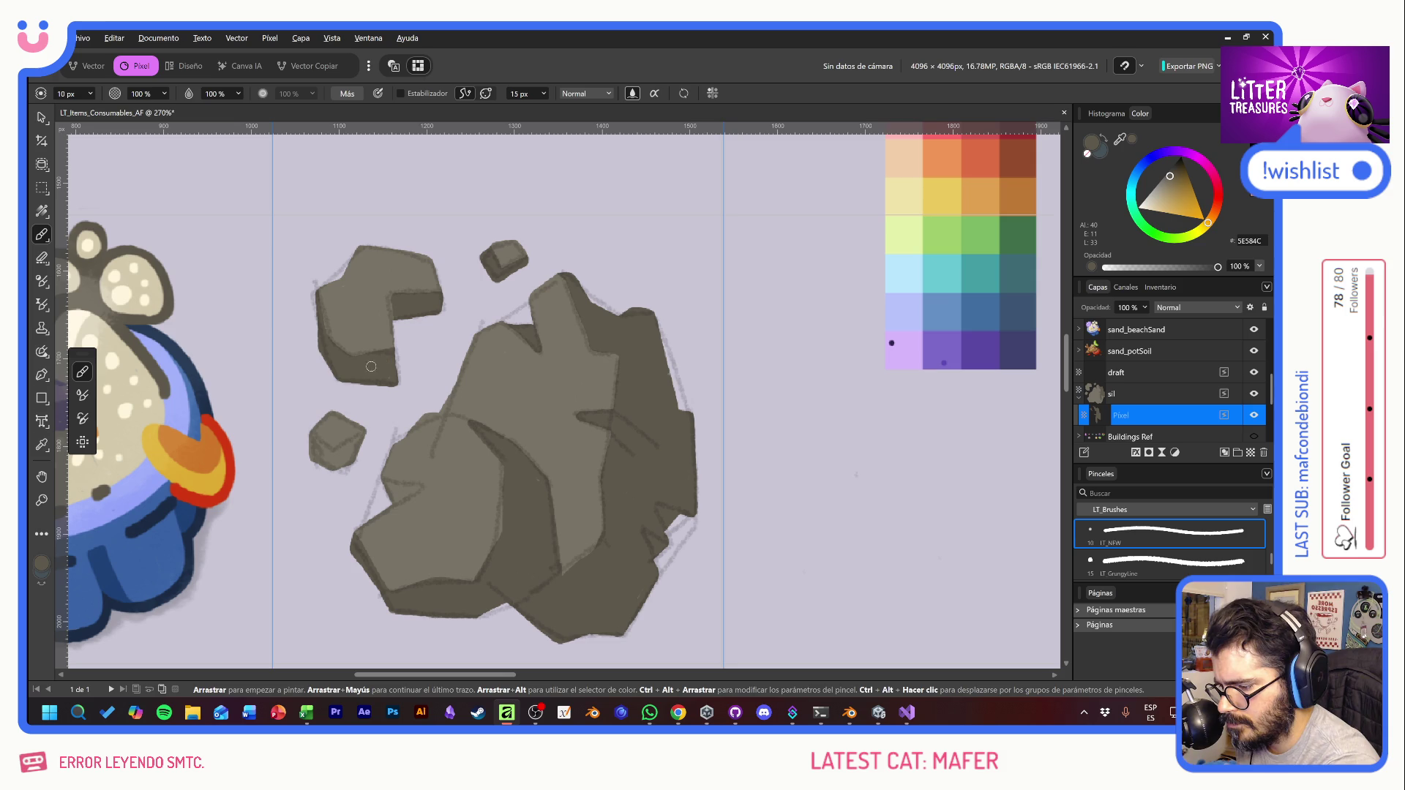
{"action": "mouse_move", "coordinate": [311, 439]}
{"action": "left_mouse_down"}
{"action": "mouse_move", "coordinate": [338, 452]}
{"action": "mouse_move", "coordinate": [367, 436]}
{"action": "mouse_move", "coordinate": [301, 443]}
{"action": "mouse_move", "coordinate": [354, 450]}
{"action": "left_mouse_up"}
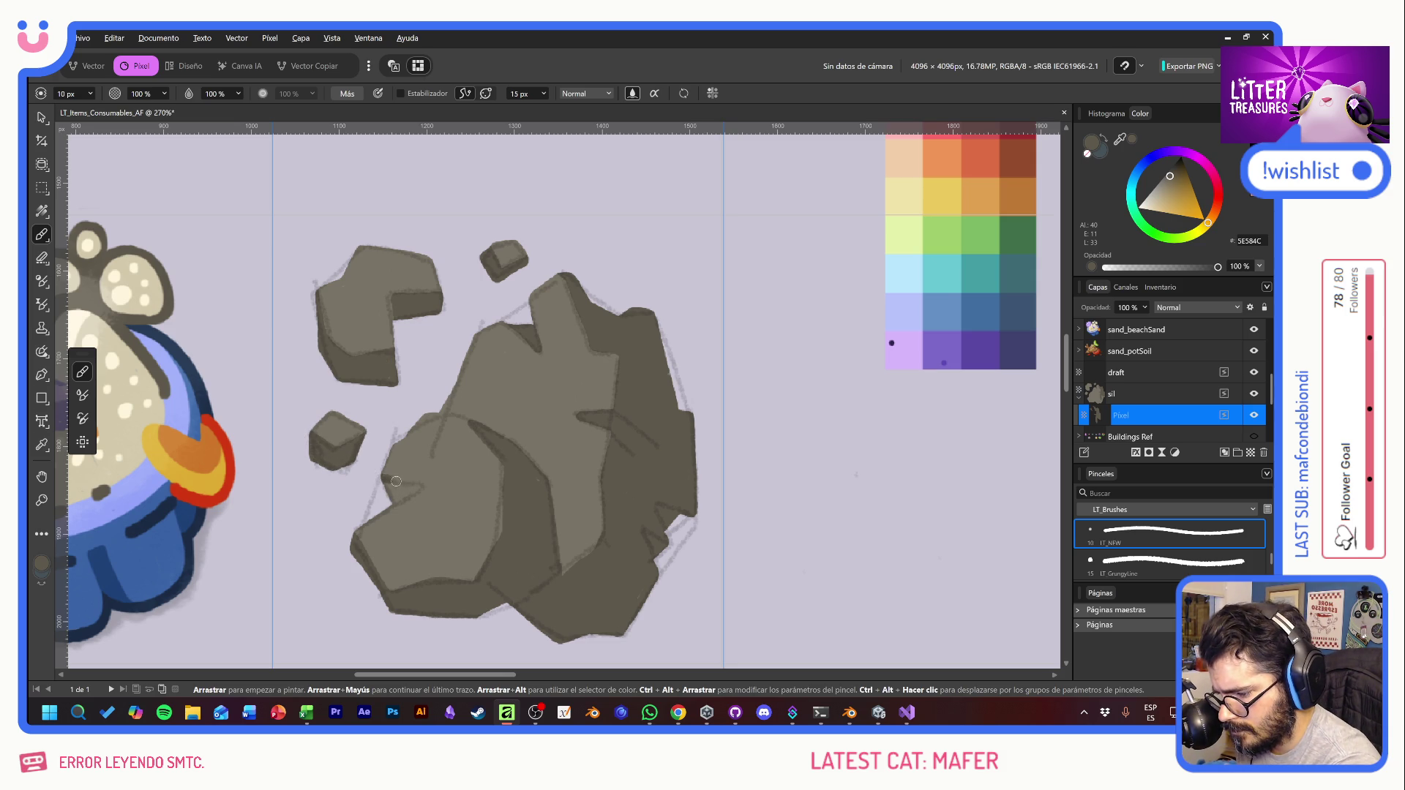
{"action": "mouse_move", "coordinate": [382, 479]}
{"action": "left_mouse_down"}
{"action": "mouse_move", "coordinate": [421, 486]}
{"action": "mouse_move", "coordinate": [381, 502]}
{"action": "left_mouse_up"}
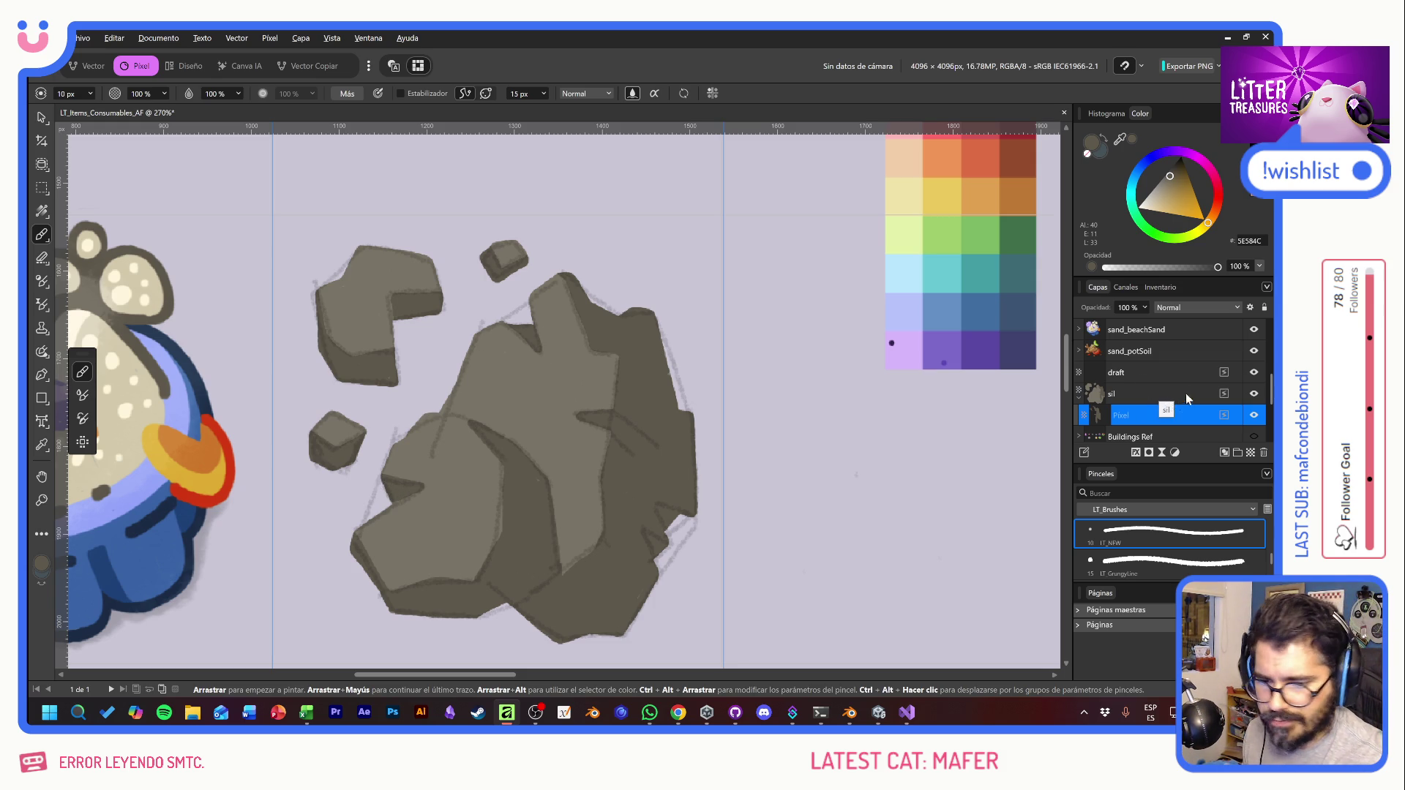
Step: Hide the draft sketch and add a new empty pixel layer inside sil
{"action": "left_click", "coordinate": [1164, 372]}
{"action": "left_click", "coordinate": [1254, 372]}
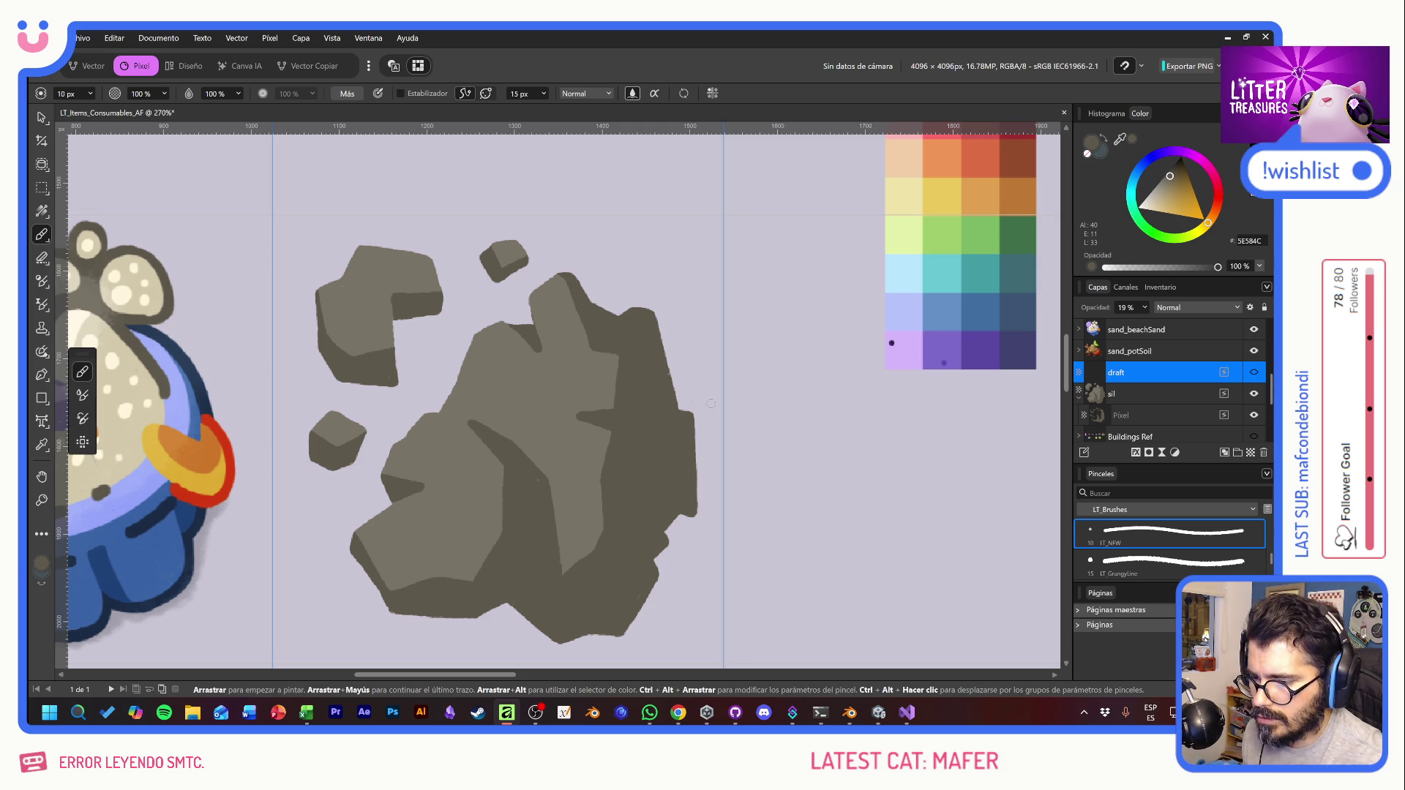
{"action": "left_click", "coordinate": [1186, 415]}
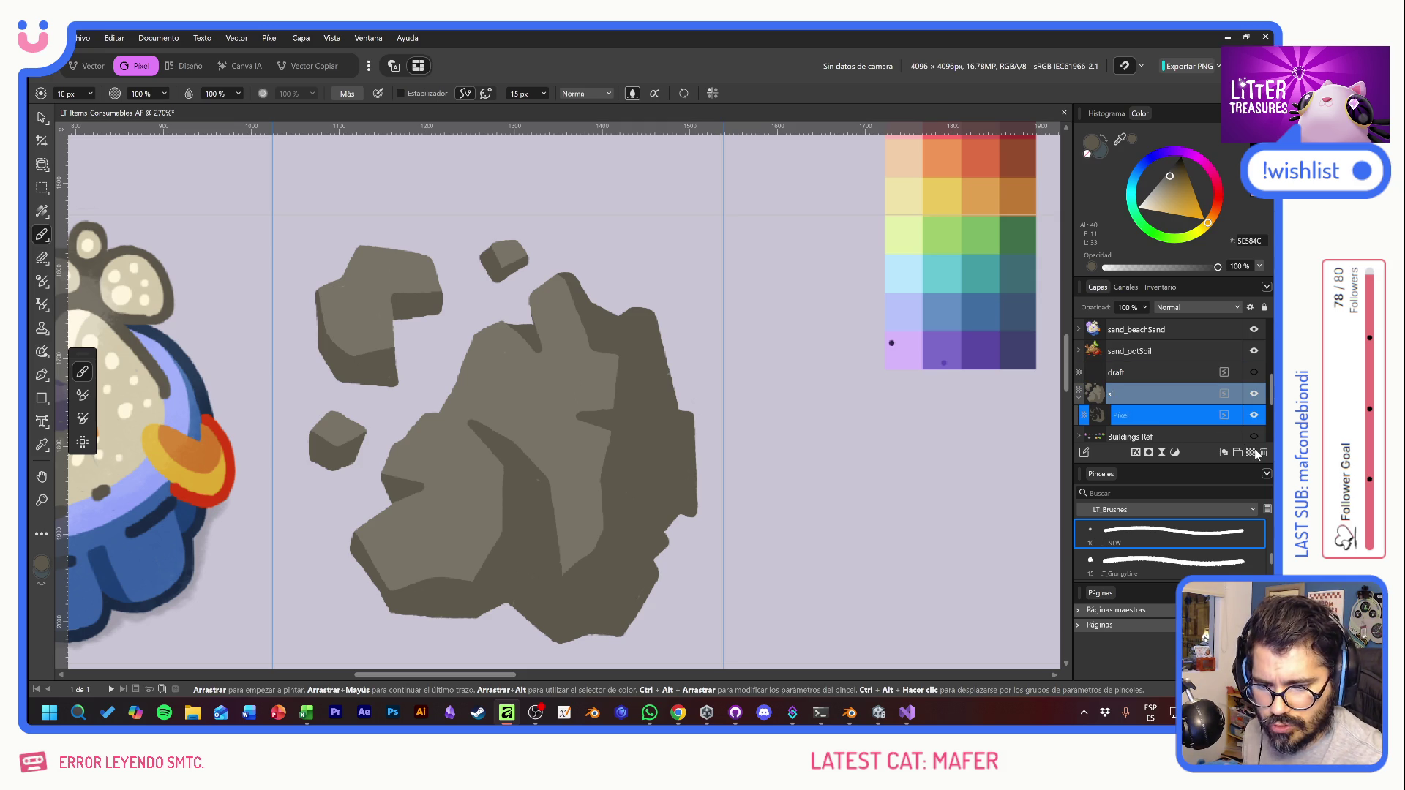
{"action": "left_click", "coordinate": [1252, 453]}
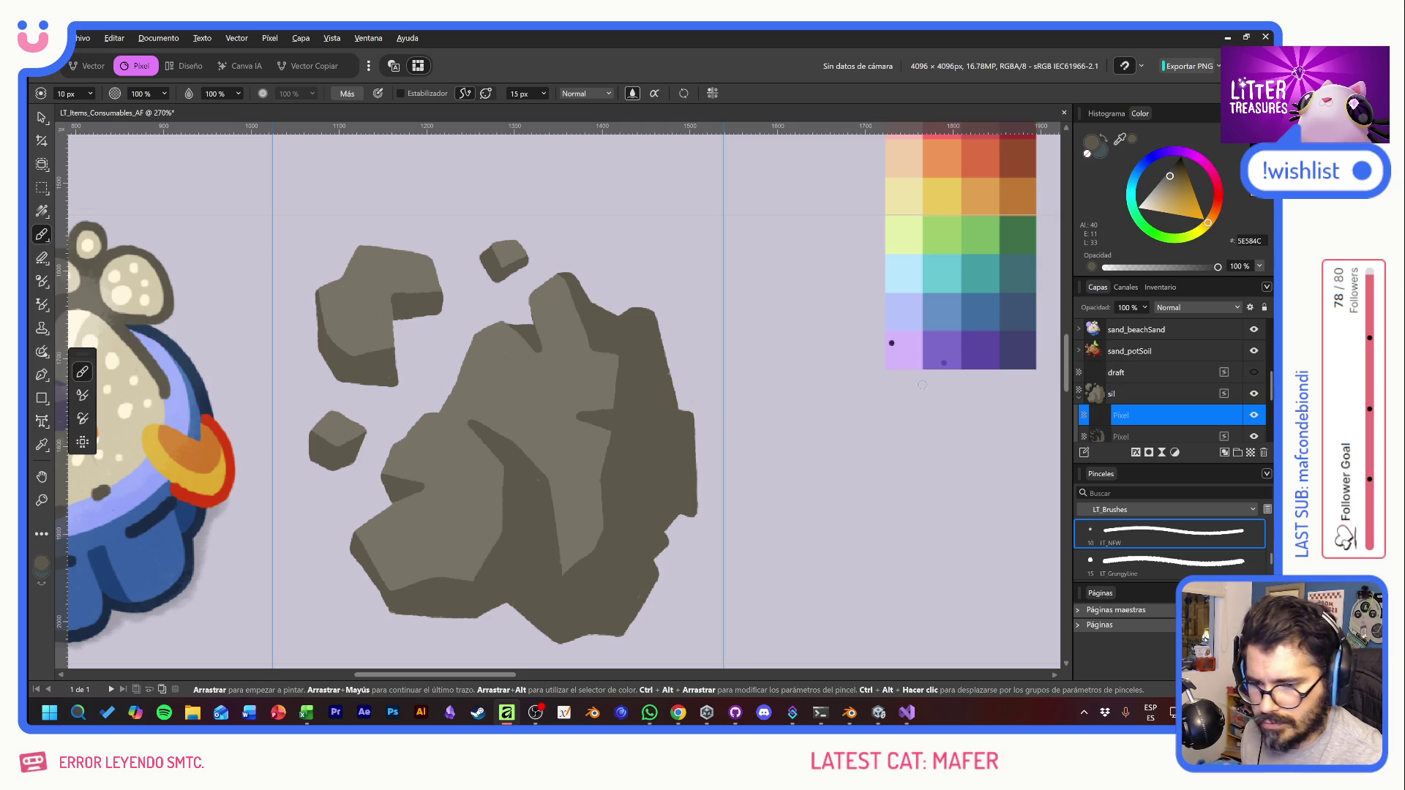
Step: Pick a dark brown for line work, checking it with trial strokes on the rock
{"action": "left_click", "coordinate": [1176, 170]}
{"action": "left_click_drag", "start_coordinate": [618, 461], "coordinate": [680, 439]}
{"action": "key", "text": "ctrl+z"}
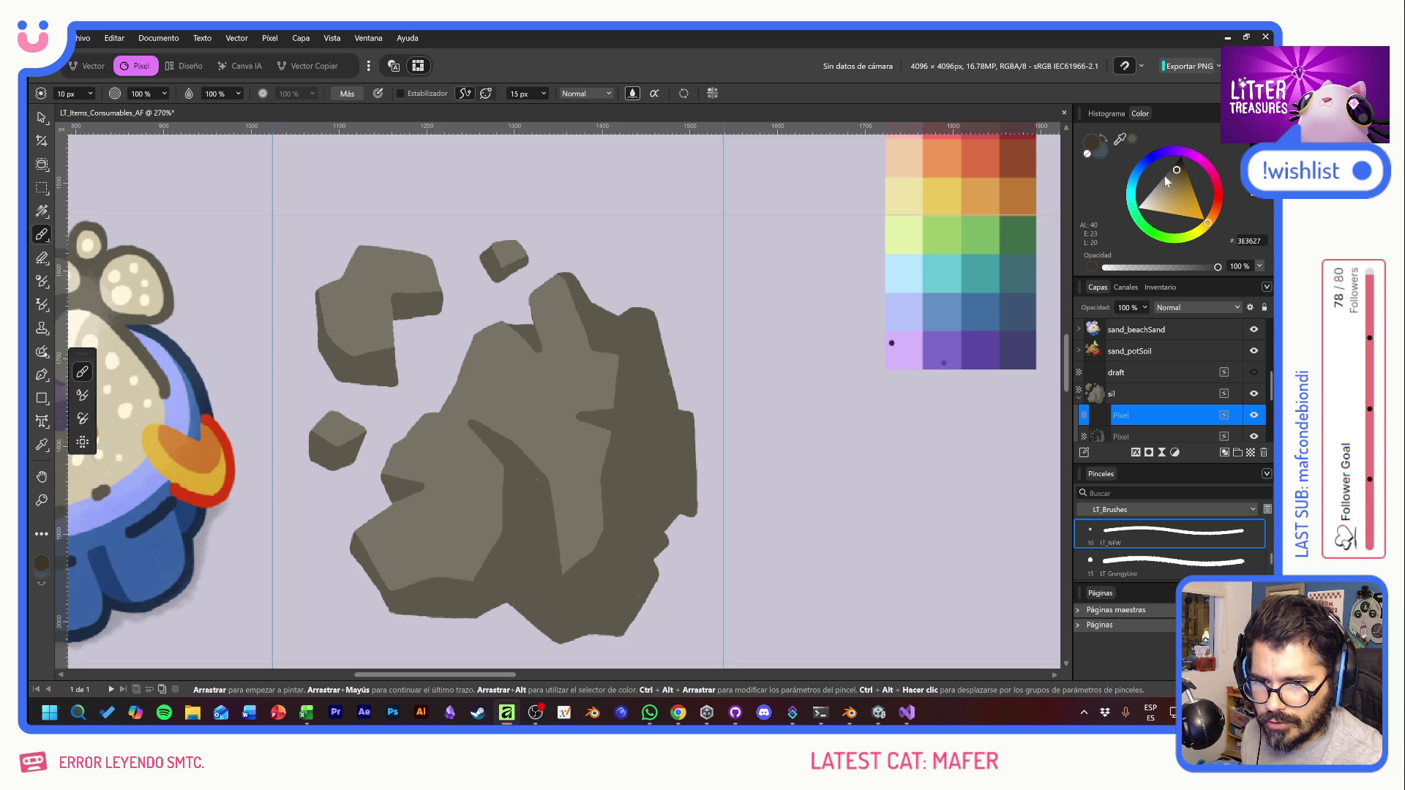
{"action": "left_click_drag", "start_coordinate": [1173, 176], "coordinate": [1176, 172]}
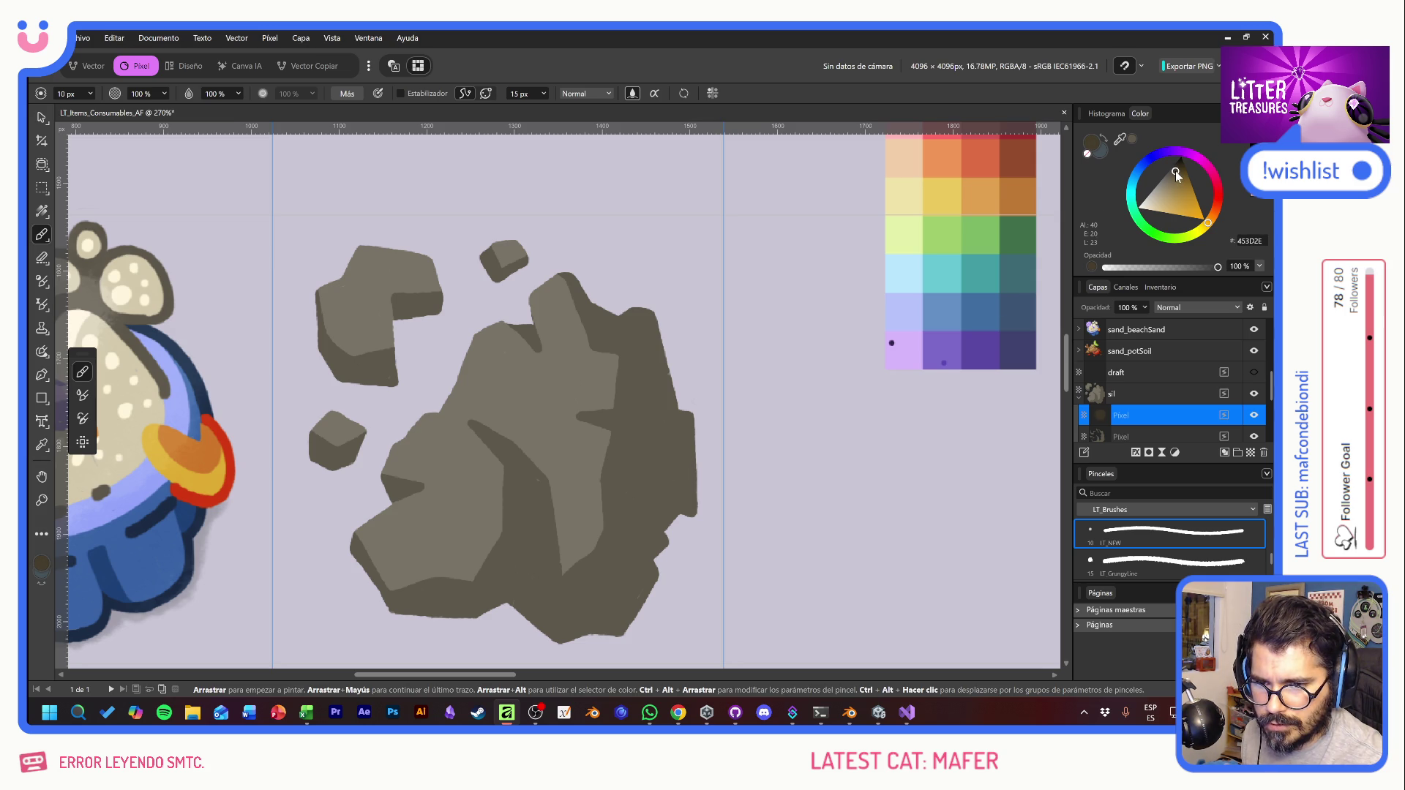
{"action": "left_click_drag", "start_coordinate": [648, 421], "coordinate": [623, 502]}
{"action": "key", "text": "ctrl+z"}
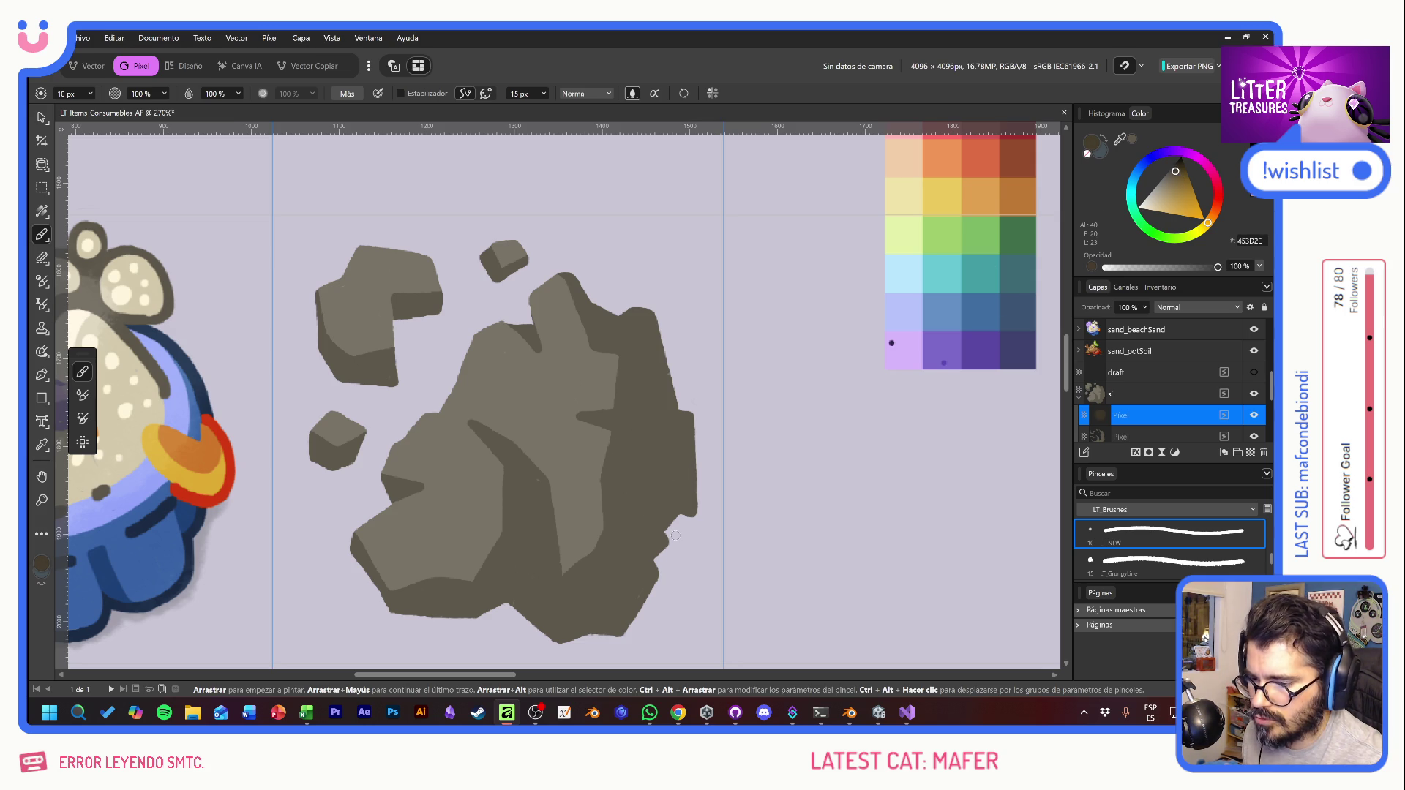
{"action": "left_click_drag", "start_coordinate": [1174, 173], "coordinate": [1173, 172]}
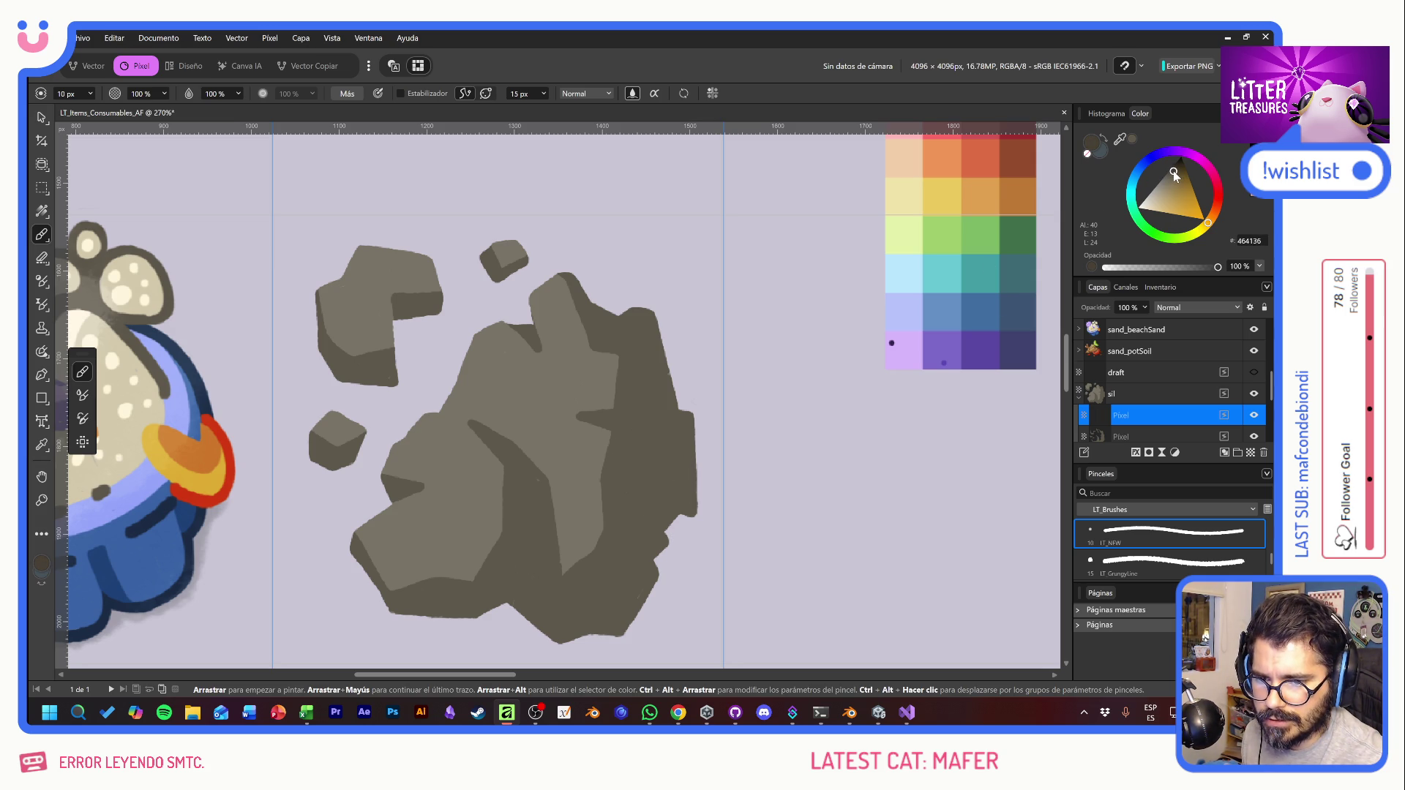
{"action": "left_click_drag", "start_coordinate": [646, 400], "coordinate": [623, 505]}
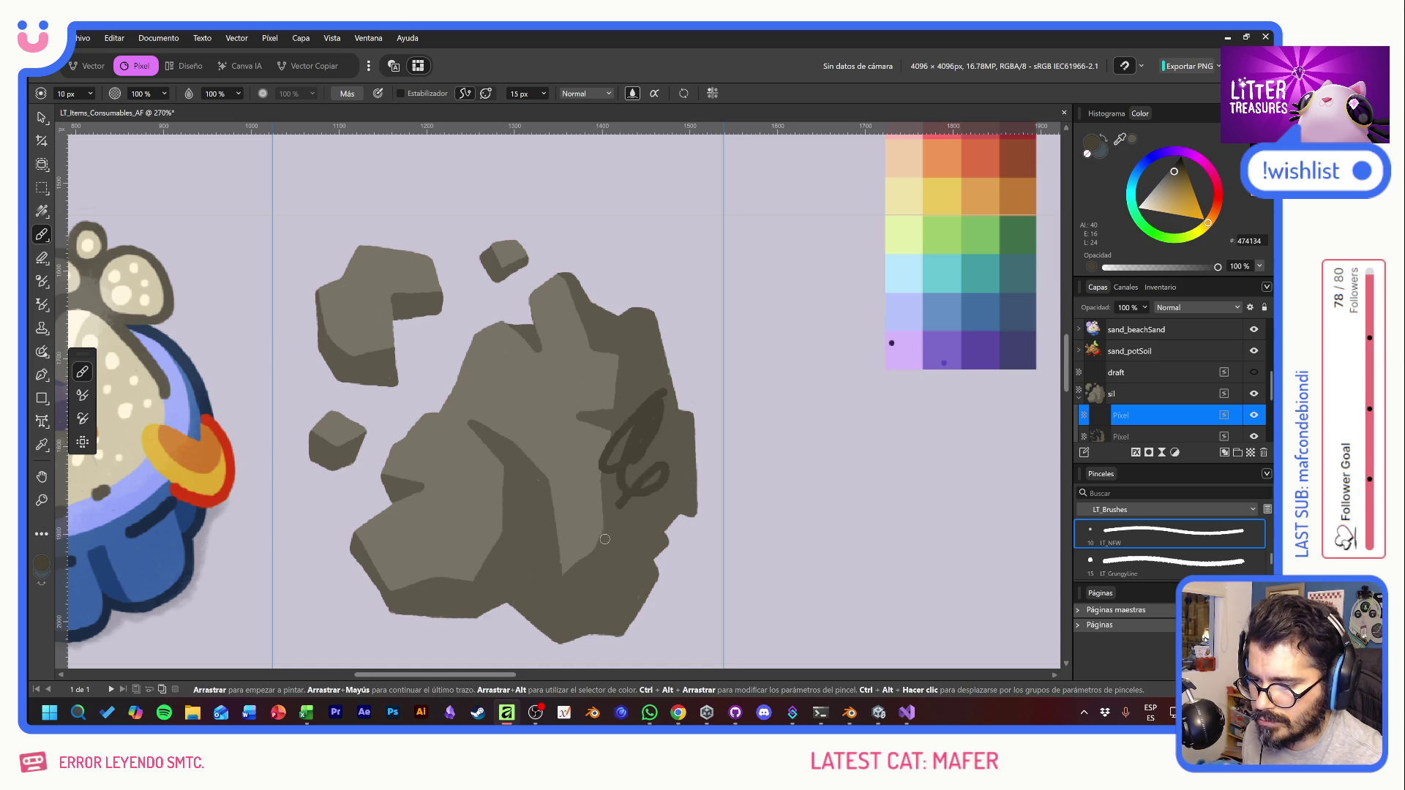
{"action": "key", "text": "ctrl+z"}
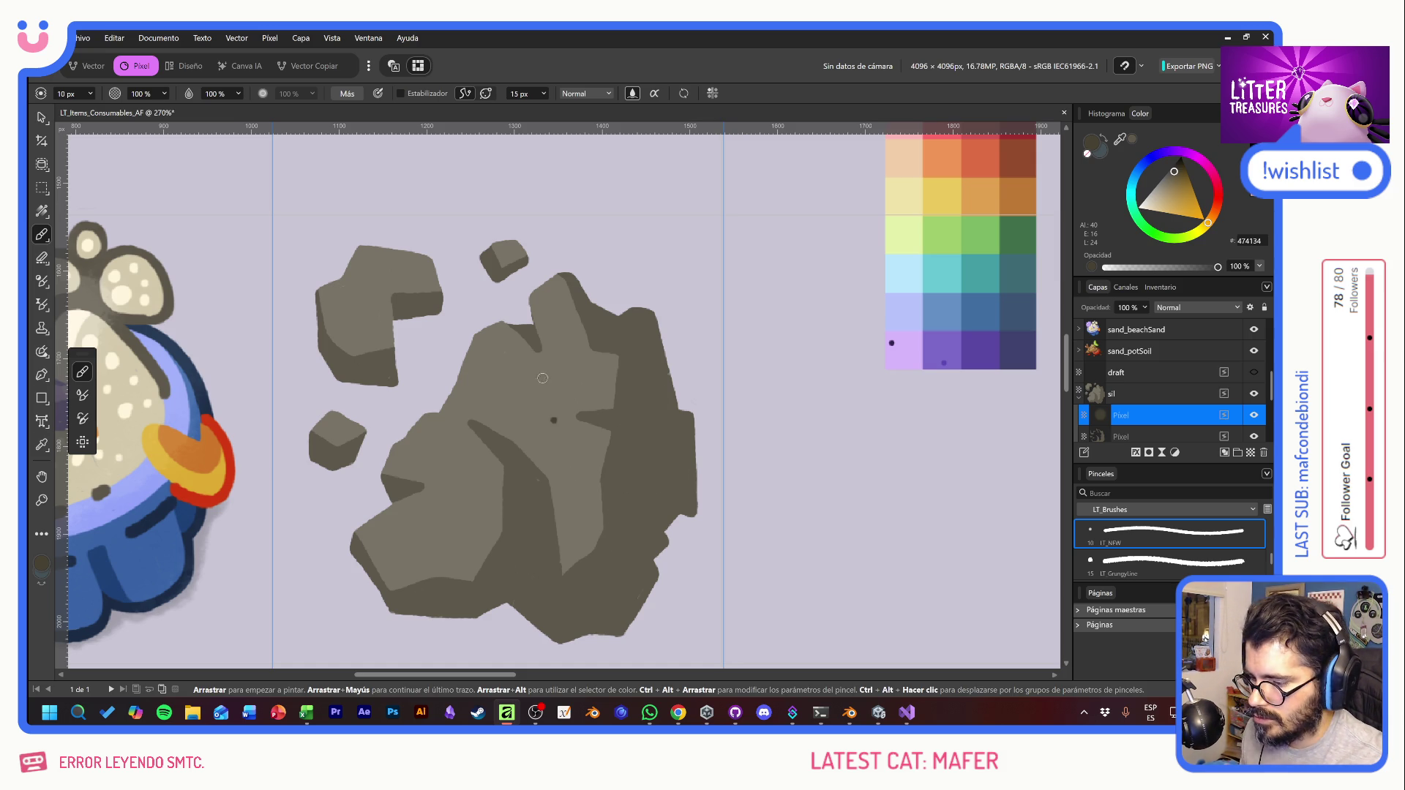
Step: Pan down the icon grid to view the other item icons
{"action": "left_click_drag", "start_coordinate": [542, 378], "coordinate": [552, 644]}
{"action": "left_click_drag", "start_coordinate": [556, 256], "coordinate": [564, 568]}
{"action": "mouse_move", "coordinate": [549, 161]}
{"action": "left_mouse_down"}
{"action": "mouse_move", "coordinate": [543, 364]}
{"action": "mouse_move", "coordinate": [560, 535]}
{"action": "left_mouse_up"}
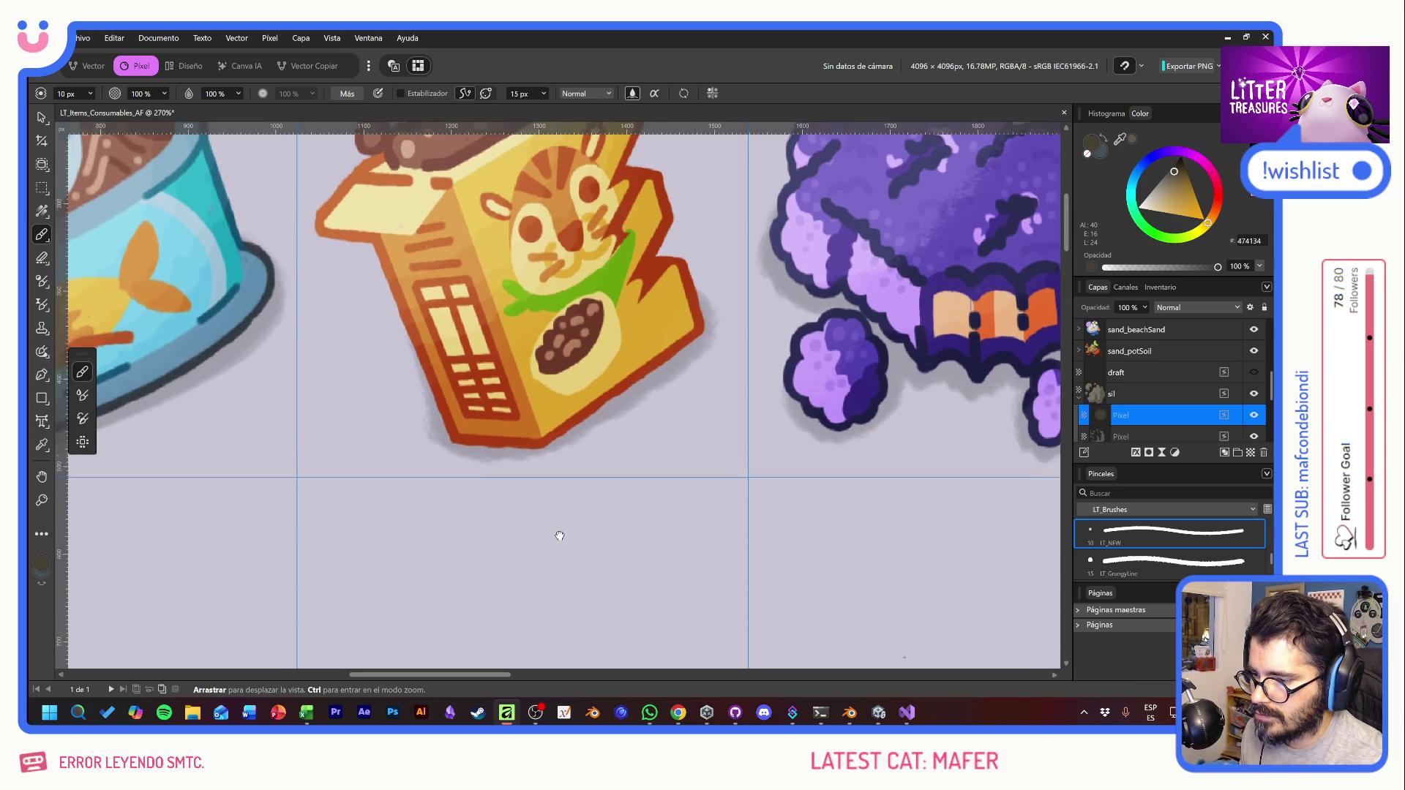
Step: Deepen the edge shading on the small rock pieces and the big rock's lower-left edge
{"action": "left_click_drag", "start_coordinate": [431, 466], "coordinate": [487, 227]}
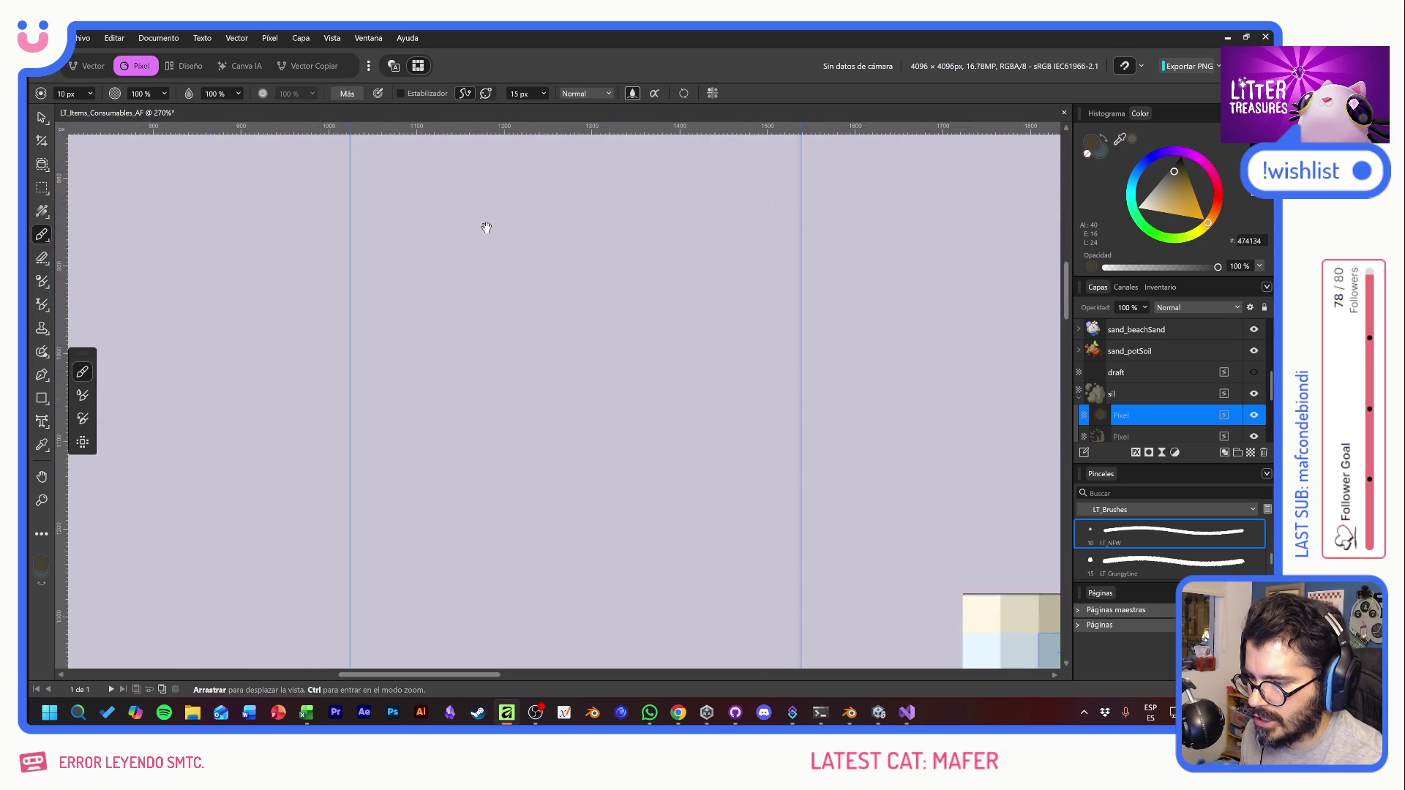
{"action": "scroll", "coordinate": [517, 485], "scroll_direction": "down", "scroll_amount": 10}
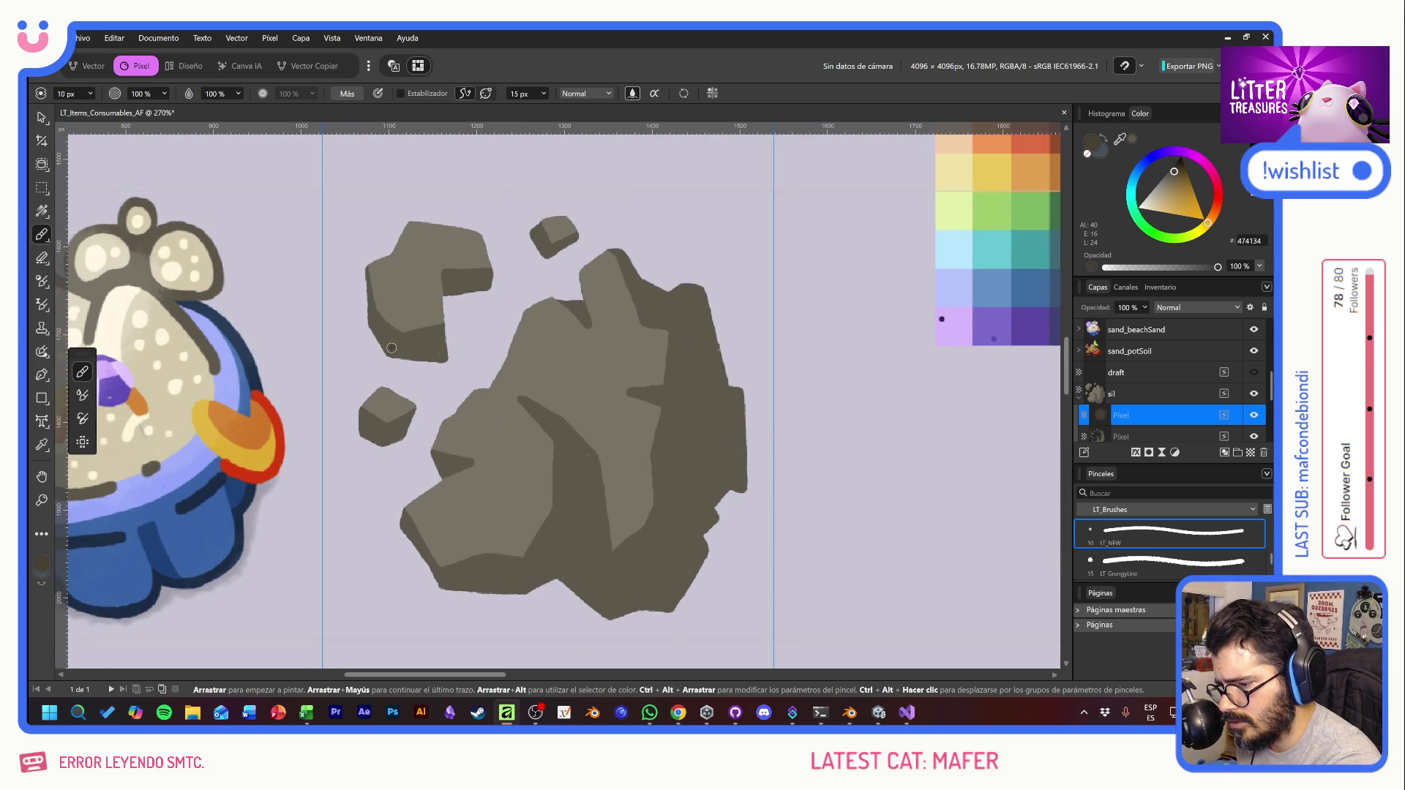
{"action": "mouse_move", "coordinate": [390, 347]}
{"action": "left_mouse_down"}
{"action": "mouse_move", "coordinate": [365, 314]}
{"action": "mouse_move", "coordinate": [381, 345]}
{"action": "mouse_move", "coordinate": [397, 333]}
{"action": "left_mouse_up"}
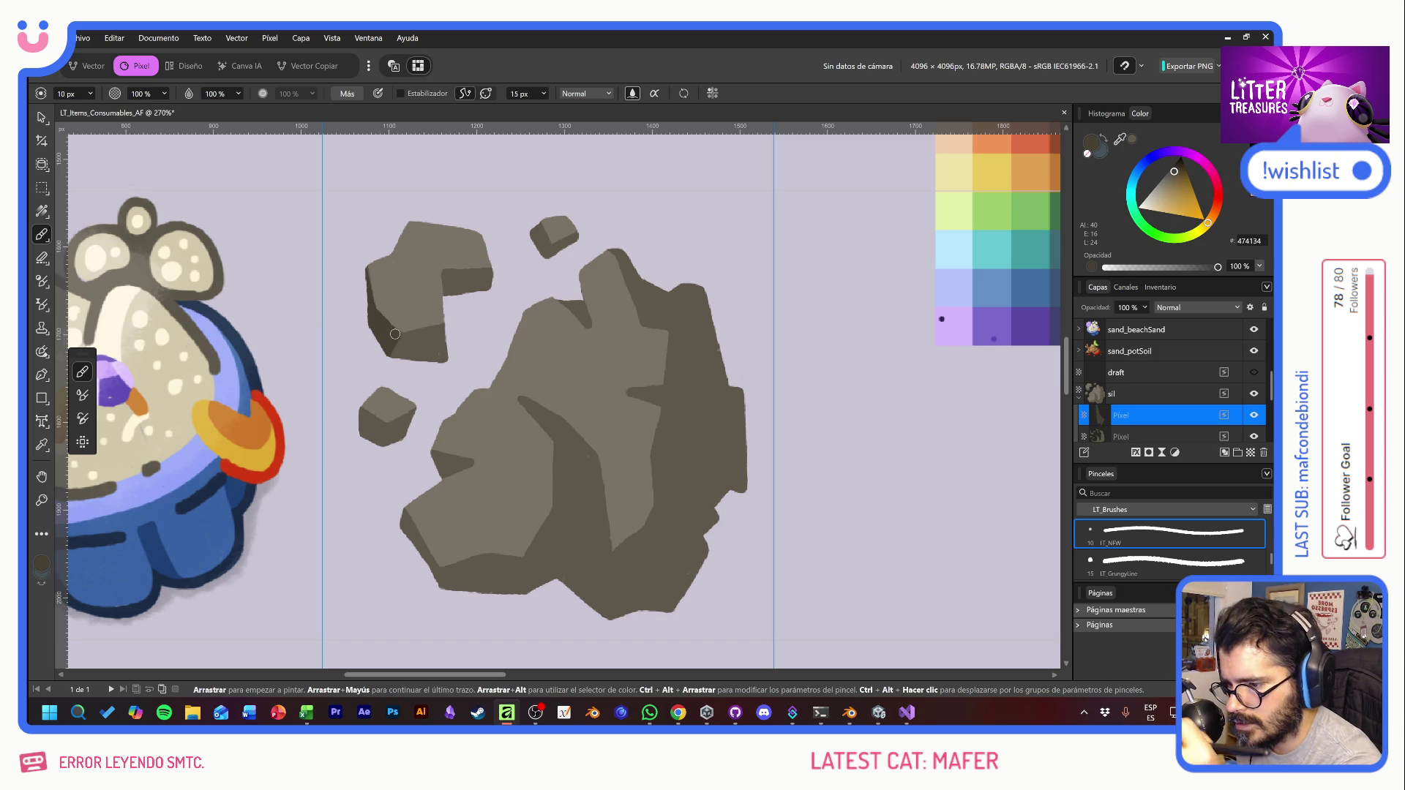
{"action": "mouse_move", "coordinate": [376, 414]}
{"action": "left_mouse_down"}
{"action": "mouse_move", "coordinate": [370, 444]}
{"action": "mouse_move", "coordinate": [359, 431]}
{"action": "mouse_move", "coordinate": [374, 427]}
{"action": "left_mouse_up"}
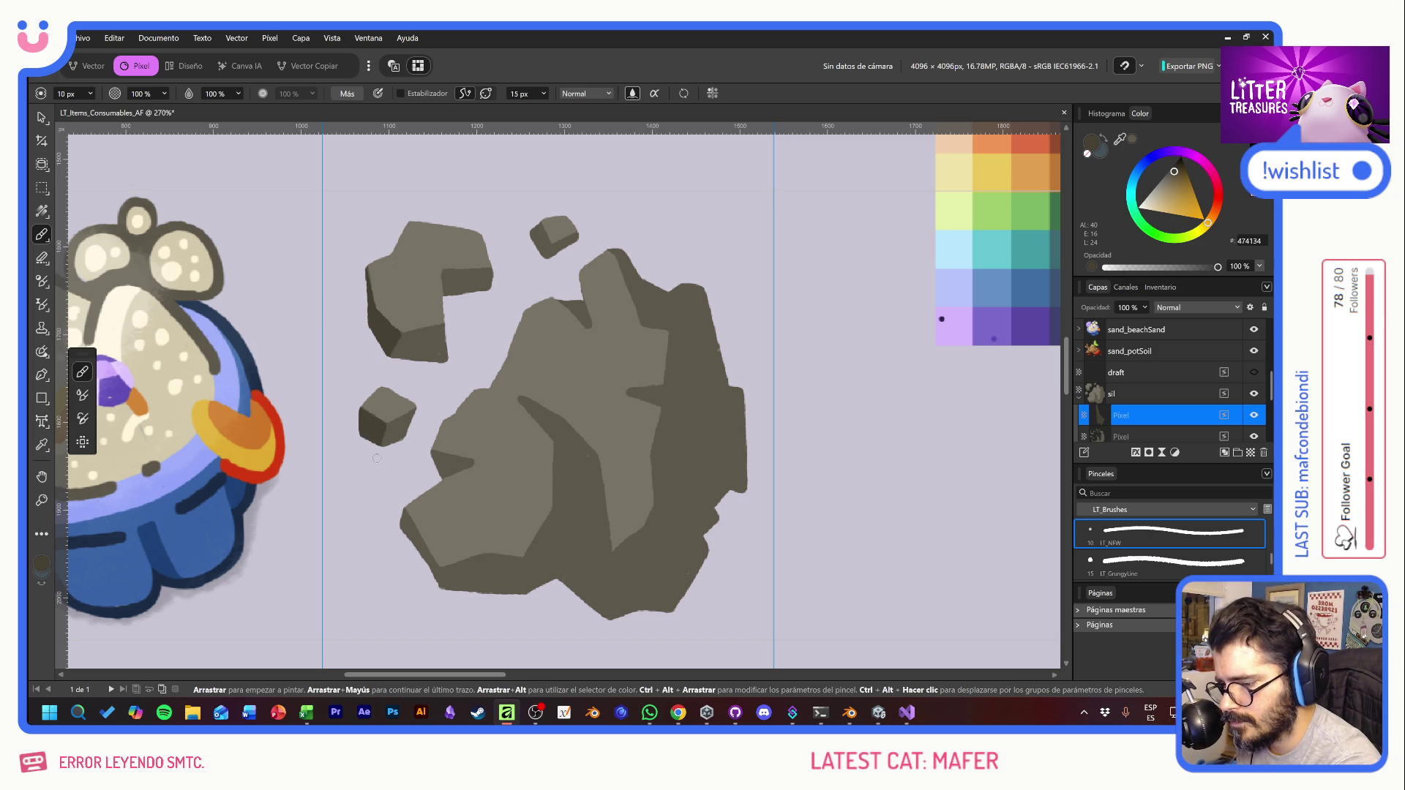
{"action": "mouse_move", "coordinate": [536, 219]}
{"action": "left_mouse_down"}
{"action": "mouse_move", "coordinate": [541, 253]}
{"action": "mouse_move", "coordinate": [536, 228]}
{"action": "left_mouse_up"}
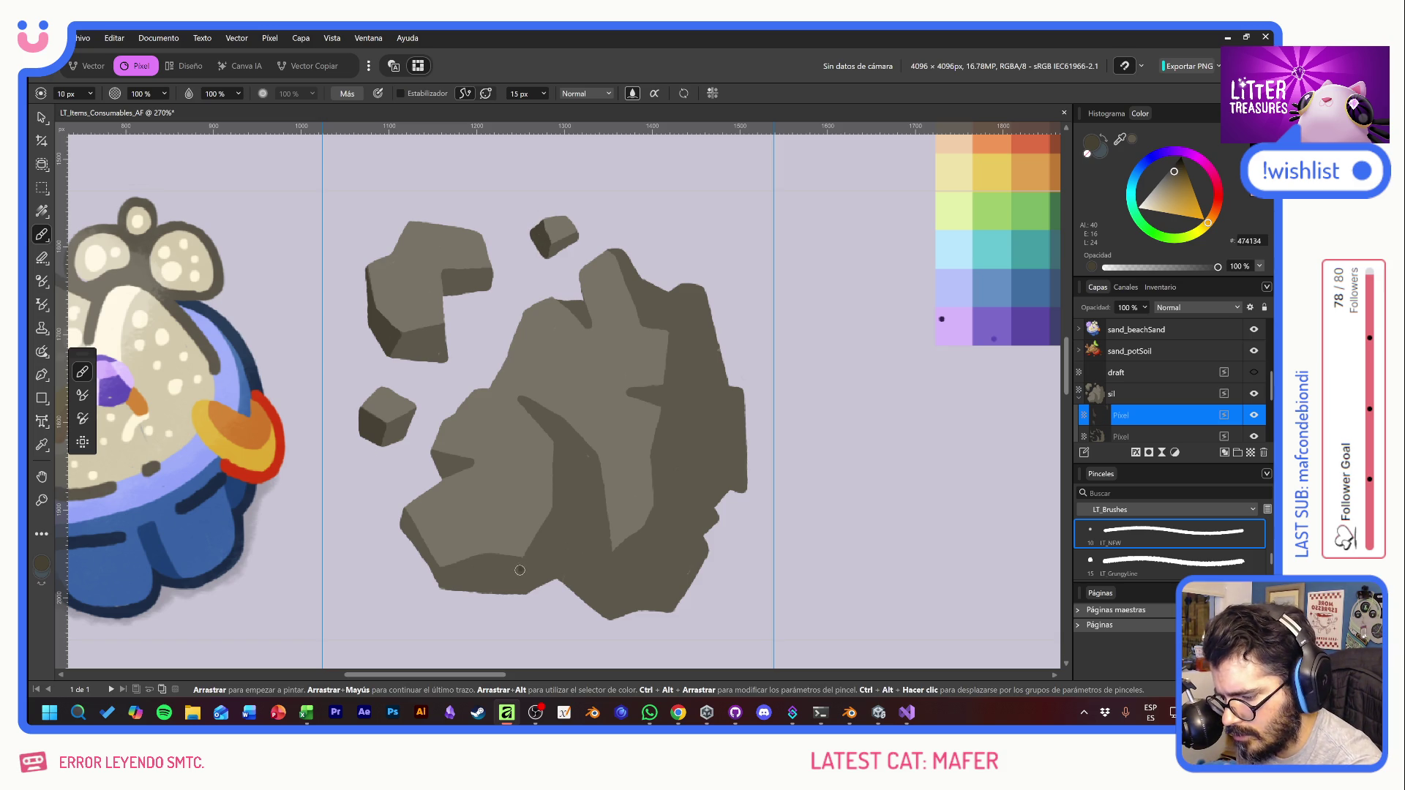
{"action": "mouse_move", "coordinate": [519, 557]}
{"action": "left_mouse_down"}
{"action": "mouse_move", "coordinate": [515, 572]}
{"action": "mouse_move", "coordinate": [511, 558]}
{"action": "mouse_move", "coordinate": [445, 567]}
{"action": "mouse_move", "coordinate": [423, 549]}
{"action": "mouse_move", "coordinate": [439, 574]}
{"action": "mouse_move", "coordinate": [403, 523]}
{"action": "mouse_move", "coordinate": [442, 583]}
{"action": "mouse_move", "coordinate": [461, 573]}
{"action": "mouse_move", "coordinate": [505, 589]}
{"action": "mouse_move", "coordinate": [512, 572]}
{"action": "mouse_move", "coordinate": [464, 563]}
{"action": "mouse_move", "coordinate": [479, 590]}
{"action": "mouse_move", "coordinate": [475, 571]}
{"action": "mouse_move", "coordinate": [510, 587]}
{"action": "mouse_move", "coordinate": [493, 568]}
{"action": "left_mouse_up"}
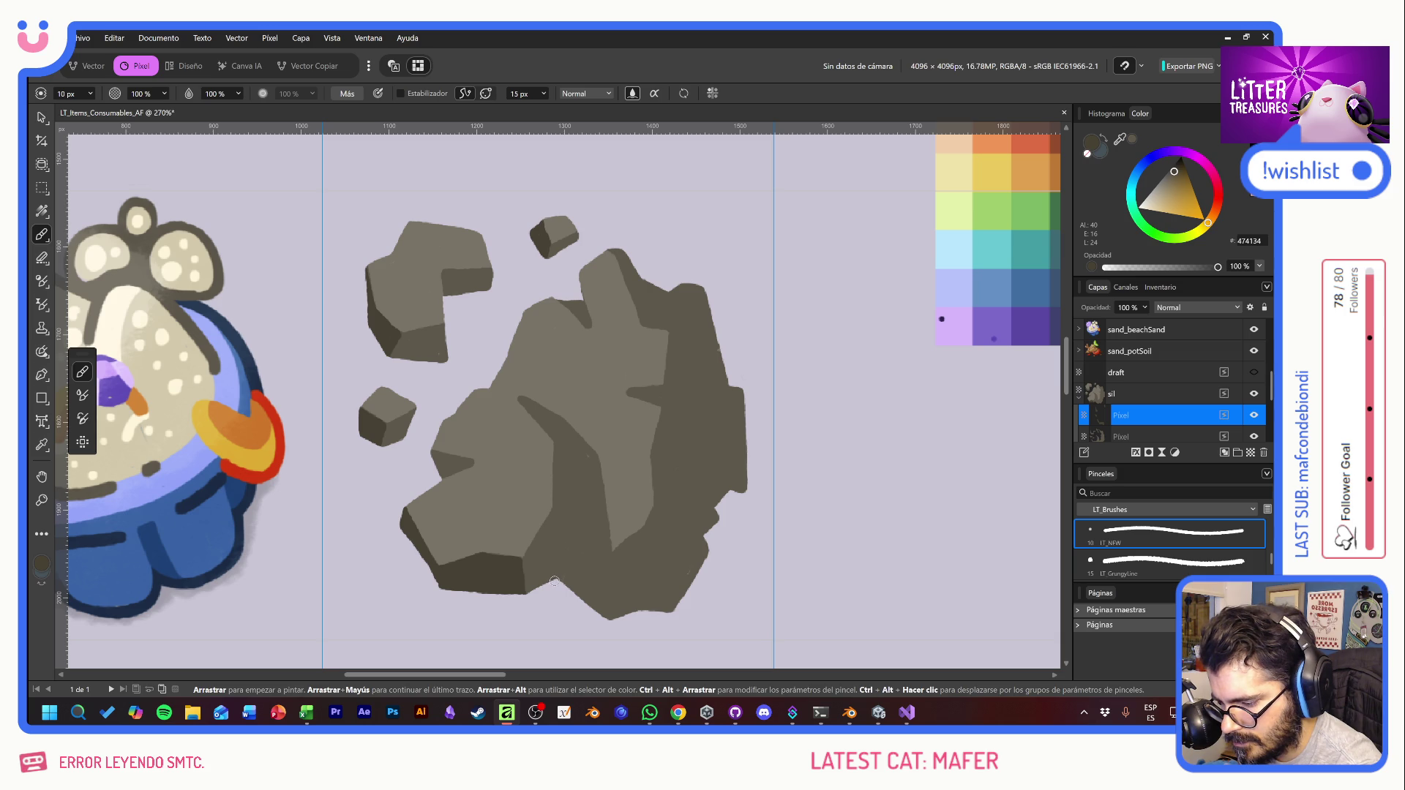
Step: Draw dark crack lines across the big rock's lower, upper-right and right faces
{"action": "mouse_move", "coordinate": [548, 585]}
{"action": "left_mouse_down"}
{"action": "mouse_move", "coordinate": [582, 541]}
{"action": "mouse_move", "coordinate": [612, 563]}
{"action": "mouse_move", "coordinate": [584, 523]}
{"action": "mouse_move", "coordinate": [599, 468]}
{"action": "mouse_move", "coordinate": [611, 617]}
{"action": "left_mouse_up"}
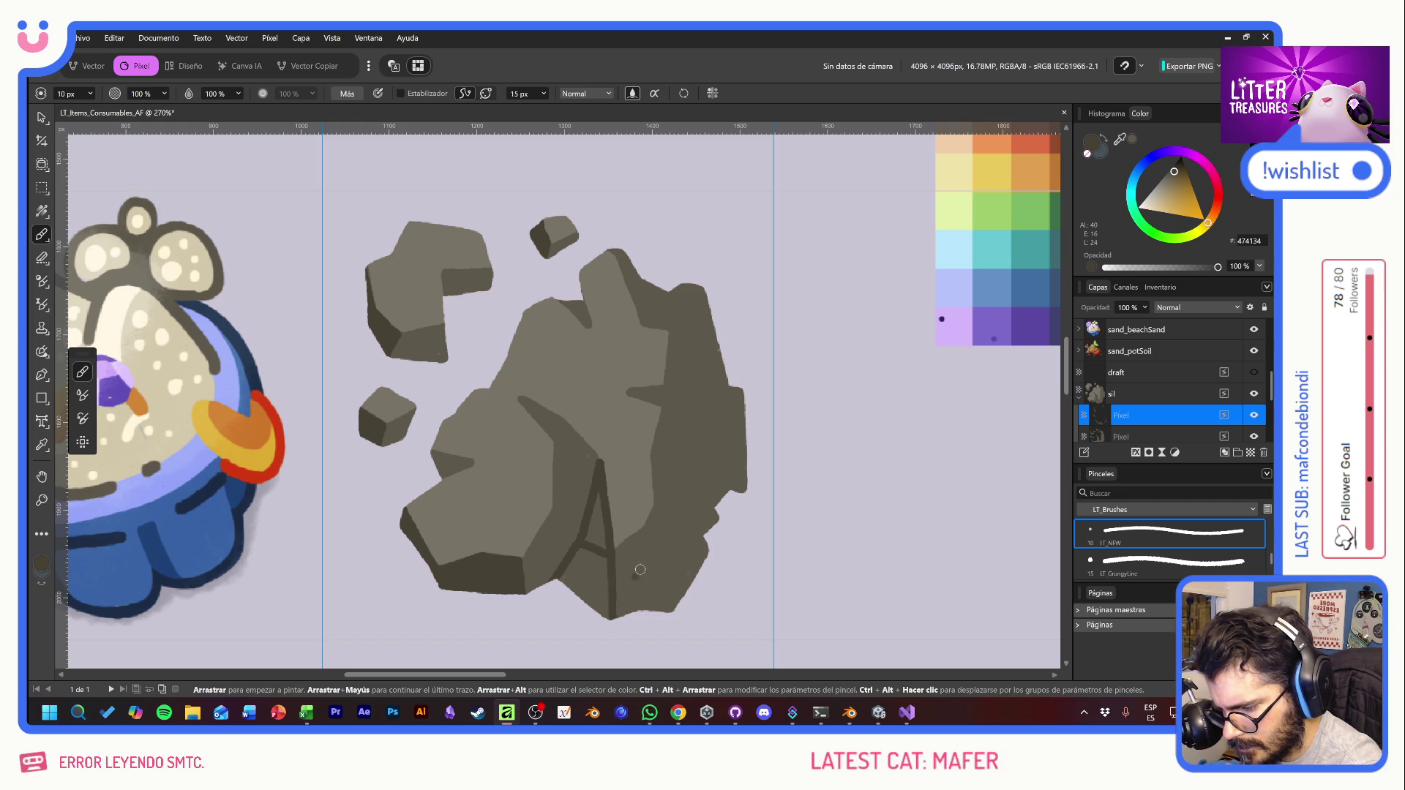
{"action": "left_click_drag", "start_coordinate": [614, 555], "coordinate": [646, 608]}
{"action": "mouse_move", "coordinate": [613, 552]}
{"action": "left_mouse_down"}
{"action": "mouse_move", "coordinate": [636, 533]}
{"action": "mouse_move", "coordinate": [679, 601]}
{"action": "left_mouse_up"}
{"action": "mouse_move", "coordinate": [628, 555]}
{"action": "left_mouse_down"}
{"action": "mouse_move", "coordinate": [646, 594]}
{"action": "mouse_move", "coordinate": [659, 578]}
{"action": "mouse_move", "coordinate": [589, 512]}
{"action": "mouse_move", "coordinate": [604, 622]}
{"action": "mouse_move", "coordinate": [581, 608]}
{"action": "mouse_move", "coordinate": [568, 565]}
{"action": "left_mouse_up"}
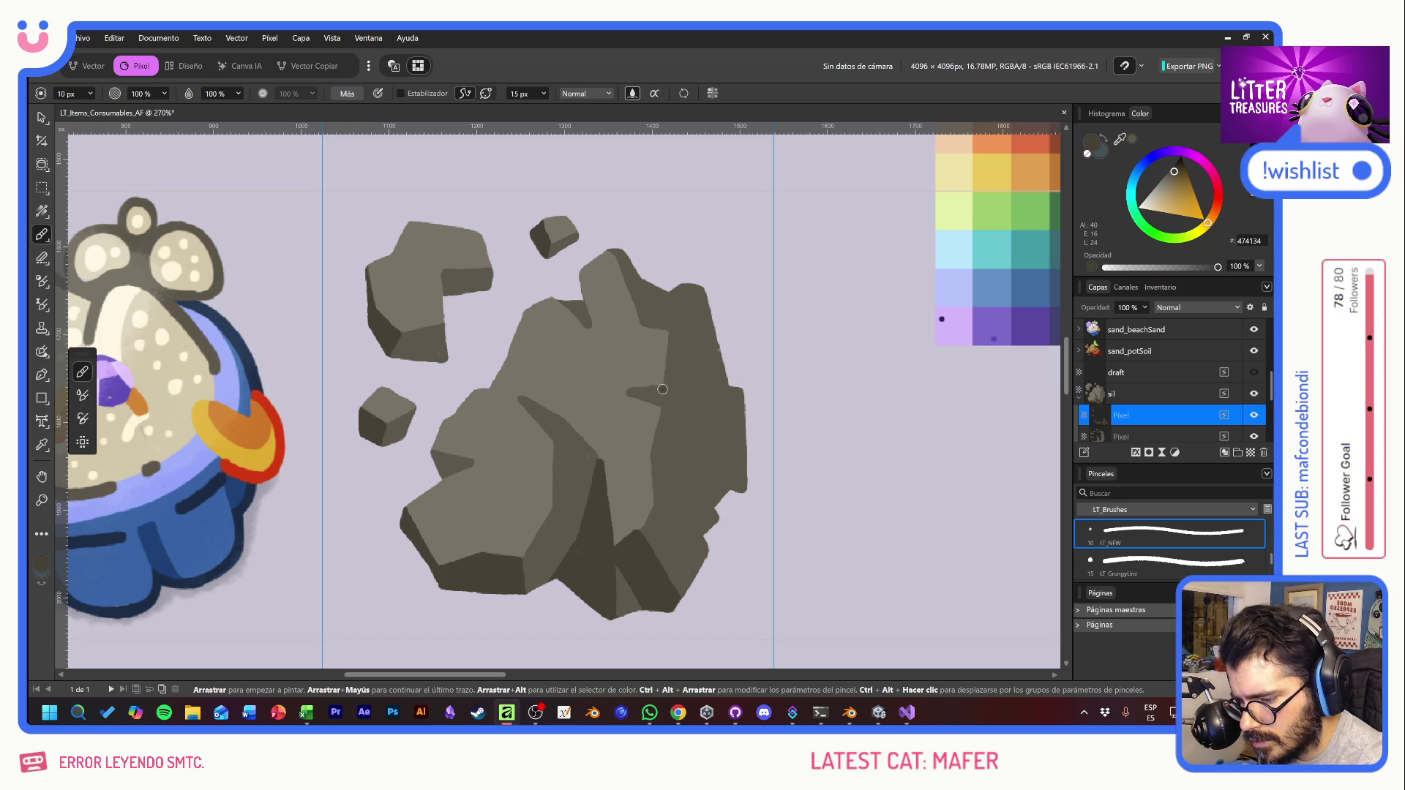
{"action": "mouse_move", "coordinate": [662, 386]}
{"action": "left_mouse_down"}
{"action": "mouse_move", "coordinate": [699, 431]}
{"action": "mouse_move", "coordinate": [659, 398]}
{"action": "left_mouse_up"}
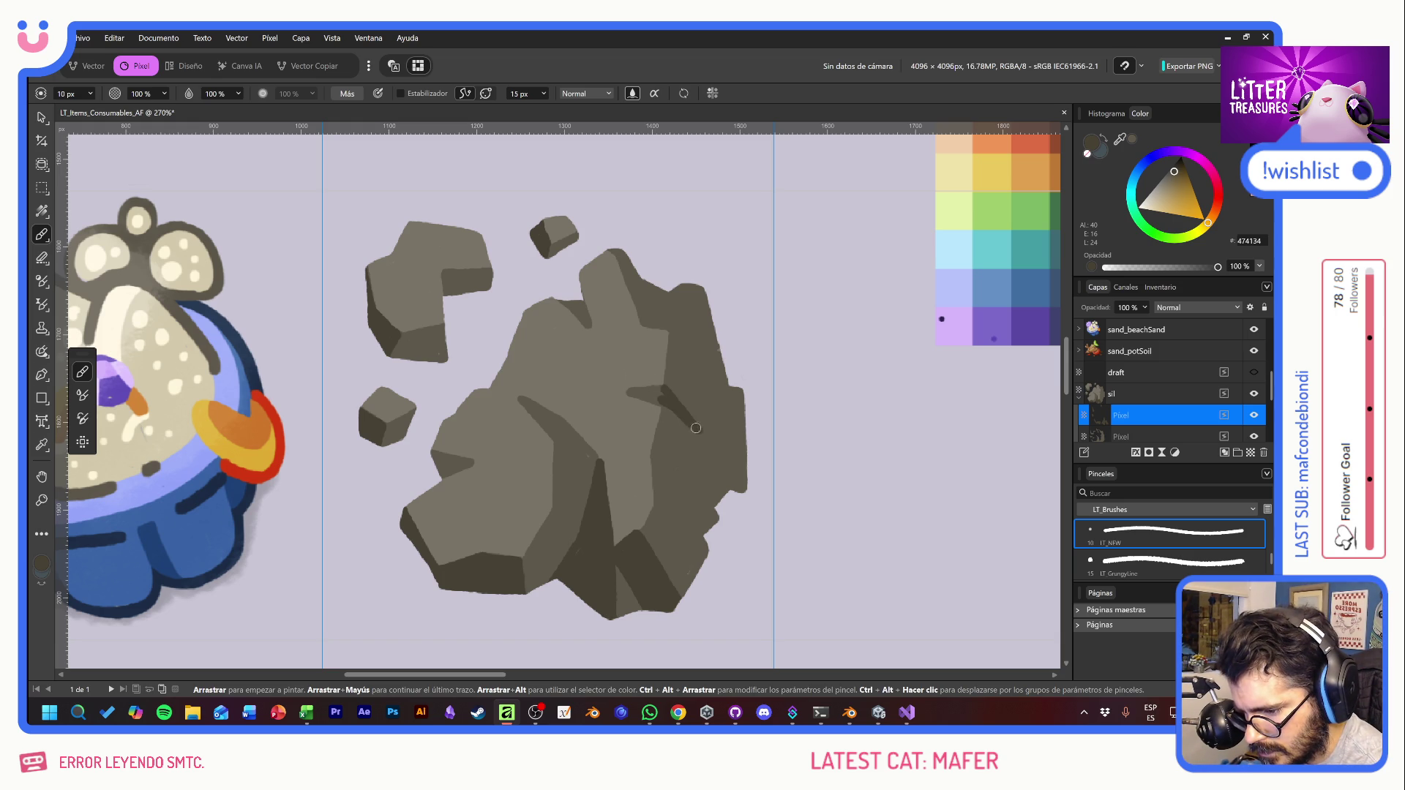
{"action": "mouse_move", "coordinate": [695, 428]}
{"action": "left_mouse_down"}
{"action": "mouse_move", "coordinate": [632, 392]}
{"action": "mouse_move", "coordinate": [657, 391]}
{"action": "mouse_move", "coordinate": [627, 389]}
{"action": "mouse_move", "coordinate": [664, 391]}
{"action": "left_mouse_up"}
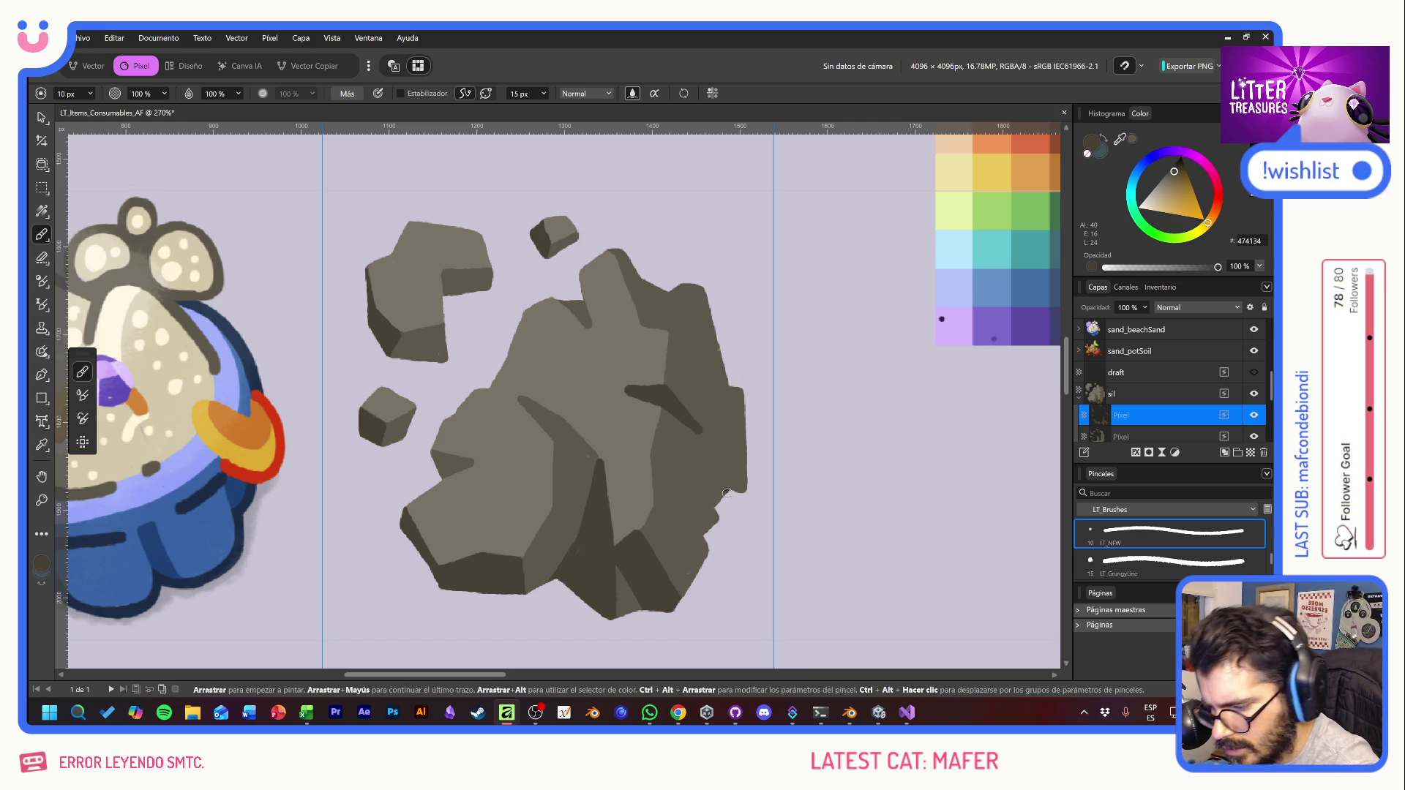
{"action": "mouse_move", "coordinate": [717, 489]}
{"action": "left_mouse_down"}
{"action": "mouse_move", "coordinate": [729, 496]}
{"action": "mouse_move", "coordinate": [715, 504]}
{"action": "mouse_move", "coordinate": [729, 491]}
{"action": "left_mouse_up"}
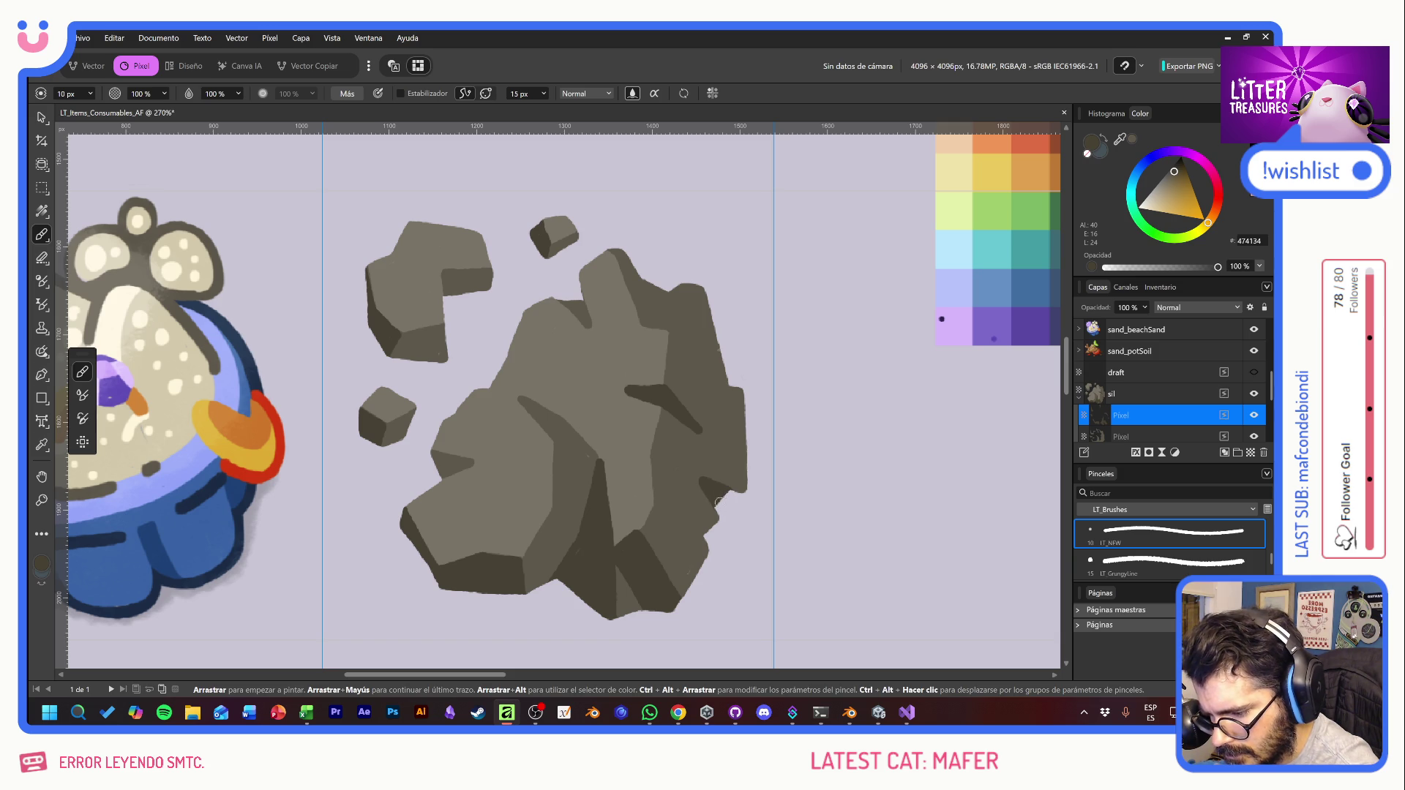
{"action": "mouse_move", "coordinate": [707, 541]}
{"action": "left_mouse_down"}
{"action": "mouse_move", "coordinate": [692, 516]}
{"action": "mouse_move", "coordinate": [709, 524]}
{"action": "left_mouse_up"}
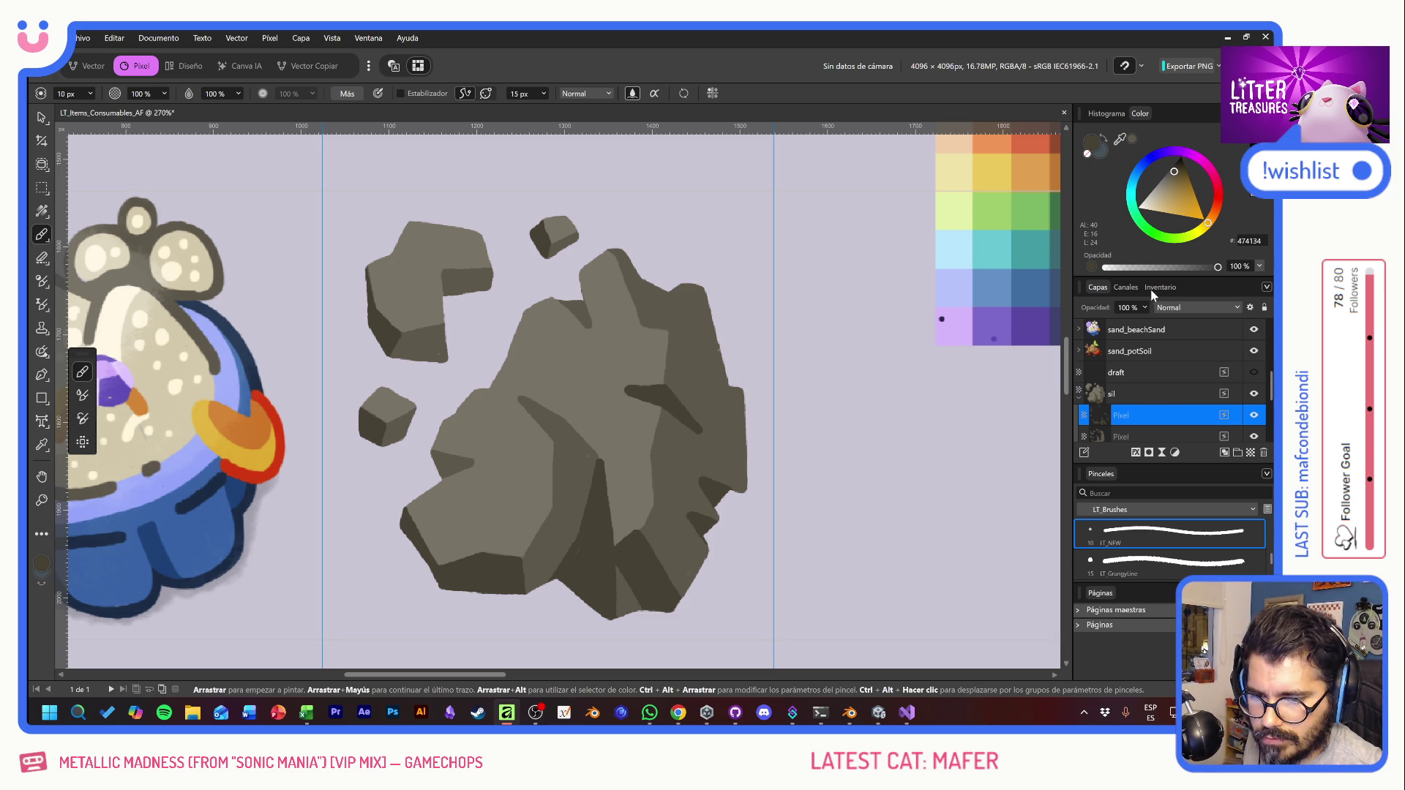
Step: Undo the darker brown stroke drawn across the rock and select the sil layer
{"action": "left_click", "coordinate": [1179, 171]}
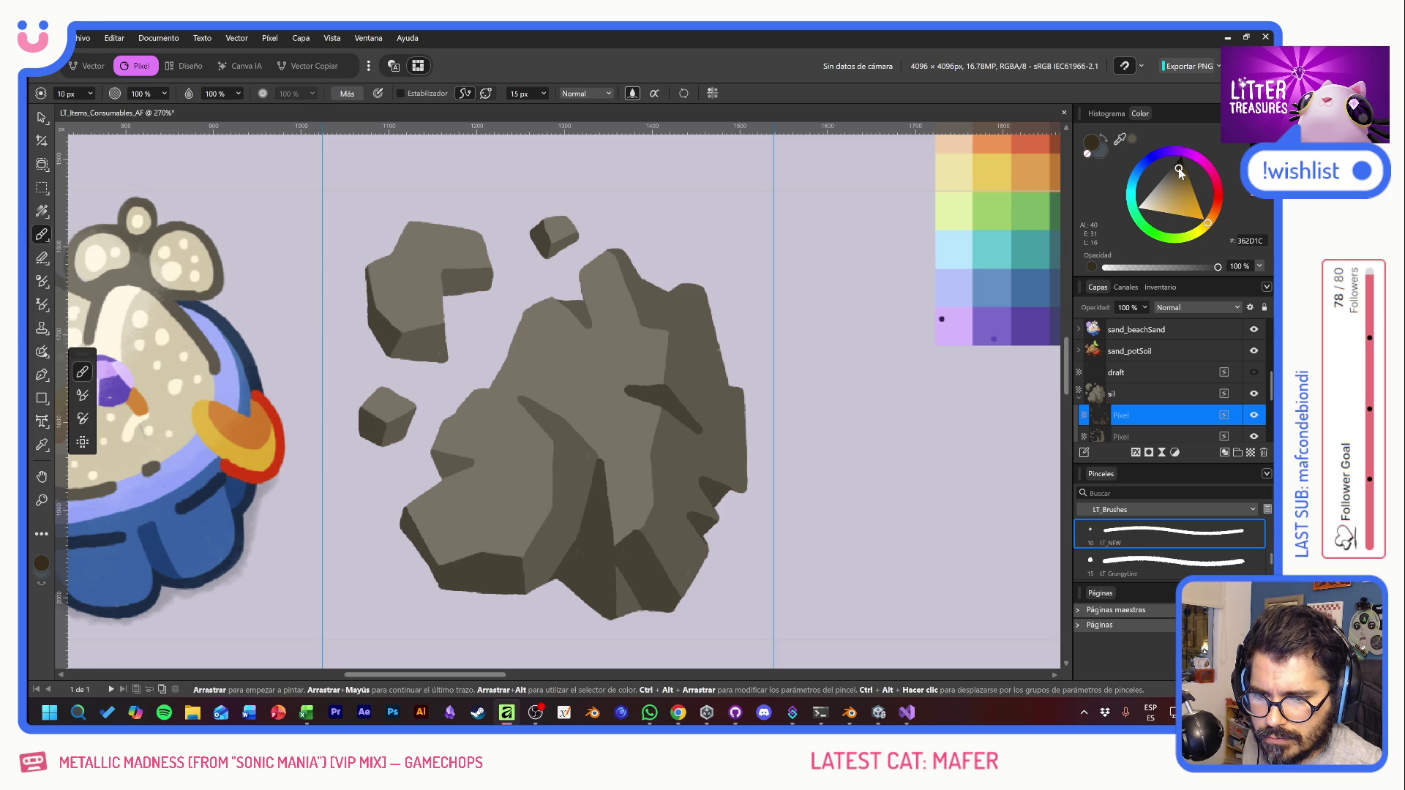
{"action": "left_click_drag", "start_coordinate": [1179, 172], "coordinate": [1178, 170]}
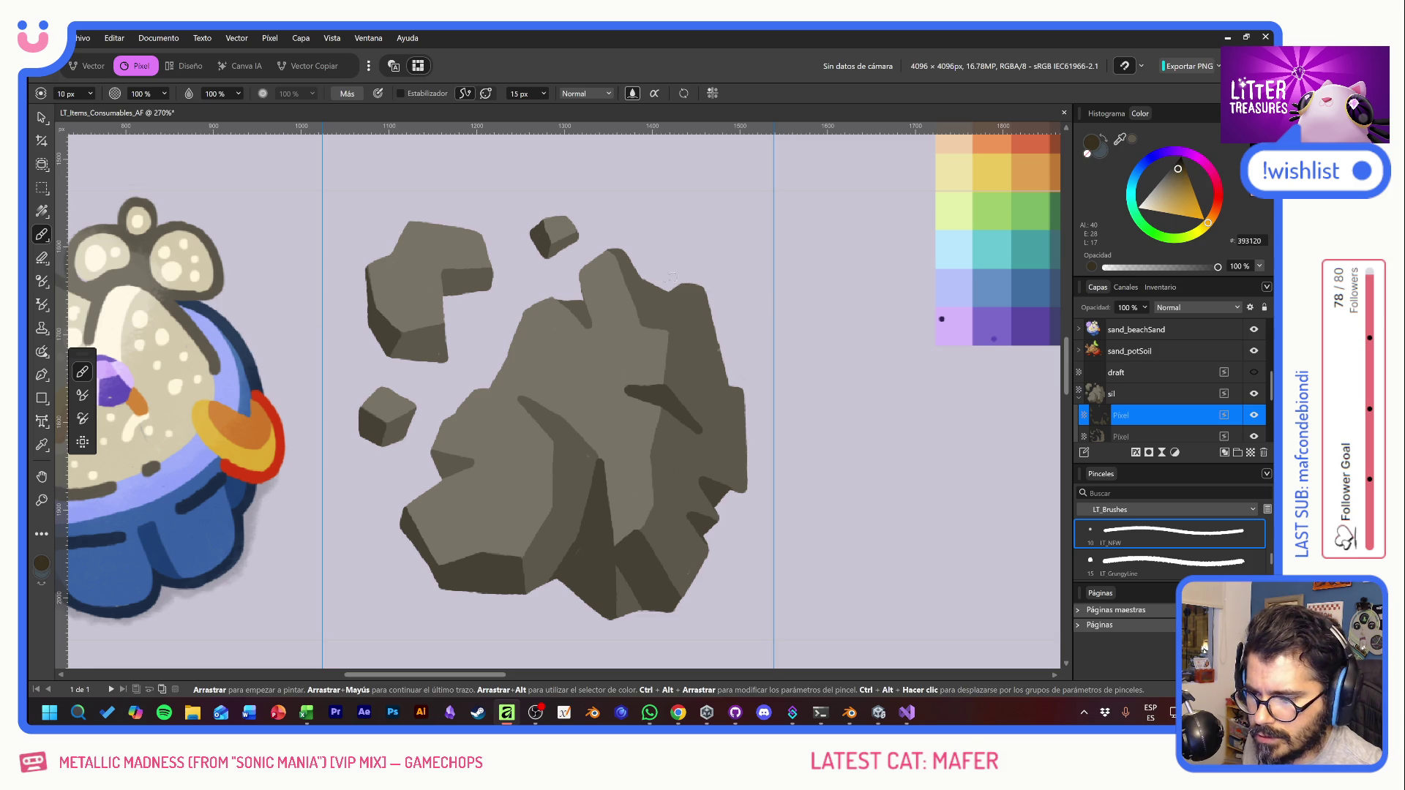
{"action": "mouse_move", "coordinate": [671, 278]}
{"action": "left_mouse_down"}
{"action": "mouse_move", "coordinate": [711, 316]}
{"action": "mouse_move", "coordinate": [692, 448]}
{"action": "mouse_move", "coordinate": [580, 566]}
{"action": "mouse_move", "coordinate": [437, 558]}
{"action": "left_mouse_up"}
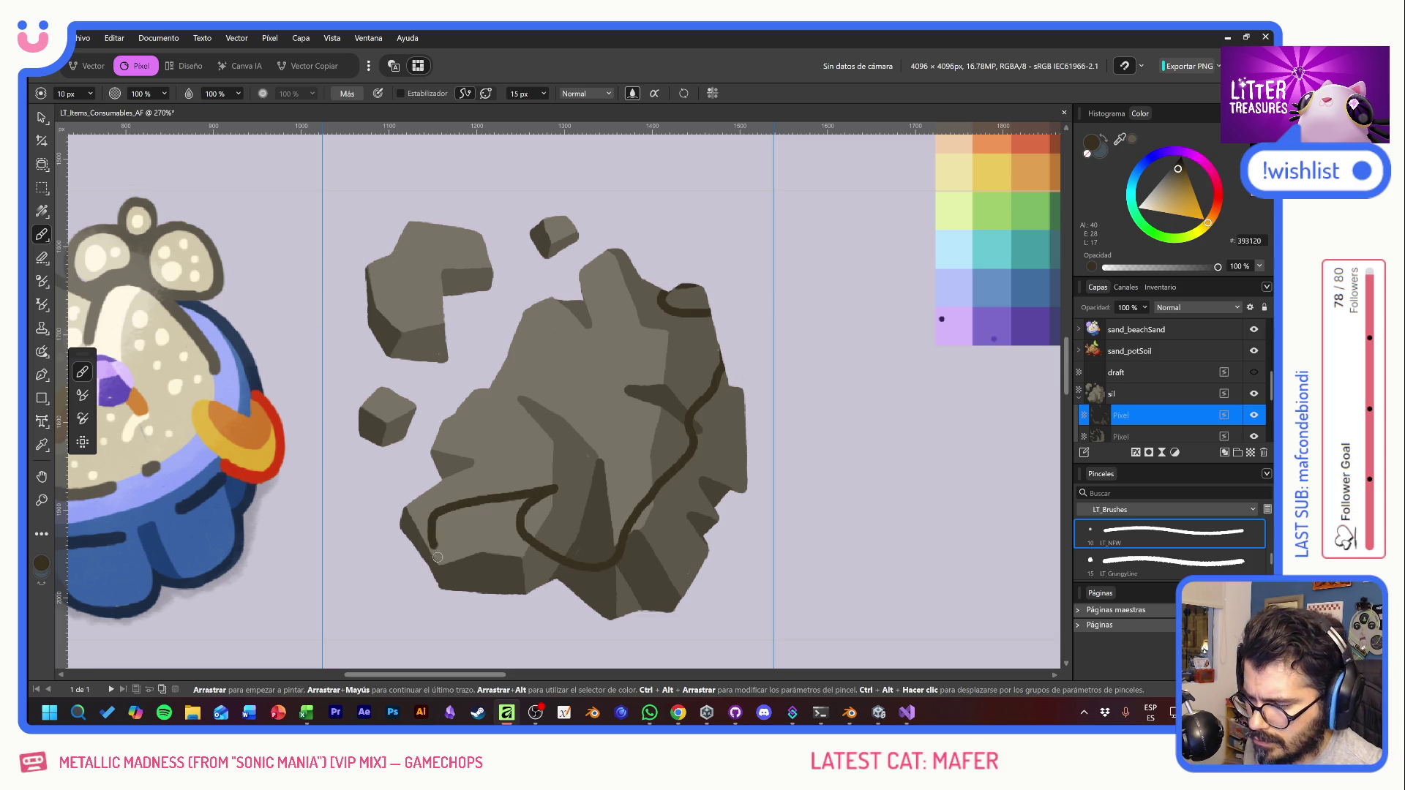
{"action": "key", "text": "ctrl+z"}
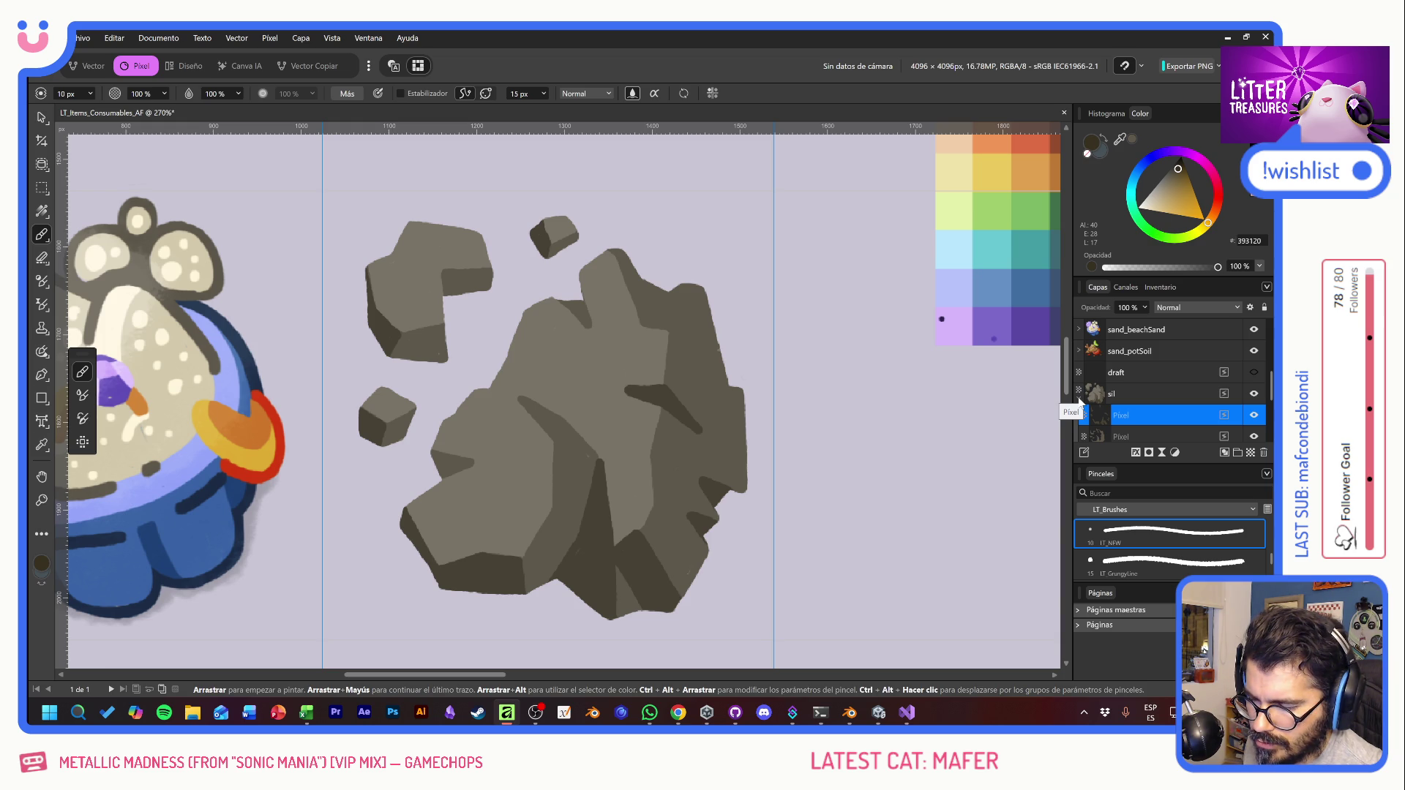
{"action": "scroll", "coordinate": [768, 466], "scroll_direction": "down", "scroll_amount": 5}
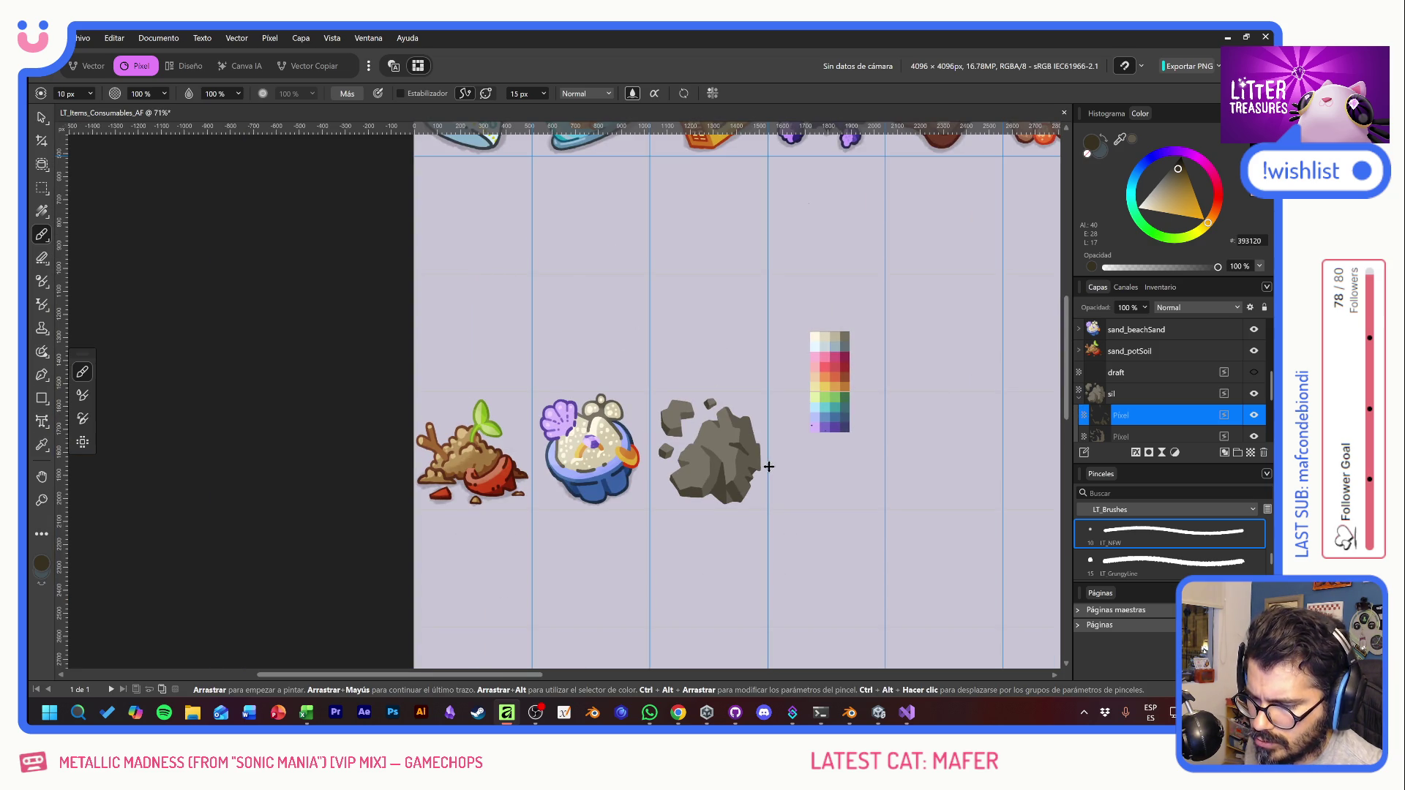
{"action": "scroll", "coordinate": [768, 466], "scroll_direction": "up", "scroll_amount": 4}
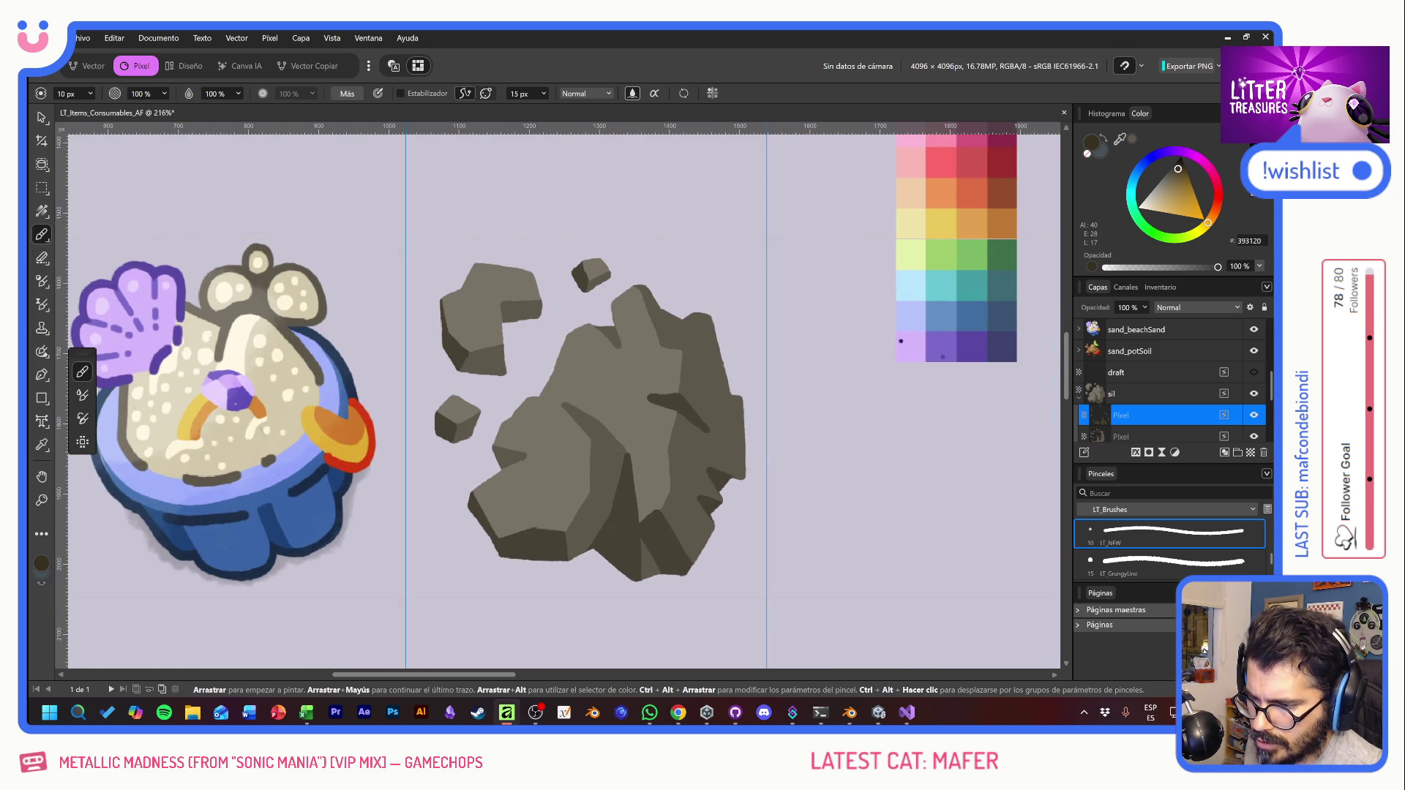
{"action": "left_click", "coordinate": [1146, 394]}
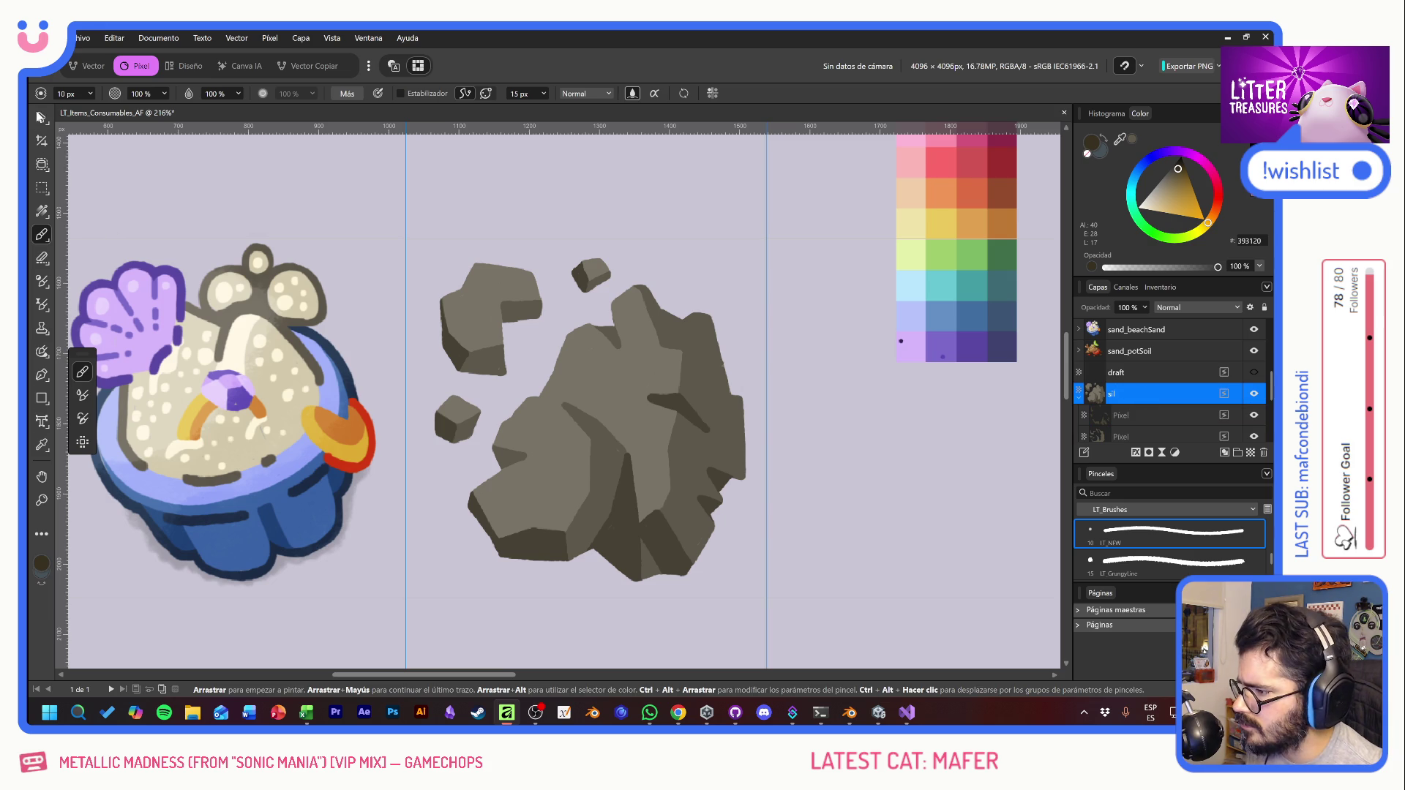
Step: Shrink the rock slightly with the Move tool and nudge it up and right
{"action": "key", "text": "v"}
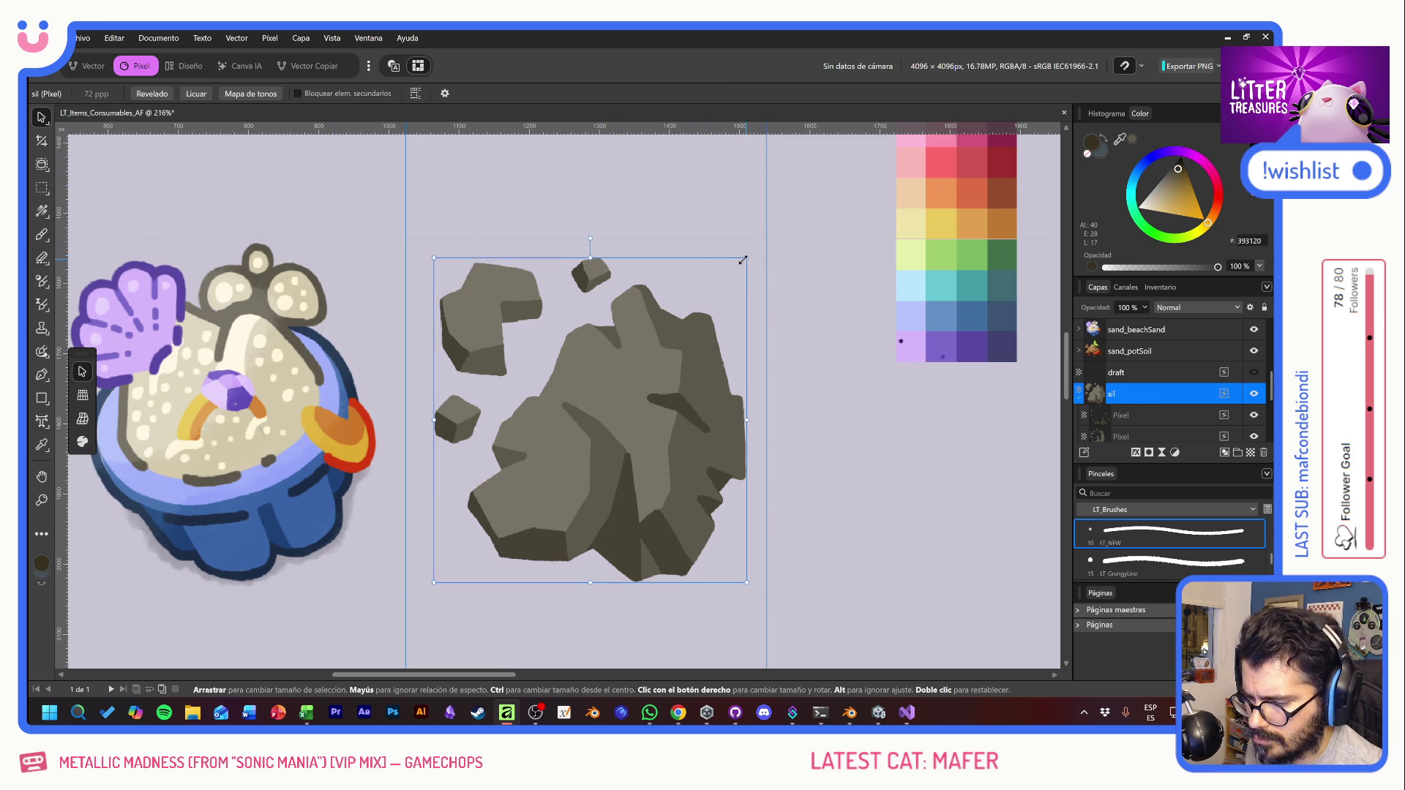
{"action": "left_click_drag", "start_coordinate": [742, 260], "coordinate": [725, 272]}
{"action": "left_click_drag", "start_coordinate": [634, 369], "coordinate": [631, 354]}
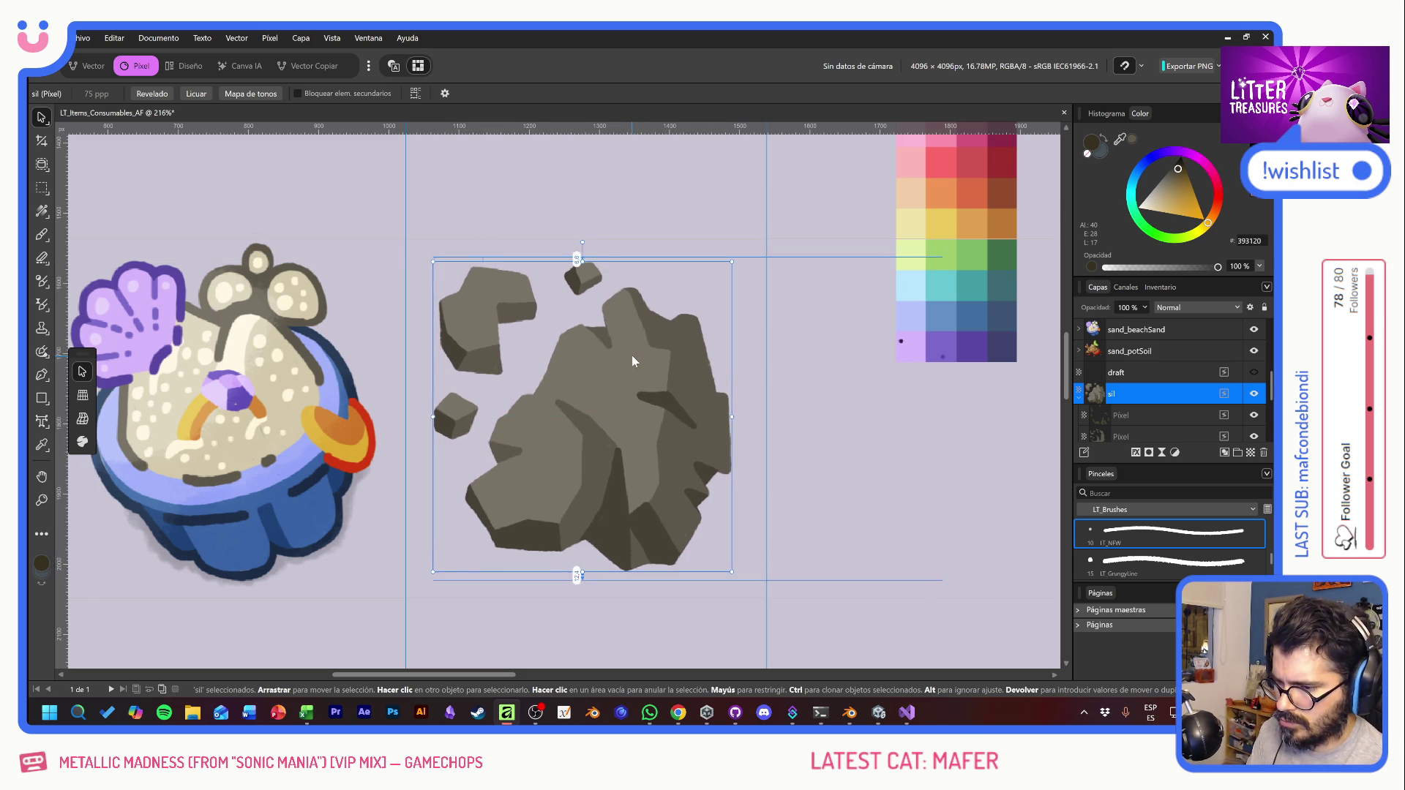
Step: Add a new pixel layer named bordext below sil and set the Paint Brush width
{"action": "left_click", "coordinate": [1135, 372]}
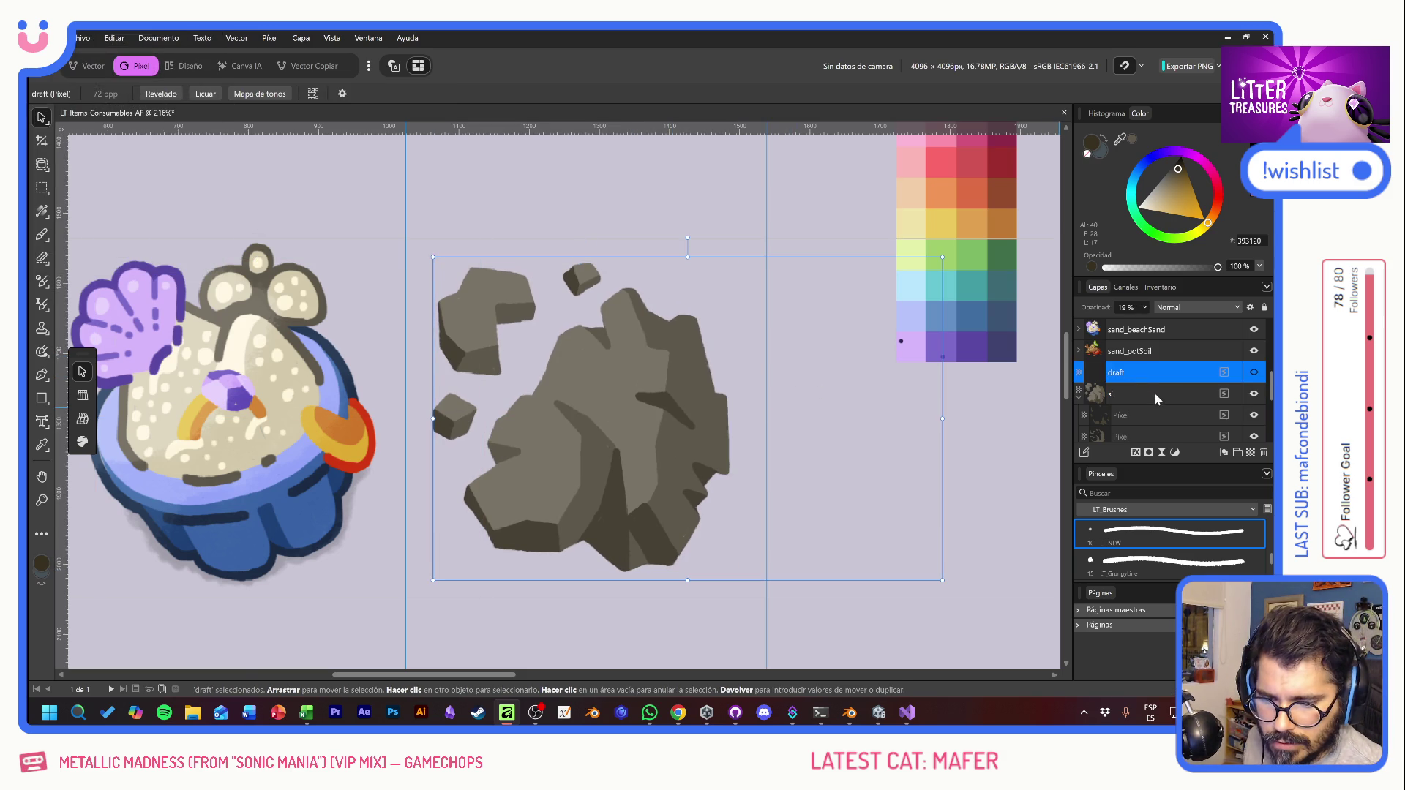
{"action": "left_click", "coordinate": [1154, 395]}
{"action": "left_click", "coordinate": [1079, 400]}
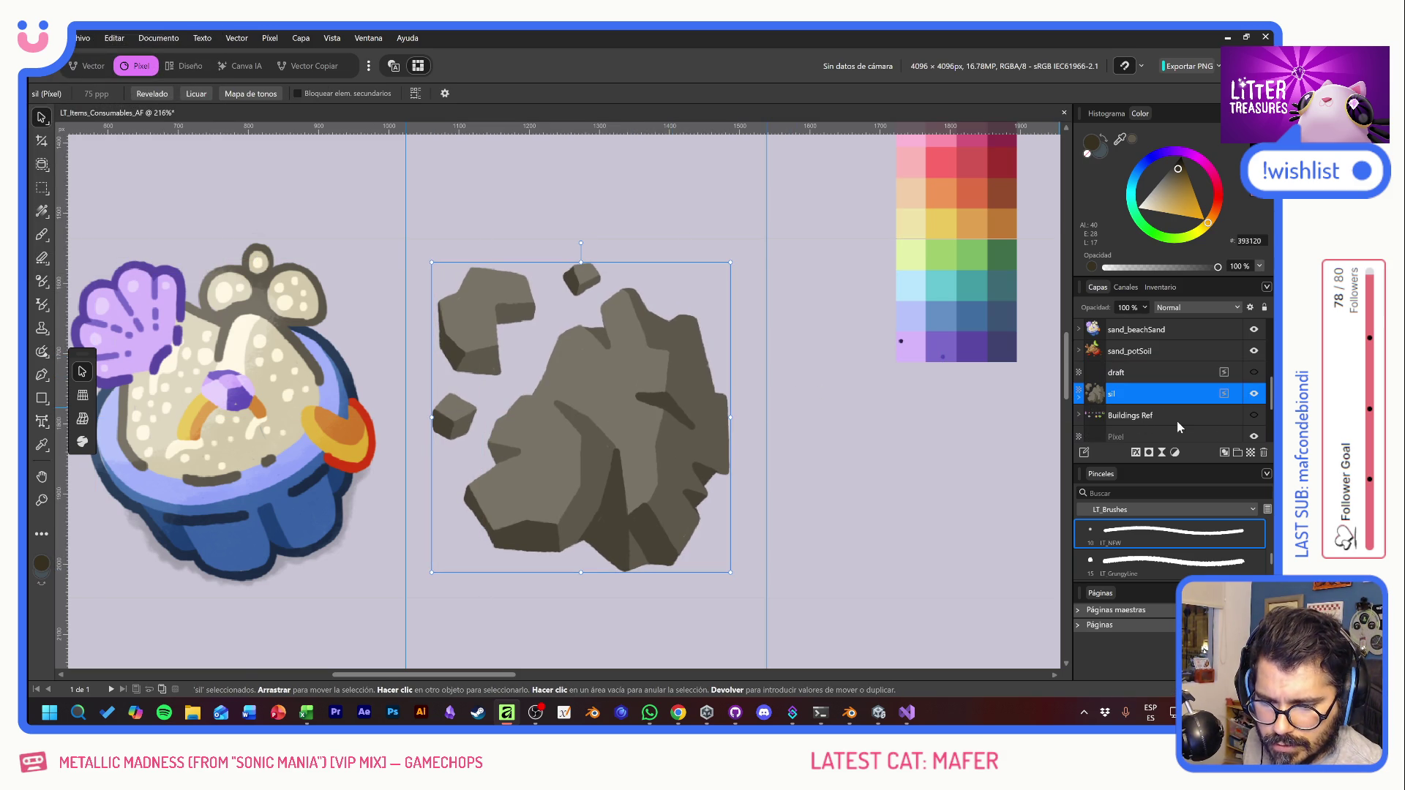
{"action": "key", "text": "ctrl+shift+n"}
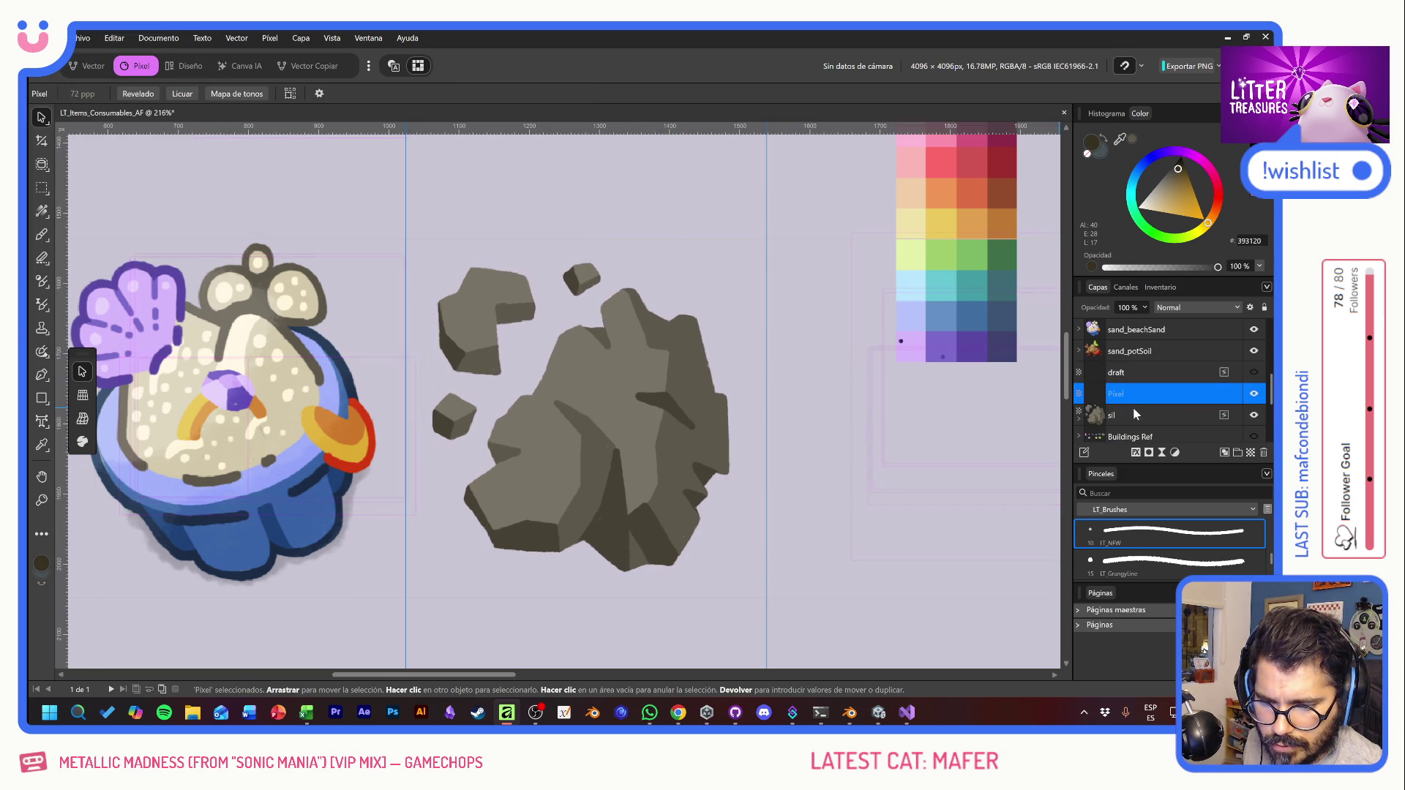
{"action": "double_click", "coordinate": [1125, 395]}
{"action": "type", "text": "bol"}
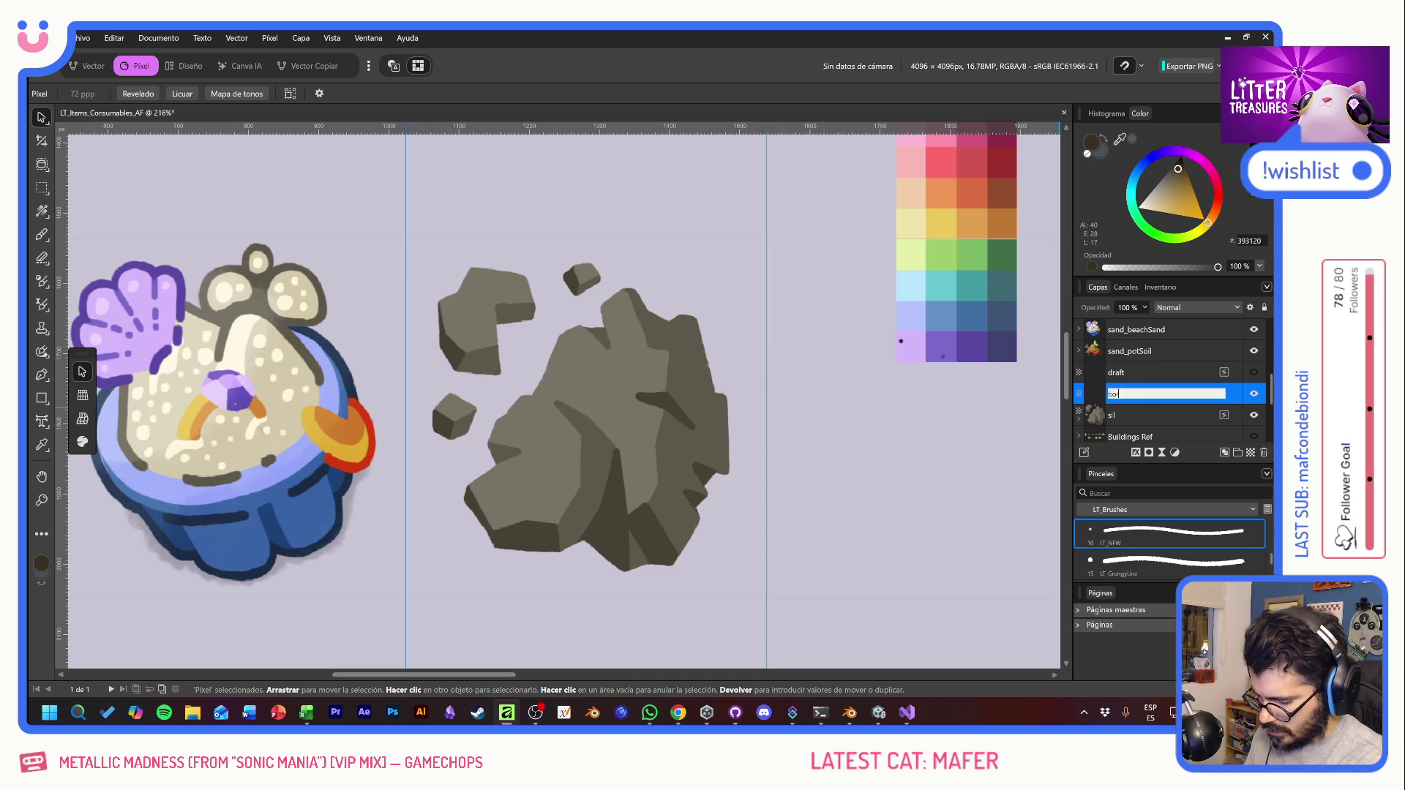
{"action": "type", "text": "t"}
{"action": "key", "text": "Return"}
{"action": "left_click_drag", "start_coordinate": [1128, 395], "coordinate": [1127, 429]}
{"action": "left_click", "coordinate": [41, 234]}
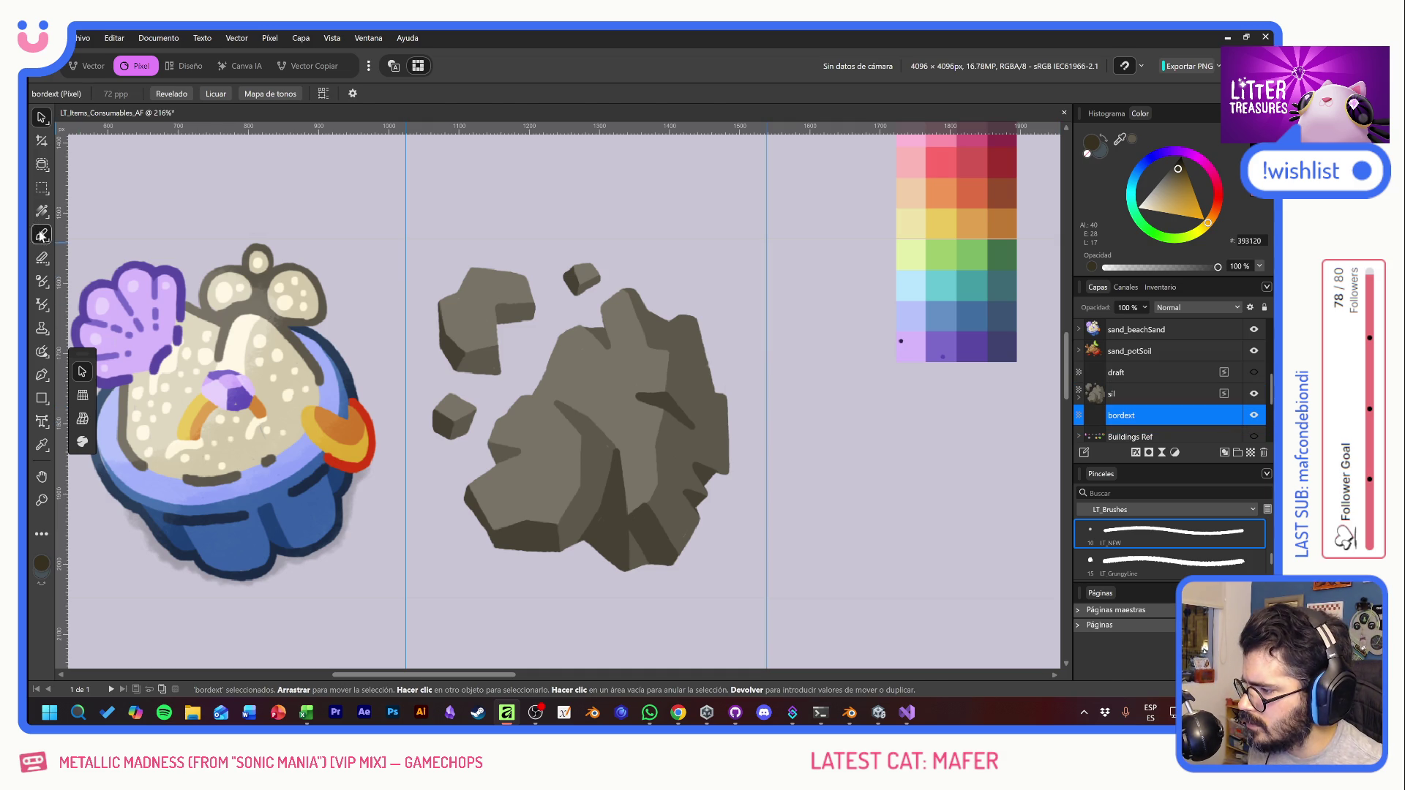
{"action": "left_click", "coordinate": [67, 93]}
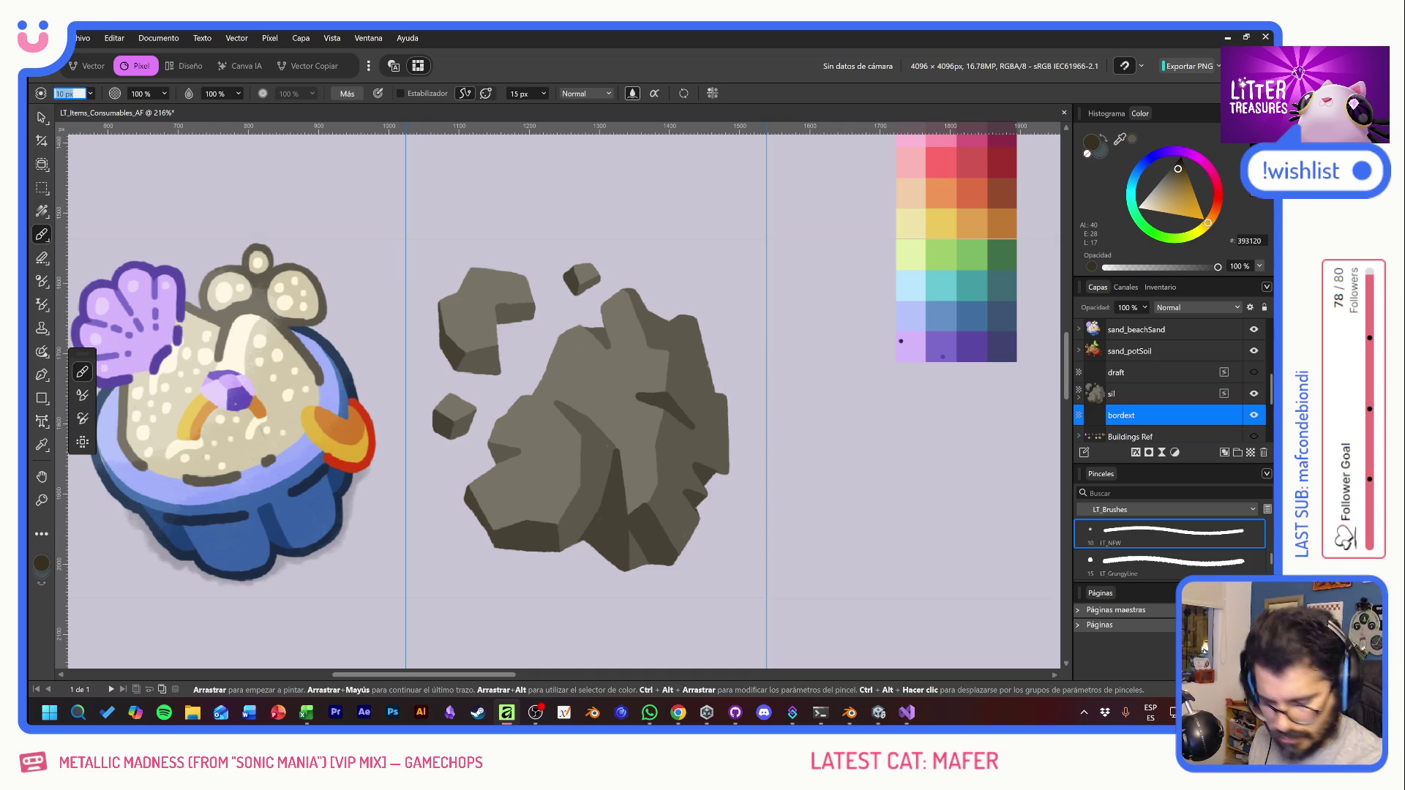
Step: Set the brush width to 15 px and outline the upper-left rock chunk's right, top and left edges
{"action": "type", "text": "15"}
{"action": "key", "text": "Return"}
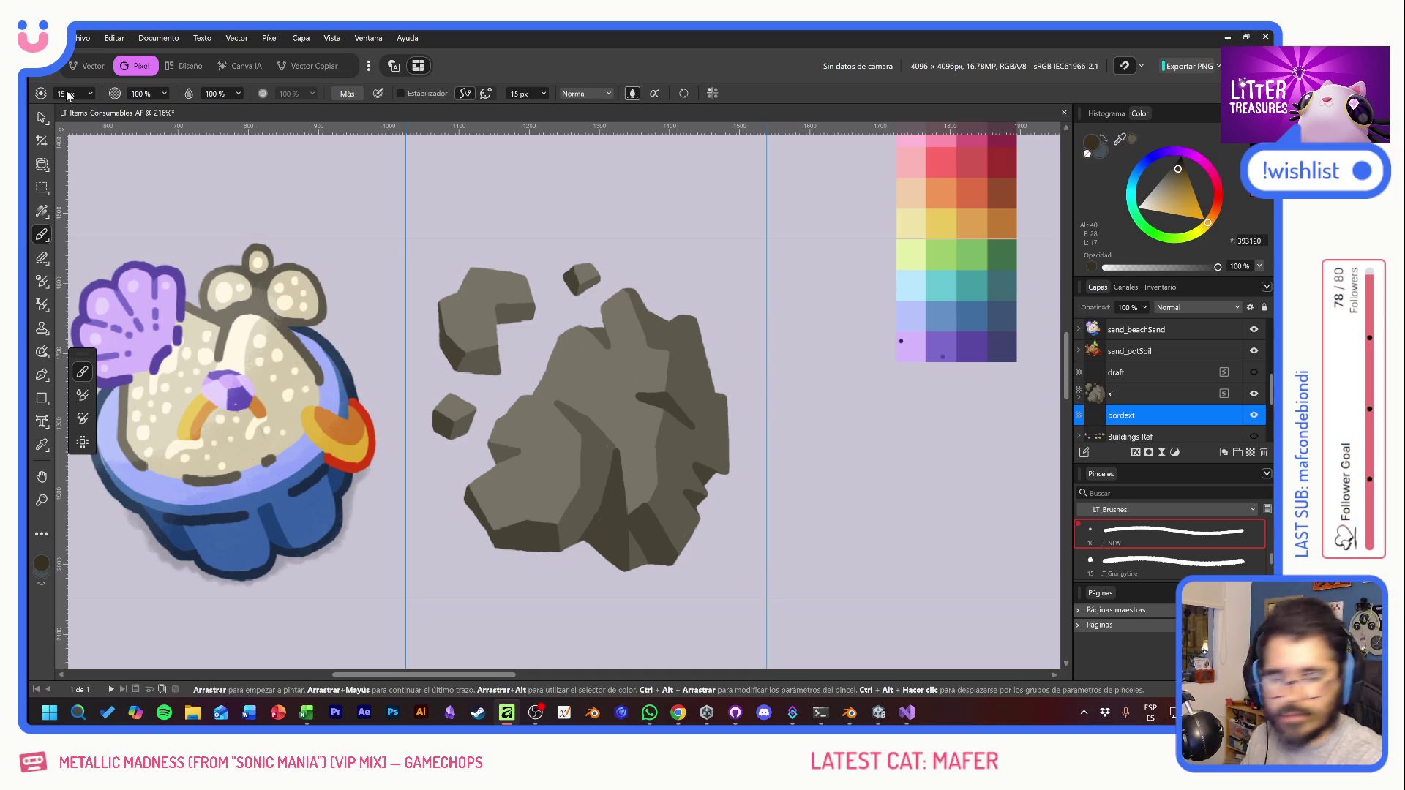
{"action": "left_click_drag", "start_coordinate": [647, 278], "coordinate": [799, 589]}
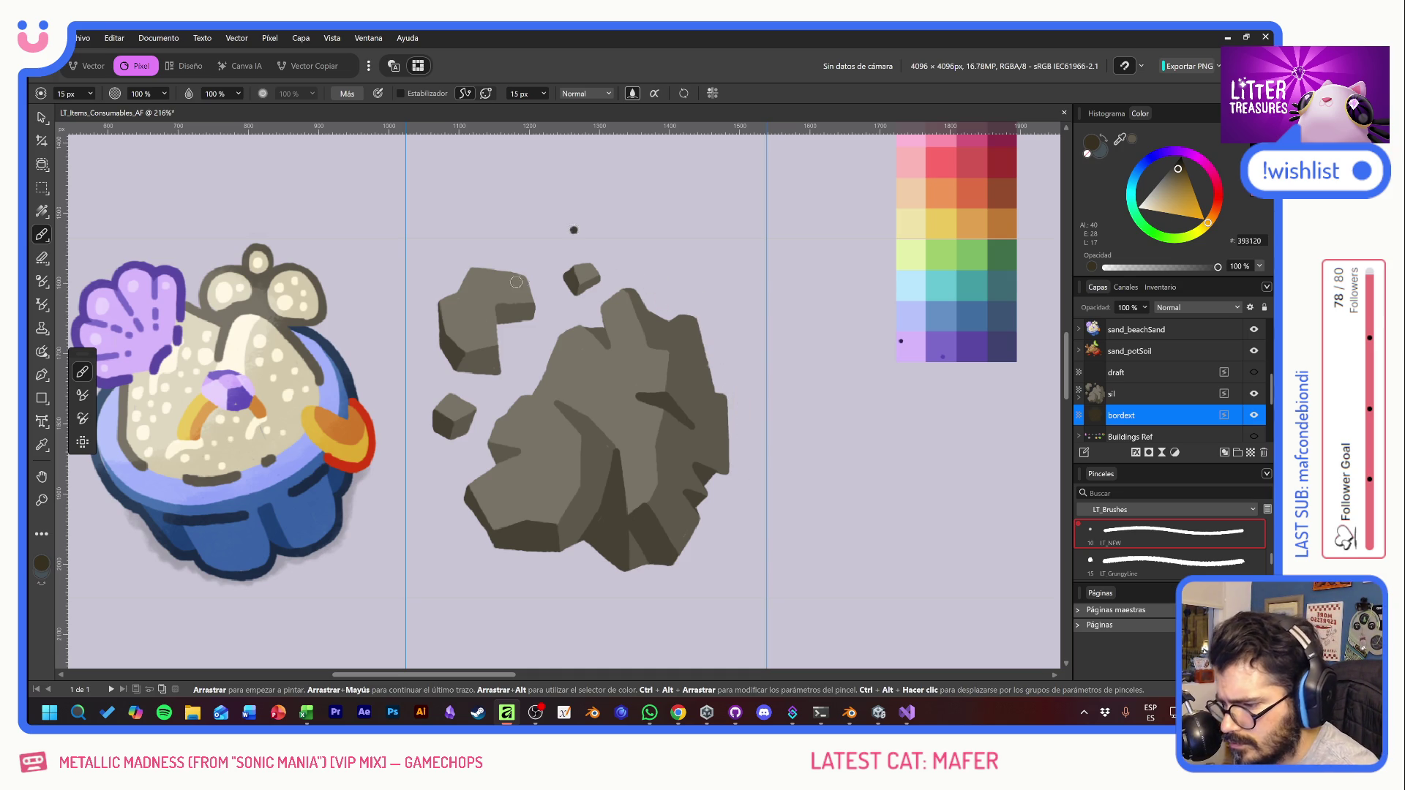
{"action": "mouse_move", "coordinate": [531, 281]}
{"action": "left_mouse_down"}
{"action": "mouse_move", "coordinate": [536, 317]}
{"action": "mouse_move", "coordinate": [484, 329]}
{"action": "left_mouse_up"}
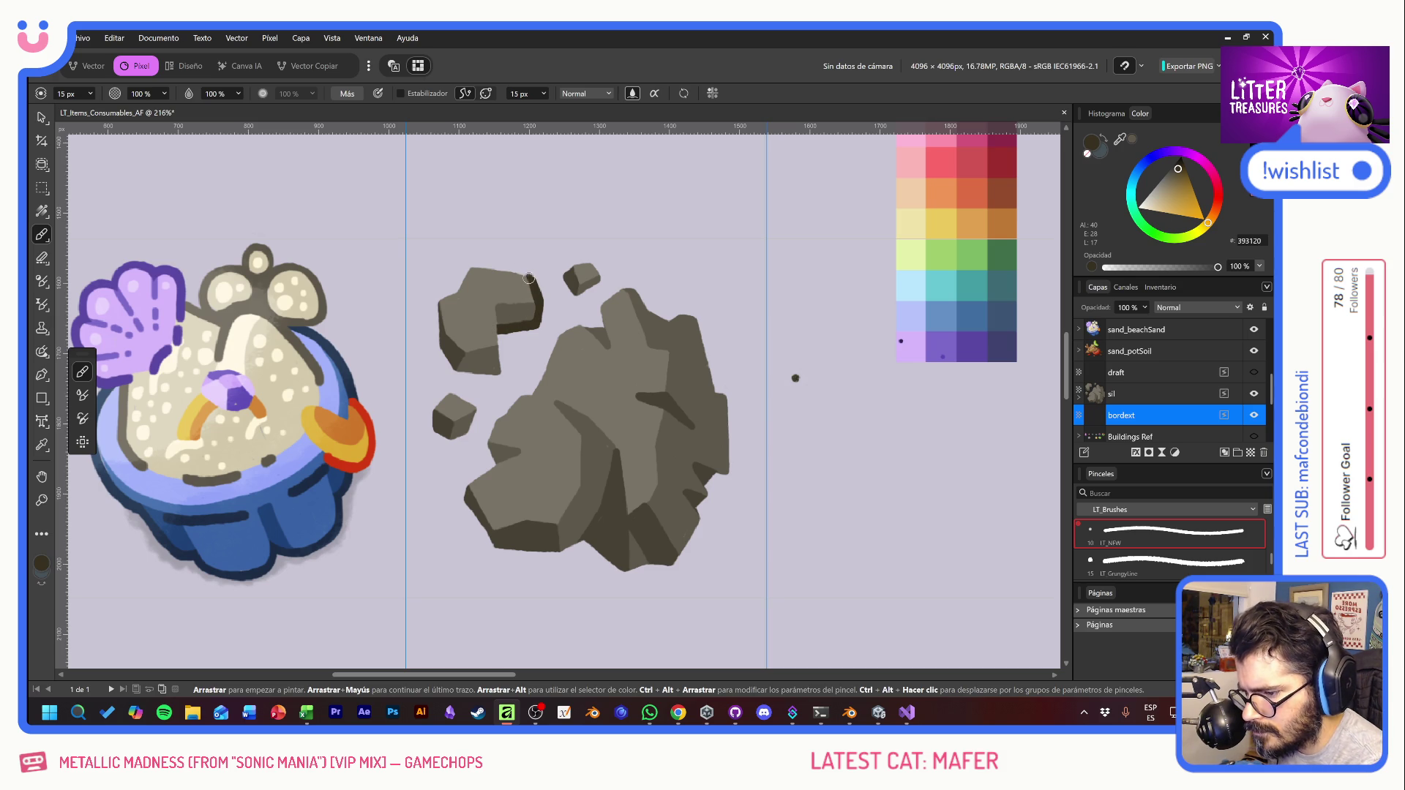
{"action": "mouse_move", "coordinate": [529, 276]}
{"action": "left_mouse_down"}
{"action": "mouse_move", "coordinate": [472, 261]}
{"action": "mouse_move", "coordinate": [448, 299]}
{"action": "left_mouse_up"}
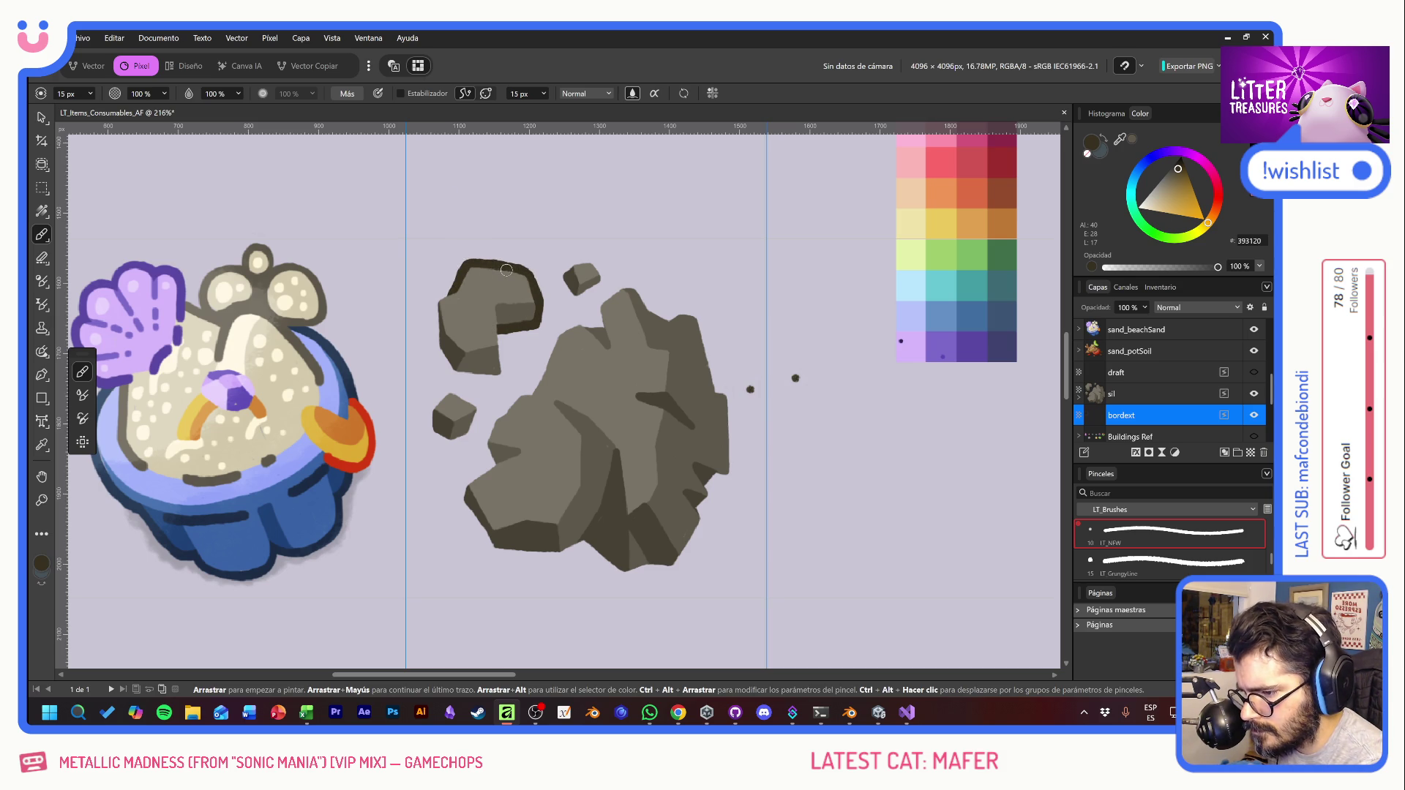
{"action": "mouse_move", "coordinate": [459, 284]}
{"action": "left_mouse_down"}
{"action": "mouse_move", "coordinate": [436, 299]}
{"action": "mouse_move", "coordinate": [434, 345]}
{"action": "mouse_move", "coordinate": [454, 369]}
{"action": "left_mouse_up"}
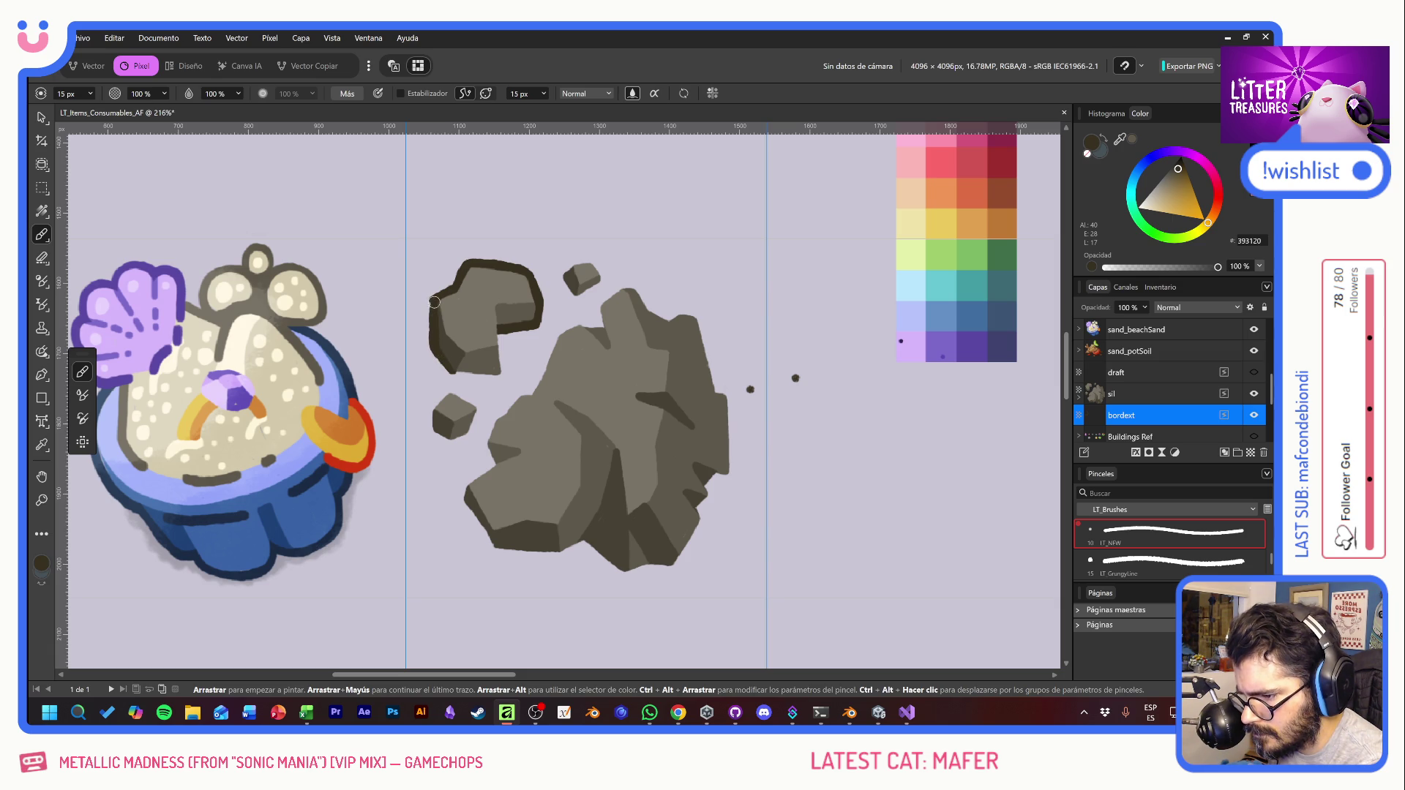
Step: Thicken the chunk's outline, outline the small top and cube fragments, and erase the stray dark dot
{"action": "mouse_move", "coordinate": [434, 302]}
{"action": "left_mouse_down"}
{"action": "mouse_move", "coordinate": [458, 376]}
{"action": "mouse_move", "coordinate": [492, 377]}
{"action": "left_mouse_up"}
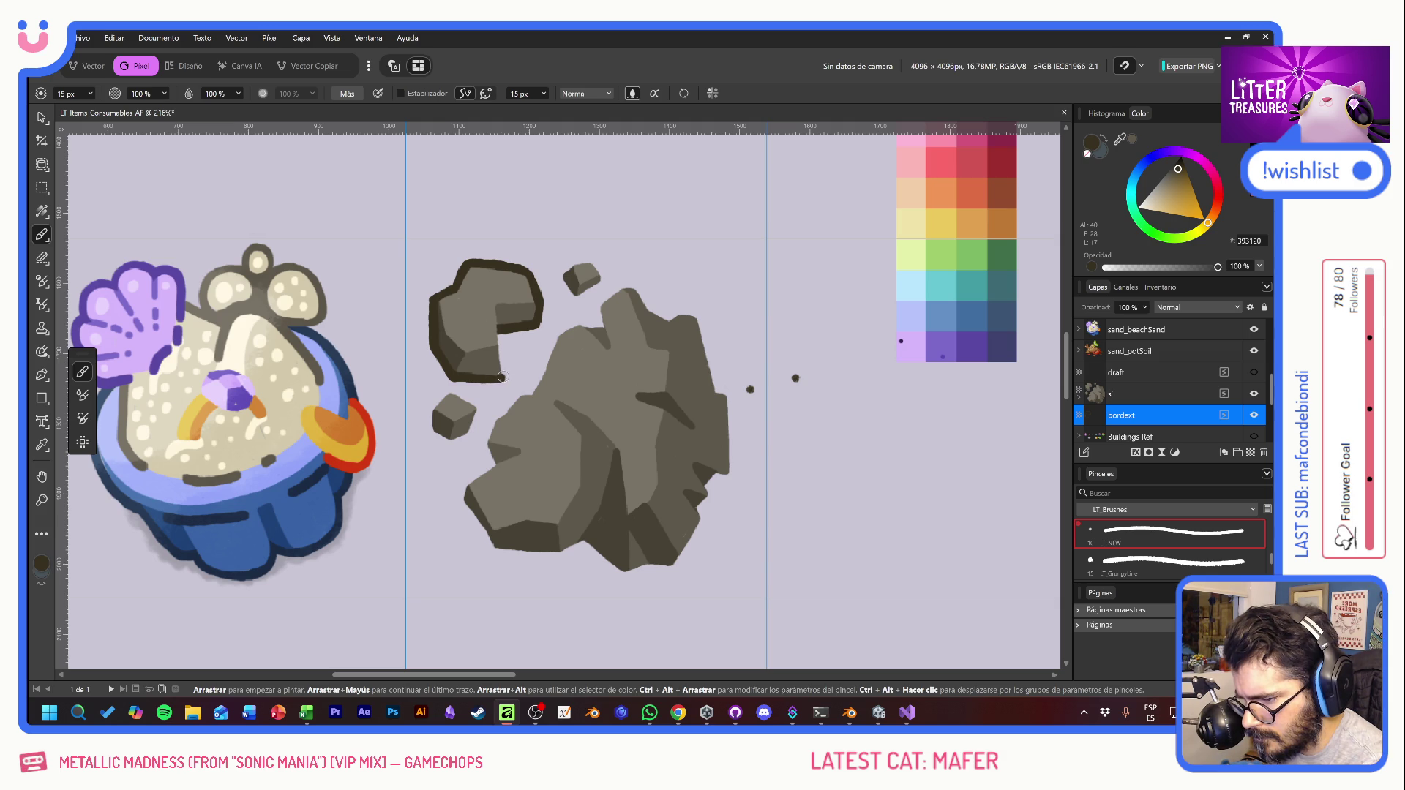
{"action": "mouse_move", "coordinate": [502, 373]}
{"action": "left_mouse_down"}
{"action": "mouse_move", "coordinate": [496, 321]}
{"action": "mouse_move", "coordinate": [502, 375]}
{"action": "left_mouse_up"}
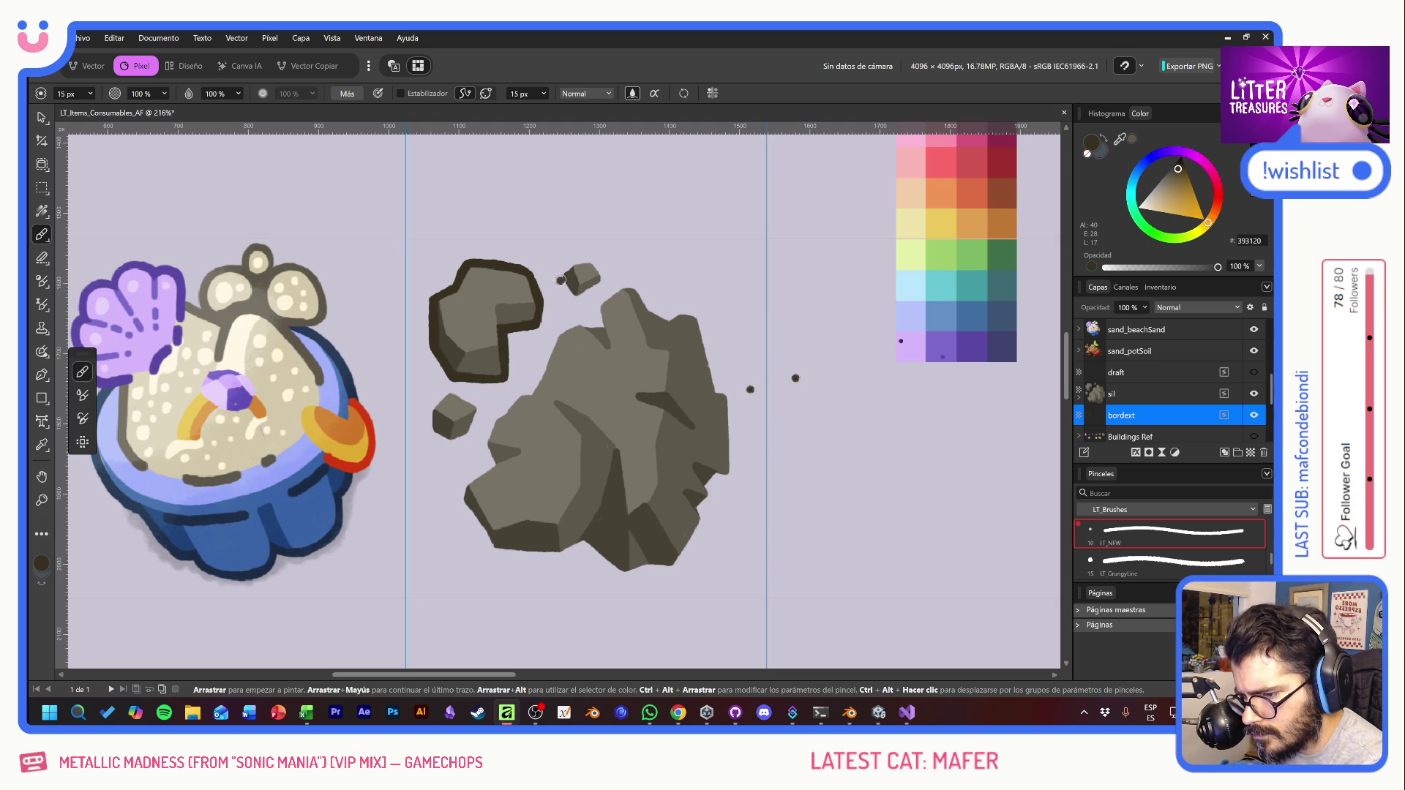
{"action": "mouse_move", "coordinate": [561, 280]}
{"action": "left_mouse_down"}
{"action": "mouse_move", "coordinate": [569, 295]}
{"action": "mouse_move", "coordinate": [603, 272]}
{"action": "mouse_move", "coordinate": [572, 261]}
{"action": "mouse_move", "coordinate": [561, 275]}
{"action": "left_mouse_up"}
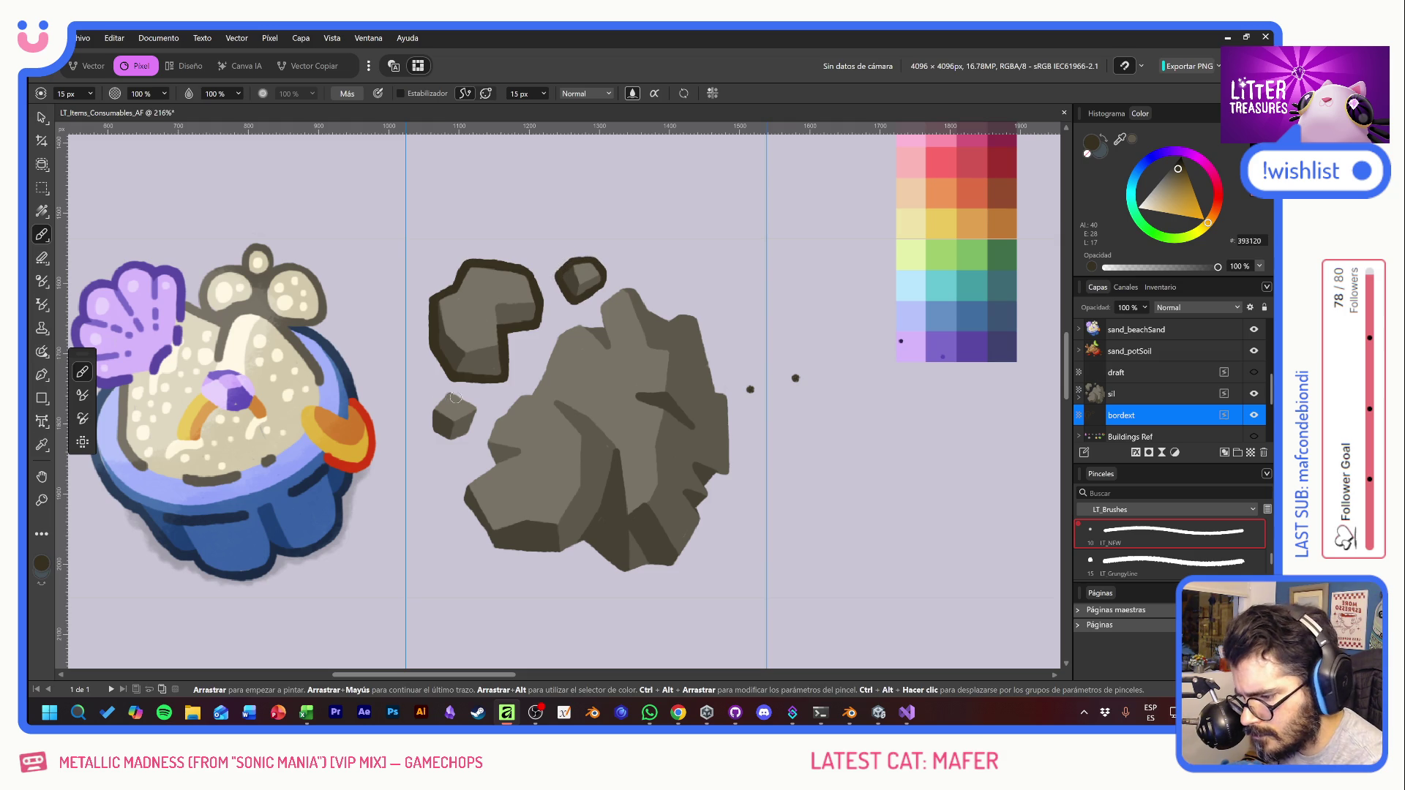
{"action": "mouse_move", "coordinate": [449, 388]}
{"action": "left_mouse_down"}
{"action": "mouse_move", "coordinate": [483, 411]}
{"action": "mouse_move", "coordinate": [450, 443]}
{"action": "mouse_move", "coordinate": [429, 432]}
{"action": "mouse_move", "coordinate": [431, 402]}
{"action": "mouse_move", "coordinate": [449, 391]}
{"action": "left_mouse_up"}
{"action": "key", "text": "ctrl+z"}
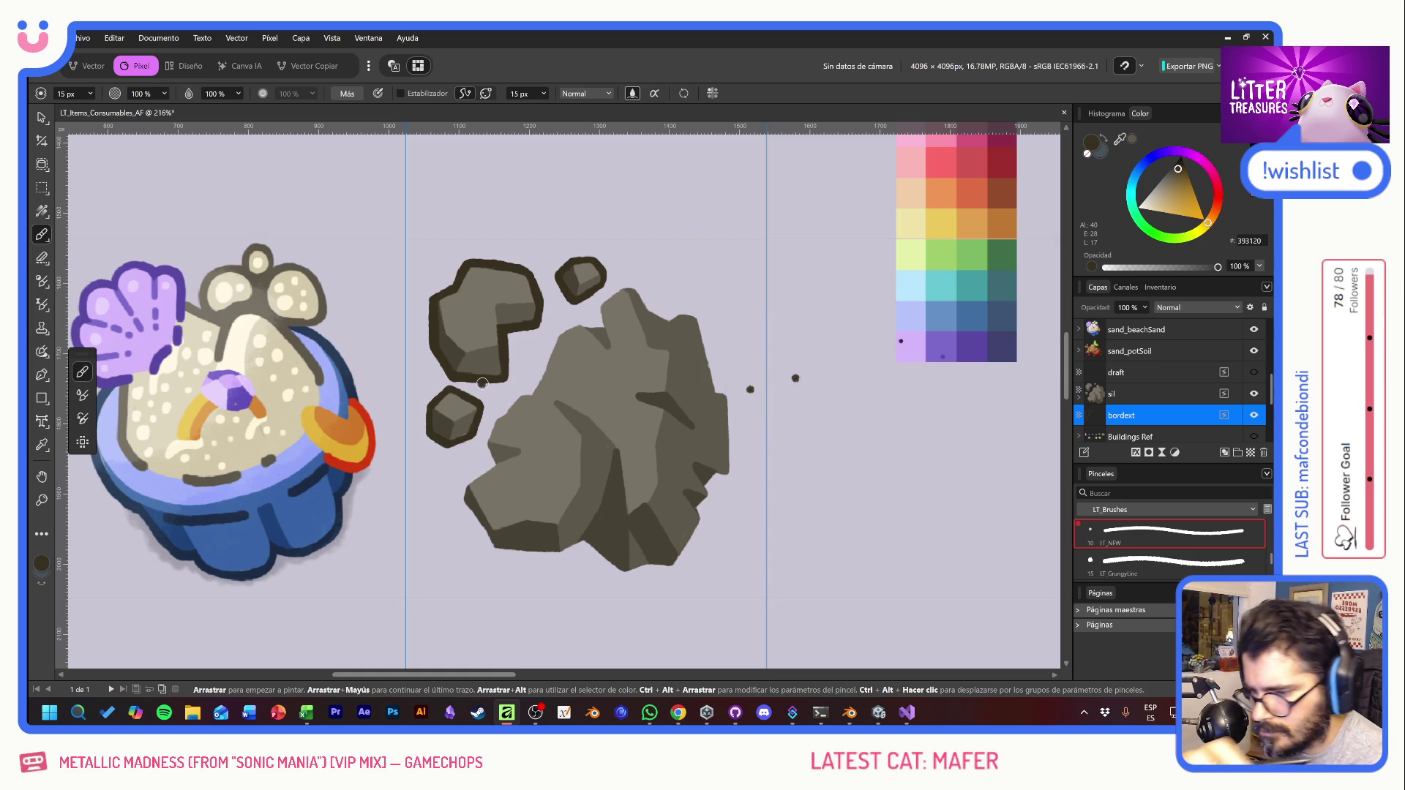
{"action": "key", "text": "e"}
{"action": "left_click", "coordinate": [796, 378]}
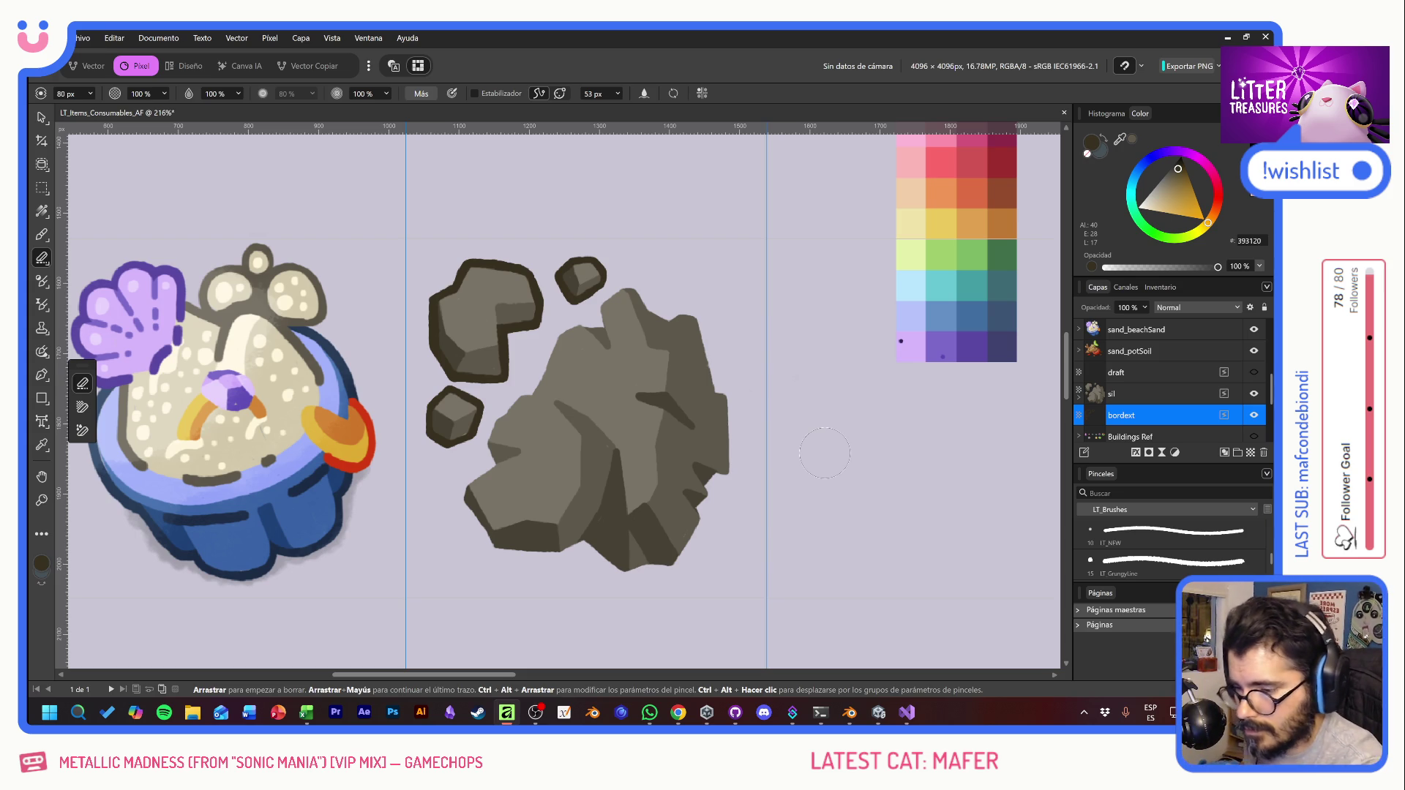
Step: Paint a thick dark border along the main rock's upper-left, upper-right and right edges
{"action": "key", "text": "b"}
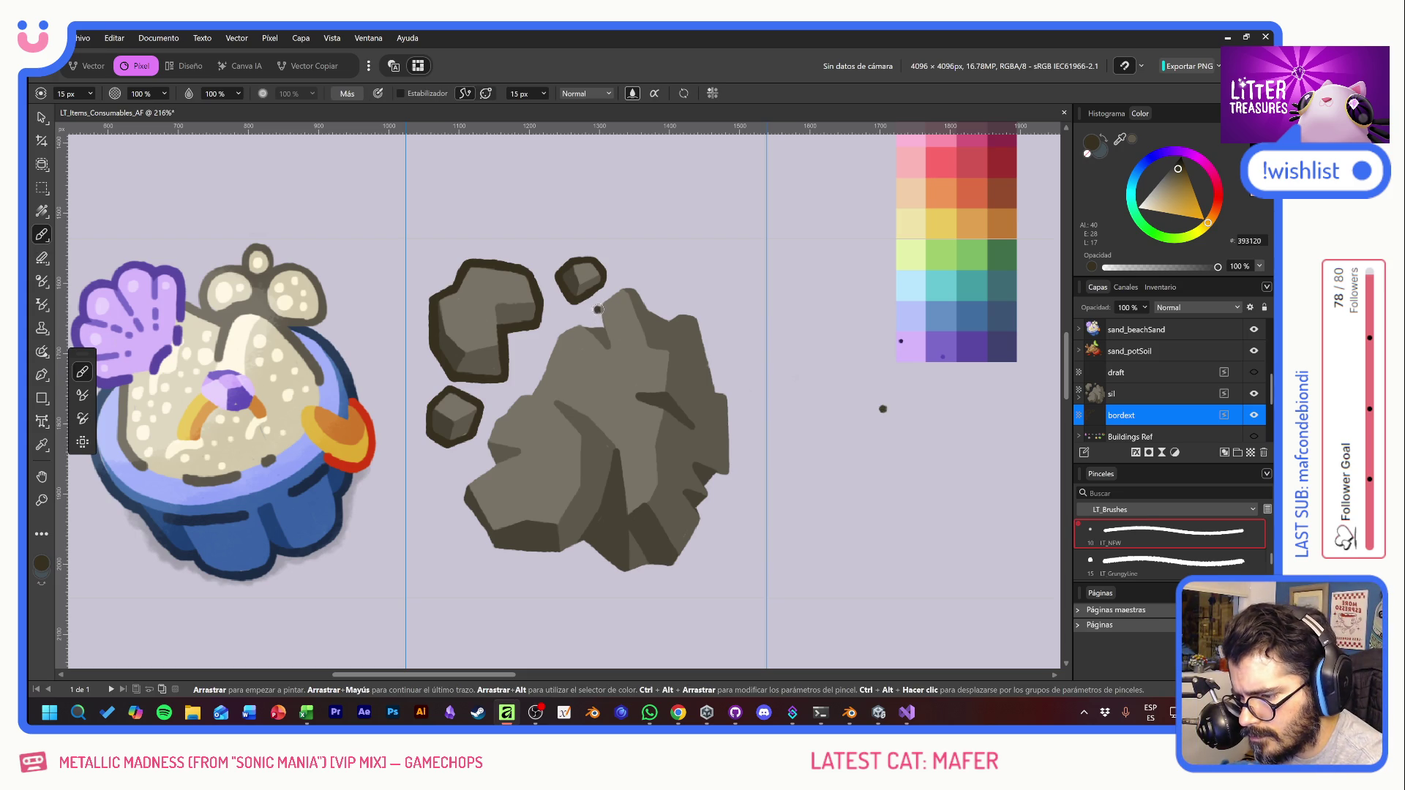
{"action": "mouse_move", "coordinate": [597, 309]}
{"action": "left_mouse_down"}
{"action": "mouse_move", "coordinate": [602, 329]}
{"action": "mouse_move", "coordinate": [631, 280]}
{"action": "mouse_move", "coordinate": [655, 319]}
{"action": "mouse_move", "coordinate": [676, 324]}
{"action": "left_mouse_up"}
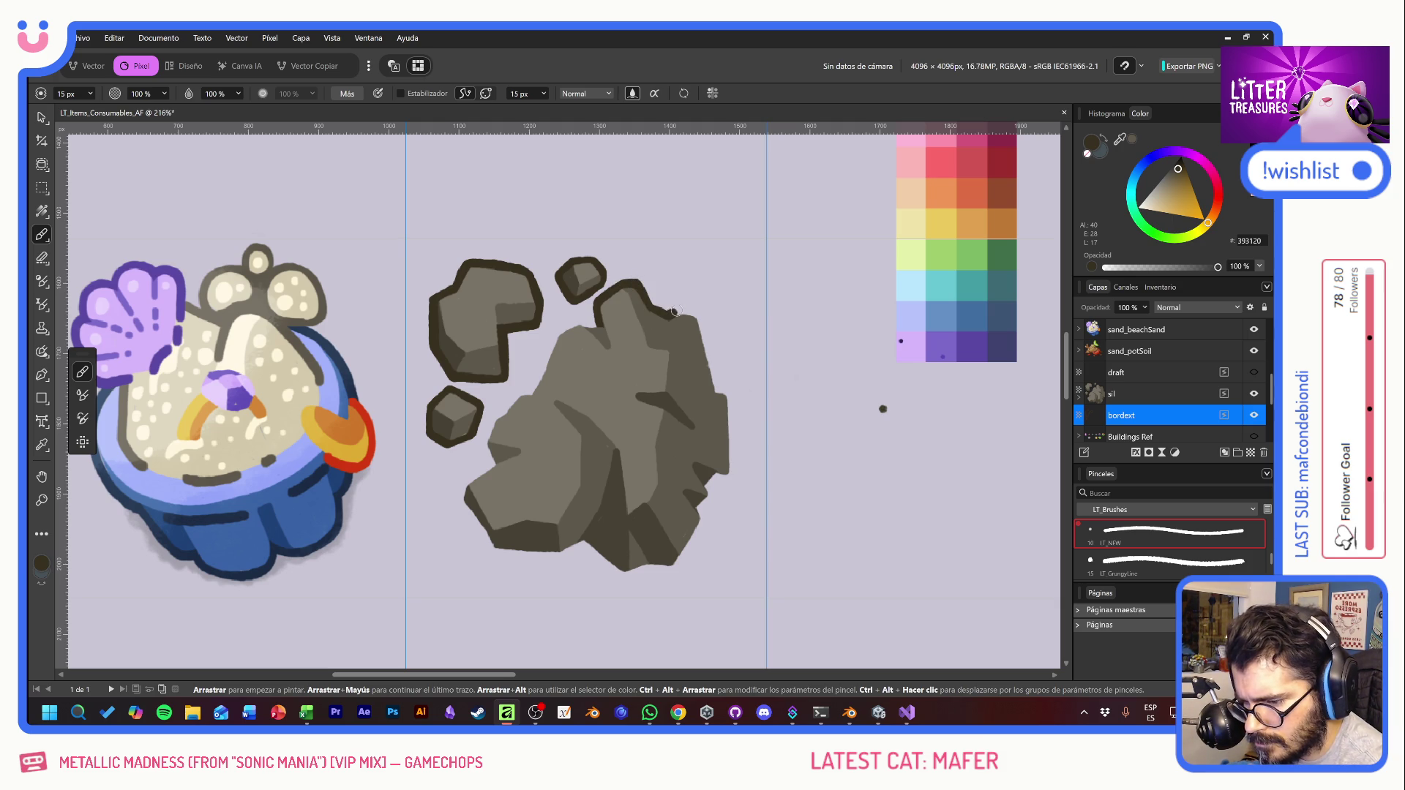
{"action": "mouse_move", "coordinate": [676, 310]}
{"action": "left_mouse_down"}
{"action": "mouse_move", "coordinate": [701, 313]}
{"action": "mouse_move", "coordinate": [723, 397]}
{"action": "left_mouse_up"}
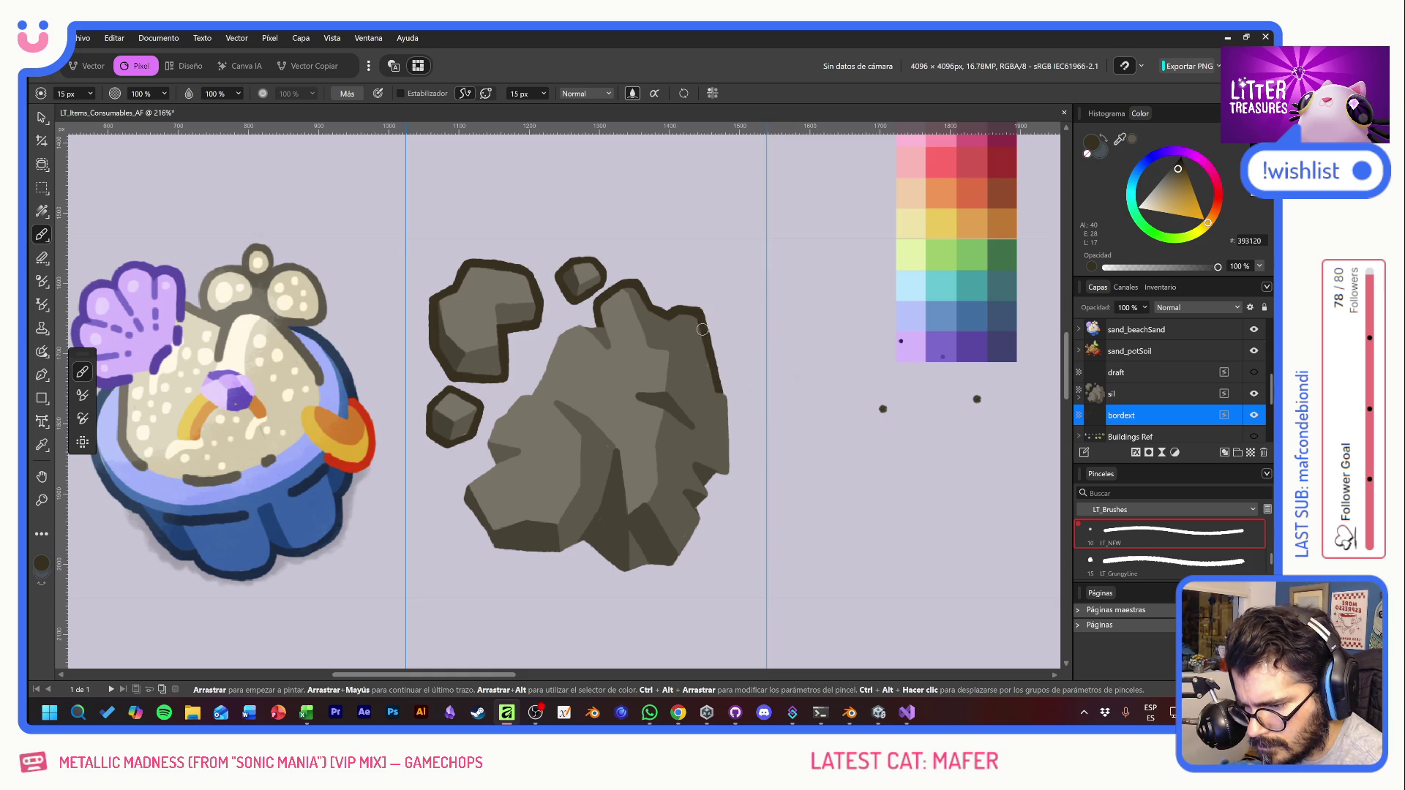
{"action": "mouse_move", "coordinate": [701, 317]}
{"action": "left_mouse_down"}
{"action": "mouse_move", "coordinate": [729, 394]}
{"action": "mouse_move", "coordinate": [732, 471]}
{"action": "left_mouse_up"}
{"action": "left_click_drag", "start_coordinate": [729, 396], "coordinate": [732, 475]}
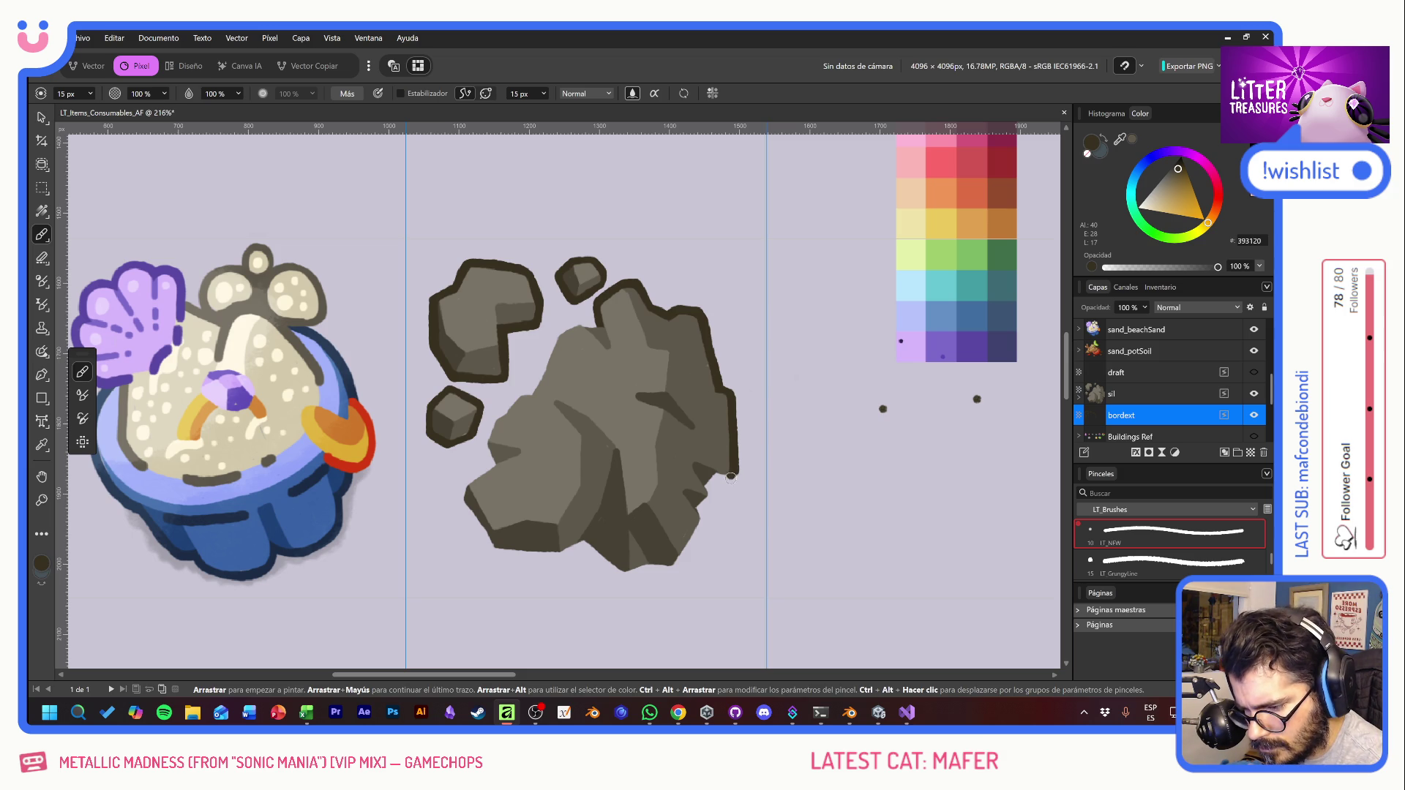
{"action": "left_click_drag", "start_coordinate": [730, 480], "coordinate": [729, 479]}
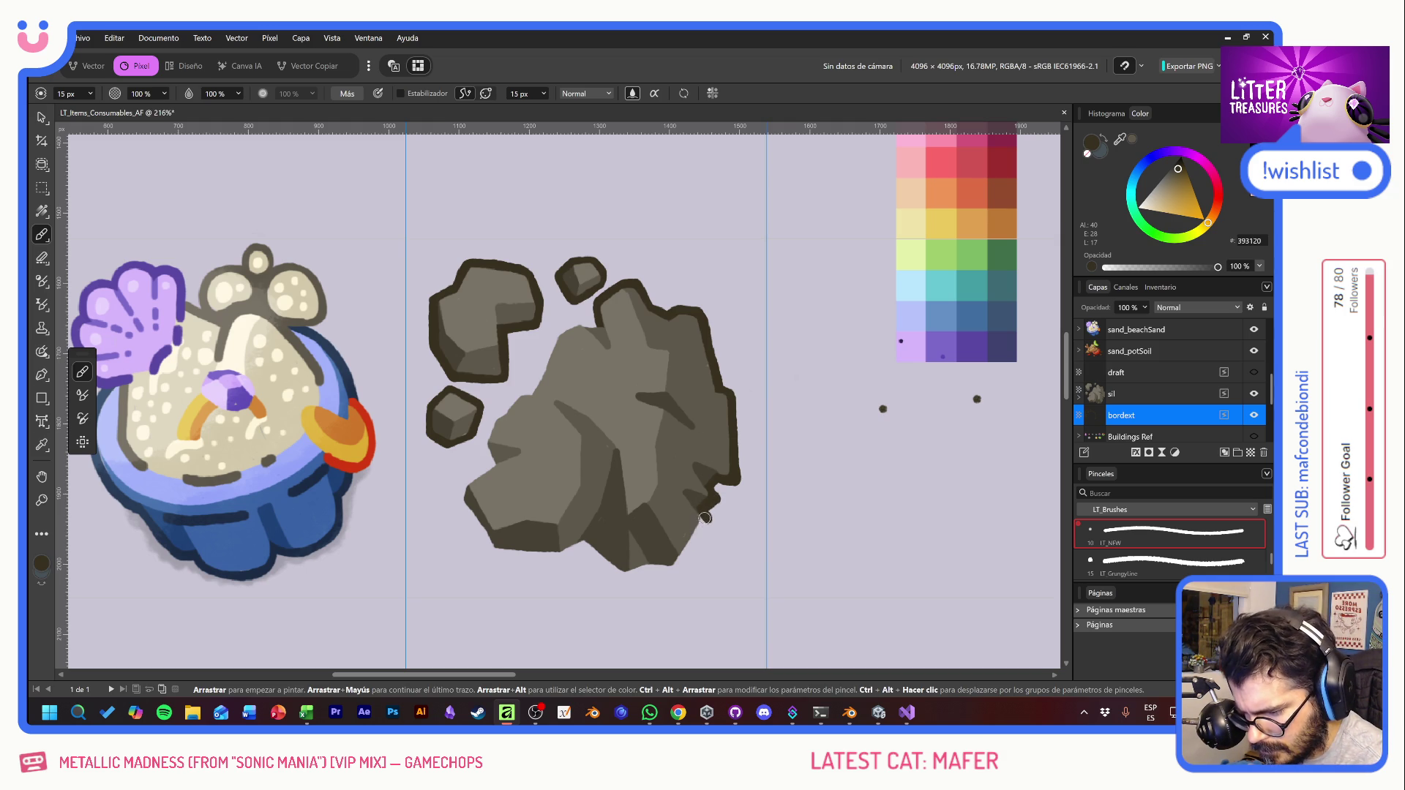
Step: Outline the rock's lower-right and bottom edges, redrawing the strokes that went wrong
{"action": "left_click_drag", "start_coordinate": [704, 517], "coordinate": [676, 570]}
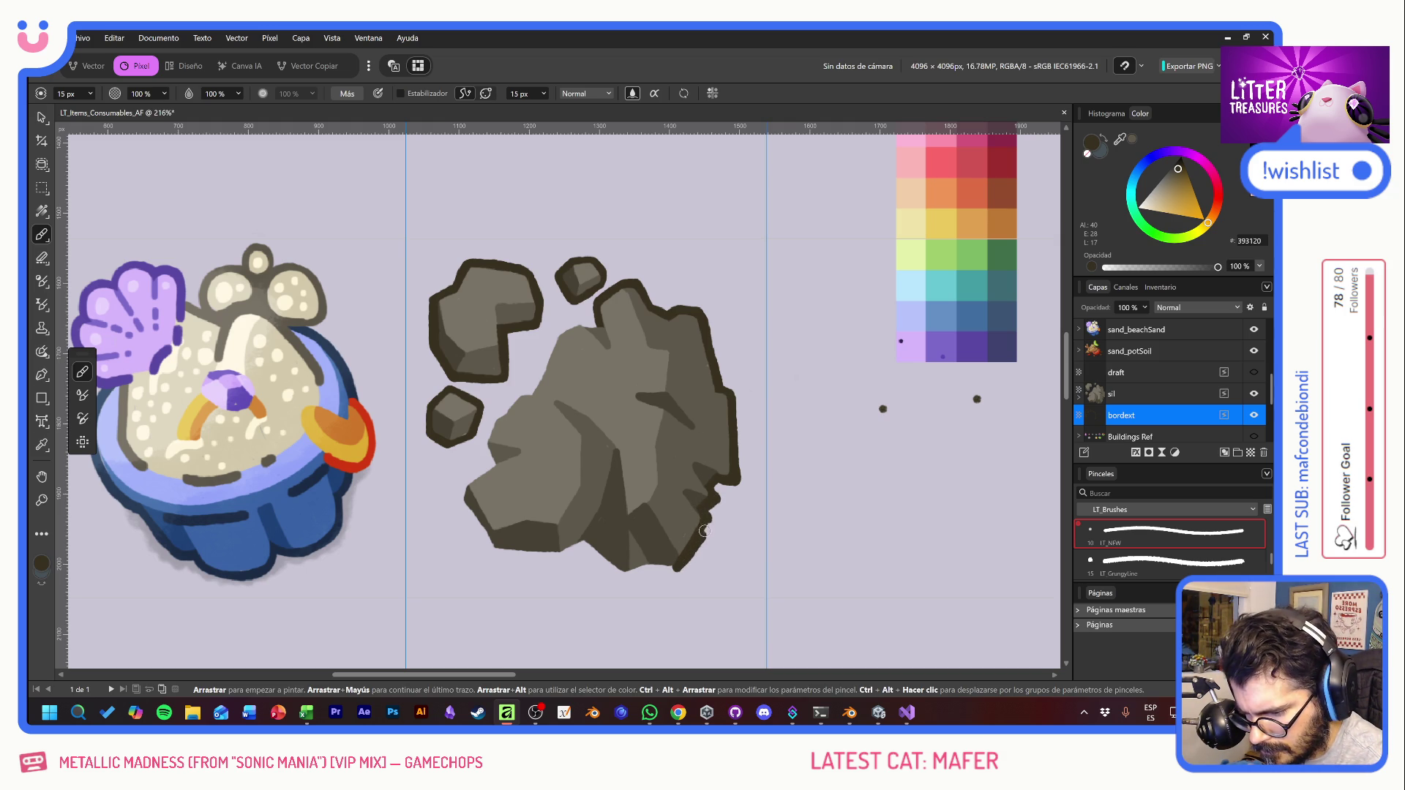
{"action": "key", "text": "ctrl+z"}
{"action": "left_click_drag", "start_coordinate": [709, 514], "coordinate": [678, 564]}
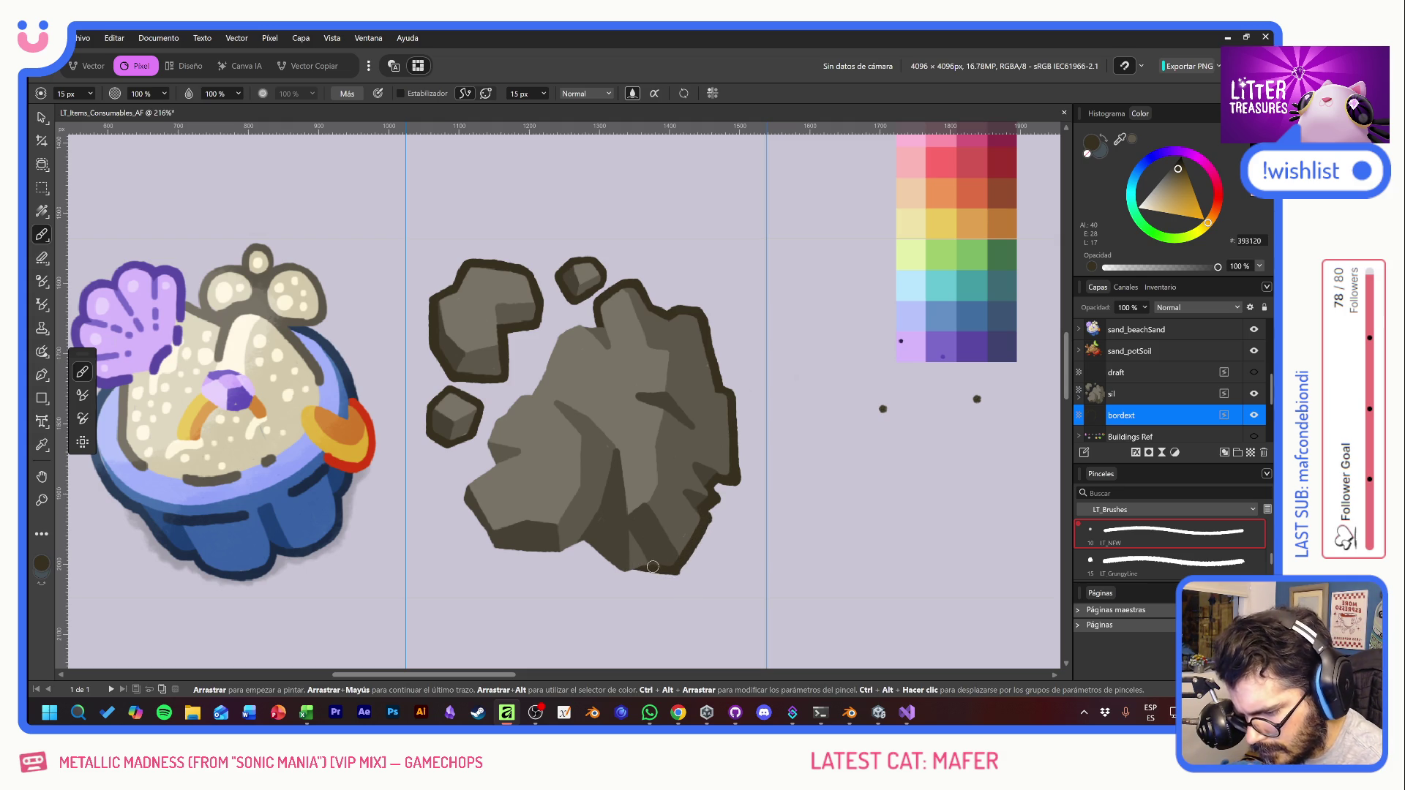
{"action": "left_click_drag", "start_coordinate": [643, 569], "coordinate": [616, 582]}
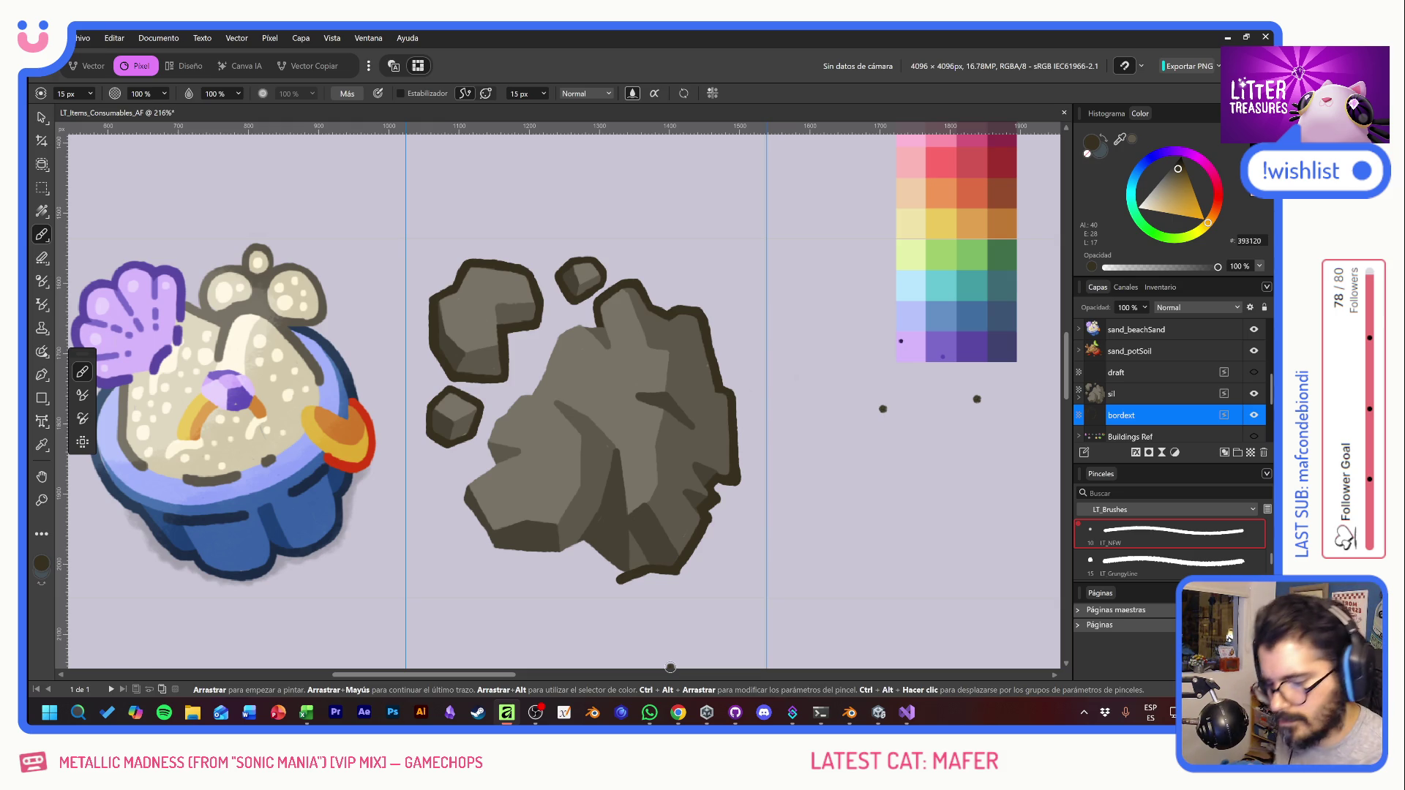
{"action": "key", "text": "ctrl+z"}
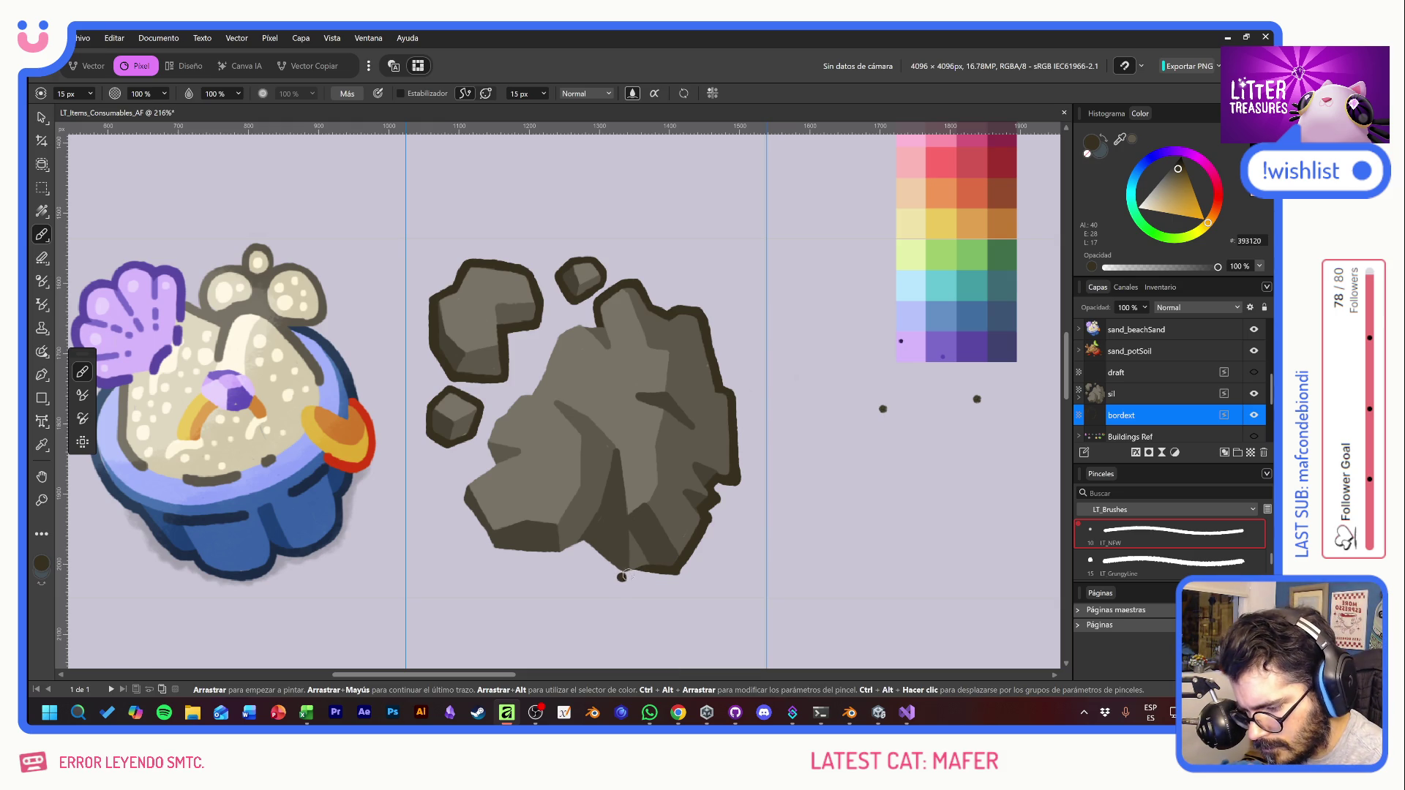
{"action": "mouse_move", "coordinate": [619, 580]}
{"action": "left_mouse_down"}
{"action": "mouse_move", "coordinate": [650, 558]}
{"action": "mouse_move", "coordinate": [626, 582]}
{"action": "left_mouse_up"}
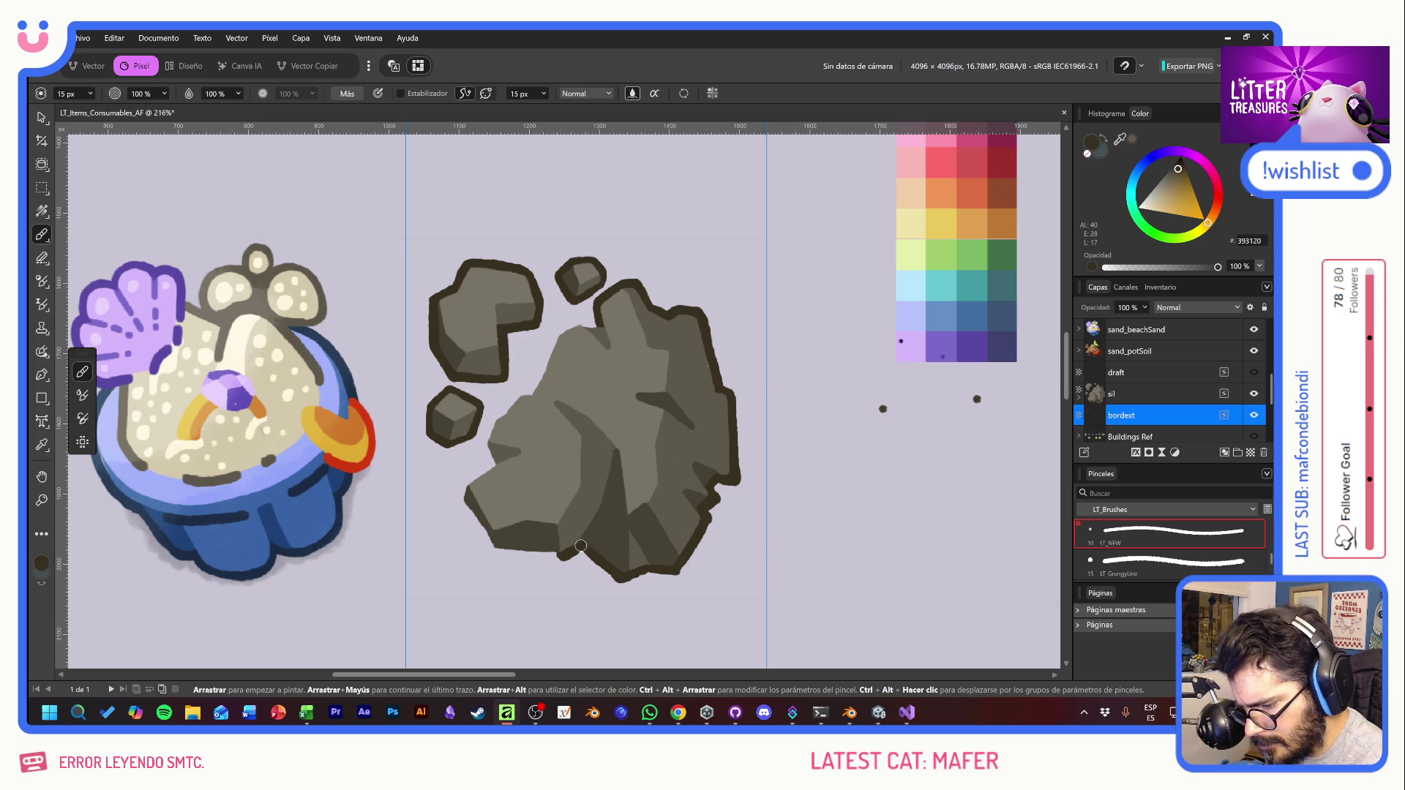
{"action": "left_click", "coordinate": [827, 507]}
Step: Thicken and smooth the border along the rock's lower-left, left and upper-left edges
{"action": "left_click_drag", "start_coordinate": [562, 558], "coordinate": [493, 553]}
{"action": "key", "text": "ctrl+z"}
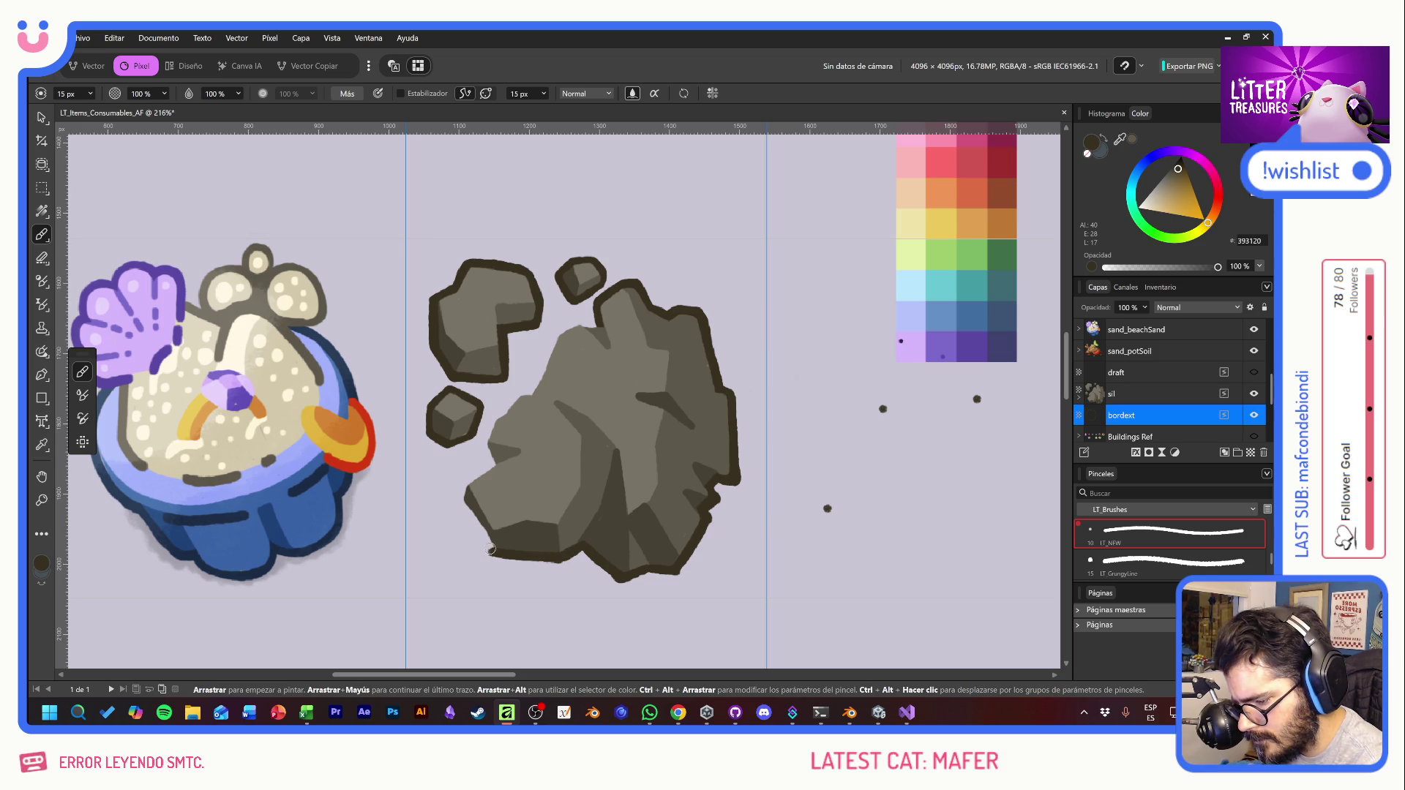
{"action": "mouse_move", "coordinate": [490, 548]}
{"action": "left_mouse_down"}
{"action": "mouse_move", "coordinate": [465, 487]}
{"action": "mouse_move", "coordinate": [460, 498]}
{"action": "left_mouse_up"}
{"action": "left_click_drag", "start_coordinate": [460, 500], "coordinate": [501, 540]}
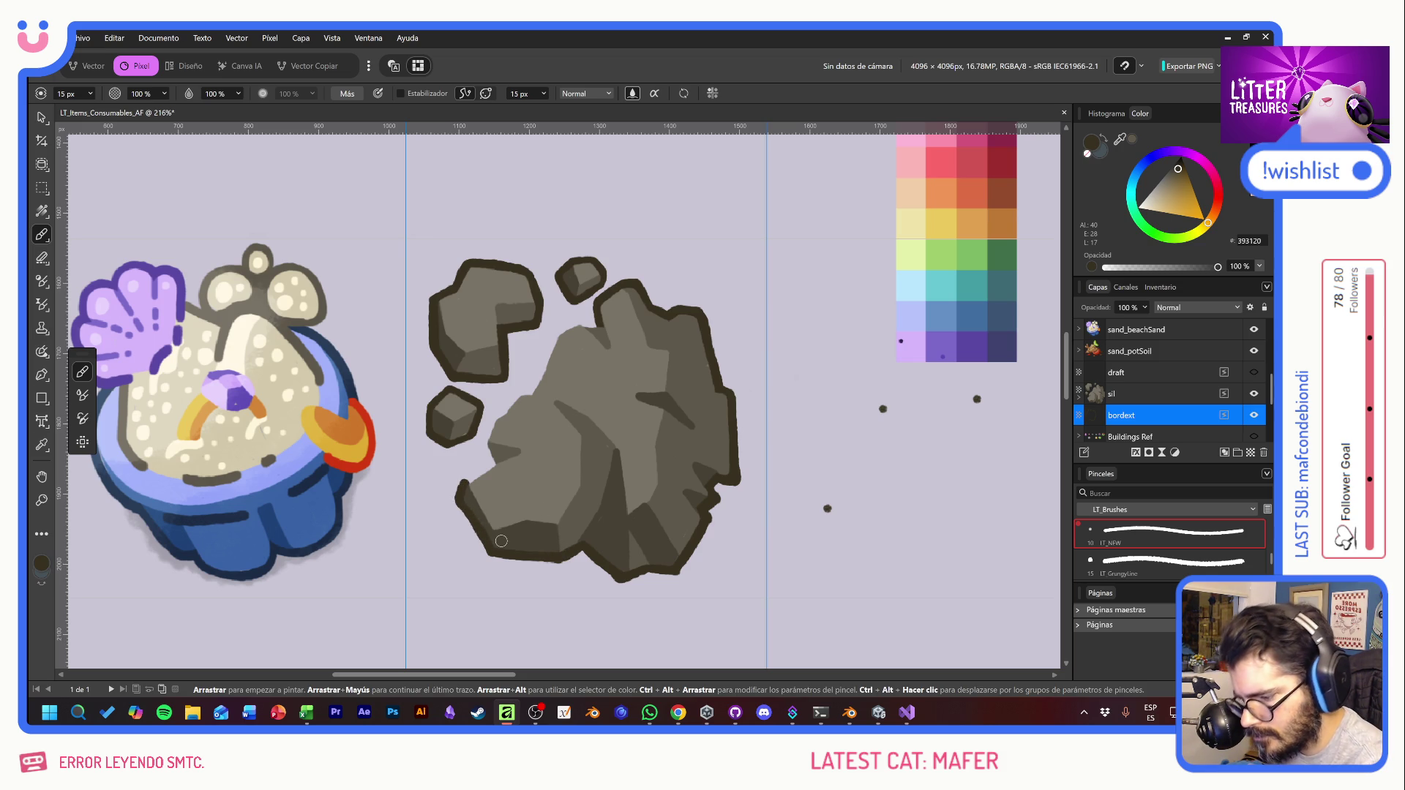
{"action": "left_click", "coordinate": [796, 553]}
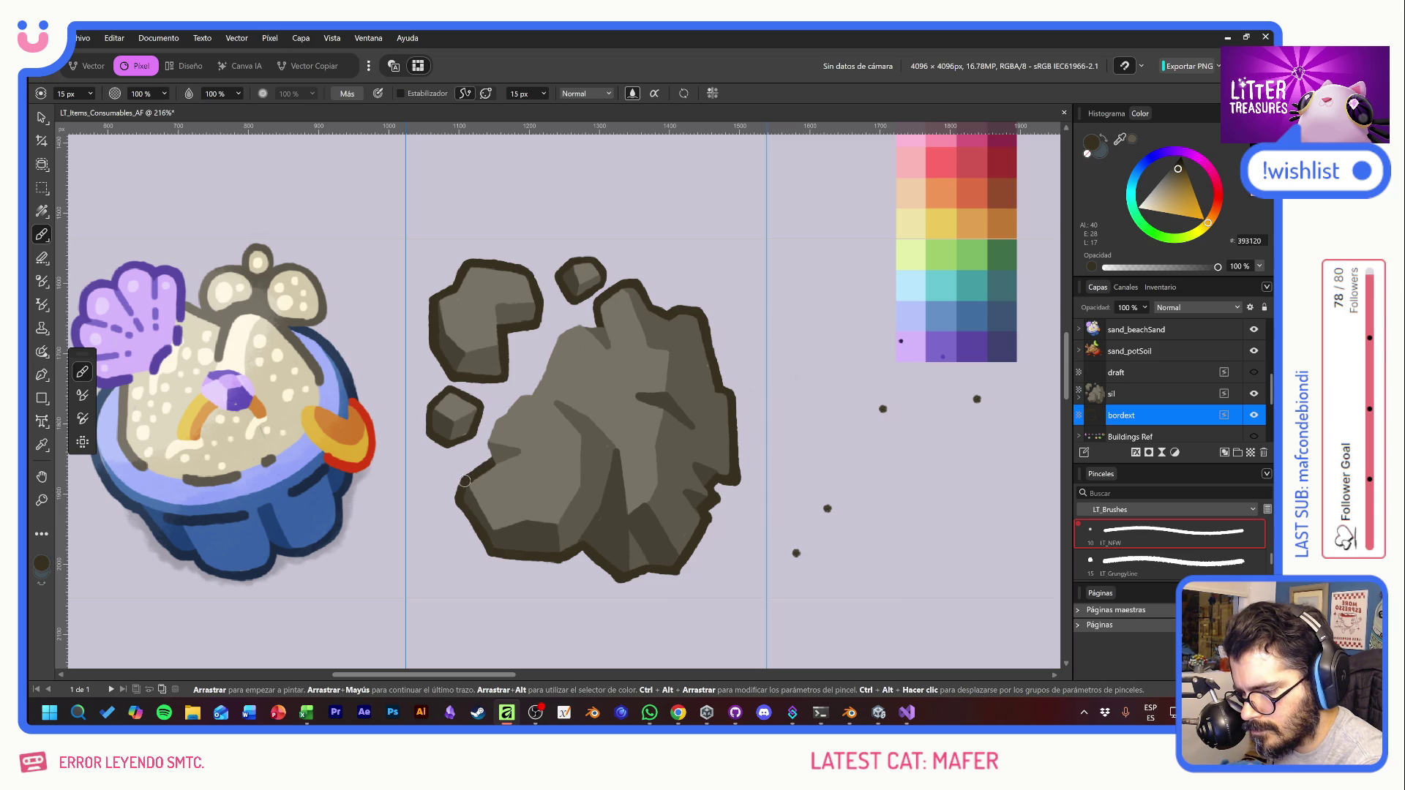
{"action": "mouse_move", "coordinate": [495, 467]}
{"action": "left_mouse_down"}
{"action": "mouse_move", "coordinate": [483, 432]}
{"action": "mouse_move", "coordinate": [508, 410]}
{"action": "mouse_move", "coordinate": [486, 439]}
{"action": "mouse_move", "coordinate": [496, 469]}
{"action": "left_mouse_up"}
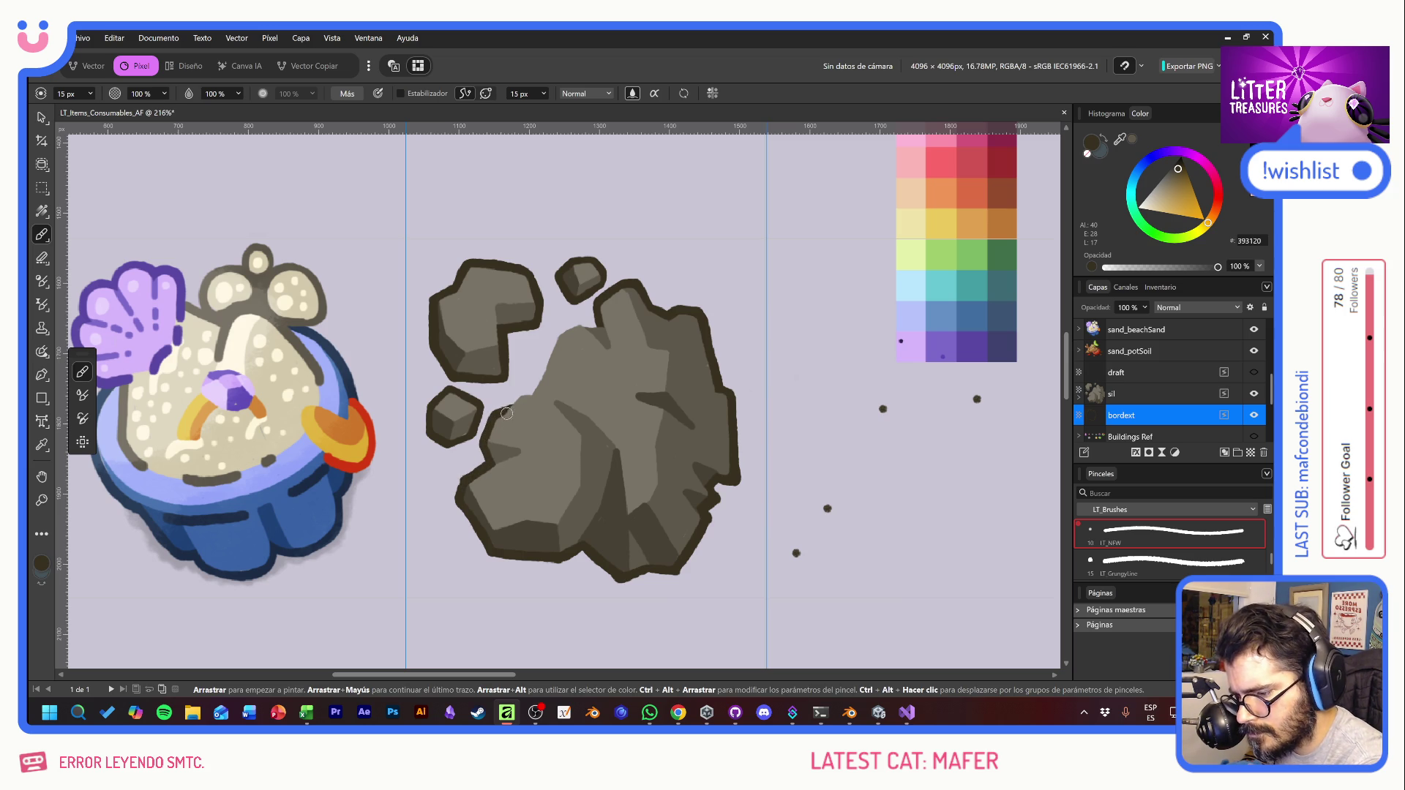
{"action": "left_click_drag", "start_coordinate": [507, 413], "coordinate": [558, 331]}
{"action": "mouse_move", "coordinate": [503, 416]}
{"action": "left_mouse_down"}
{"action": "mouse_move", "coordinate": [556, 336]}
{"action": "mouse_move", "coordinate": [601, 319]}
{"action": "left_mouse_up"}
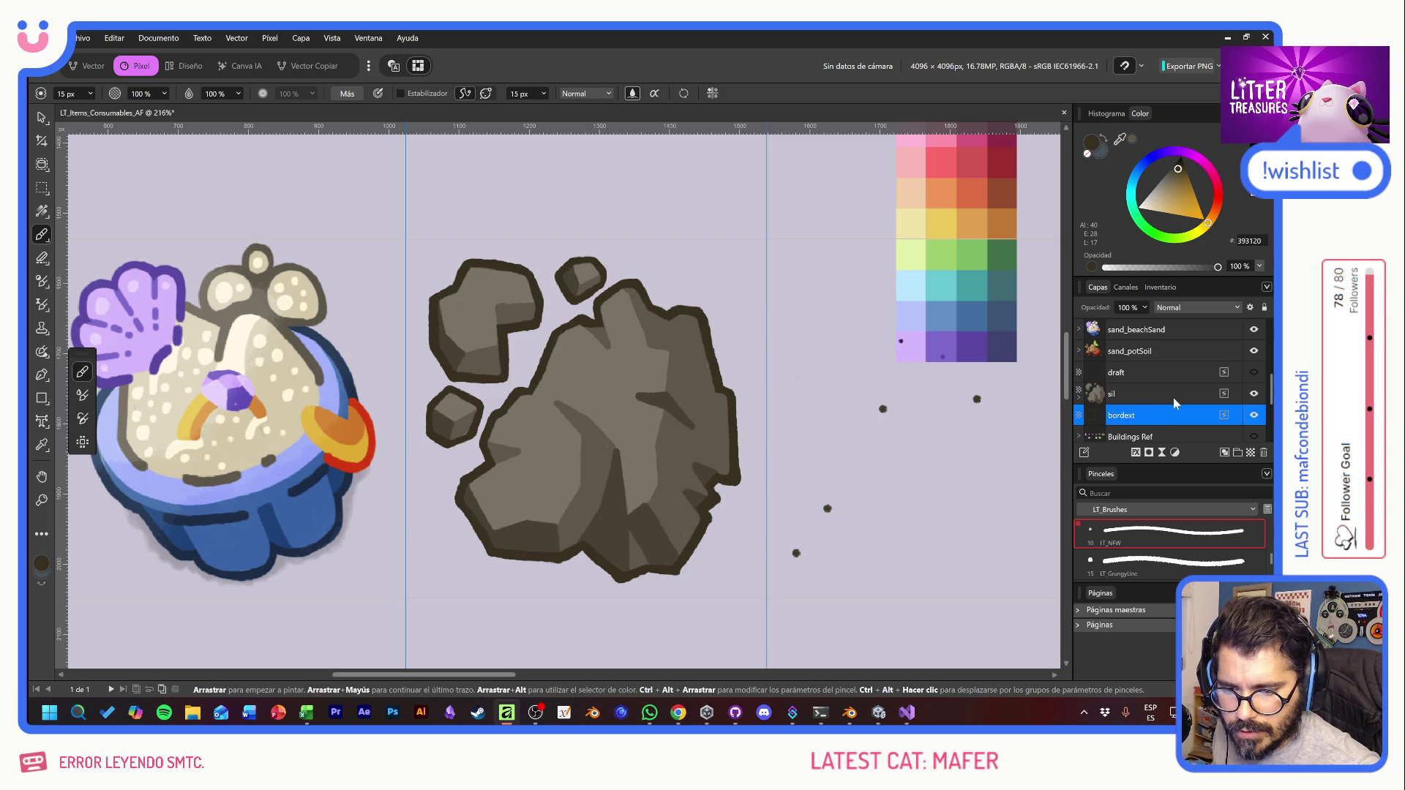
Step: Add a new pixel layer named 'inline' inside the expanded sil group
{"action": "left_click", "coordinate": [1150, 395]}
{"action": "left_click", "coordinate": [1079, 396]}
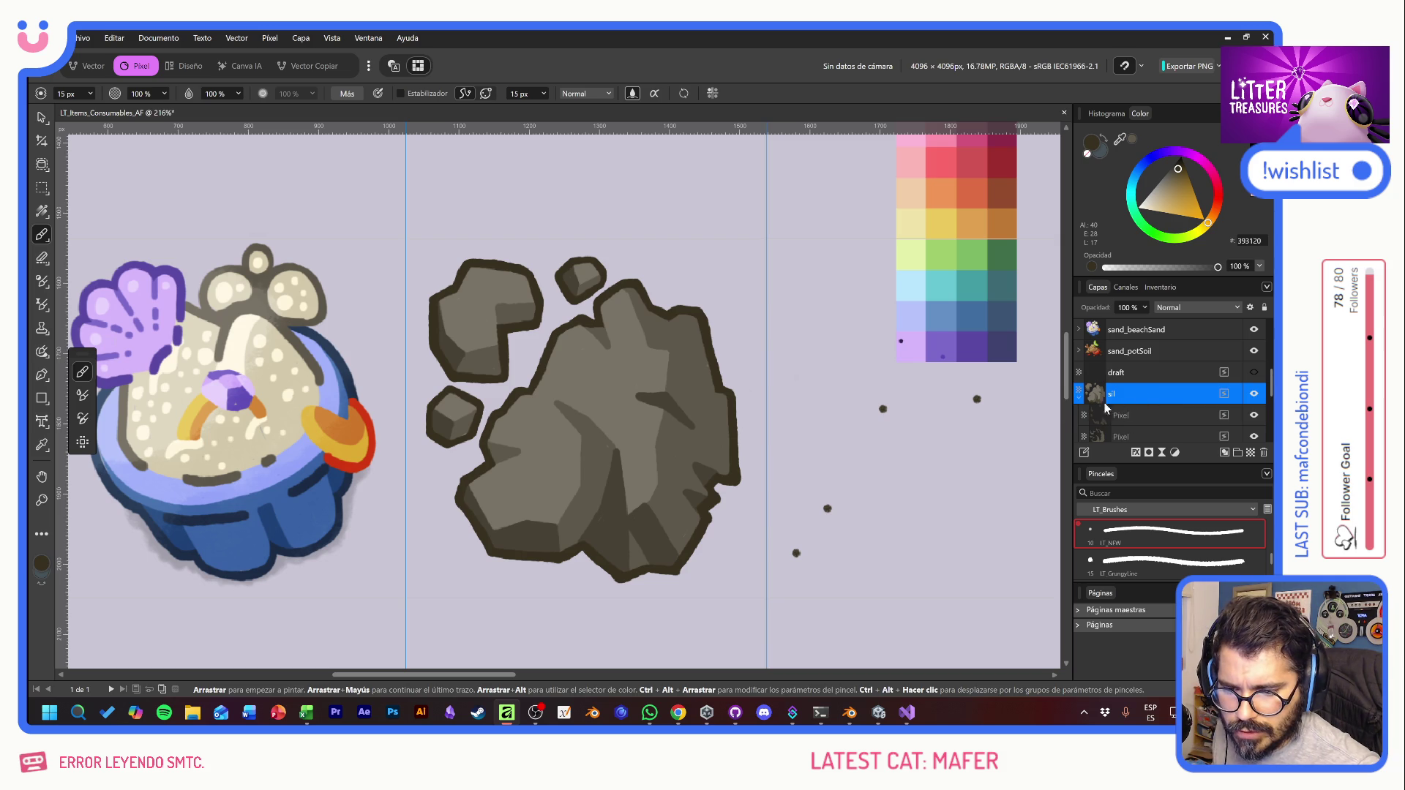
{"action": "left_click", "coordinate": [1238, 455]}
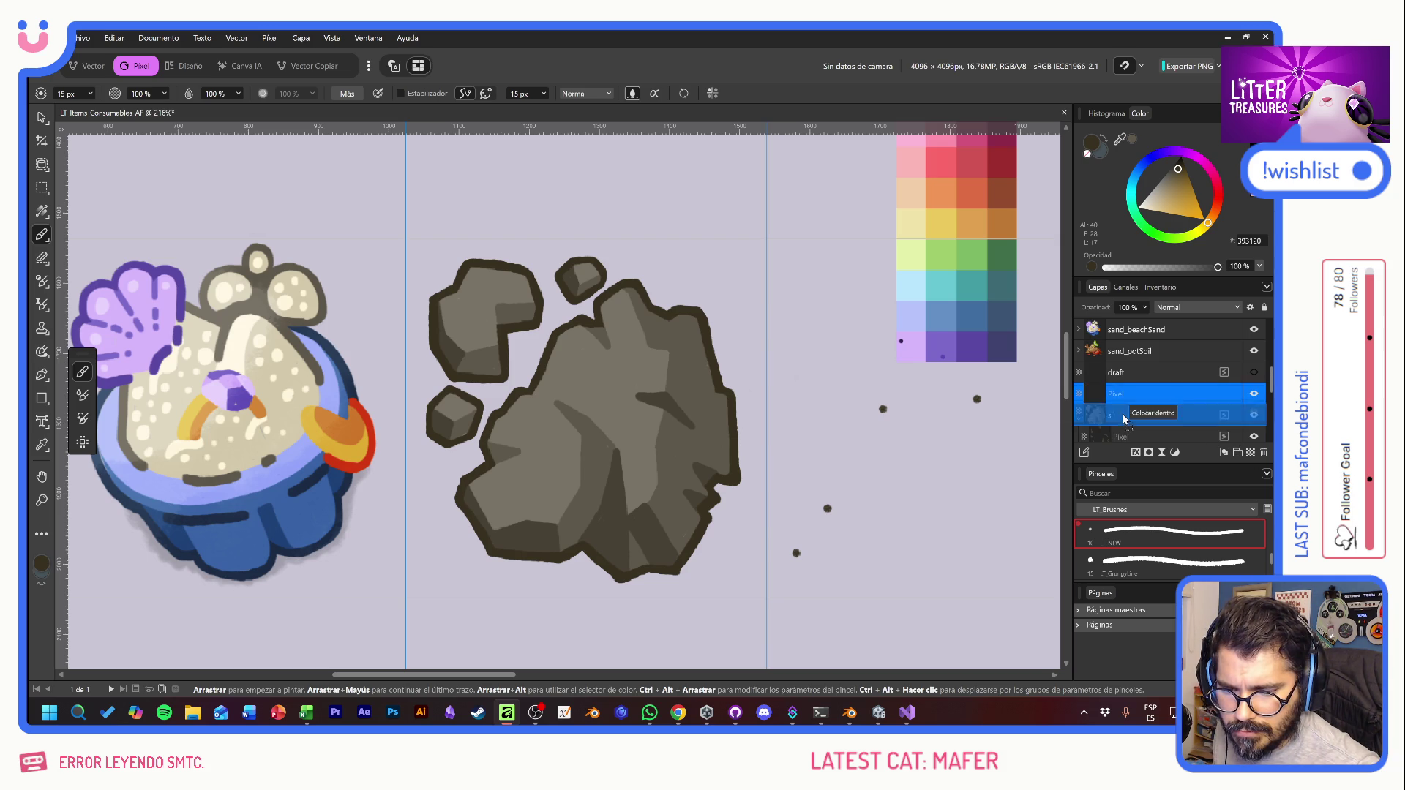
{"action": "double_click", "coordinate": [1123, 414]}
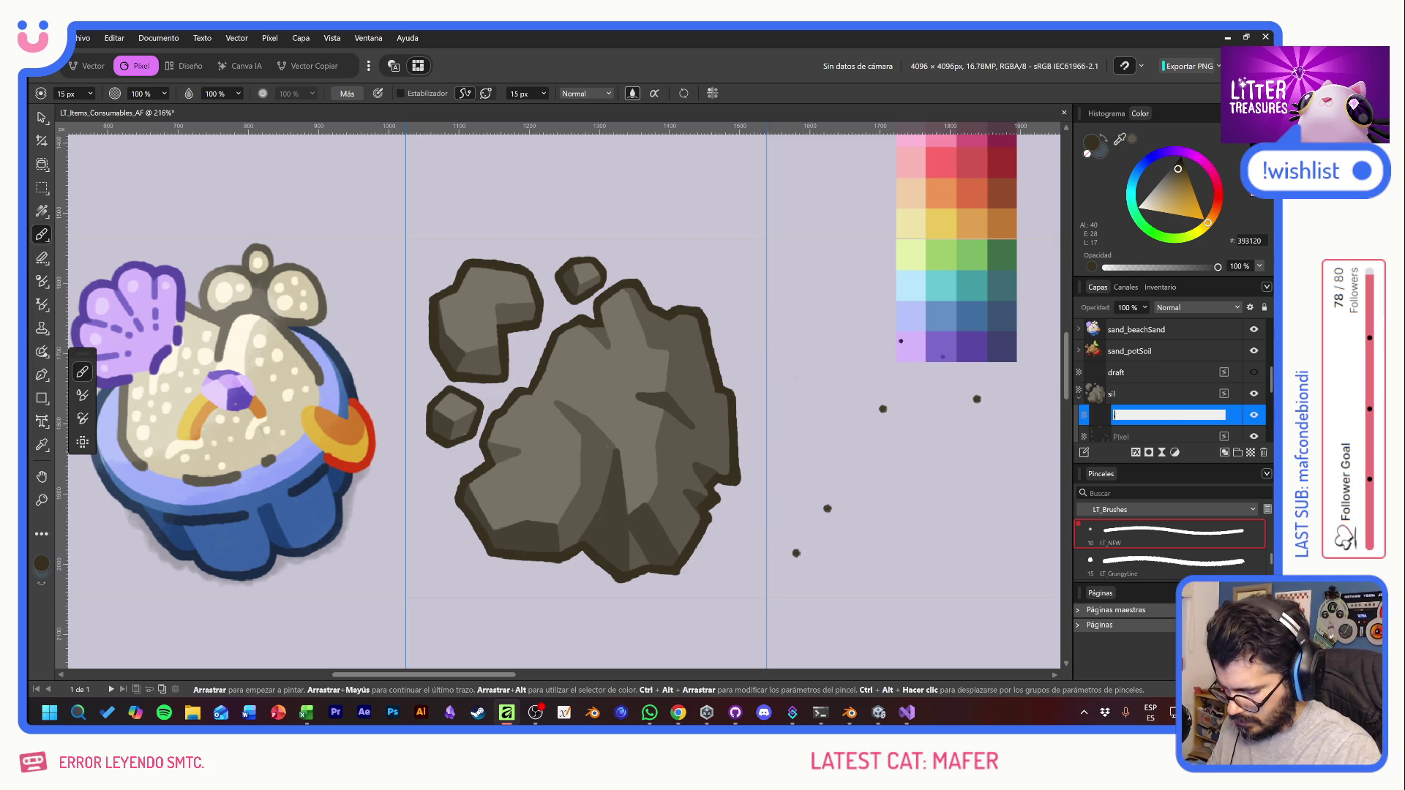
{"action": "type", "text": "inline"}
{"action": "key", "text": "Return"}
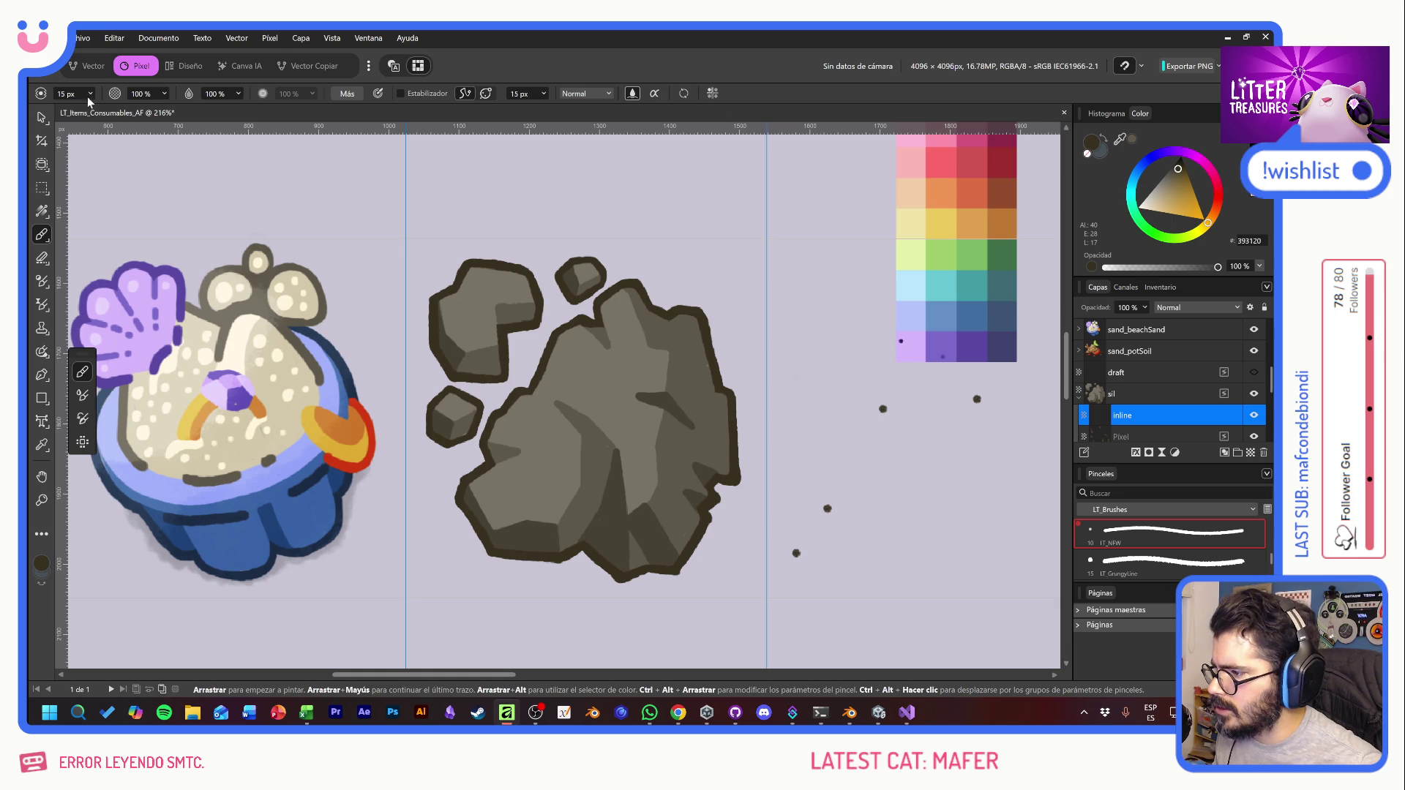
Step: Set the brush width to 10 px and draw inner lines near the rock's right side and centre
{"action": "left_click", "coordinate": [73, 94]}
{"action": "type", "text": "10"}
{"action": "key", "text": "Return"}
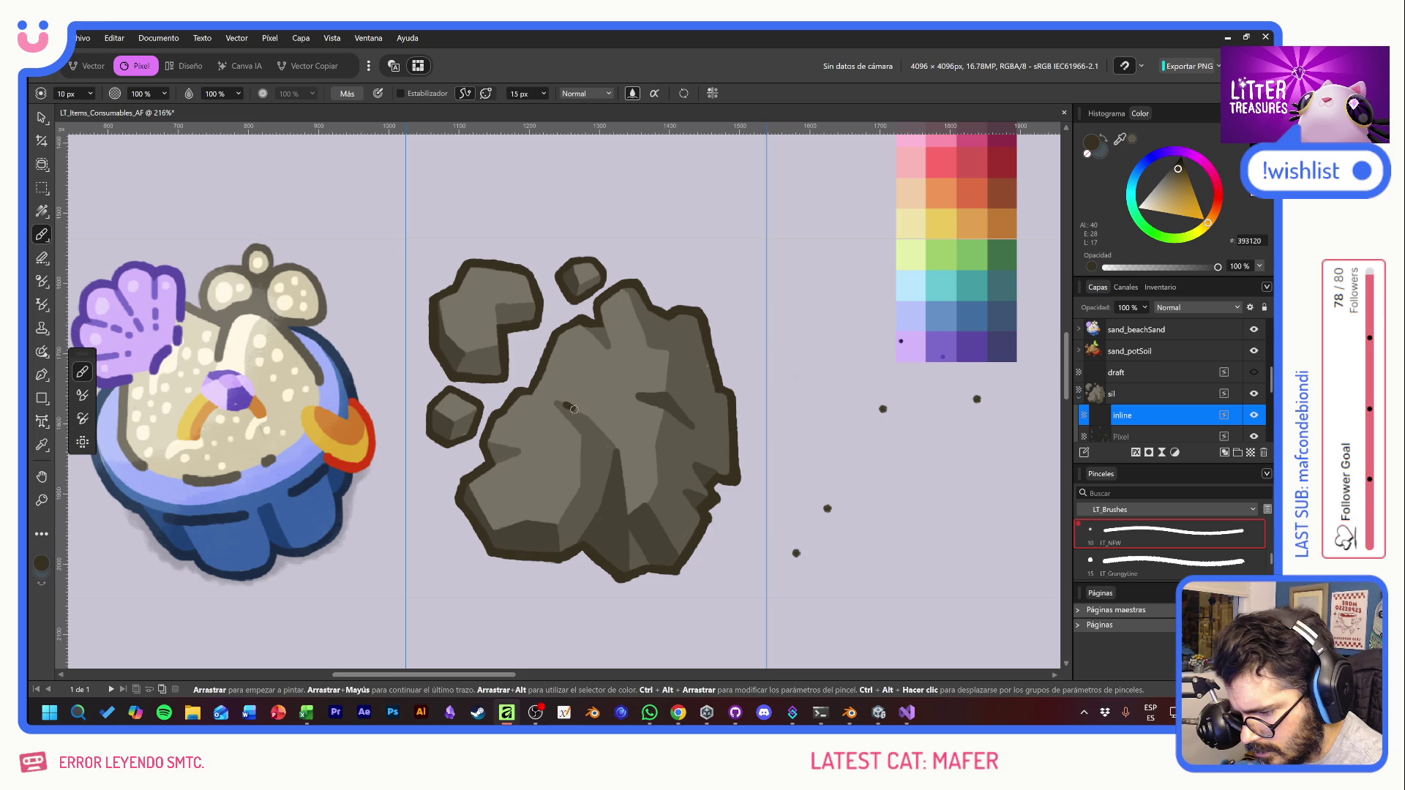
{"action": "mouse_move", "coordinate": [579, 409]}
{"action": "left_mouse_down"}
{"action": "mouse_move", "coordinate": [614, 447]}
{"action": "mouse_move", "coordinate": [596, 507]}
{"action": "mouse_move", "coordinate": [614, 447]}
{"action": "left_mouse_up"}
{"action": "key", "text": "ctrl+z"}
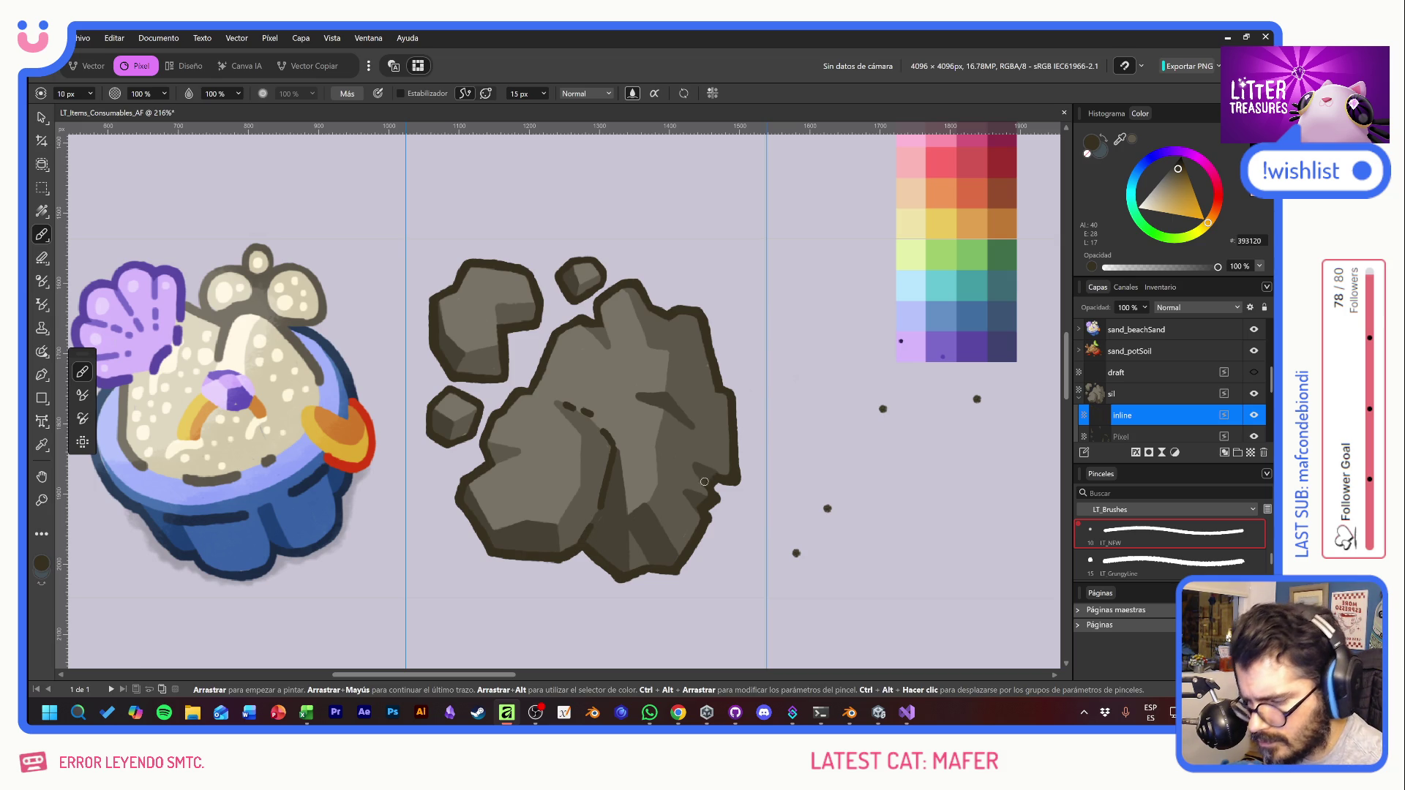
{"action": "left_click_drag", "start_coordinate": [695, 470], "coordinate": [706, 516]}
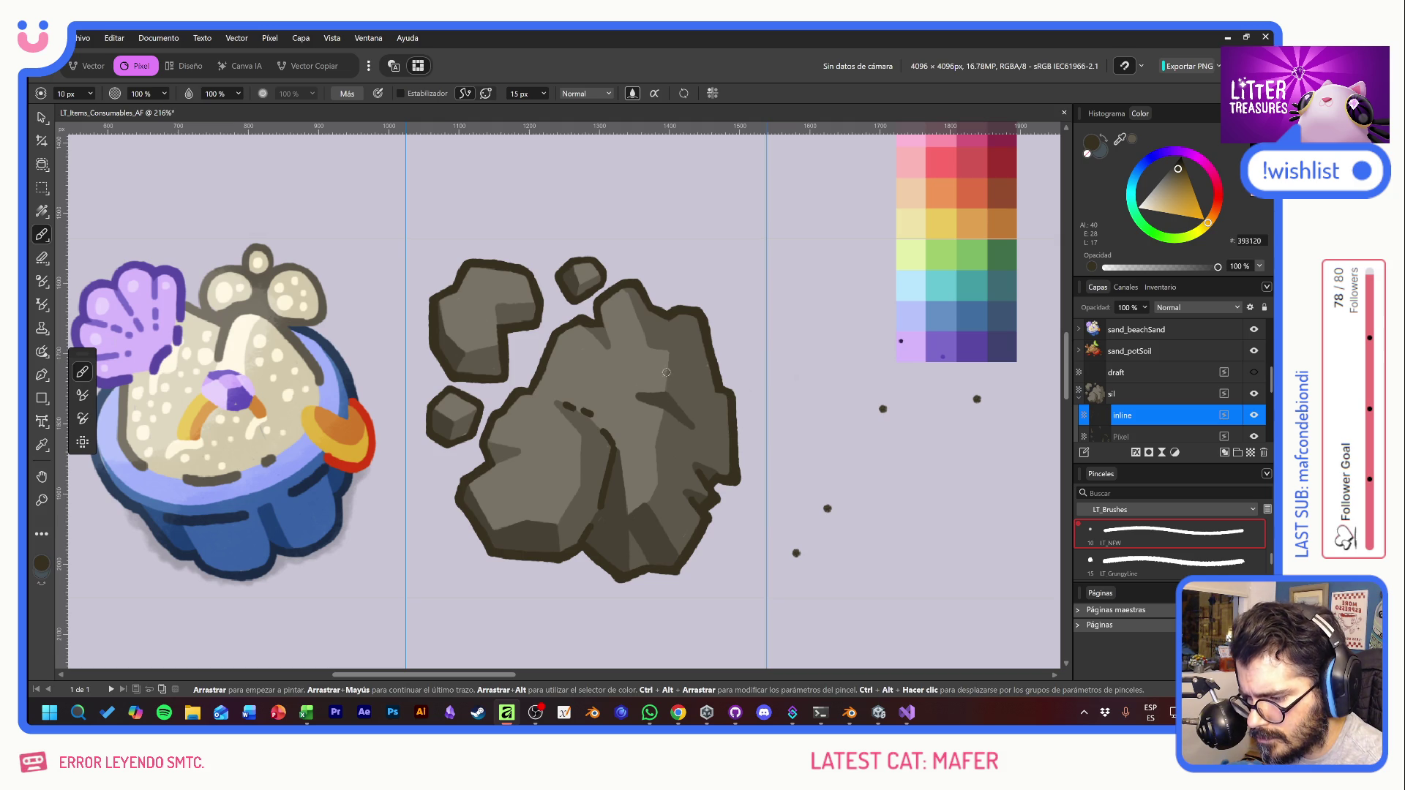
{"action": "left_click_drag", "start_coordinate": [666, 366], "coordinate": [655, 412]}
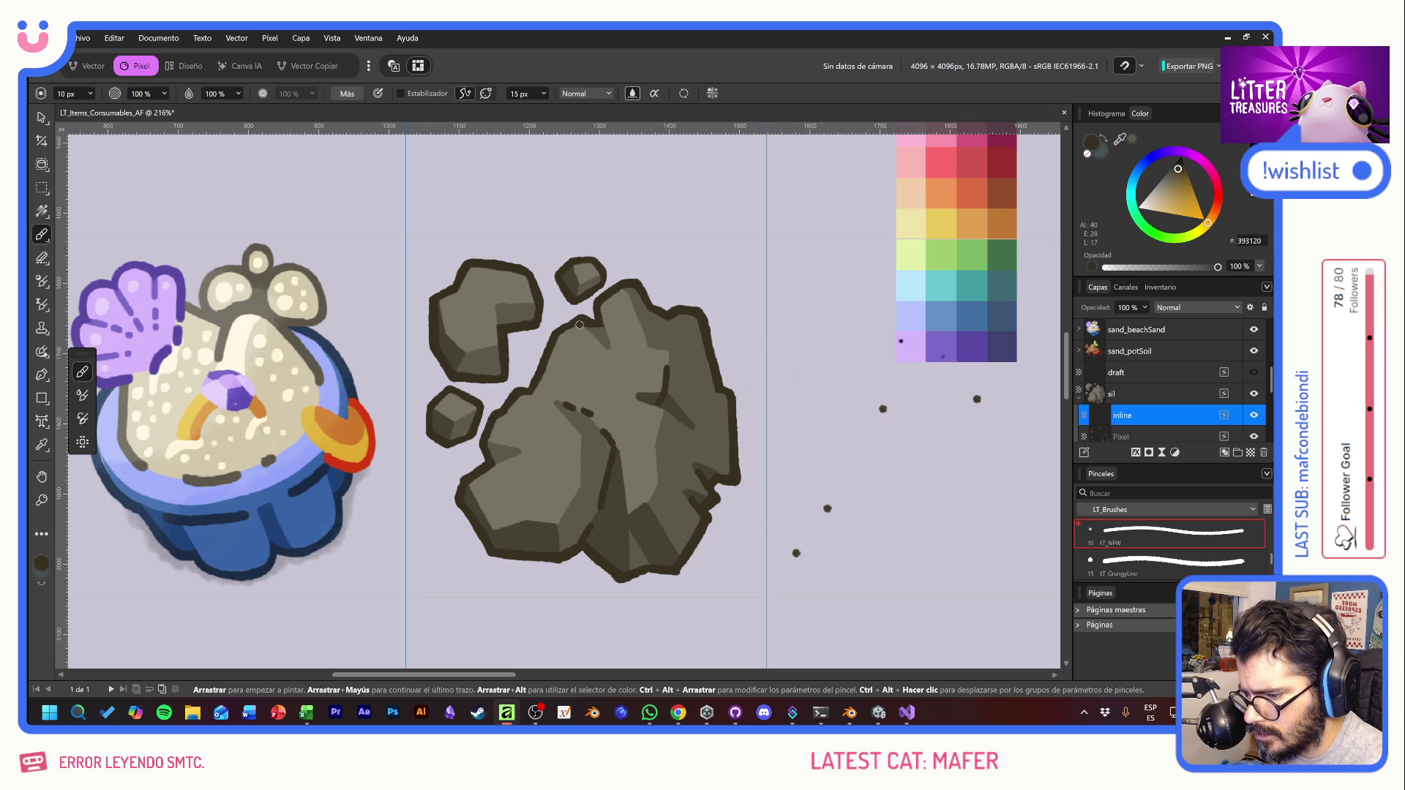
Step: Add short inner marks near the rock's top and right edge and on the small upper-left rock
{"action": "left_click_drag", "start_coordinate": [578, 323], "coordinate": [602, 346]}
{"action": "left_click", "coordinate": [610, 352]}
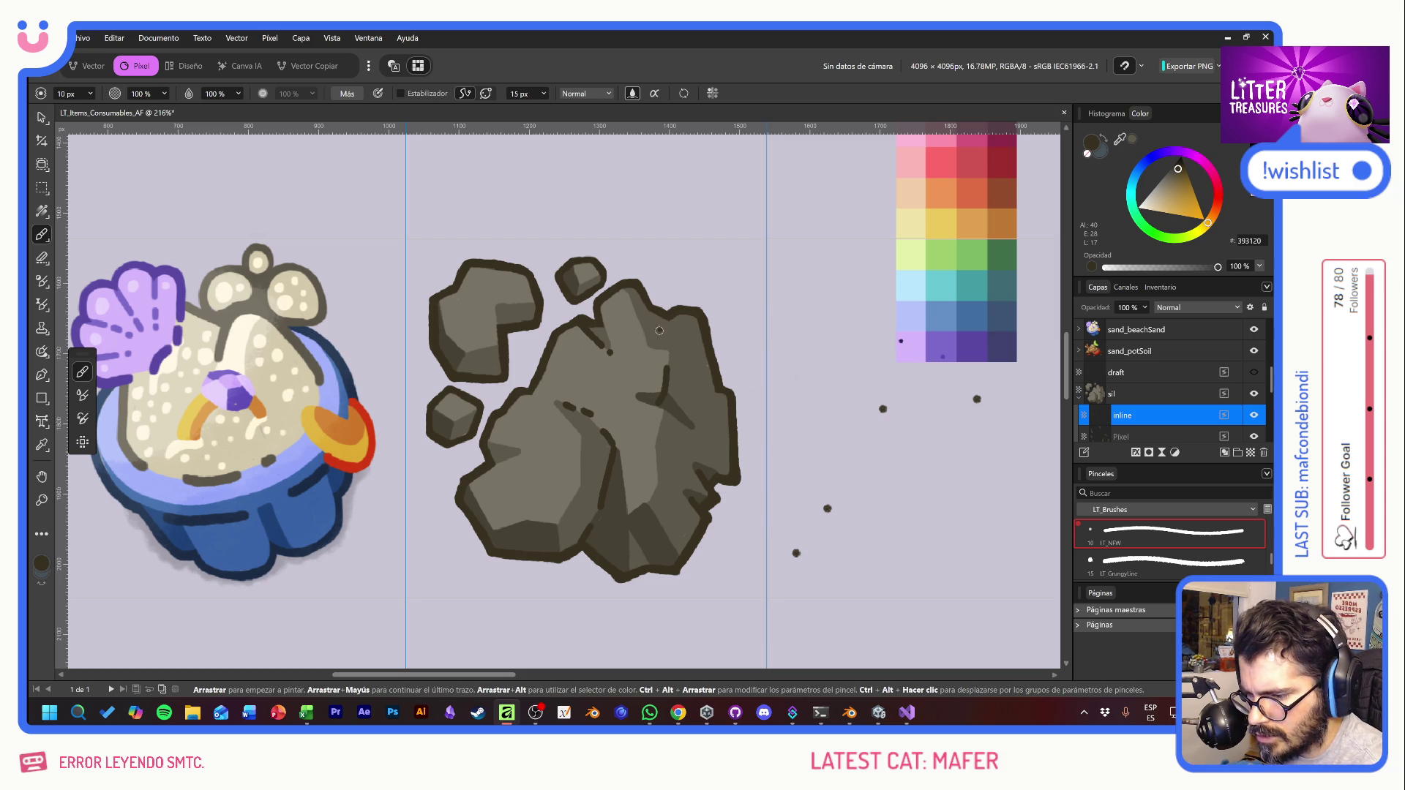
{"action": "left_click_drag", "start_coordinate": [663, 333], "coordinate": [672, 315]}
{"action": "mouse_move", "coordinate": [720, 394]}
{"action": "left_mouse_down"}
{"action": "mouse_move", "coordinate": [707, 388]}
{"action": "mouse_move", "coordinate": [719, 389]}
{"action": "left_mouse_up"}
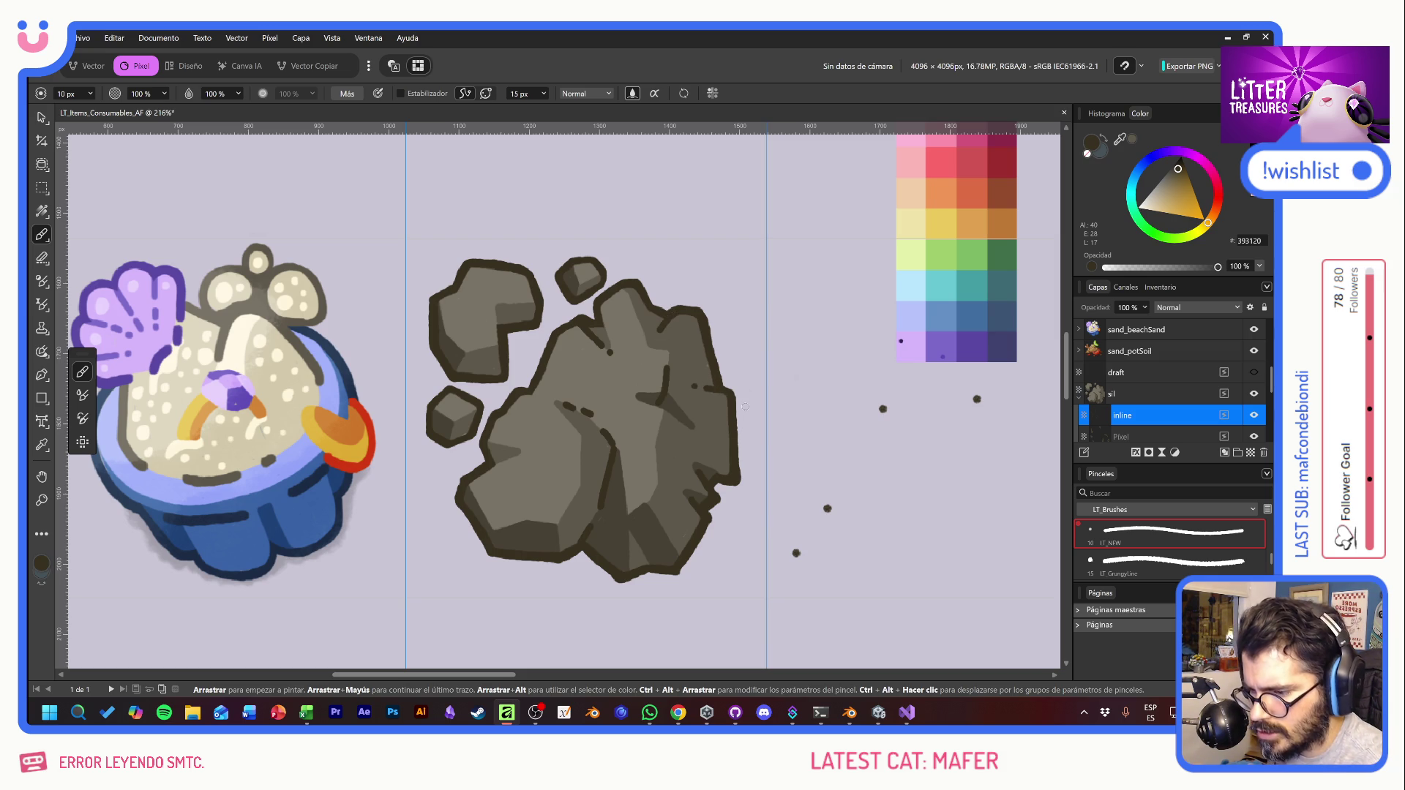
{"action": "mouse_move", "coordinate": [458, 347]}
{"action": "left_mouse_down"}
{"action": "mouse_move", "coordinate": [469, 362]}
{"action": "mouse_move", "coordinate": [486, 348]}
{"action": "left_mouse_up"}
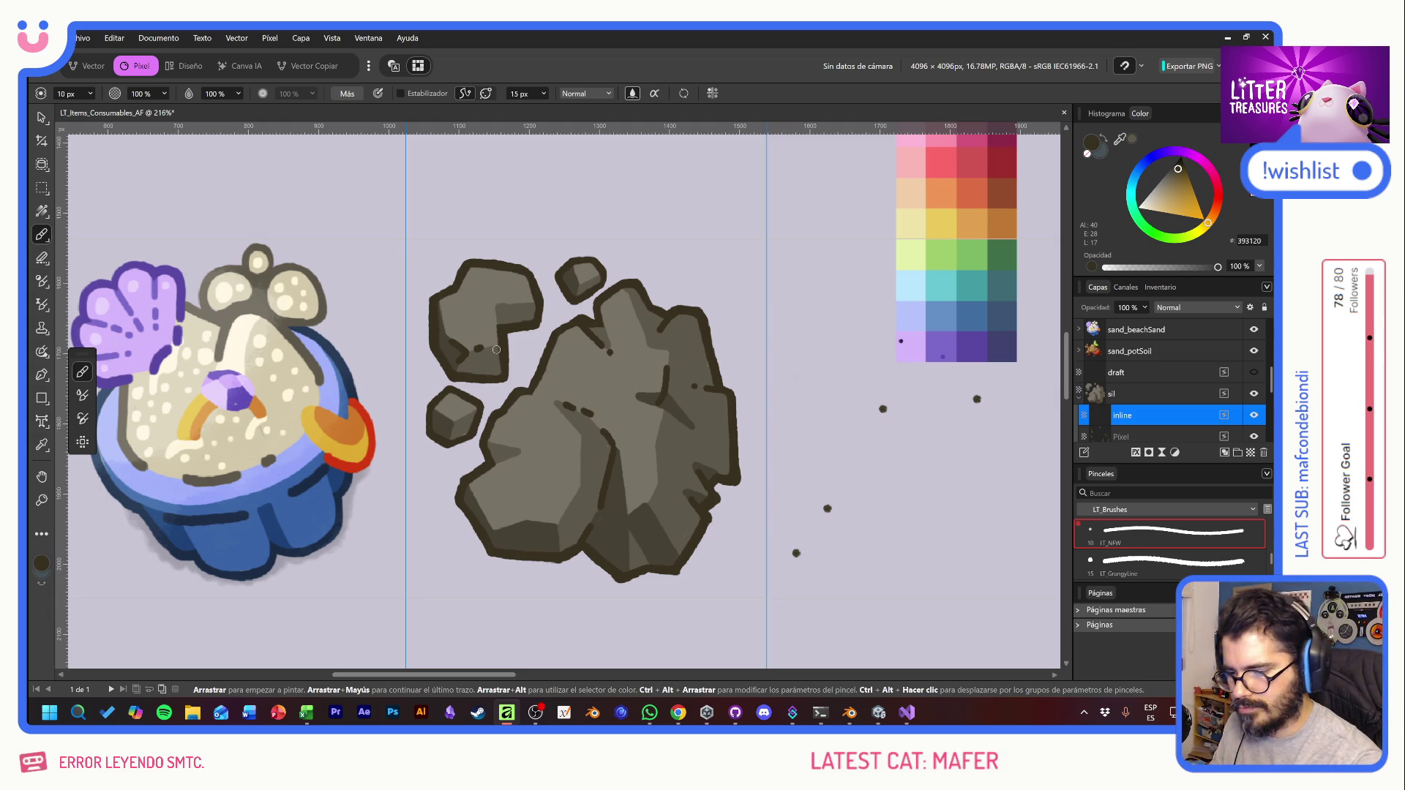
{"action": "key", "text": "e"}
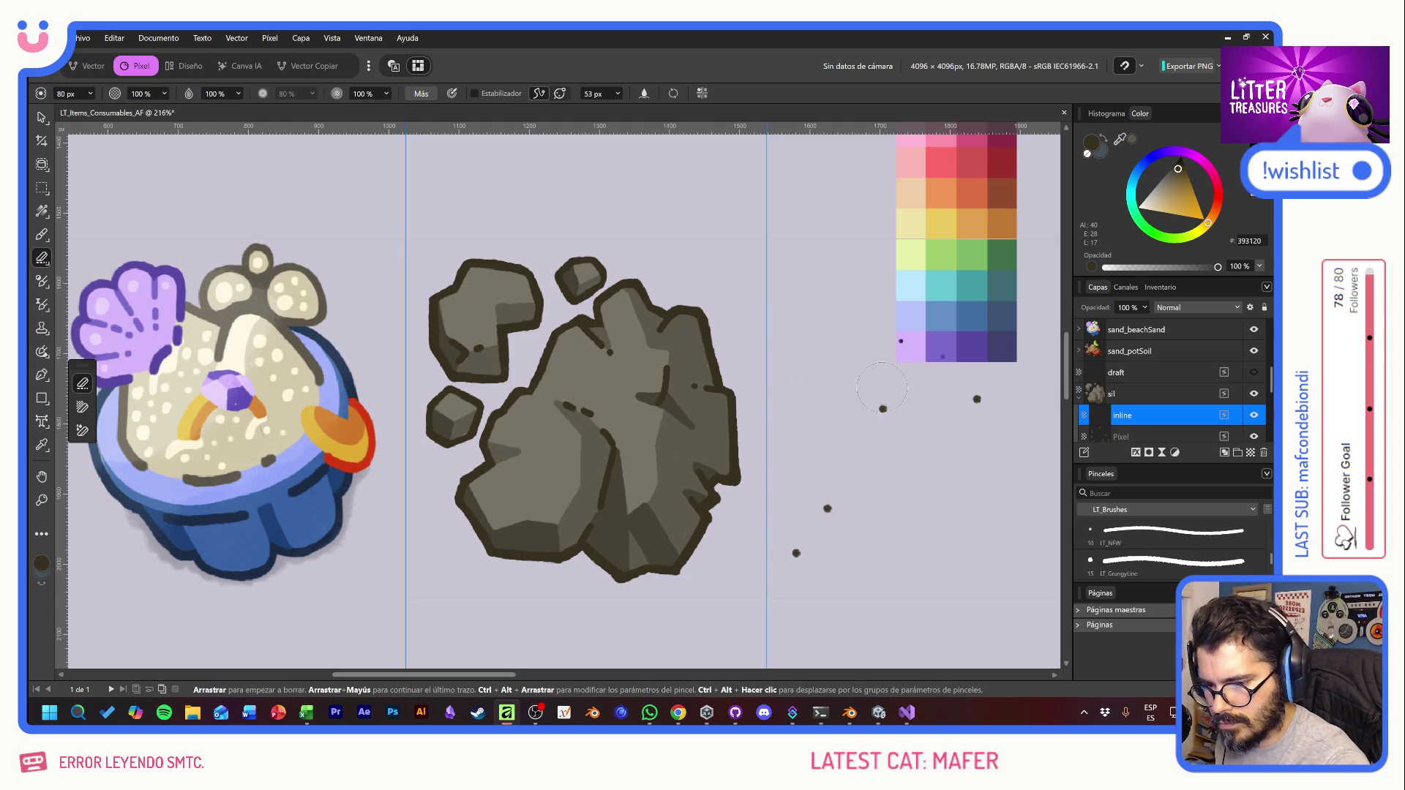
{"action": "scroll", "coordinate": [1158, 434], "scroll_direction": "down", "scroll_amount": 1}
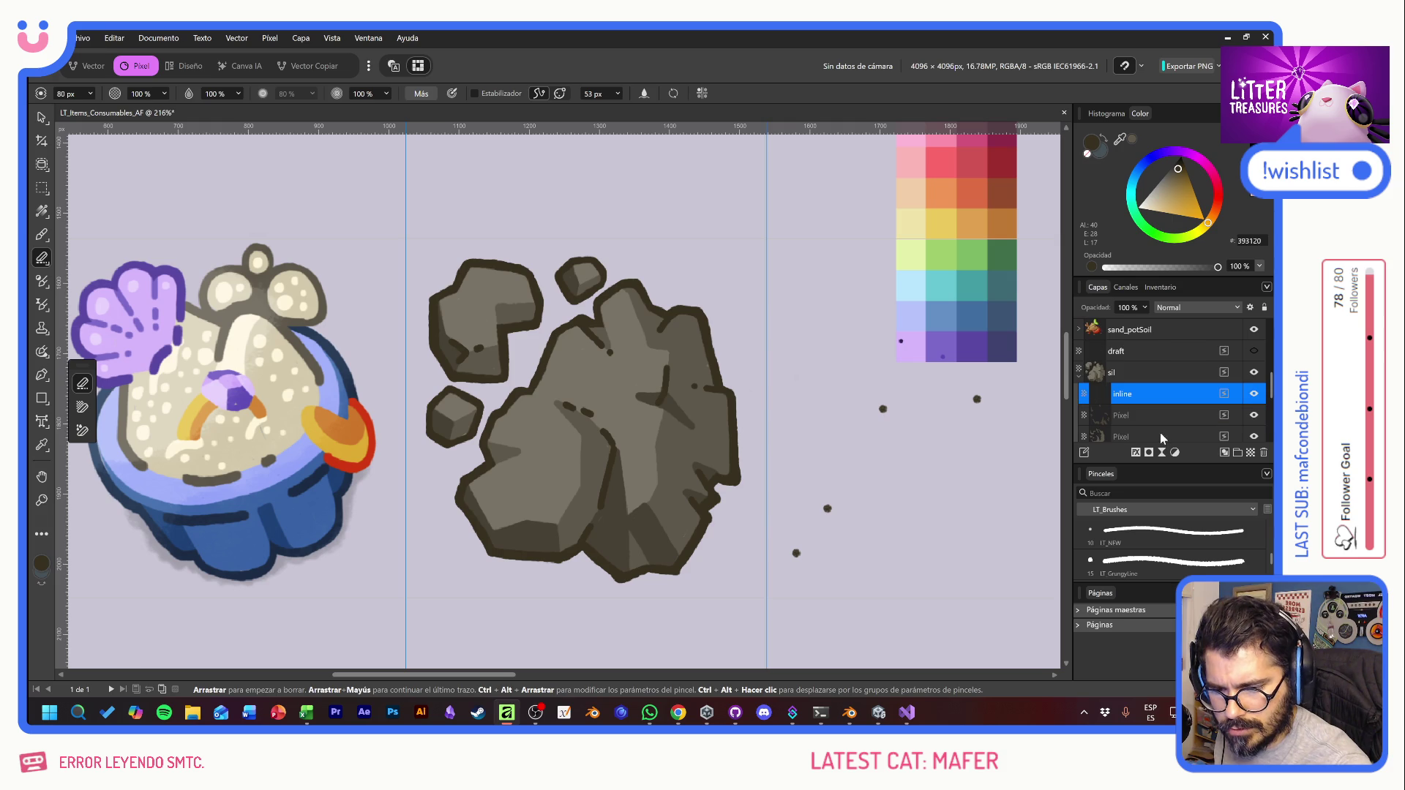
{"action": "scroll", "coordinate": [1181, 411], "scroll_direction": "down", "scroll_amount": 3}
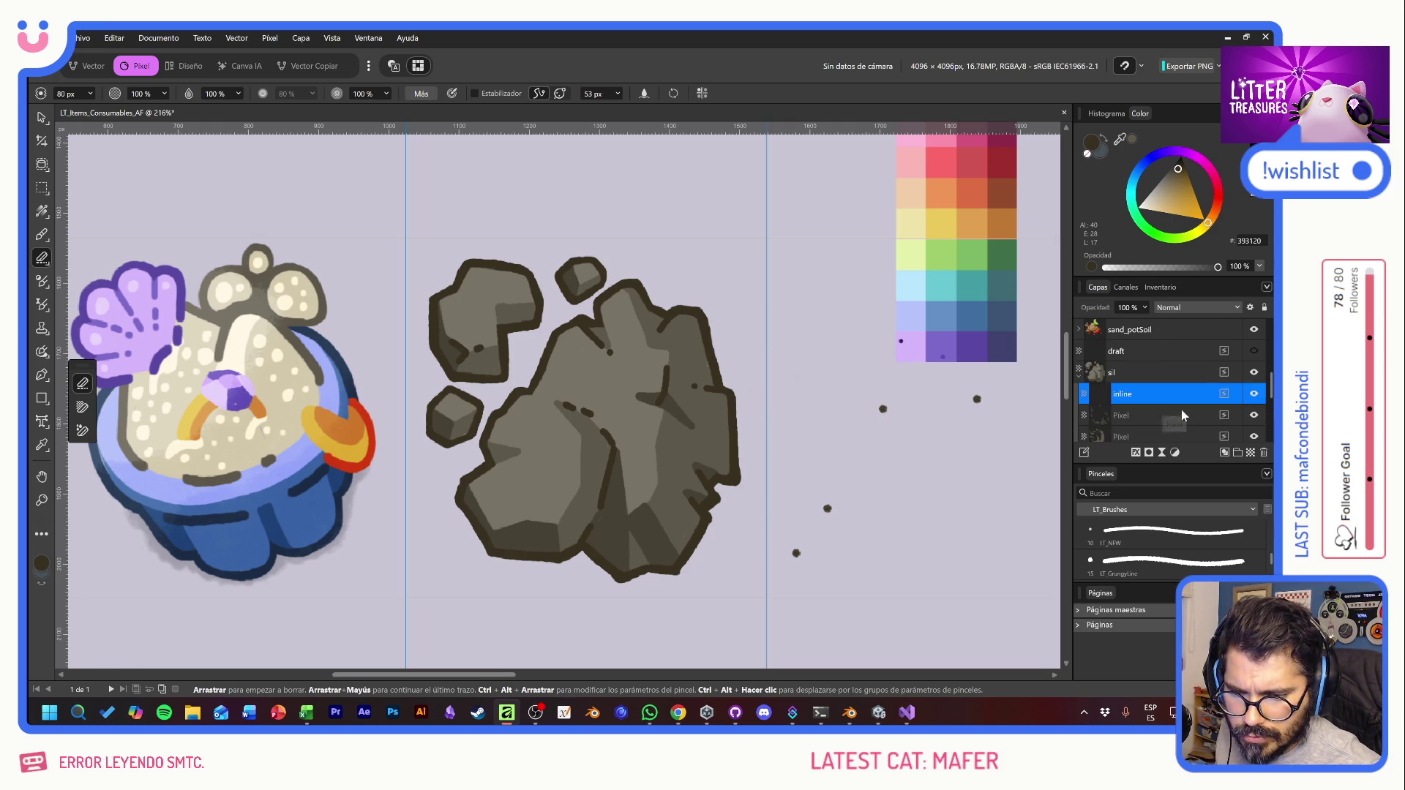
{"action": "left_click", "coordinate": [1157, 398]}
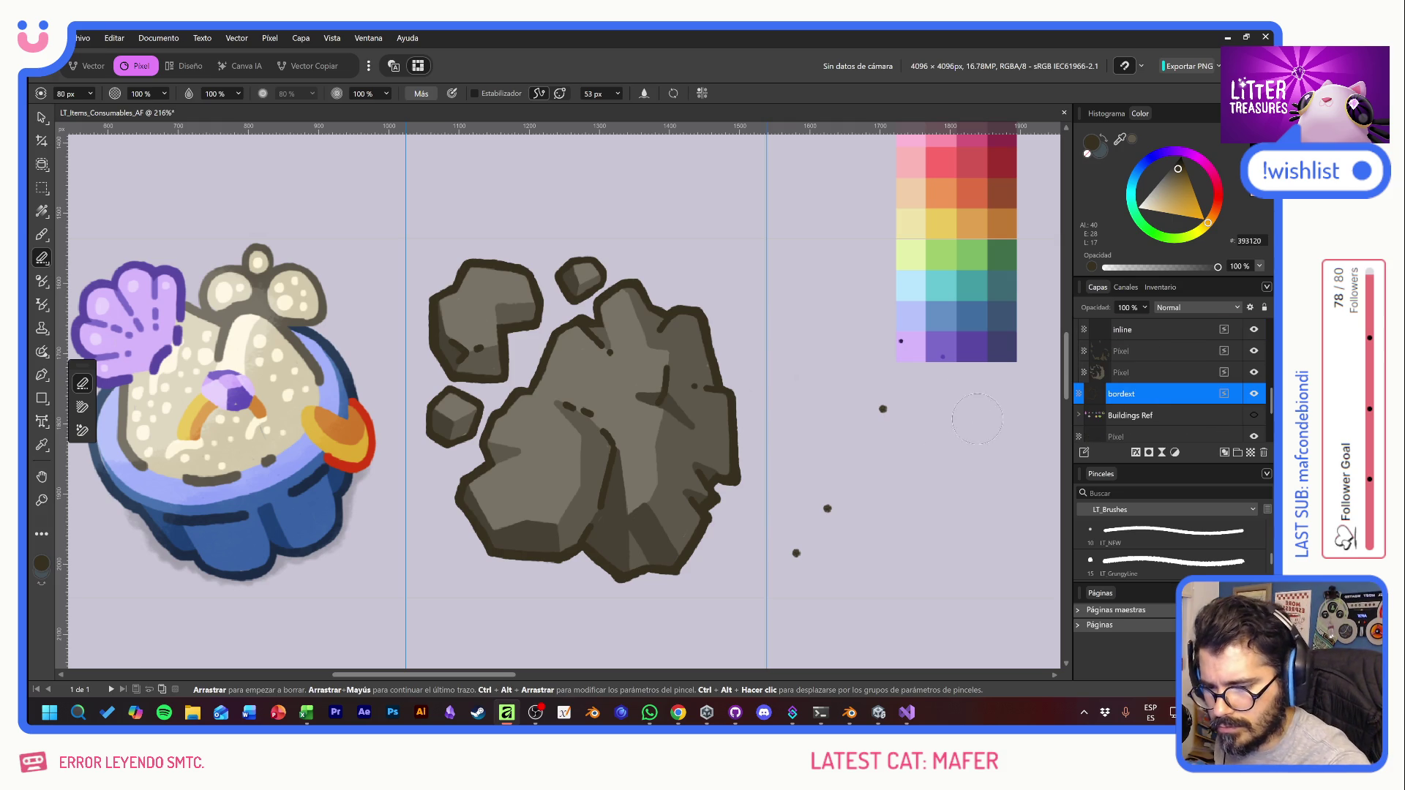
{"action": "left_click_drag", "start_coordinate": [827, 509], "coordinate": [807, 538]}
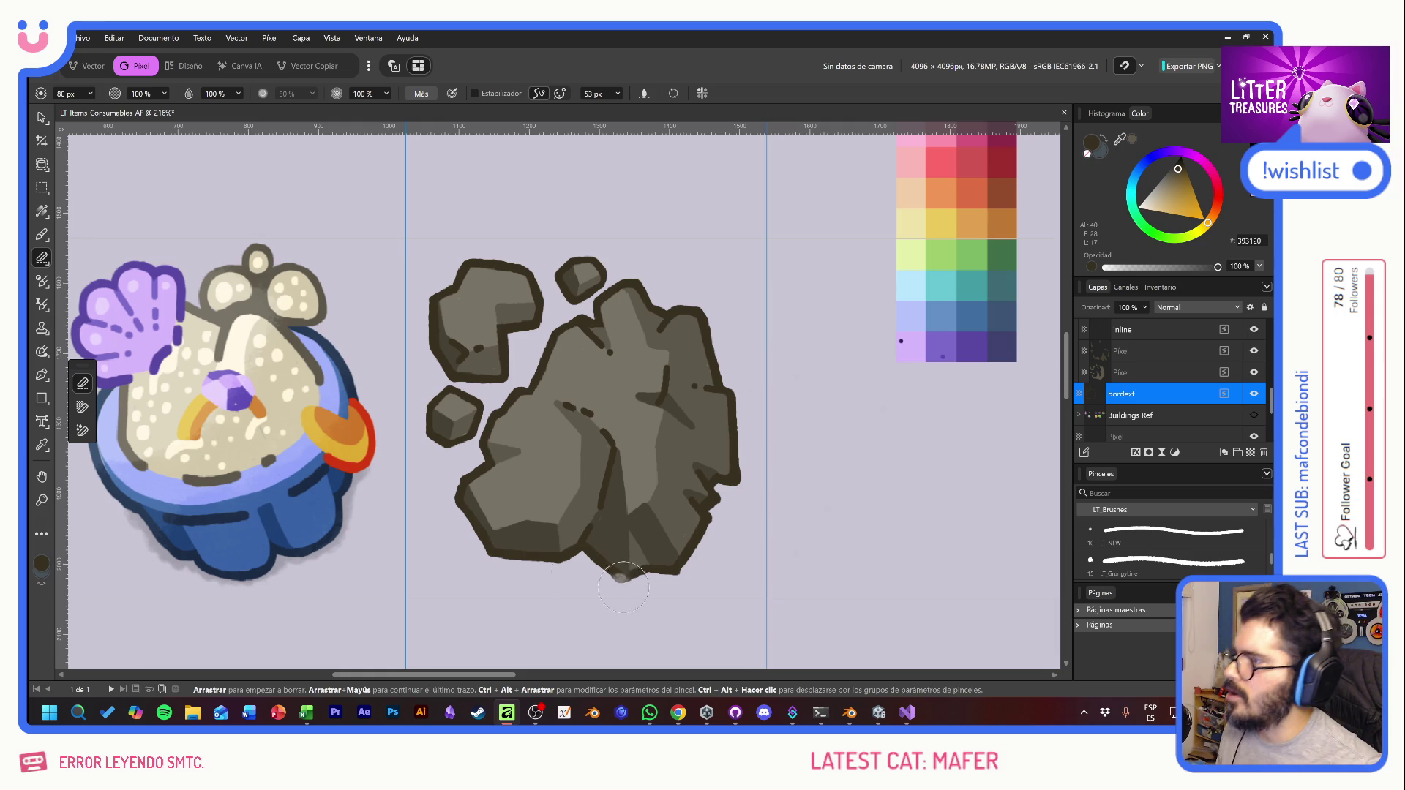
{"action": "left_click", "coordinate": [42, 118]}
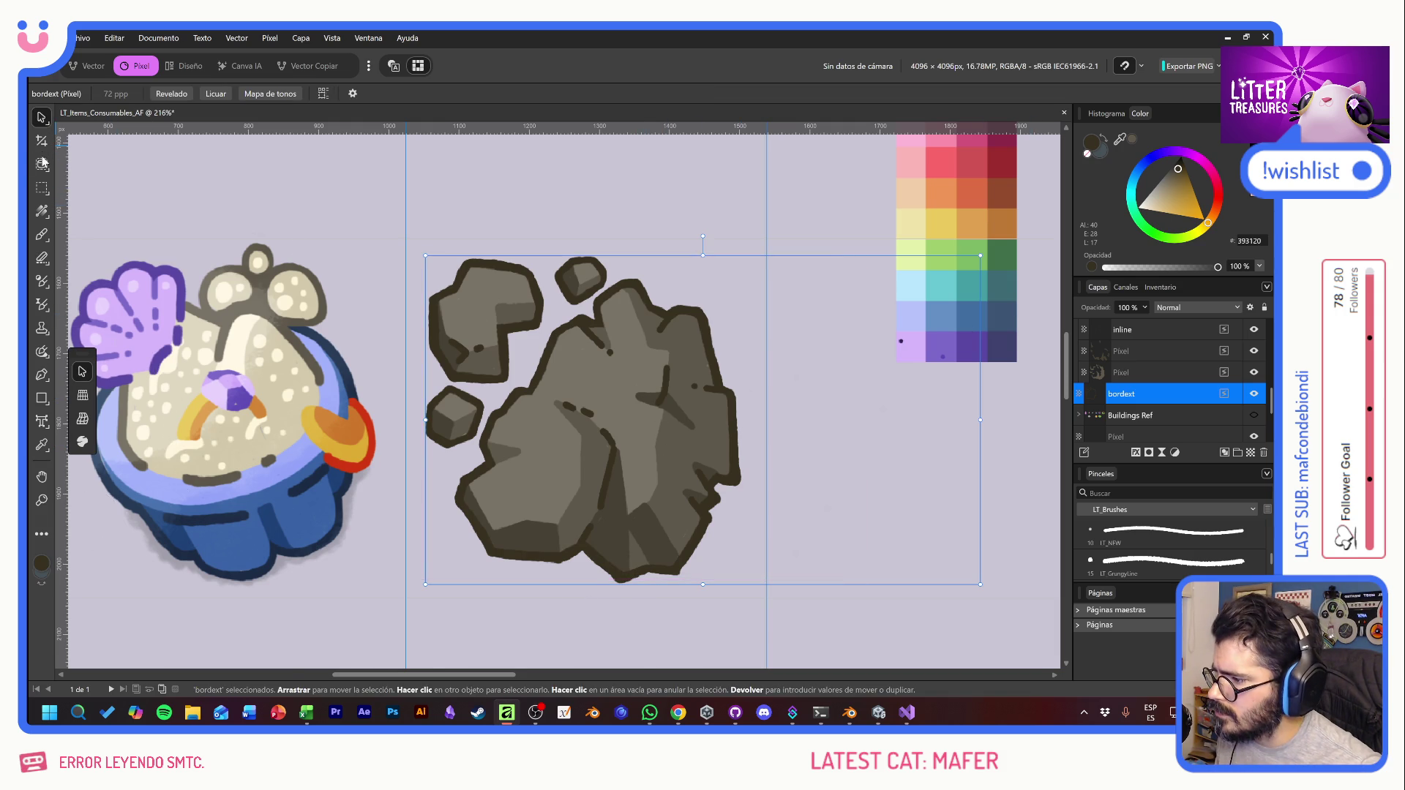
{"action": "key", "text": "m"}
{"action": "left_click_drag", "start_coordinate": [806, 224], "coordinate": [1036, 458]}
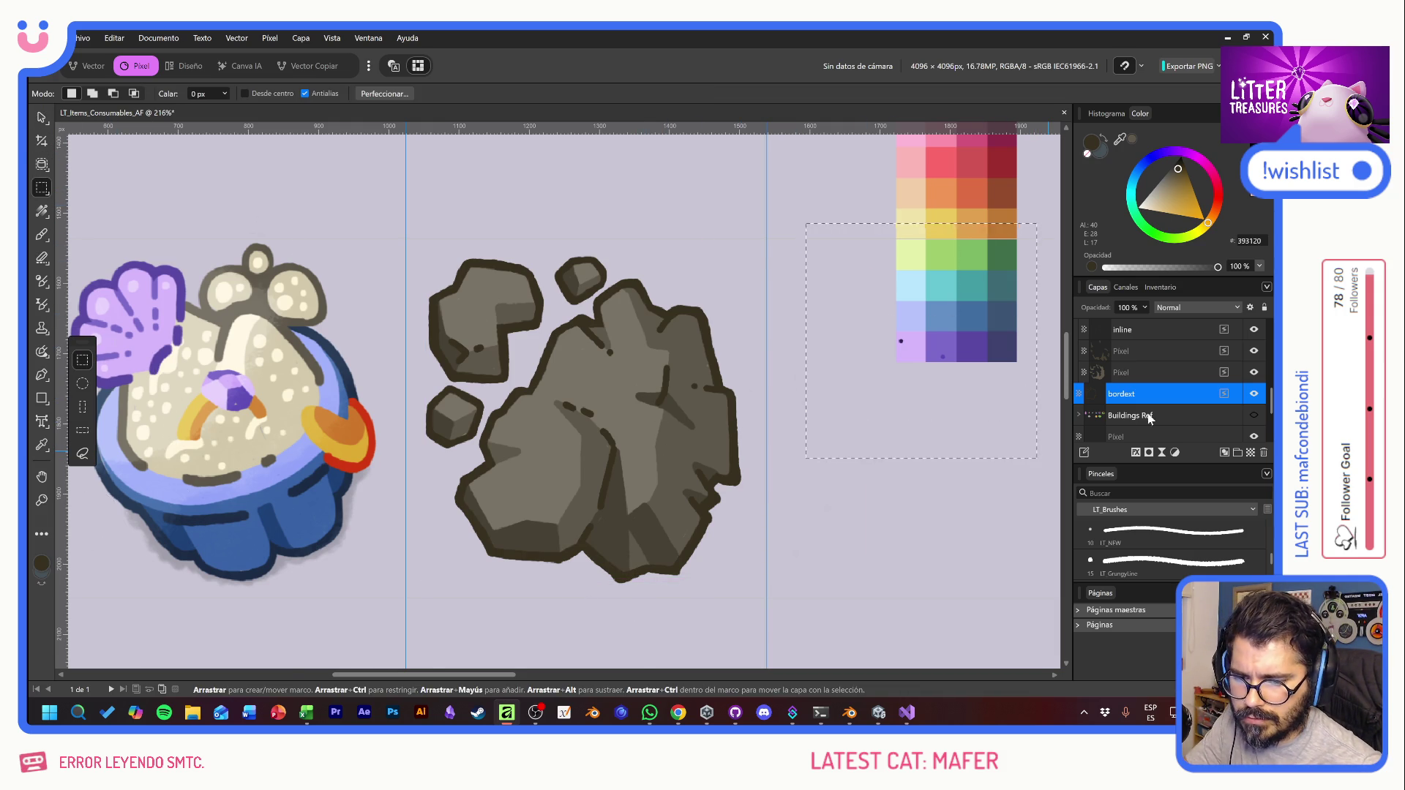
{"action": "left_click", "coordinate": [1151, 373]}
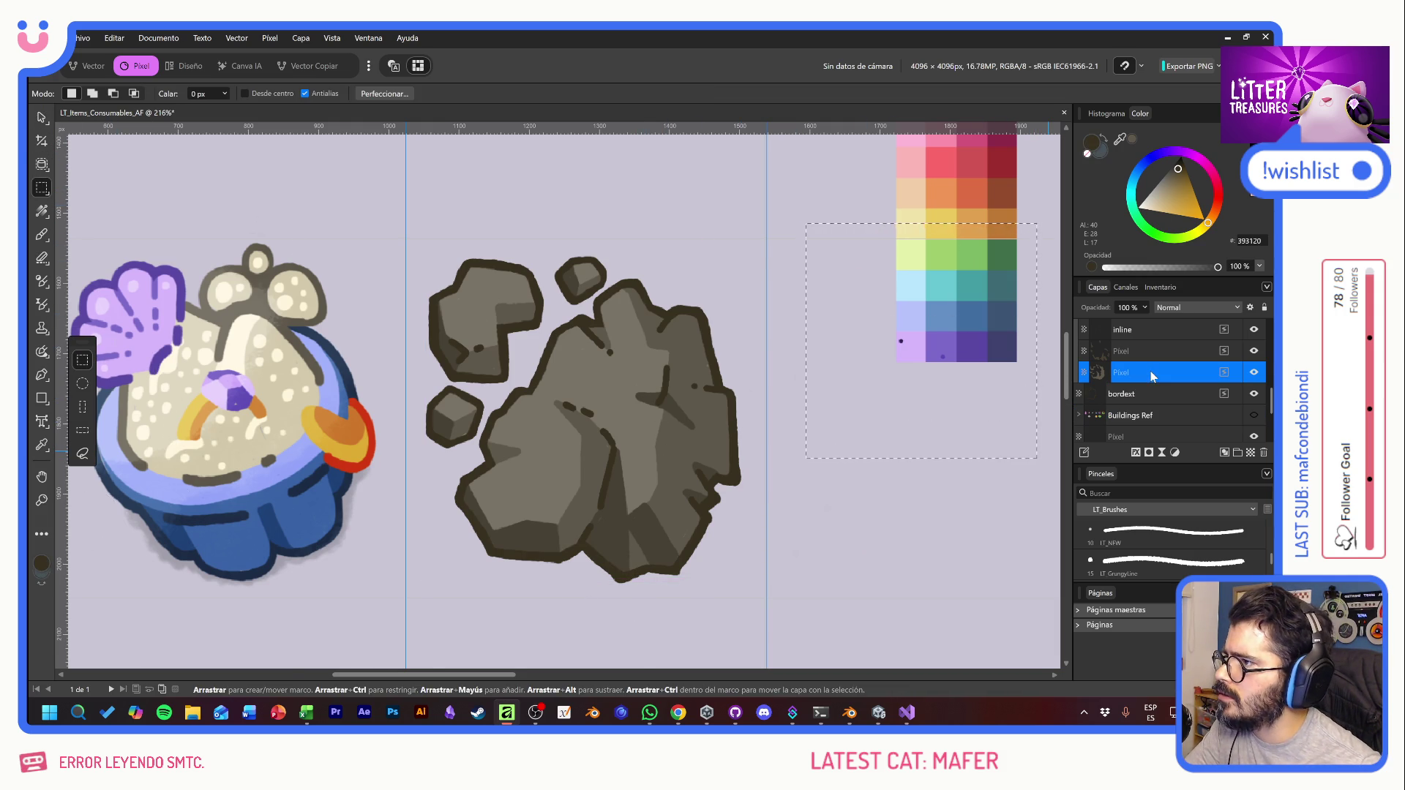
{"action": "left_click", "coordinate": [1155, 351]}
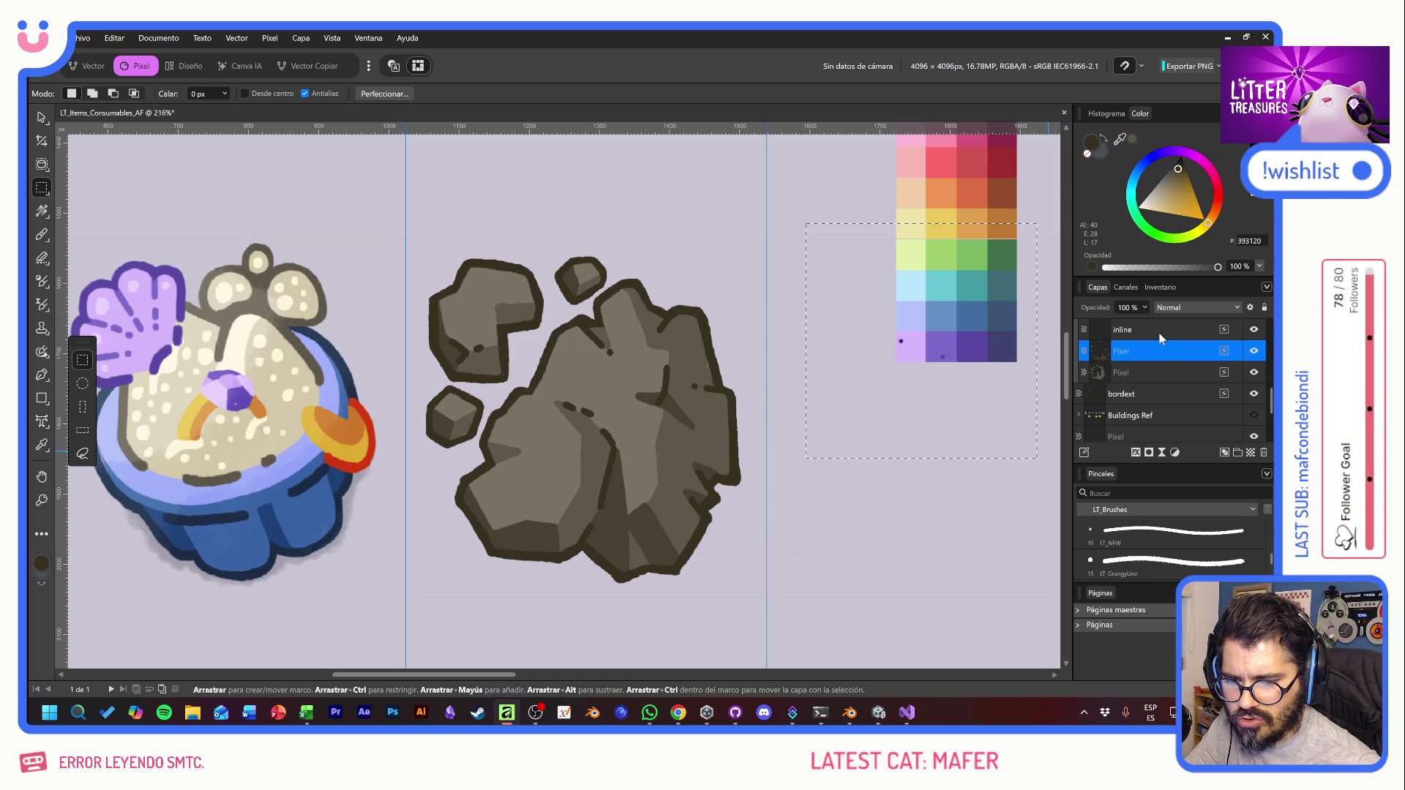
{"action": "left_click", "coordinate": [1159, 333]}
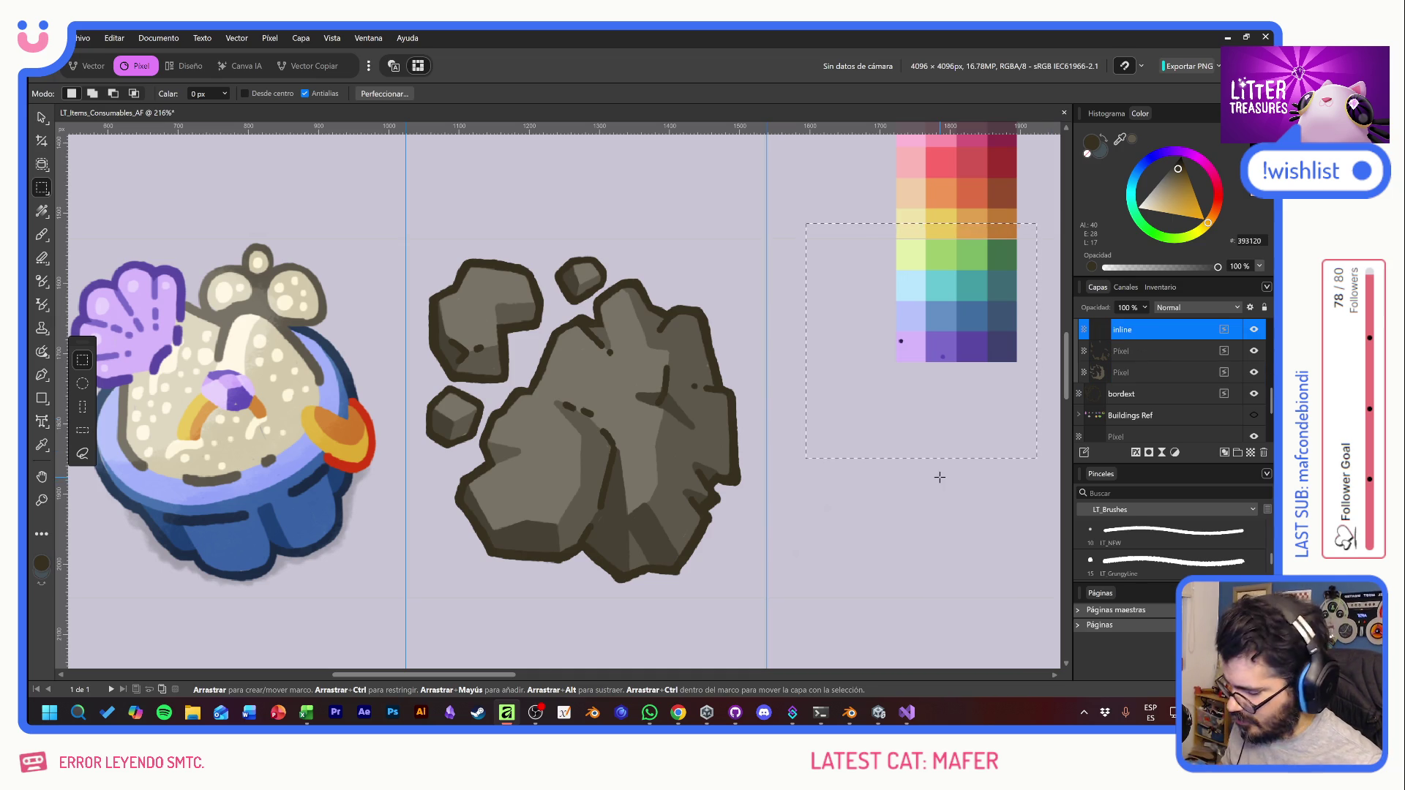
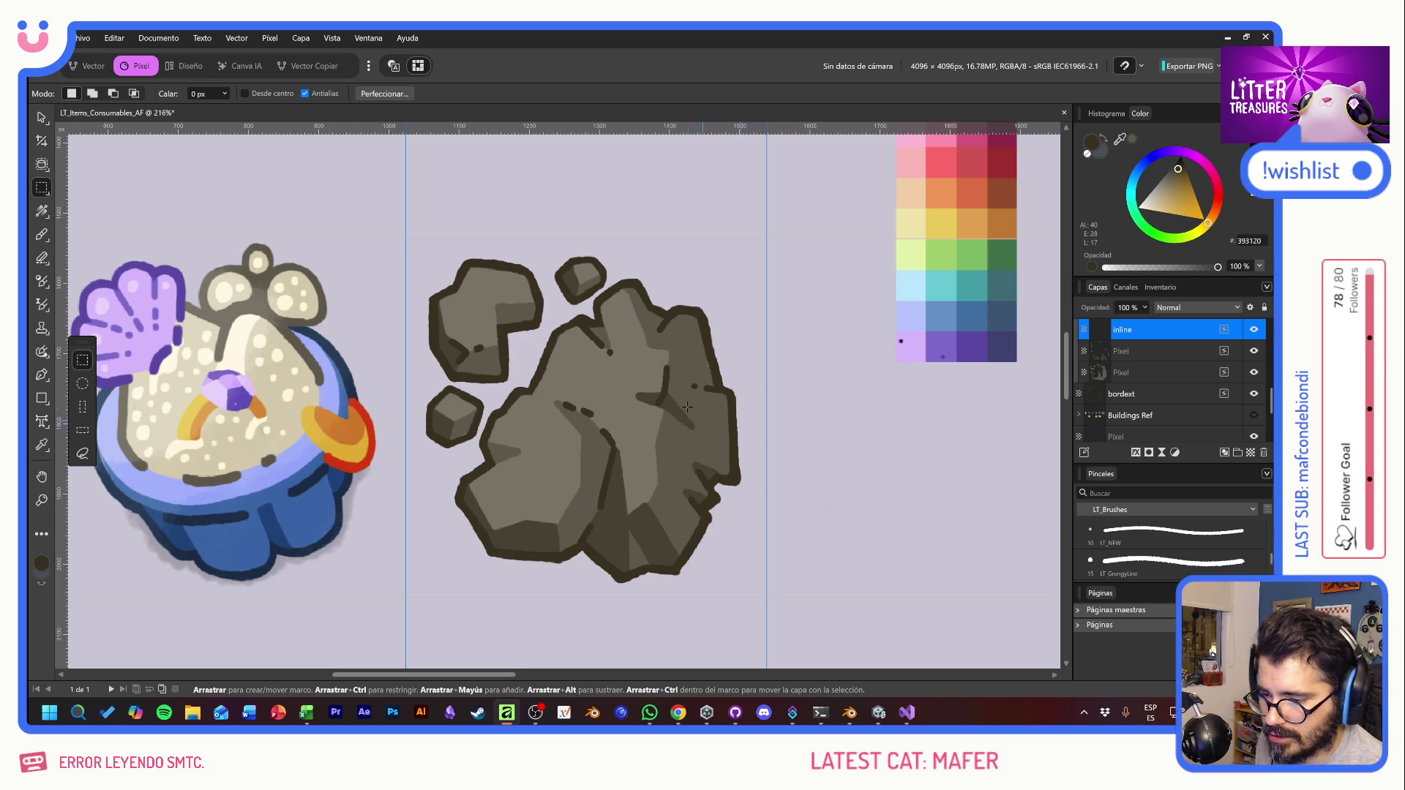
Step: Make a rectangular selection to the right of the rock artwork
{"action": "left_click", "coordinate": [41, 117]}
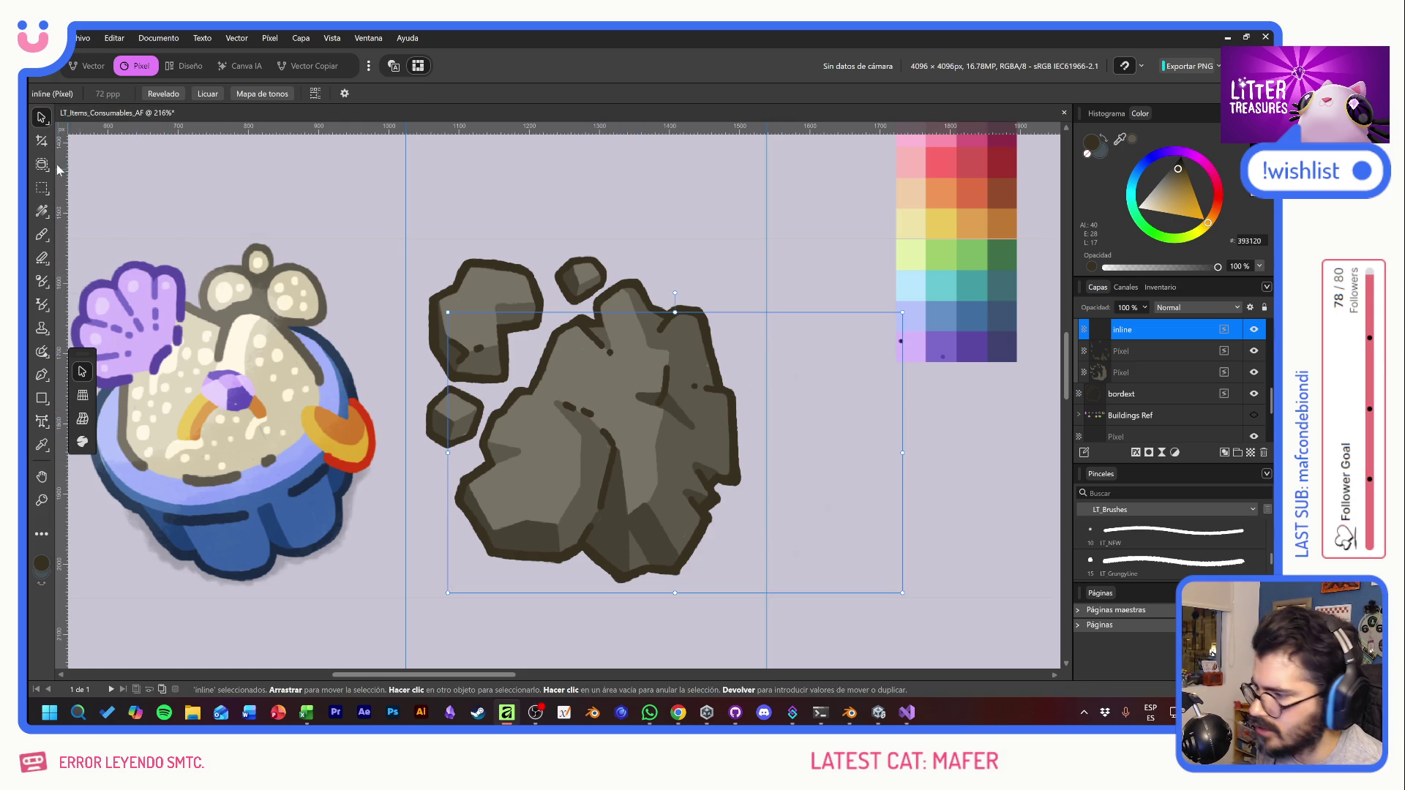
{"action": "left_click", "coordinate": [42, 187]}
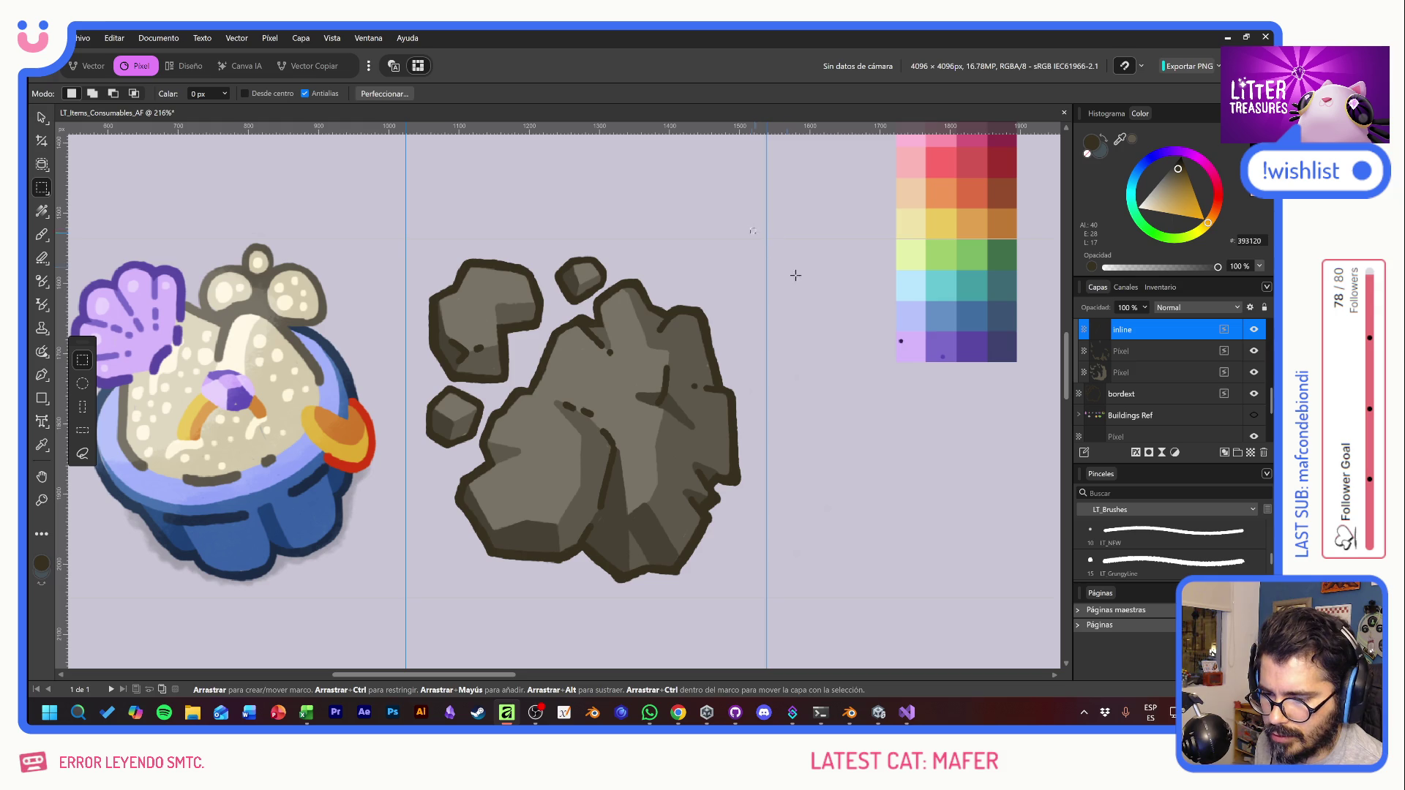
{"action": "left_click_drag", "start_coordinate": [751, 229], "coordinate": [995, 618]}
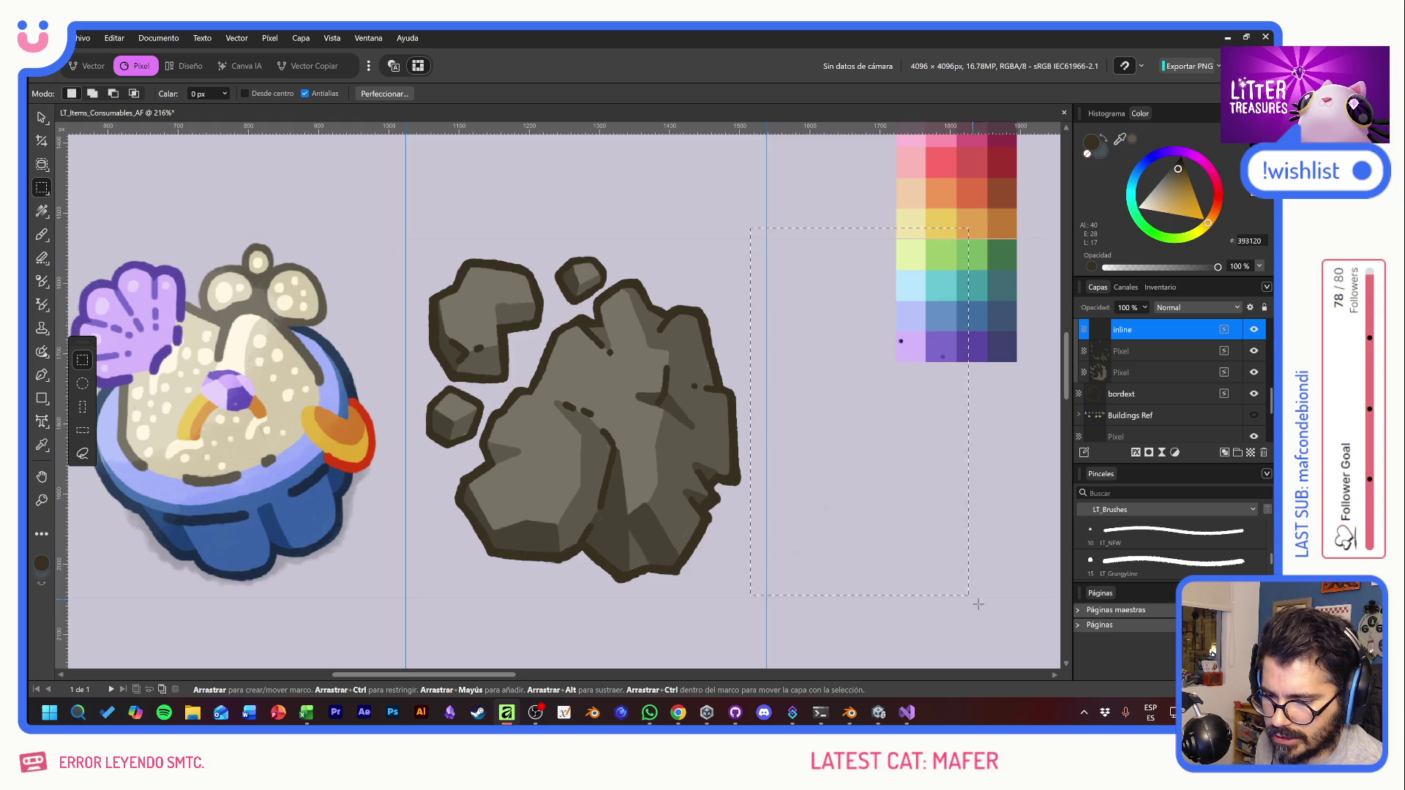
Step: Find the sil layer group among the rock's Pixel layers in the Layers panel
{"action": "left_click", "coordinate": [1139, 352]}
{"action": "left_click", "coordinate": [1141, 372]}
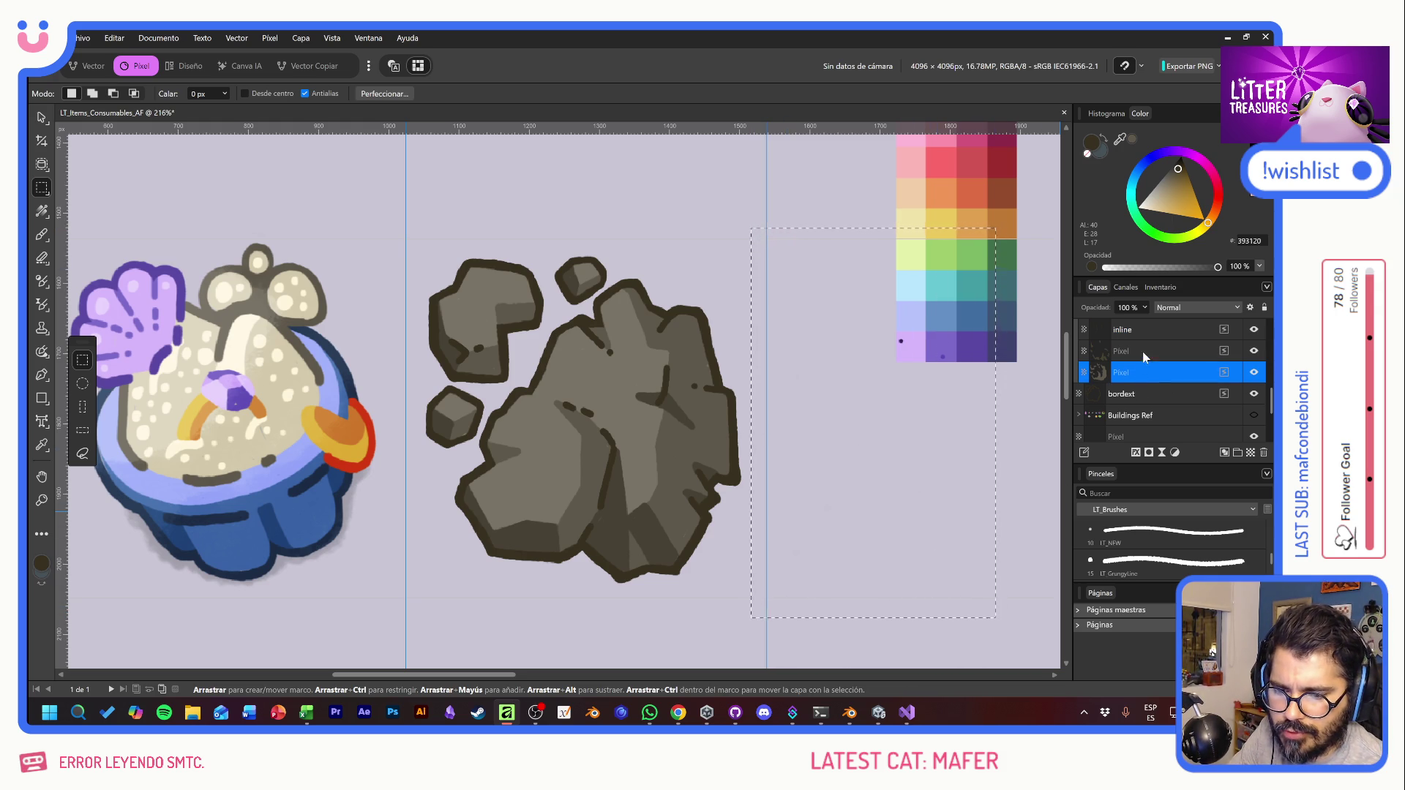
{"action": "left_click", "coordinate": [1143, 350]}
{"action": "left_click", "coordinate": [1141, 331]}
{"action": "scroll", "coordinate": [1148, 366], "scroll_direction": "up", "scroll_amount": 2}
{"action": "left_click", "coordinate": [1156, 373]}
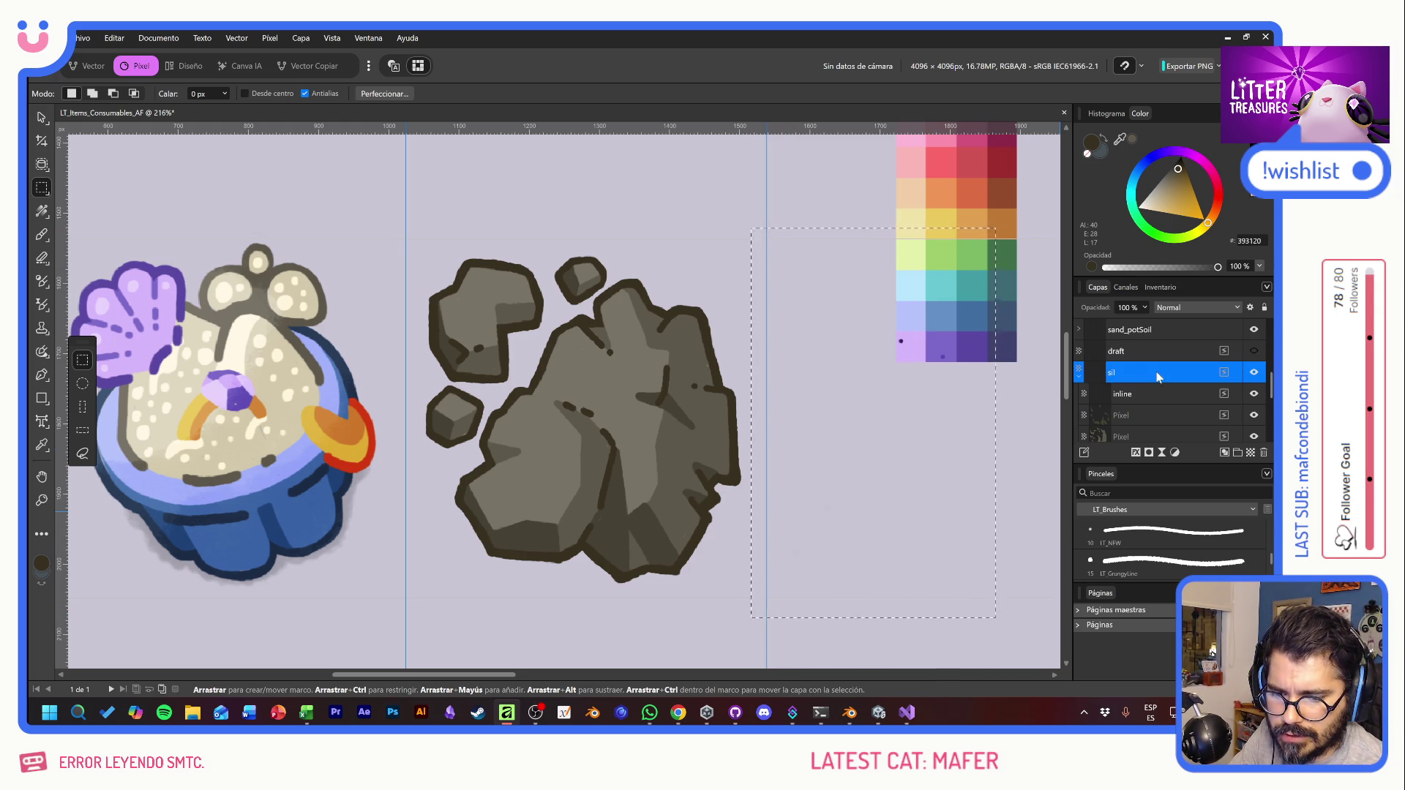
Step: Toggle the faint draft layer's visibility to check it, then delete it
{"action": "left_click", "coordinate": [1153, 350]}
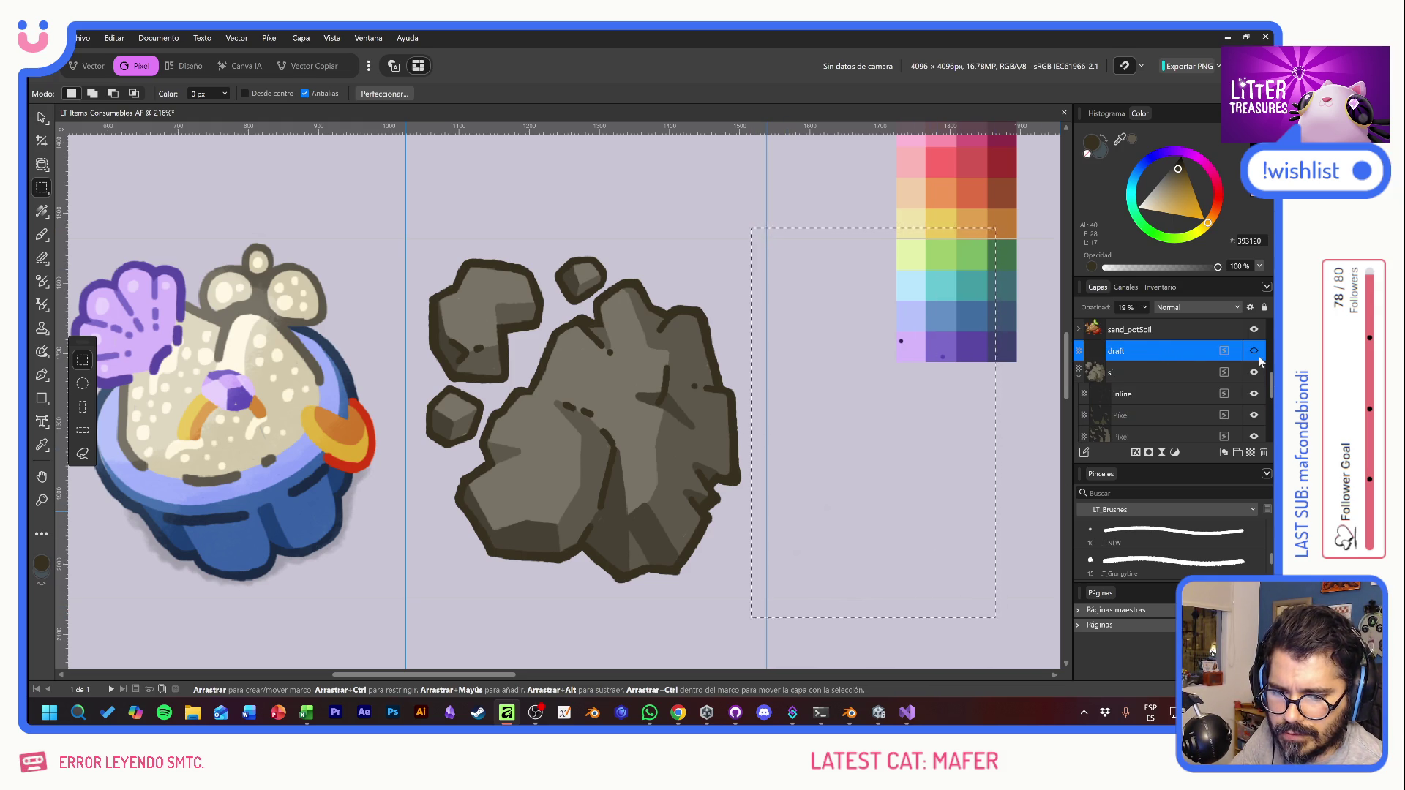
{"action": "left_click", "coordinate": [1254, 352]}
{"action": "left_click", "coordinate": [1255, 352]}
{"action": "left_click", "coordinate": [1169, 374]}
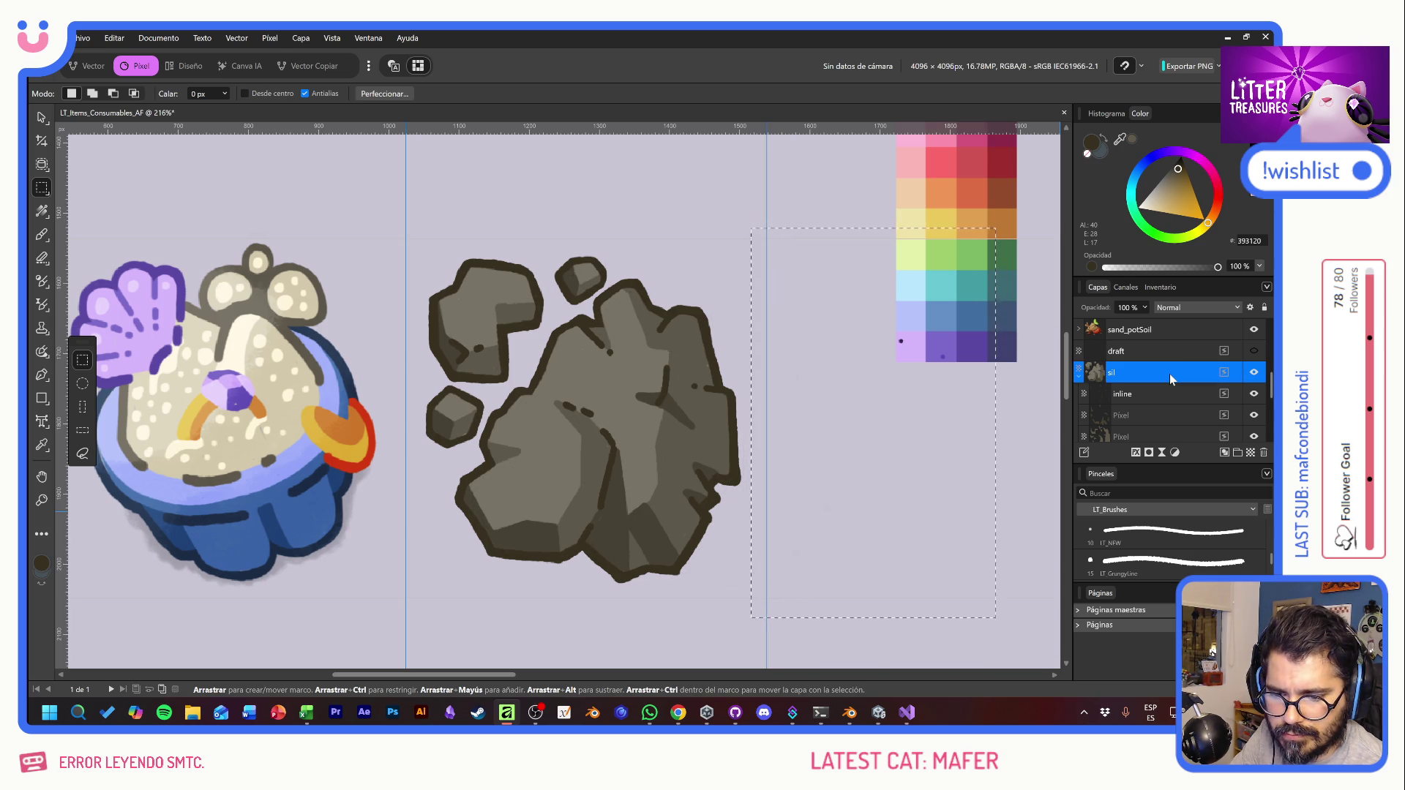
{"action": "key", "text": "ctrl+d"}
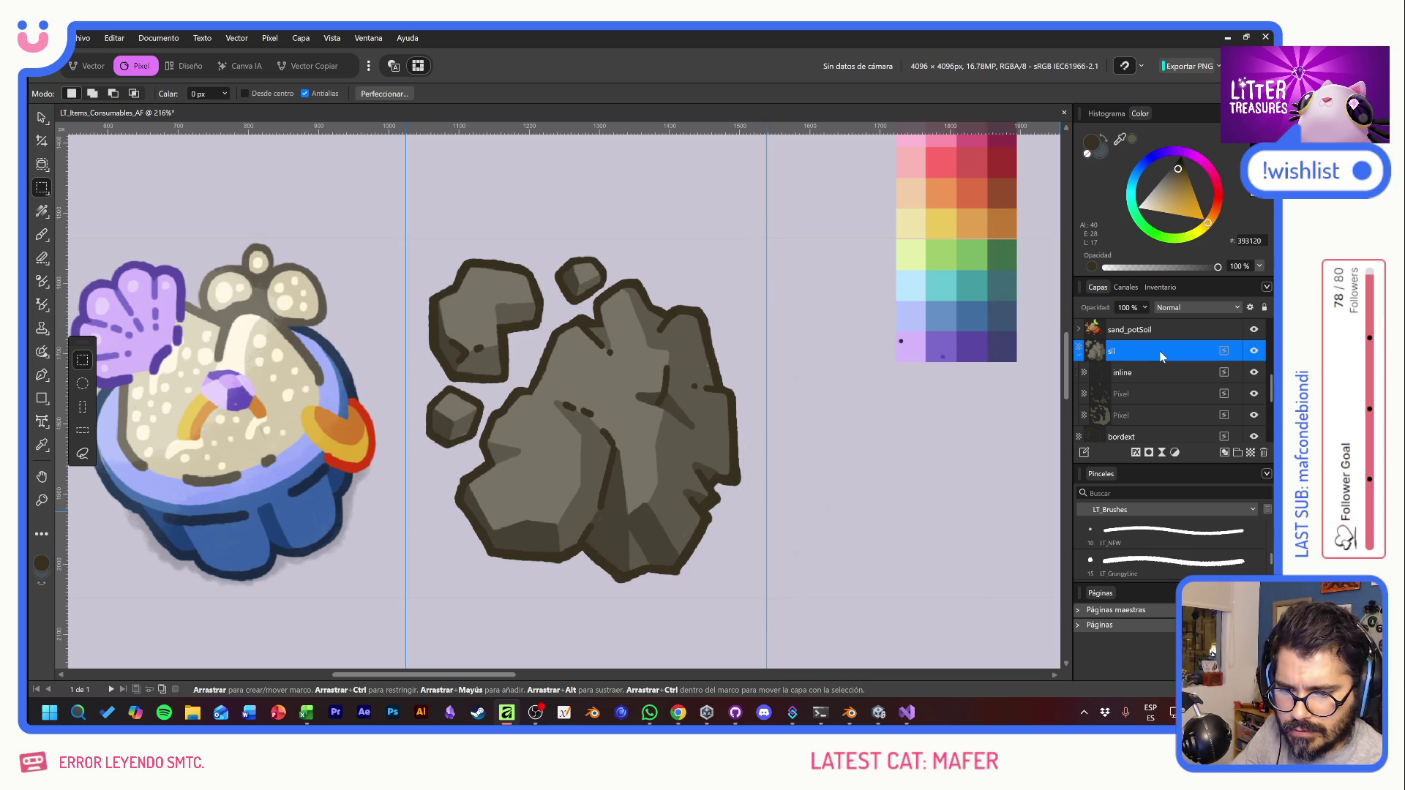
Step: Collapse the sil group, select bordext, and redraw the selection around the colour palette
{"action": "left_click", "coordinate": [1079, 357]}
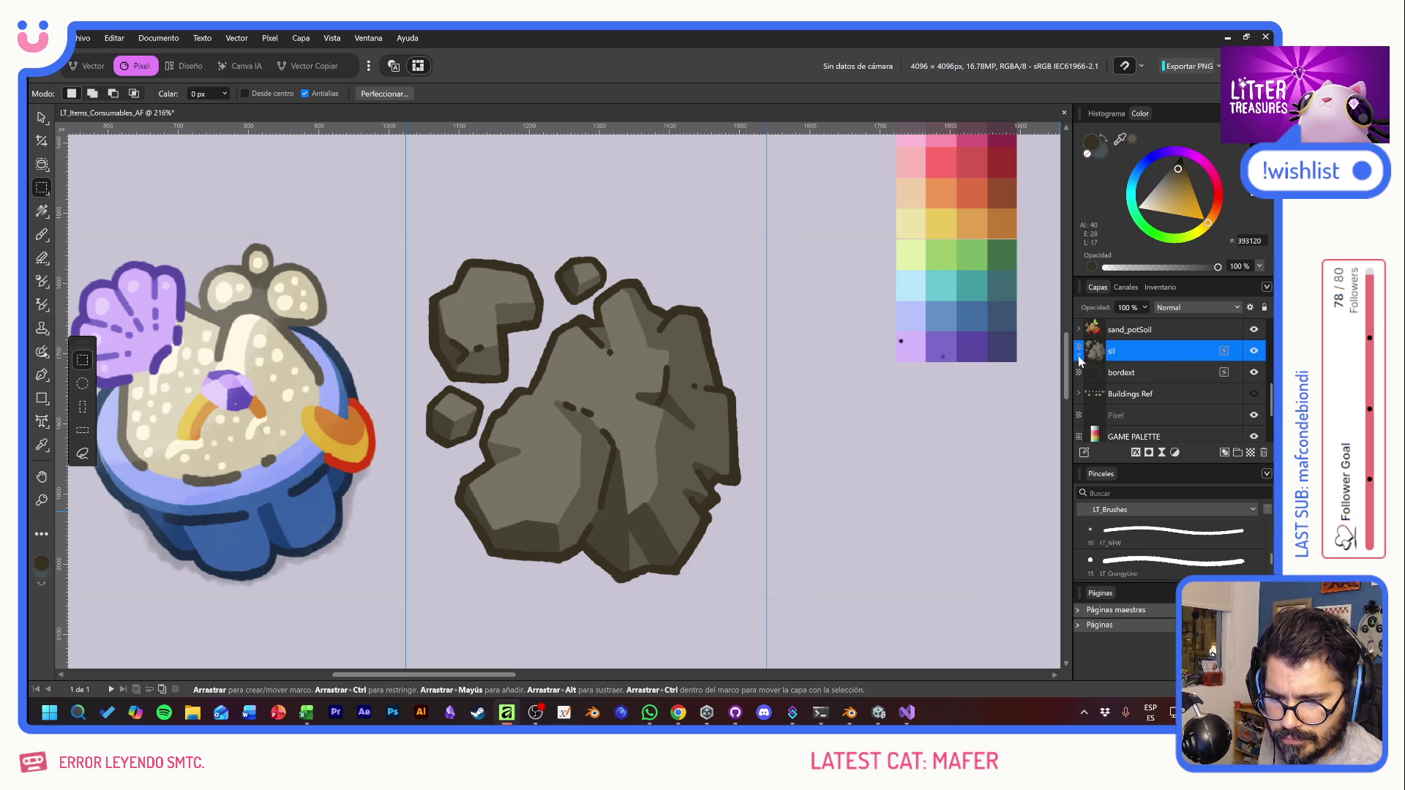
{"action": "left_click", "coordinate": [1148, 373]}
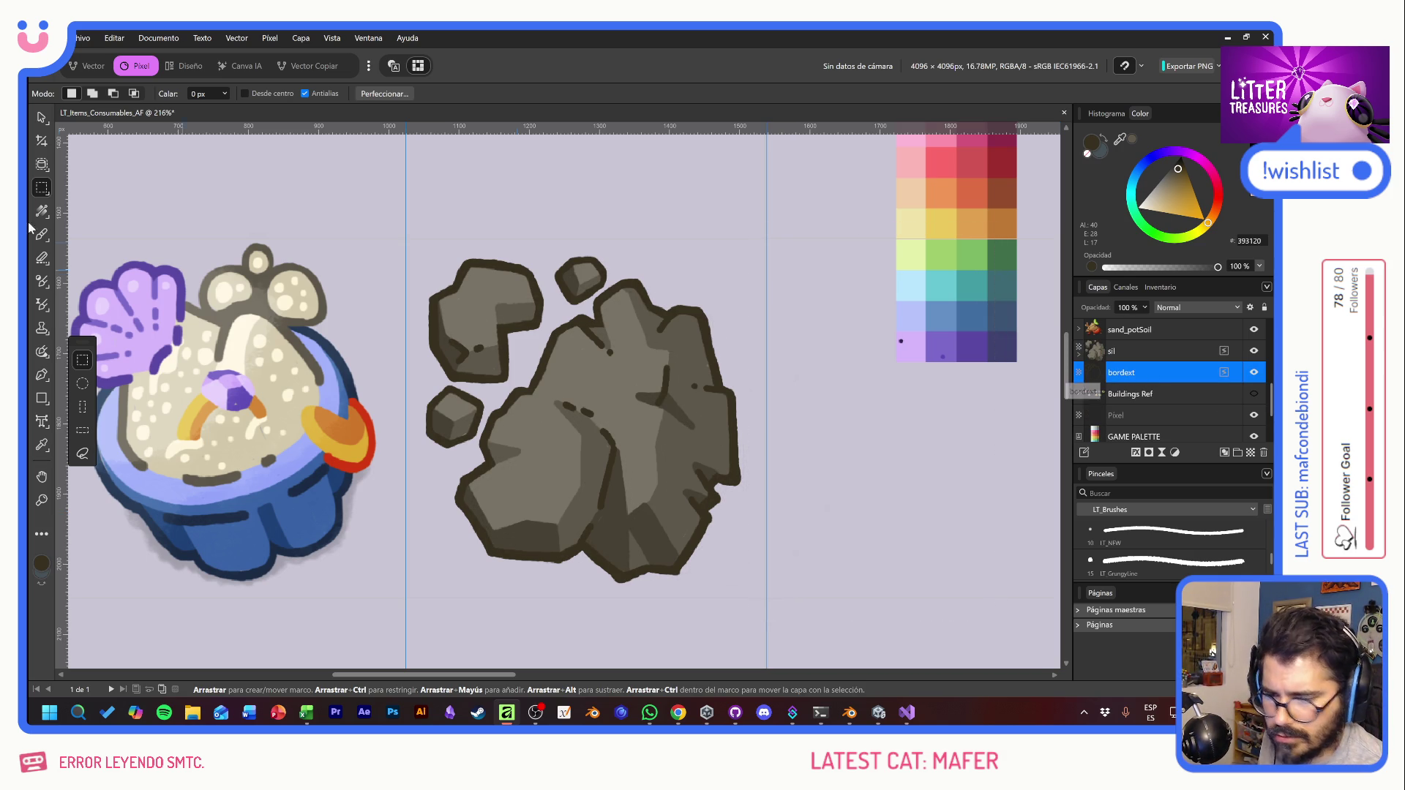
{"action": "left_click_drag", "start_coordinate": [730, 212], "coordinate": [988, 609]}
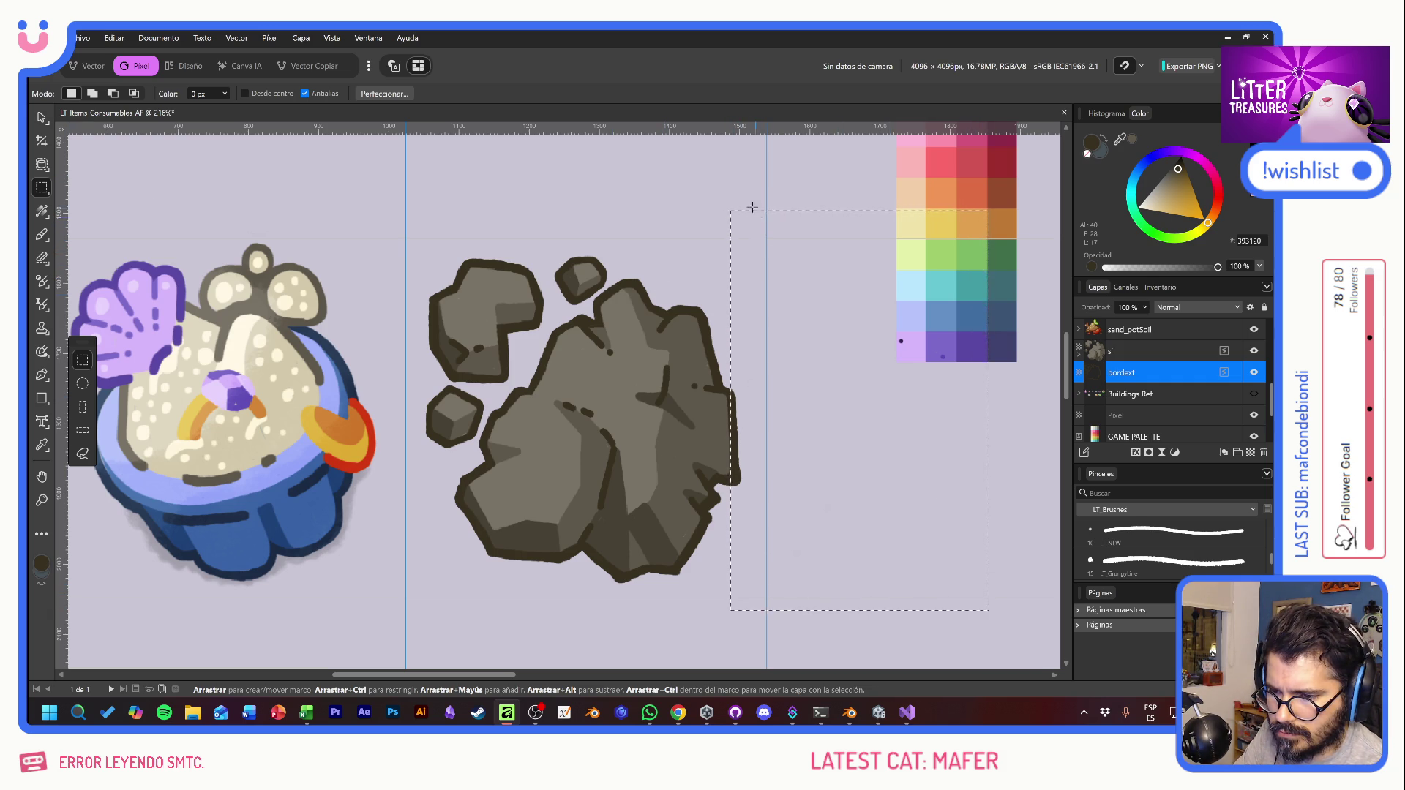
{"action": "mouse_move", "coordinate": [759, 188]}
{"action": "left_mouse_down"}
{"action": "mouse_move", "coordinate": [941, 613]}
{"action": "mouse_move", "coordinate": [1011, 641]}
{"action": "left_mouse_up"}
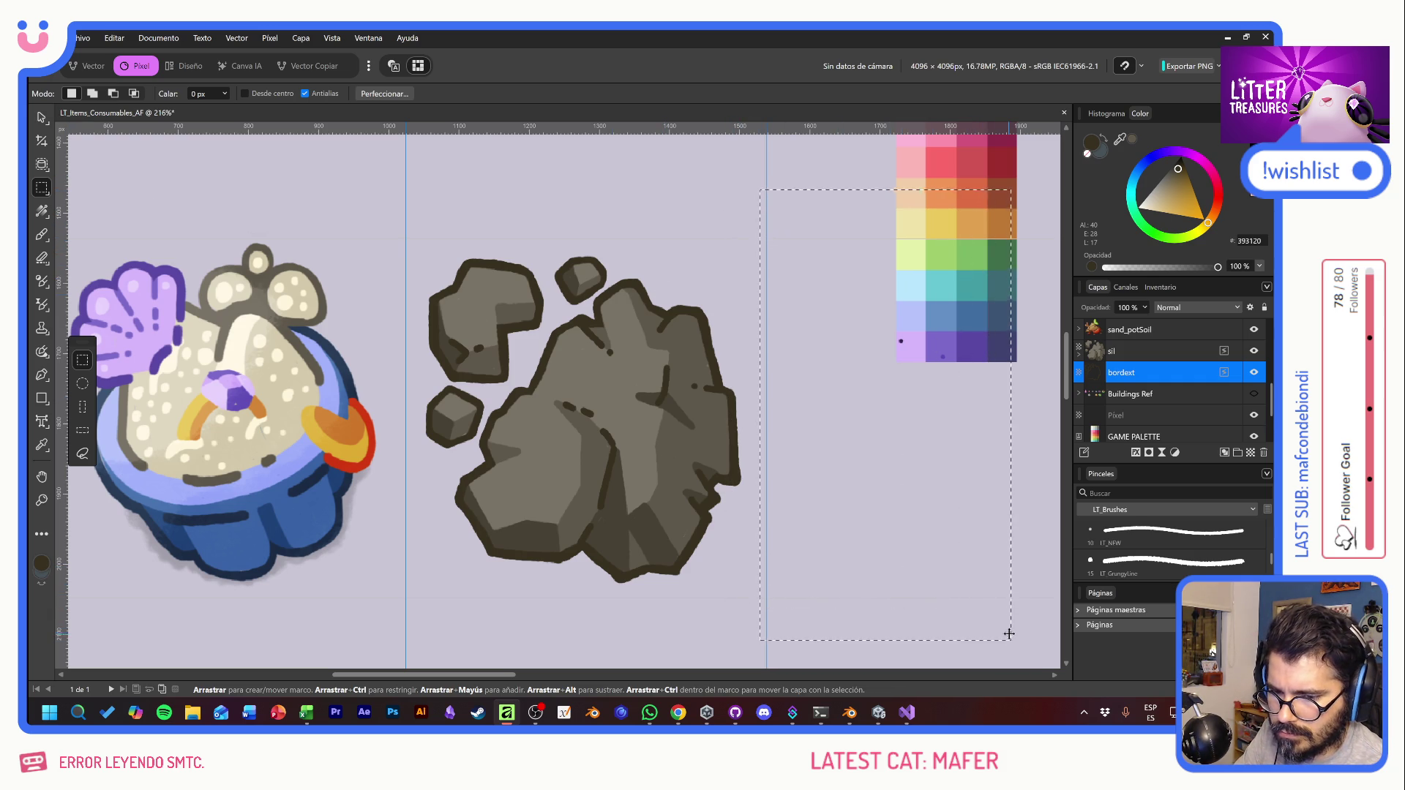
Step: Clear the rectangular selection and zoom around the colour palette
{"action": "left_click", "coordinate": [981, 584]}
{"action": "scroll", "coordinate": [854, 423], "scroll_direction": "up", "scroll_amount": 3}
{"action": "scroll", "coordinate": [854, 423], "scroll_direction": "right", "scroll_amount": 3}
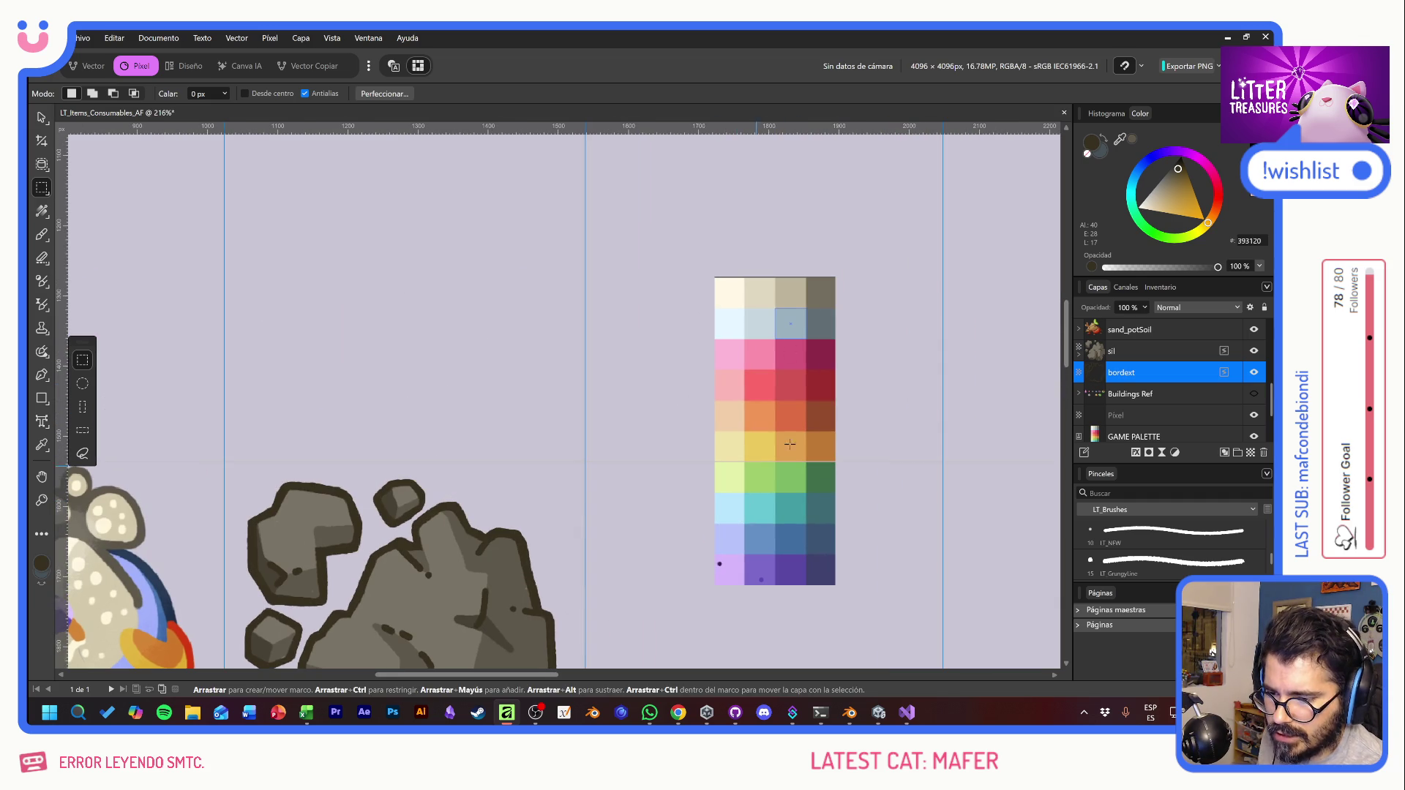
{"action": "scroll", "coordinate": [638, 461], "scroll_direction": "down", "scroll_amount": 2}
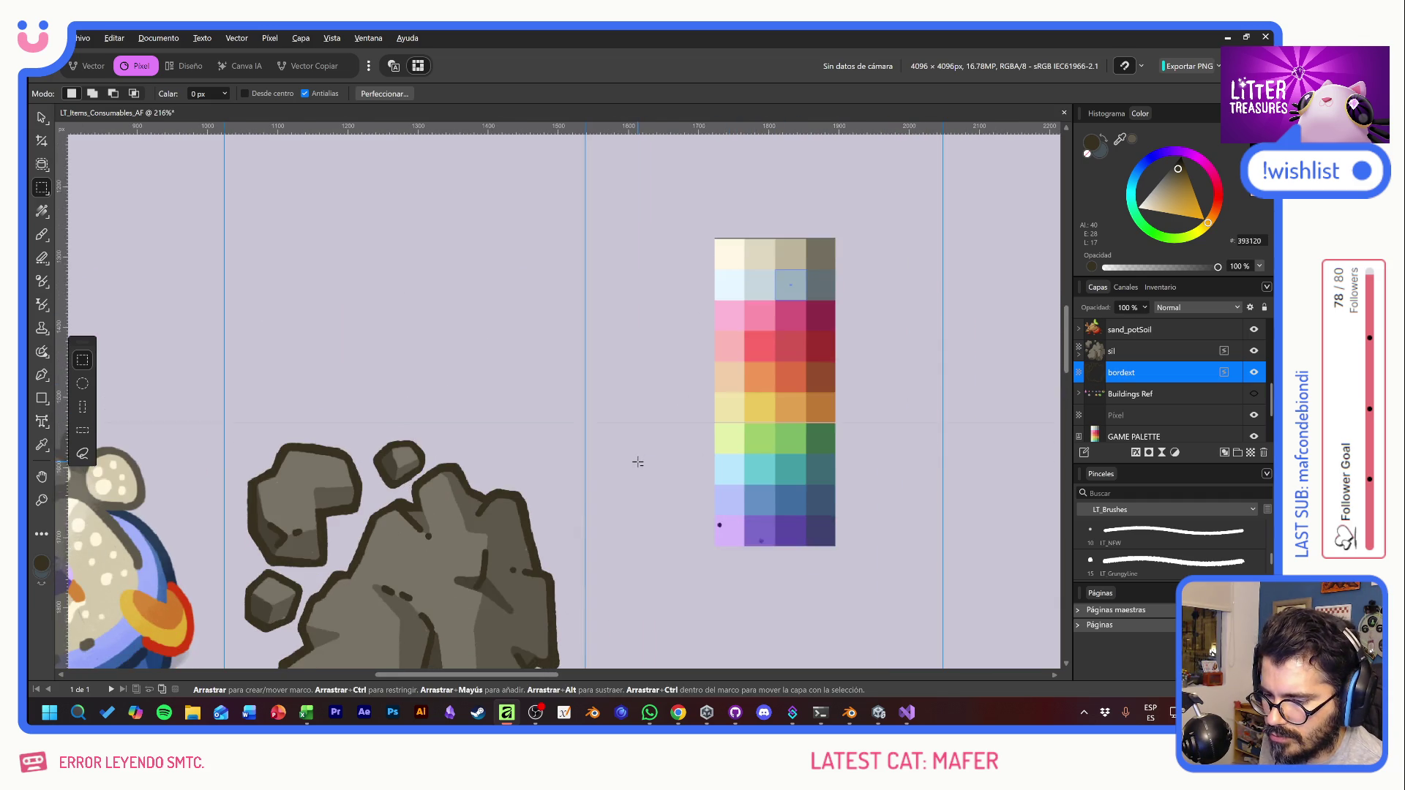
{"action": "scroll", "coordinate": [850, 497], "scroll_direction": "up", "scroll_amount": 5}
{"action": "scroll", "coordinate": [849, 439], "scroll_direction": "up", "scroll_amount": 10}
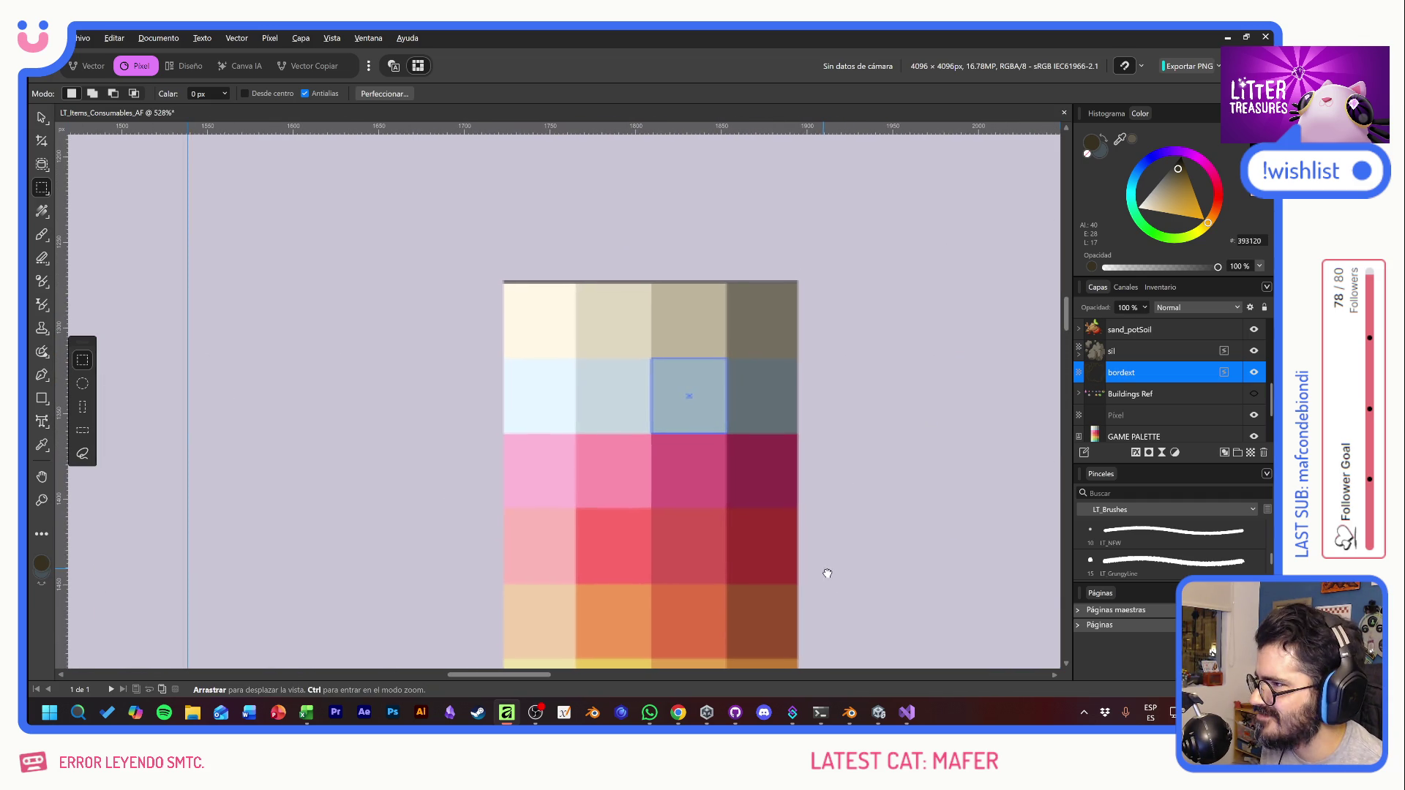
{"action": "scroll", "coordinate": [821, 564], "scroll_direction": "down", "scroll_amount": 10}
{"action": "scroll", "coordinate": [807, 276], "scroll_direction": "up", "scroll_amount": 4}
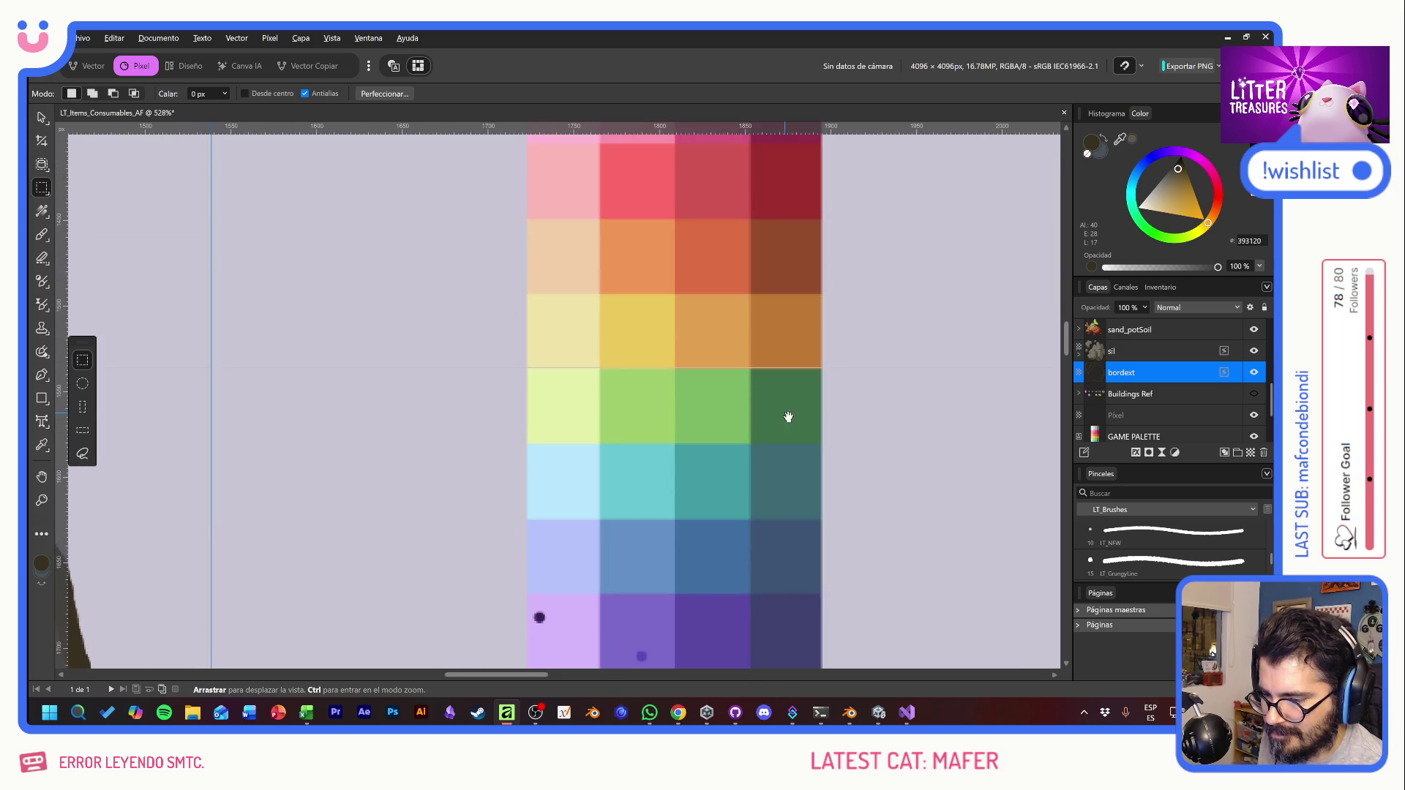
{"action": "scroll", "coordinate": [777, 291], "scroll_direction": "down", "scroll_amount": 4}
Step: Pan across the top-row items, cookie letters and rainbow pot, ending on the purple-shell sand pot
{"action": "left_click_drag", "start_coordinate": [777, 292], "coordinate": [727, 564]}
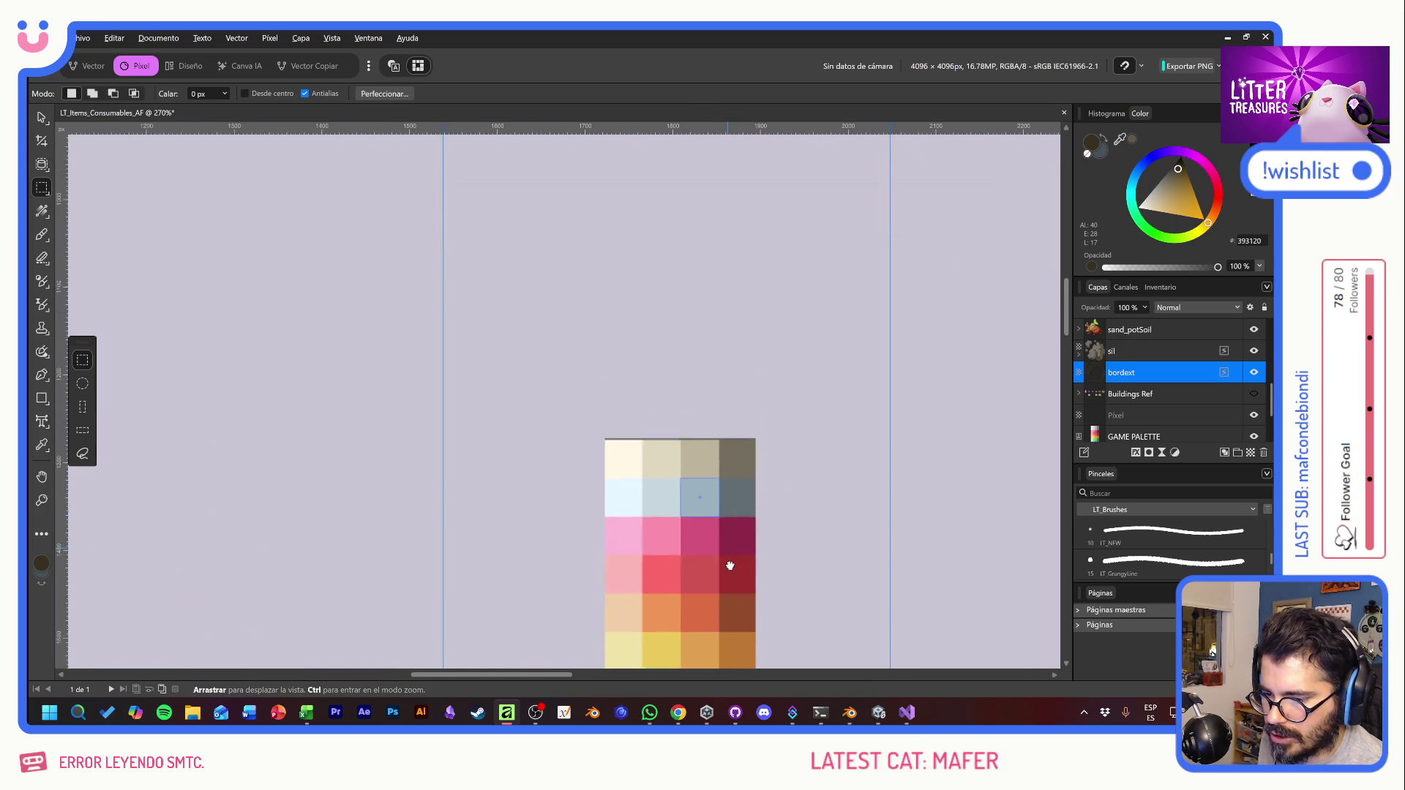
{"action": "mouse_move", "coordinate": [758, 256]}
{"action": "left_mouse_down"}
{"action": "mouse_move", "coordinate": [715, 470]}
{"action": "mouse_move", "coordinate": [589, 411]}
{"action": "left_mouse_up"}
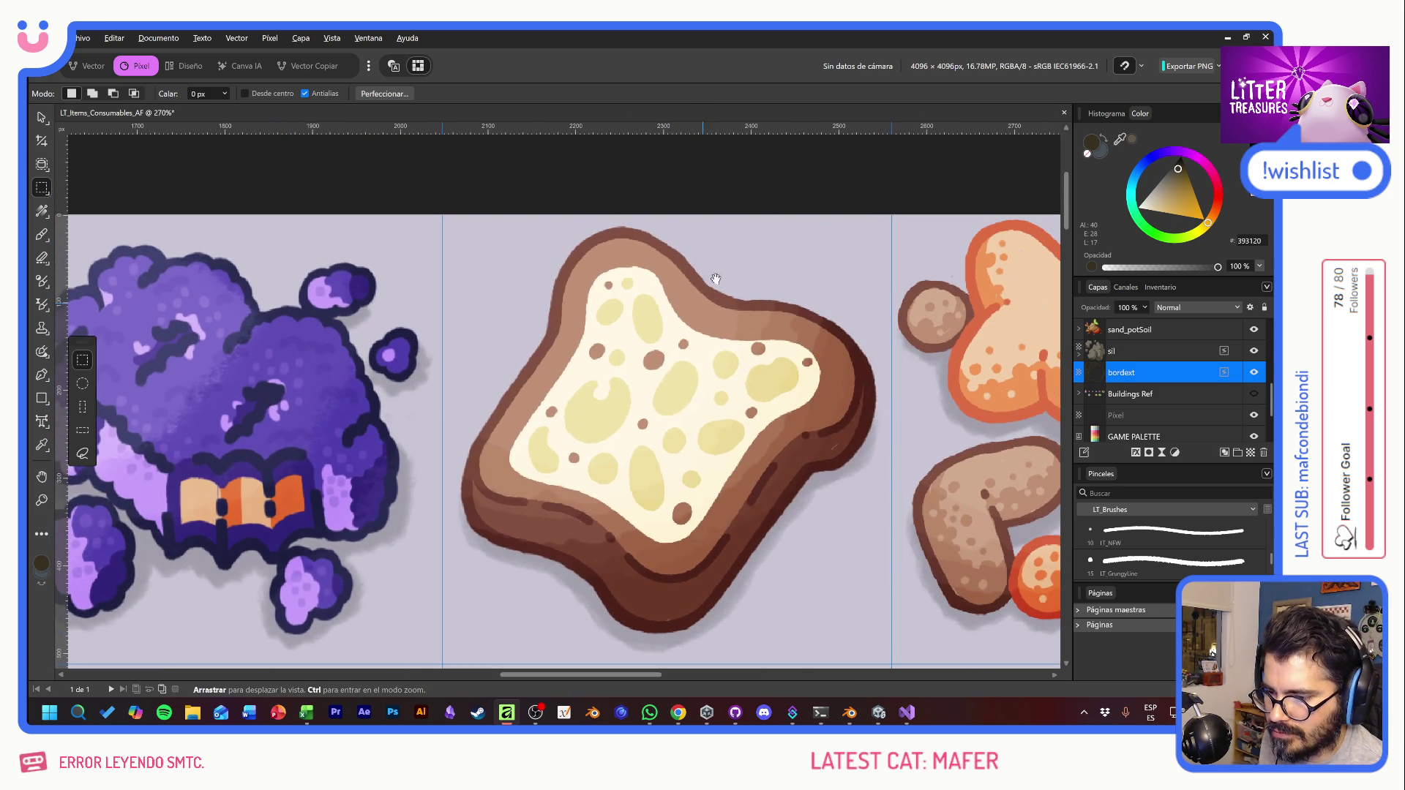
{"action": "left_click_drag", "start_coordinate": [951, 417], "coordinate": [541, 409]}
{"action": "left_click_drag", "start_coordinate": [629, 372], "coordinate": [436, 408]}
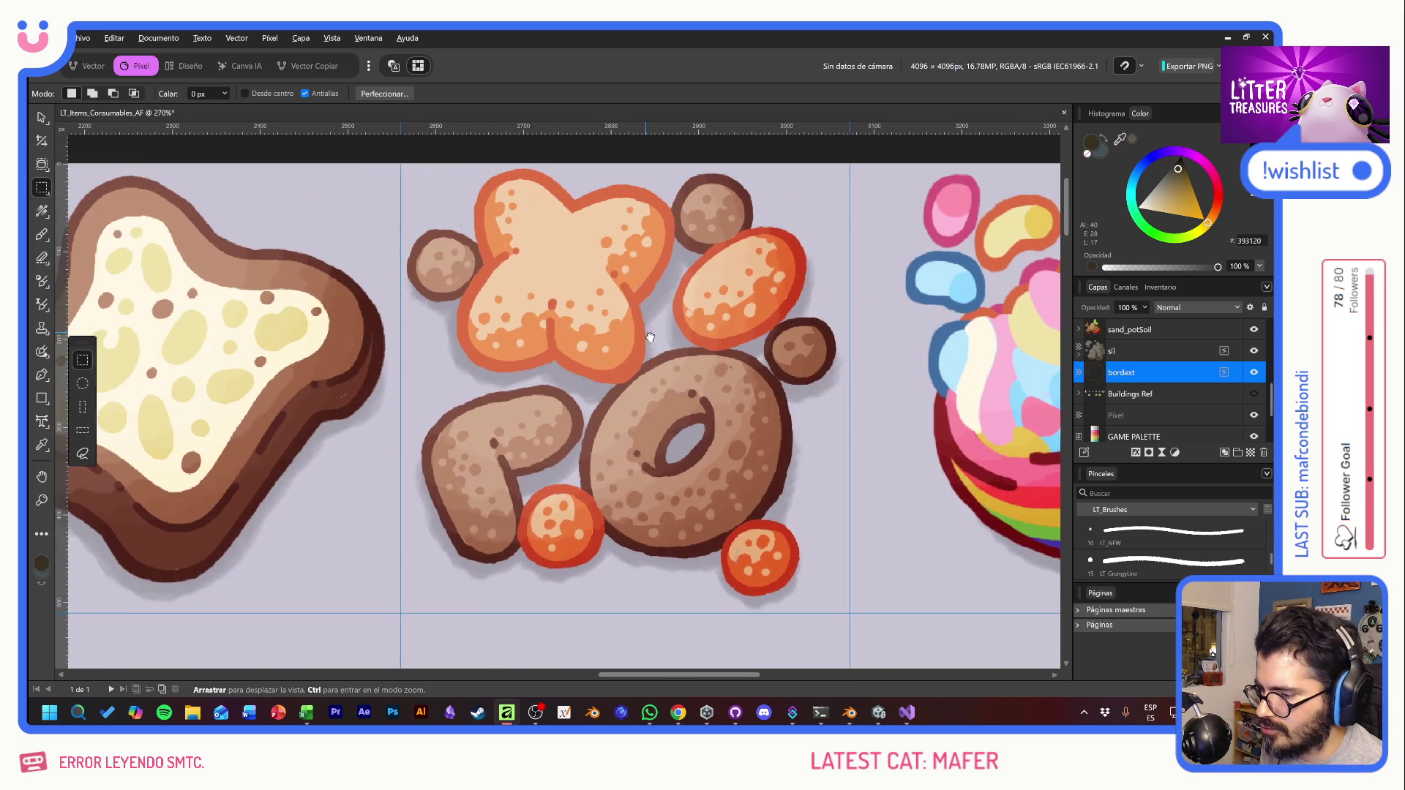
{"action": "left_click_drag", "start_coordinate": [358, 367], "coordinate": [638, 321]}
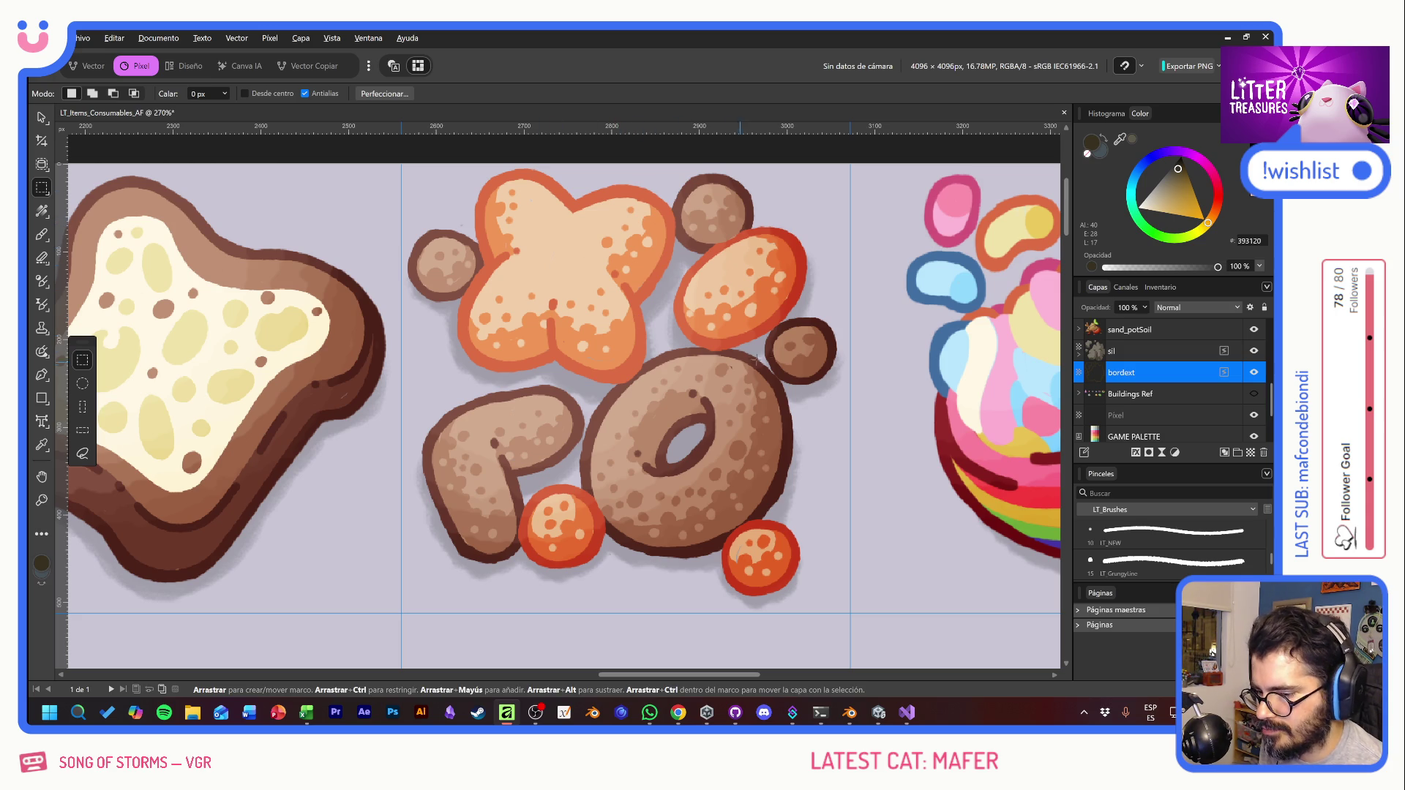
{"action": "mouse_move", "coordinate": [757, 359]}
{"action": "left_mouse_down"}
{"action": "mouse_move", "coordinate": [406, 359]}
{"action": "mouse_move", "coordinate": [1024, 351]}
{"action": "mouse_move", "coordinate": [444, 339]}
{"action": "mouse_move", "coordinate": [929, 395]}
{"action": "mouse_move", "coordinate": [705, 445]}
{"action": "mouse_move", "coordinate": [567, 163]}
{"action": "mouse_move", "coordinate": [714, 490]}
{"action": "mouse_move", "coordinate": [716, 364]}
{"action": "mouse_move", "coordinate": [769, 351]}
{"action": "left_mouse_up"}
{"action": "left_click_drag", "start_coordinate": [428, 432], "coordinate": [641, 426]}
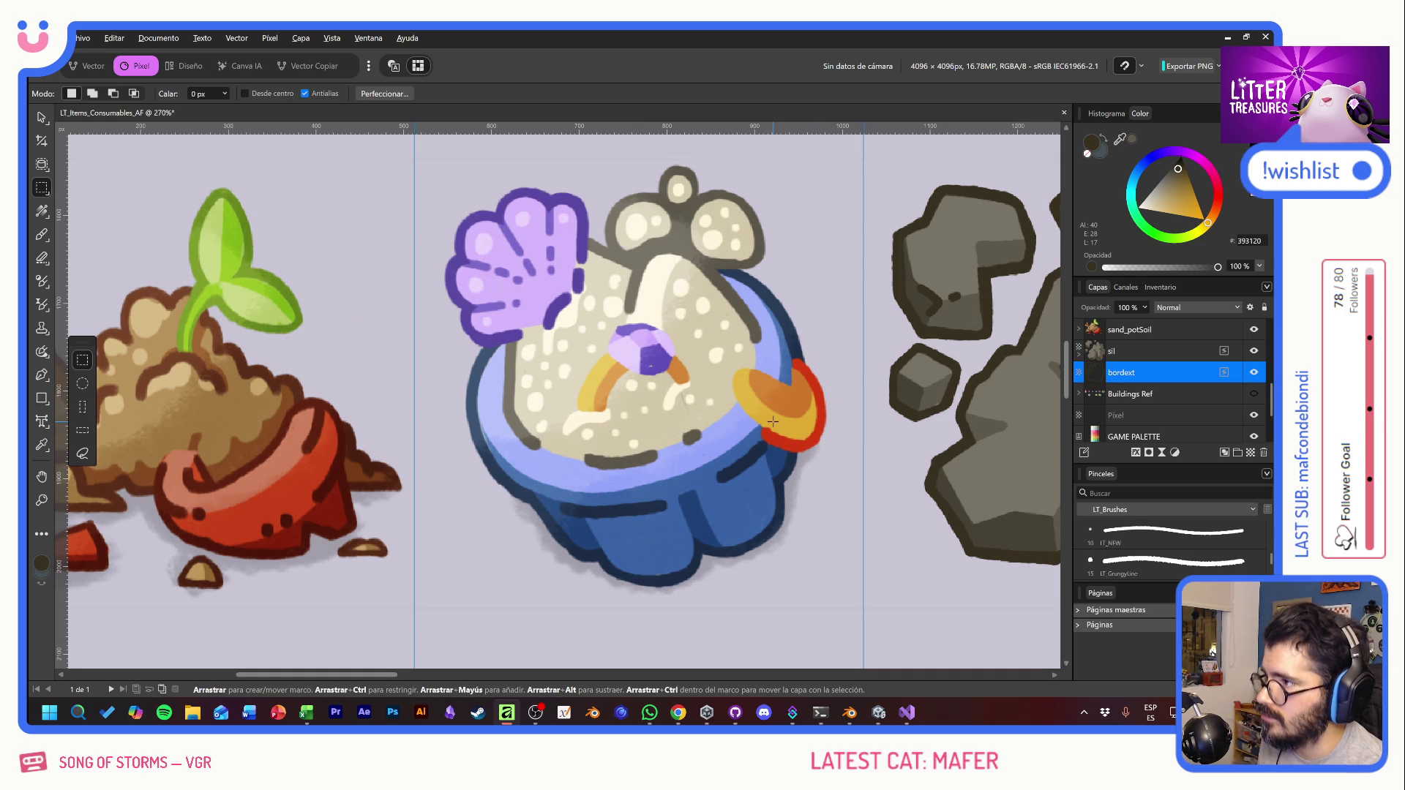
Step: Switch to the Move tool and zoom the view out to 138%
{"action": "key", "text": "v"}
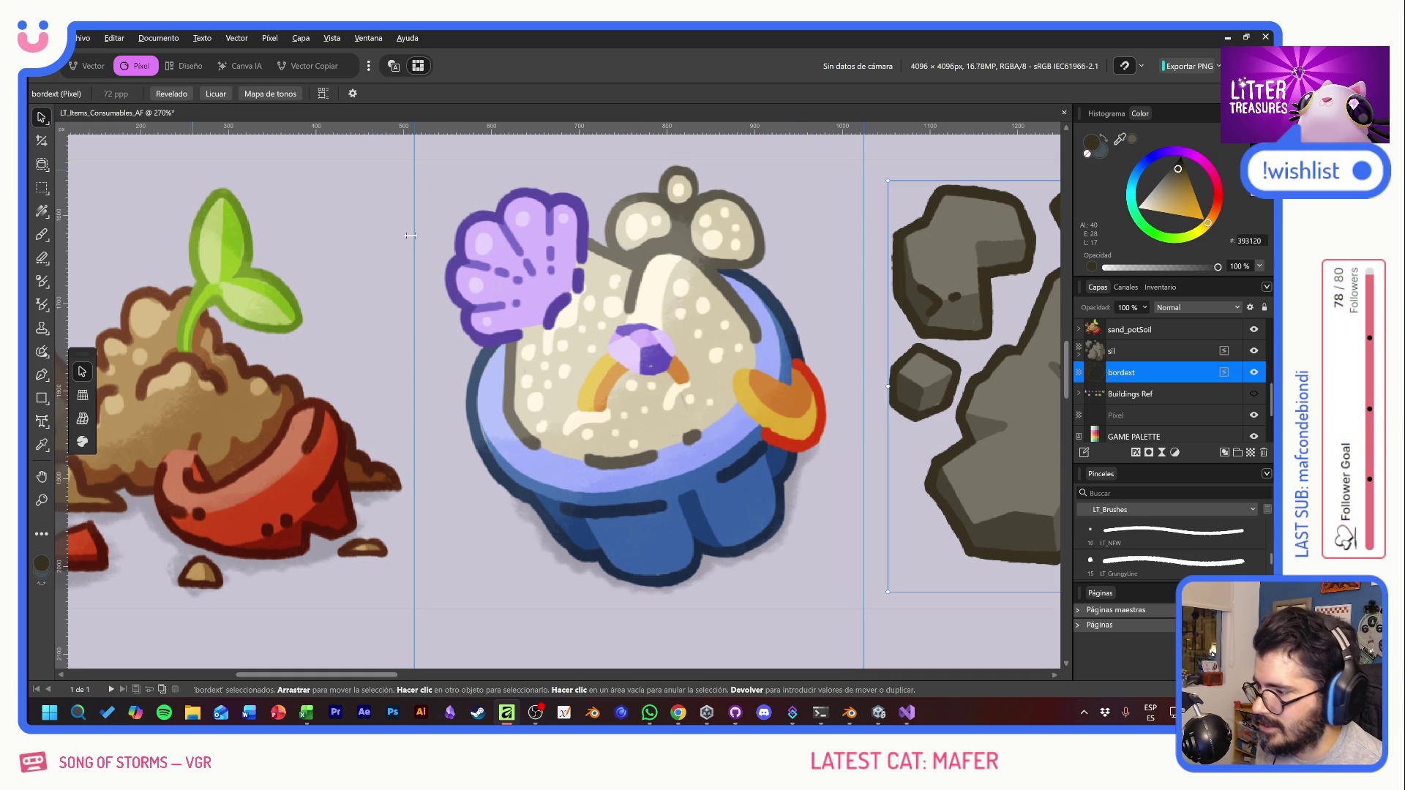
{"action": "scroll", "coordinate": [634, 453], "scroll_direction": "right", "scroll_amount": 6}
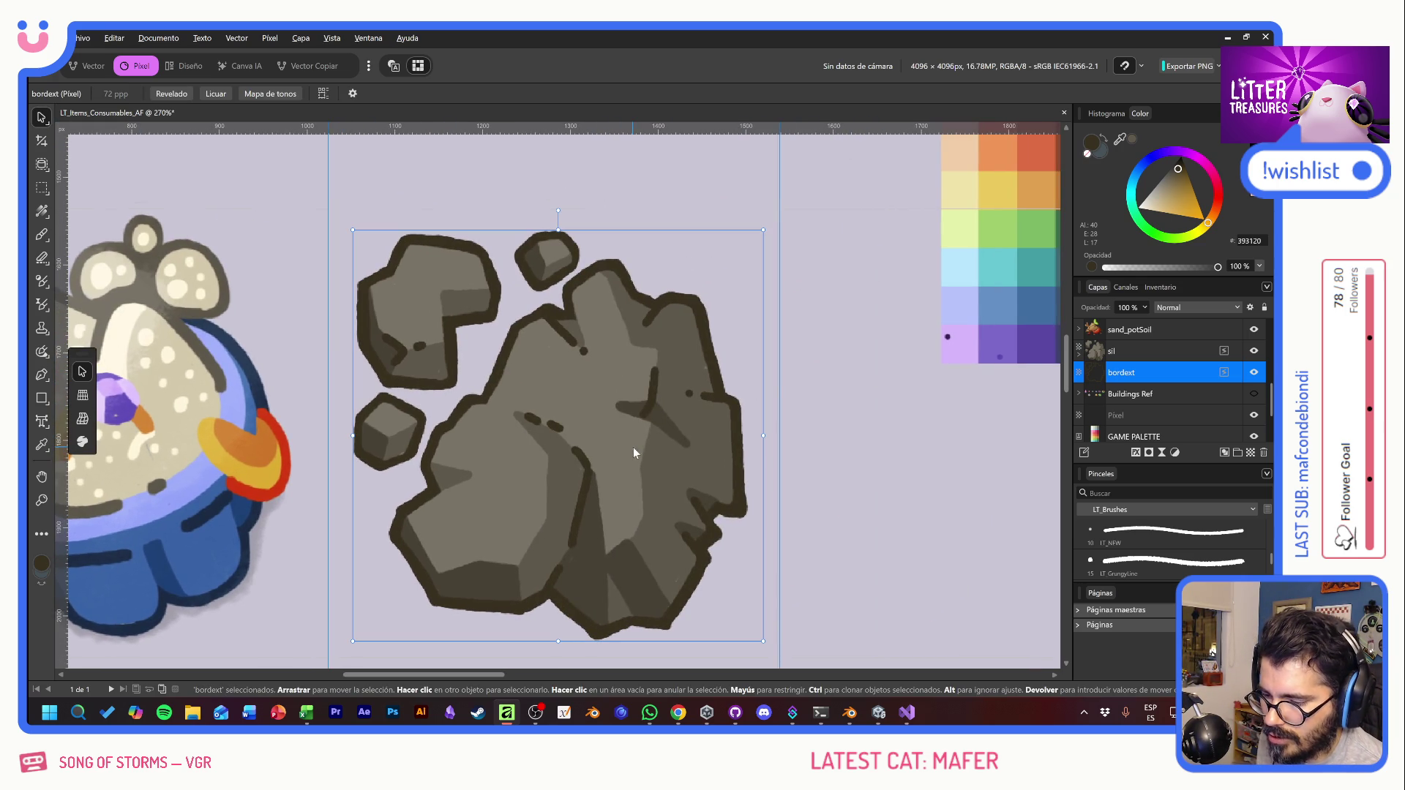
{"action": "scroll", "coordinate": [633, 446], "scroll_direction": "down", "scroll_amount": 5}
{"action": "scroll", "coordinate": [638, 459], "scroll_direction": "up", "scroll_amount": 10}
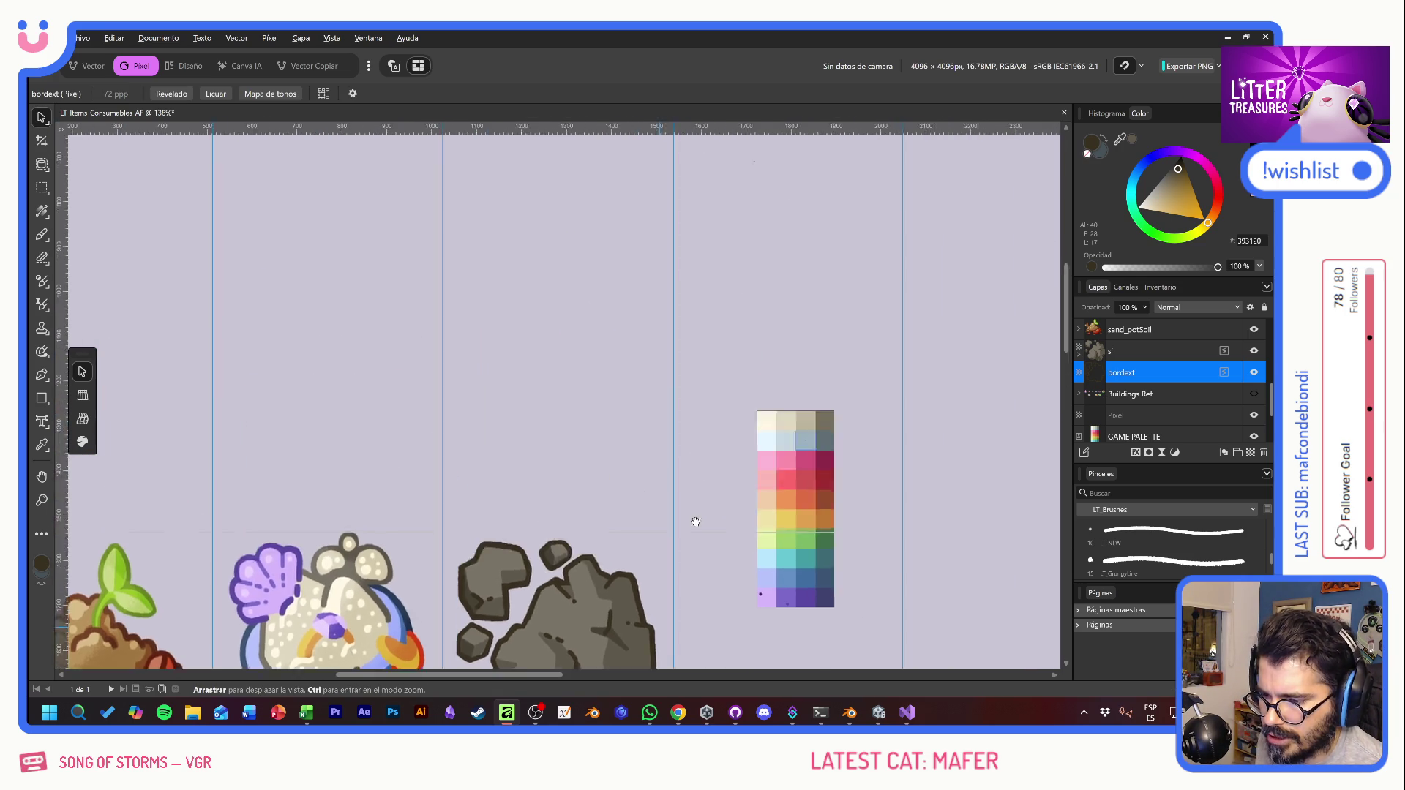
{"action": "scroll", "coordinate": [658, 361], "scroll_direction": "right", "scroll_amount": 3}
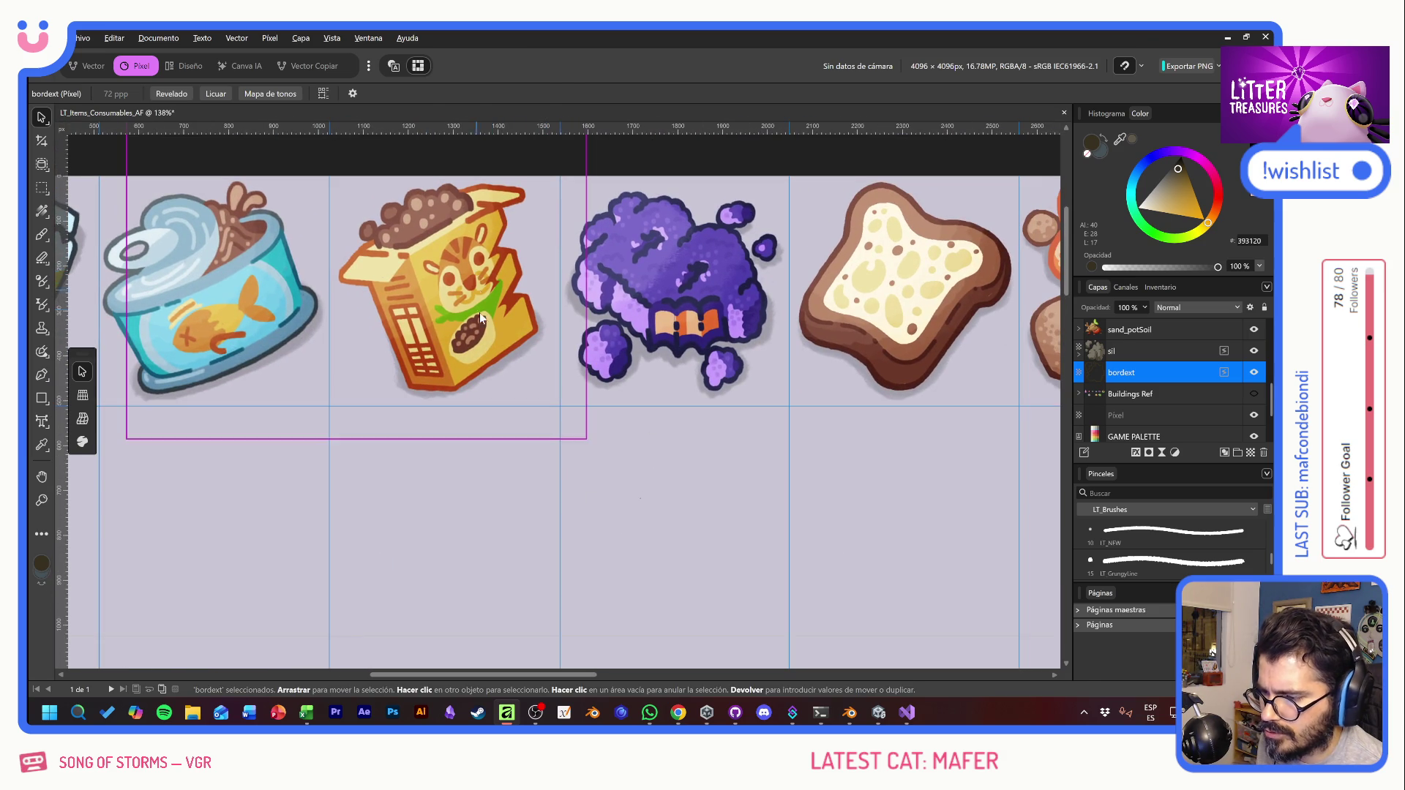
{"action": "left_click", "coordinate": [480, 314]}
{"action": "left_click_drag", "start_coordinate": [1154, 334], "coordinate": [1088, 339]}
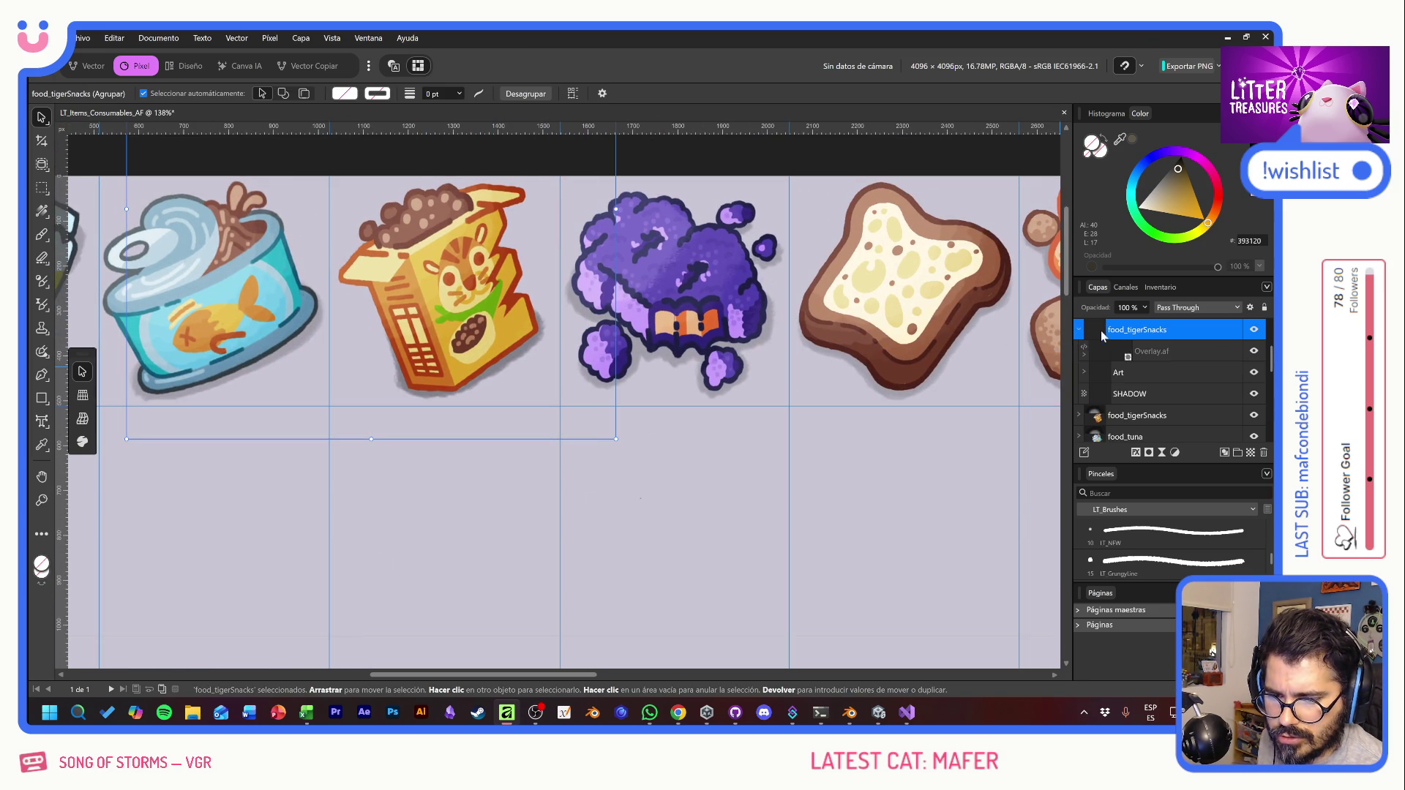
{"action": "left_click", "coordinate": [1079, 331]}
{"action": "left_click", "coordinate": [1079, 332]}
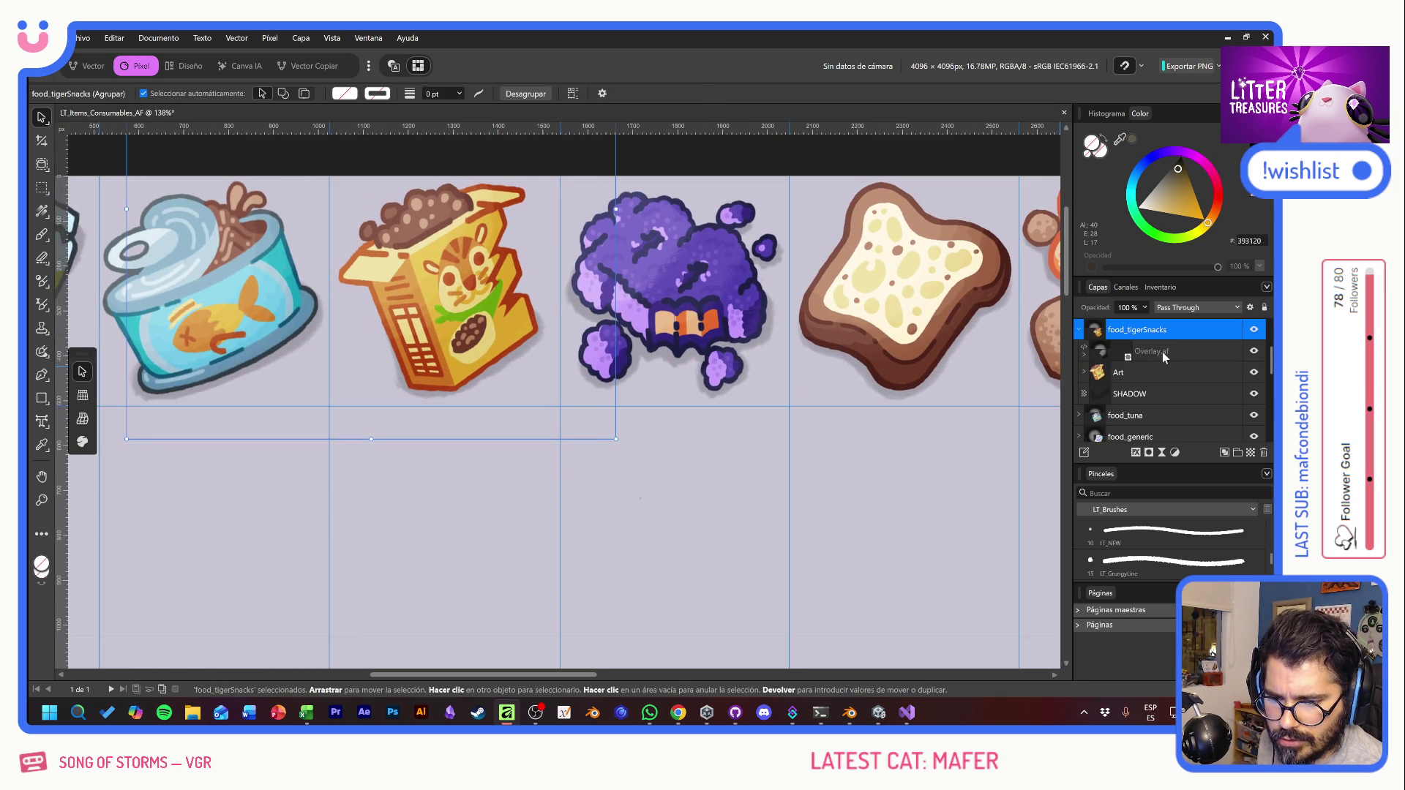
{"action": "left_click", "coordinate": [1156, 352]}
{"action": "key", "text": "ctrl+j"}
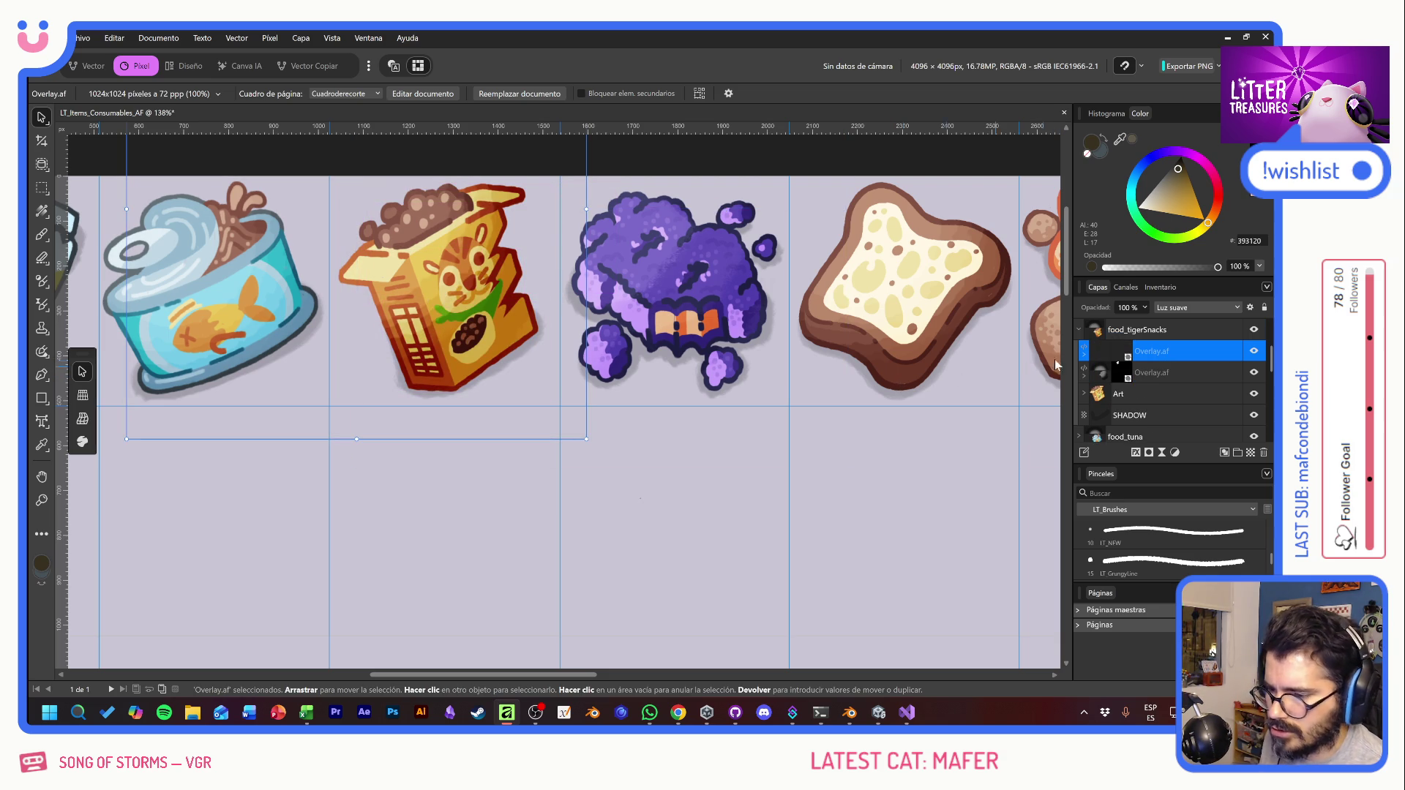
{"action": "mouse_move", "coordinate": [1158, 352]}
{"action": "left_mouse_down"}
{"action": "mouse_move", "coordinate": [1170, 329]}
{"action": "mouse_move", "coordinate": [1171, 401]}
{"action": "mouse_move", "coordinate": [1167, 385]}
{"action": "mouse_move", "coordinate": [1083, 374]}
{"action": "left_mouse_up"}
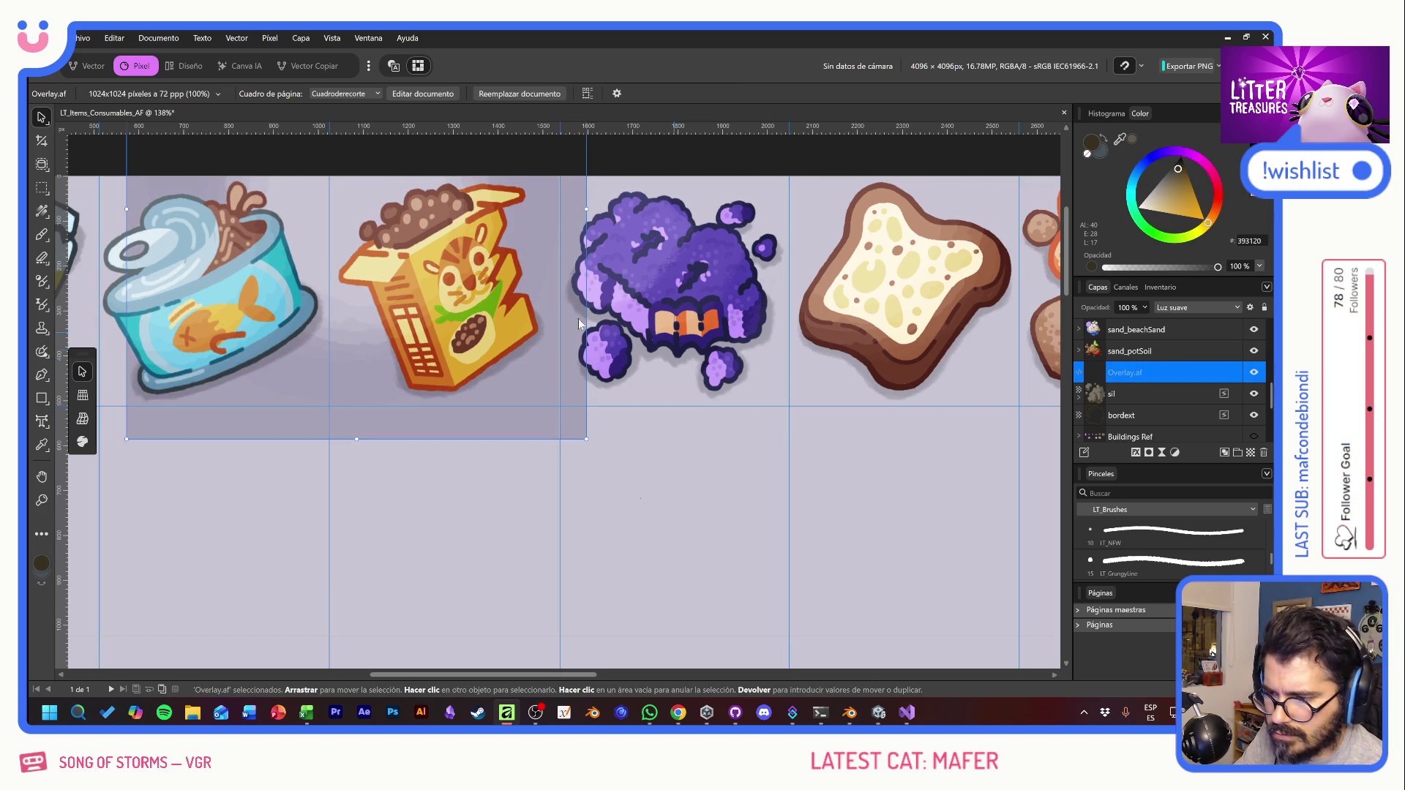
{"action": "left_click_drag", "start_coordinate": [560, 329], "coordinate": [531, 424]}
{"action": "key", "text": "z"}
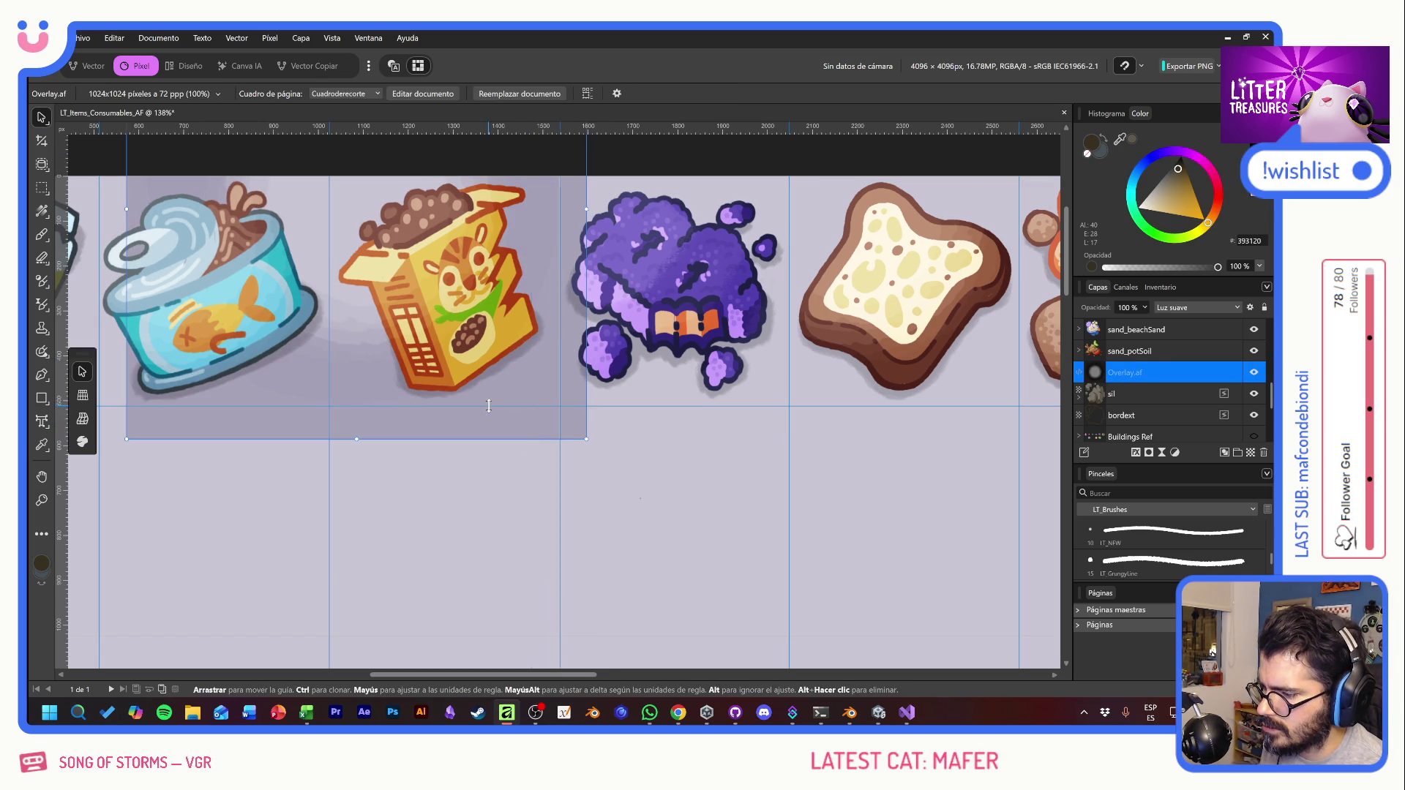
{"action": "key", "text": "v"}
{"action": "left_click_drag", "start_coordinate": [515, 394], "coordinate": [496, 534]}
{"action": "scroll", "coordinate": [585, 366], "scroll_direction": "down", "scroll_amount": 2}
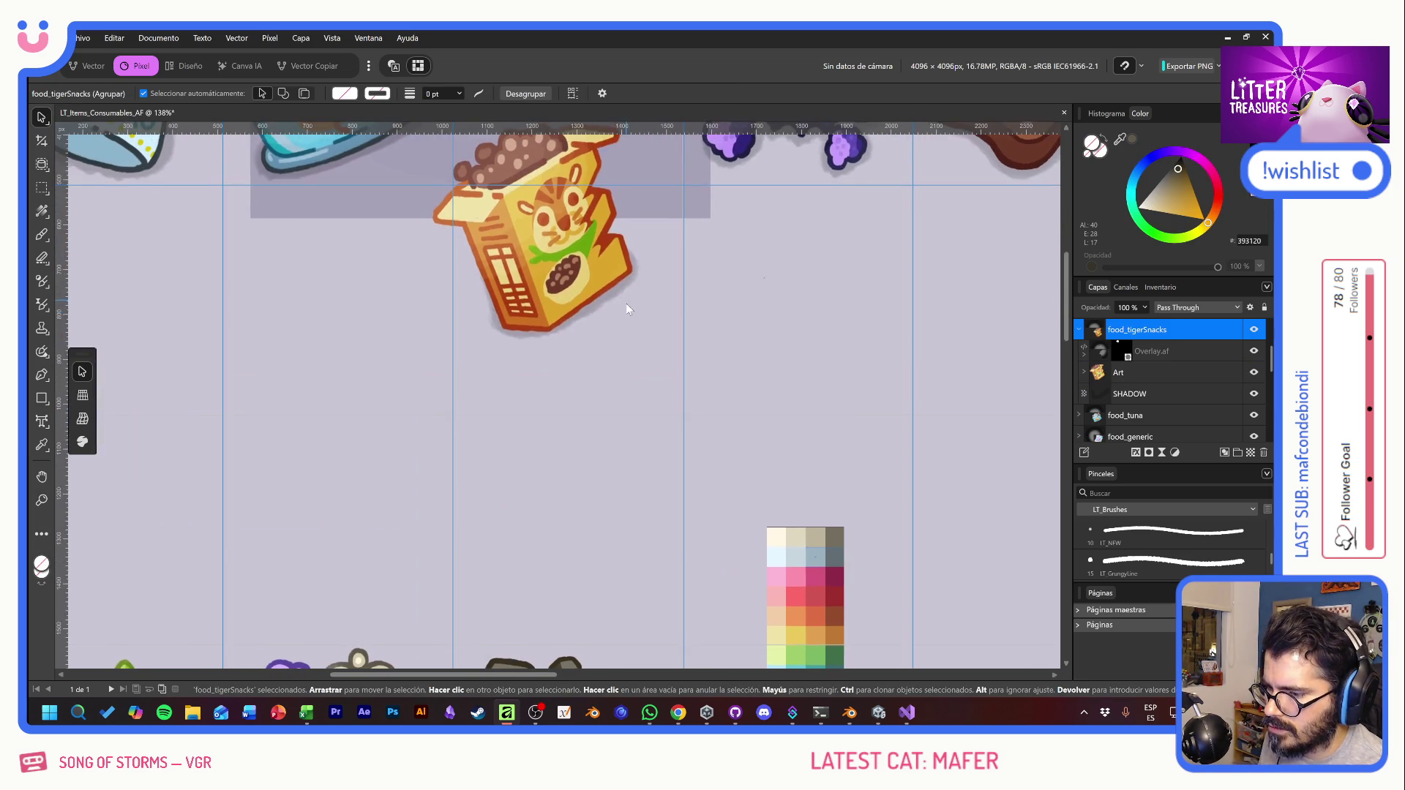
{"action": "key", "text": "ctrl+z"}
{"action": "scroll", "coordinate": [666, 499], "scroll_direction": "up", "scroll_amount": 3}
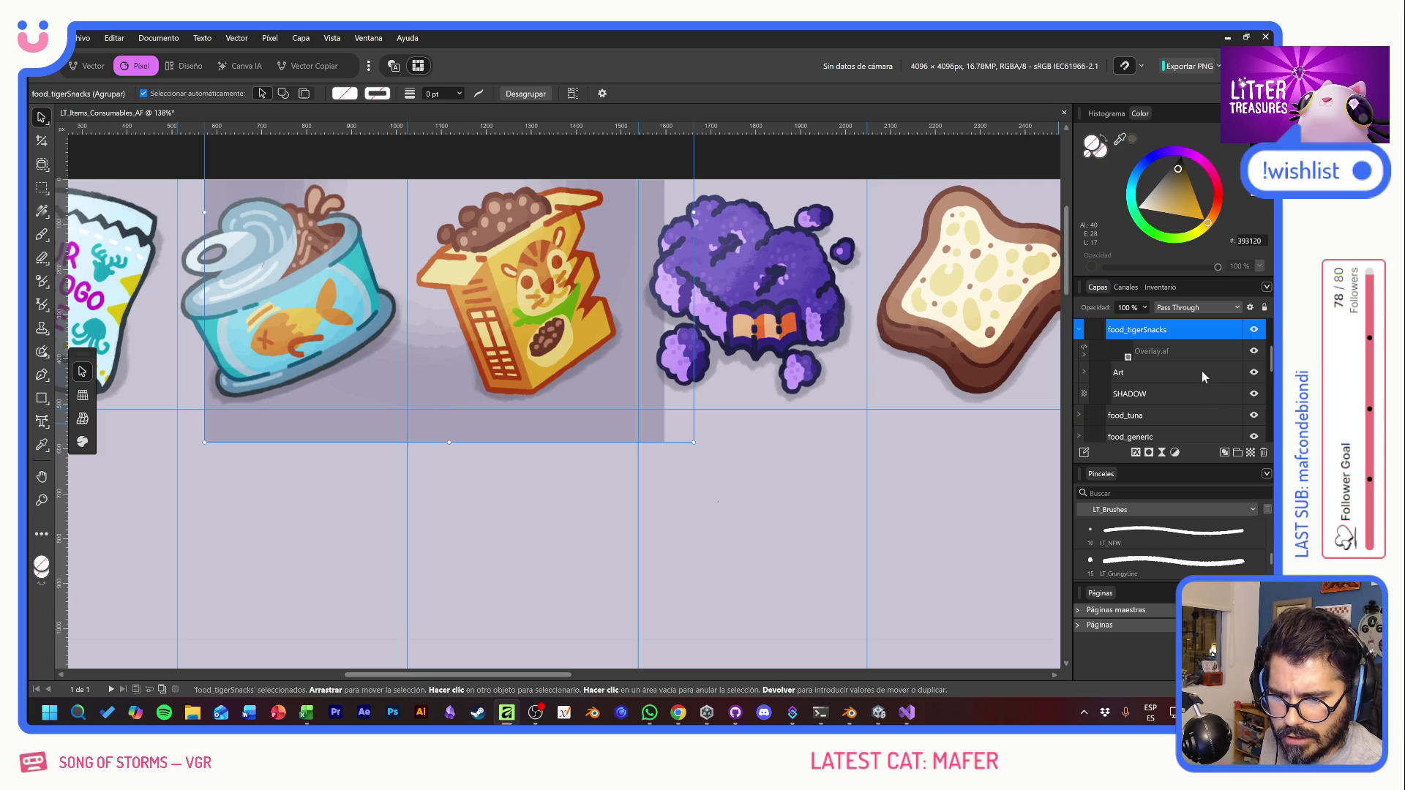
{"action": "scroll", "coordinate": [1197, 382], "scroll_direction": "down", "scroll_amount": 3}
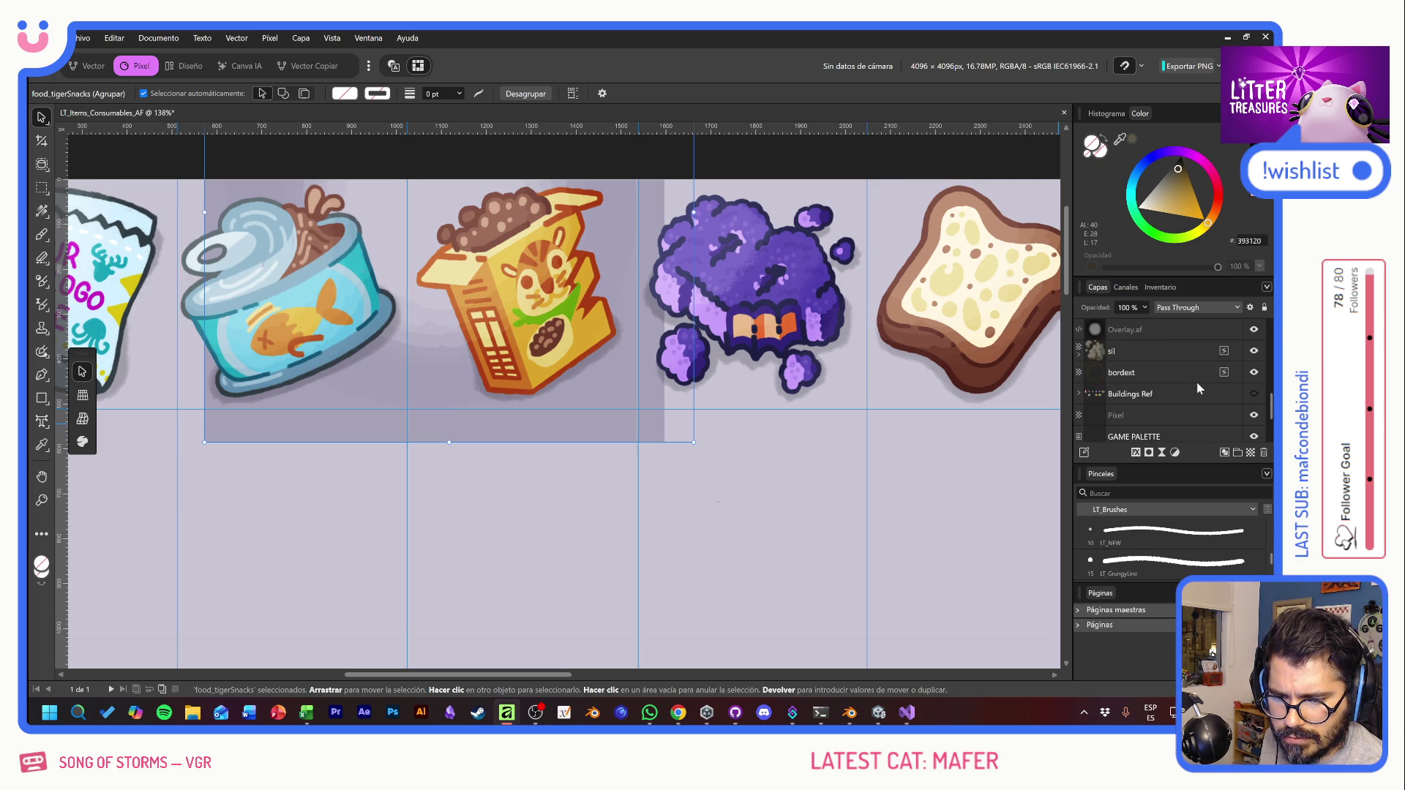
{"action": "scroll", "coordinate": [1193, 382], "scroll_direction": "up", "scroll_amount": 2}
{"action": "left_click", "coordinate": [1139, 395]}
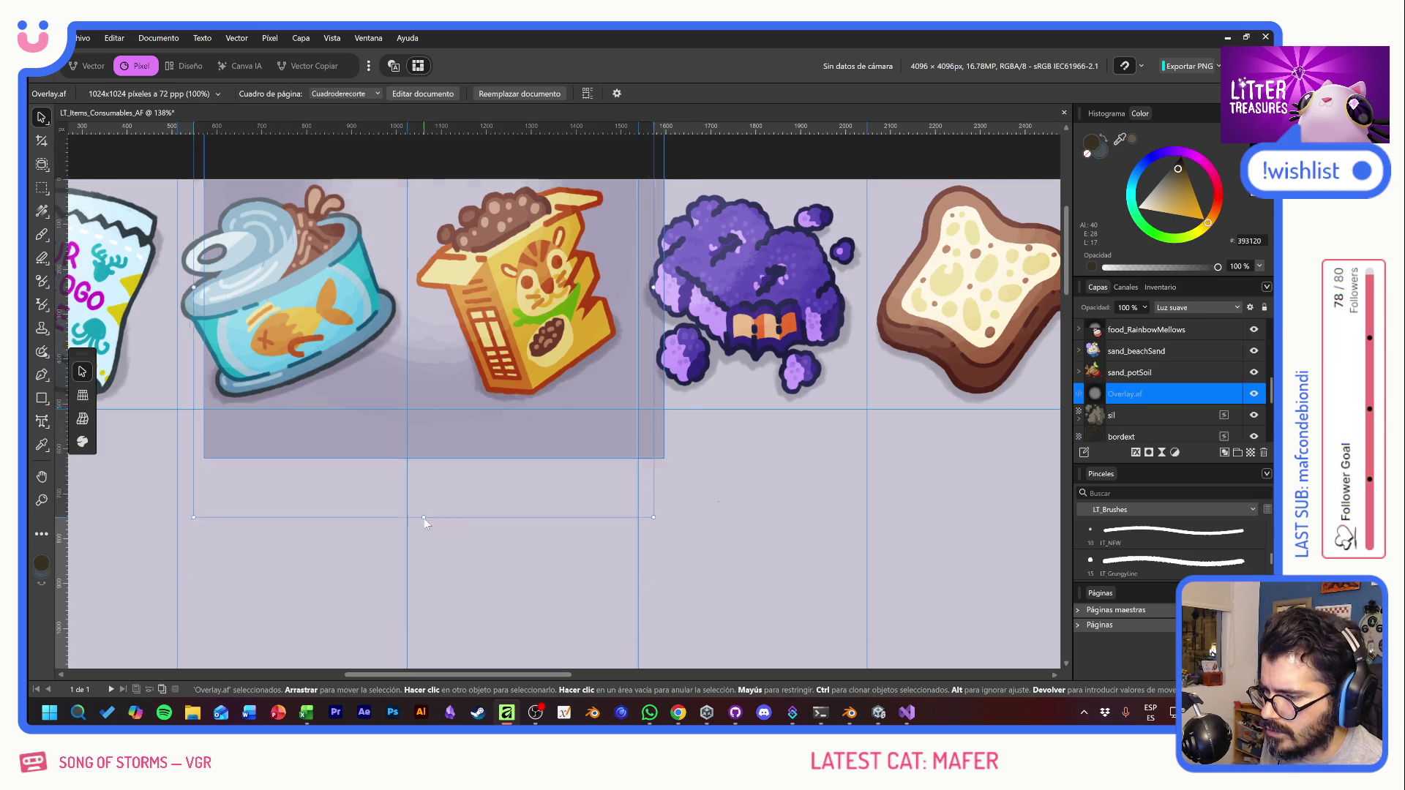
Step: Position the Overlay.af glow over the sand items row
{"action": "left_click_drag", "start_coordinate": [547, 521], "coordinate": [622, 218]}
{"action": "scroll", "coordinate": [622, 217], "scroll_direction": "down", "scroll_amount": 5}
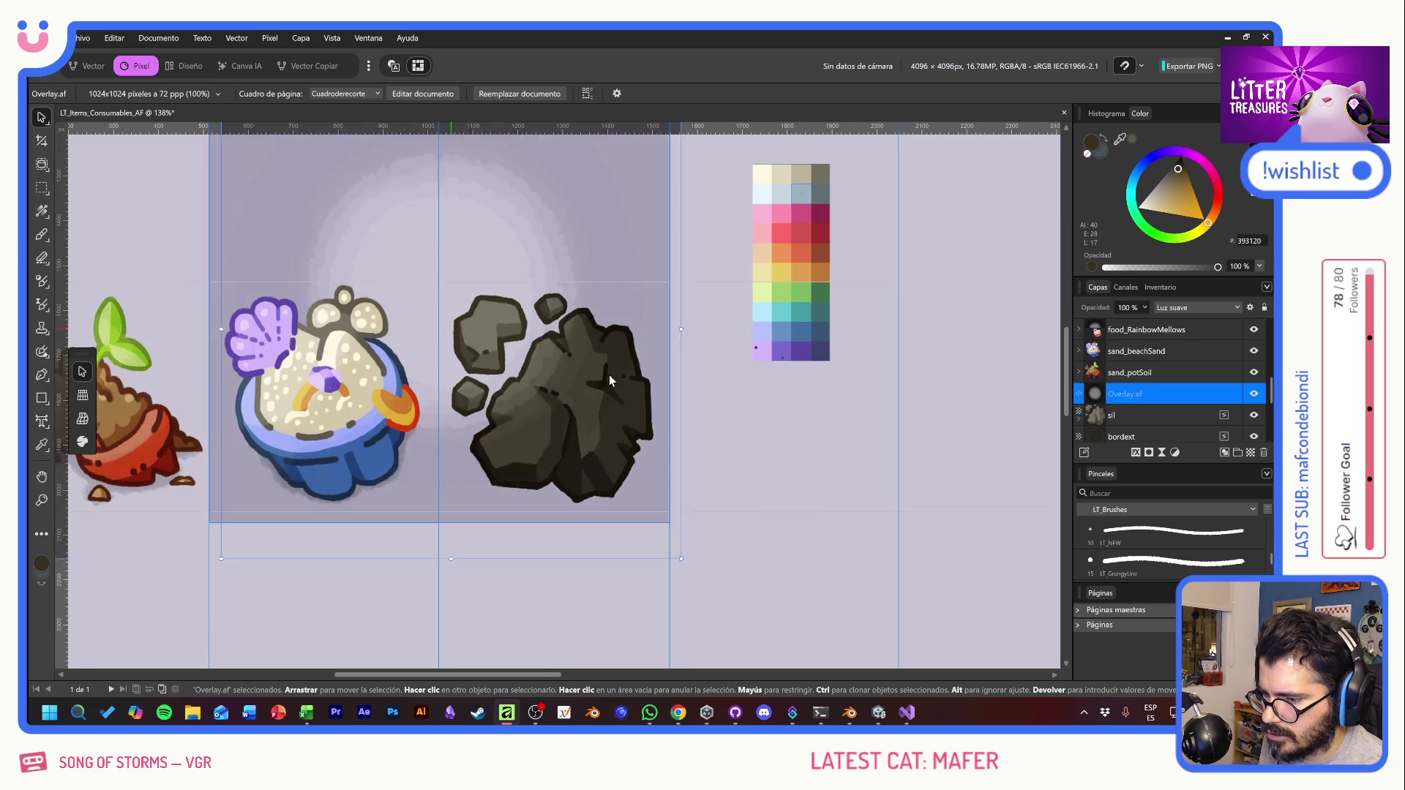
{"action": "left_click_drag", "start_coordinate": [645, 351], "coordinate": [643, 327]}
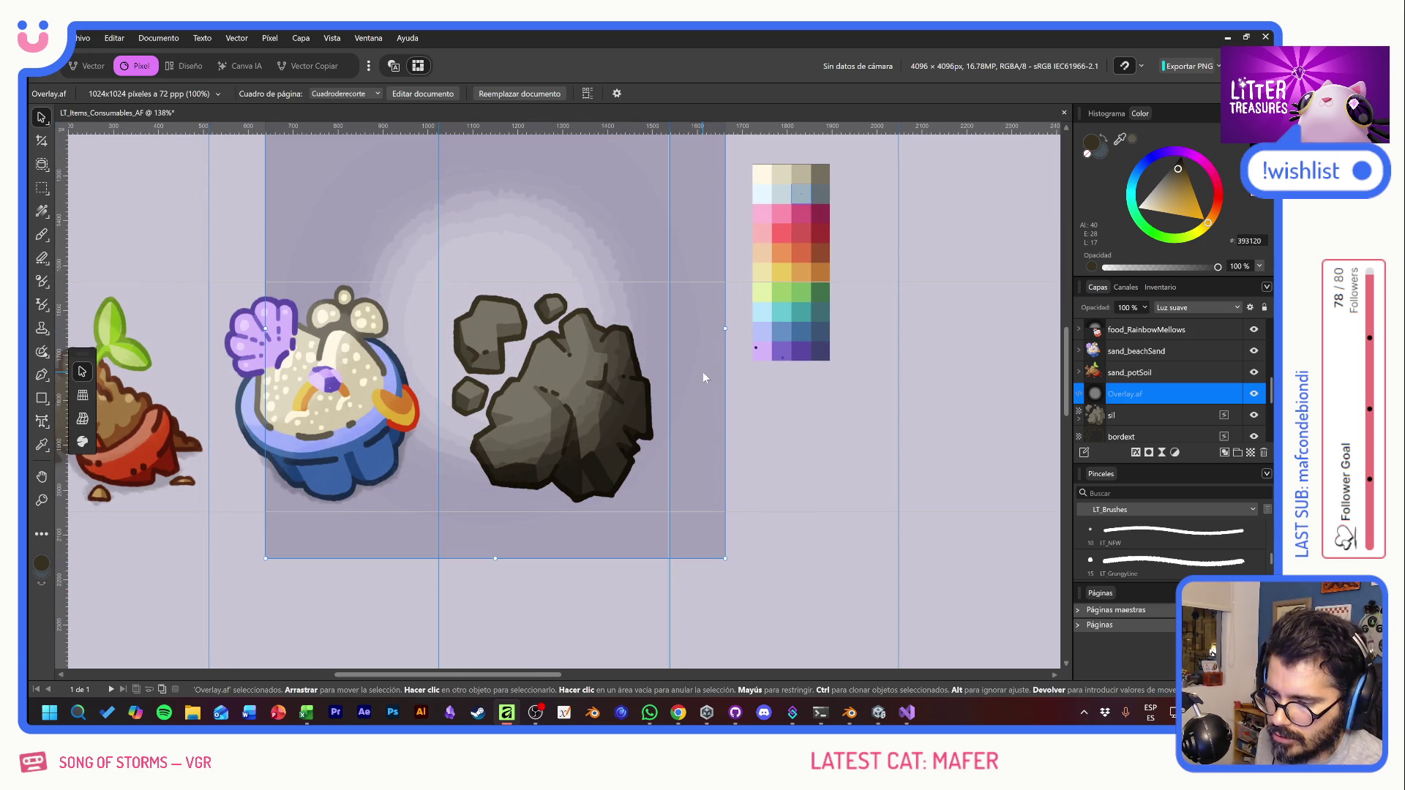
{"action": "mouse_move", "coordinate": [681, 363]}
{"action": "left_mouse_down"}
{"action": "mouse_move", "coordinate": [696, 398]}
{"action": "mouse_move", "coordinate": [687, 379]}
{"action": "left_mouse_up"}
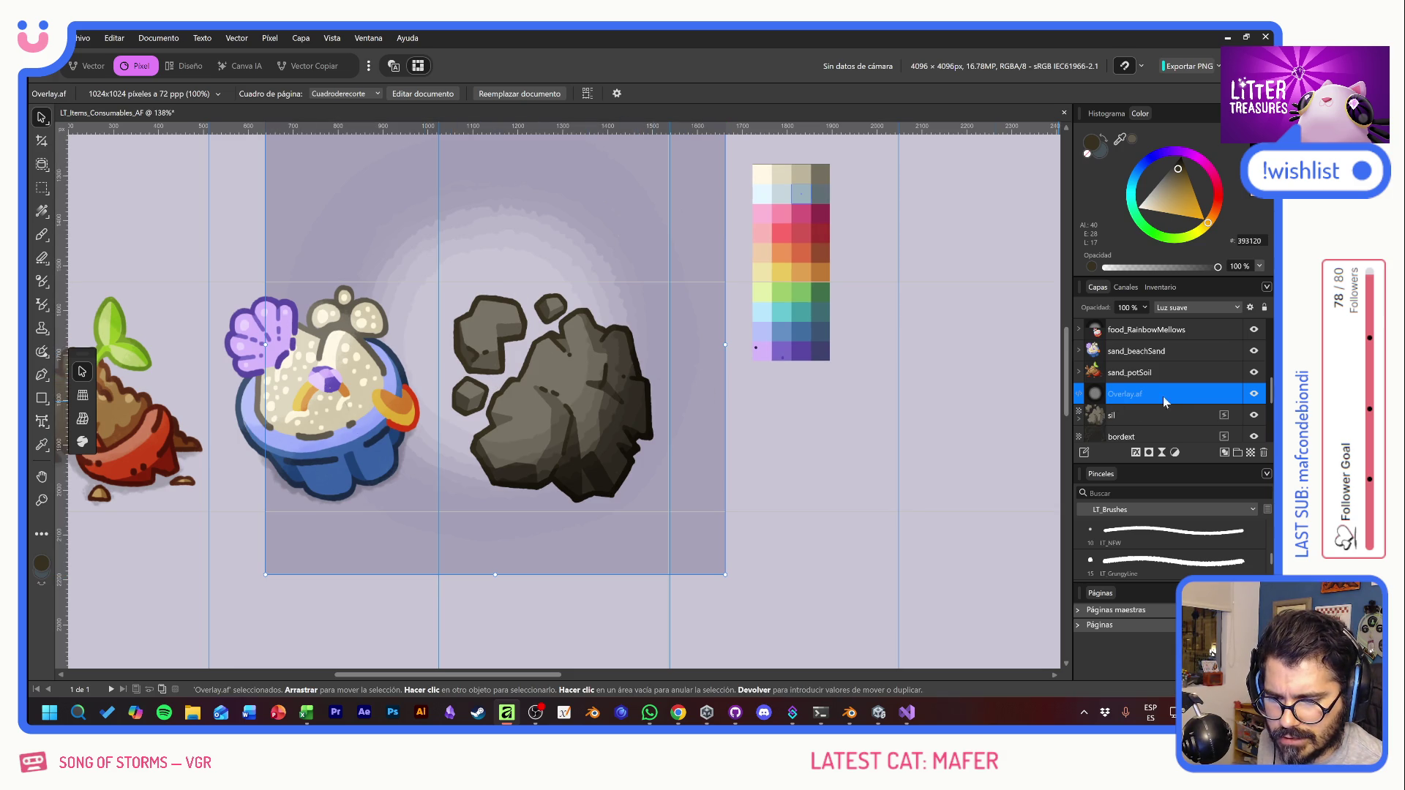
{"action": "scroll", "coordinate": [1163, 402], "scroll_direction": "down", "scroll_amount": 3}
Step: Mask Overlay.af to the rock's outline, deselect, and toggle it to compare the shading
{"action": "left_click", "coordinate": [1097, 354], "text": "ctrl"}
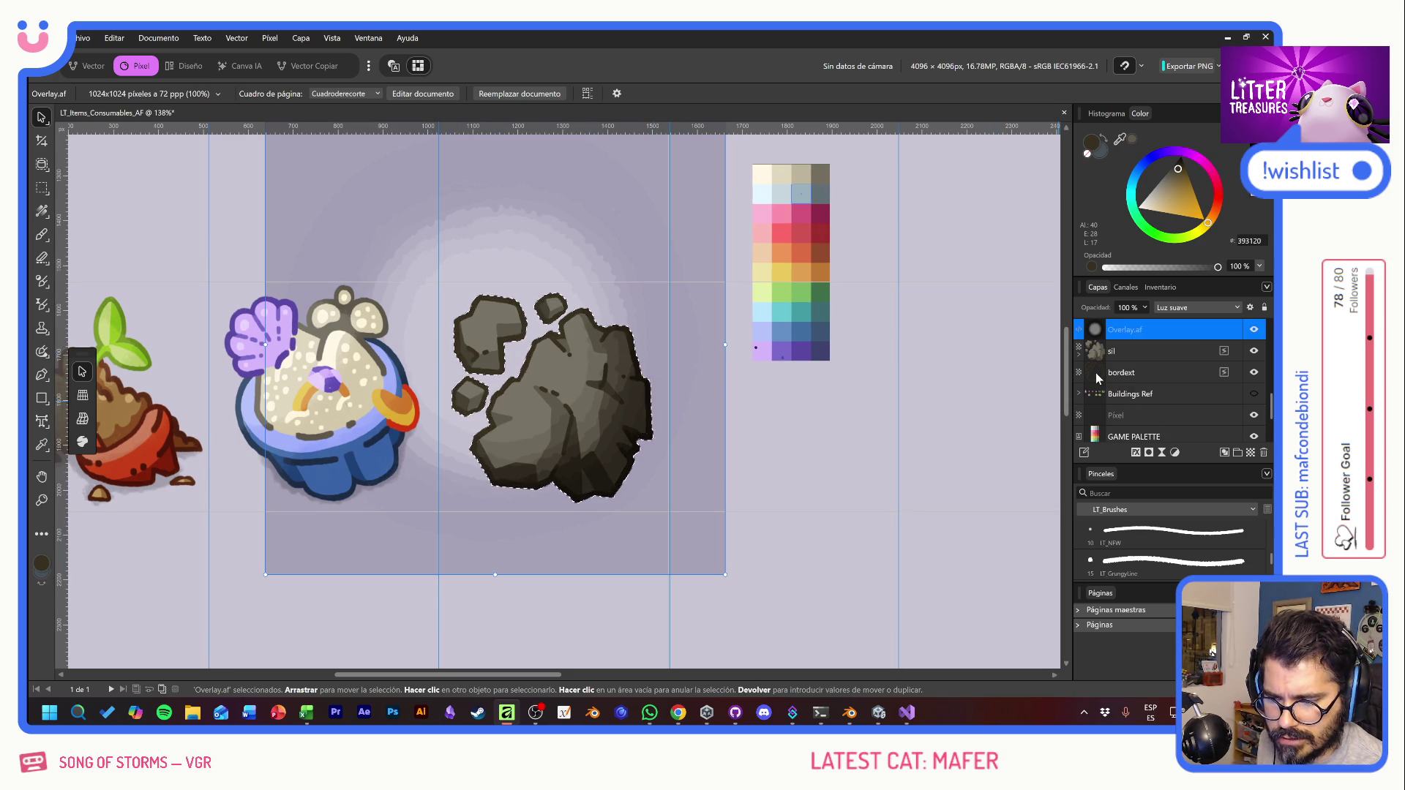
{"action": "left_click", "coordinate": [1148, 453]}
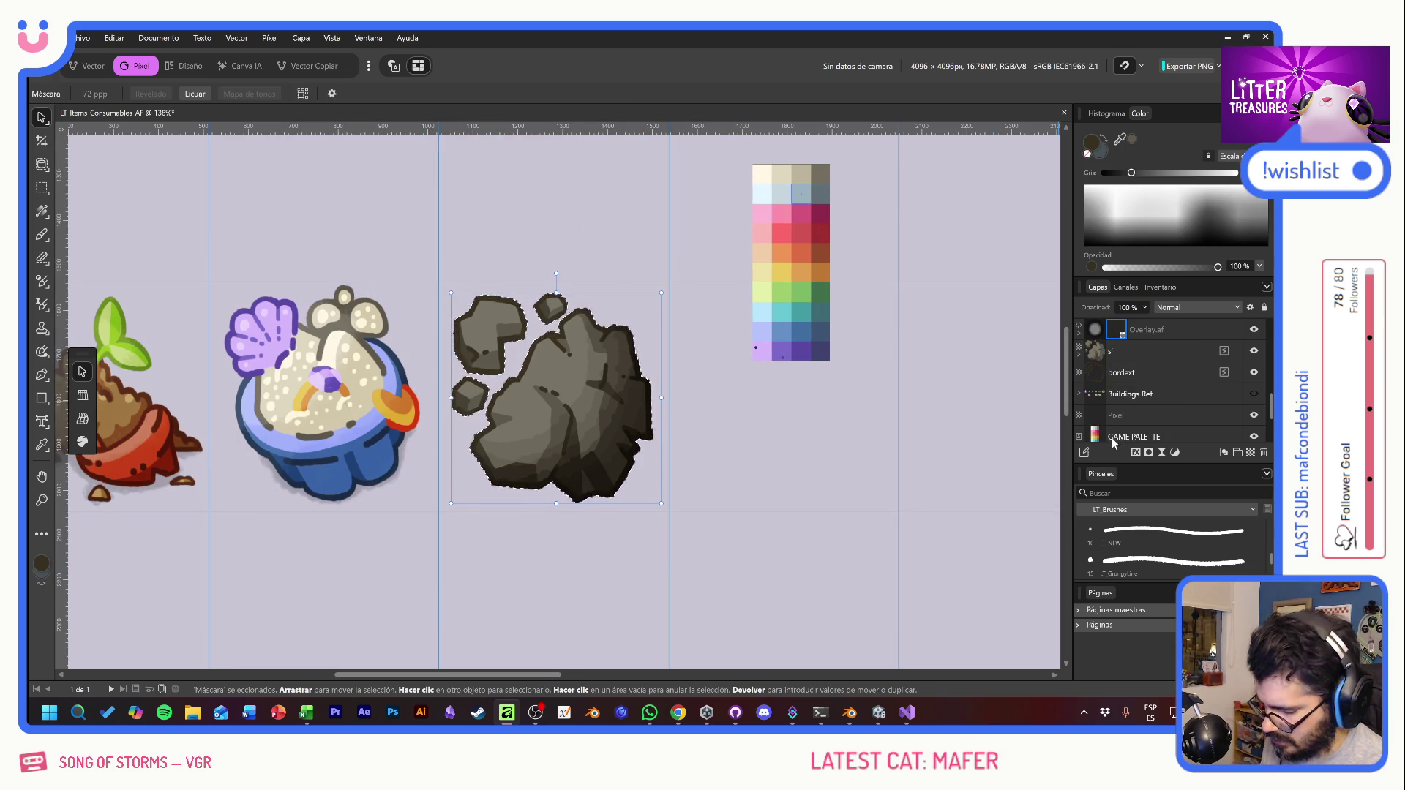
{"action": "key", "text": "ctrl+d"}
{"action": "left_click", "coordinate": [1253, 329]}
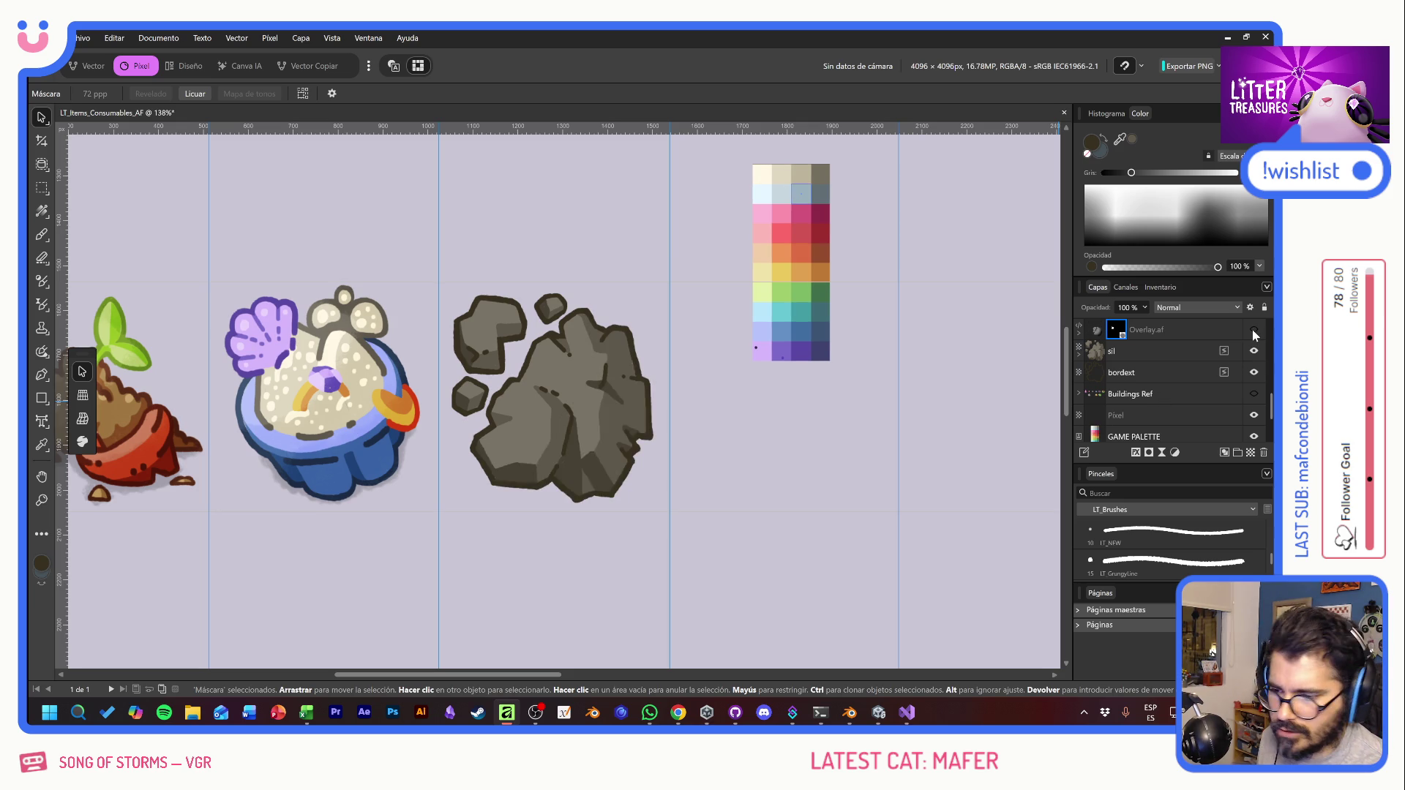
{"action": "left_click", "coordinate": [1252, 329]}
{"action": "left_click", "coordinate": [1252, 329]}
{"action": "left_click", "coordinate": [1253, 329]}
{"action": "left_click", "coordinate": [1253, 331]}
{"action": "left_click", "coordinate": [1253, 331]}
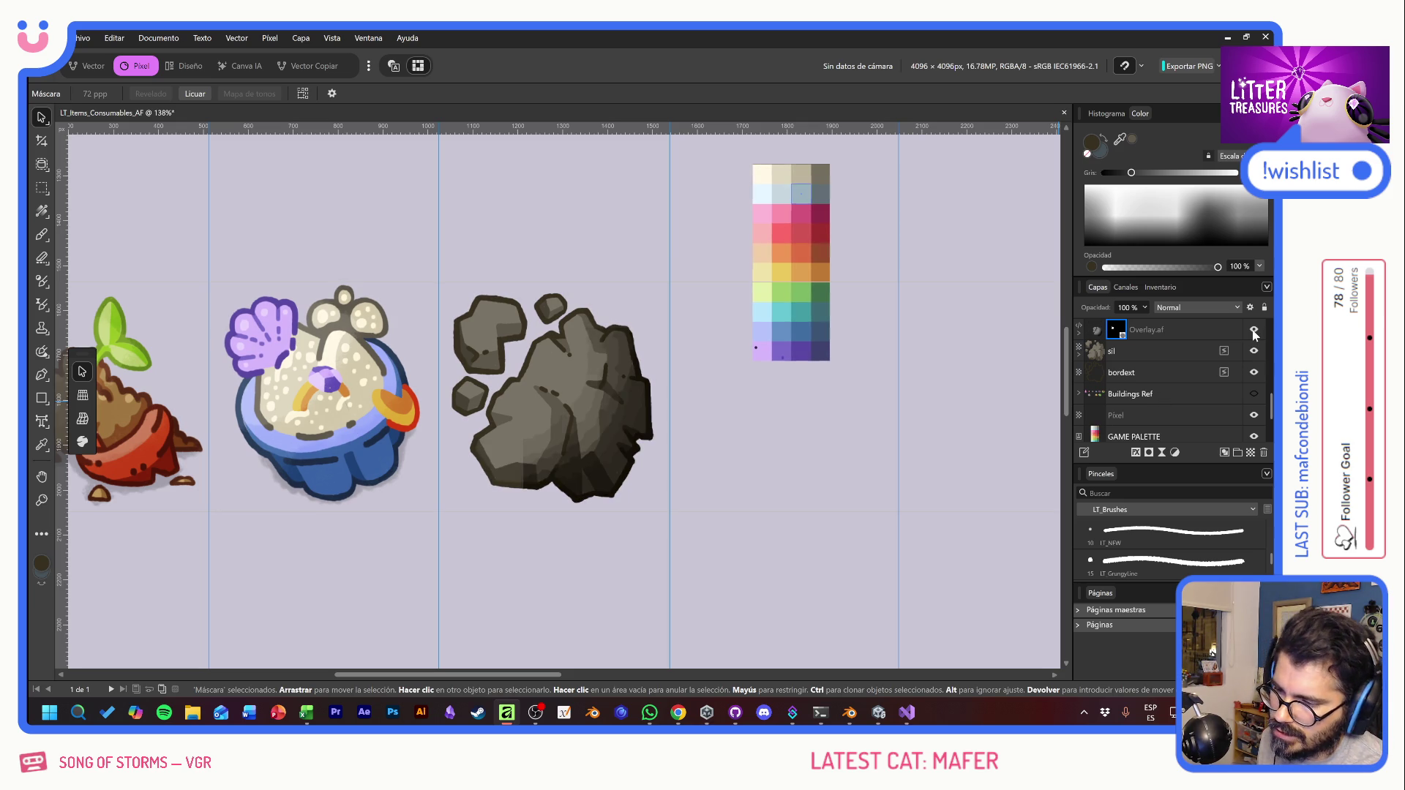
{"action": "left_click", "coordinate": [1253, 331]}
{"action": "left_click", "coordinate": [1253, 330]}
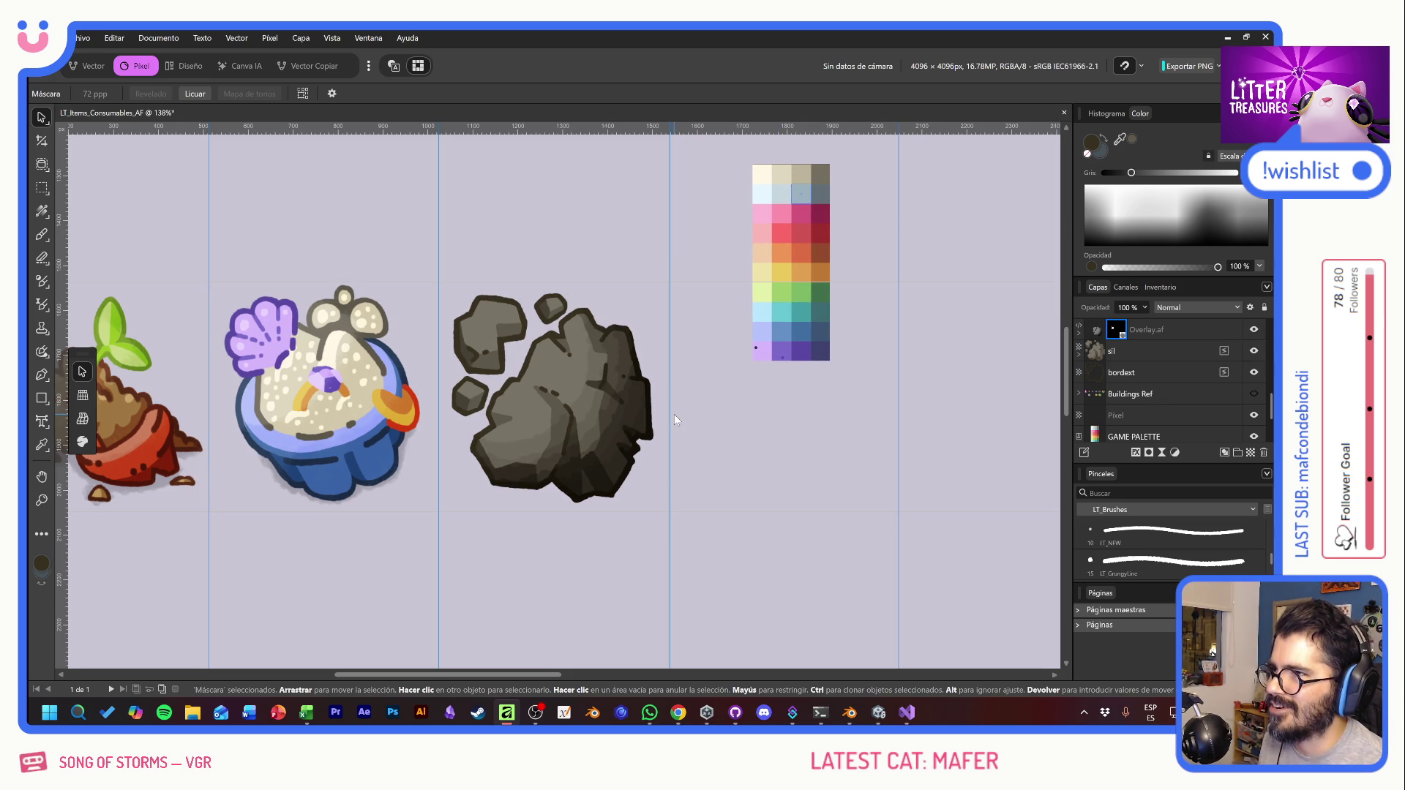
Step: Inspect the pot and soil sprites' overlay and art layers, then reselect Overlay.af
{"action": "scroll", "coordinate": [594, 403], "scroll_direction": "left", "scroll_amount": 5}
{"action": "scroll", "coordinate": [594, 403], "scroll_direction": "up", "scroll_amount": 1}
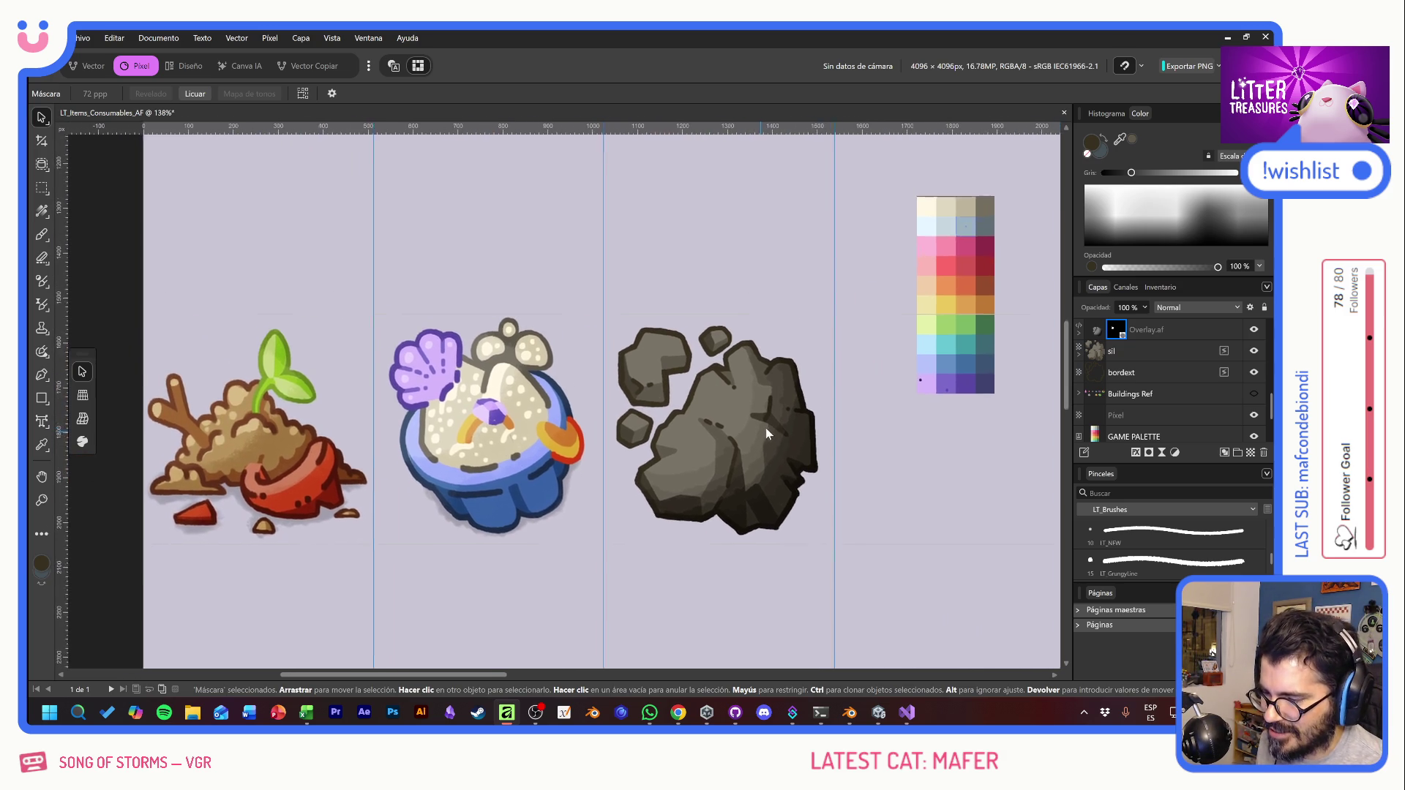
{"action": "left_click", "coordinate": [515, 472]}
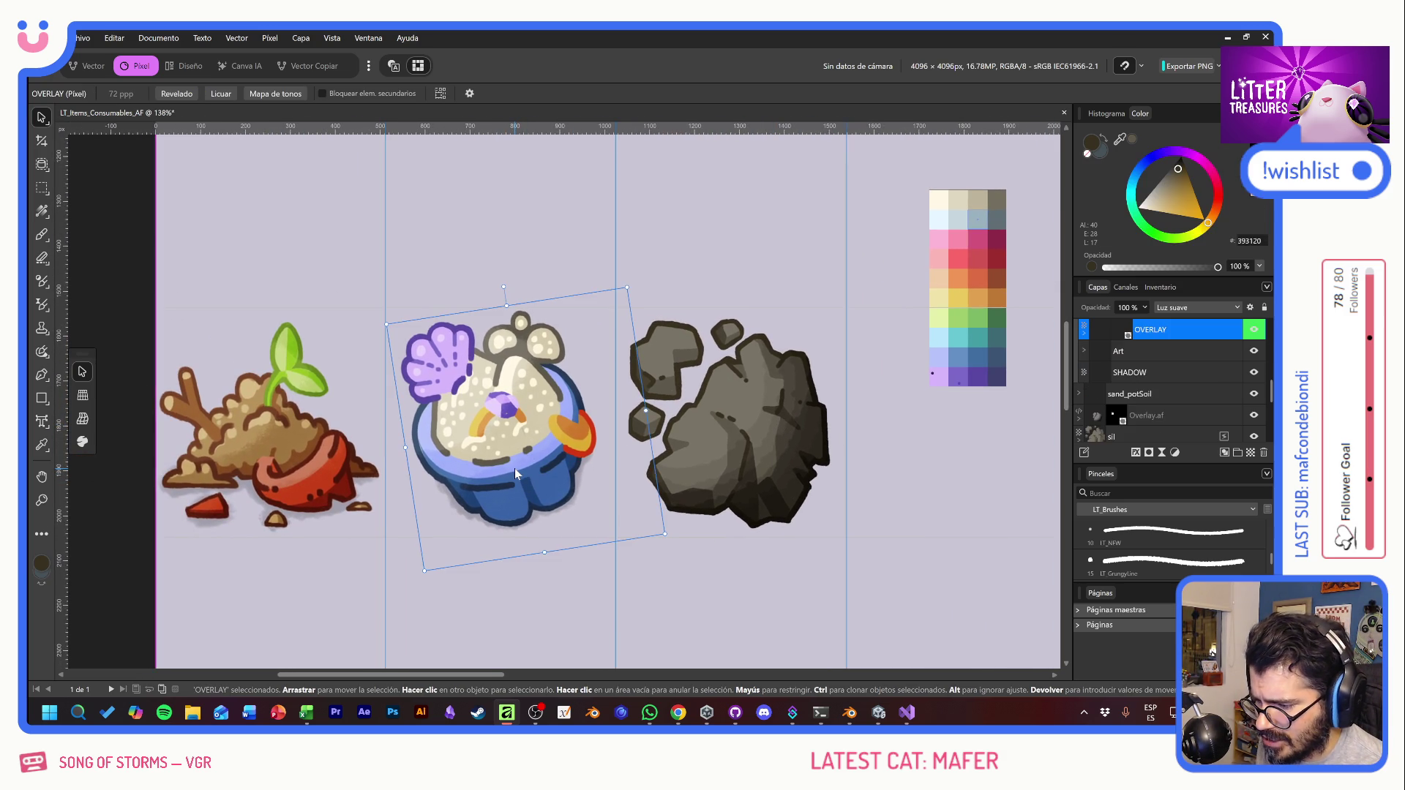
{"action": "left_click", "coordinate": [1176, 352]}
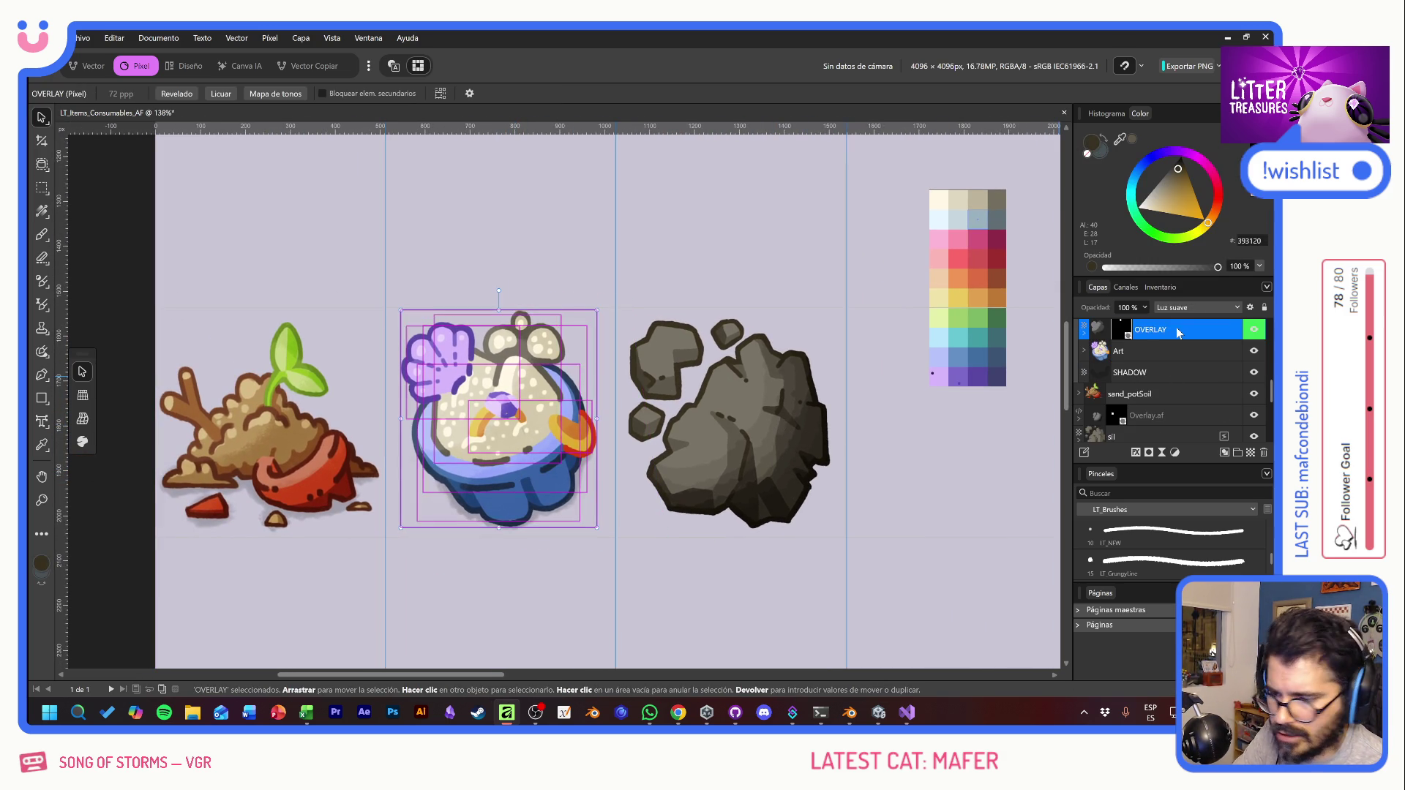
{"action": "left_click", "coordinate": [327, 458]}
{"action": "double_click", "coordinate": [275, 448]}
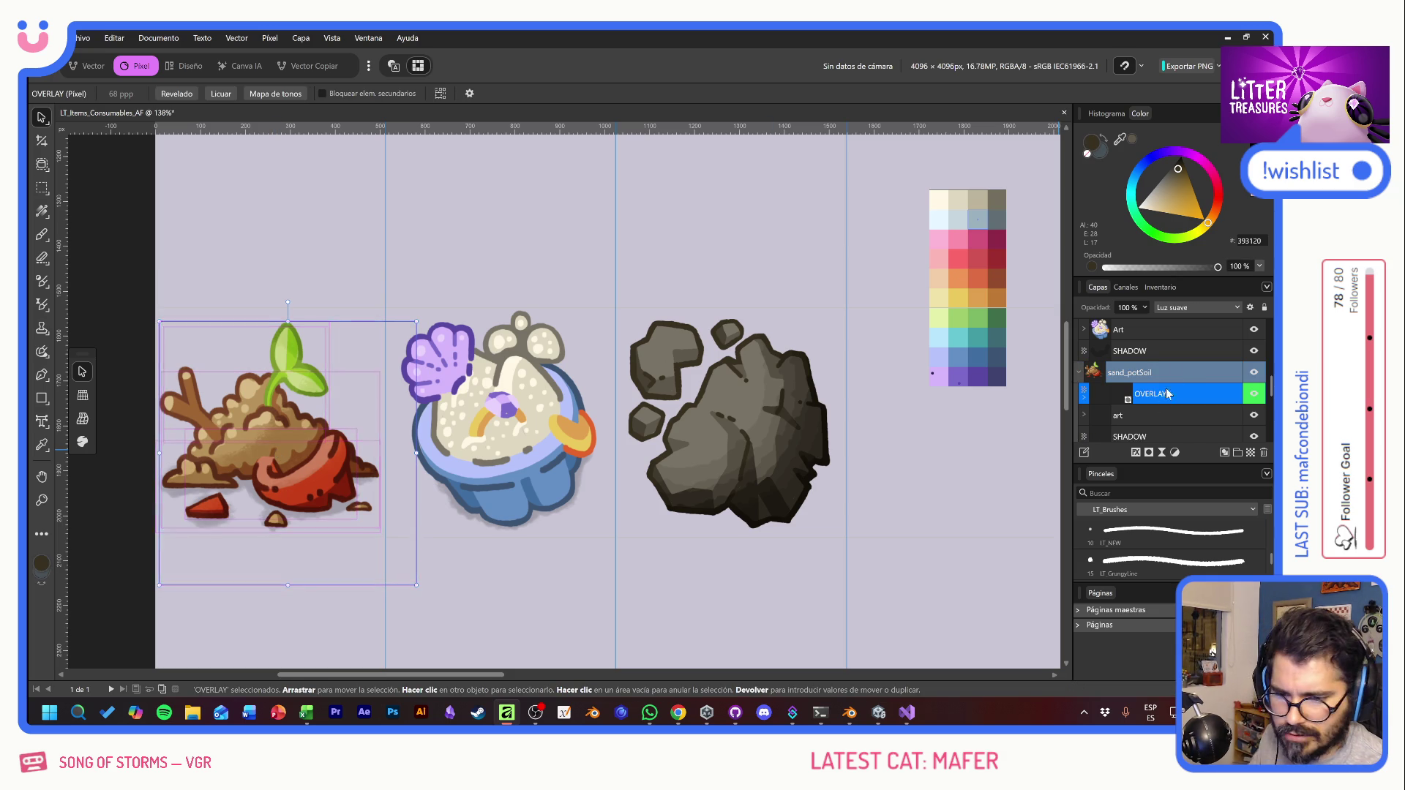
{"action": "left_click", "coordinate": [178, 432]}
{"action": "double_click", "coordinate": [178, 431]}
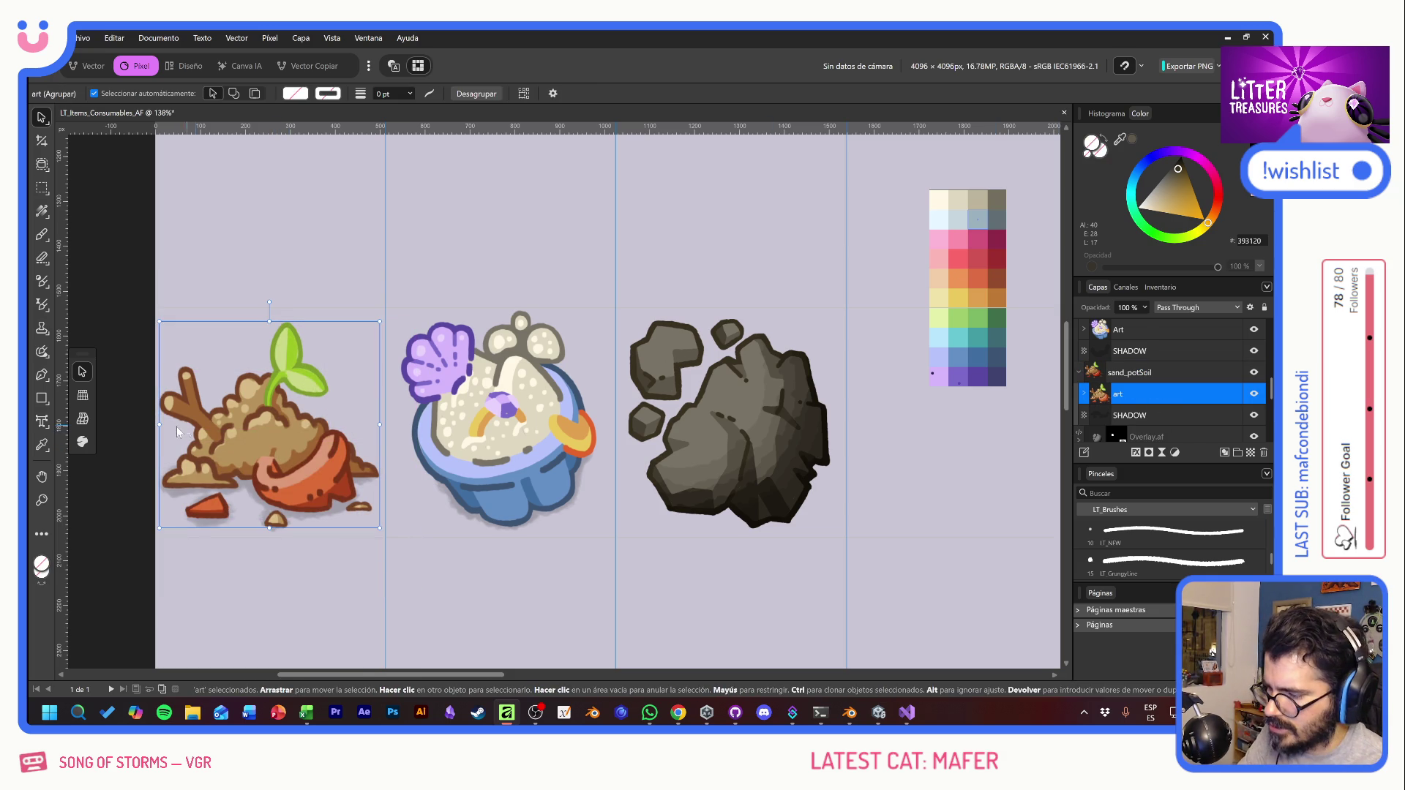
{"action": "left_click", "coordinate": [868, 450]}
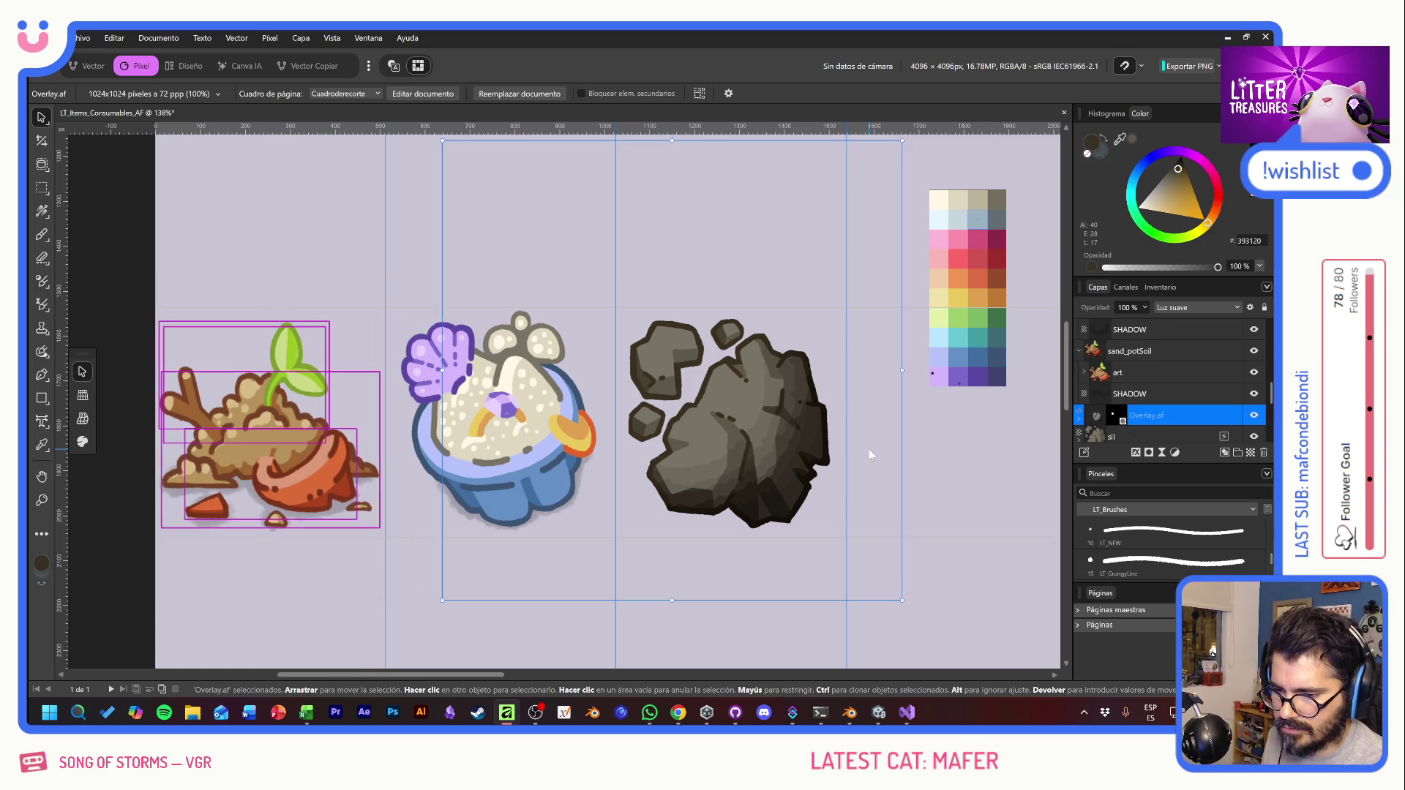
{"action": "left_click", "coordinate": [962, 470]}
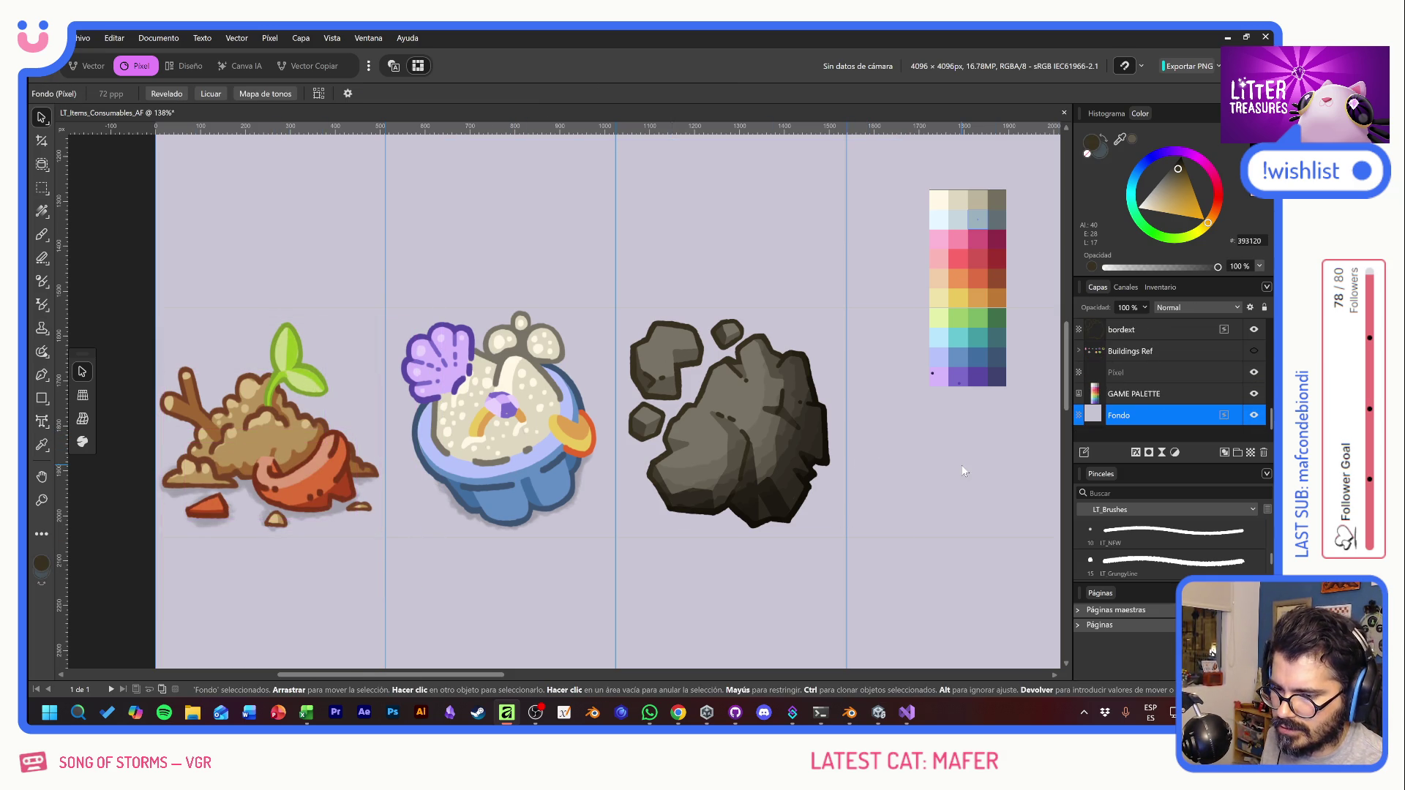
{"action": "left_click", "coordinate": [790, 437]}
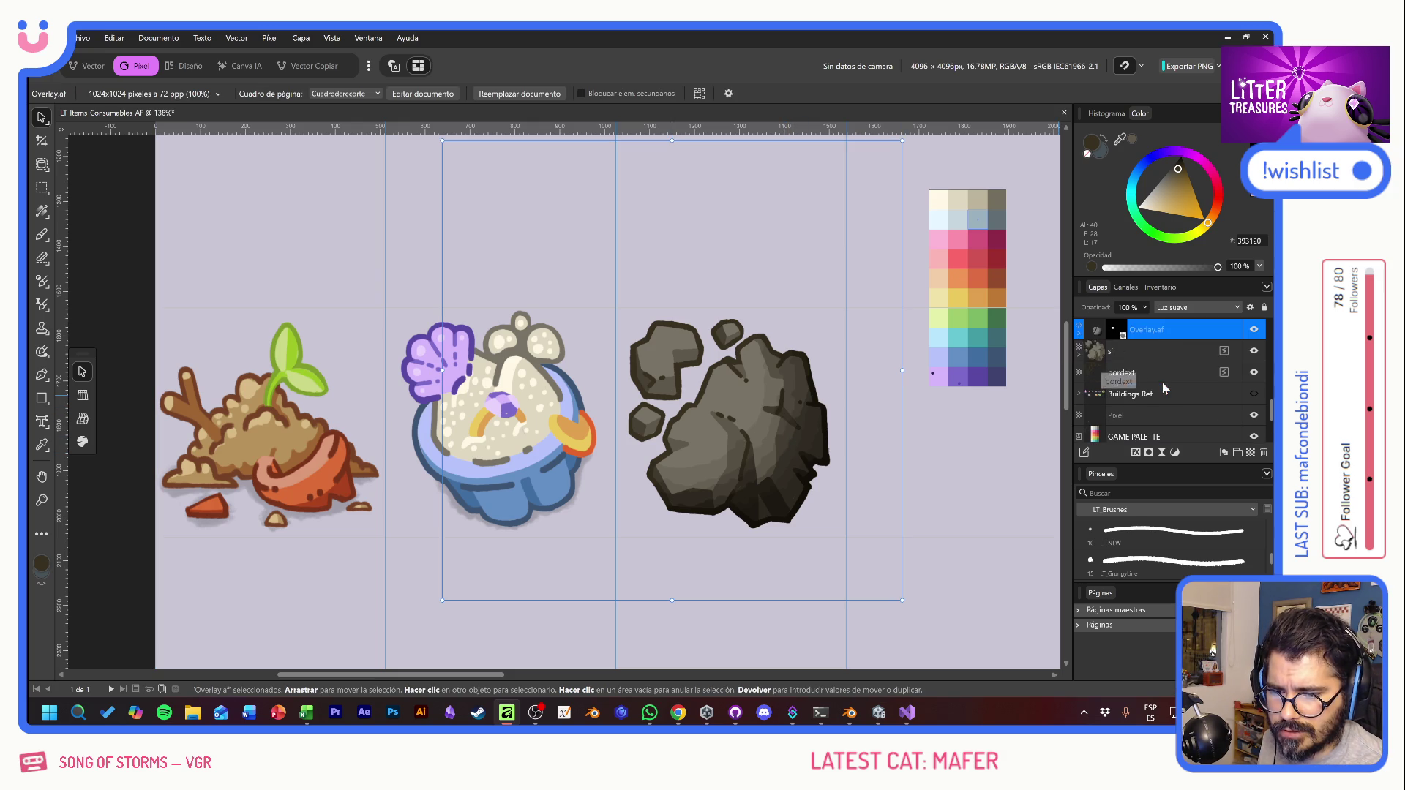
Step: Duplicate Overlay.af, place the copy under sand_beachSand, and position it behind the pot
{"action": "key", "text": "ctrl+j"}
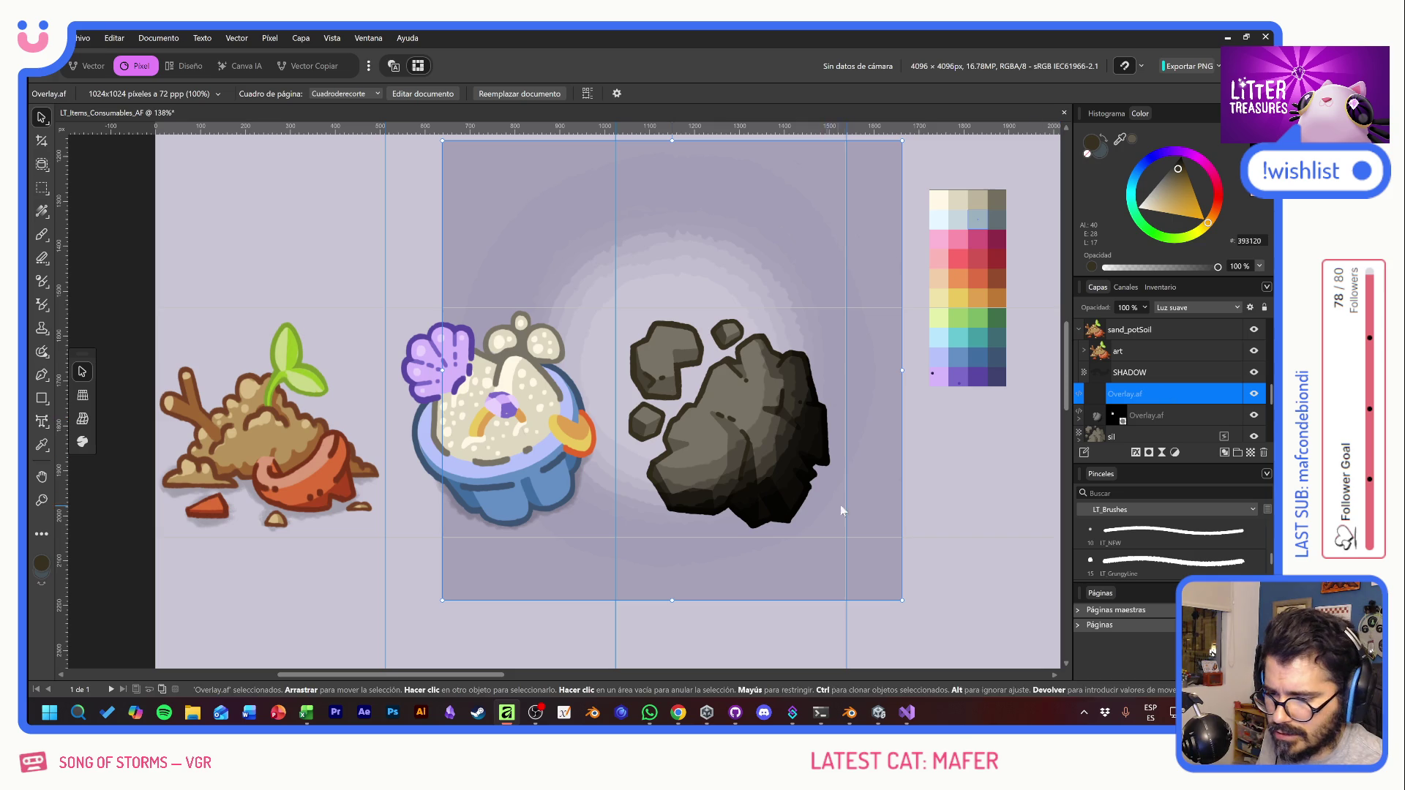
{"action": "mouse_move", "coordinate": [840, 504]}
{"action": "left_mouse_down"}
{"action": "mouse_move", "coordinate": [595, 506]}
{"action": "mouse_move", "coordinate": [578, 494]}
{"action": "left_mouse_up"}
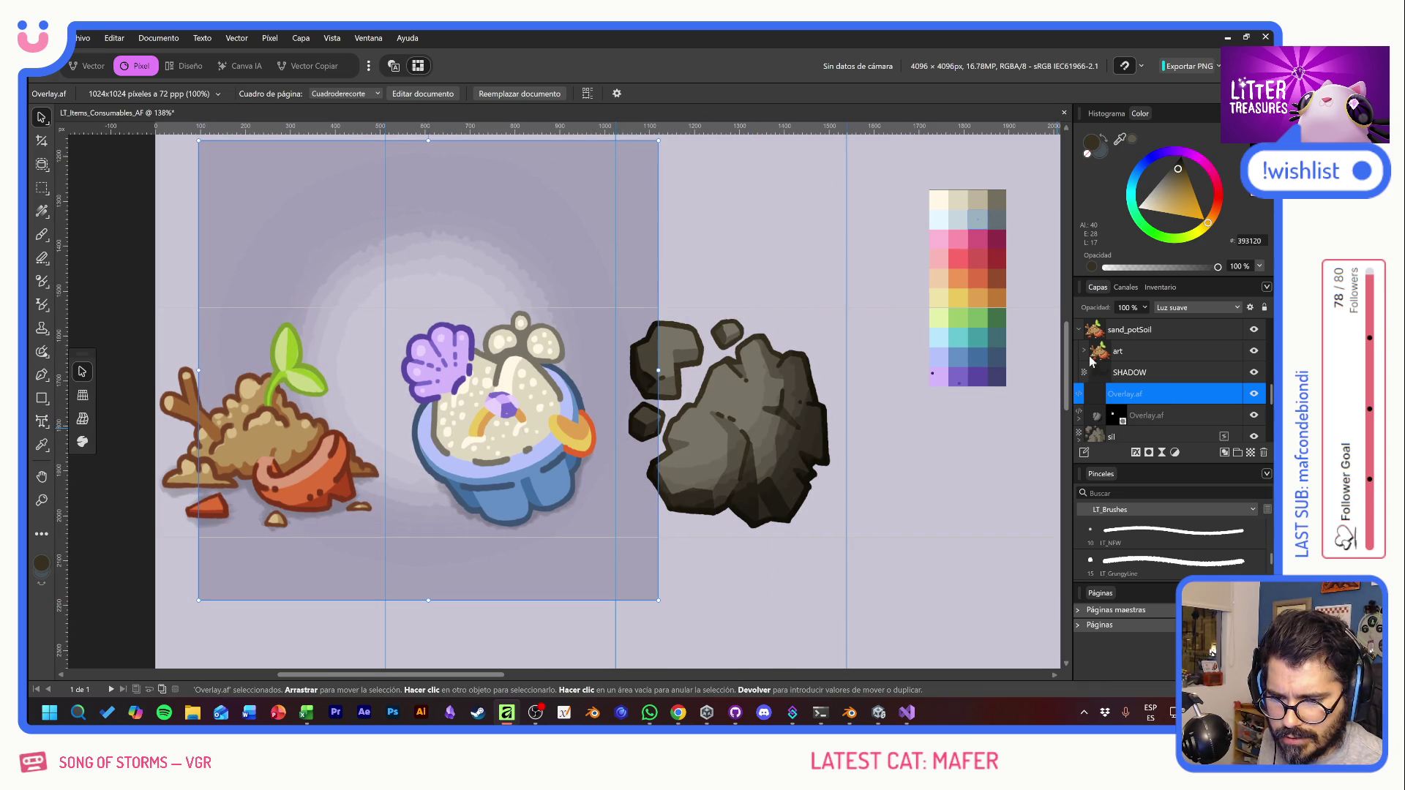
{"action": "scroll", "coordinate": [1158, 401], "scroll_direction": "down", "scroll_amount": 3}
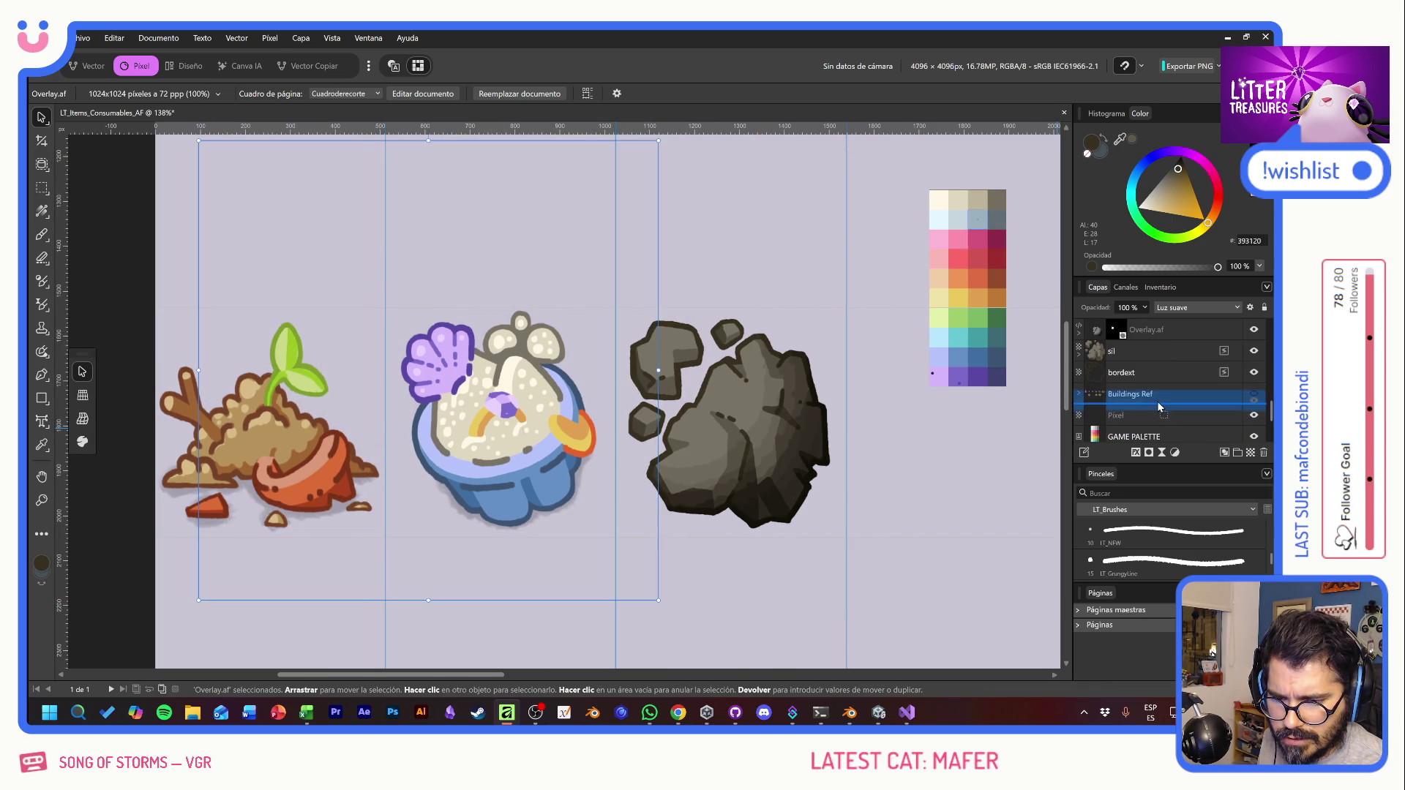
{"action": "mouse_move", "coordinate": [1163, 327]}
{"action": "left_mouse_down"}
{"action": "mouse_move", "coordinate": [1162, 410]}
{"action": "mouse_move", "coordinate": [1160, 381]}
{"action": "left_mouse_up"}
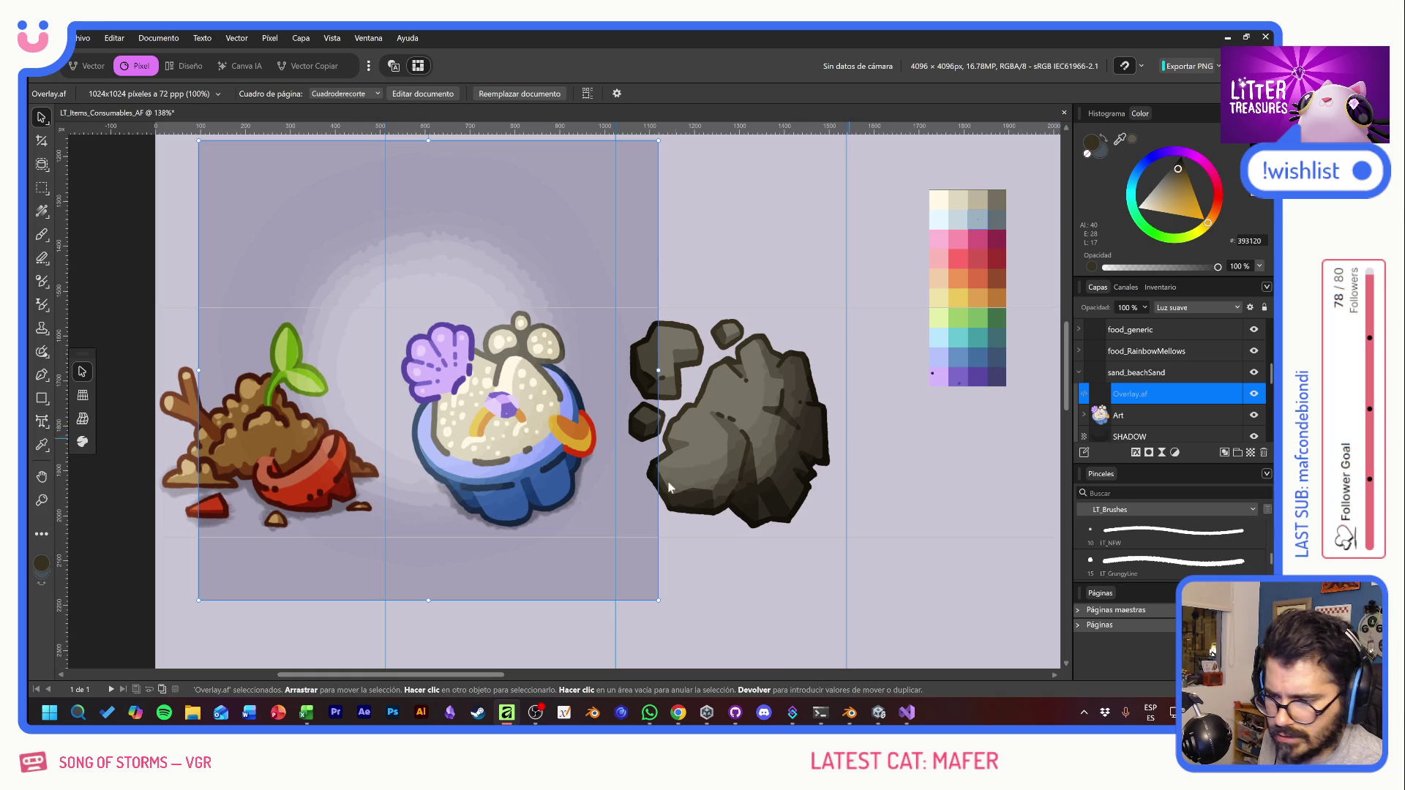
{"action": "mouse_move", "coordinate": [520, 556]}
{"action": "left_mouse_down"}
{"action": "mouse_move", "coordinate": [503, 515]}
{"action": "mouse_move", "coordinate": [490, 534]}
{"action": "mouse_move", "coordinate": [489, 503]}
{"action": "mouse_move", "coordinate": [517, 518]}
{"action": "mouse_move", "coordinate": [516, 534]}
{"action": "mouse_move", "coordinate": [507, 520]}
{"action": "mouse_move", "coordinate": [553, 504]}
{"action": "mouse_move", "coordinate": [541, 500]}
{"action": "left_mouse_up"}
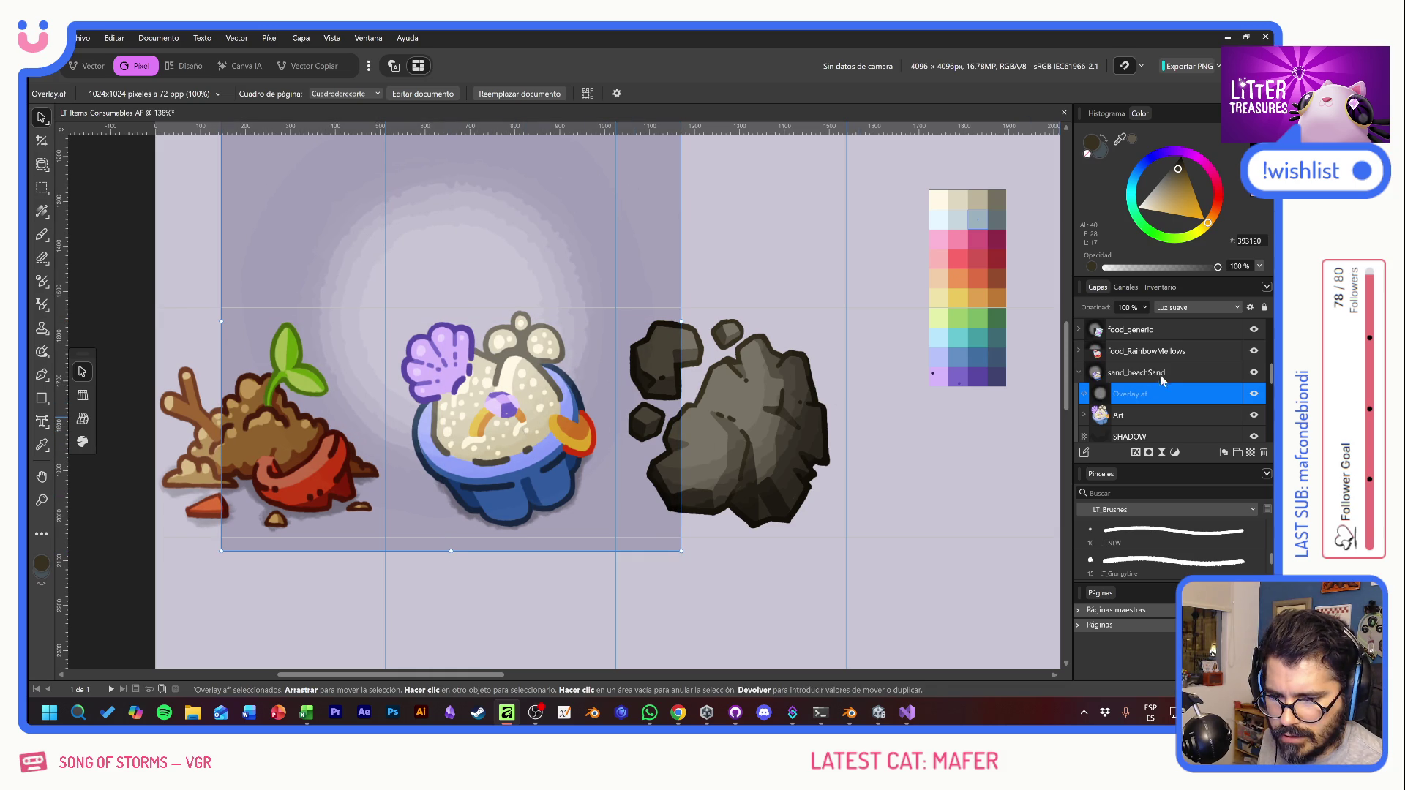
Step: Put another Overlay.af copy in sand_potSoil behind the soil pot, masked to the soil art
{"action": "key", "text": "ctrl+j"}
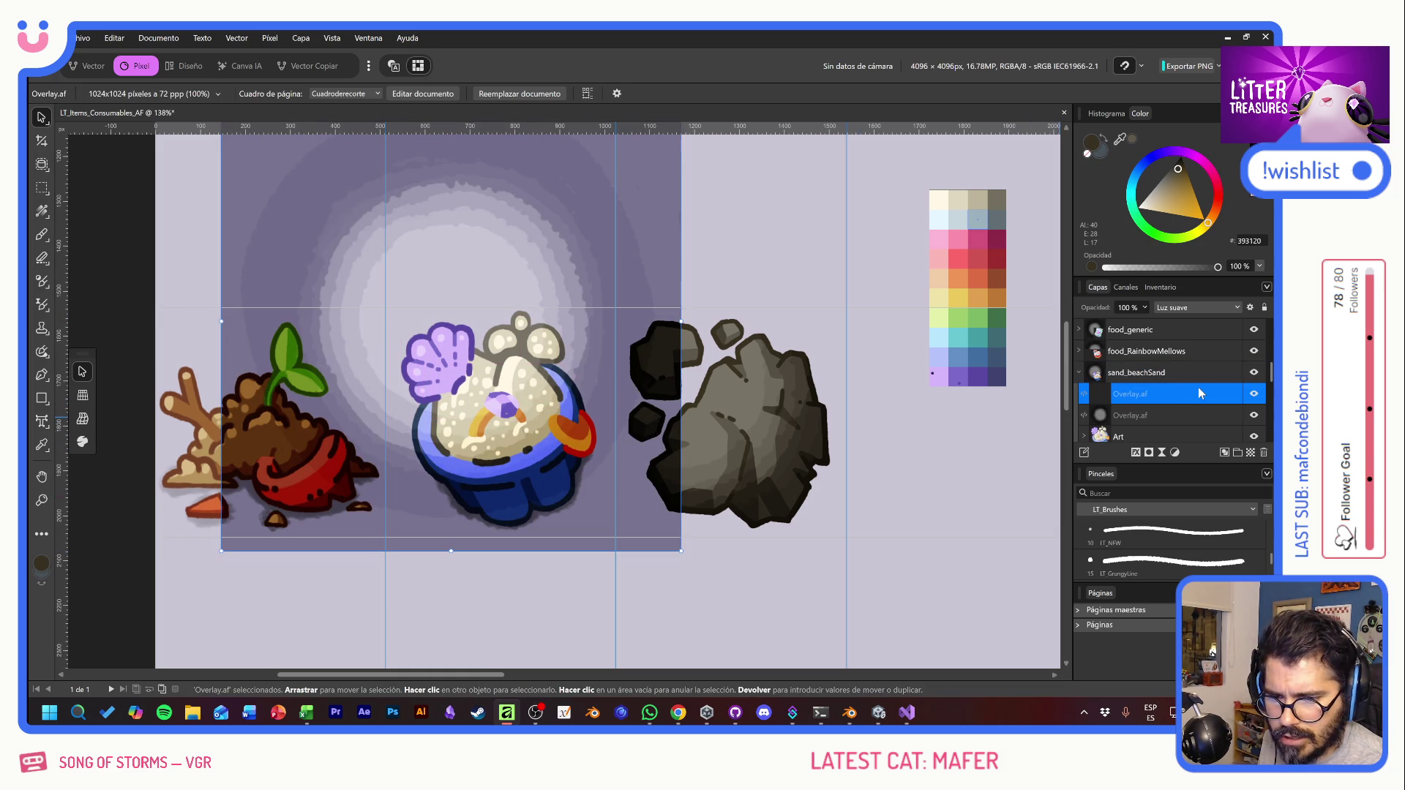
{"action": "scroll", "coordinate": [1198, 394], "scroll_direction": "down", "scroll_amount": 3}
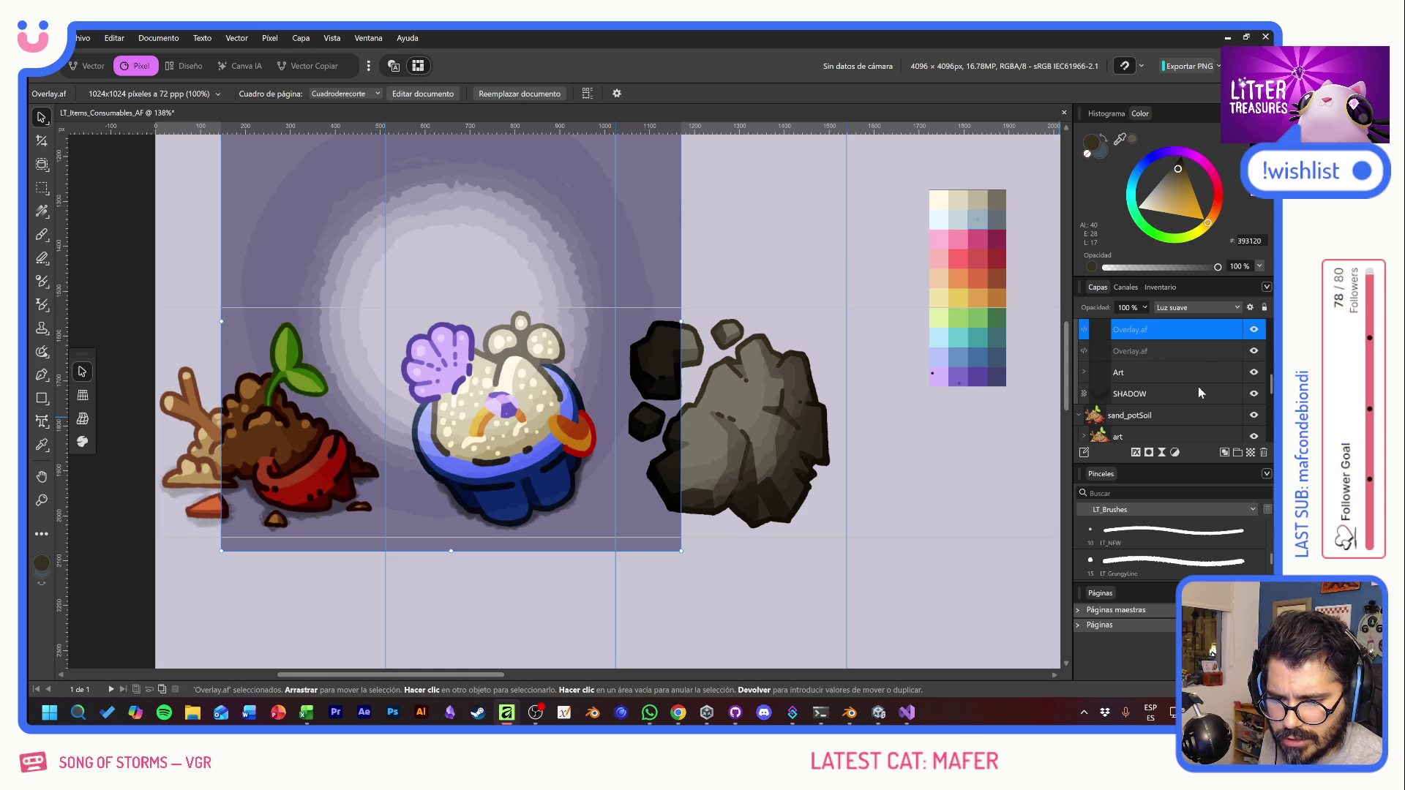
{"action": "left_click_drag", "start_coordinate": [1126, 333], "coordinate": [1127, 424]}
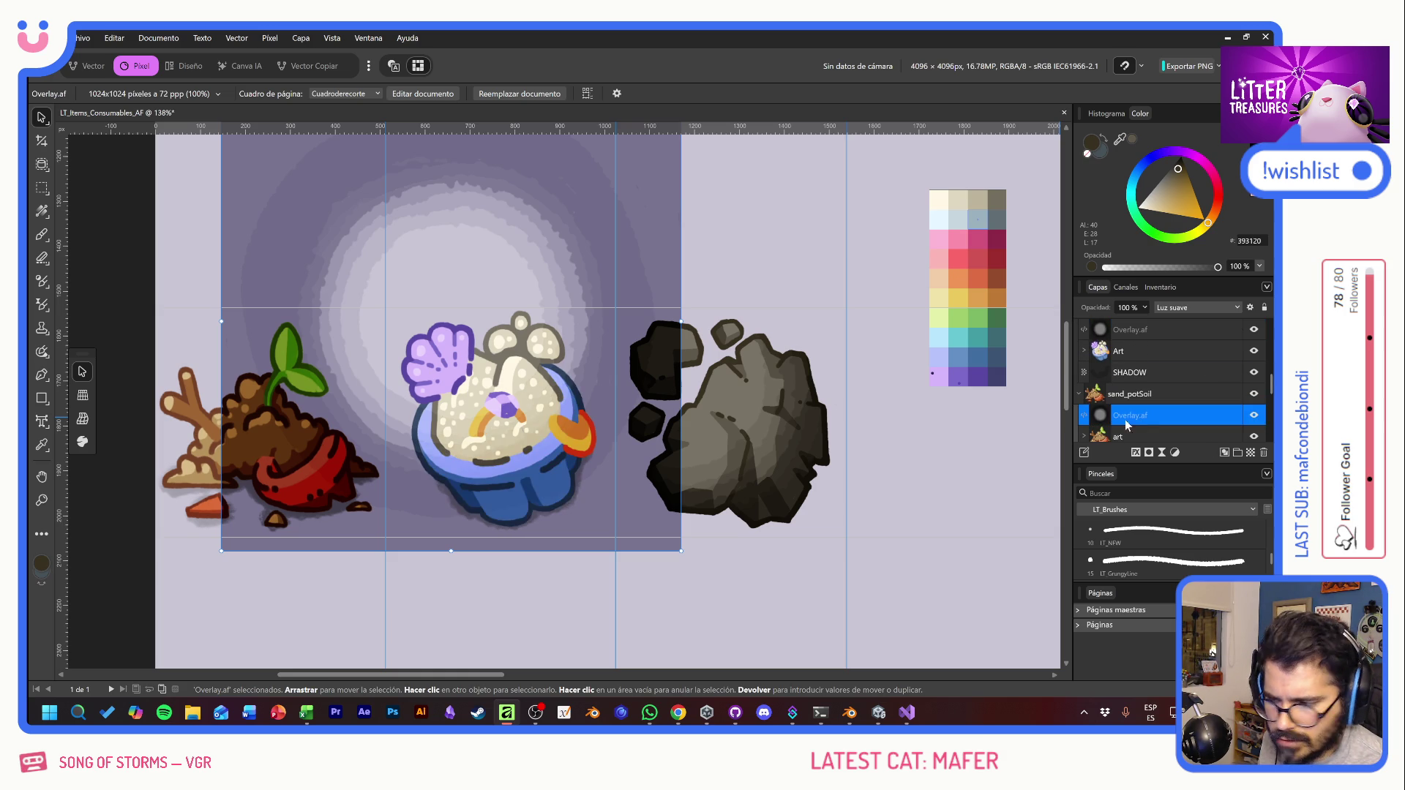
{"action": "mouse_move", "coordinate": [609, 253]}
{"action": "left_mouse_down"}
{"action": "mouse_move", "coordinate": [376, 349]}
{"action": "mouse_move", "coordinate": [357, 322]}
{"action": "mouse_move", "coordinate": [394, 269]}
{"action": "mouse_move", "coordinate": [387, 257]}
{"action": "mouse_move", "coordinate": [395, 295]}
{"action": "mouse_move", "coordinate": [366, 293]}
{"action": "mouse_move", "coordinate": [419, 283]}
{"action": "mouse_move", "coordinate": [407, 290]}
{"action": "left_mouse_up"}
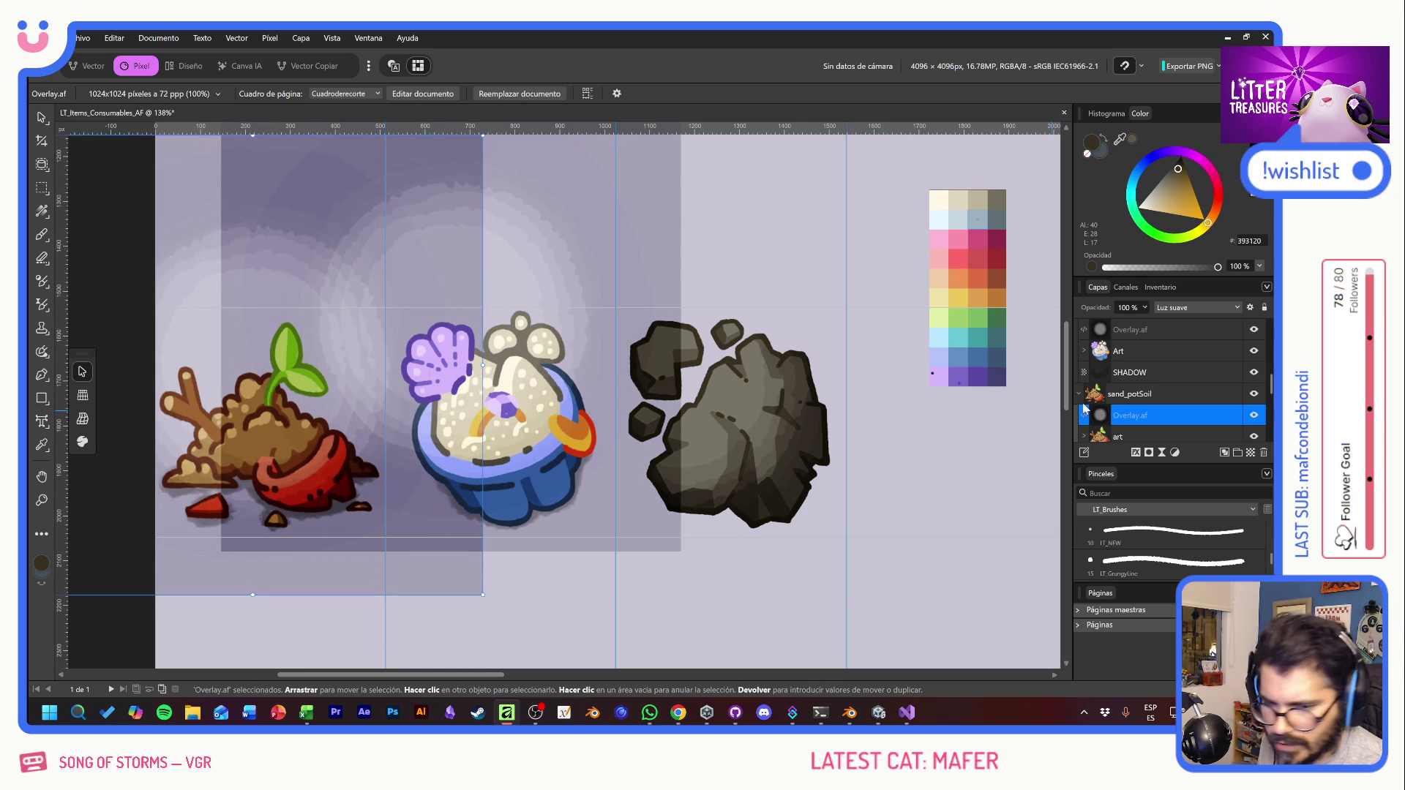
{"action": "scroll", "coordinate": [1101, 437], "scroll_direction": "down", "scroll_amount": 3}
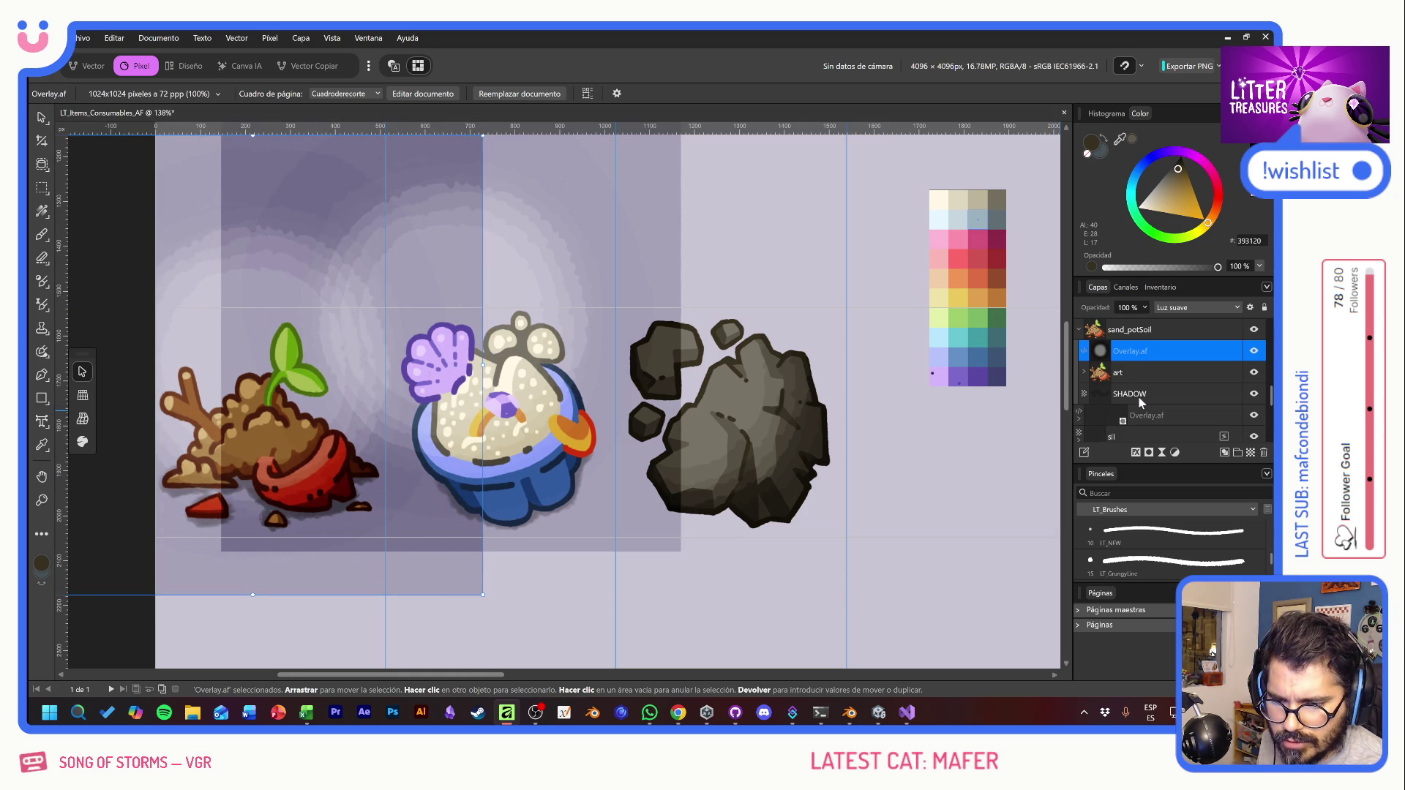
{"action": "left_click", "coordinate": [1100, 372], "text": "ctrl"}
{"action": "left_click", "coordinate": [1149, 452]}
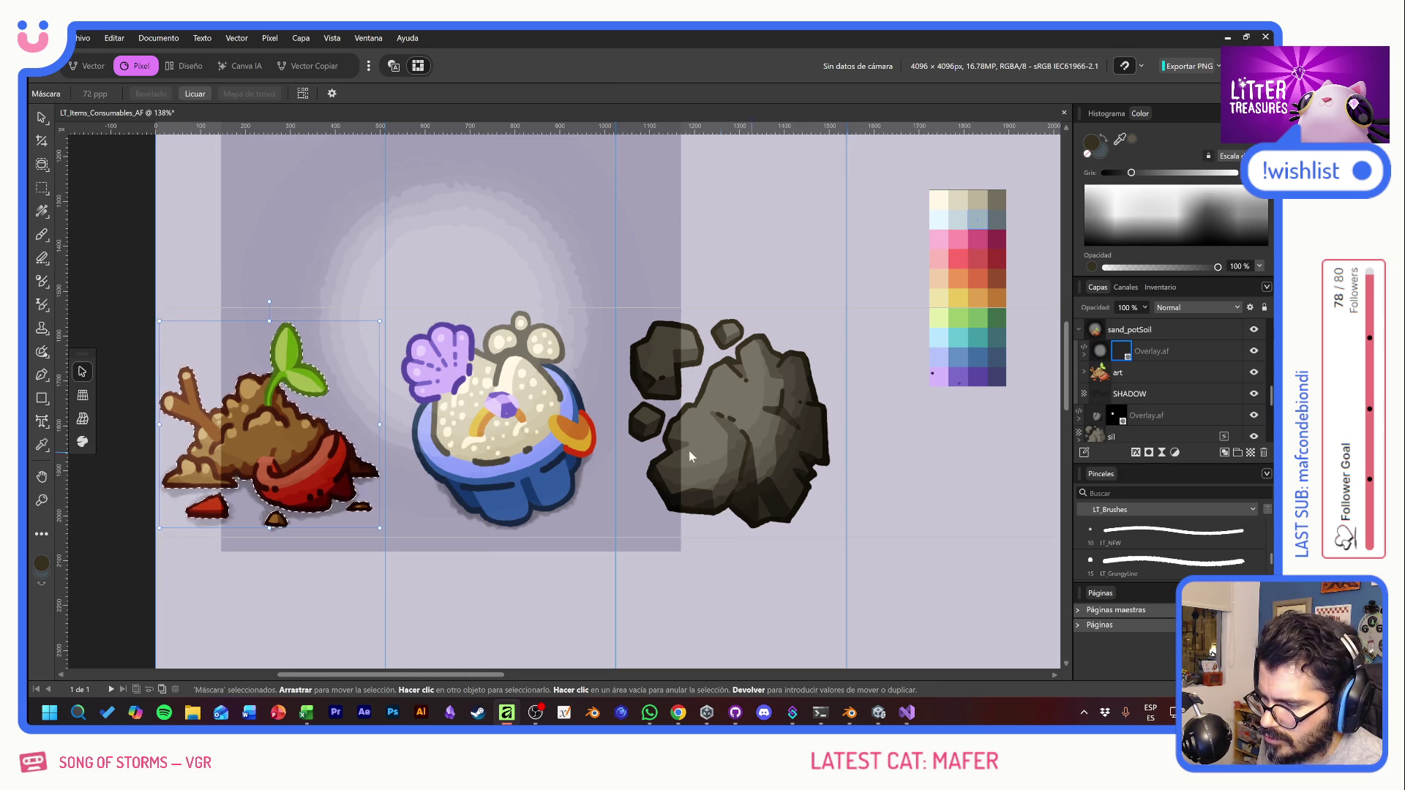
Step: Toggle the overlay's visibility to compare the shading, leaving it on
{"action": "scroll", "coordinate": [1170, 387], "scroll_direction": "up", "scroll_amount": 3}
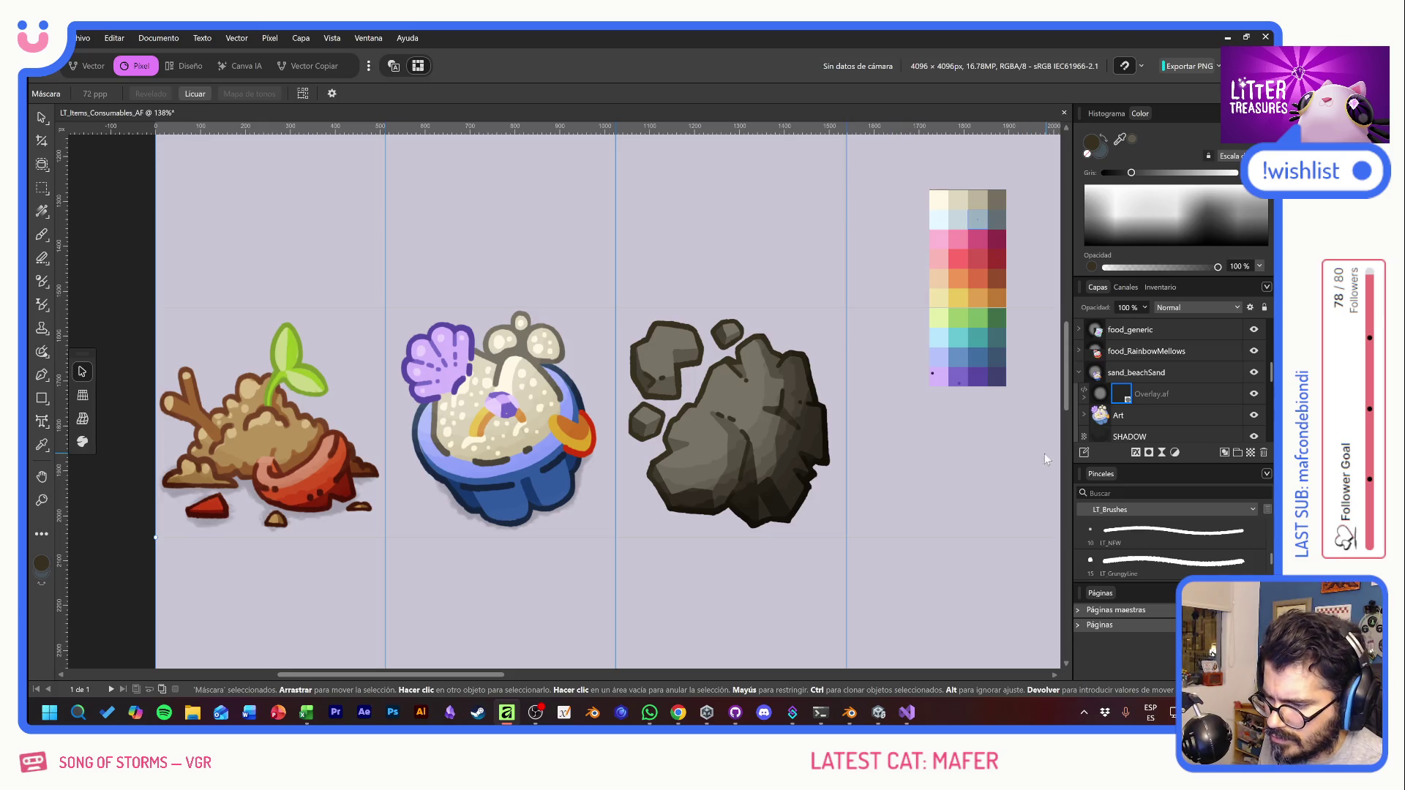
{"action": "left_click", "coordinate": [1253, 395]}
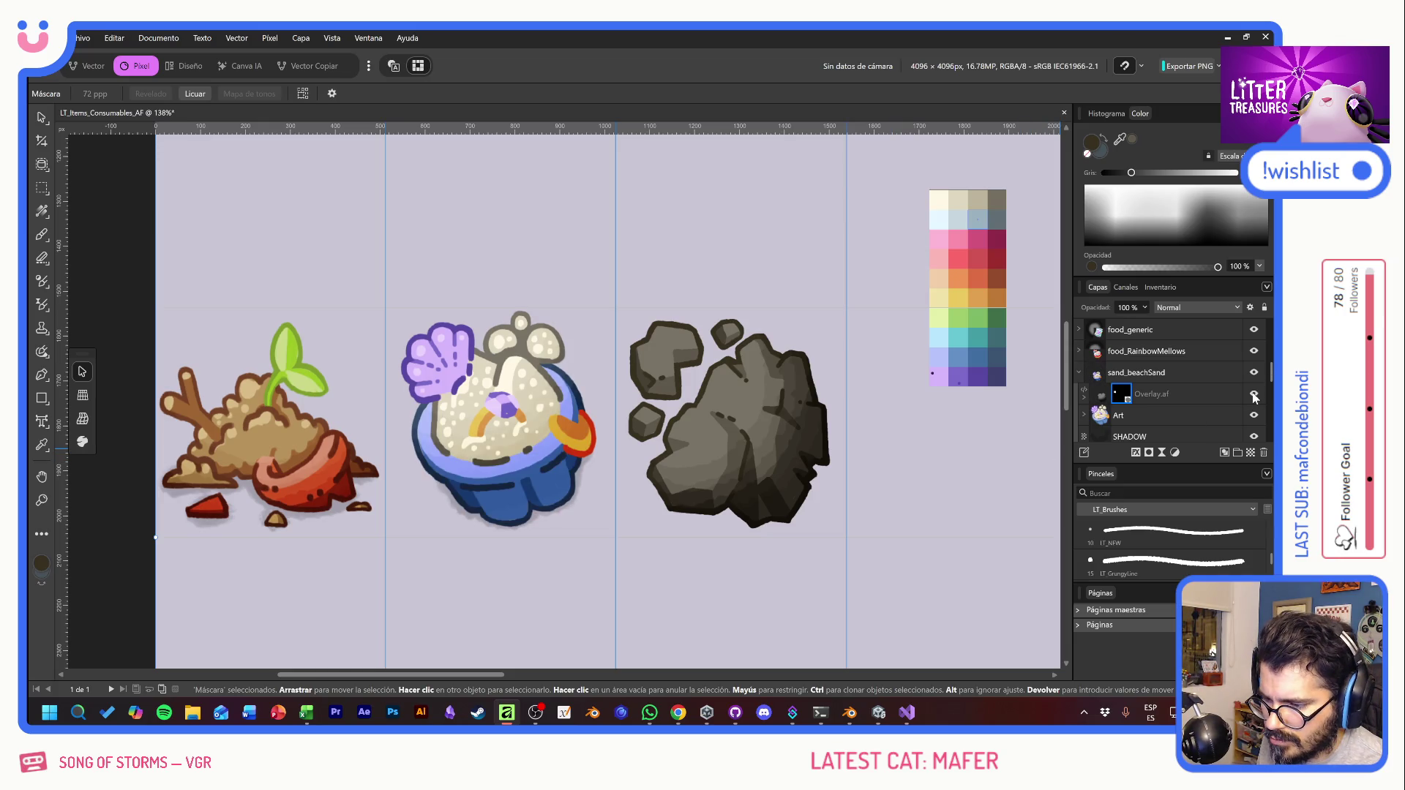
{"action": "left_click", "coordinate": [1253, 395]}
{"action": "left_click", "coordinate": [1253, 395]}
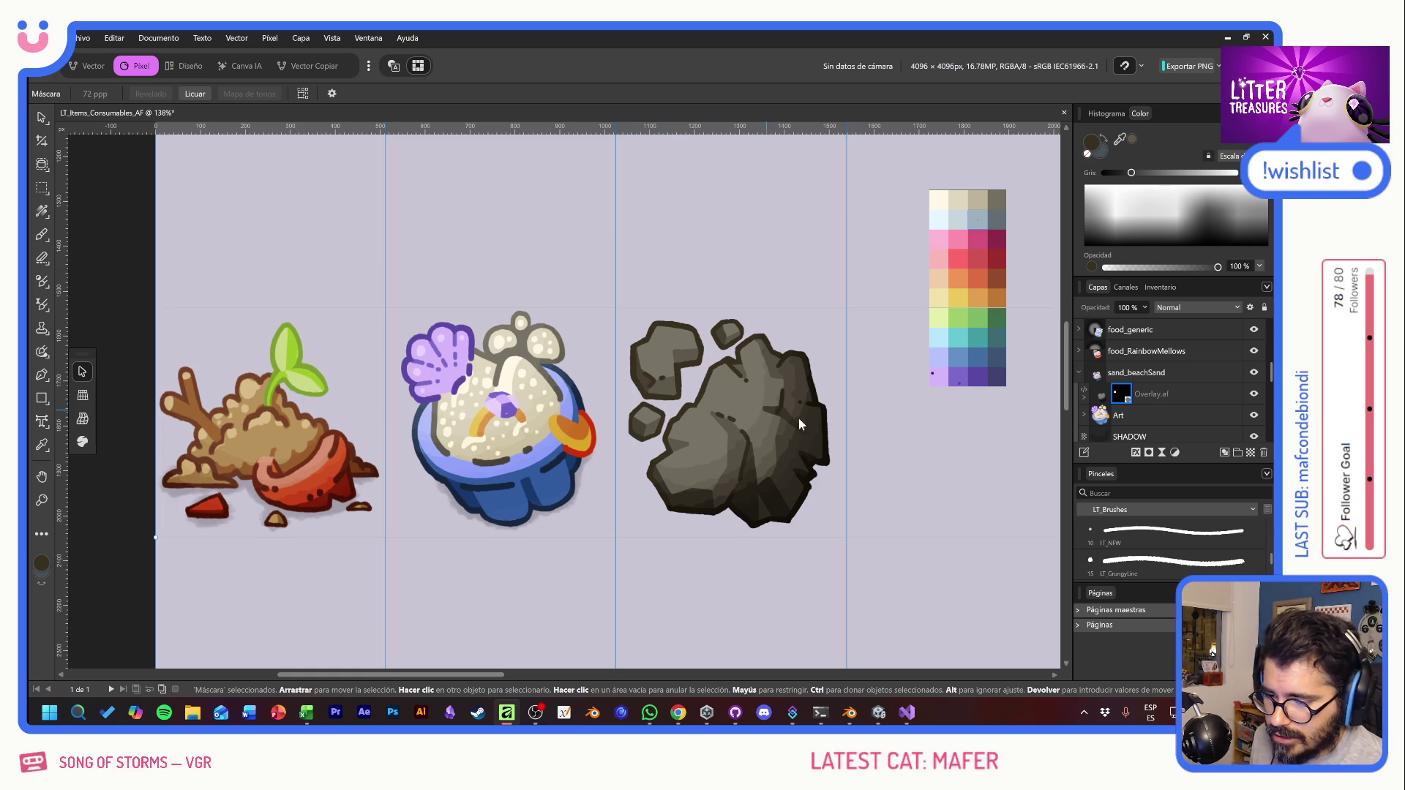
Step: Nudge the sand pot's overlay on the canvas and collapse the sand_beachSand group
{"action": "left_click", "coordinate": [1184, 399]}
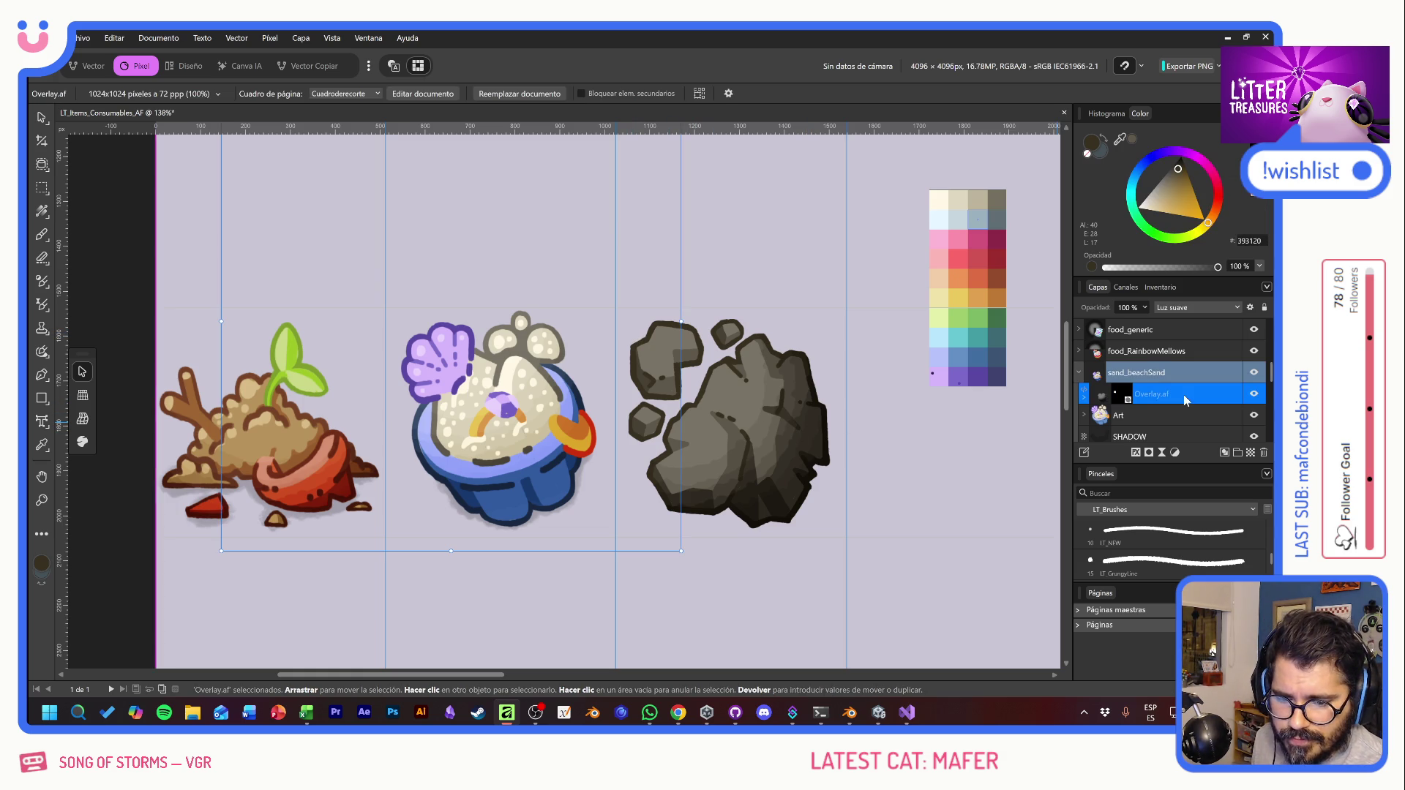
{"action": "left_click", "coordinate": [796, 411]}
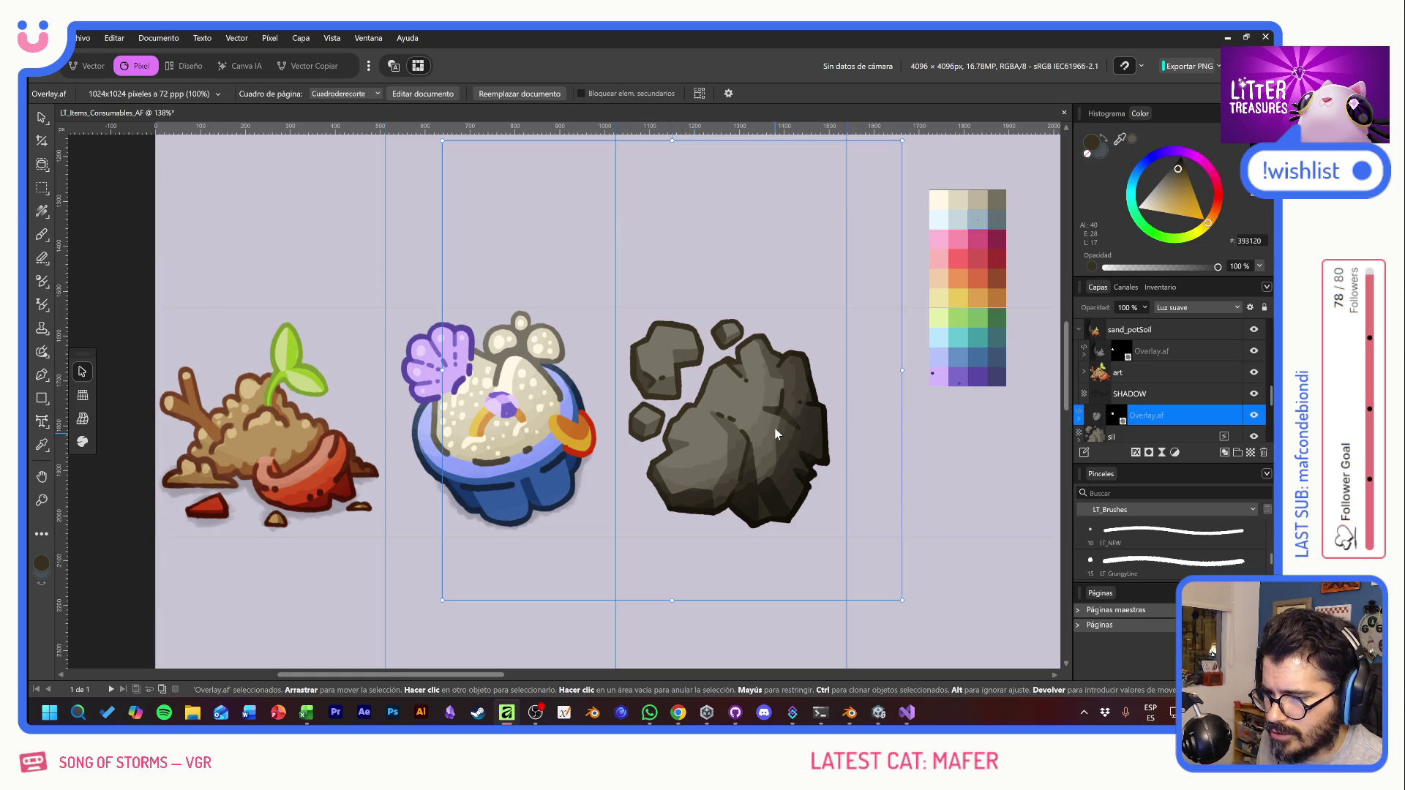
{"action": "left_click_drag", "start_coordinate": [778, 433], "coordinate": [774, 422]}
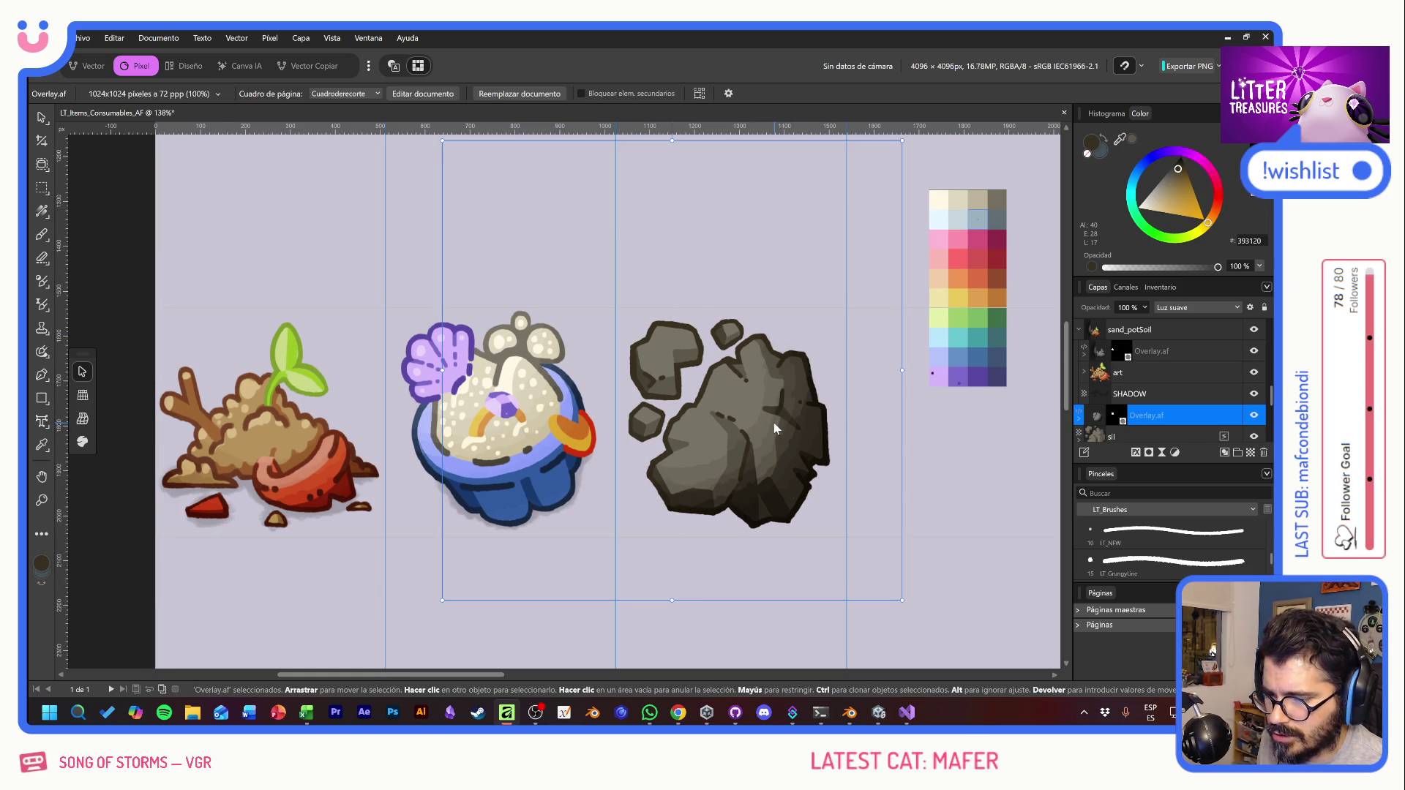
{"action": "right_click", "coordinate": [42, 118]}
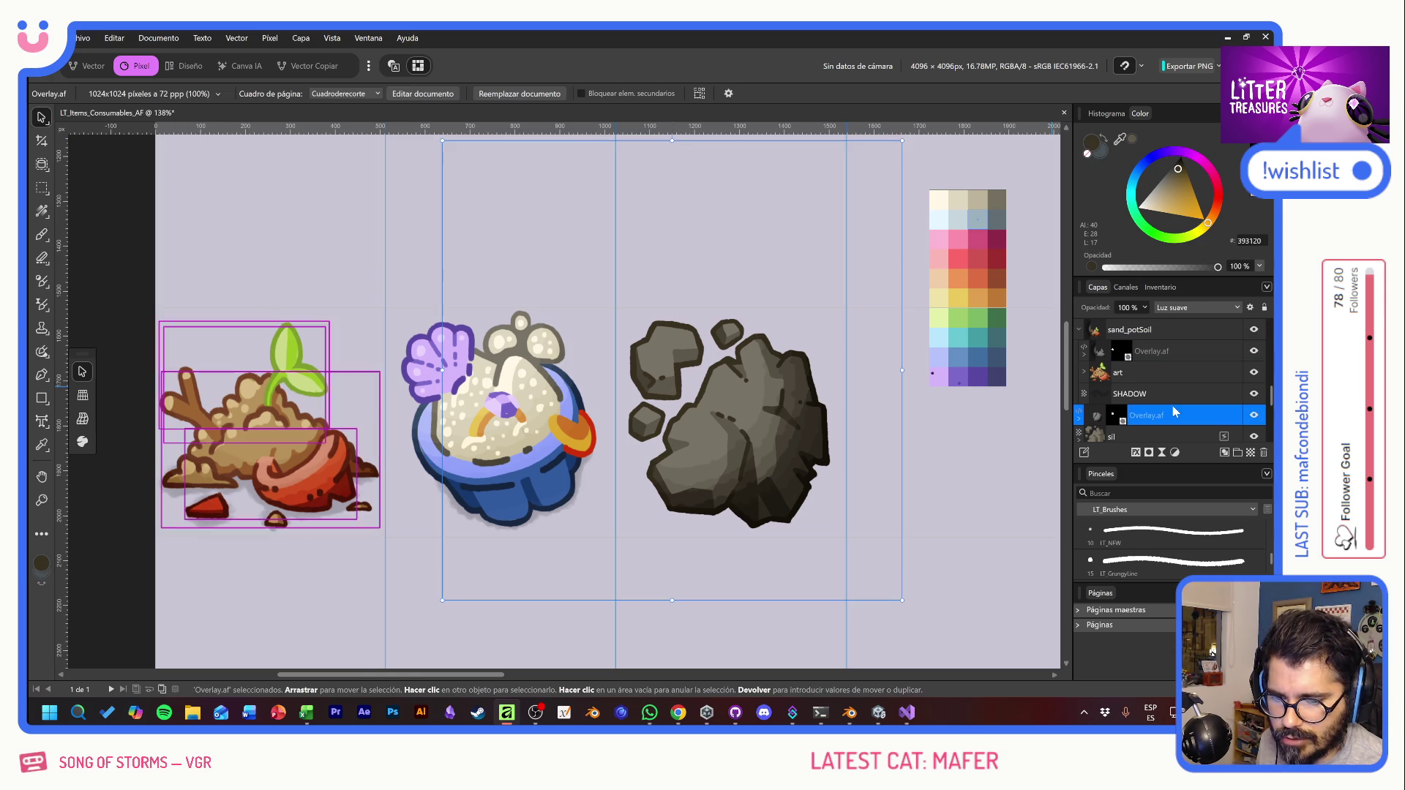
{"action": "scroll", "coordinate": [1178, 388], "scroll_direction": "up", "scroll_amount": 3}
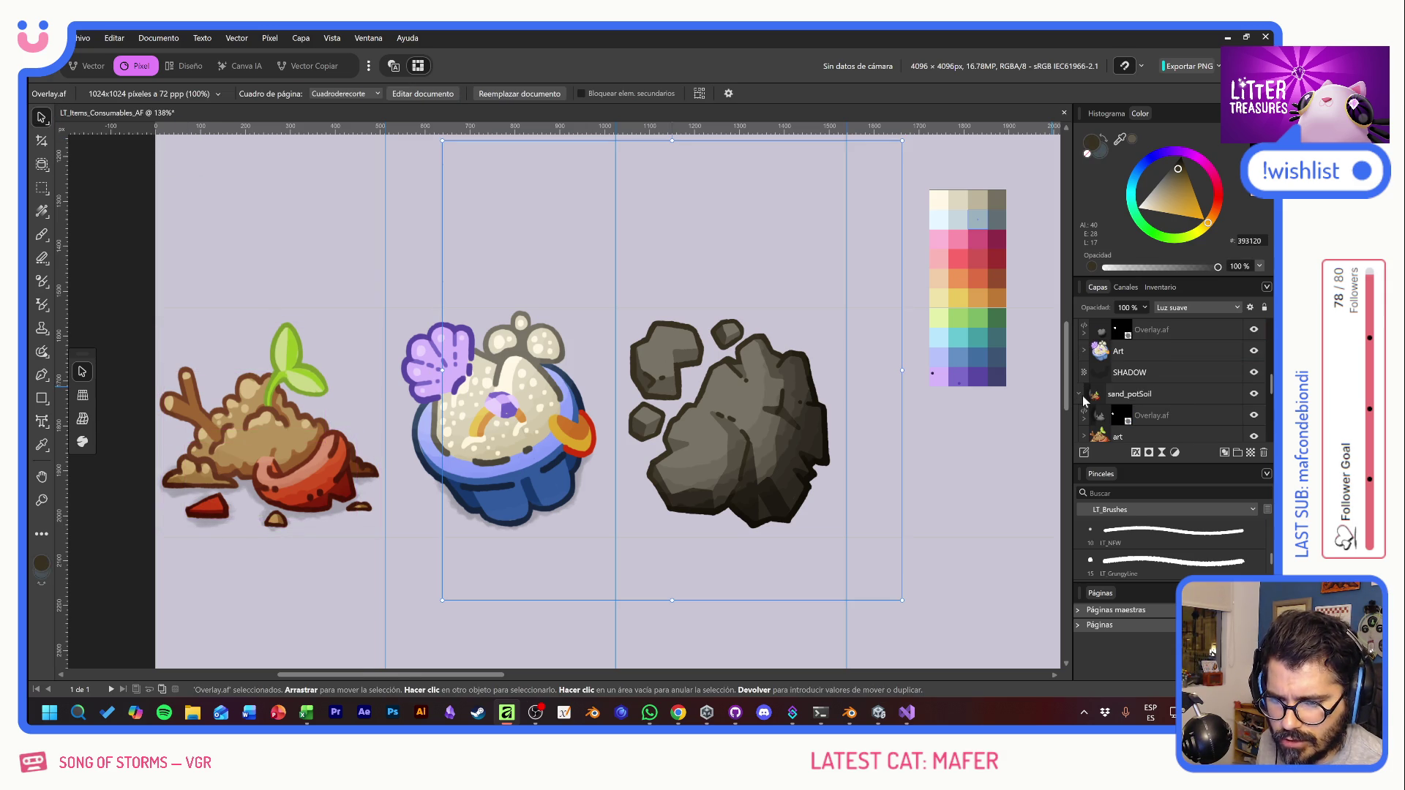
{"action": "scroll", "coordinate": [1197, 398], "scroll_direction": "up", "scroll_amount": 3}
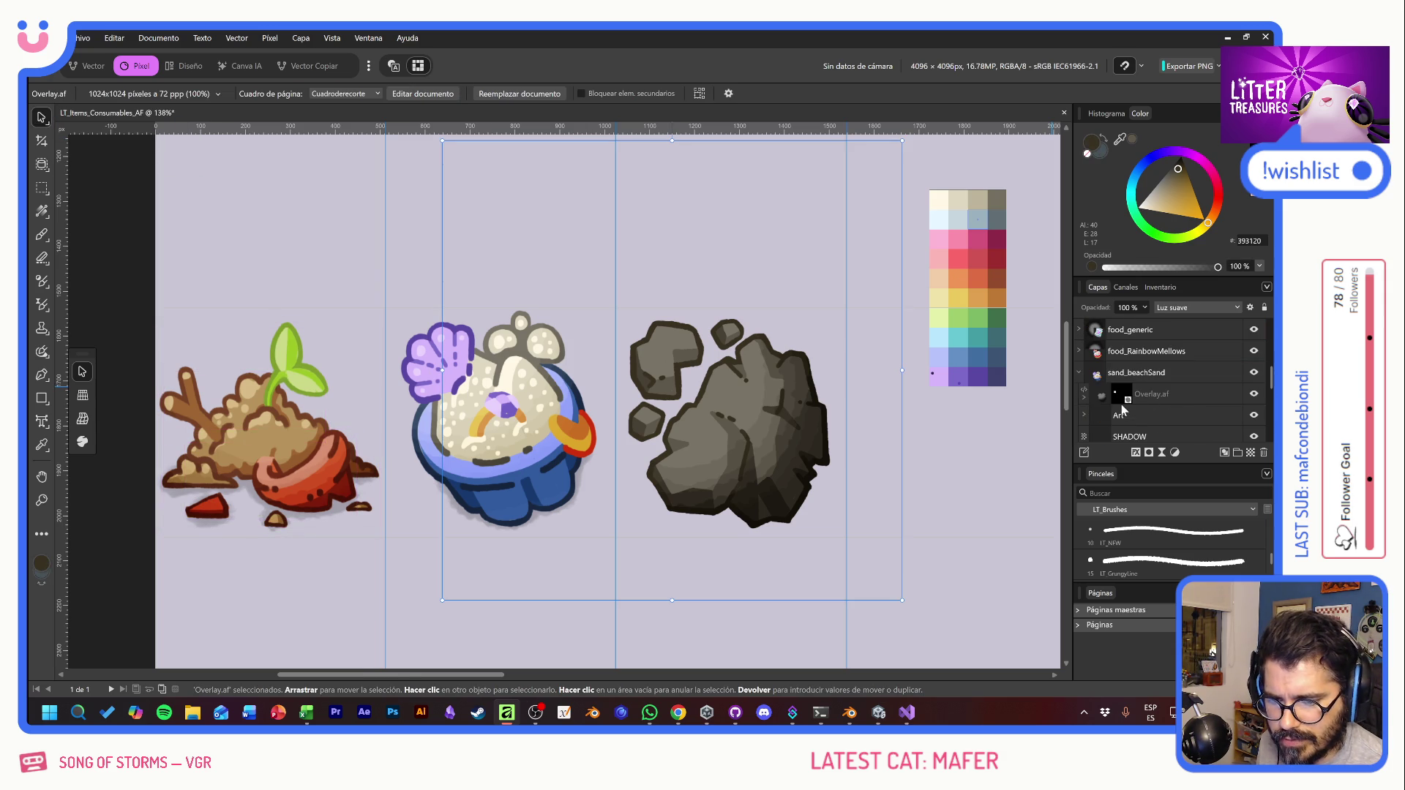
{"action": "left_click", "coordinate": [1080, 372]}
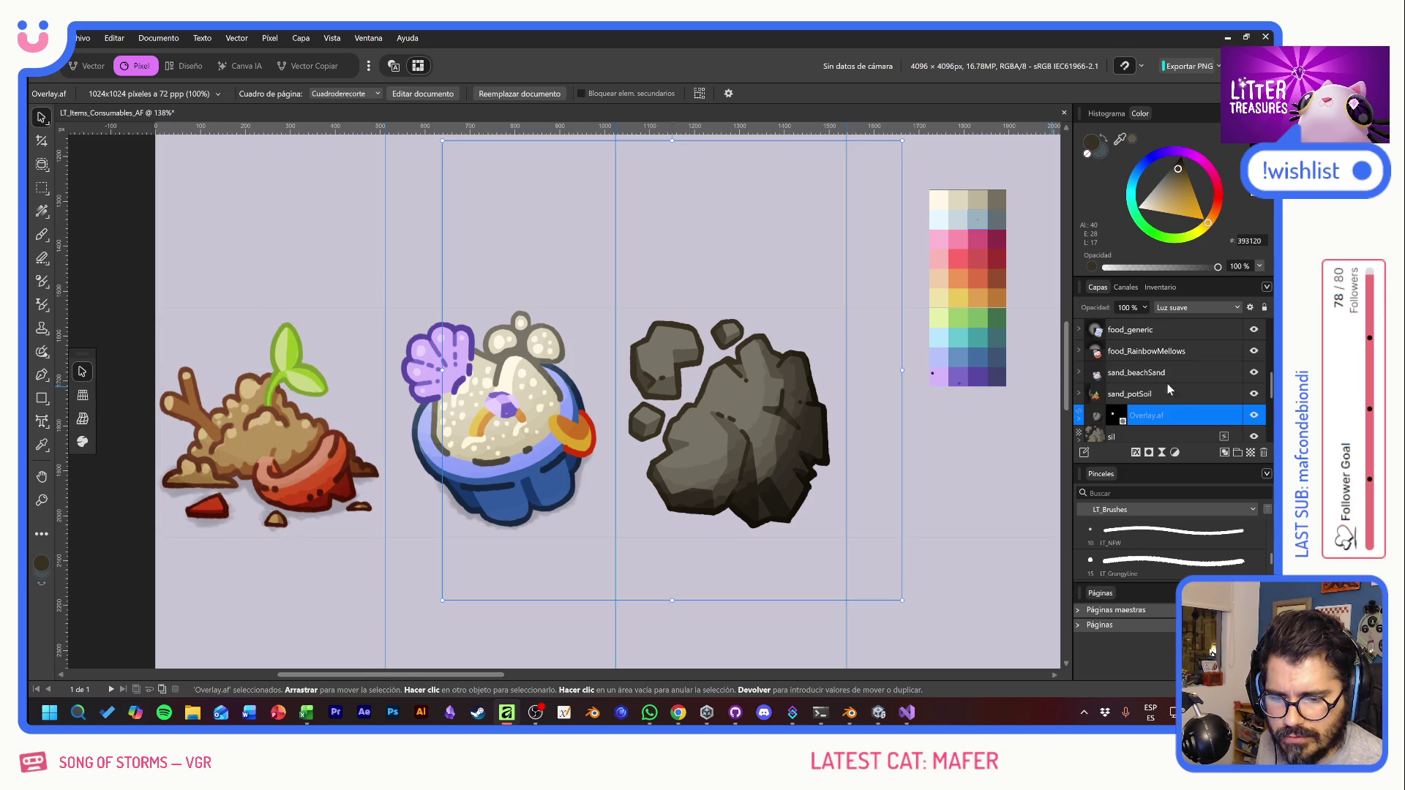
{"action": "left_click_drag", "start_coordinate": [1177, 398], "coordinate": [1177, 414]}
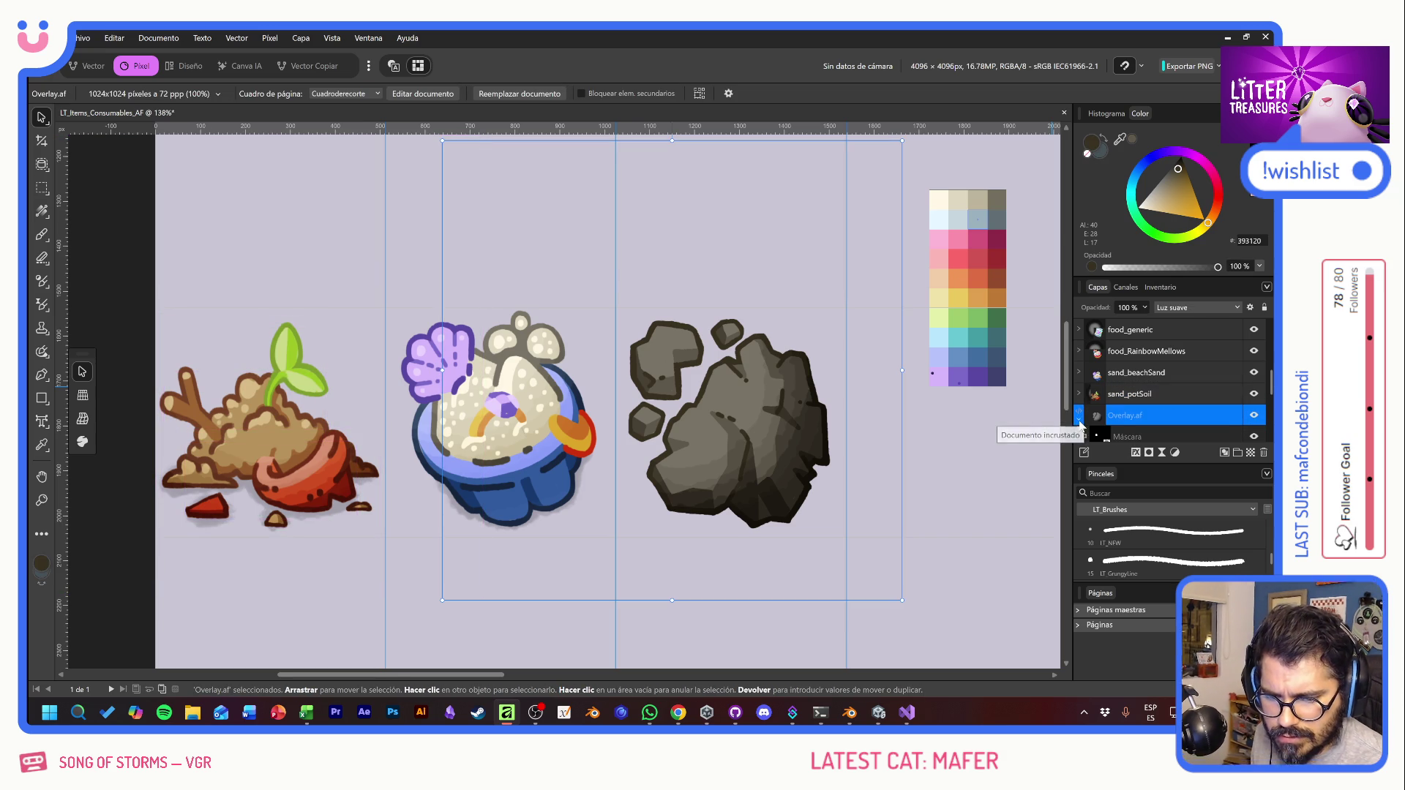
Step: Select the rock's overlay, sil and bordext layers together and nudge them slightly upward
{"action": "left_click", "coordinate": [1254, 415]}
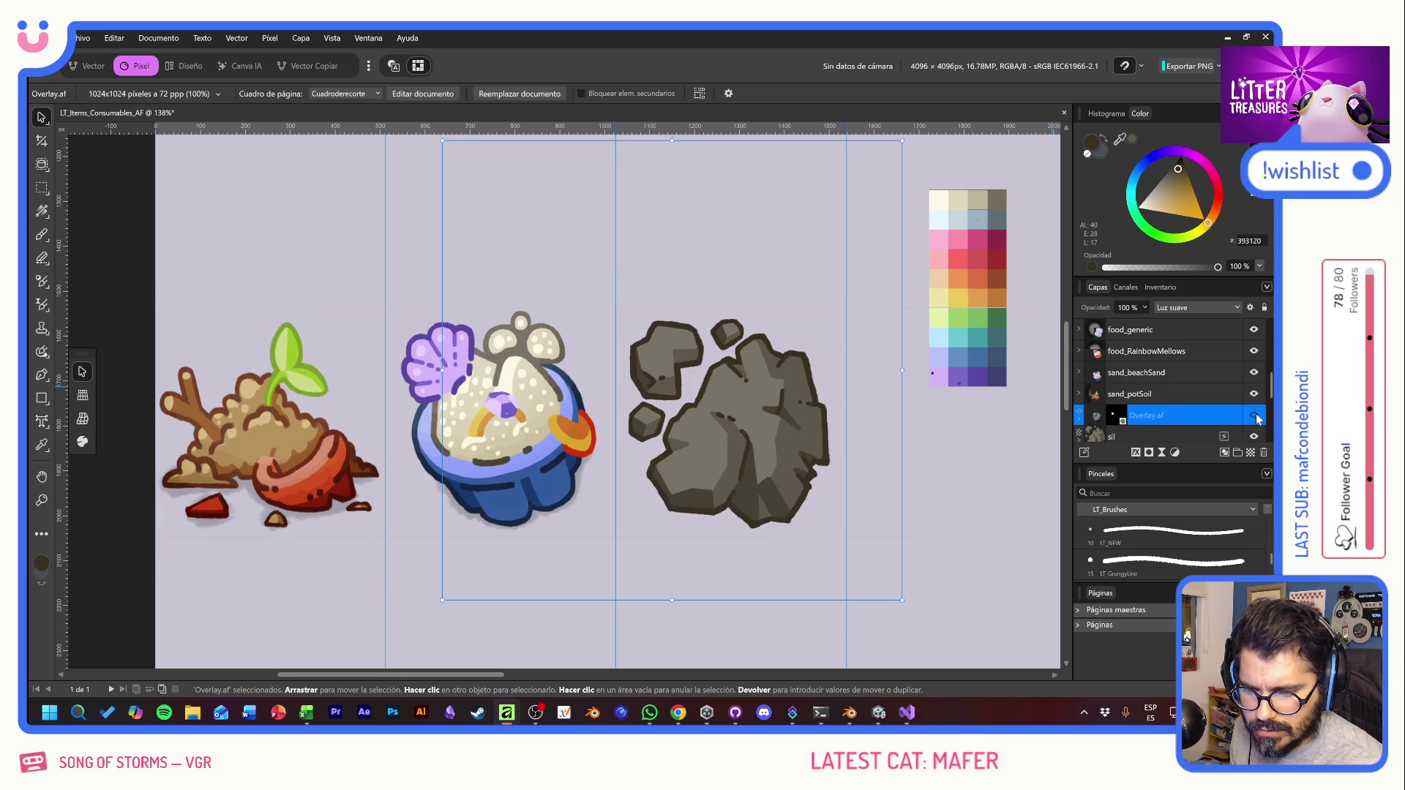
{"action": "left_click", "coordinate": [1254, 416]}
{"action": "scroll", "coordinate": [1169, 417], "scroll_direction": "down", "scroll_amount": 1}
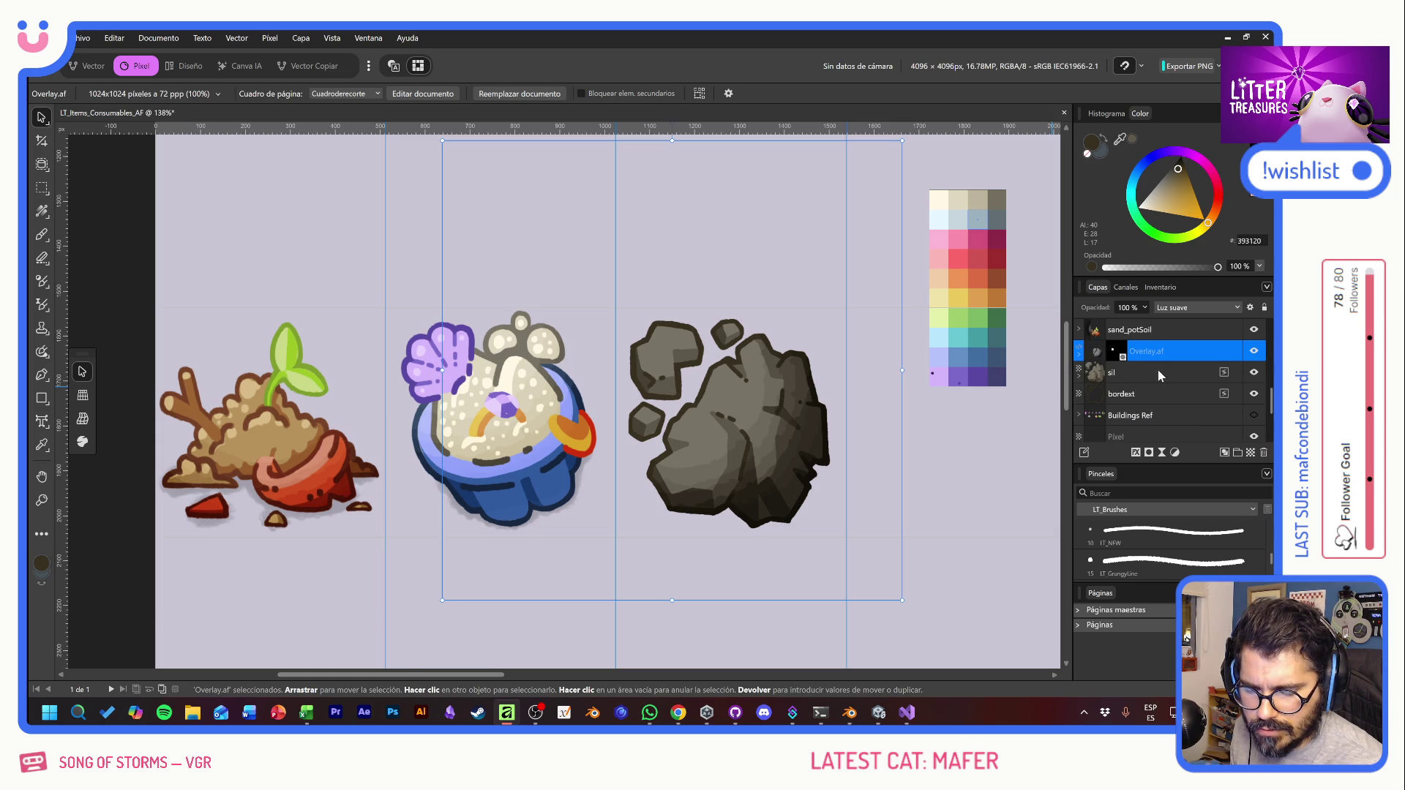
{"action": "left_click", "coordinate": [1160, 390]}
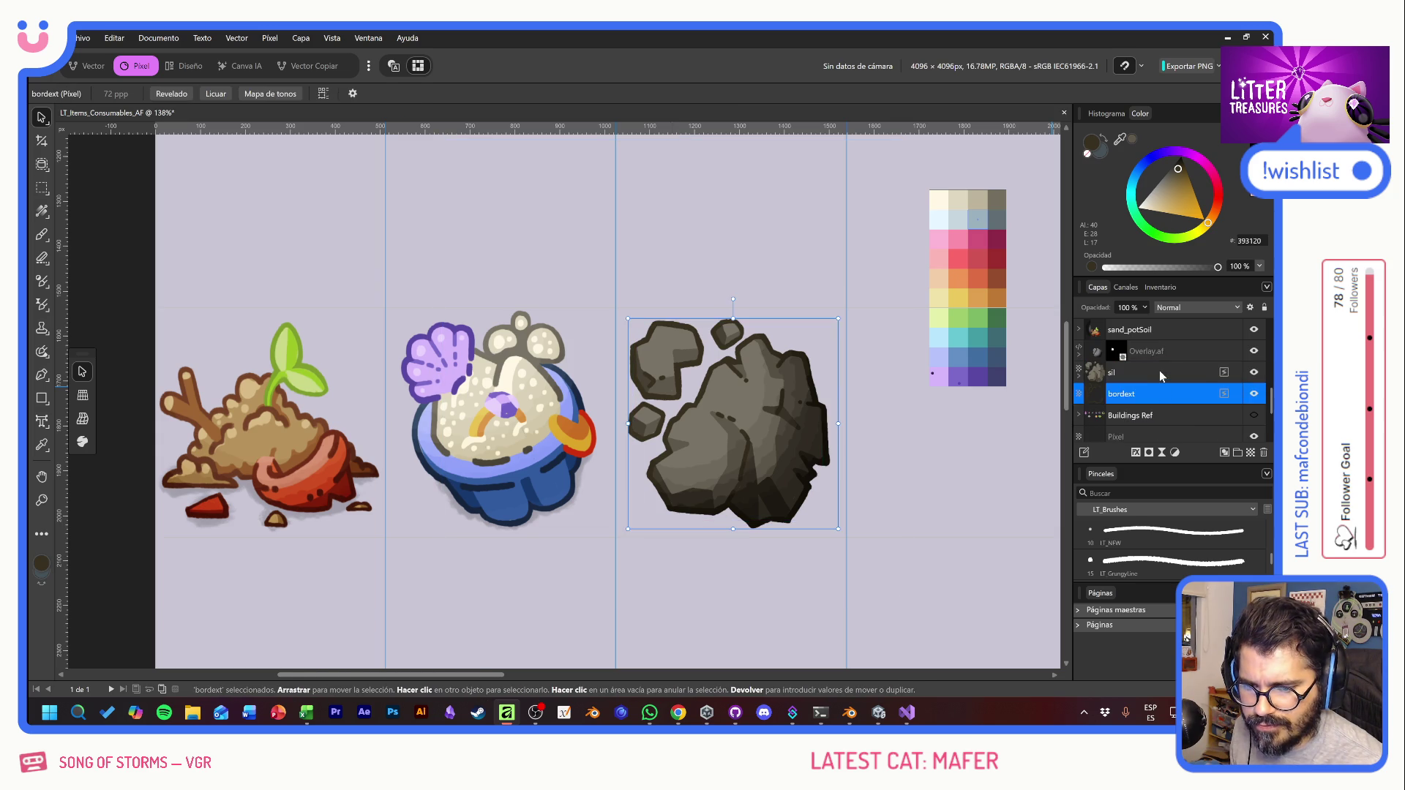
{"action": "left_click", "coordinate": [1159, 370]}
{"action": "scroll", "coordinate": [853, 481], "scroll_direction": "up", "scroll_amount": 1}
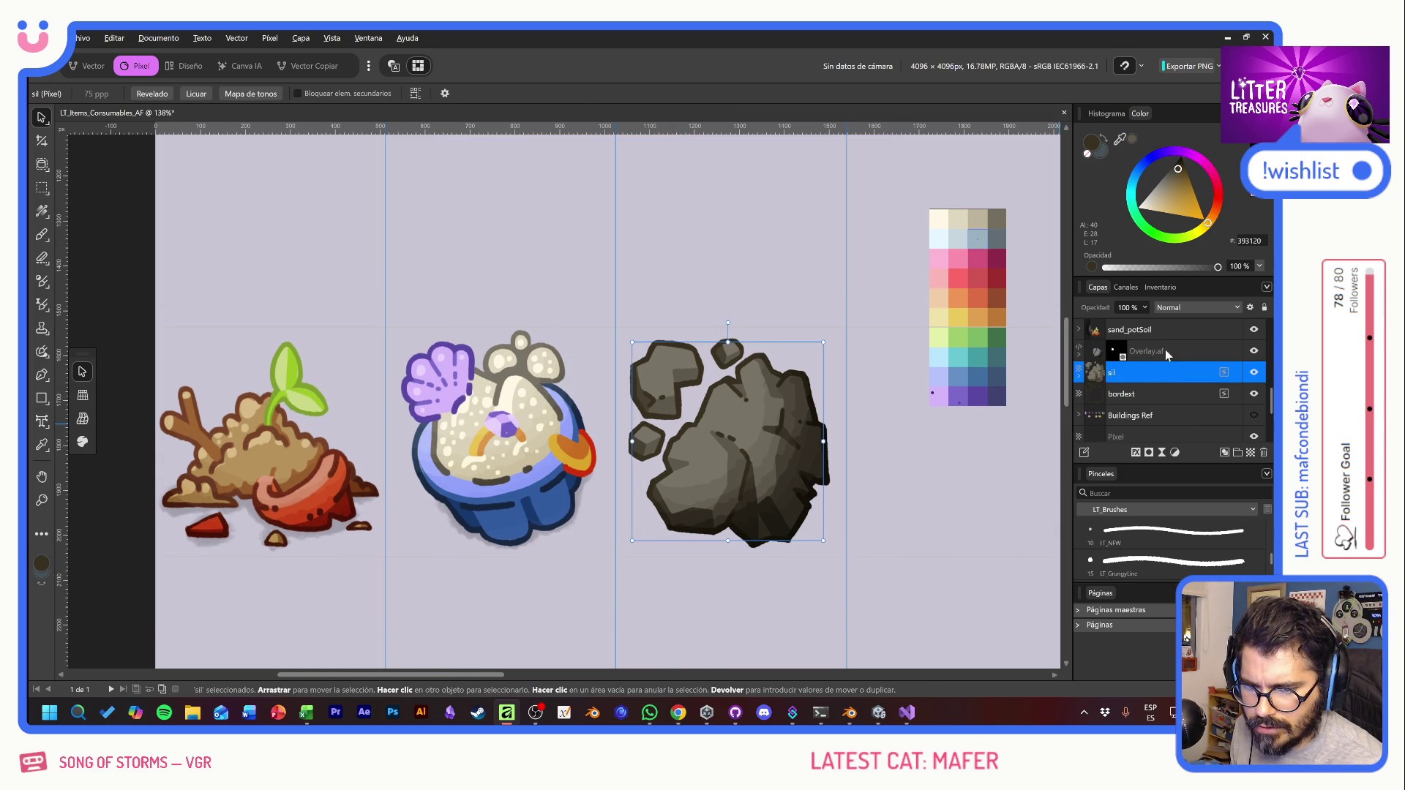
{"action": "left_click", "coordinate": [1165, 350], "text": "ctrl"}
{"action": "left_click", "coordinate": [1155, 394], "text": "ctrl"}
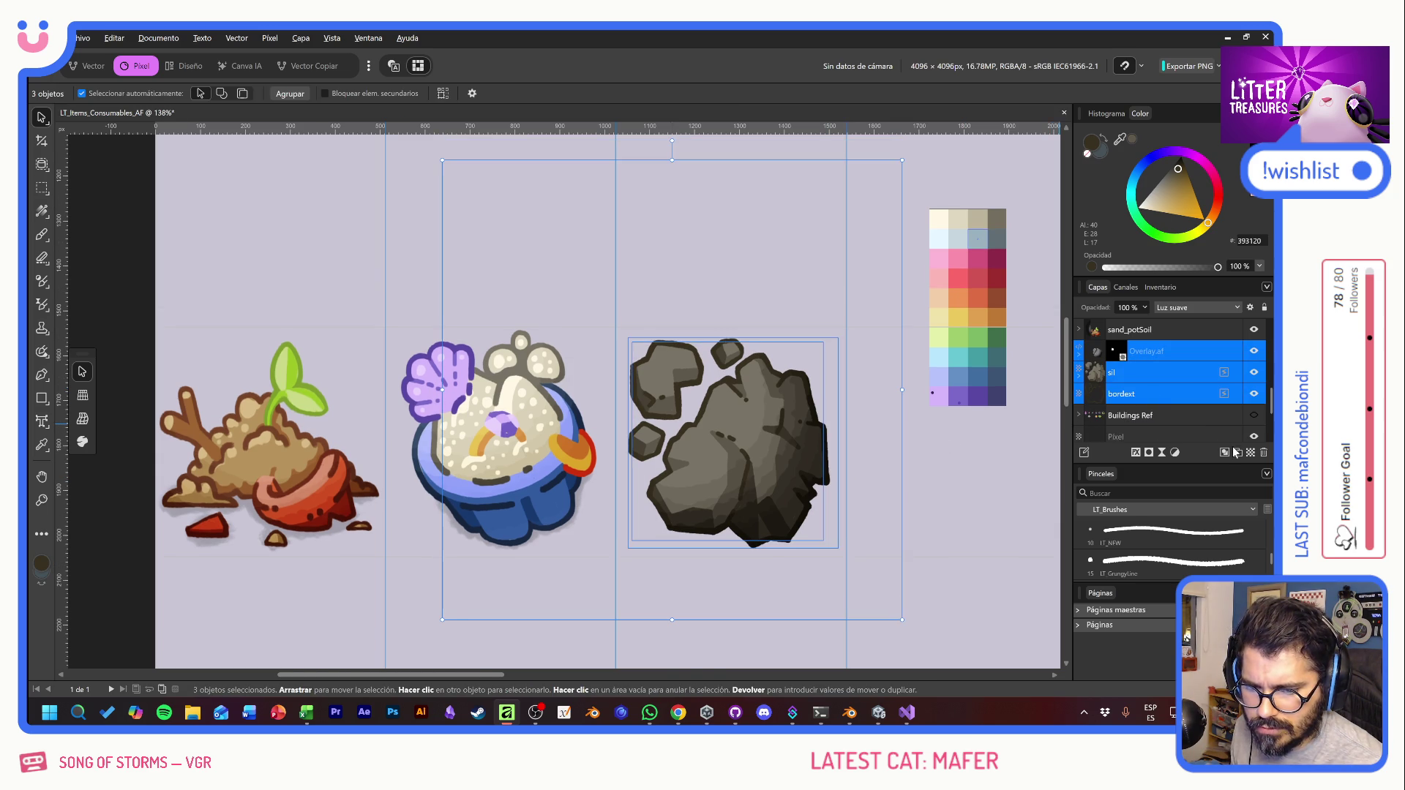
{"action": "left_click_drag", "start_coordinate": [891, 488], "coordinate": [899, 487]}
Step: Add a new blank Pixel layer beneath bordext
{"action": "left_click", "coordinate": [1179, 392]}
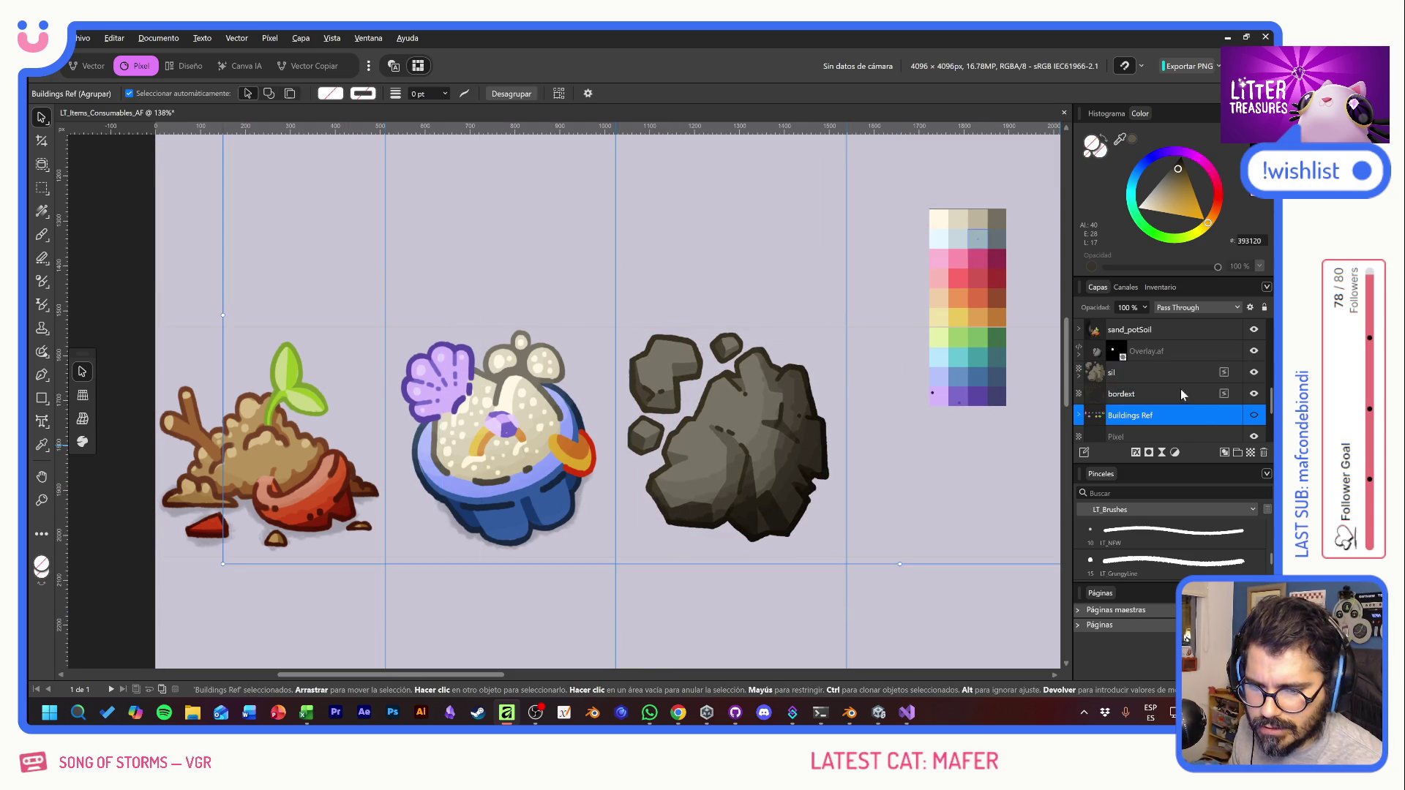
{"action": "left_click", "coordinate": [1244, 452]}
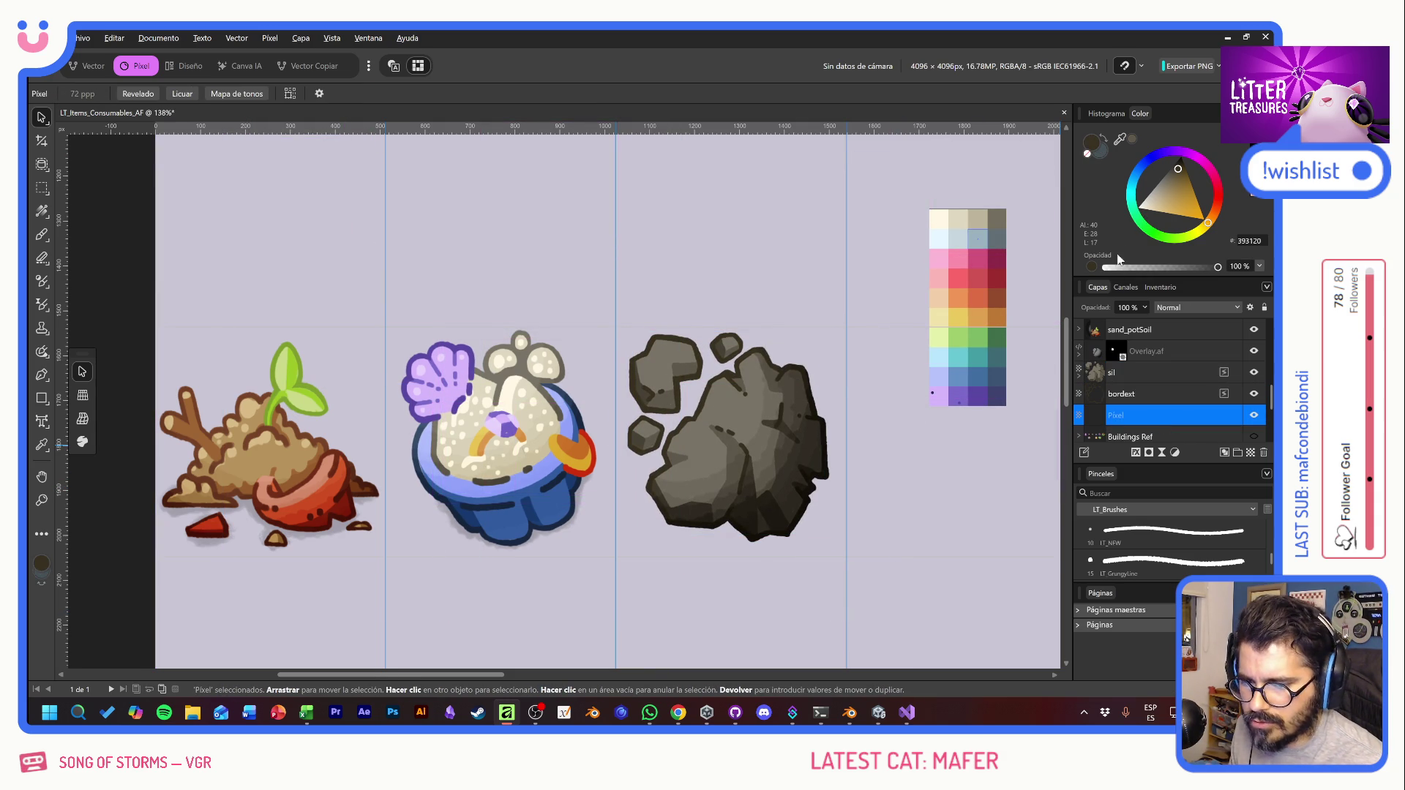
{"action": "scroll", "coordinate": [1143, 553], "scroll_direction": "down", "scroll_amount": 3}
Step: Paint dark shading along the rock's left edges with the LT Overlay brush
{"action": "left_click", "coordinate": [1153, 536]}
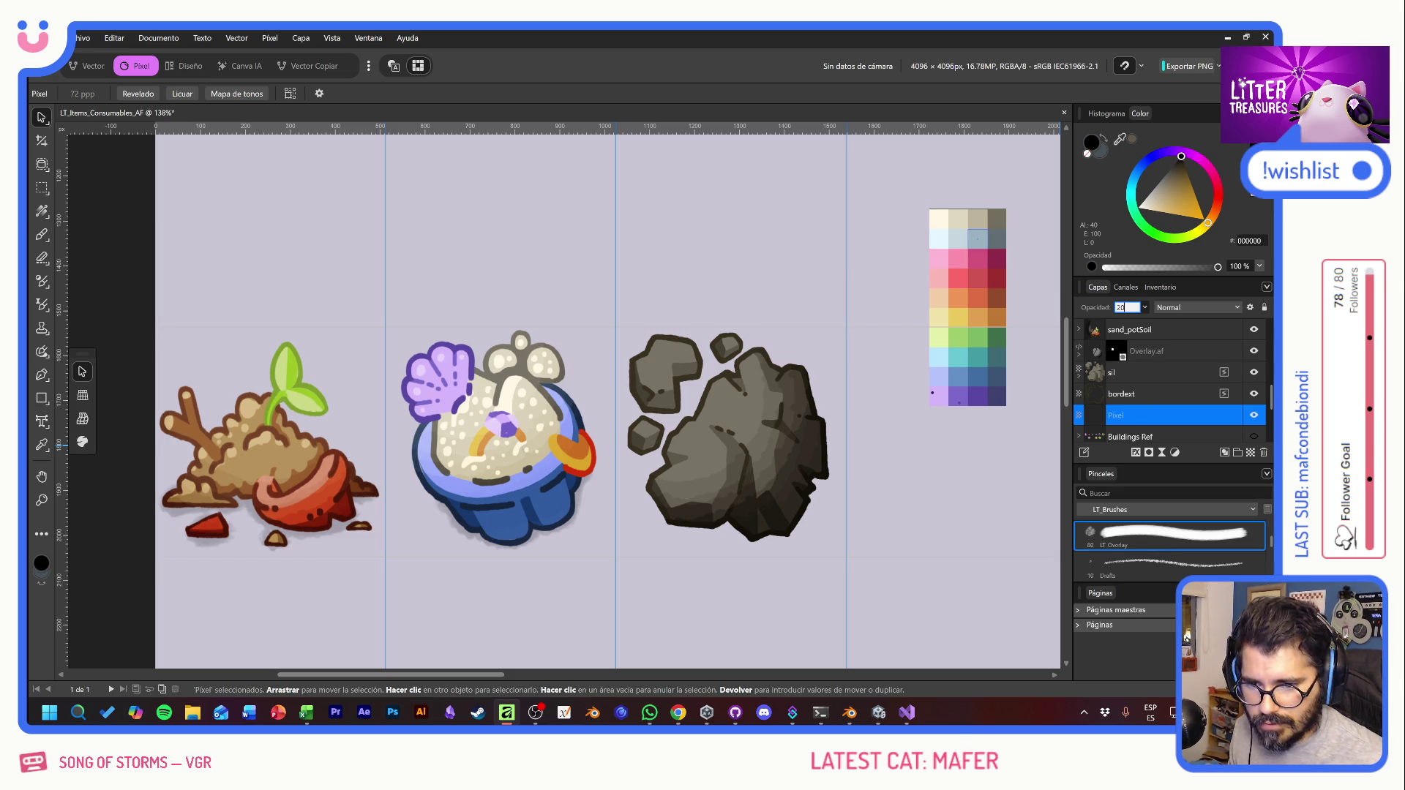
{"action": "left_click", "coordinate": [42, 235]}
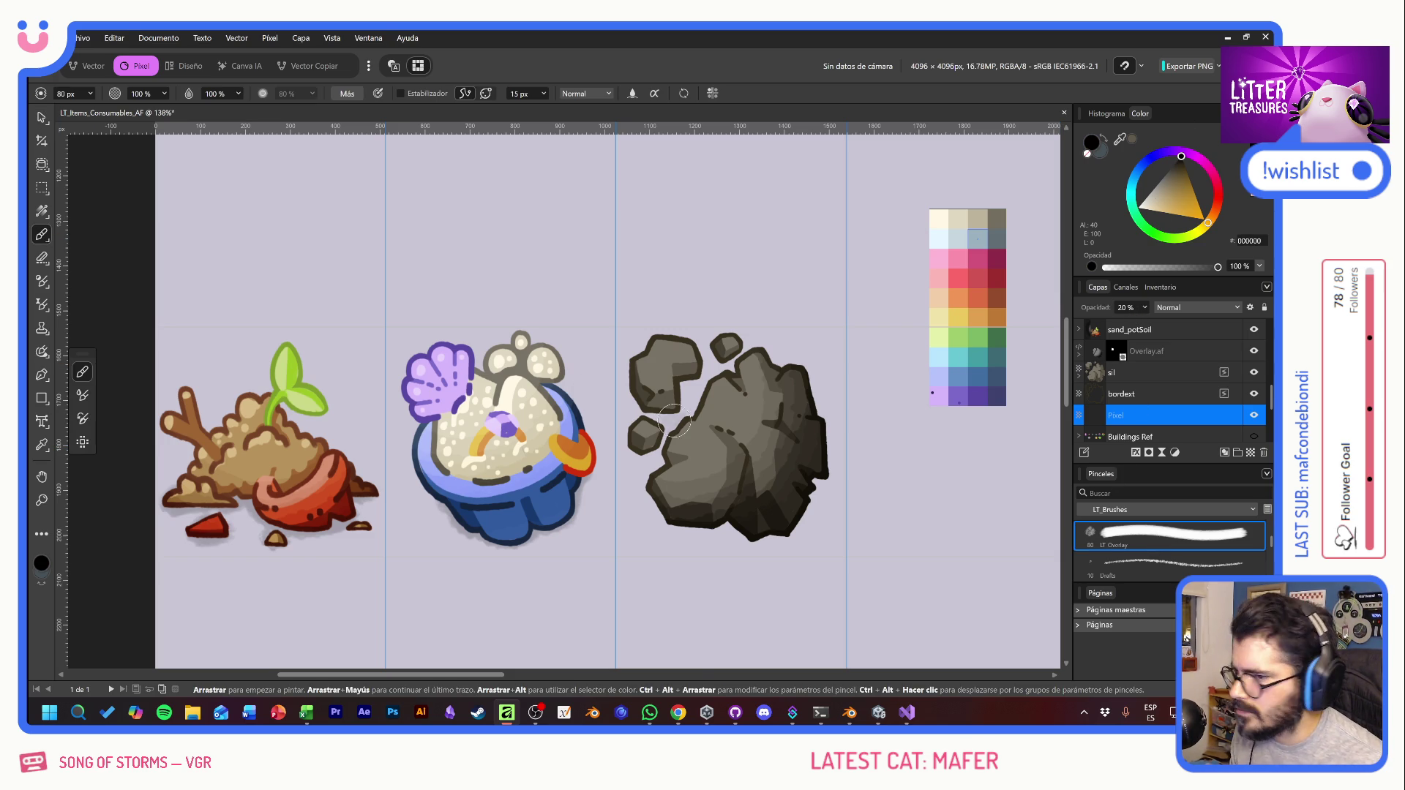
{"action": "scroll", "coordinate": [725, 475], "scroll_direction": "up", "scroll_amount": 2}
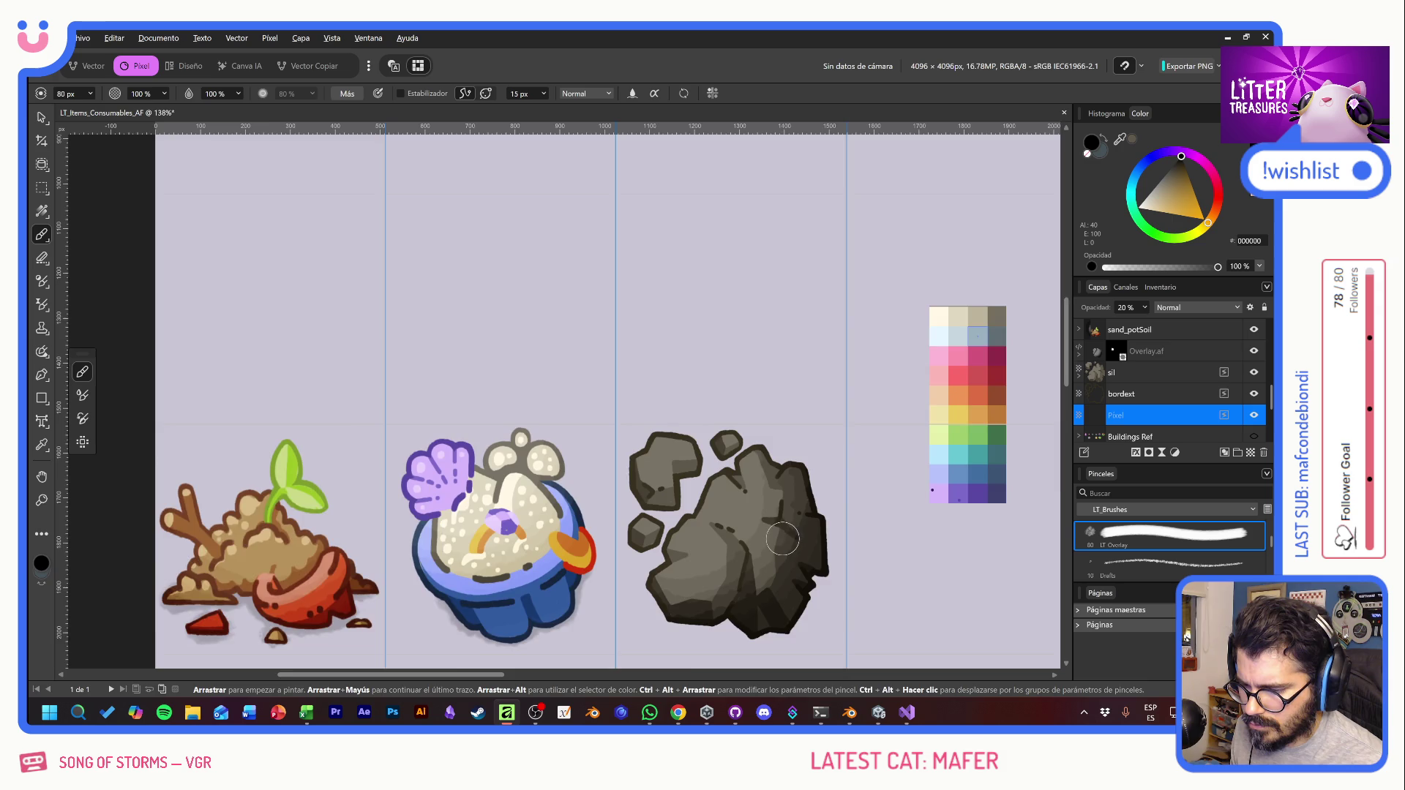
{"action": "scroll", "coordinate": [702, 439], "scroll_direction": "up", "scroll_amount": 5}
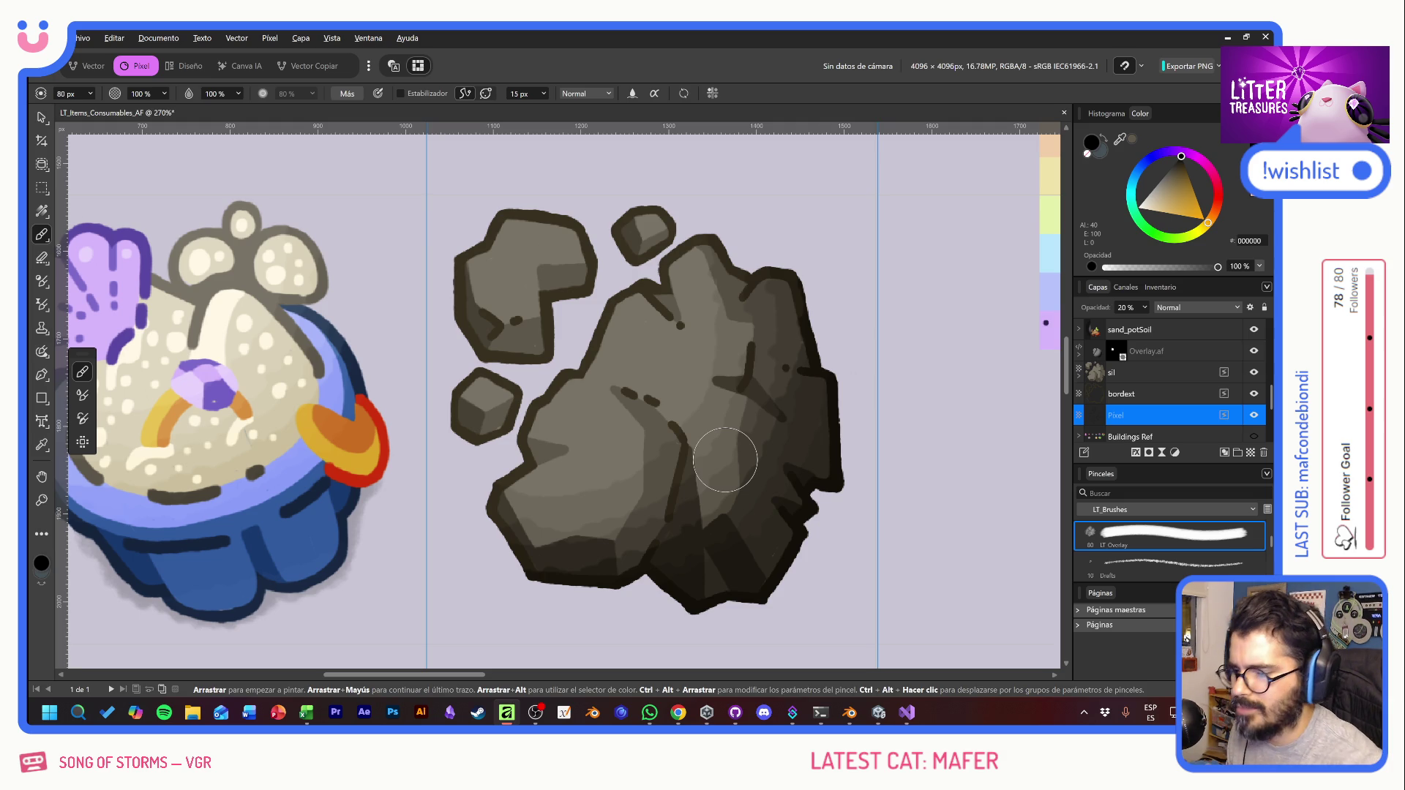
{"action": "mouse_move", "coordinate": [479, 292]}
{"action": "left_mouse_down"}
{"action": "mouse_move", "coordinate": [482, 336]}
{"action": "mouse_move", "coordinate": [530, 349]}
{"action": "left_mouse_up"}
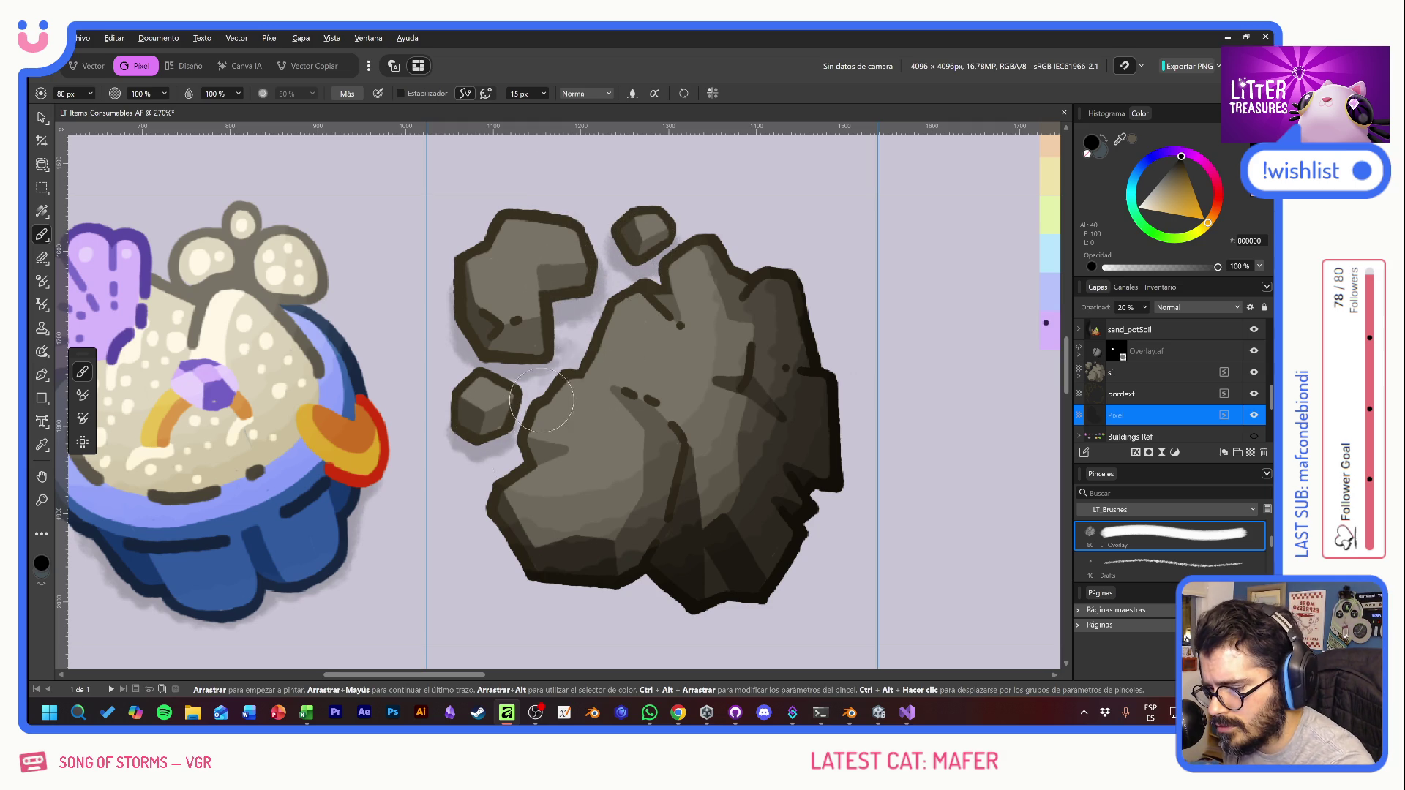
{"action": "mouse_move", "coordinate": [518, 498]}
{"action": "left_mouse_down"}
{"action": "mouse_move", "coordinate": [512, 548]}
{"action": "mouse_move", "coordinate": [542, 578]}
{"action": "mouse_move", "coordinate": [608, 567]}
{"action": "mouse_move", "coordinate": [534, 541]}
{"action": "mouse_move", "coordinate": [519, 563]}
{"action": "mouse_move", "coordinate": [558, 582]}
{"action": "mouse_move", "coordinate": [600, 567]}
{"action": "mouse_move", "coordinate": [592, 542]}
{"action": "mouse_move", "coordinate": [603, 578]}
{"action": "mouse_move", "coordinate": [665, 564]}
{"action": "mouse_move", "coordinate": [699, 593]}
{"action": "mouse_move", "coordinate": [736, 568]}
{"action": "mouse_move", "coordinate": [746, 583]}
{"action": "mouse_move", "coordinate": [766, 574]}
{"action": "mouse_move", "coordinate": [779, 521]}
{"action": "mouse_move", "coordinate": [814, 492]}
{"action": "mouse_move", "coordinate": [795, 346]}
{"action": "mouse_move", "coordinate": [829, 278]}
{"action": "left_mouse_up"}
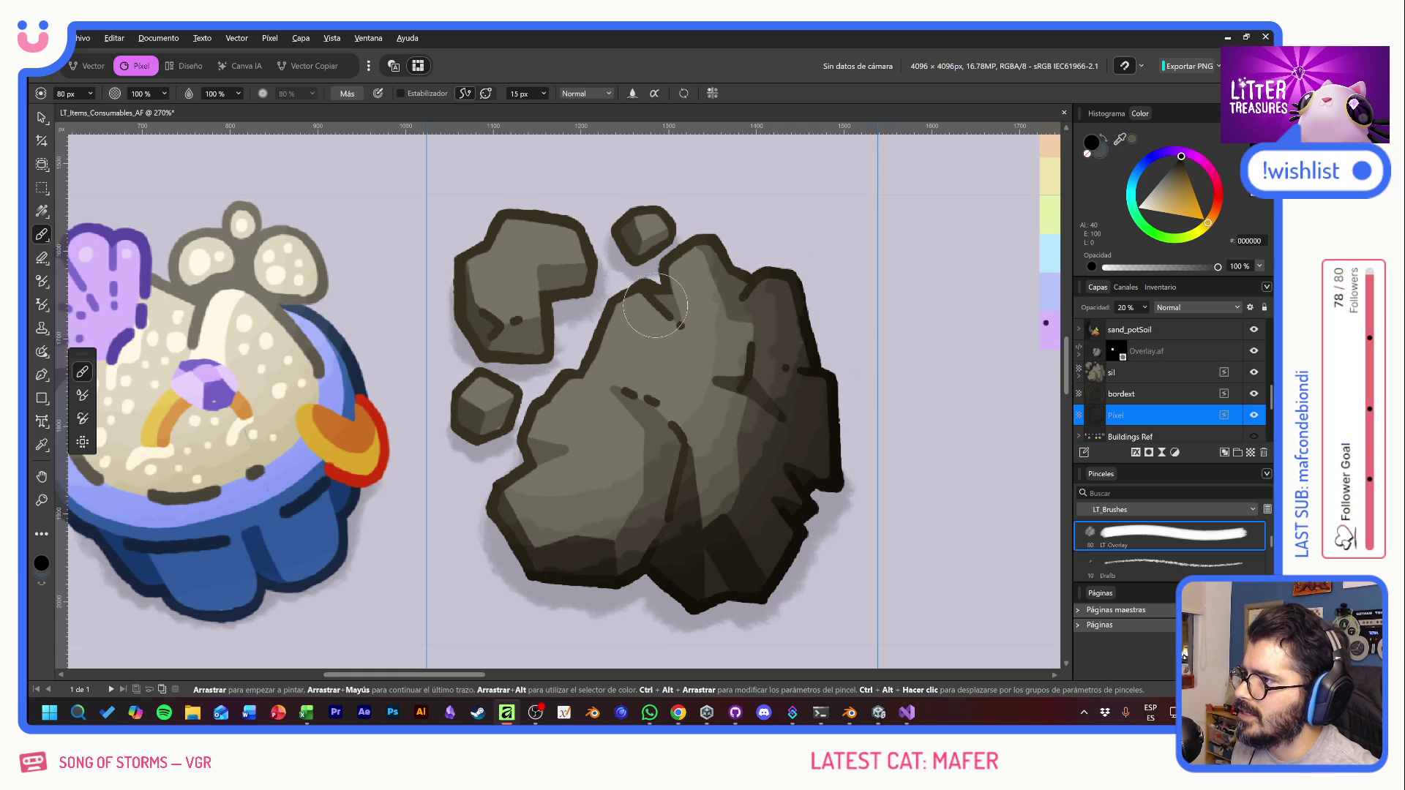
Step: Add horizontal guides just above and below the rock
{"action": "left_click", "coordinate": [42, 117]}
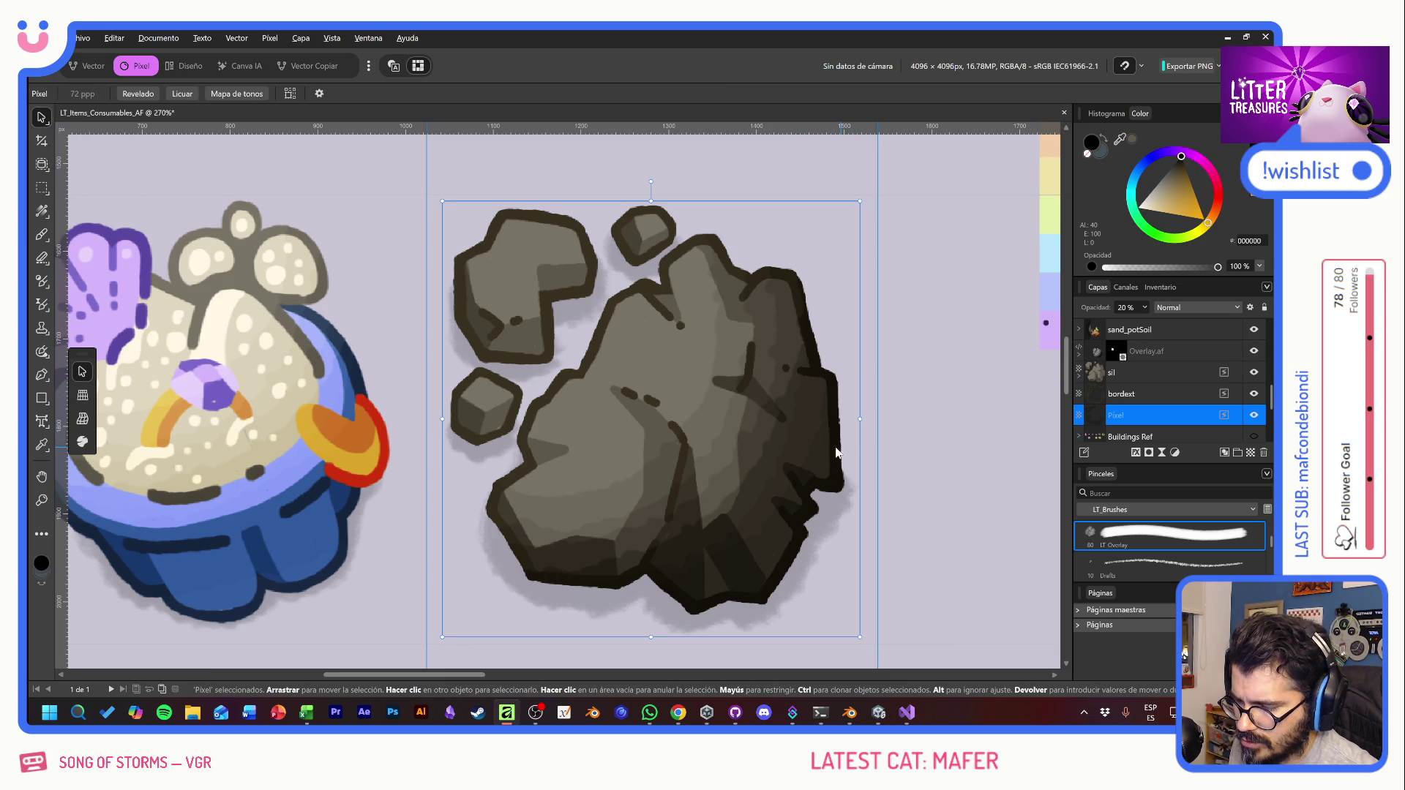
{"action": "mouse_move", "coordinate": [503, 135]}
{"action": "left_mouse_down"}
{"action": "mouse_move", "coordinate": [505, 157]}
{"action": "mouse_move", "coordinate": [432, 194]}
{"action": "left_mouse_up"}
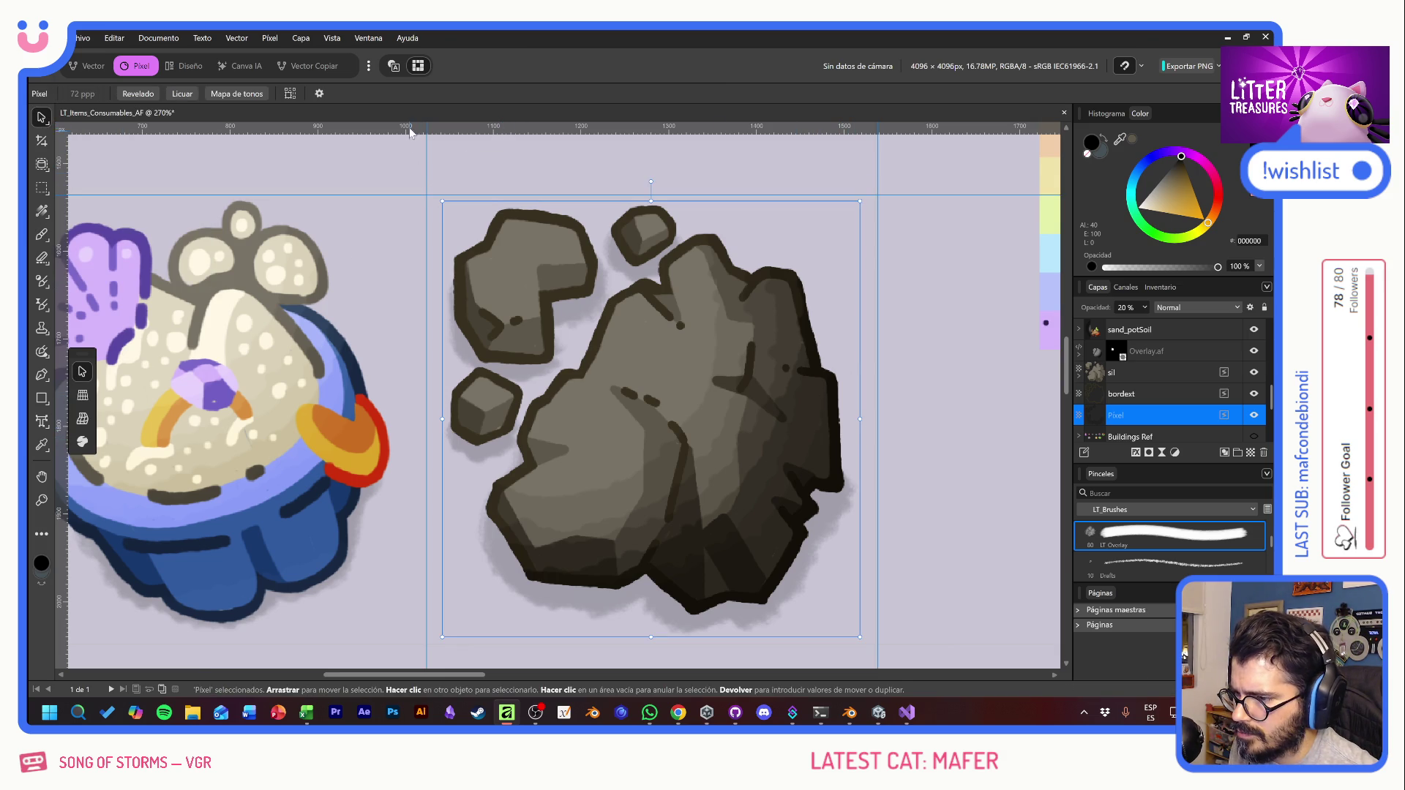
{"action": "mouse_move", "coordinate": [410, 132]}
{"action": "left_mouse_down"}
{"action": "mouse_move", "coordinate": [448, 475]}
{"action": "mouse_move", "coordinate": [449, 644]}
{"action": "left_mouse_up"}
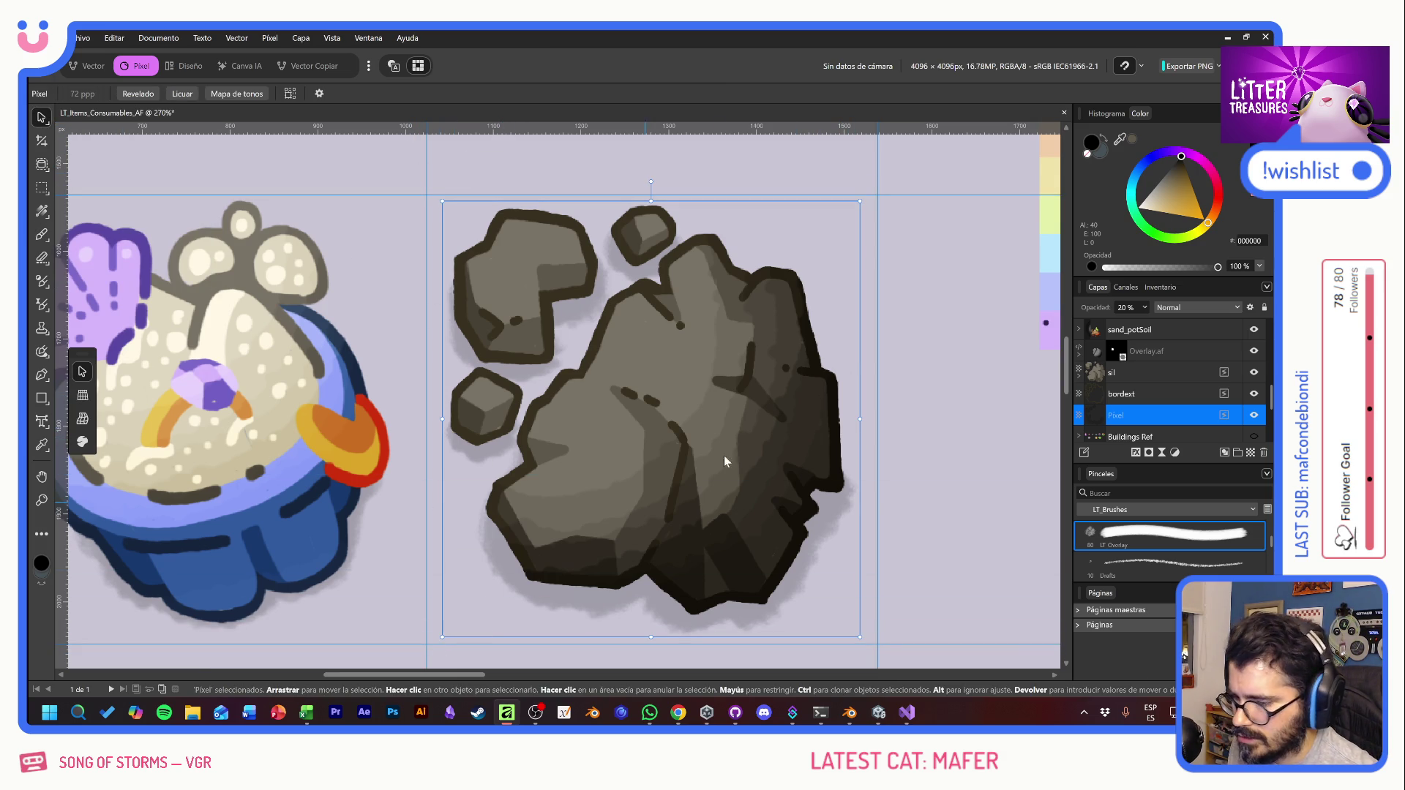
Step: Hide the Fondo background layer to make the sheet transparent
{"action": "scroll", "coordinate": [1193, 388], "scroll_direction": "down", "scroll_amount": 3}
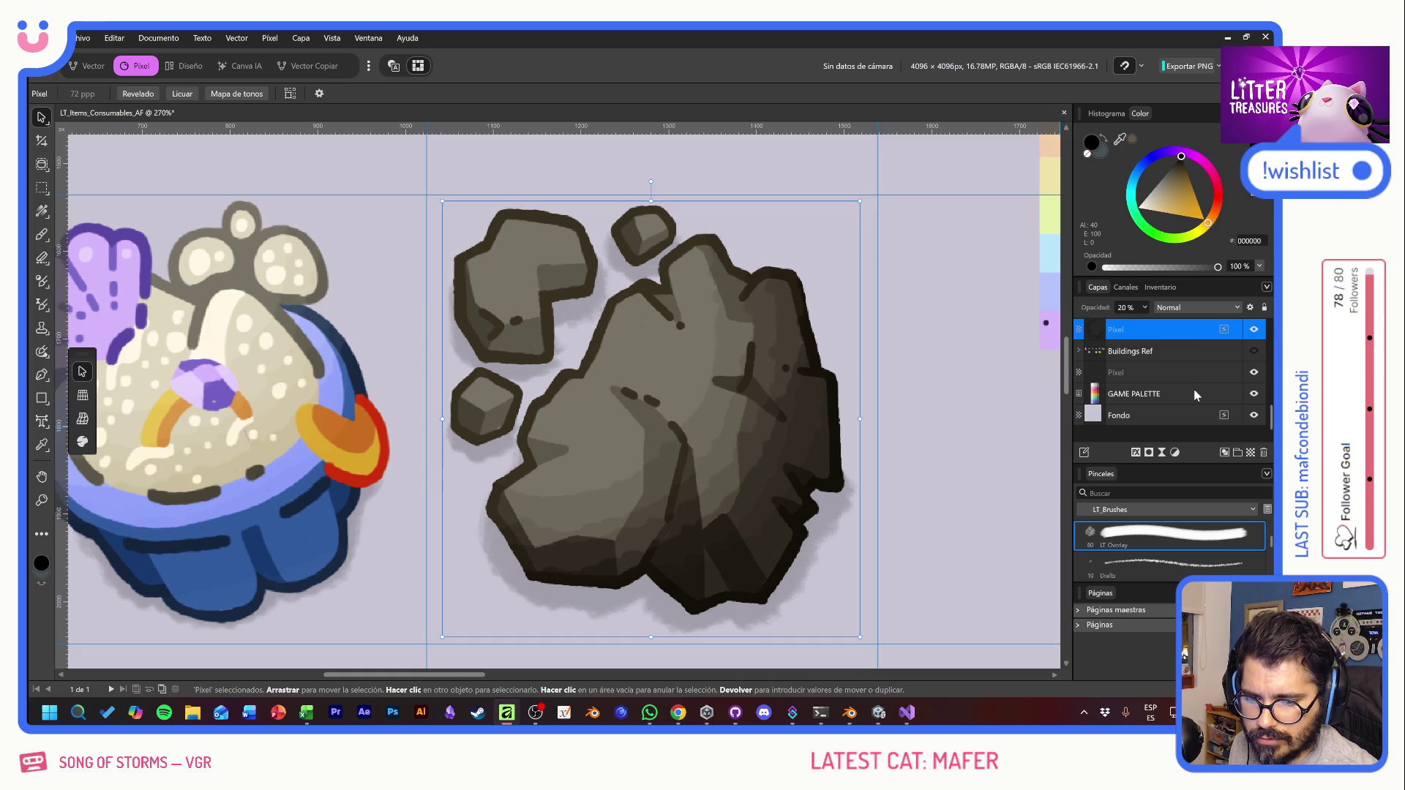
{"action": "left_click", "coordinate": [1178, 416]}
{"action": "left_click", "coordinate": [1253, 415]}
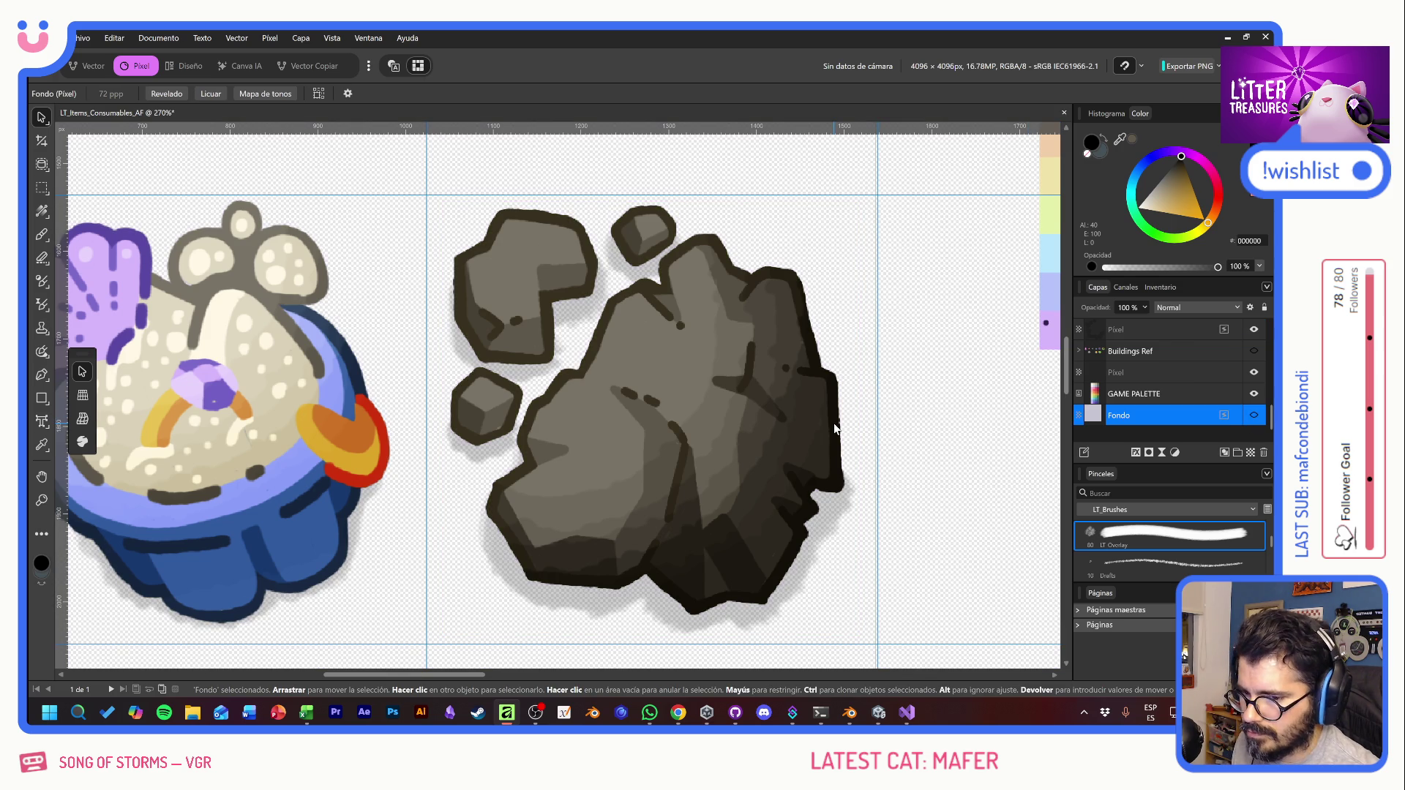
Step: Export as PNG, overwrite Supplies_SpriteSheet.png, and switch back to Unity
{"action": "key", "text": "ctrl+alt+shift+w"}
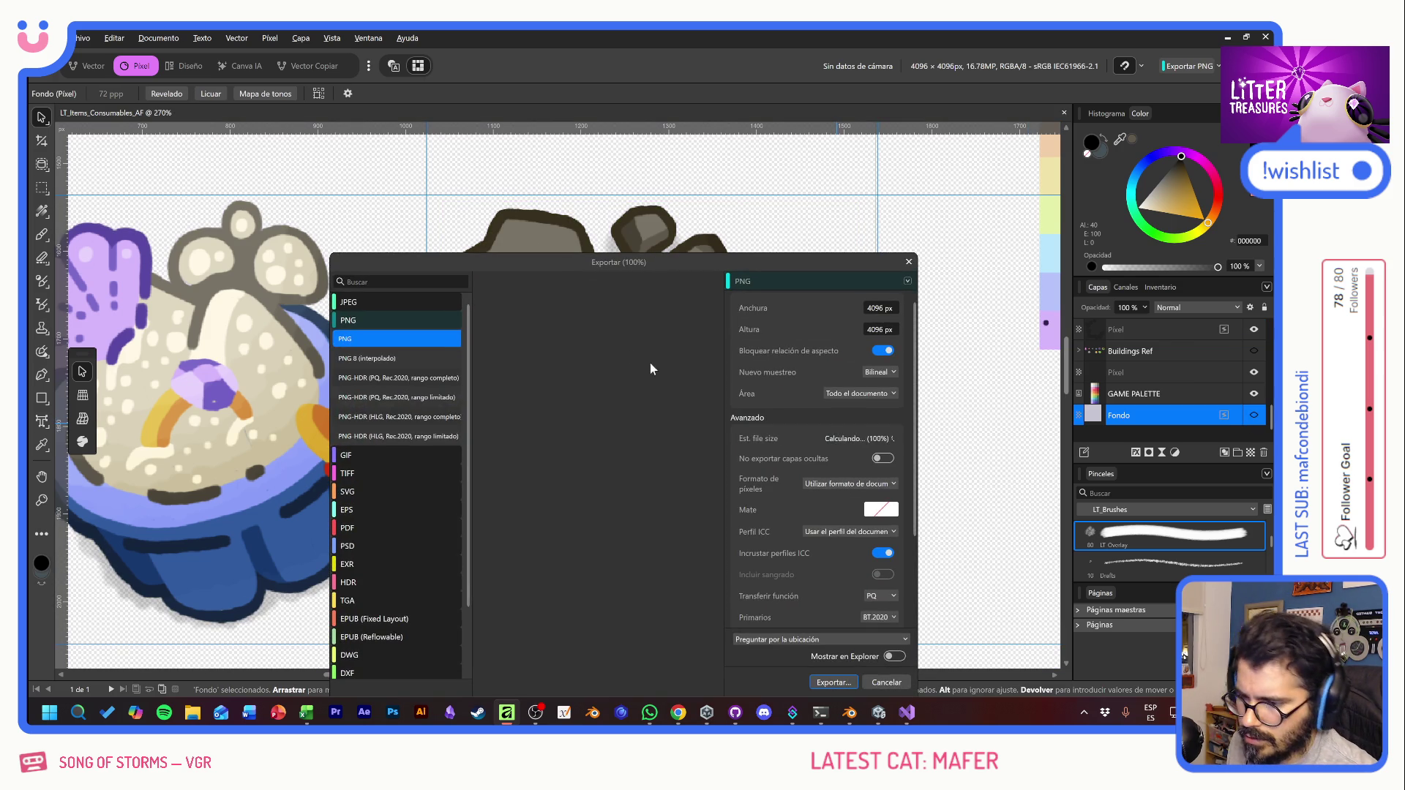
{"action": "left_click_drag", "start_coordinate": [594, 272], "coordinate": [579, 192]}
{"action": "left_click", "coordinate": [829, 604]}
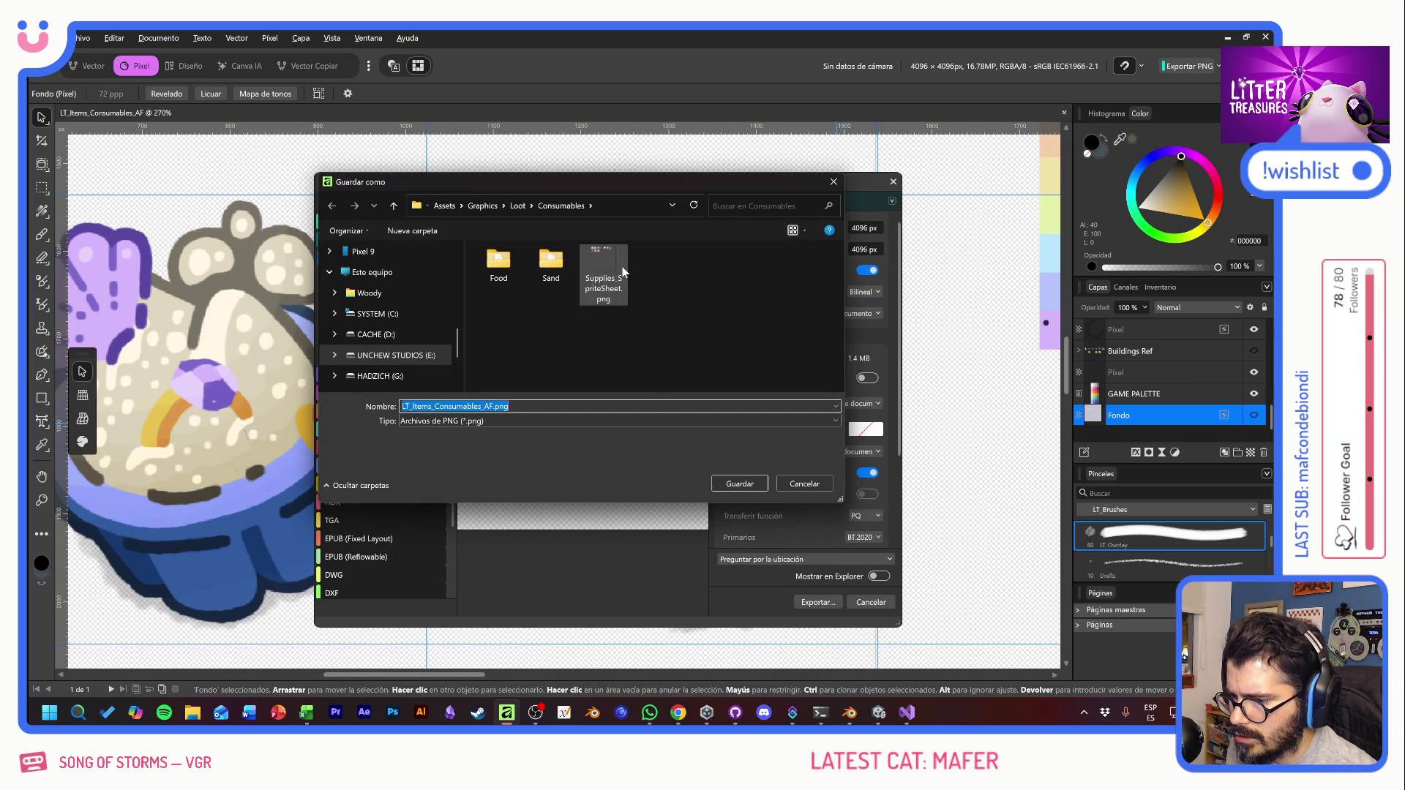
{"action": "double_click", "coordinate": [621, 273]}
{"action": "left_click", "coordinate": [705, 420]}
{"action": "key", "text": "alt+Tab"}
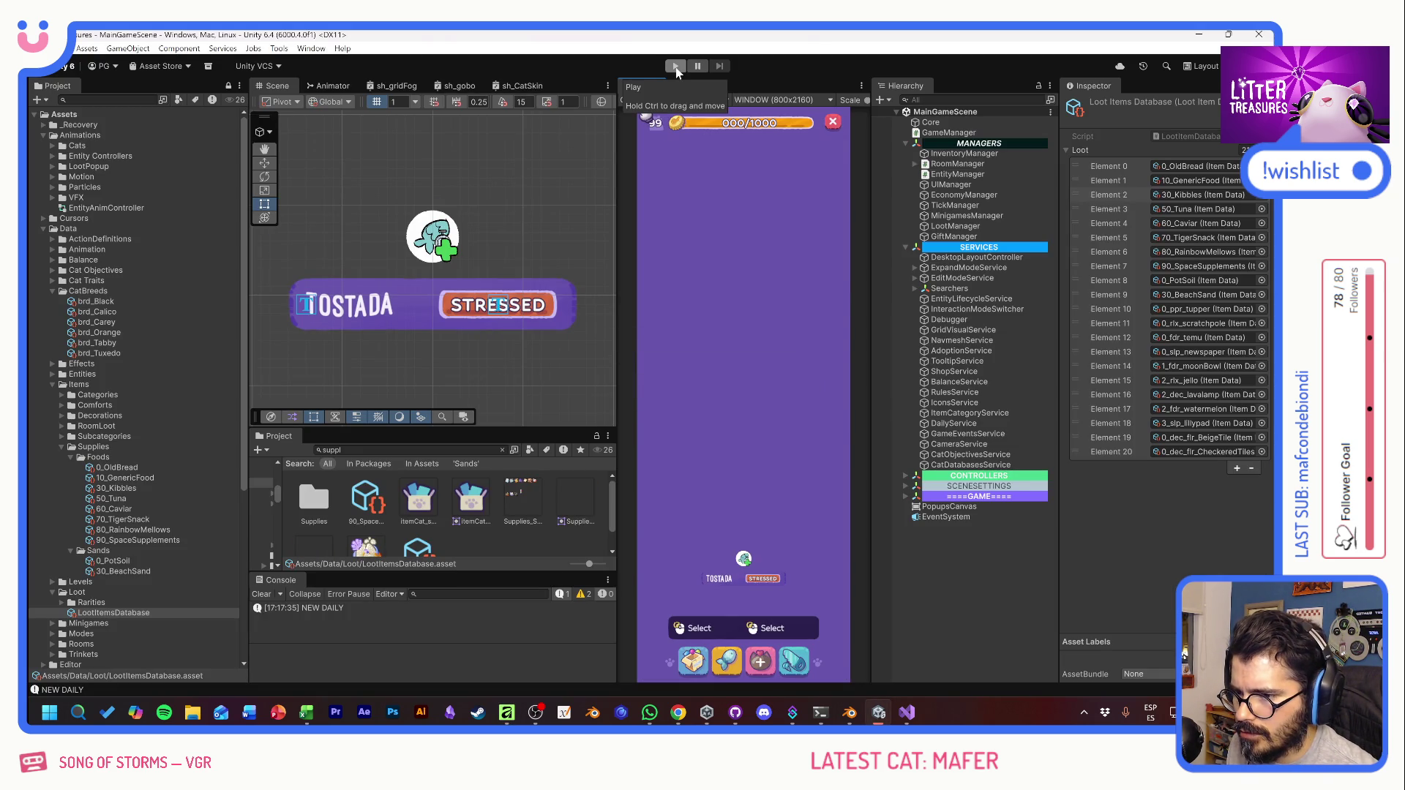
Step: Open Supplies_SpriteSheet in the Sprite Editor
{"action": "left_click", "coordinate": [533, 488]}
{"action": "left_click", "coordinate": [1171, 241]}
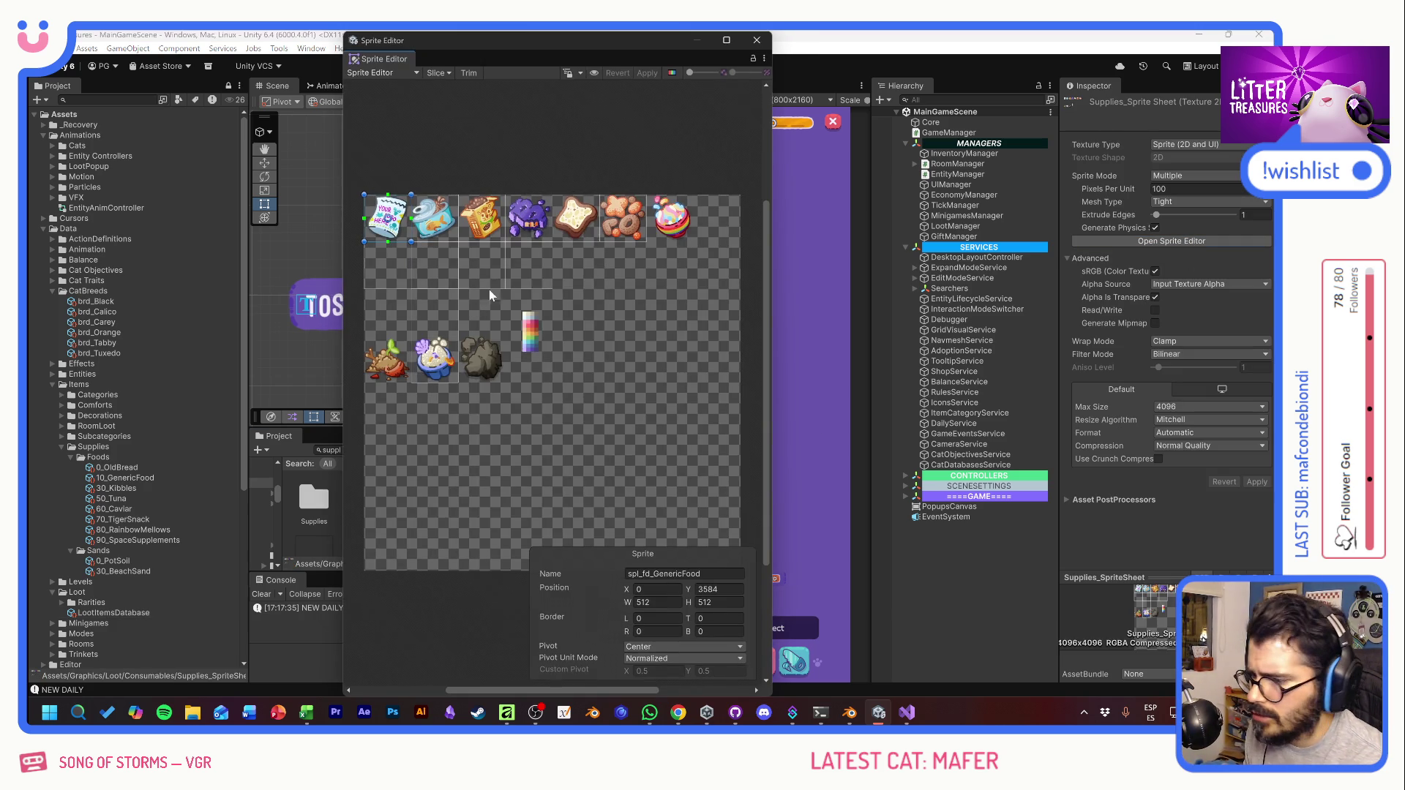
{"action": "scroll", "coordinate": [451, 284], "scroll_direction": "up", "scroll_amount": 3}
{"action": "scroll", "coordinate": [451, 284], "scroll_direction": "up", "scroll_amount": 2}
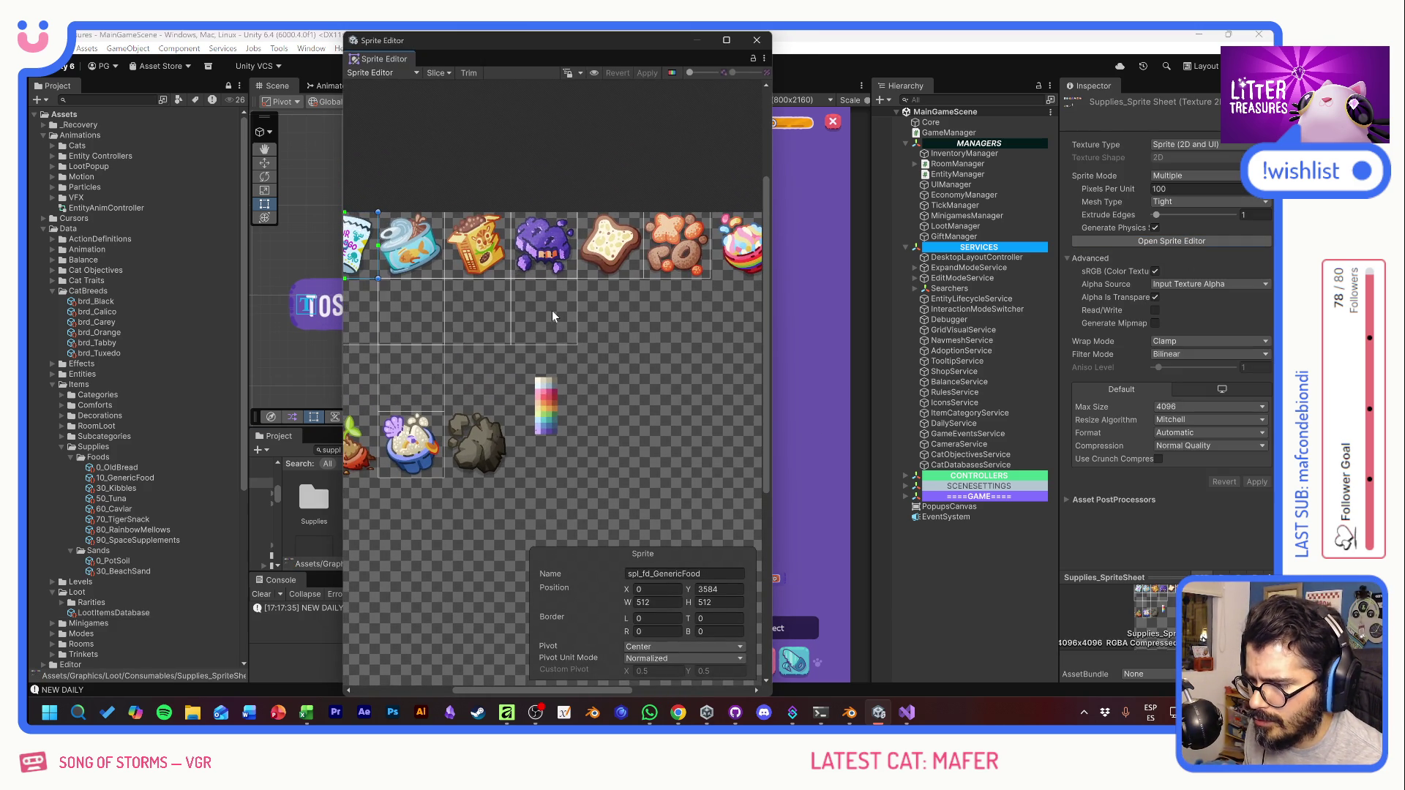
Step: Move the marshmallows slice onto the rainbow marshmallow bowl artwork and align it
{"action": "left_click", "coordinate": [552, 310]}
{"action": "left_click", "coordinate": [472, 305]}
{"action": "scroll", "coordinate": [639, 321], "scroll_direction": "up", "scroll_amount": 2}
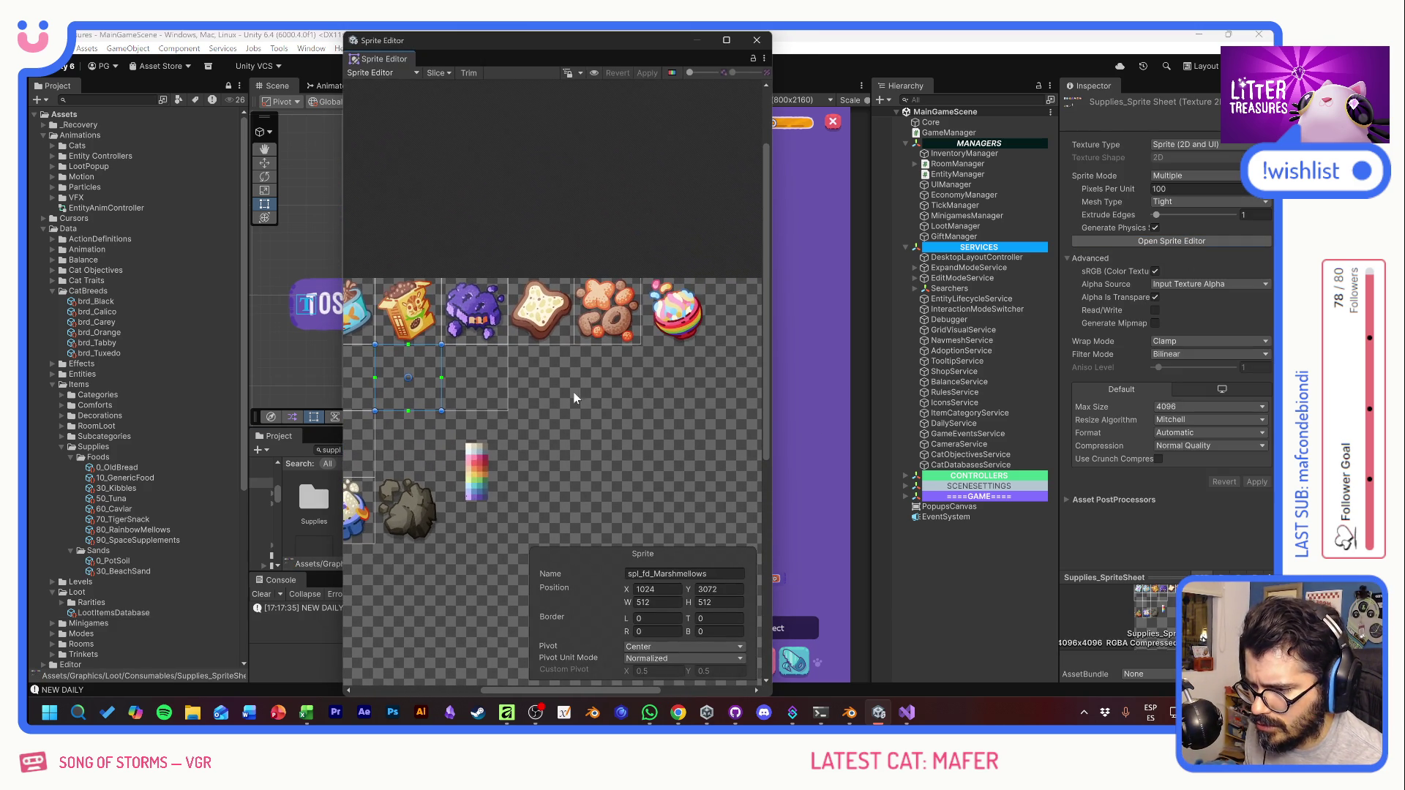
{"action": "mouse_move", "coordinate": [411, 383]}
{"action": "left_mouse_down"}
{"action": "mouse_move", "coordinate": [718, 336]}
{"action": "mouse_move", "coordinate": [677, 316]}
{"action": "left_mouse_up"}
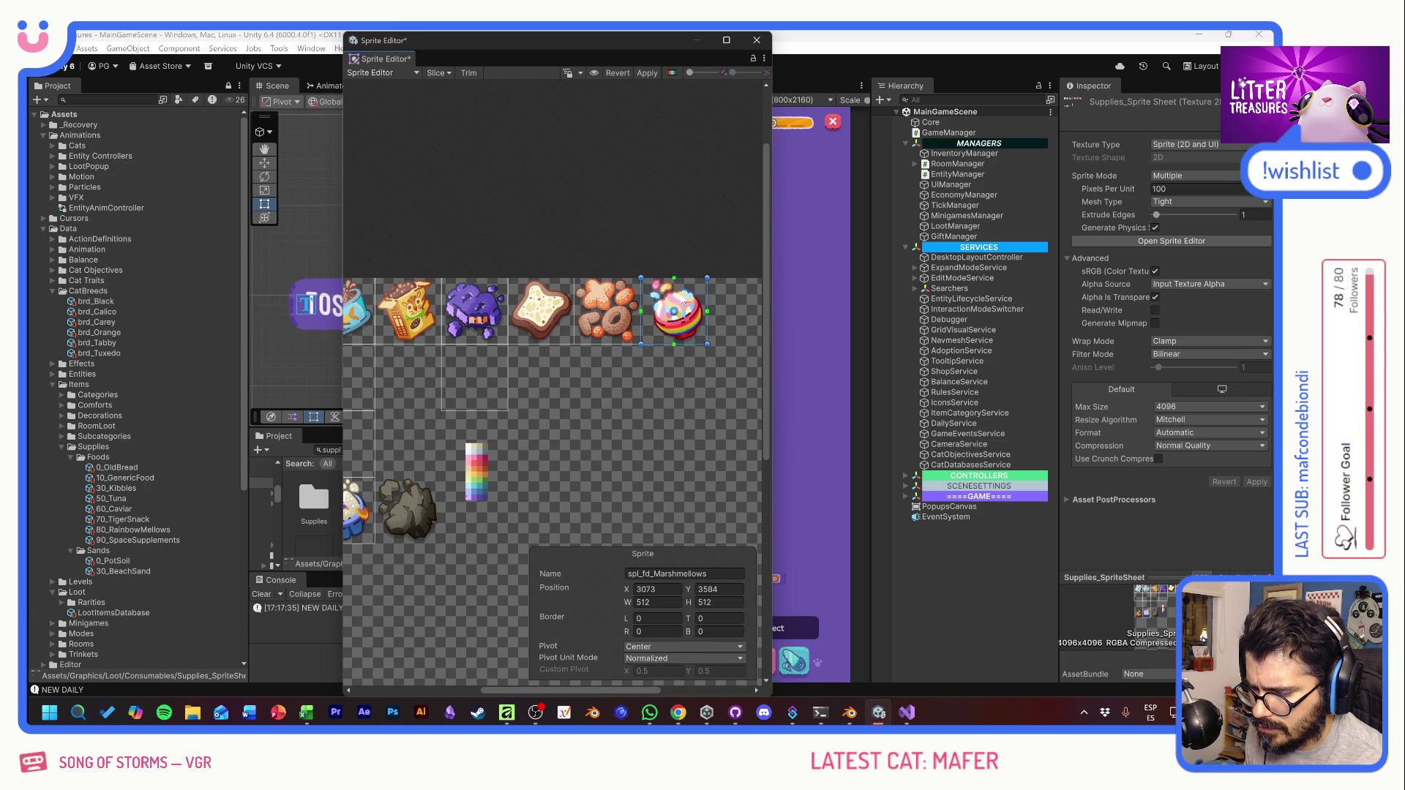
{"action": "left_click_drag", "start_coordinate": [683, 300], "coordinate": [681, 298]}
{"action": "scroll", "coordinate": [682, 297], "scroll_direction": "up", "scroll_amount": 8}
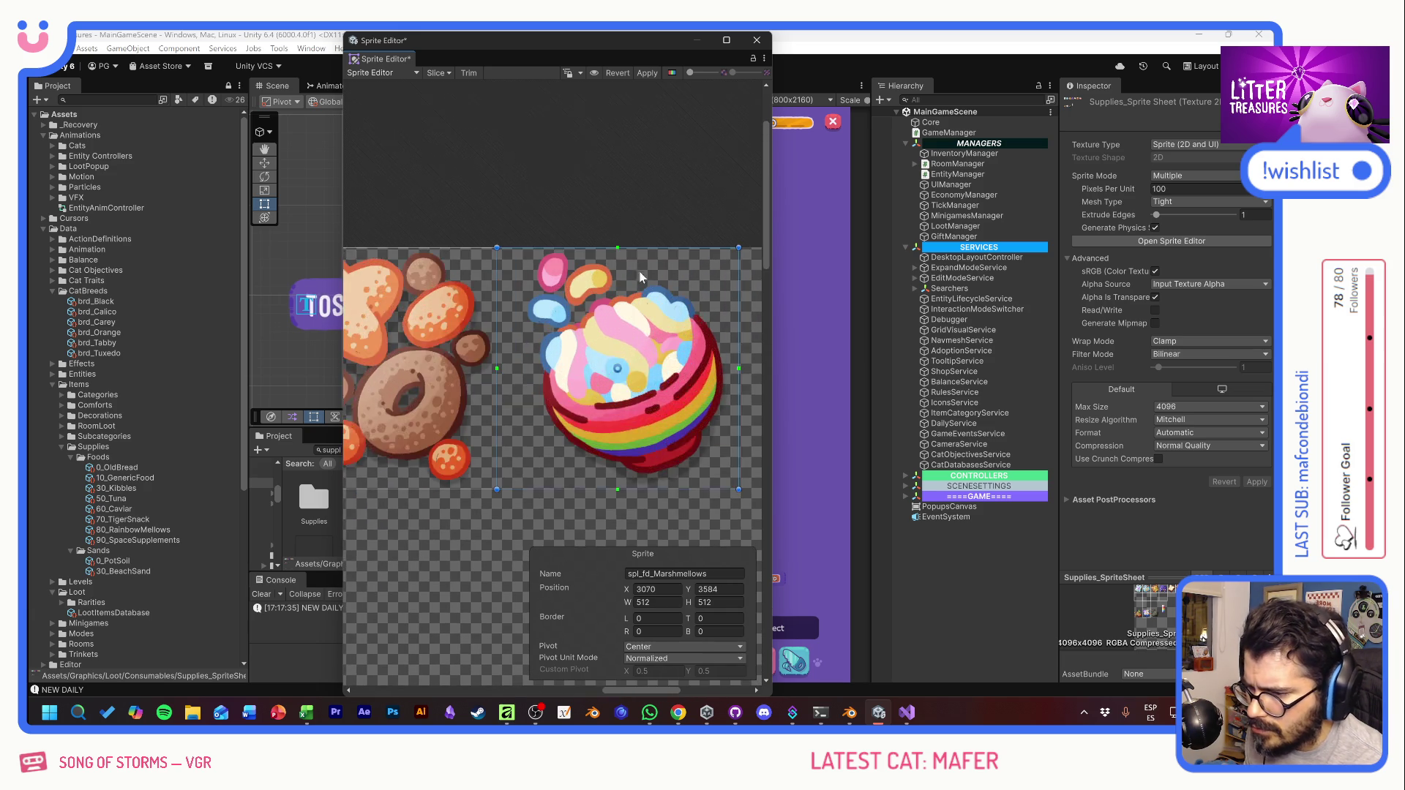
{"action": "mouse_move", "coordinate": [526, 265]}
{"action": "left_mouse_down"}
{"action": "mouse_move", "coordinate": [540, 265]}
{"action": "mouse_move", "coordinate": [529, 253]}
{"action": "left_mouse_up"}
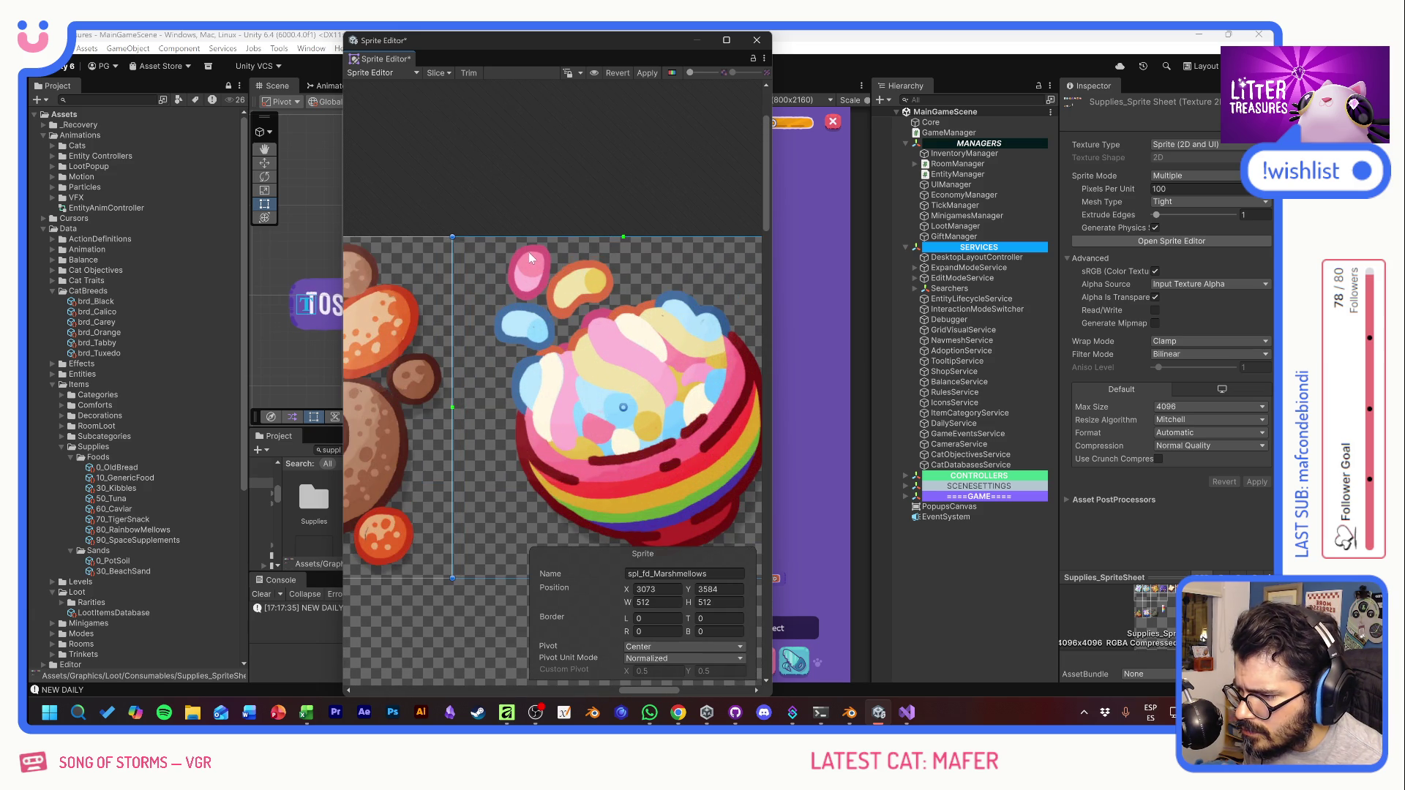
Step: Delete the unused empty slice above the sand bowl
{"action": "scroll", "coordinate": [545, 276], "scroll_direction": "down", "scroll_amount": 8}
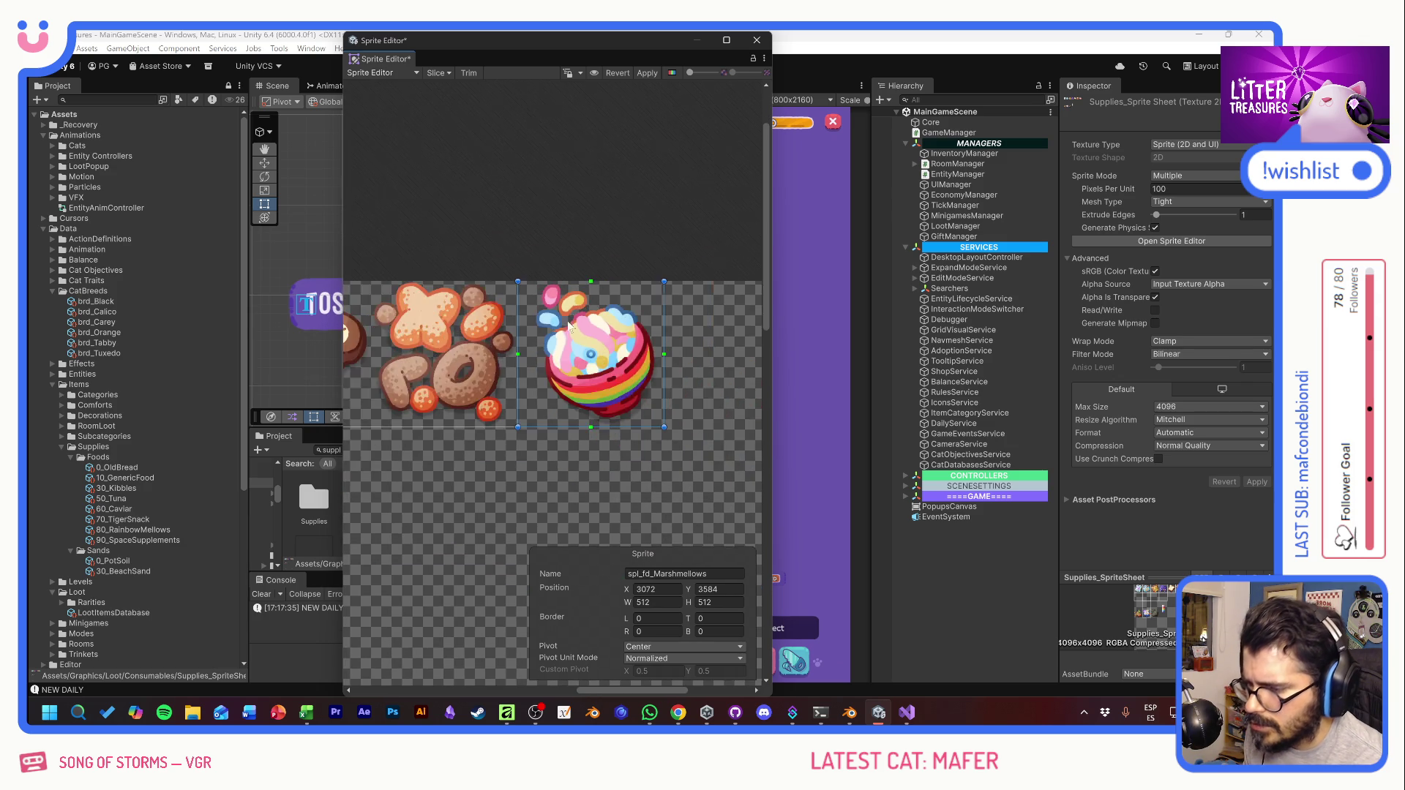
{"action": "scroll", "coordinate": [568, 402], "scroll_direction": "down", "scroll_amount": 2}
{"action": "scroll", "coordinate": [568, 402], "scroll_direction": "left", "scroll_amount": 5}
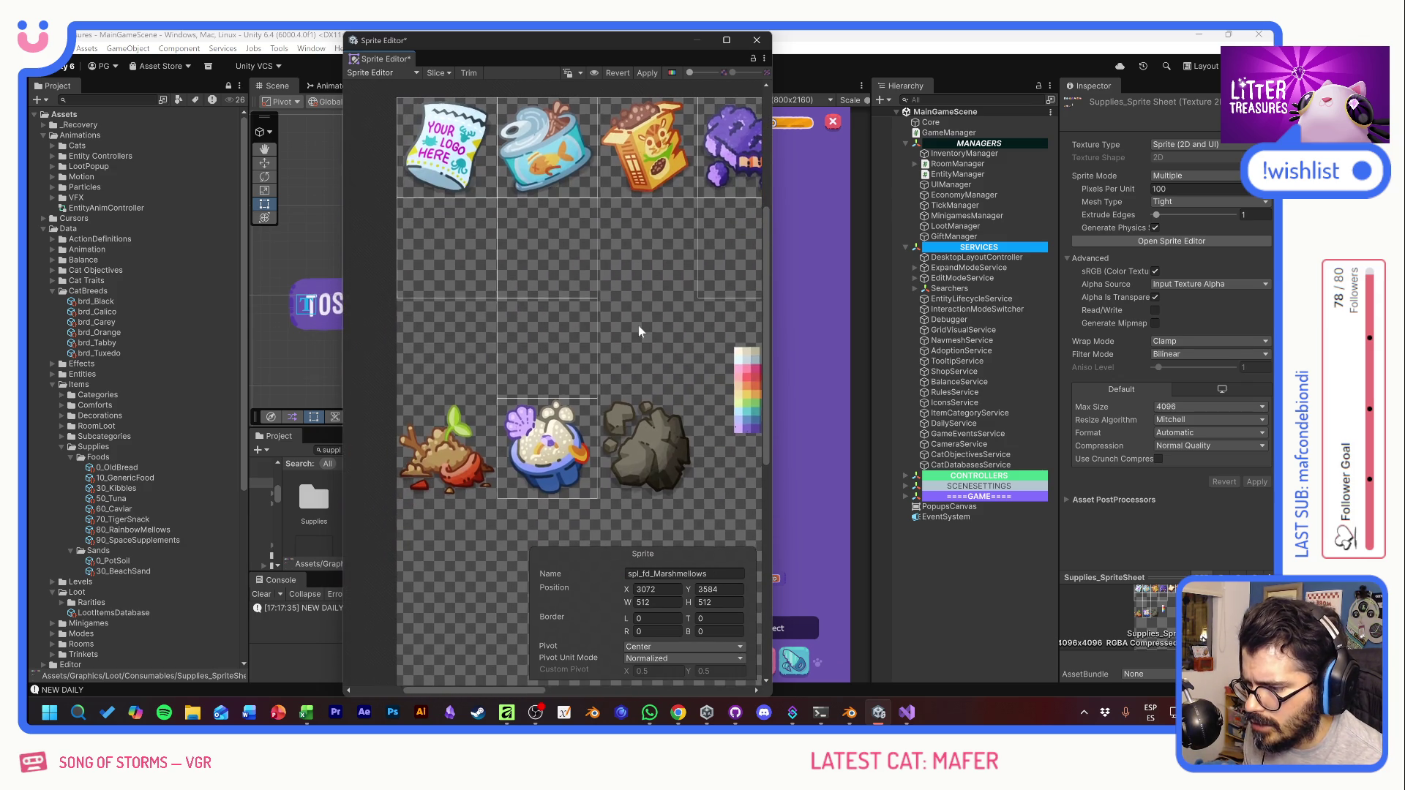
{"action": "left_click", "coordinate": [543, 457]}
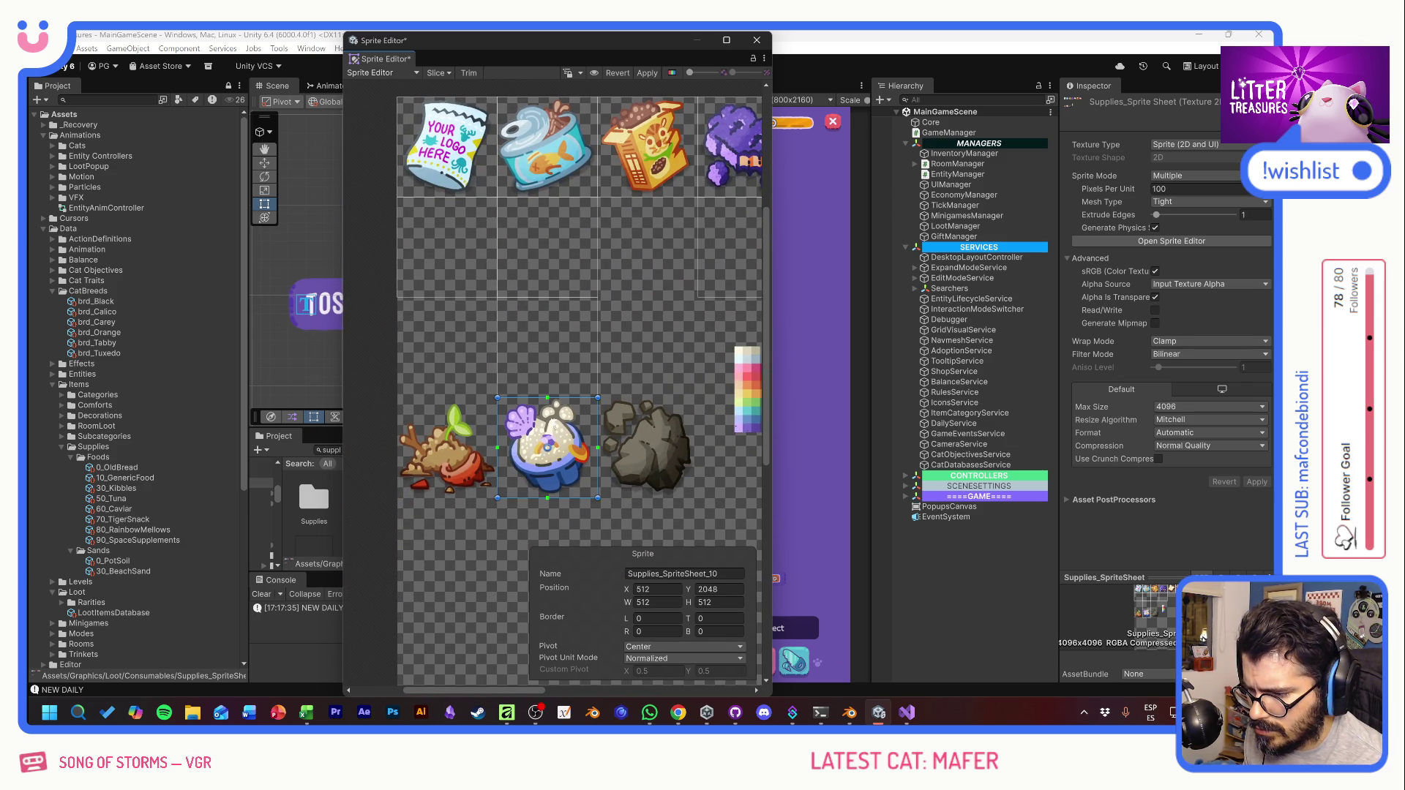
{"action": "left_click", "coordinate": [550, 351]}
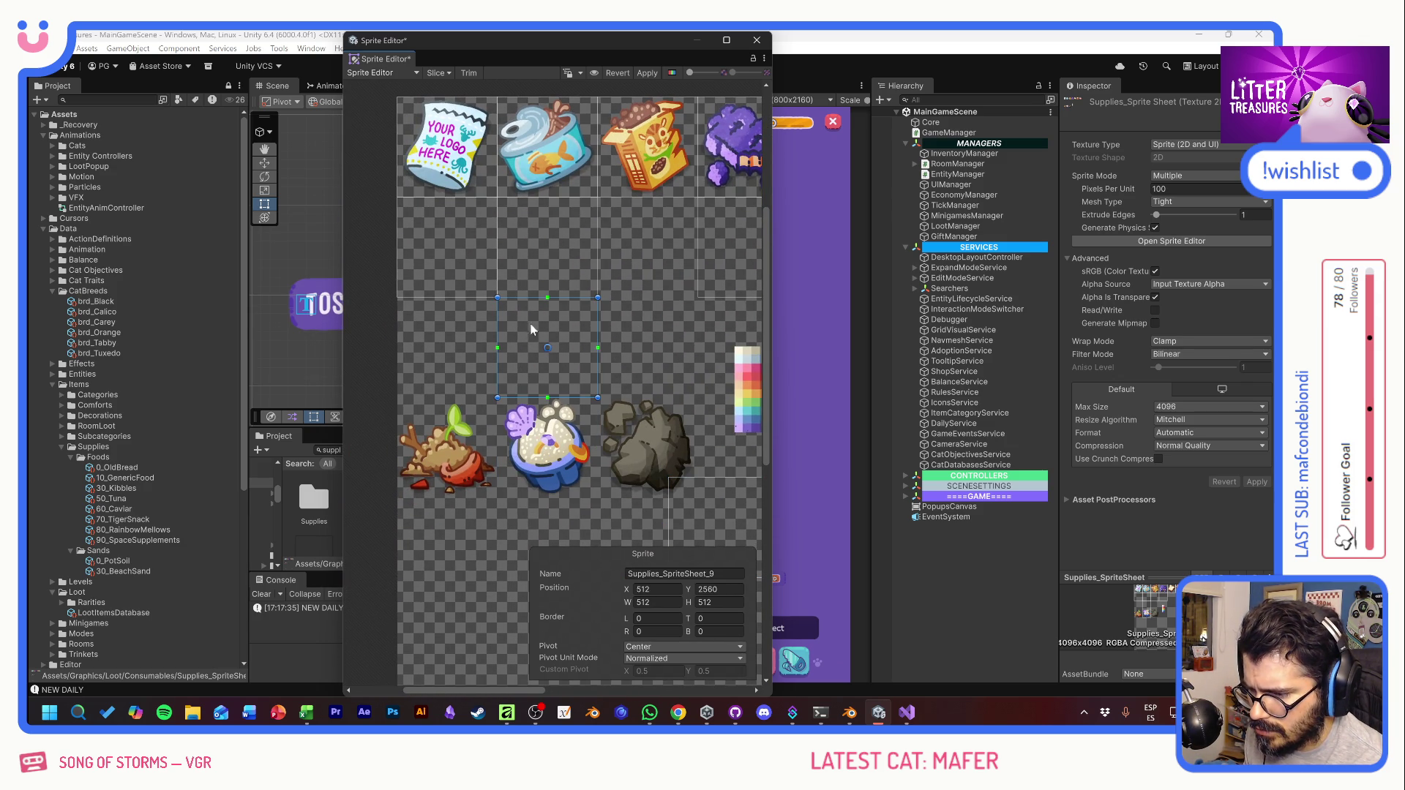
{"action": "key", "text": "Delete"}
Step: Move the pot soil slice onto the plant artwork and set its Y to 2048
{"action": "left_click", "coordinate": [468, 262]}
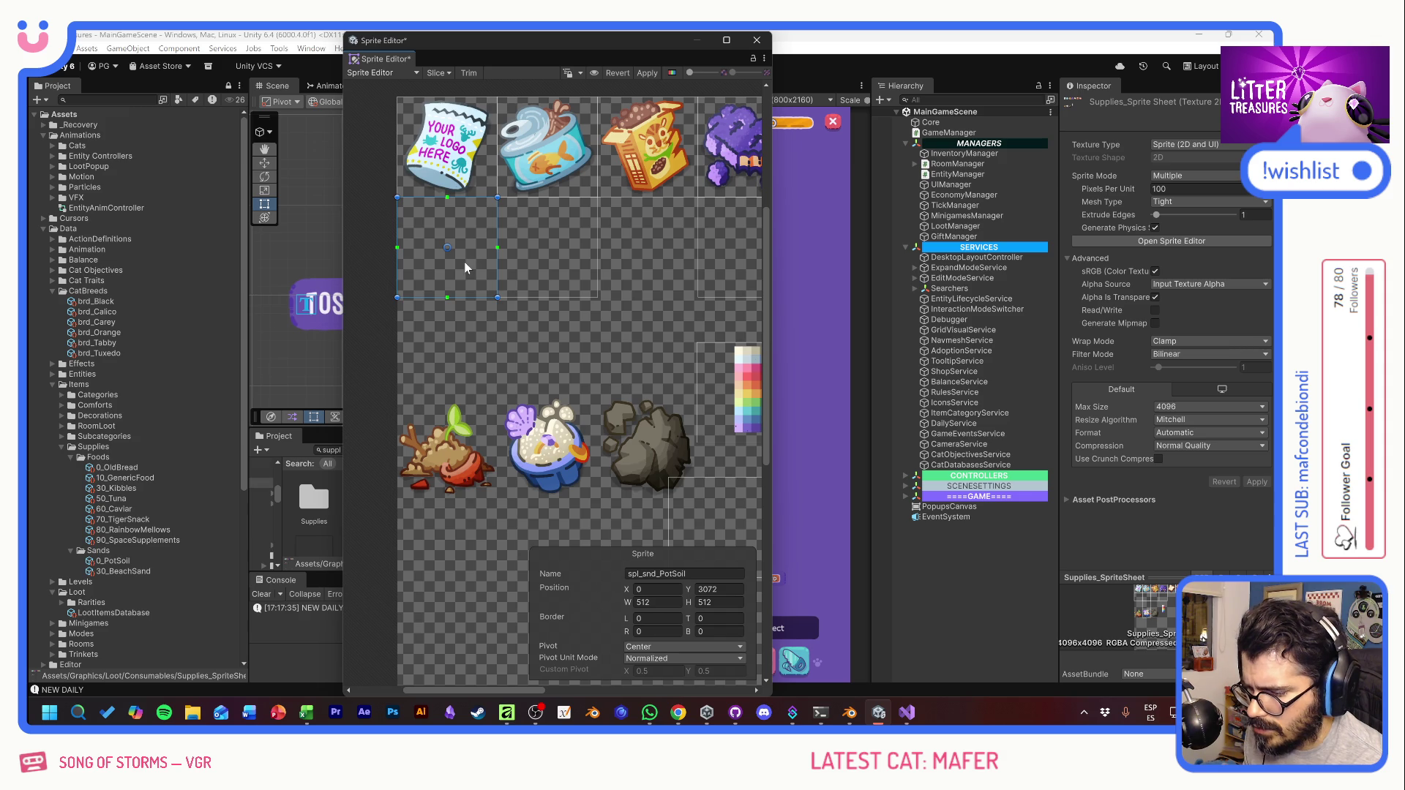
{"action": "left_click_drag", "start_coordinate": [468, 262], "coordinate": [372, 461]}
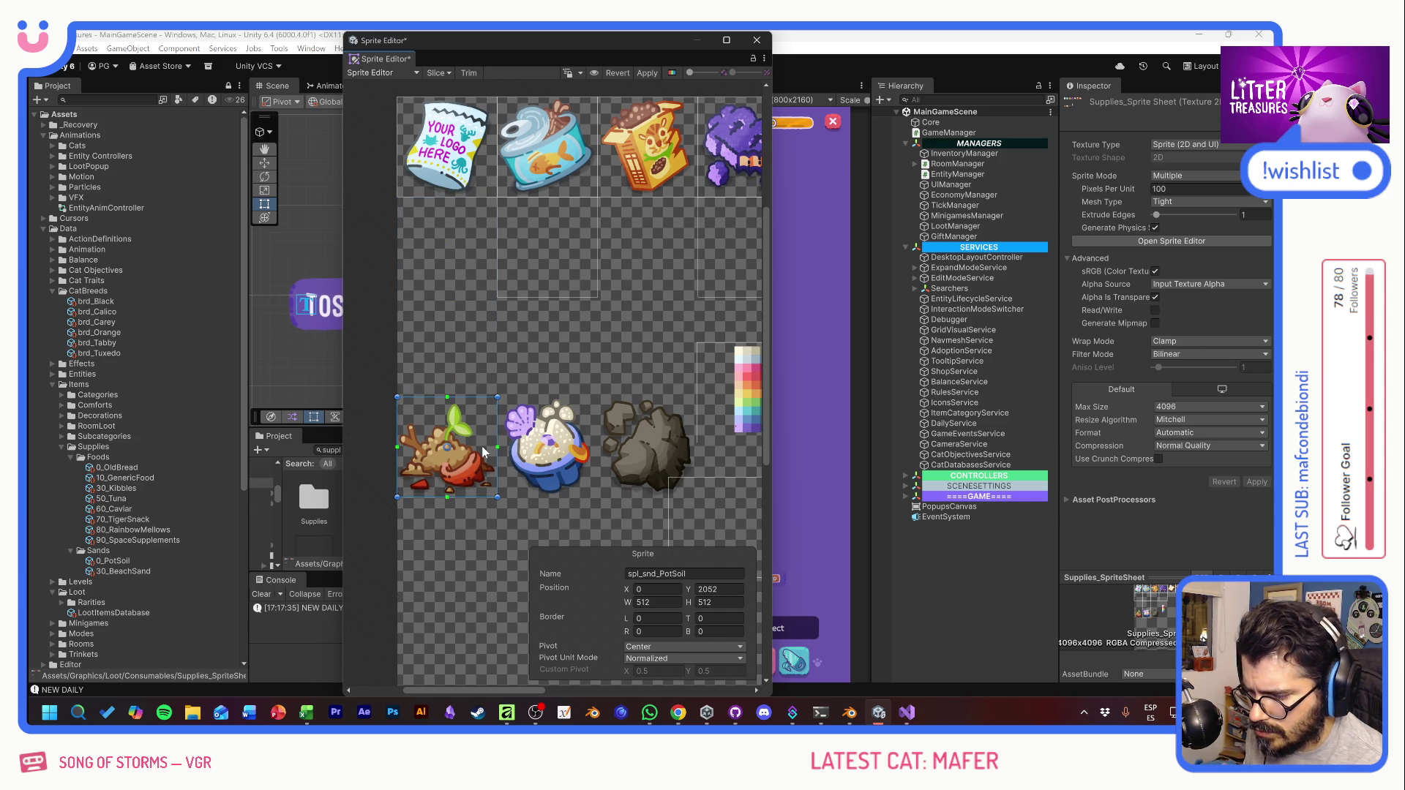
{"action": "left_click", "coordinate": [725, 589]}
{"action": "type", "text": "20"}
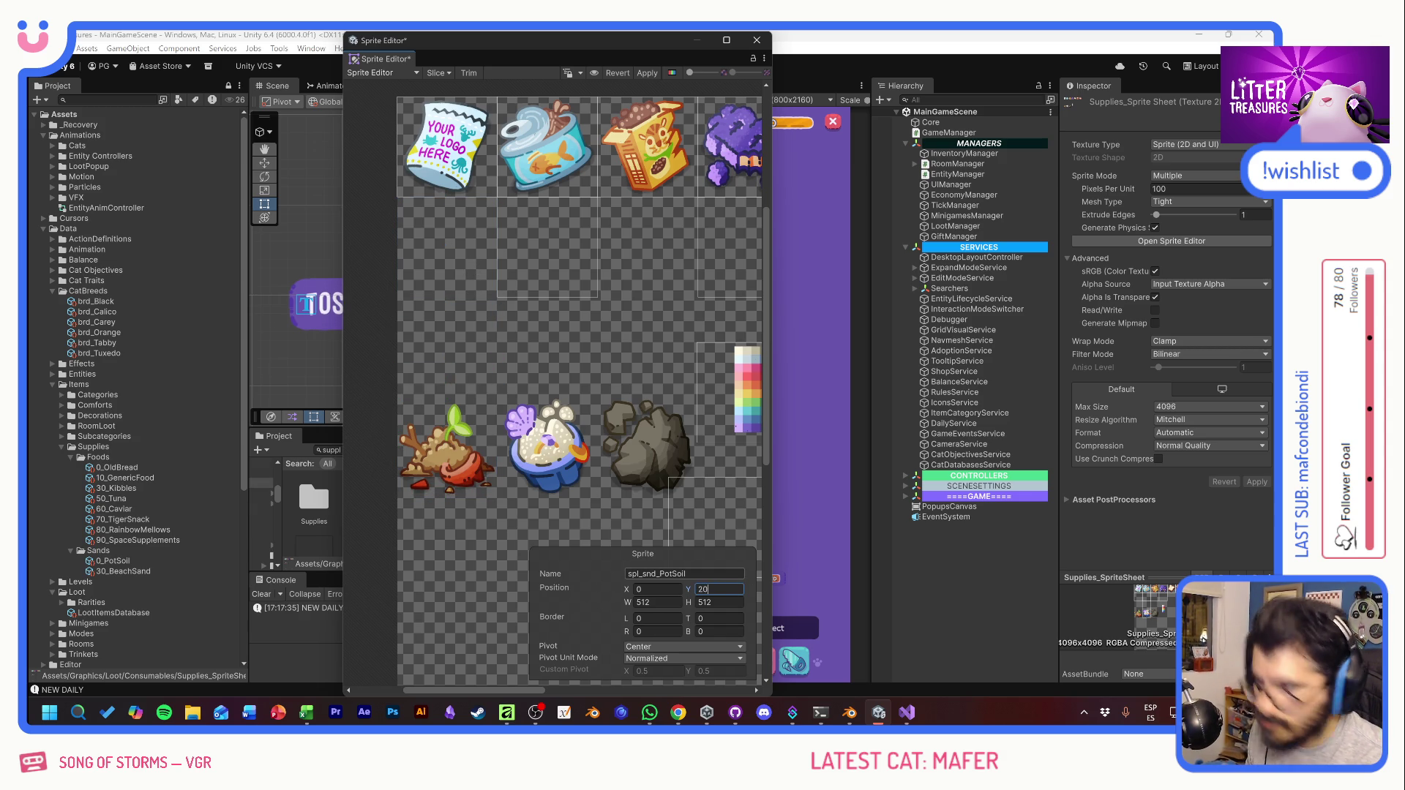
{"action": "type", "text": "48"}
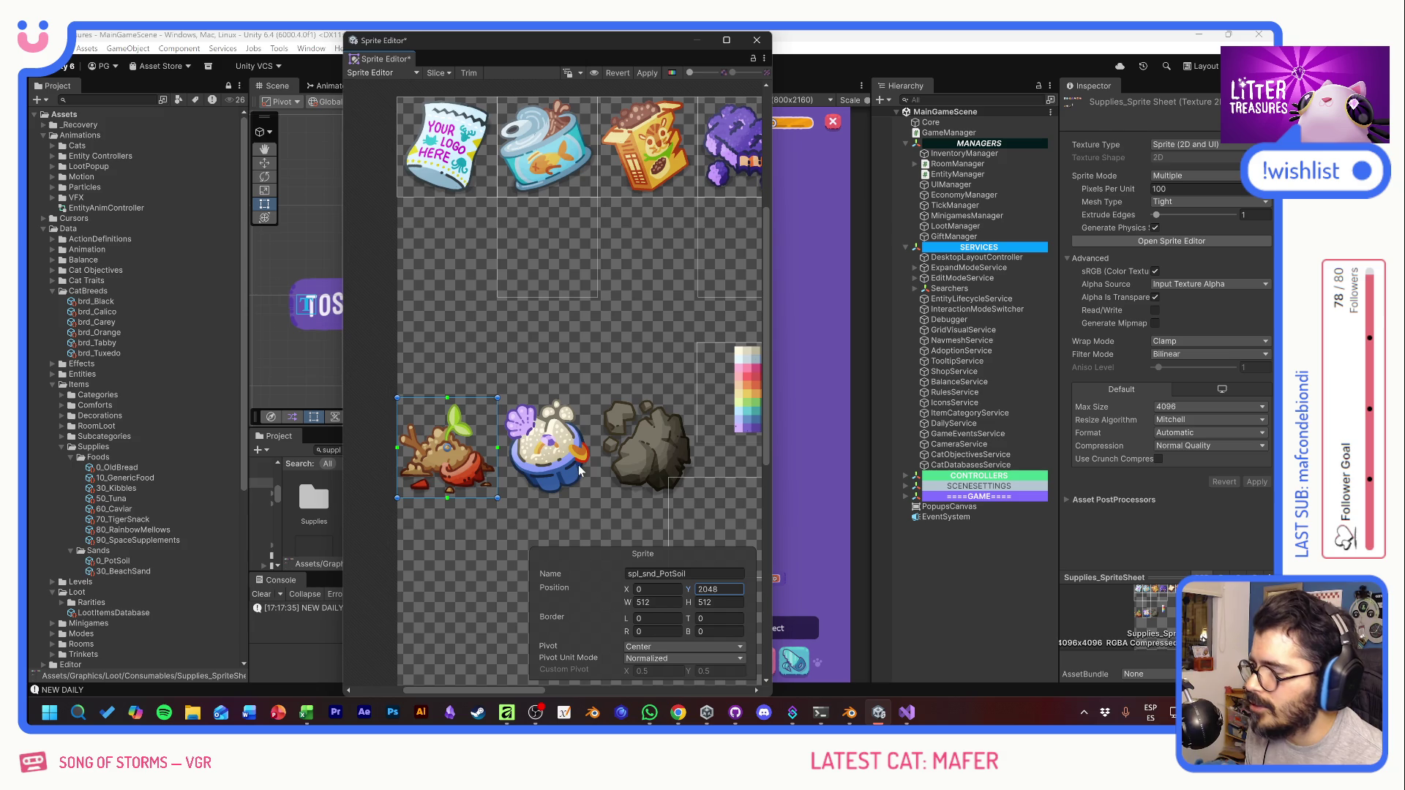
Step: Move the beach sand slice onto the sand bowl and set its Y to 2048
{"action": "mouse_move", "coordinate": [572, 253]}
{"action": "left_mouse_down"}
{"action": "mouse_move", "coordinate": [584, 469]}
{"action": "mouse_move", "coordinate": [573, 426]}
{"action": "left_mouse_up"}
{"action": "scroll", "coordinate": [562, 445], "scroll_direction": "up", "scroll_amount": 5}
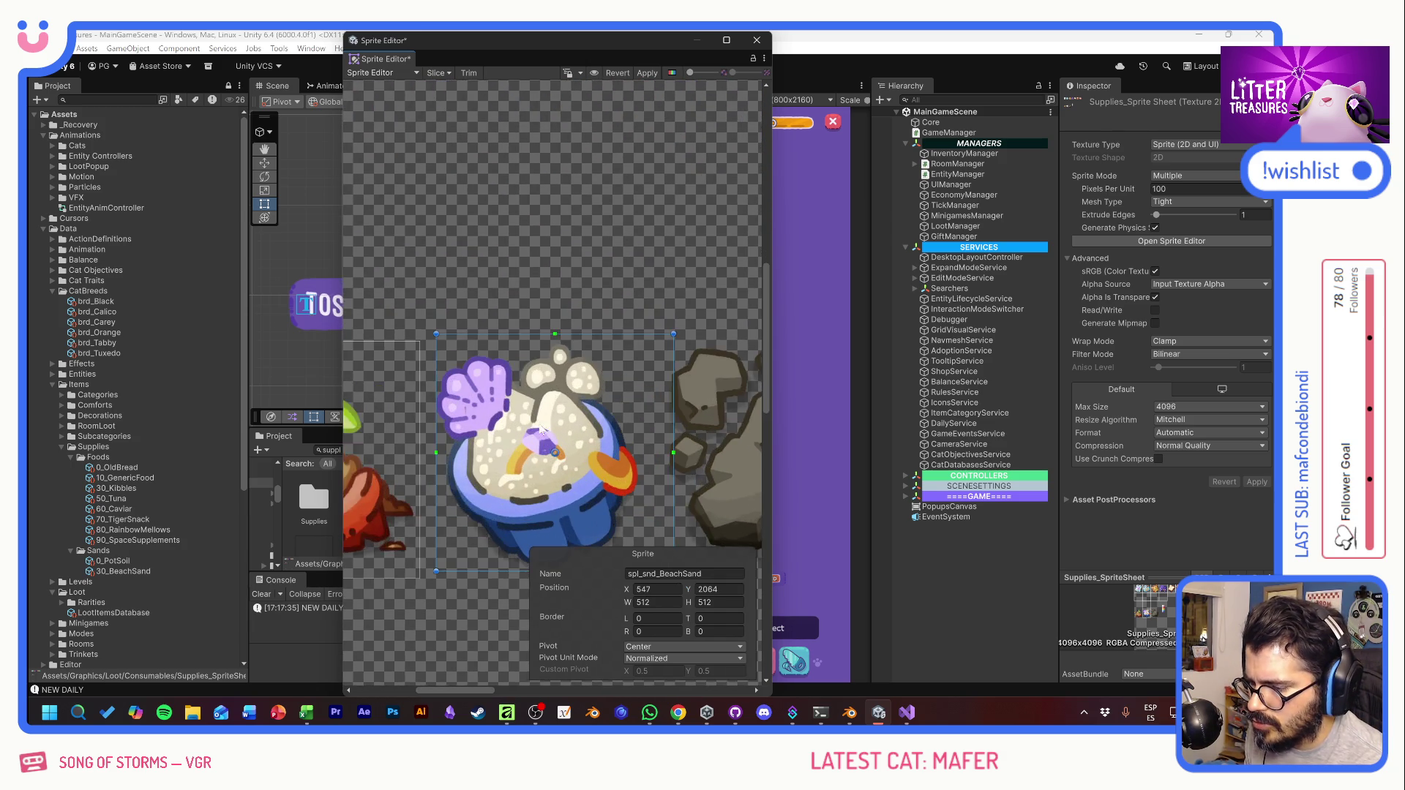
{"action": "scroll", "coordinate": [504, 254], "scroll_direction": "up", "scroll_amount": 1}
{"action": "left_click_drag", "start_coordinate": [591, 322], "coordinate": [570, 332]}
{"action": "left_click", "coordinate": [717, 589]}
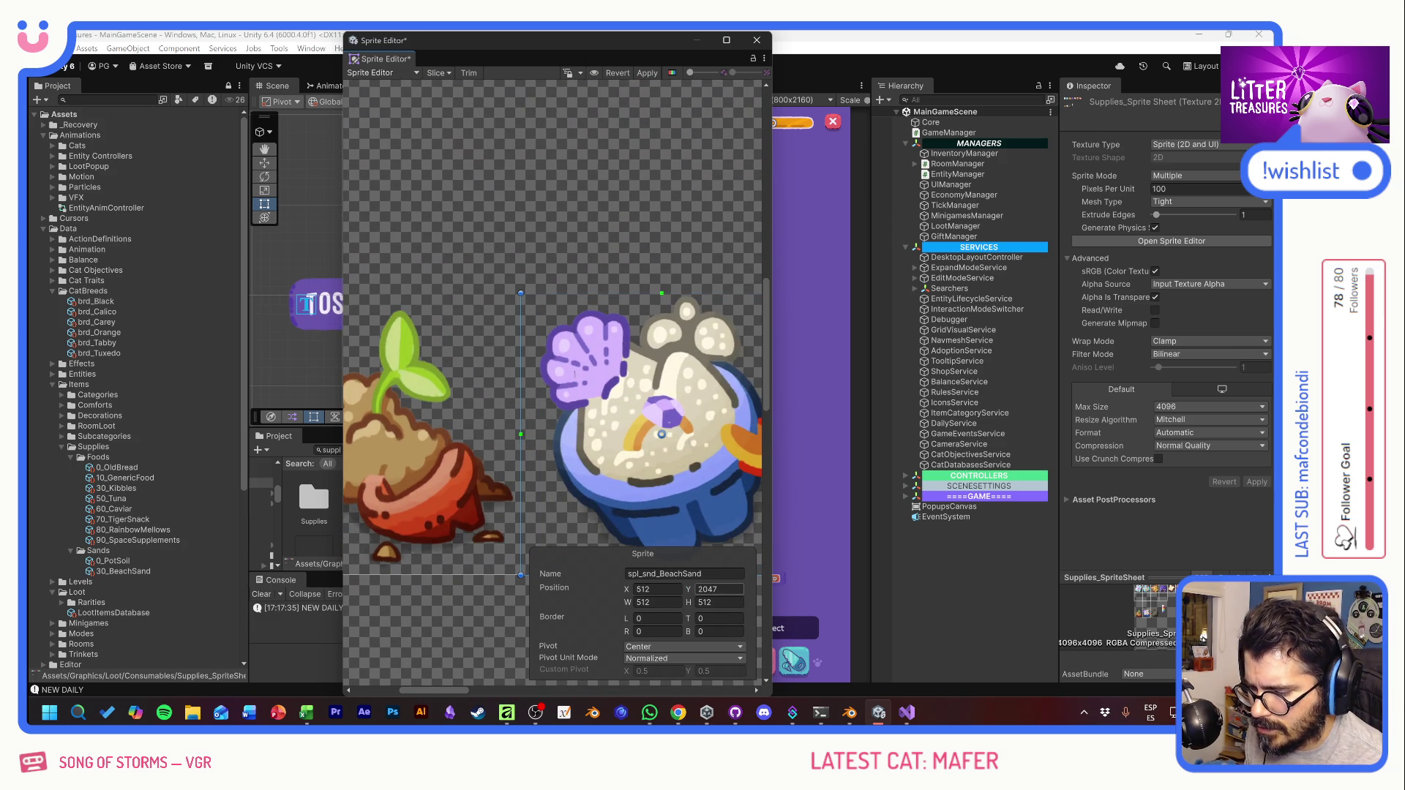
{"action": "type", "text": "2048"}
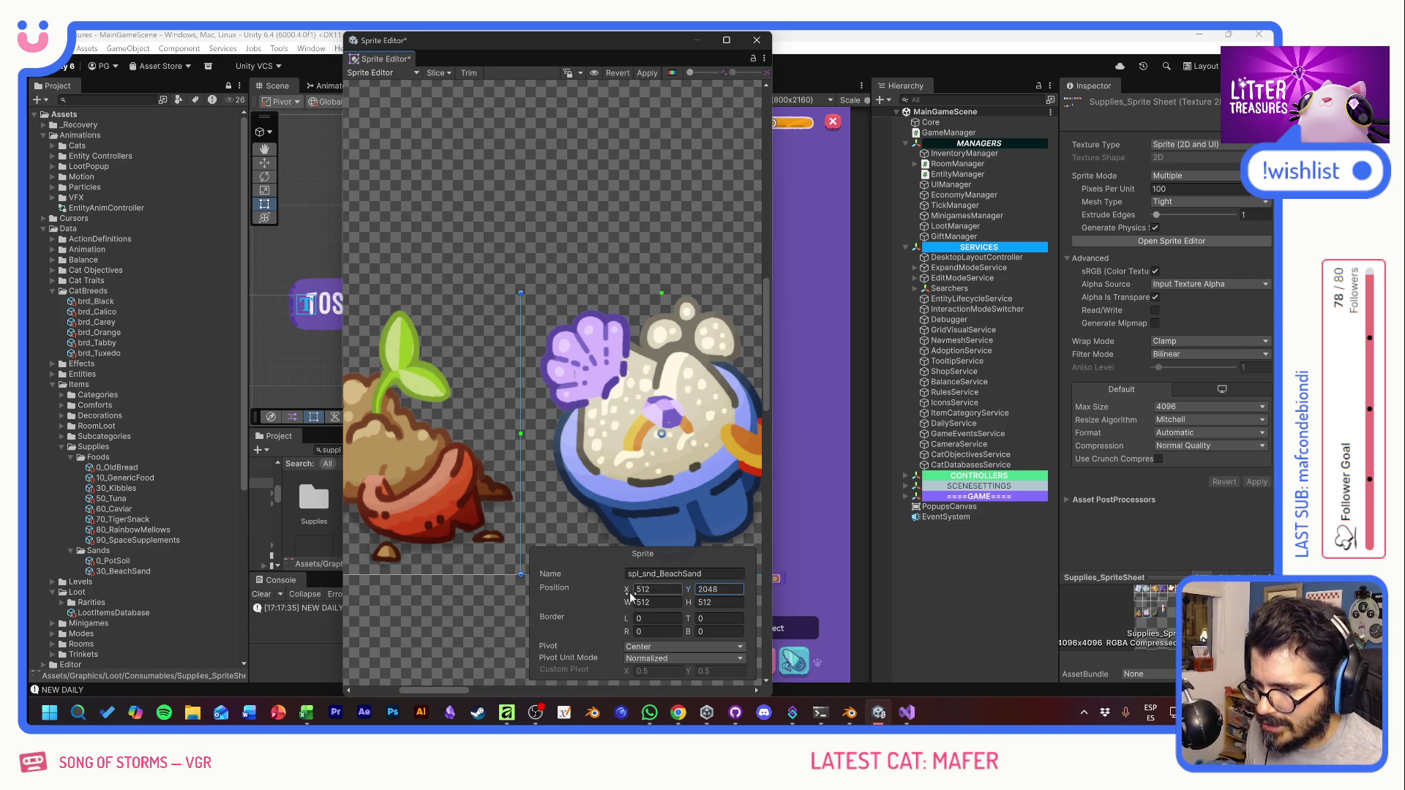
{"action": "scroll", "coordinate": [659, 439], "scroll_direction": "down", "scroll_amount": 2}
{"action": "scroll", "coordinate": [547, 283], "scroll_direction": "right", "scroll_amount": 5}
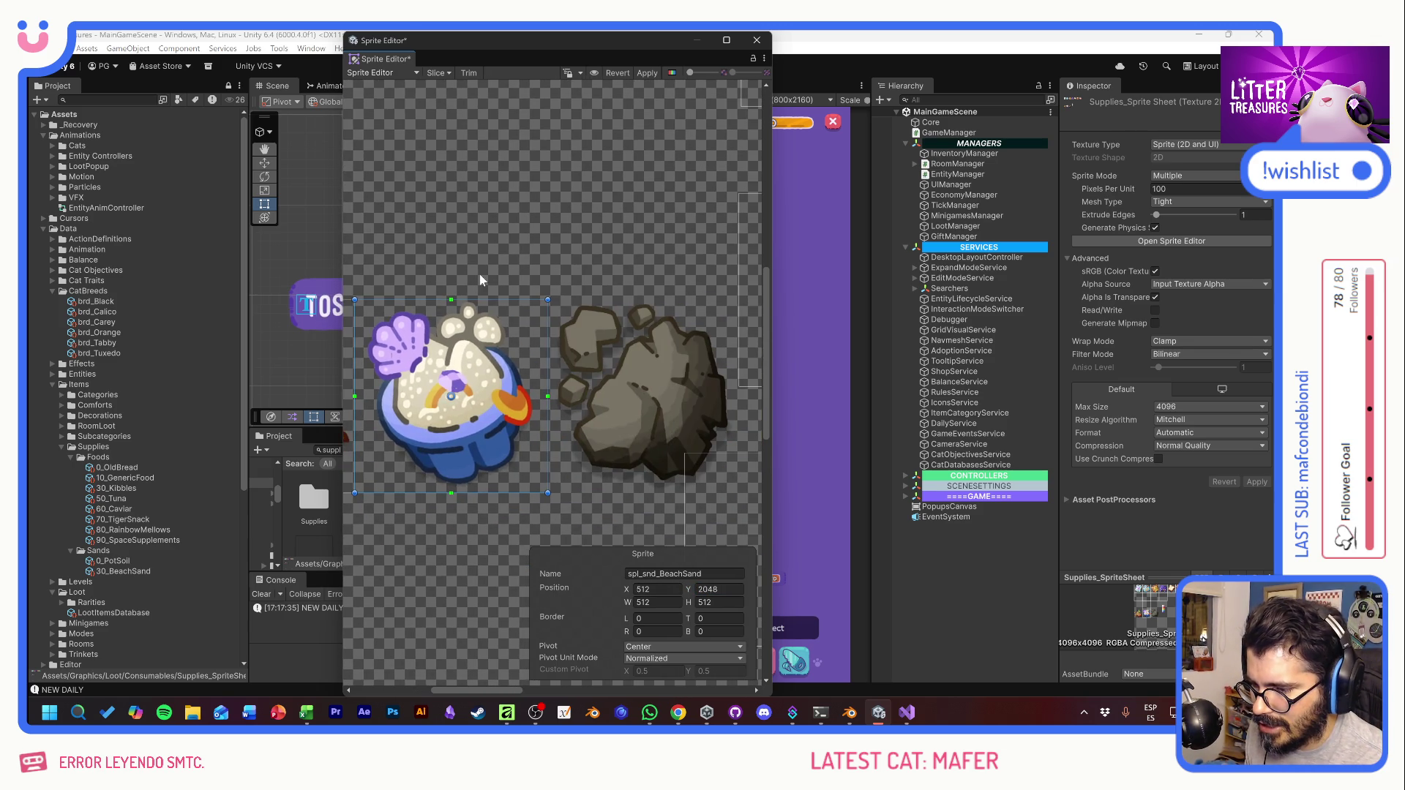
{"action": "scroll", "coordinate": [629, 392], "scroll_direction": "down", "scroll_amount": 2}
{"action": "scroll", "coordinate": [565, 400], "scroll_direction": "right", "scroll_amount": 3}
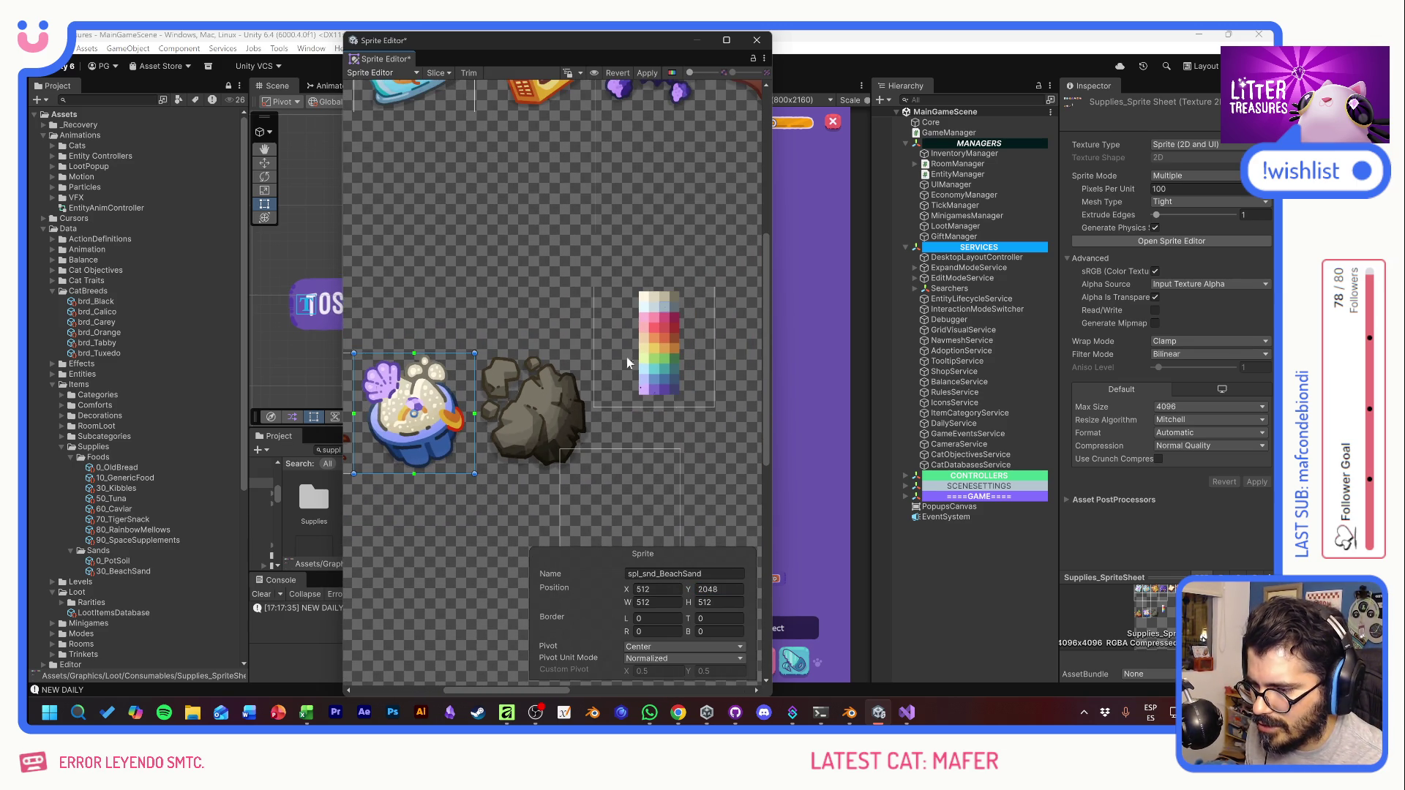
Step: Move the spare unnamed slice onto the charcoal rock at X 1024, Y 2048
{"action": "left_click", "coordinate": [682, 358]}
{"action": "left_click_drag", "start_coordinate": [605, 494], "coordinate": [537, 401]}
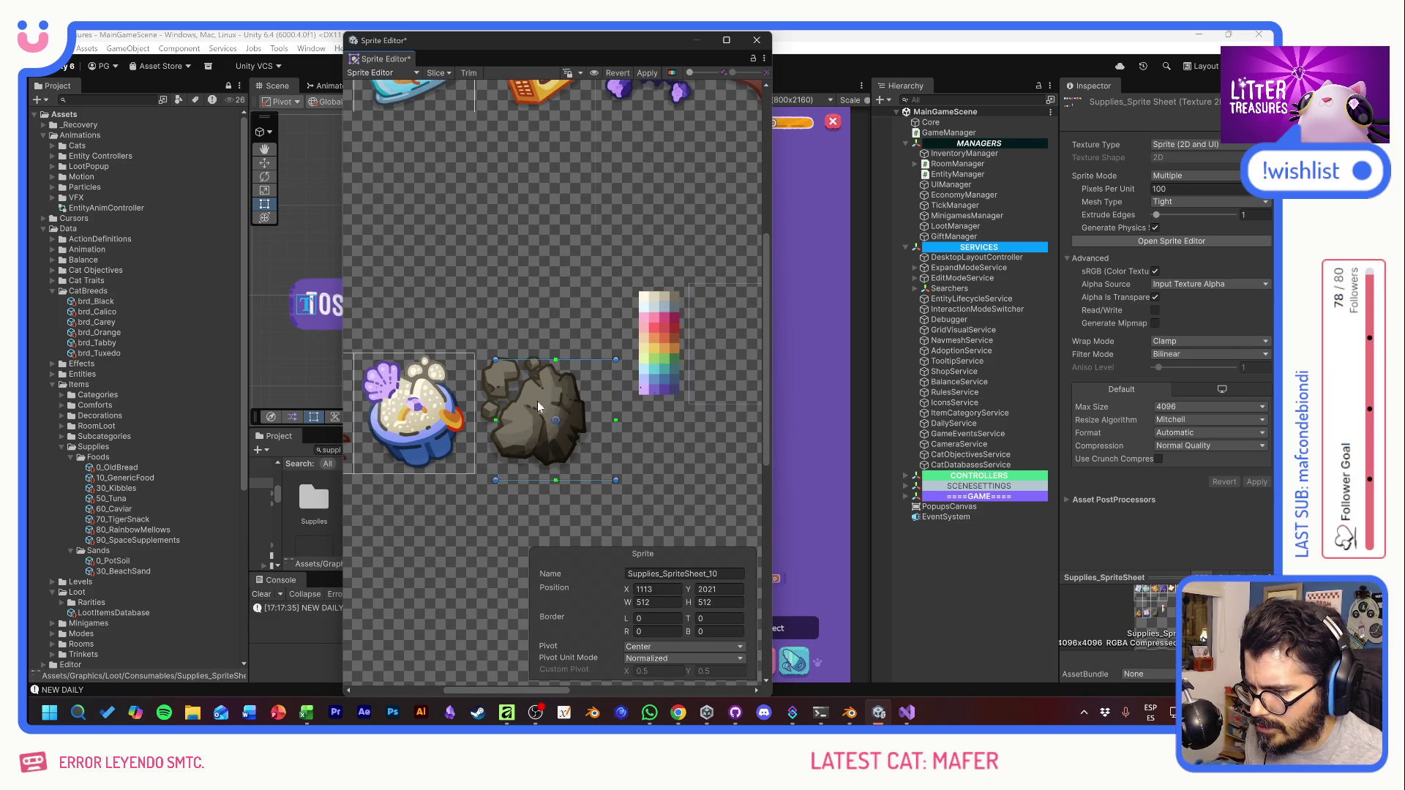
{"action": "scroll", "coordinate": [511, 406], "scroll_direction": "up", "scroll_amount": 2}
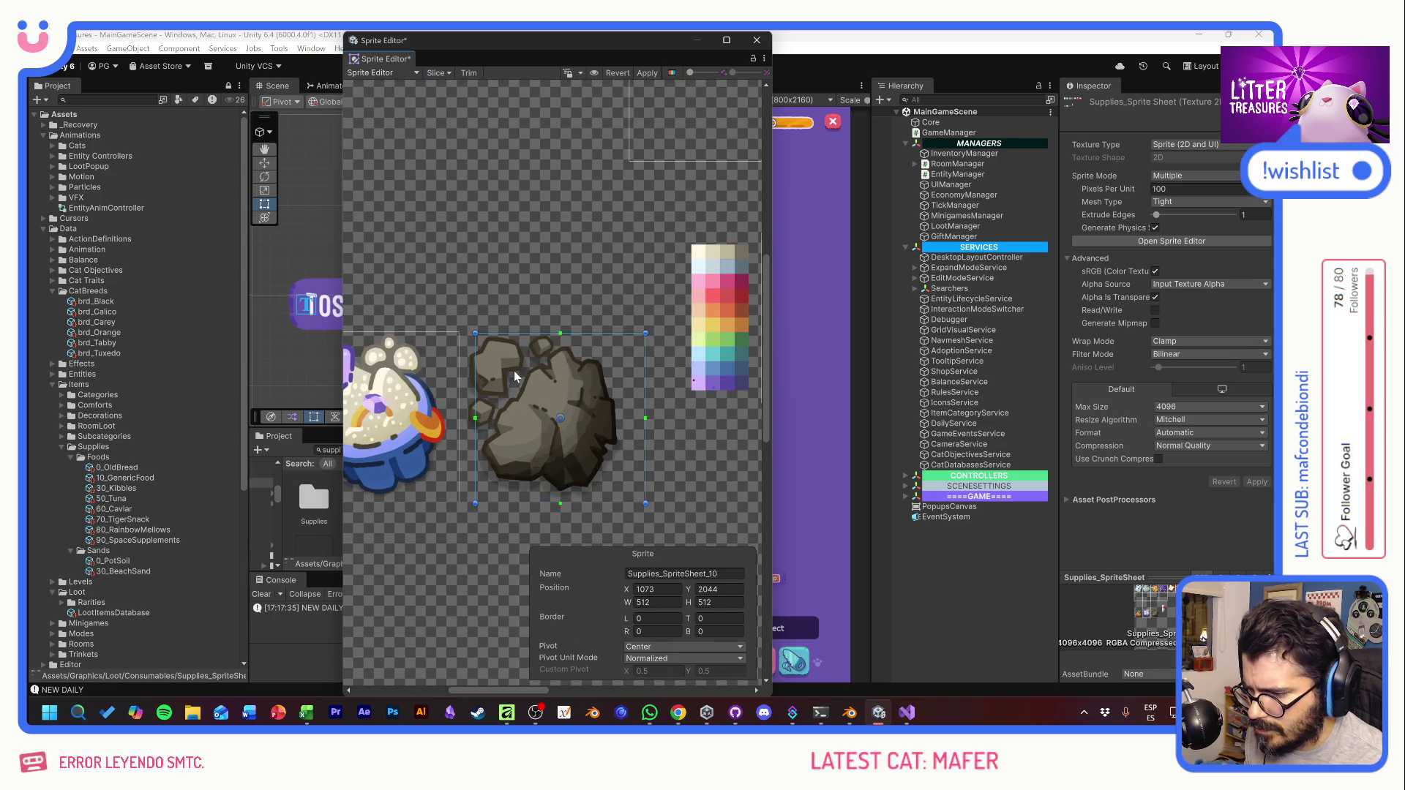
{"action": "left_click_drag", "start_coordinate": [521, 369], "coordinate": [512, 366]}
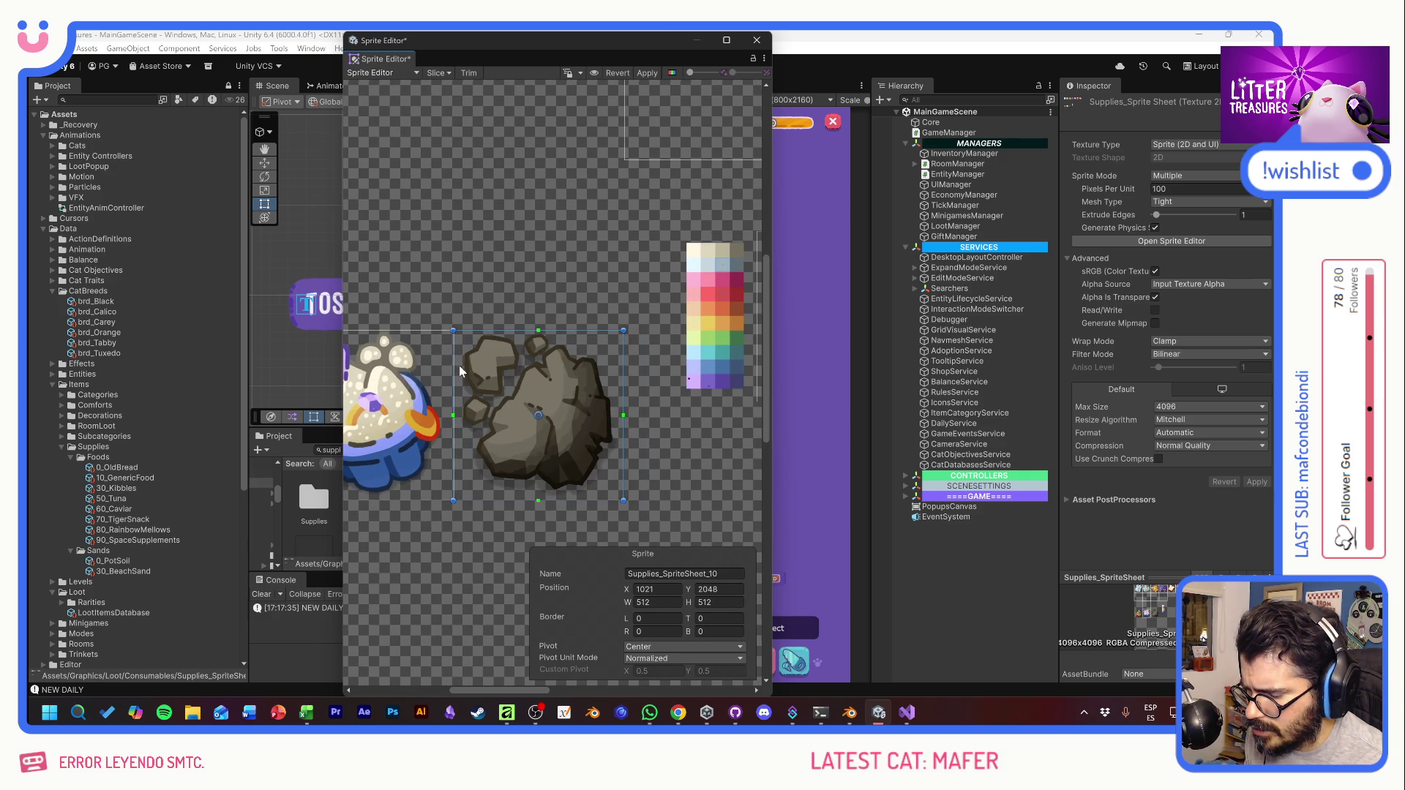
{"action": "scroll", "coordinate": [469, 348], "scroll_direction": "up", "scroll_amount": 5}
{"action": "left_click_drag", "start_coordinate": [499, 319], "coordinate": [496, 317]}
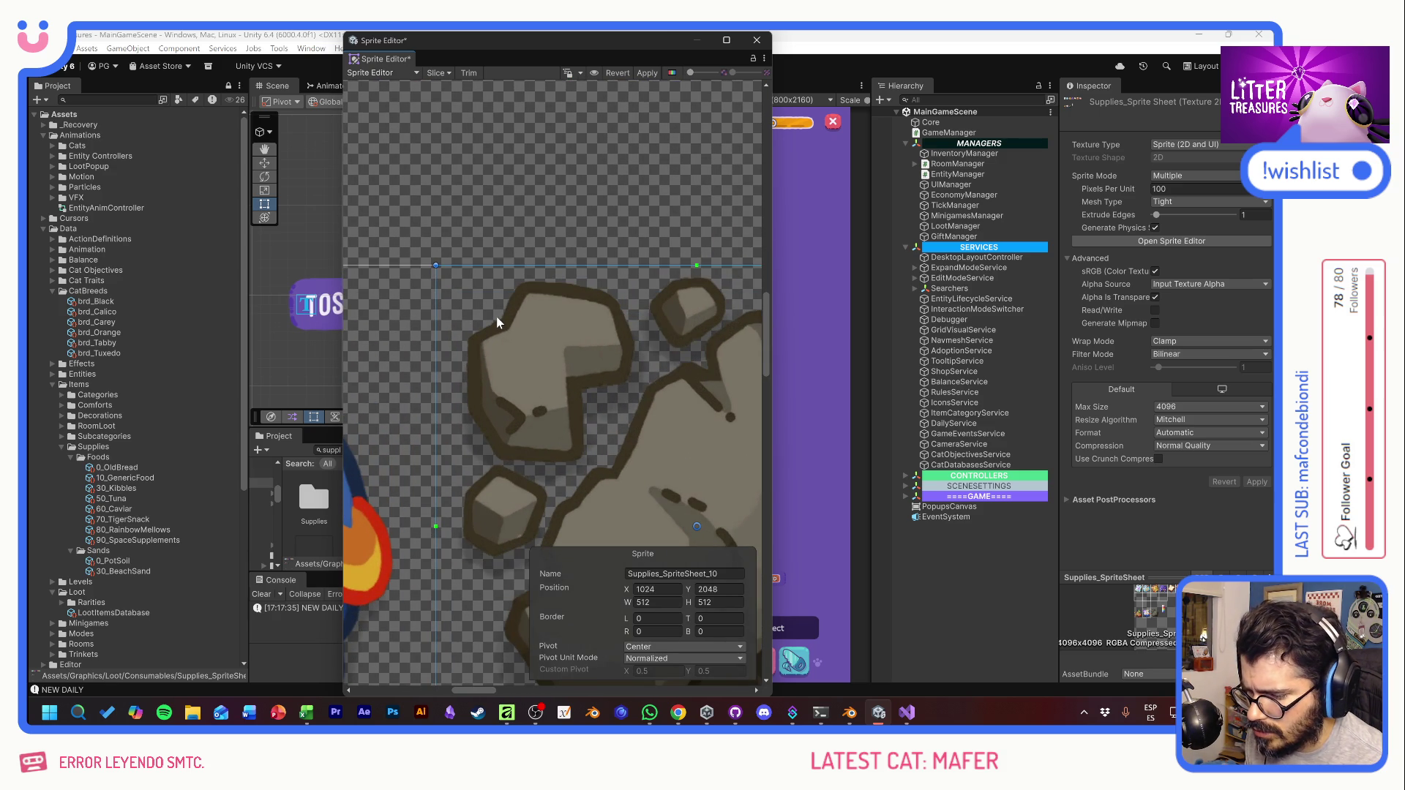
{"action": "scroll", "coordinate": [526, 353], "scroll_direction": "down", "scroll_amount": 5}
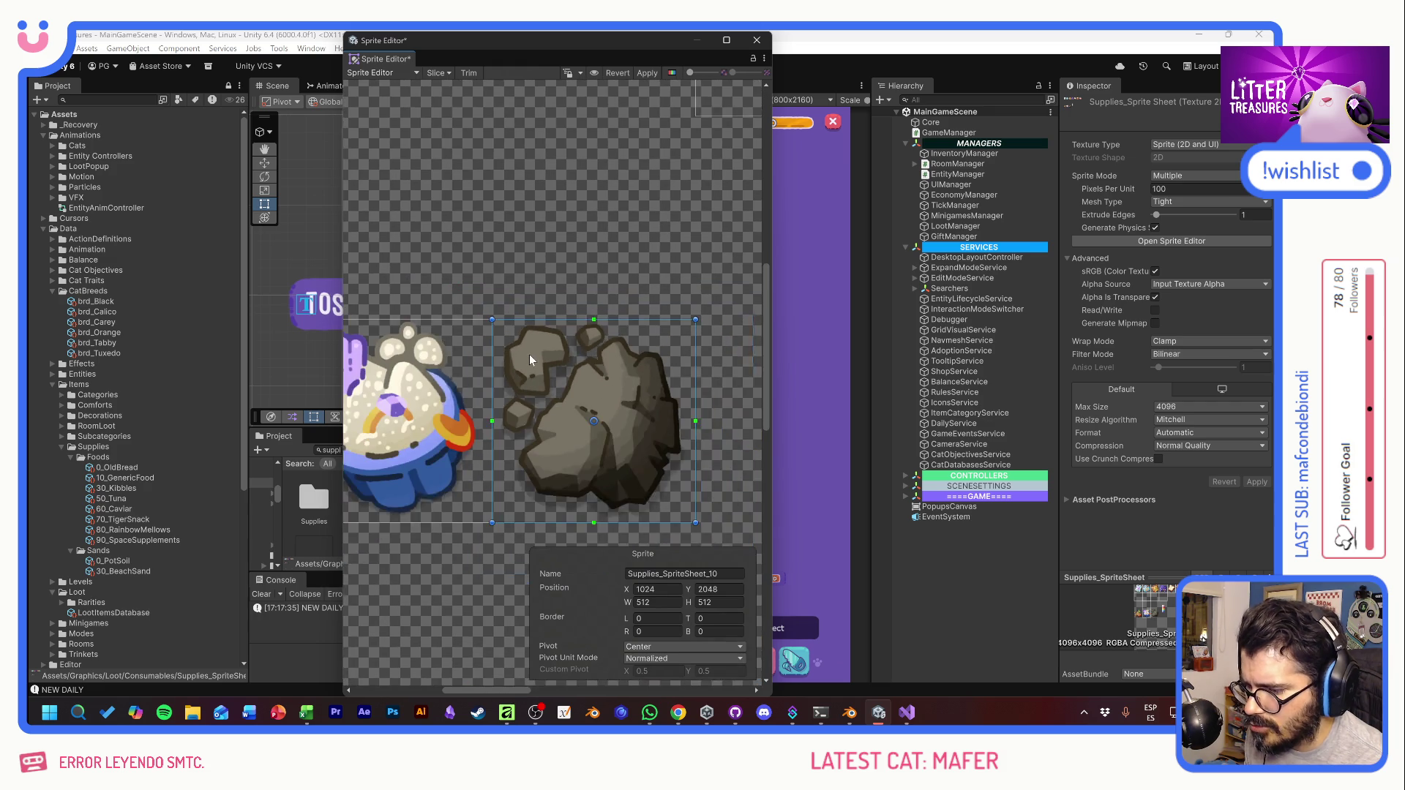
Step: Rename the rock slice spl_snd_Charcoal, apply the changes and close the Sprite Editor
{"action": "left_click", "coordinate": [423, 414]}
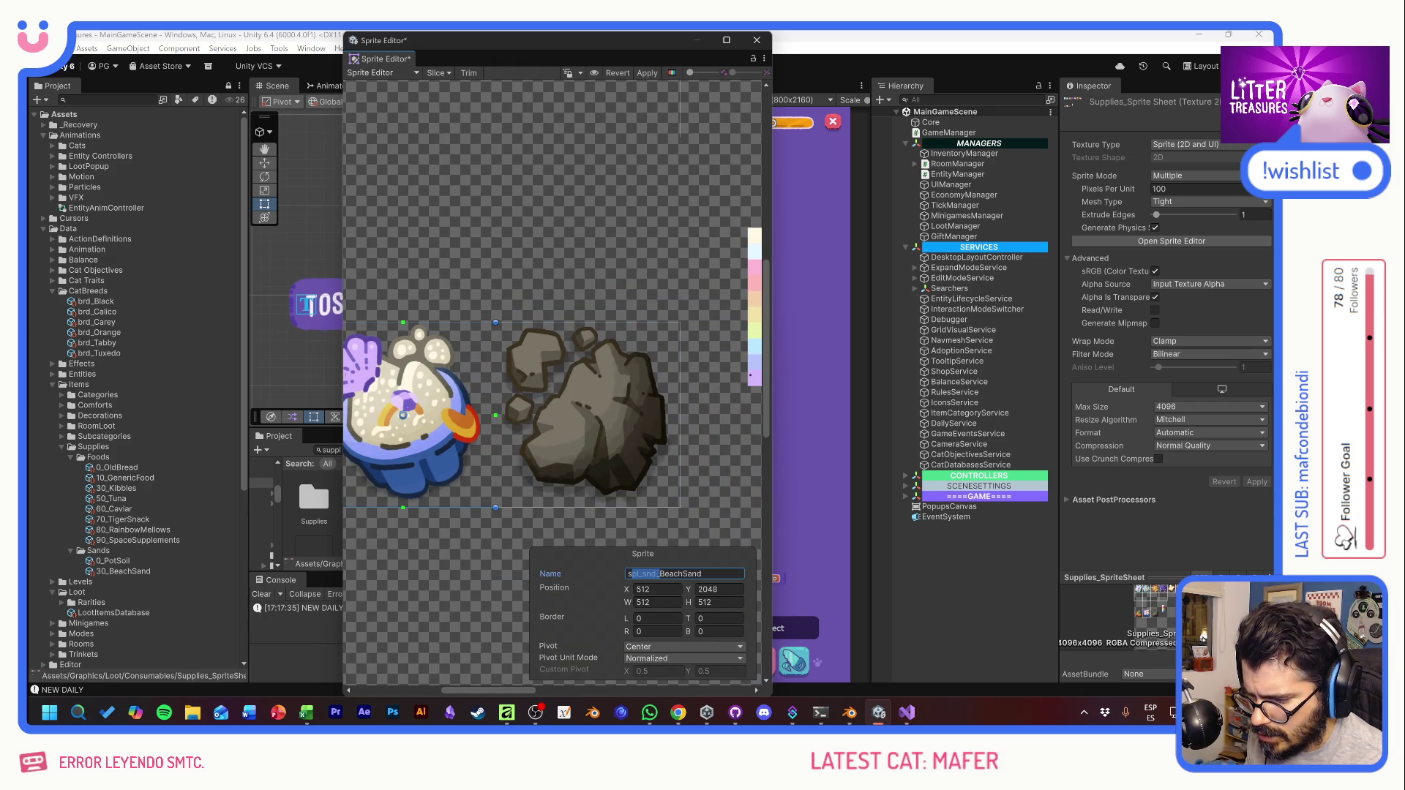
{"action": "left_click", "coordinate": [644, 476]}
{"action": "left_click", "coordinate": [684, 574]}
{"action": "type", "text": "spl_snd_"}
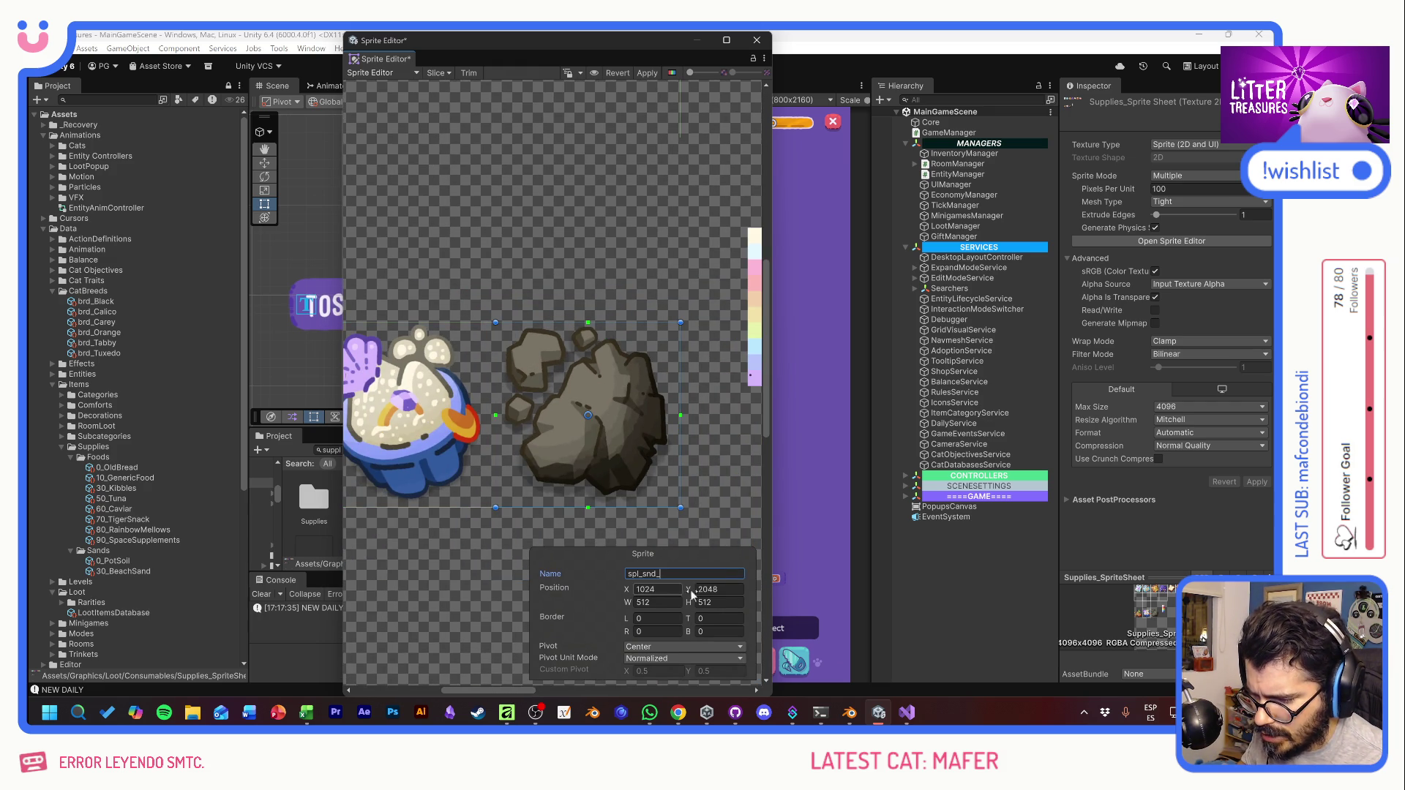
{"action": "type", "text": "Charcoal"}
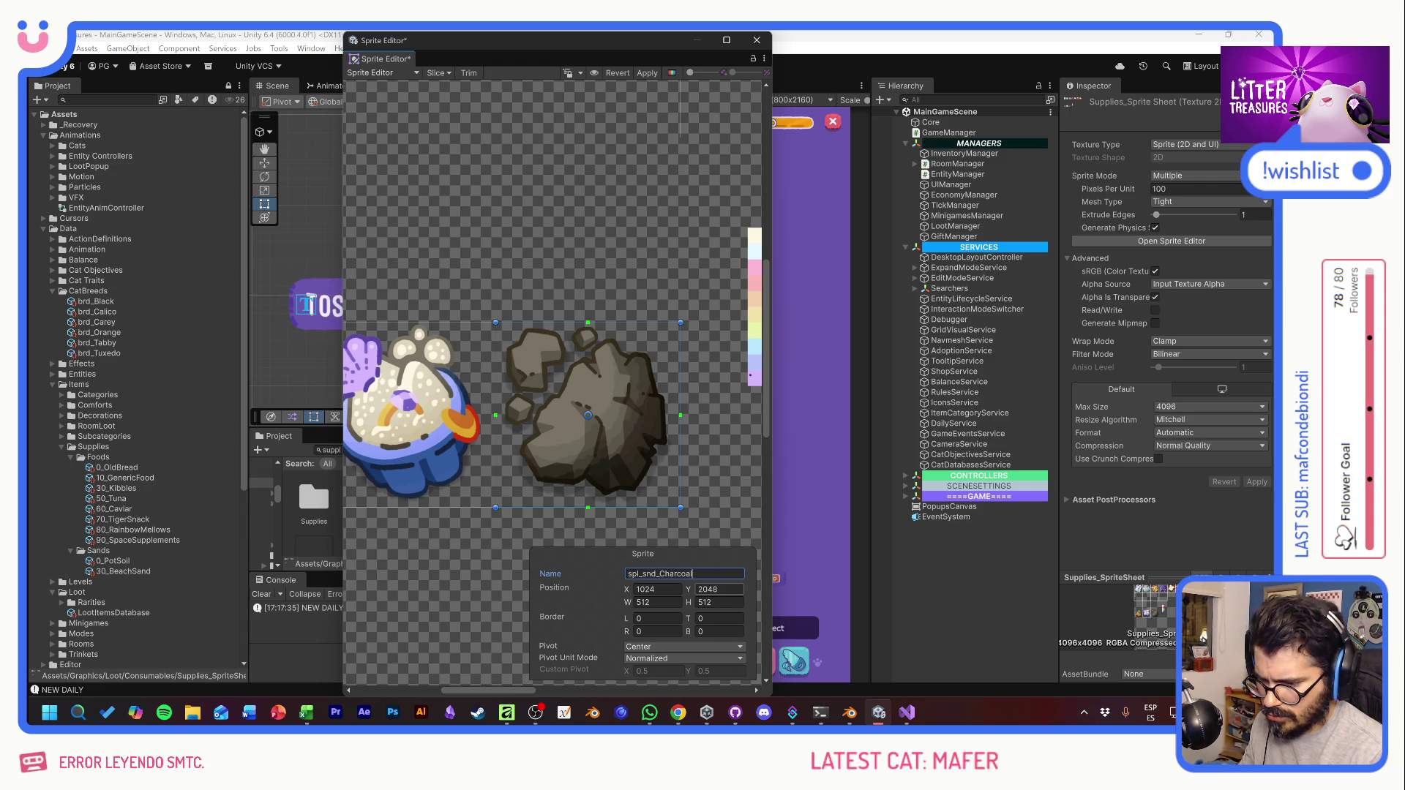
{"action": "left_click", "coordinate": [645, 73]}
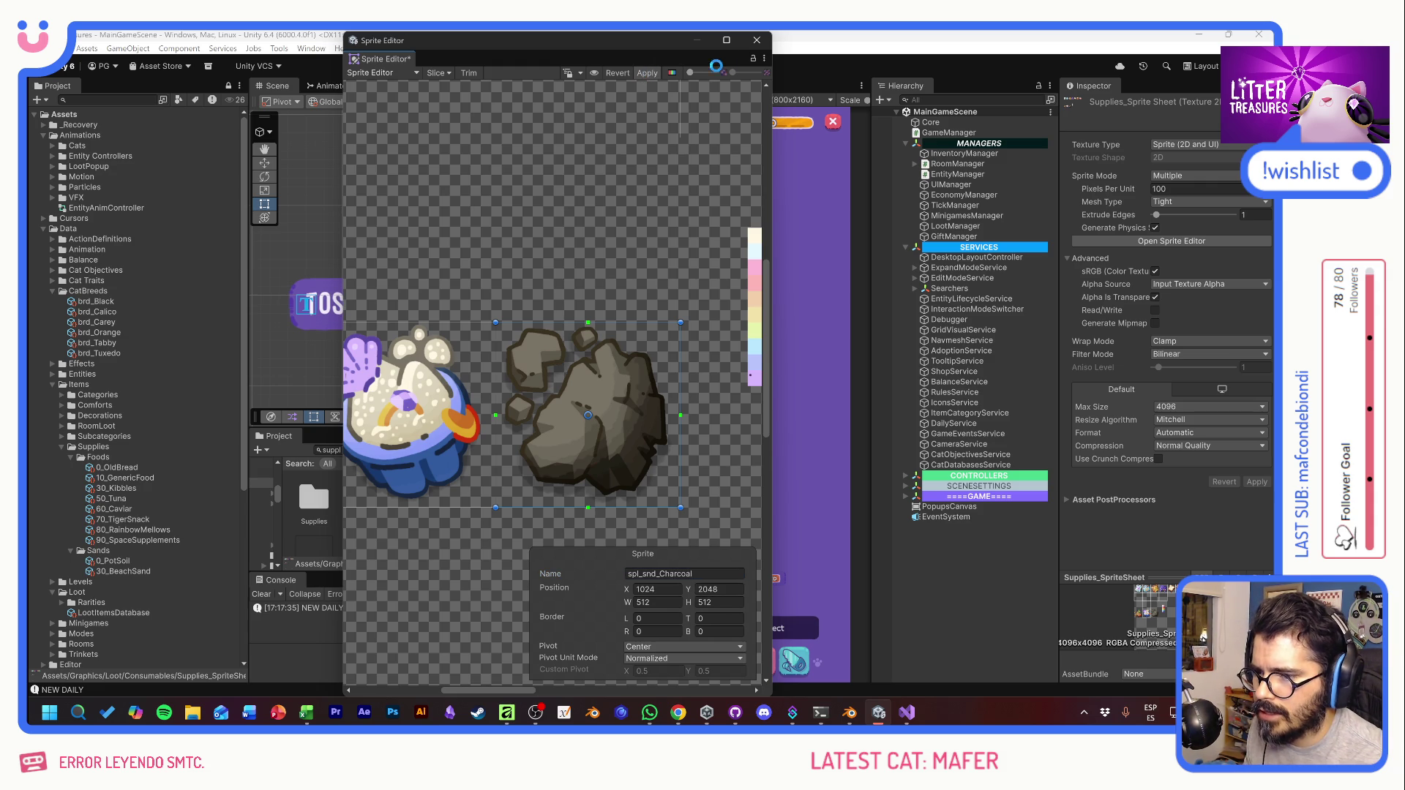
{"action": "left_click", "coordinate": [756, 40]}
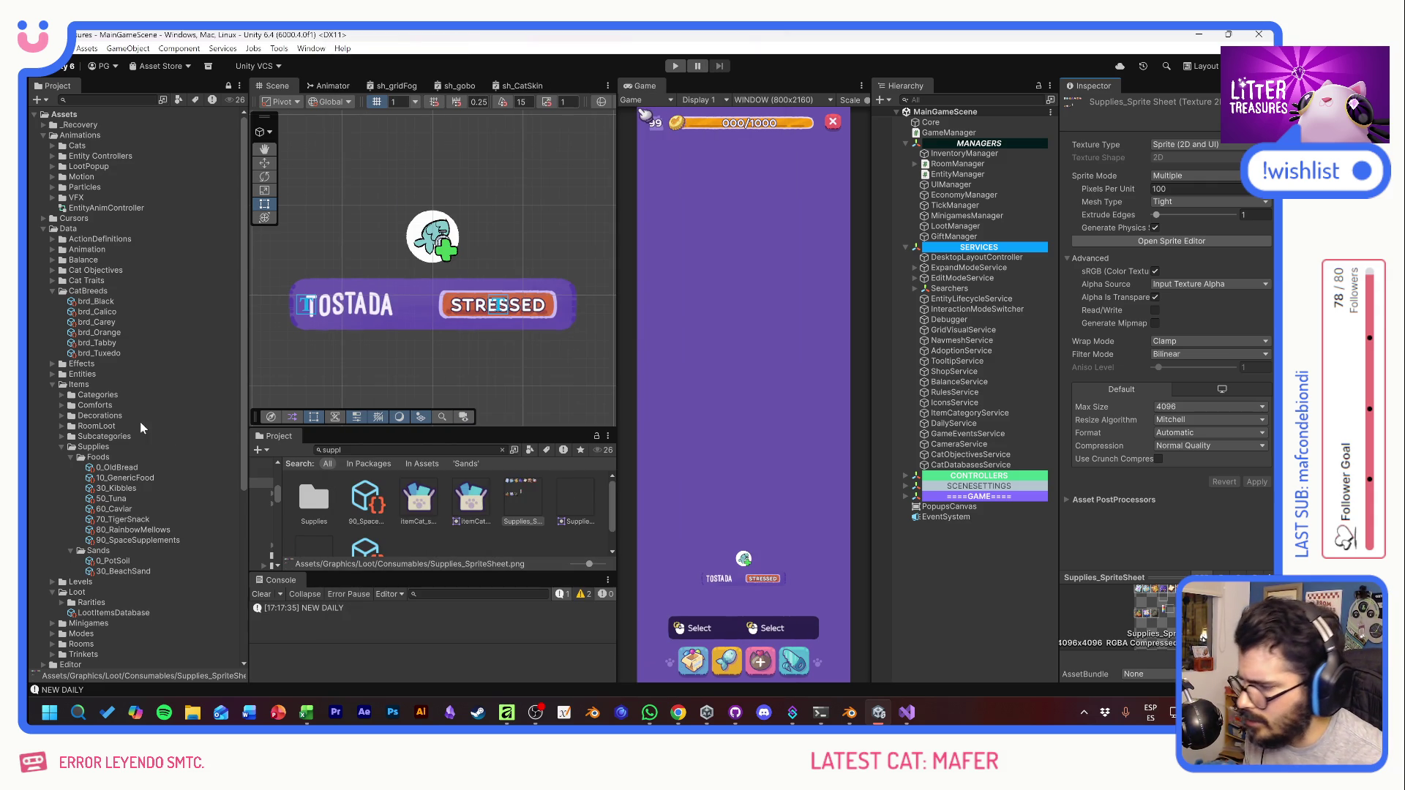
Step: Check Charcoal's quality in cell D7 of the tiers spreadsheet, then return to Unity
{"action": "key", "text": "alt+Tab"}
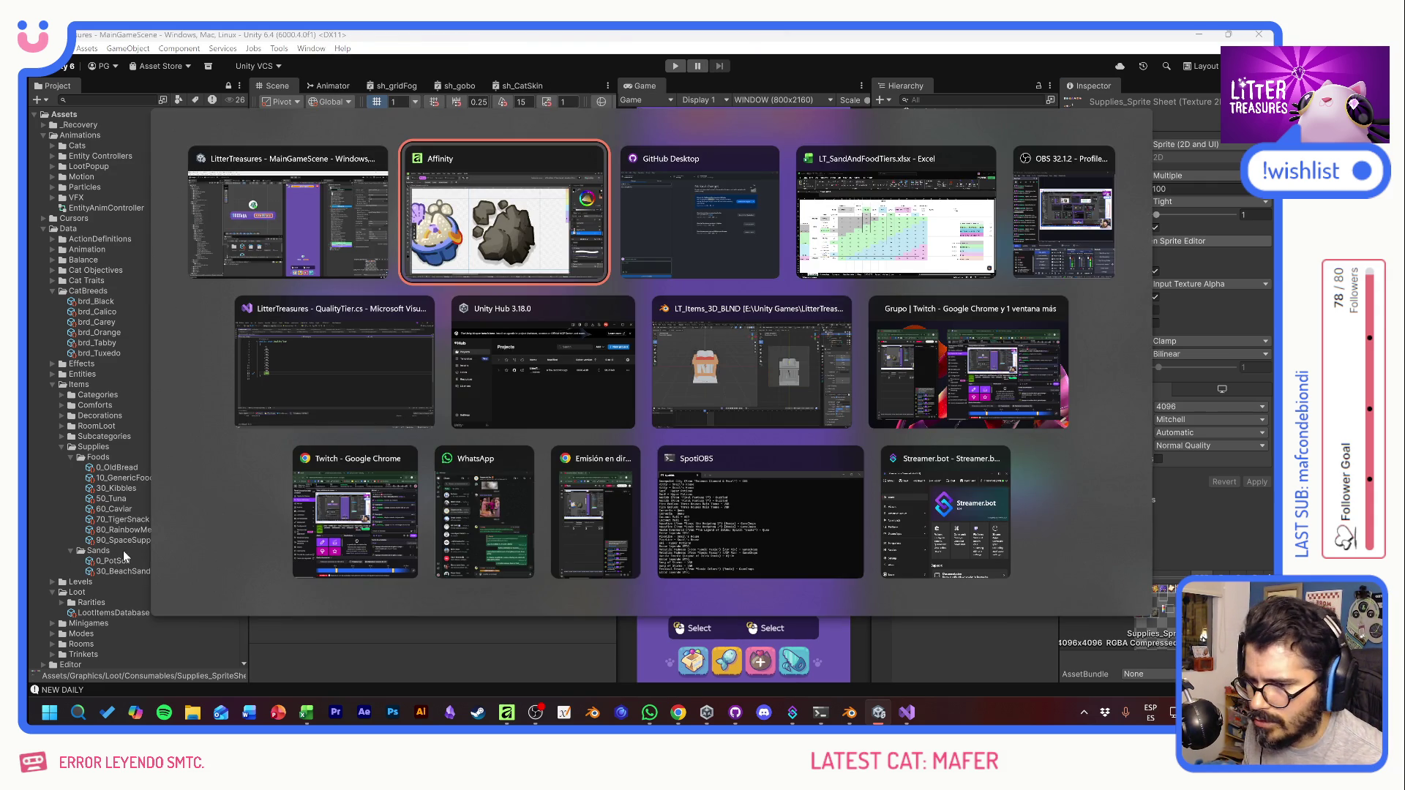
{"action": "key", "text": "alt+Tab"}
{"action": "key", "text": "alt+Tab"}
{"action": "left_click", "coordinate": [257, 346]}
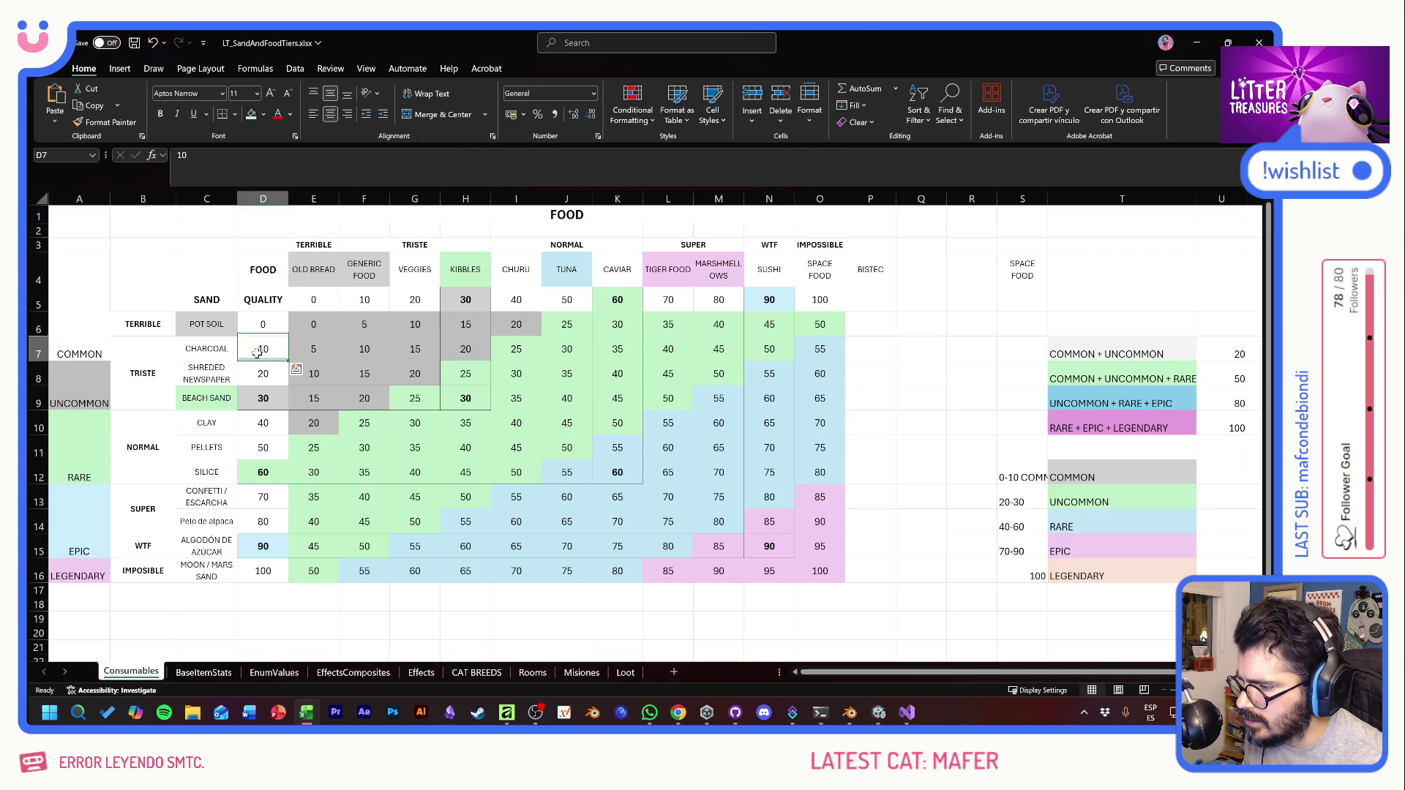
{"action": "key", "text": "alt+Tab"}
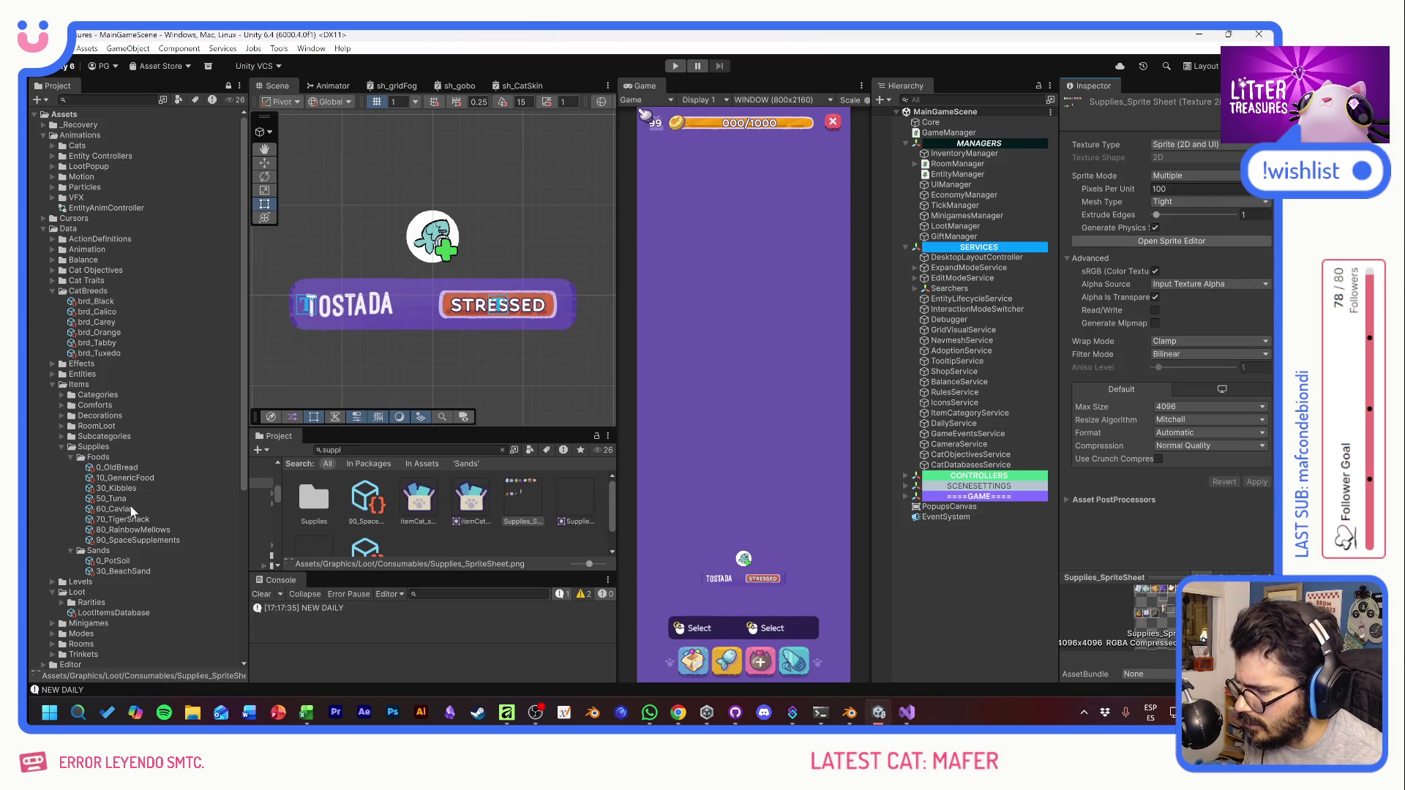
Step: Duplicate the 0_PotSoil item and rename the copy 10_Charcoal
{"action": "left_click", "coordinate": [120, 561]}
{"action": "key", "text": "ctrl+d"}
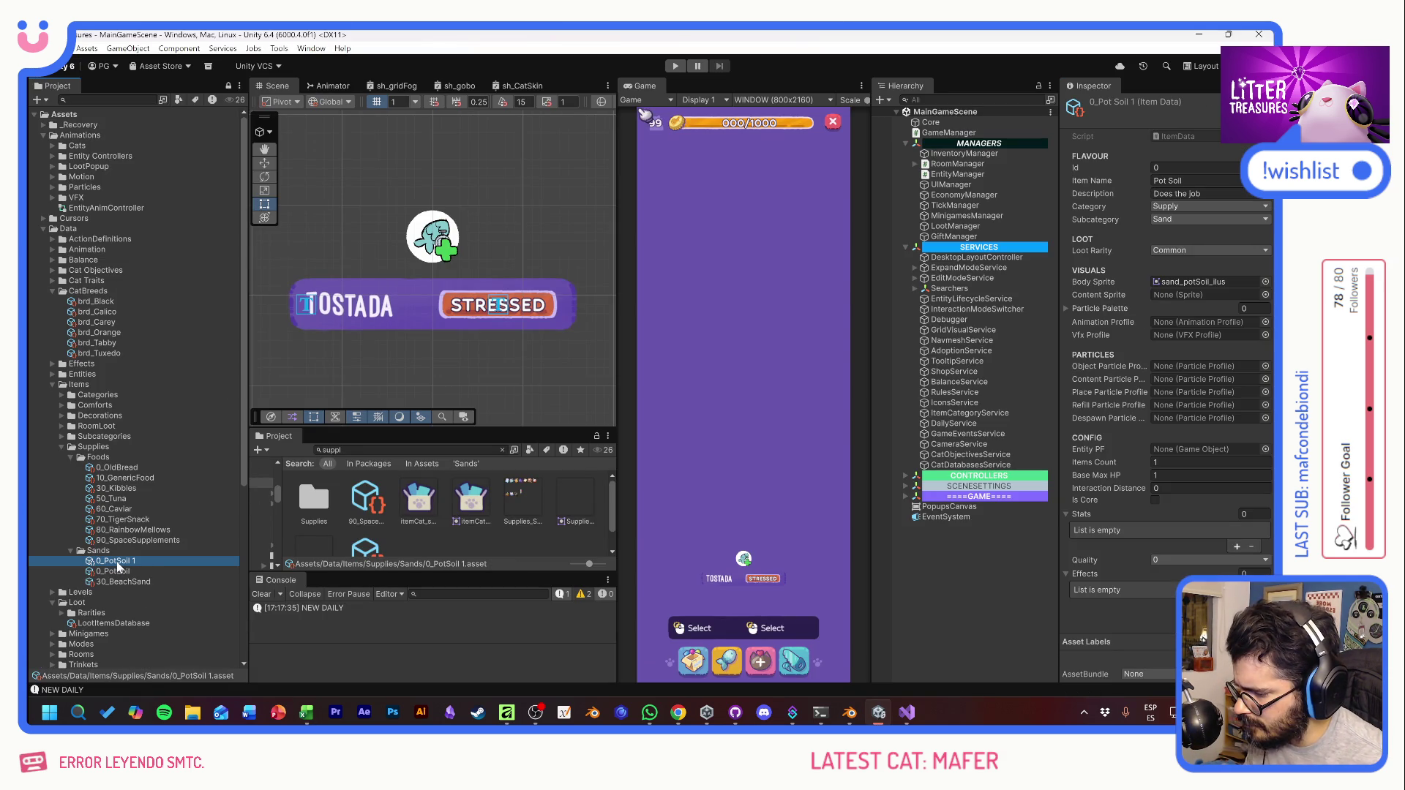
{"action": "key", "text": "F2"}
{"action": "type", "text": "10"}
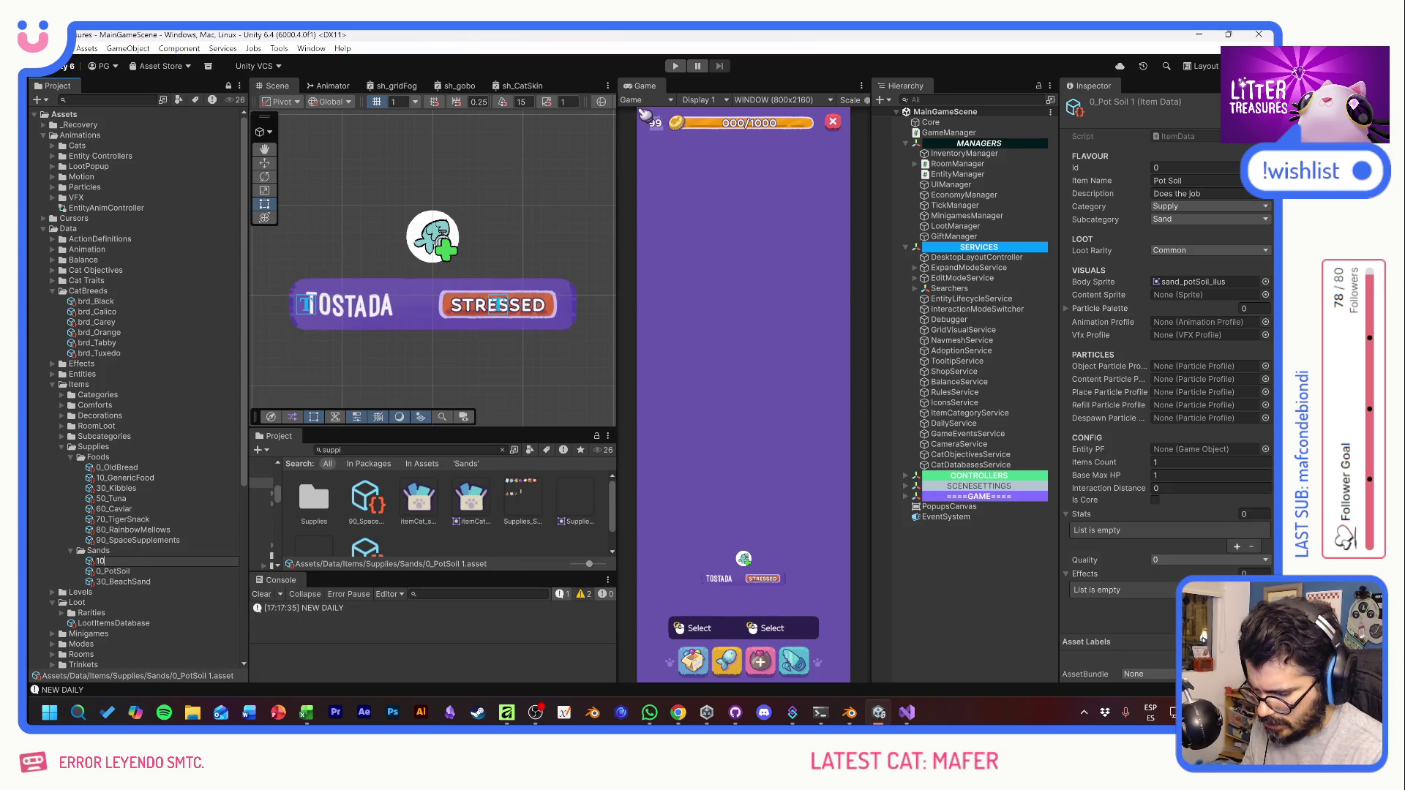
{"action": "type", "text": "_Charcoal"}
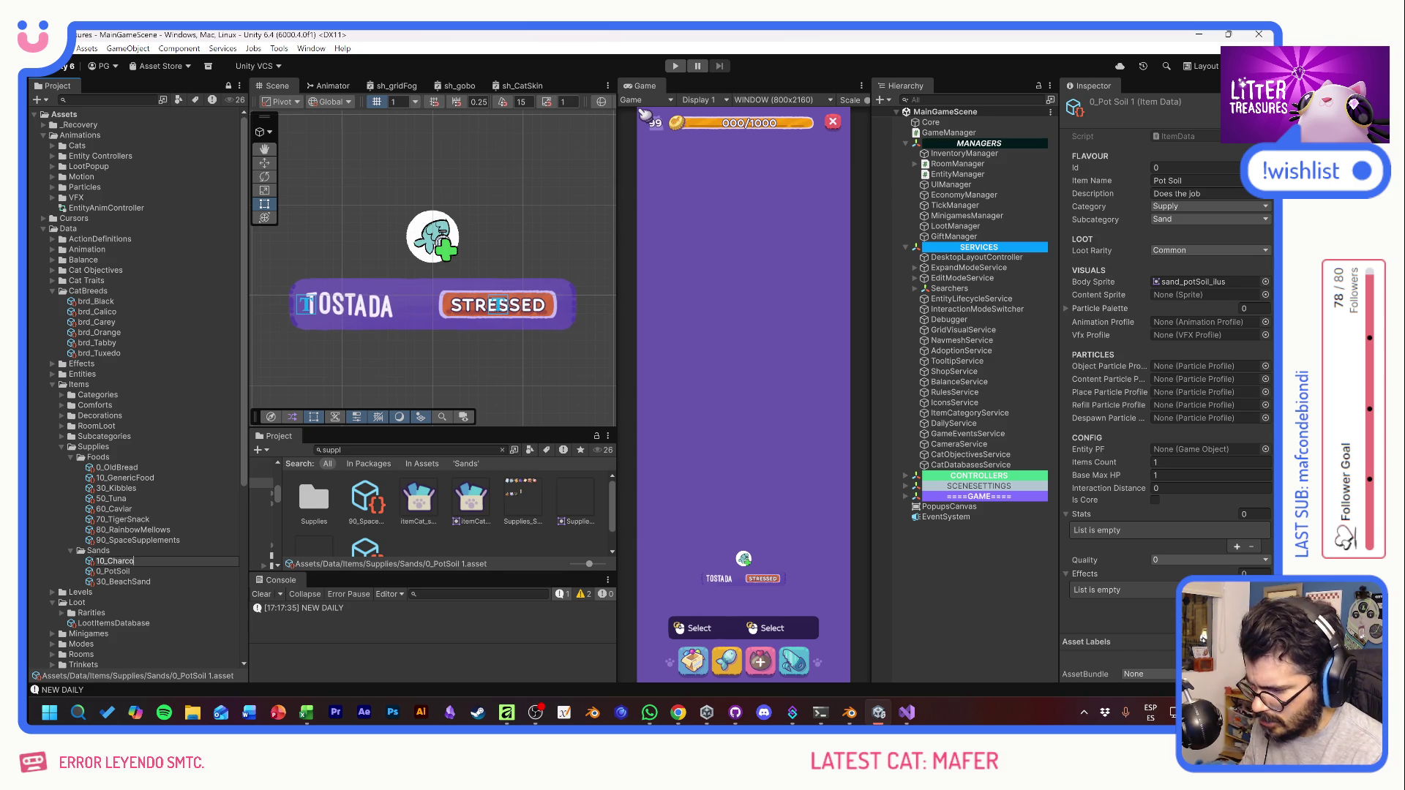
{"action": "key", "text": "Return"}
Step: Set the item name to Charcoal and the description to 'Leftover from the BBQ'
{"action": "left_click", "coordinate": [1185, 180]}
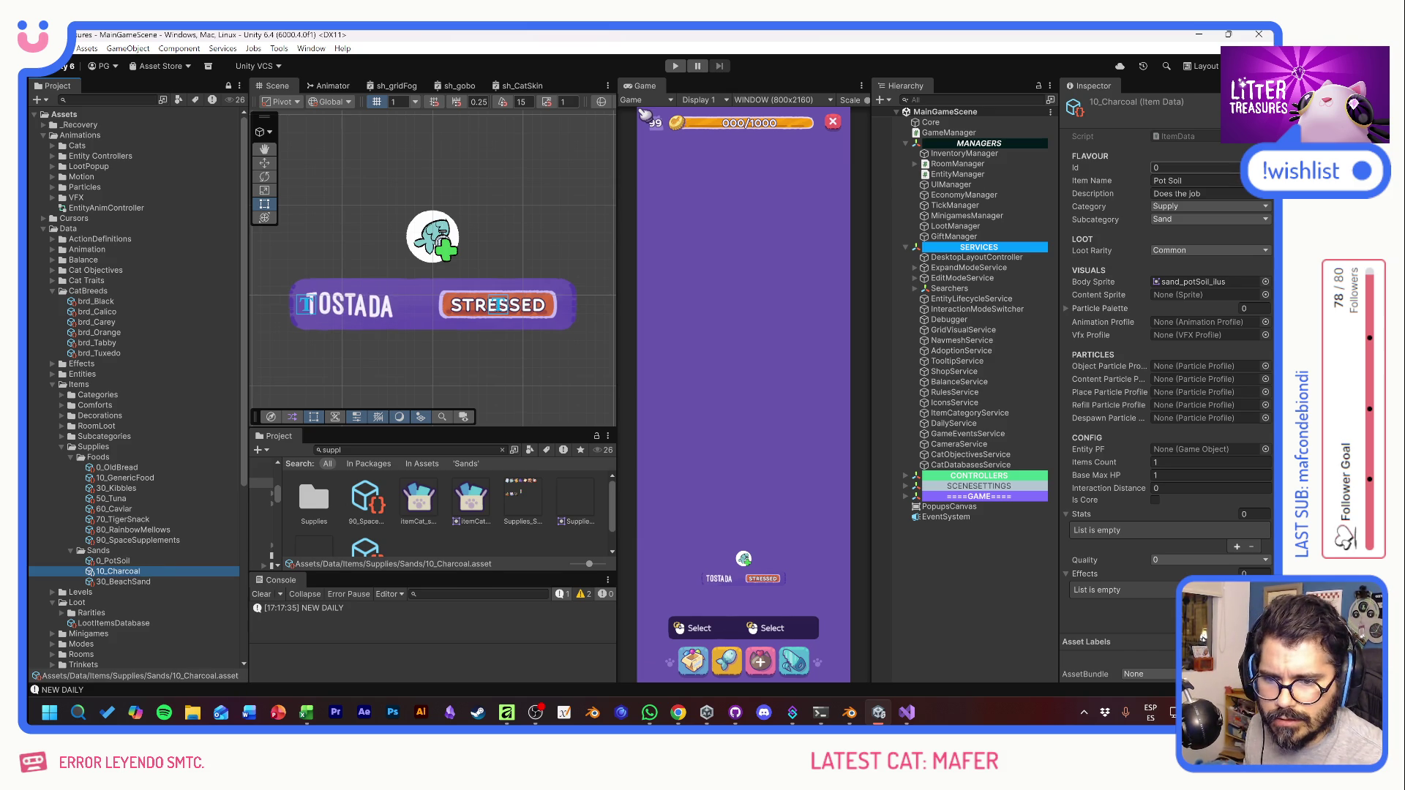
{"action": "type", "text": "Charcoal"}
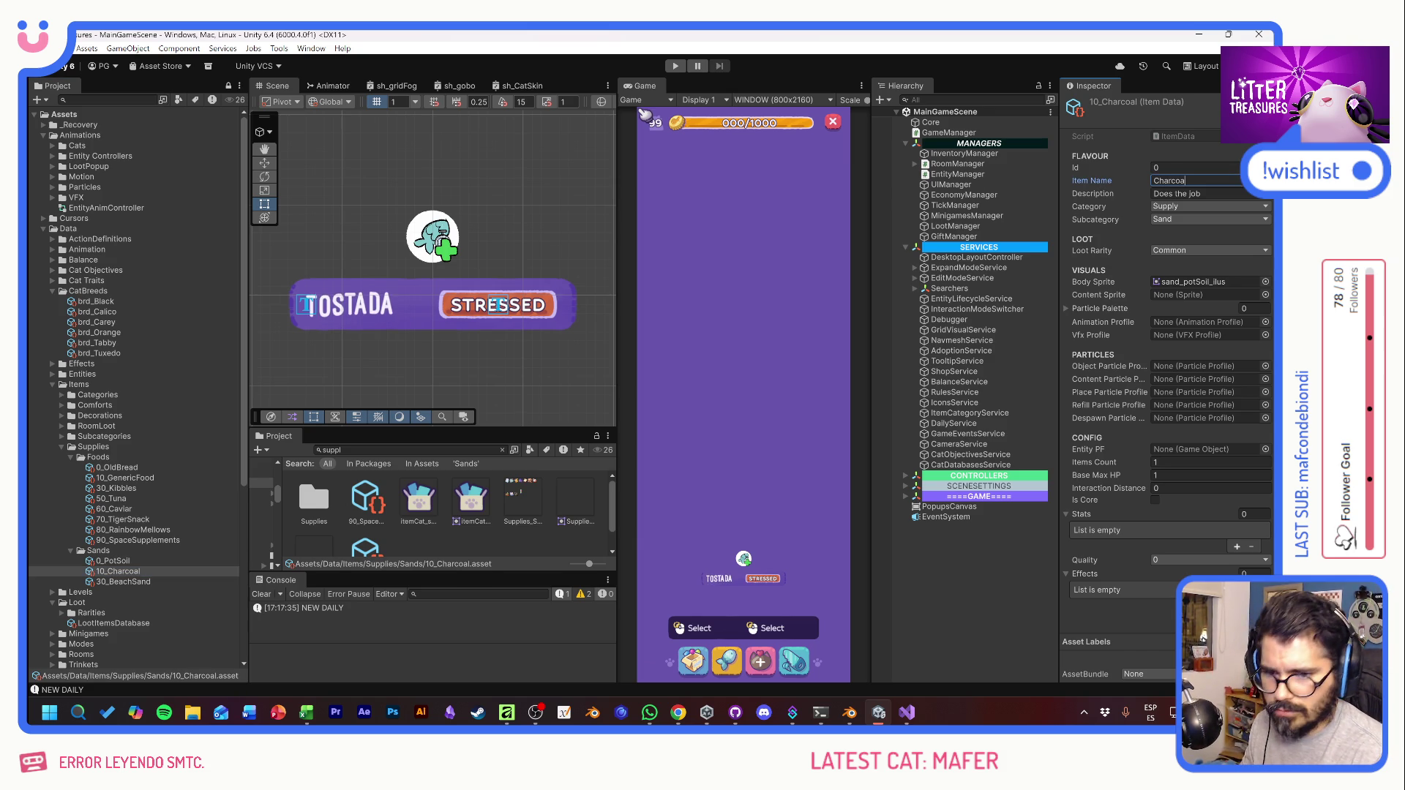
{"action": "key", "text": "Tab"}
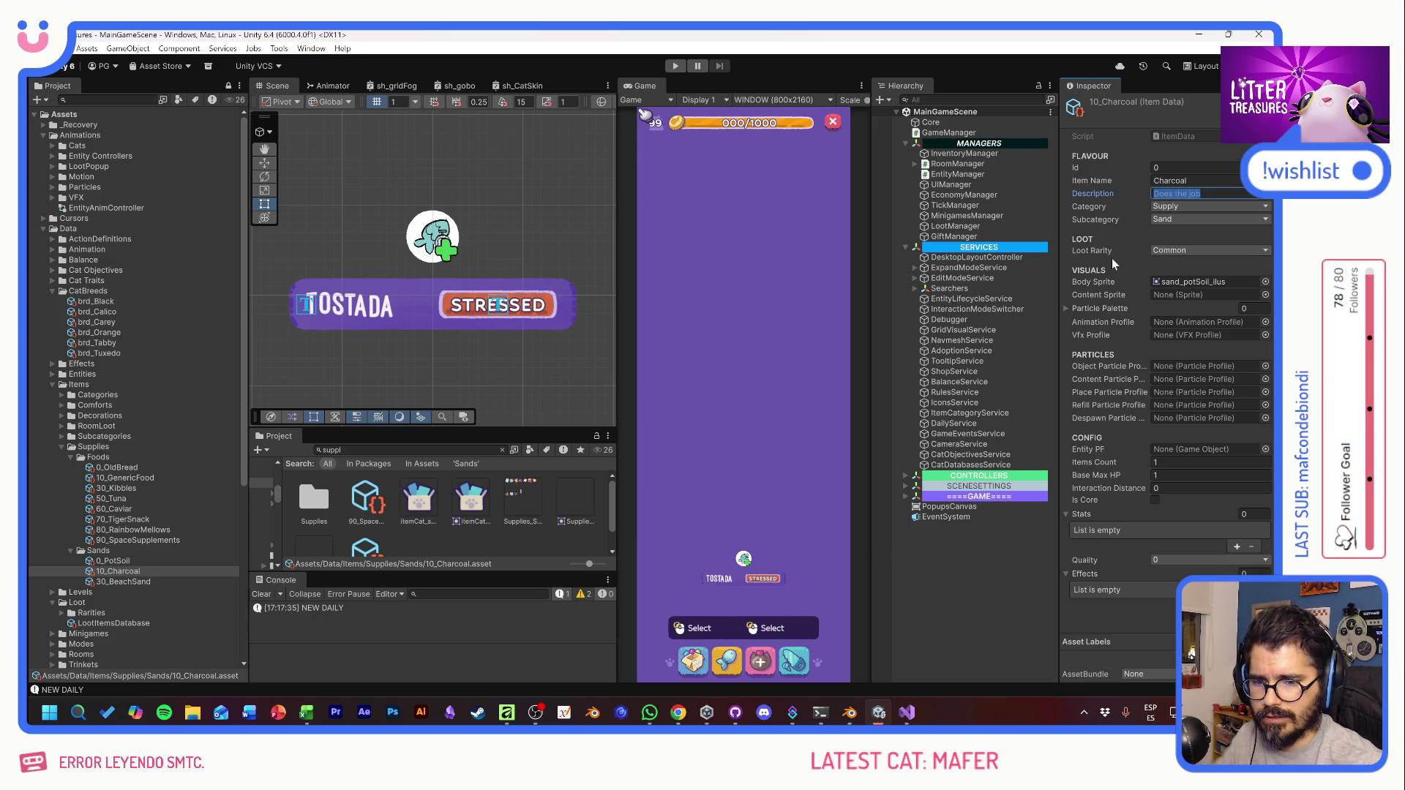
{"action": "type", "text": "Leftove"}
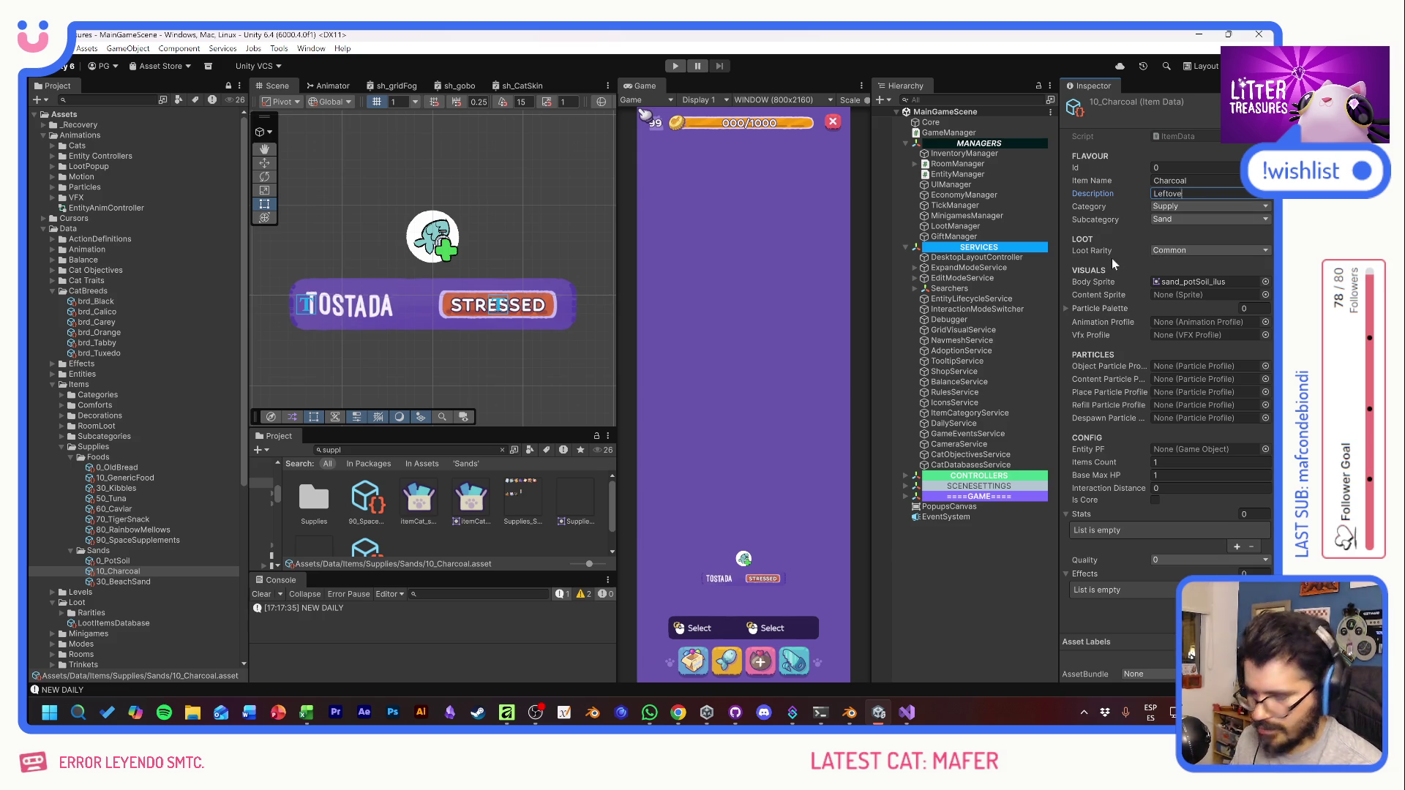
{"action": "type", "text": "r from"}
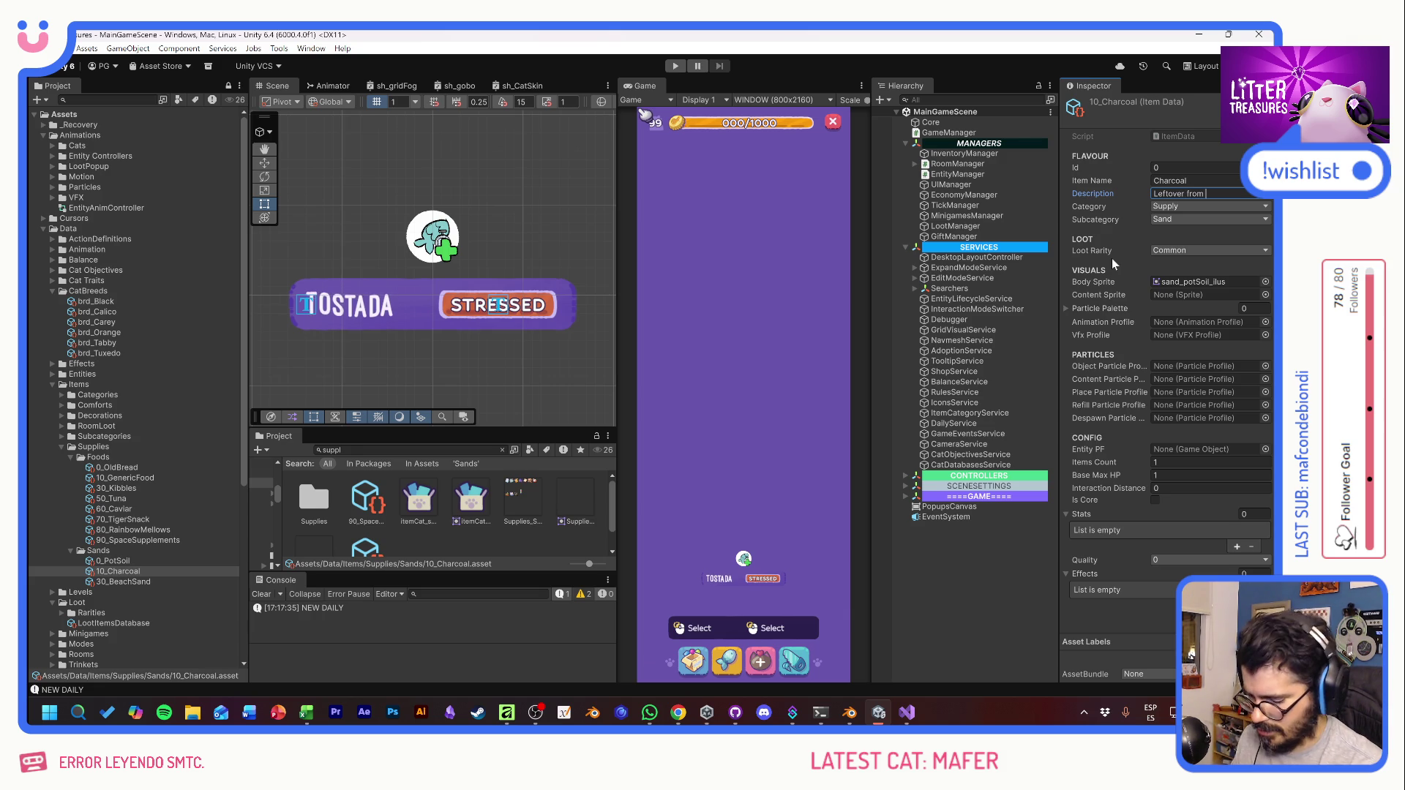
{"action": "type", "text": " the BBQ"}
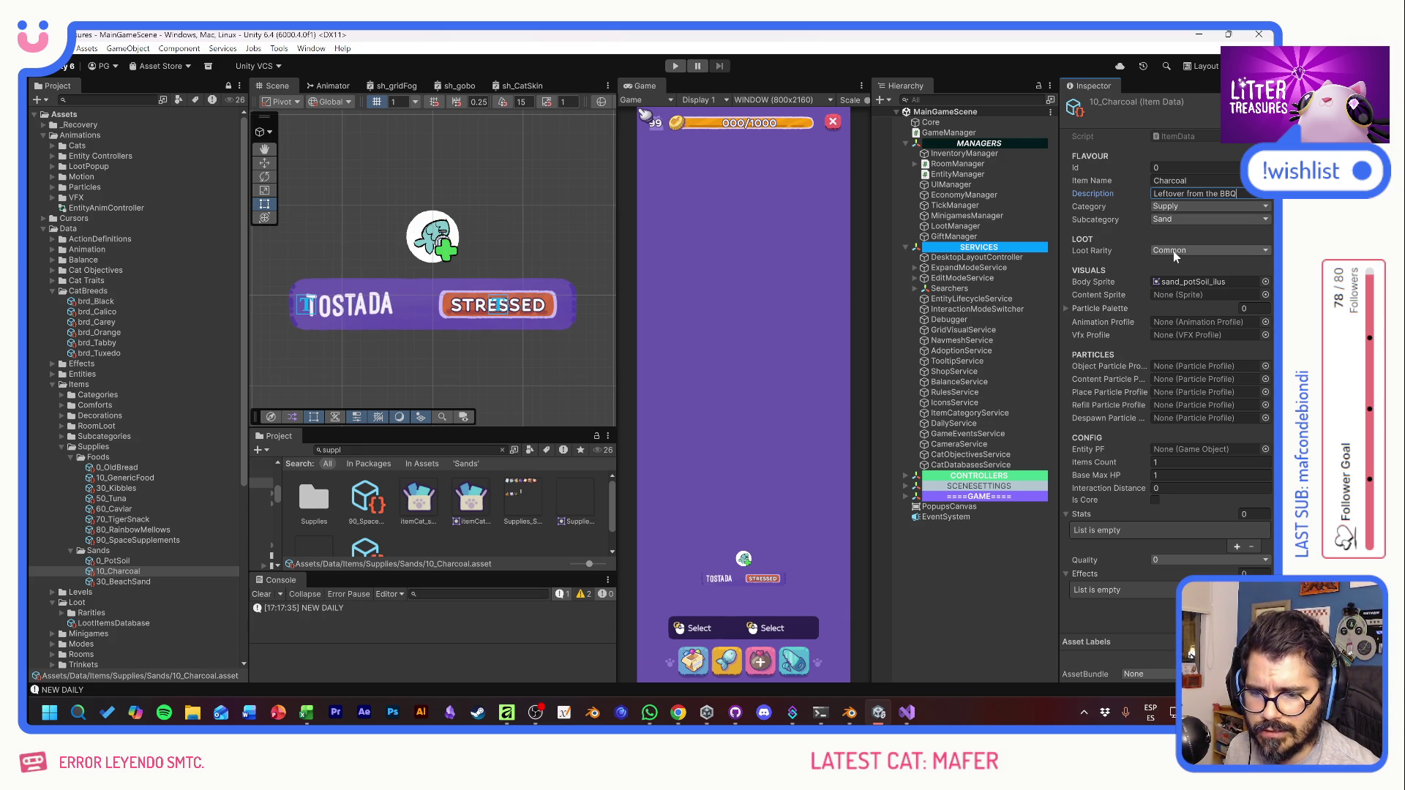
Step: Set the Charcoal item's quality to 10 after checking the tiers spreadsheet
{"action": "key", "text": "alt+Tab"}
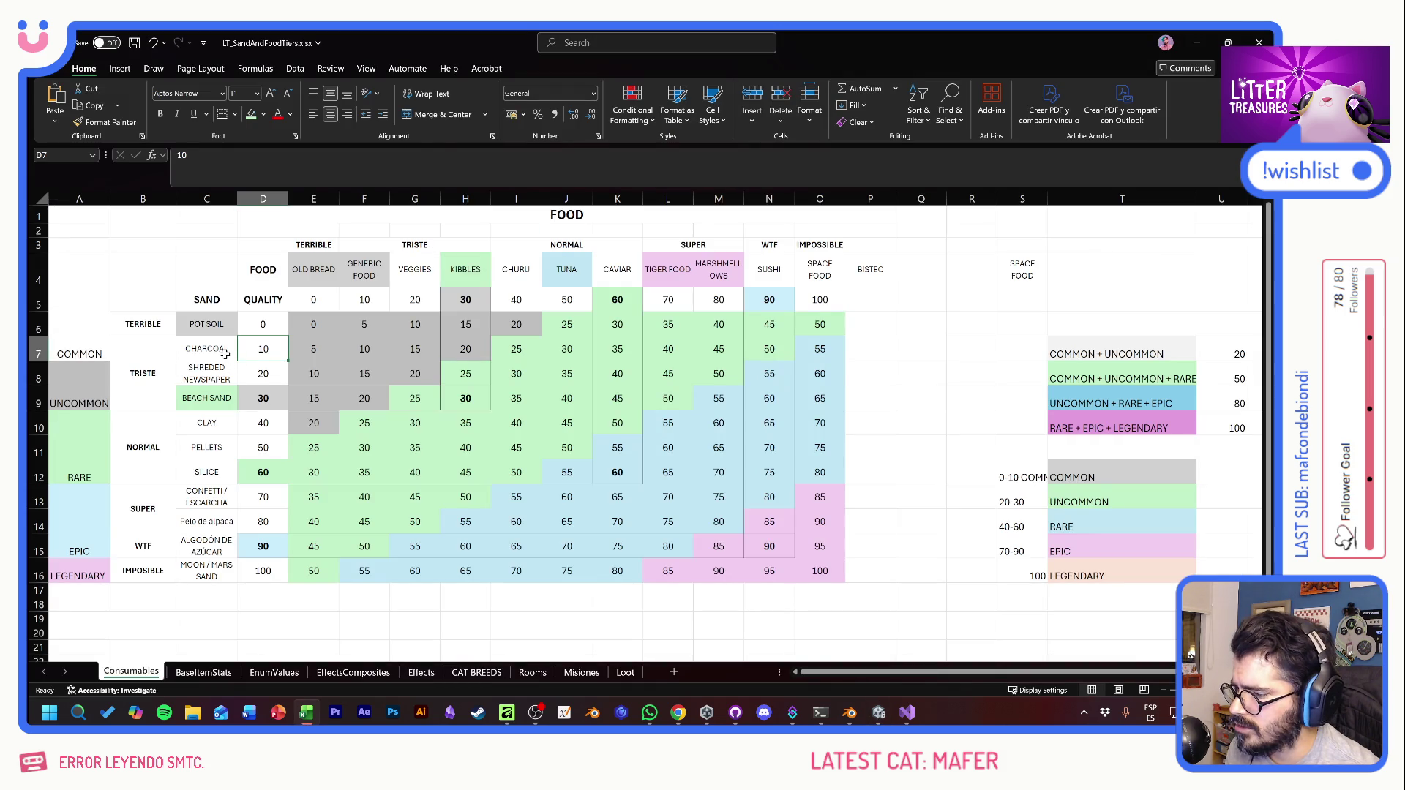
{"action": "key", "text": "alt+Tab"}
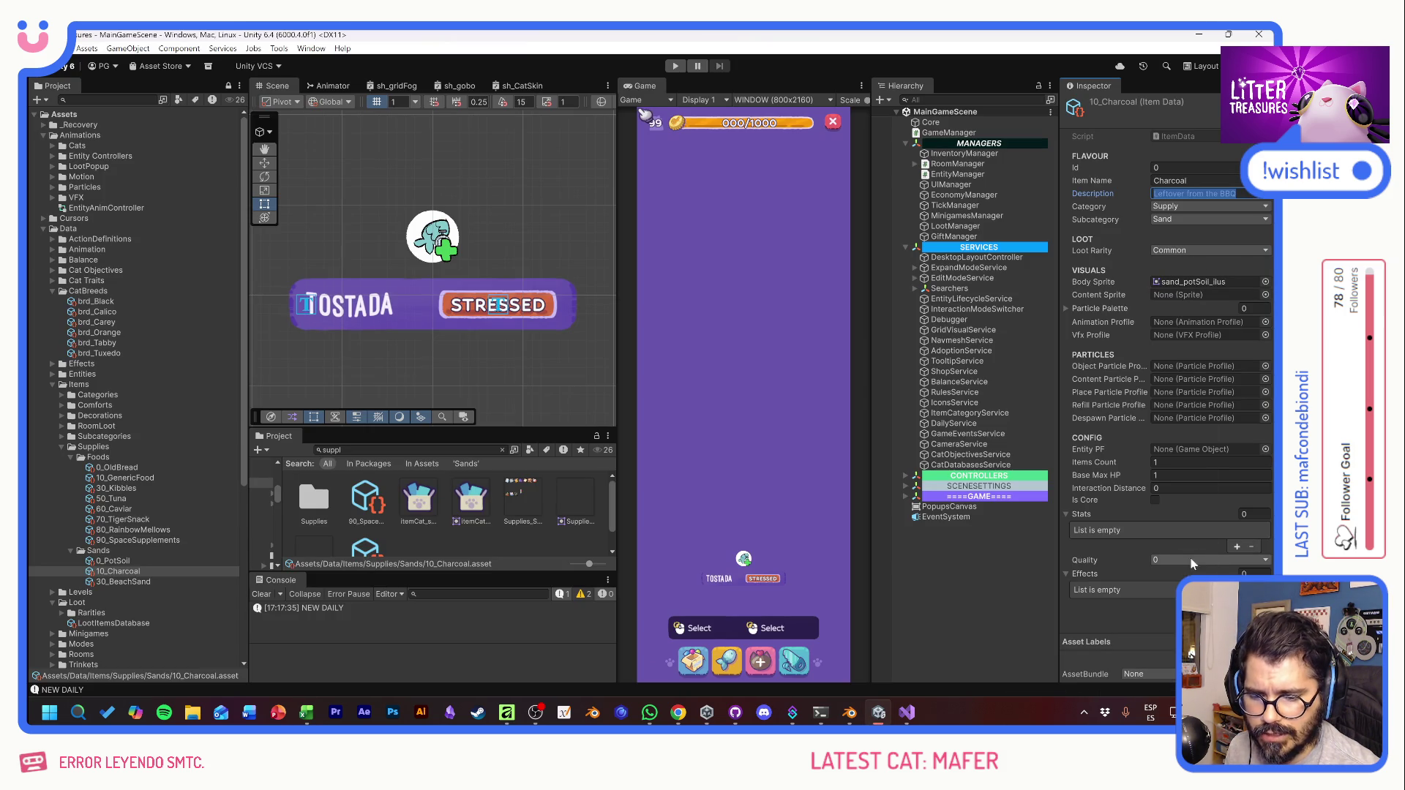
{"action": "left_click", "coordinate": [1193, 560]}
{"action": "left_click", "coordinate": [1182, 431]}
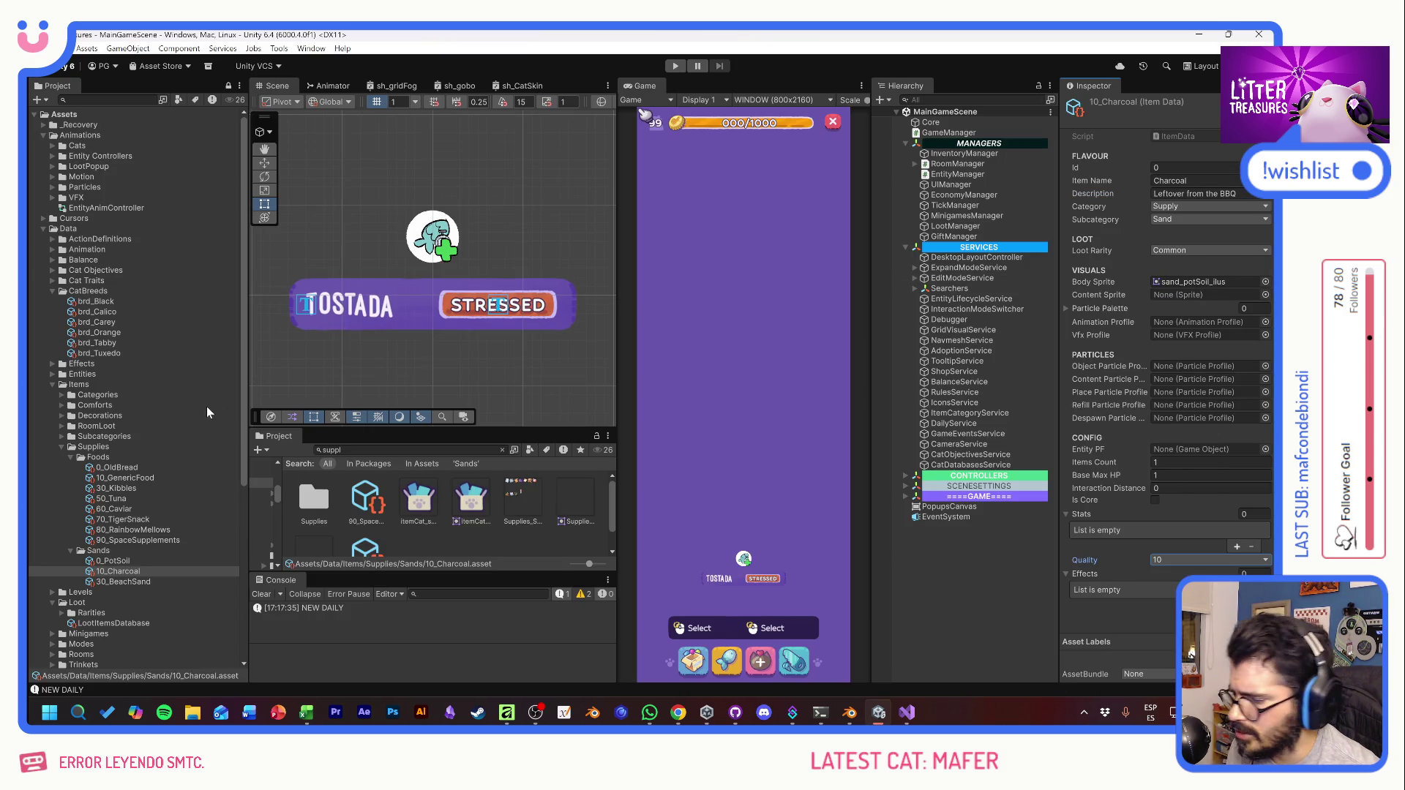
{"action": "left_click", "coordinate": [86, 623]}
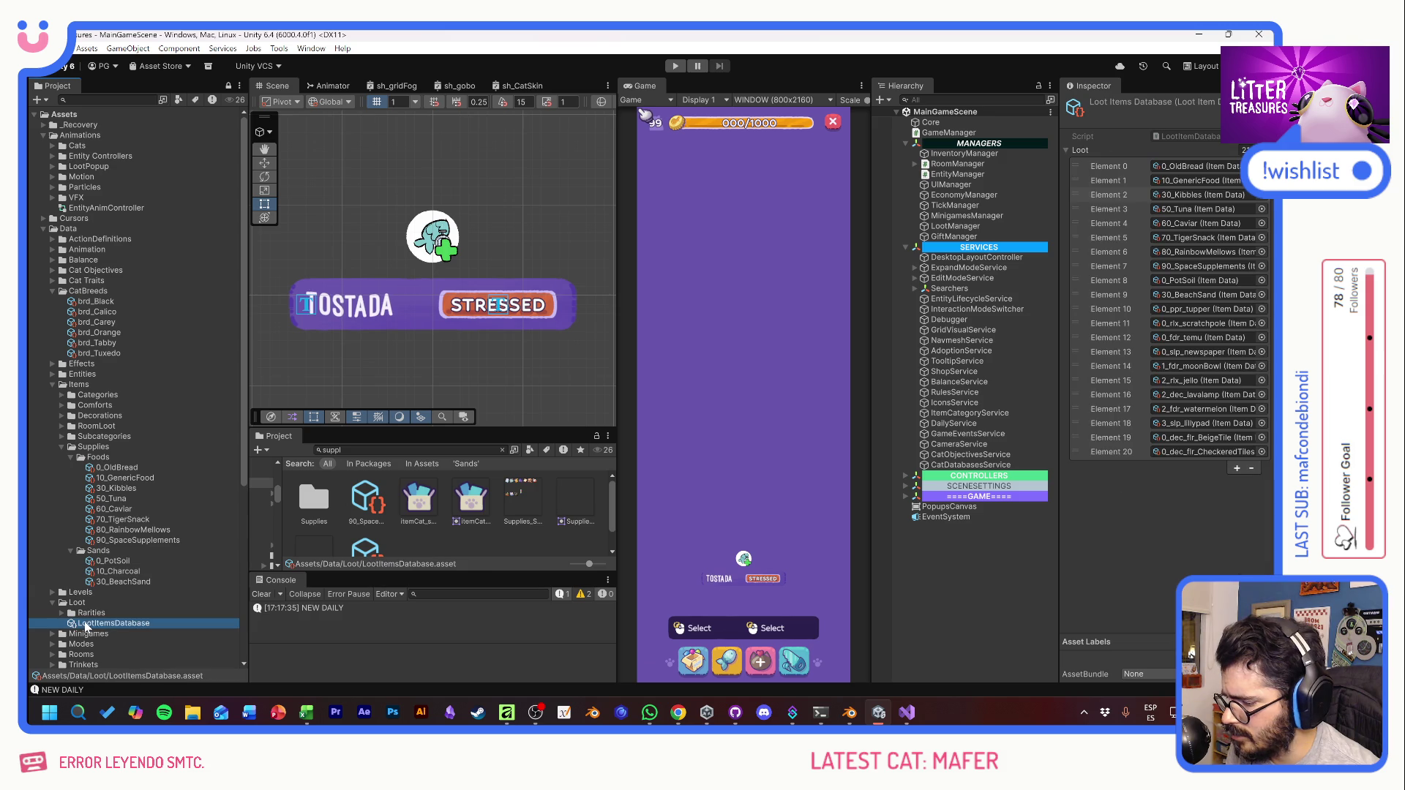
Step: Add 10_Charcoal as a new Loot list entry in LootItemsDatabase and enter Play mode
{"action": "left_click", "coordinate": [1237, 468]}
{"action": "mouse_move", "coordinate": [111, 578]}
{"action": "left_mouse_down"}
{"action": "mouse_move", "coordinate": [1110, 457]}
{"action": "mouse_move", "coordinate": [1090, 410]}
{"action": "mouse_move", "coordinate": [1102, 219]}
{"action": "mouse_move", "coordinate": [1121, 286]}
{"action": "left_mouse_up"}
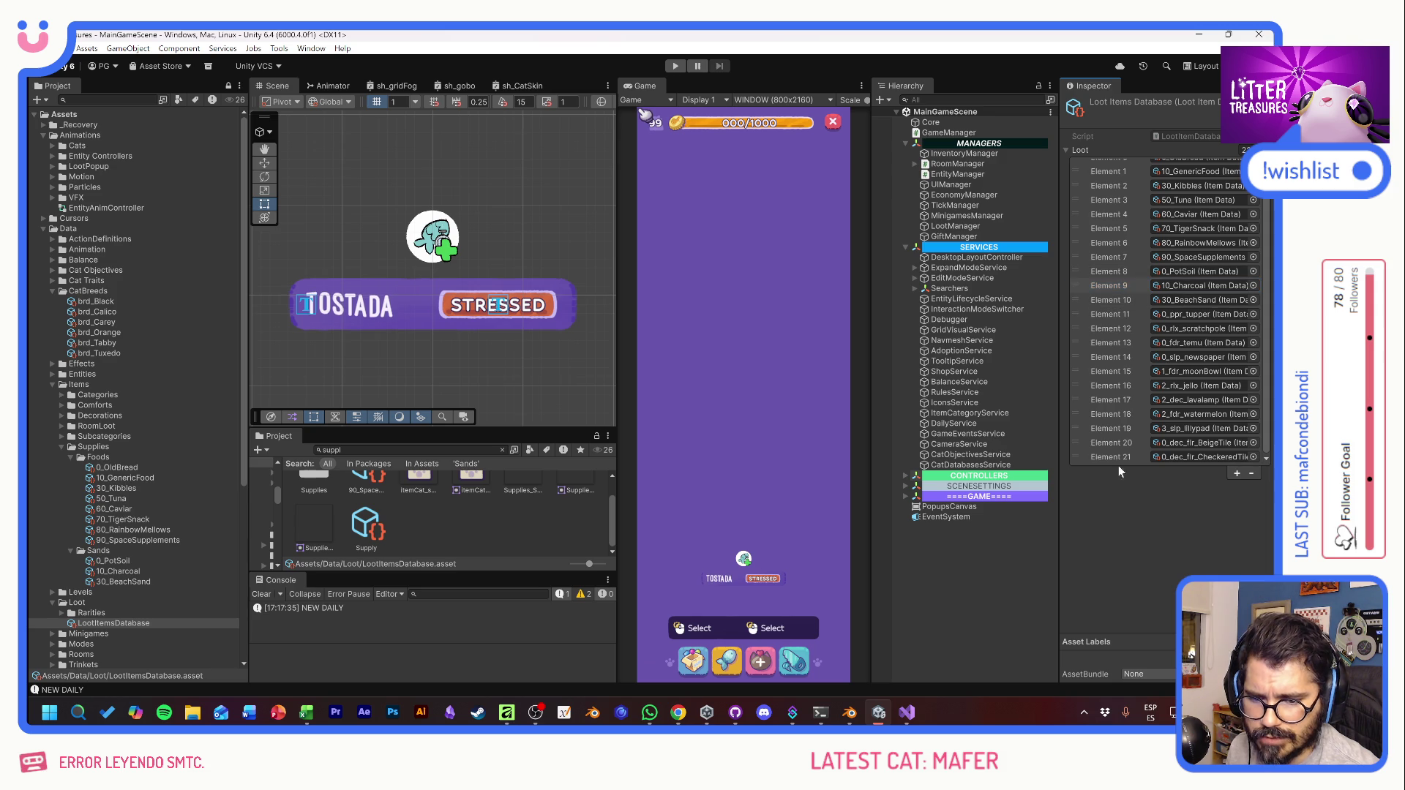
{"action": "key", "text": "ctrl+p"}
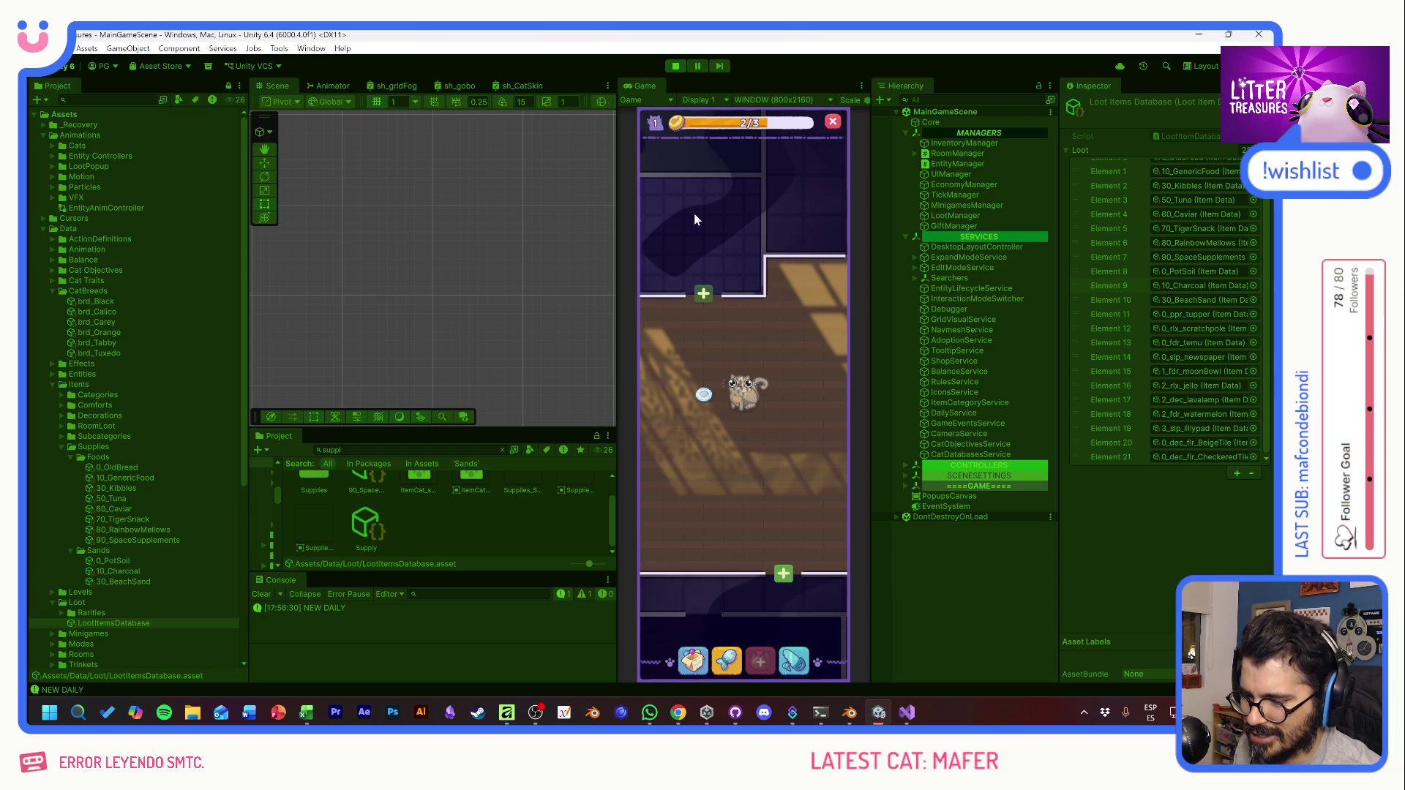
Step: View the cat Mafi's card, dismiss it, and pan the room slightly right
{"action": "left_click", "coordinate": [741, 401]}
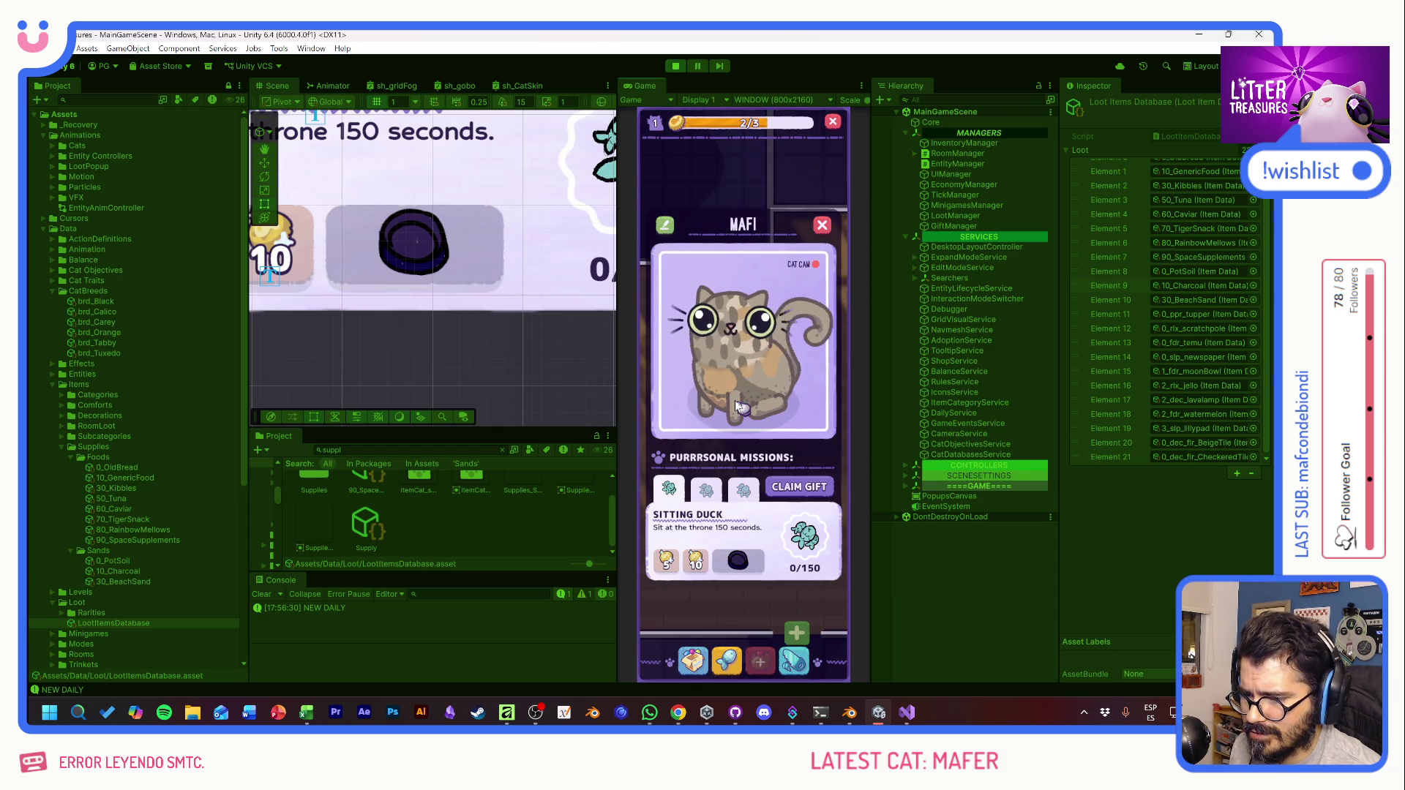
{"action": "left_click", "coordinate": [783, 322]}
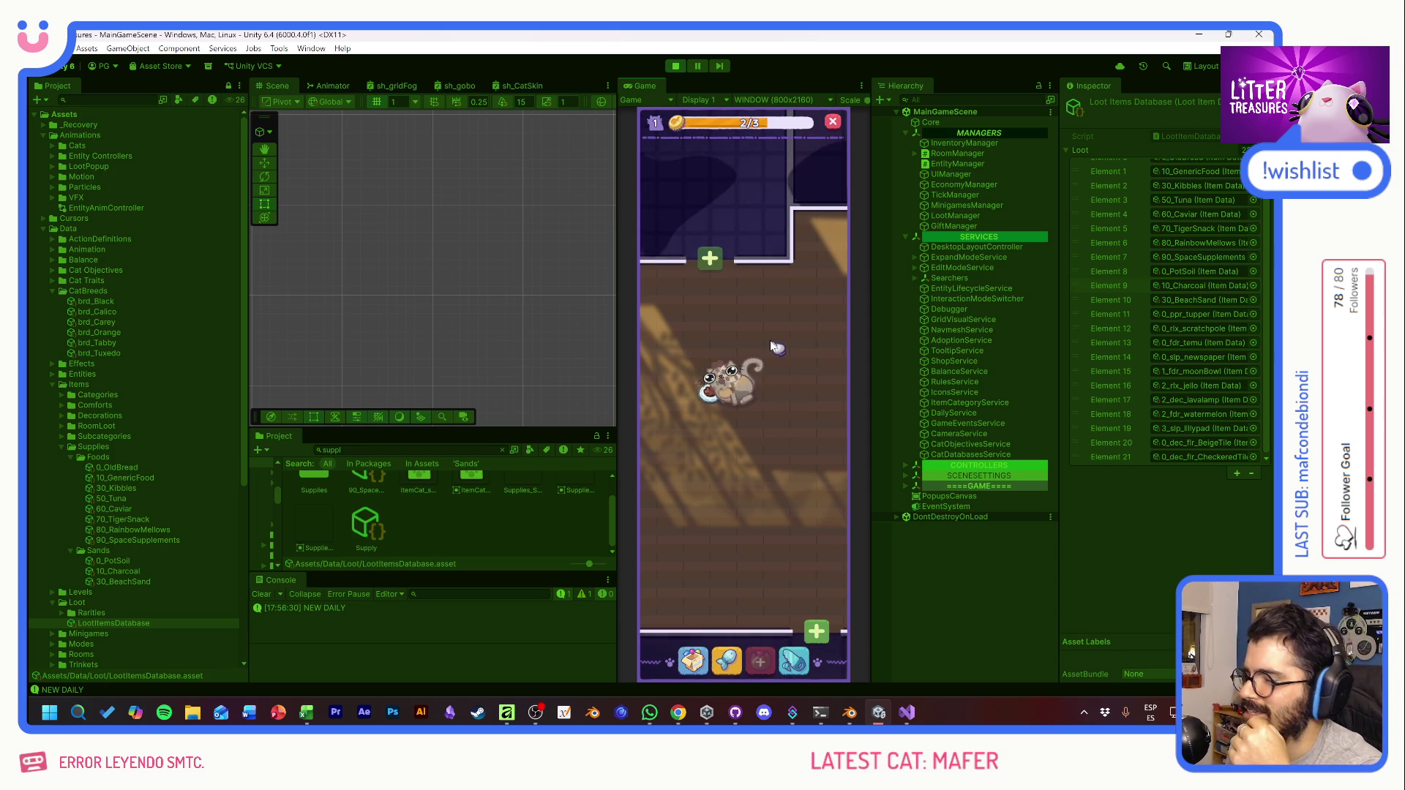
{"action": "left_click_drag", "start_coordinate": [769, 340], "coordinate": [782, 341]}
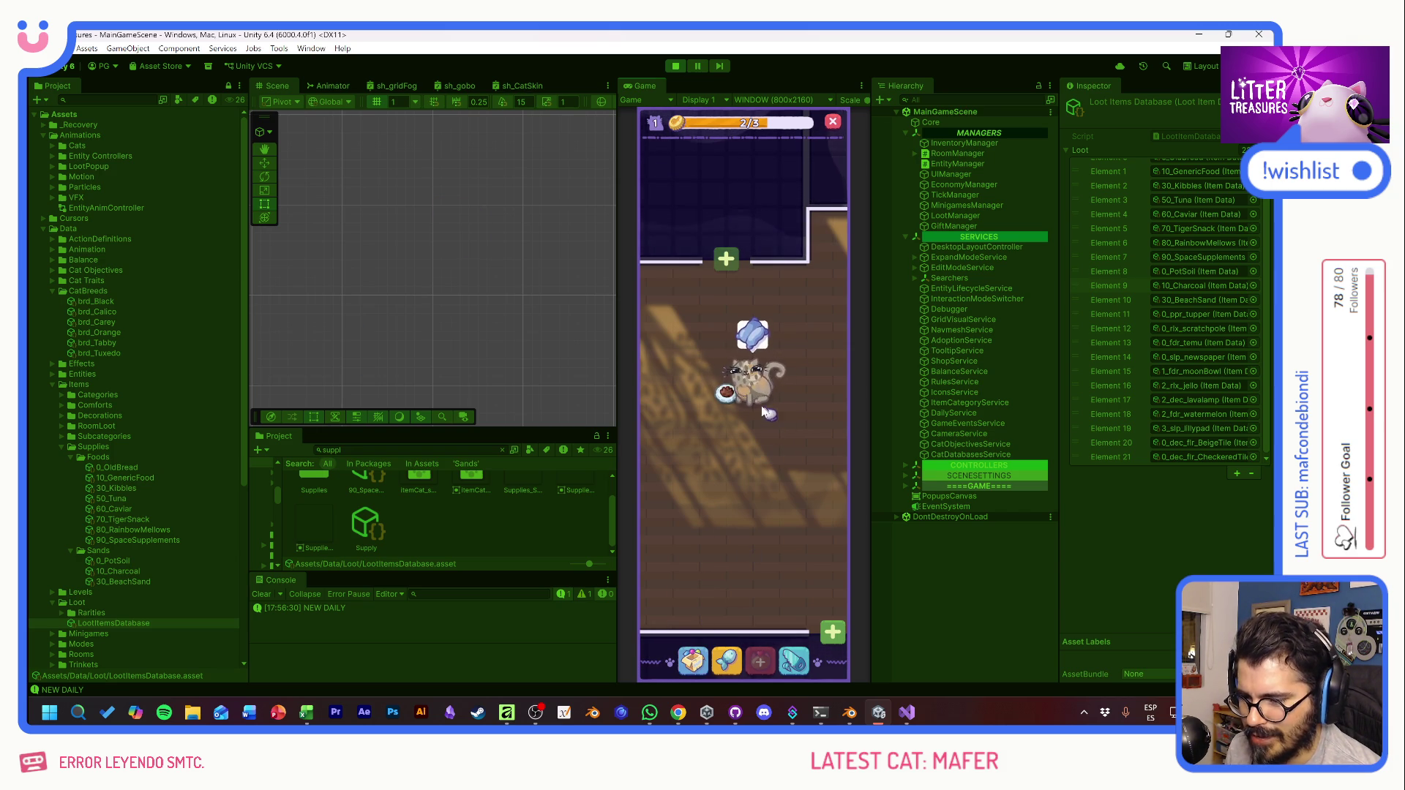
Step: Place a pot from the inventory on the room floor beside the cat
{"action": "mouse_move", "coordinate": [758, 398]}
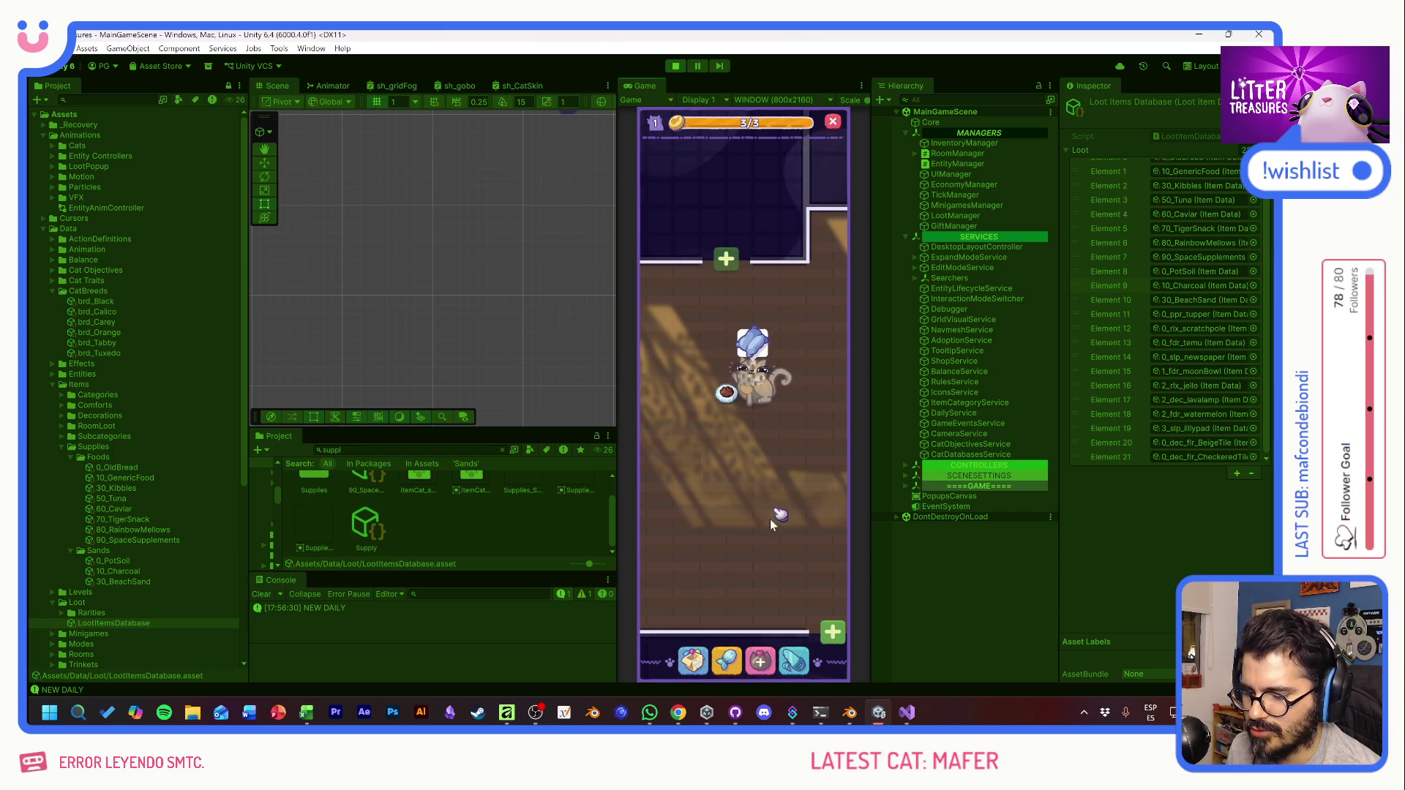
{"action": "left_click", "coordinate": [693, 660]}
{"action": "left_click_drag", "start_coordinate": [702, 463], "coordinate": [730, 521]}
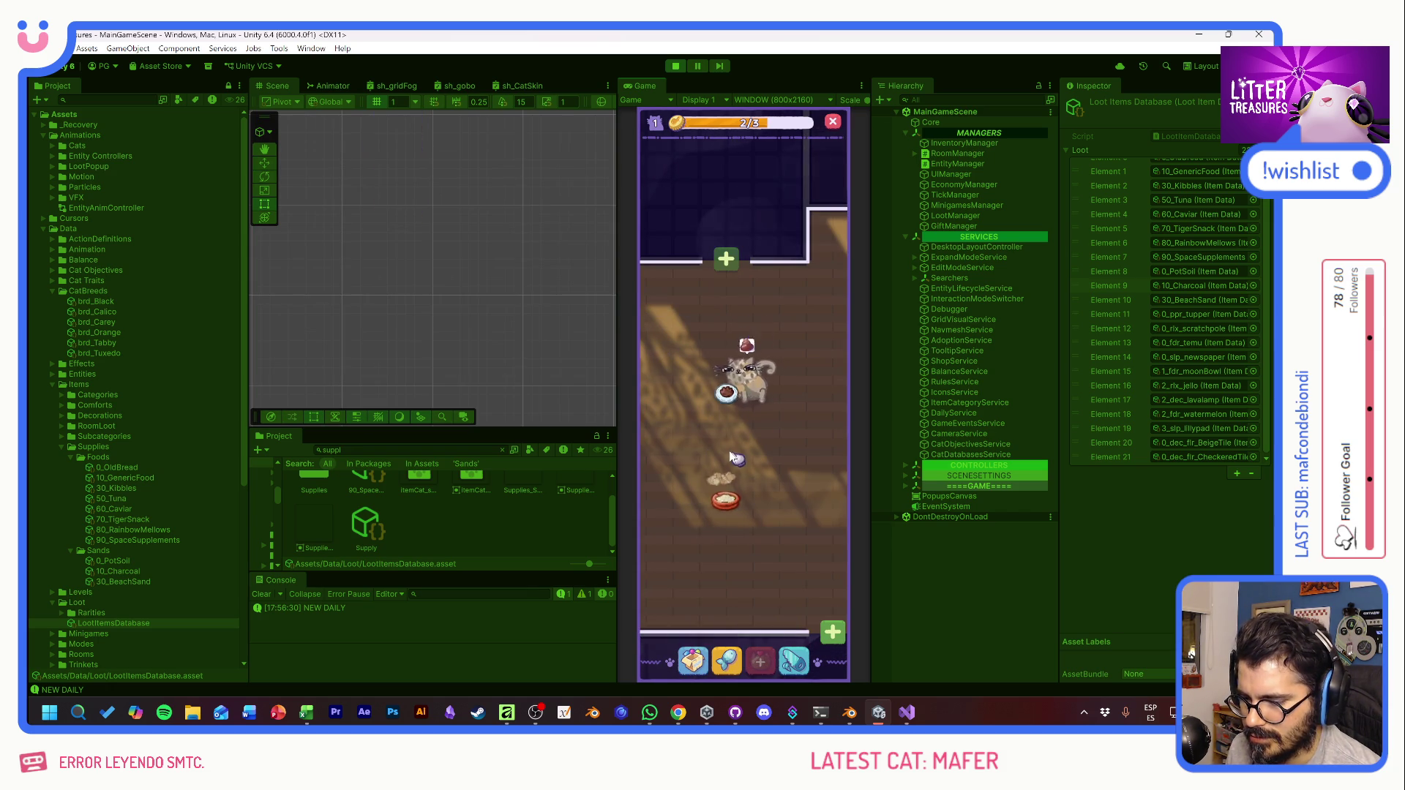
{"action": "left_click", "coordinate": [693, 660]}
Step: Place the red bowl on the floor and unlock the new room above the cat's room
{"action": "mouse_move", "coordinate": [680, 472]}
{"action": "left_mouse_down"}
{"action": "mouse_move", "coordinate": [779, 446]}
{"action": "mouse_move", "coordinate": [781, 399]}
{"action": "mouse_move", "coordinate": [801, 407]}
{"action": "left_mouse_up"}
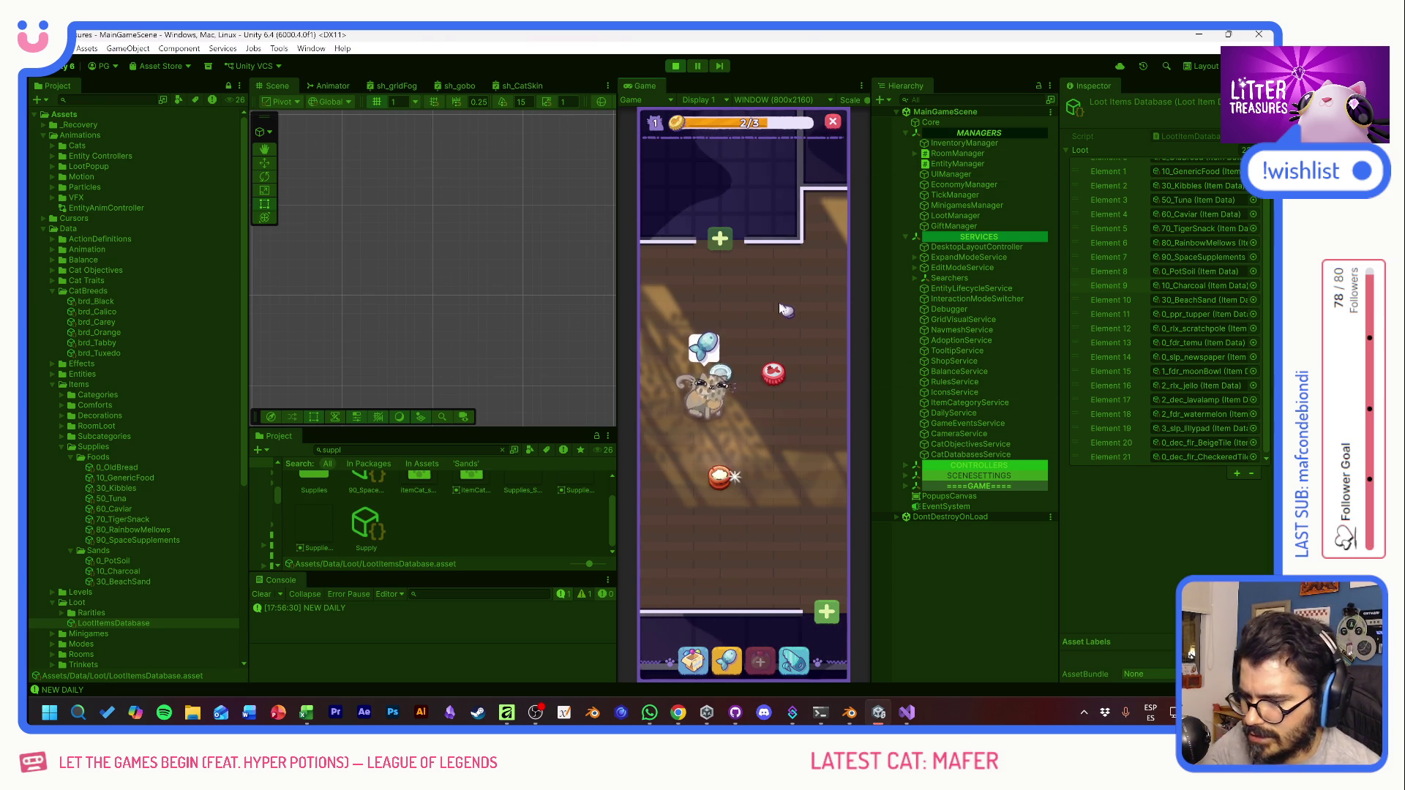
{"action": "left_click_drag", "start_coordinate": [775, 306], "coordinate": [853, 269]}
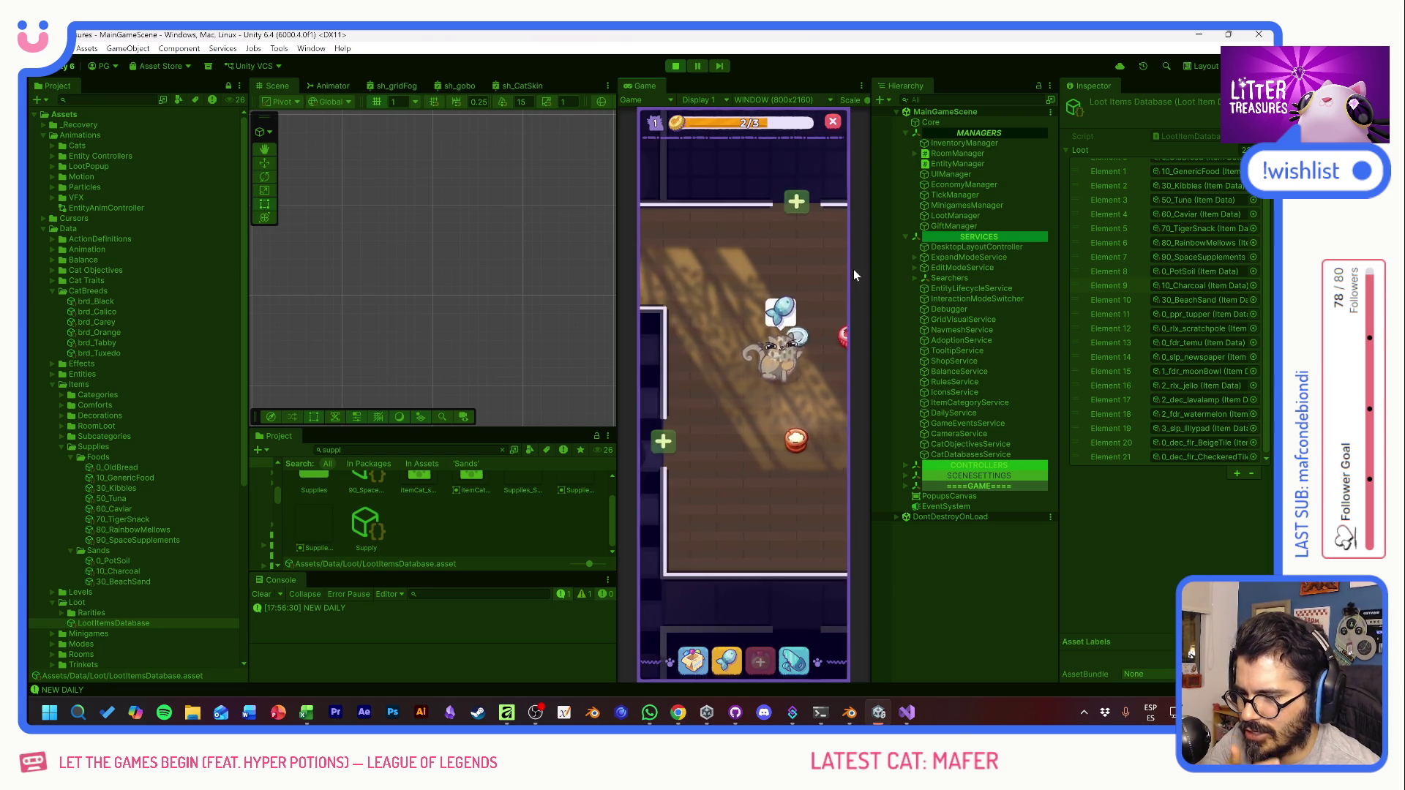
{"action": "mouse_move", "coordinate": [655, 399]}
{"action": "left_mouse_down"}
{"action": "mouse_move", "coordinate": [695, 414]}
{"action": "mouse_move", "coordinate": [715, 362]}
{"action": "mouse_move", "coordinate": [800, 486]}
{"action": "mouse_move", "coordinate": [804, 458]}
{"action": "mouse_move", "coordinate": [718, 470]}
{"action": "mouse_move", "coordinate": [760, 467]}
{"action": "left_mouse_up"}
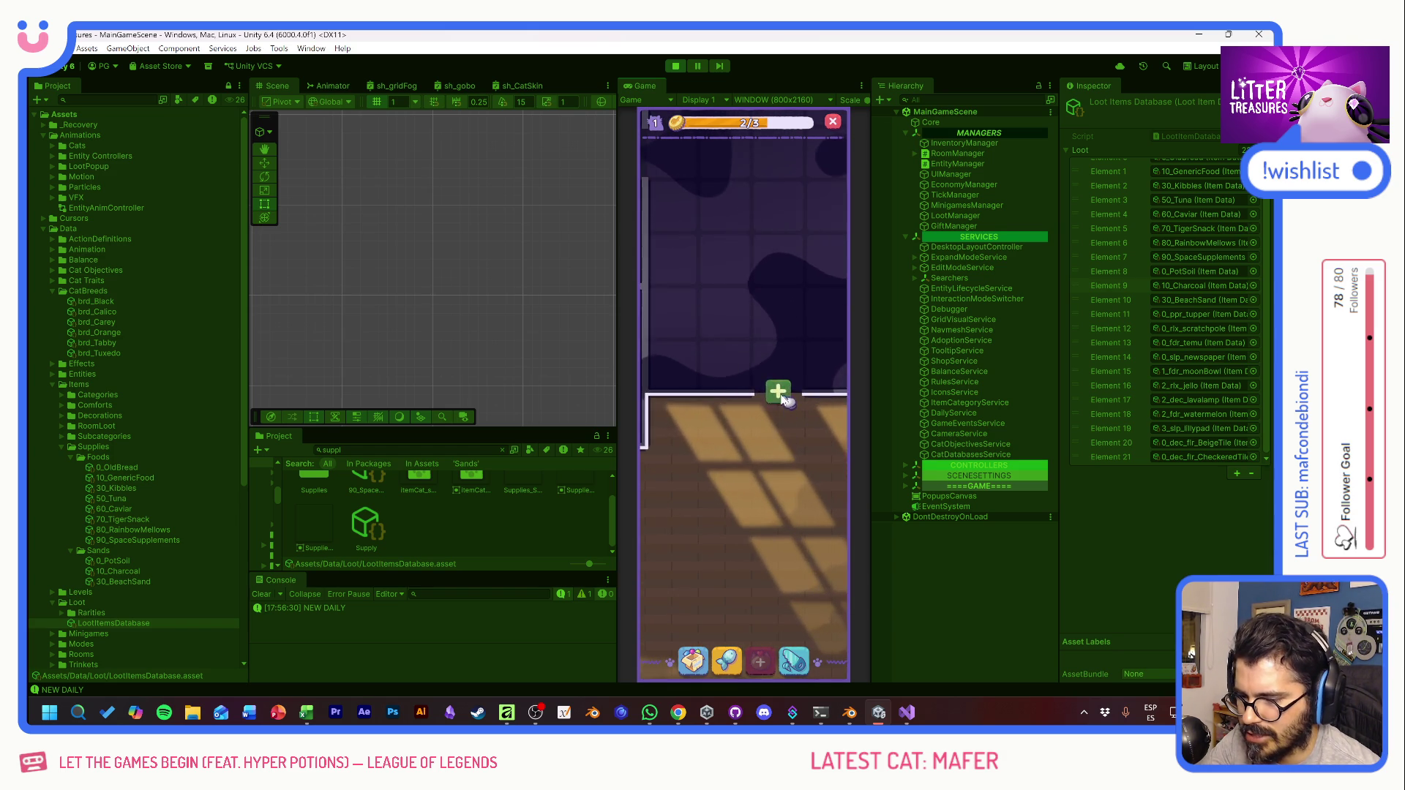
{"action": "left_click", "coordinate": [773, 392]}
{"action": "left_click", "coordinate": [771, 471]}
{"action": "mouse_move", "coordinate": [758, 268]}
{"action": "left_mouse_down"}
{"action": "mouse_move", "coordinate": [752, 446]}
{"action": "mouse_move", "coordinate": [763, 348]}
{"action": "mouse_move", "coordinate": [737, 414]}
{"action": "mouse_move", "coordinate": [772, 388]}
{"action": "mouse_move", "coordinate": [792, 424]}
{"action": "mouse_move", "coordinate": [765, 339]}
{"action": "mouse_move", "coordinate": [765, 205]}
{"action": "left_mouse_up"}
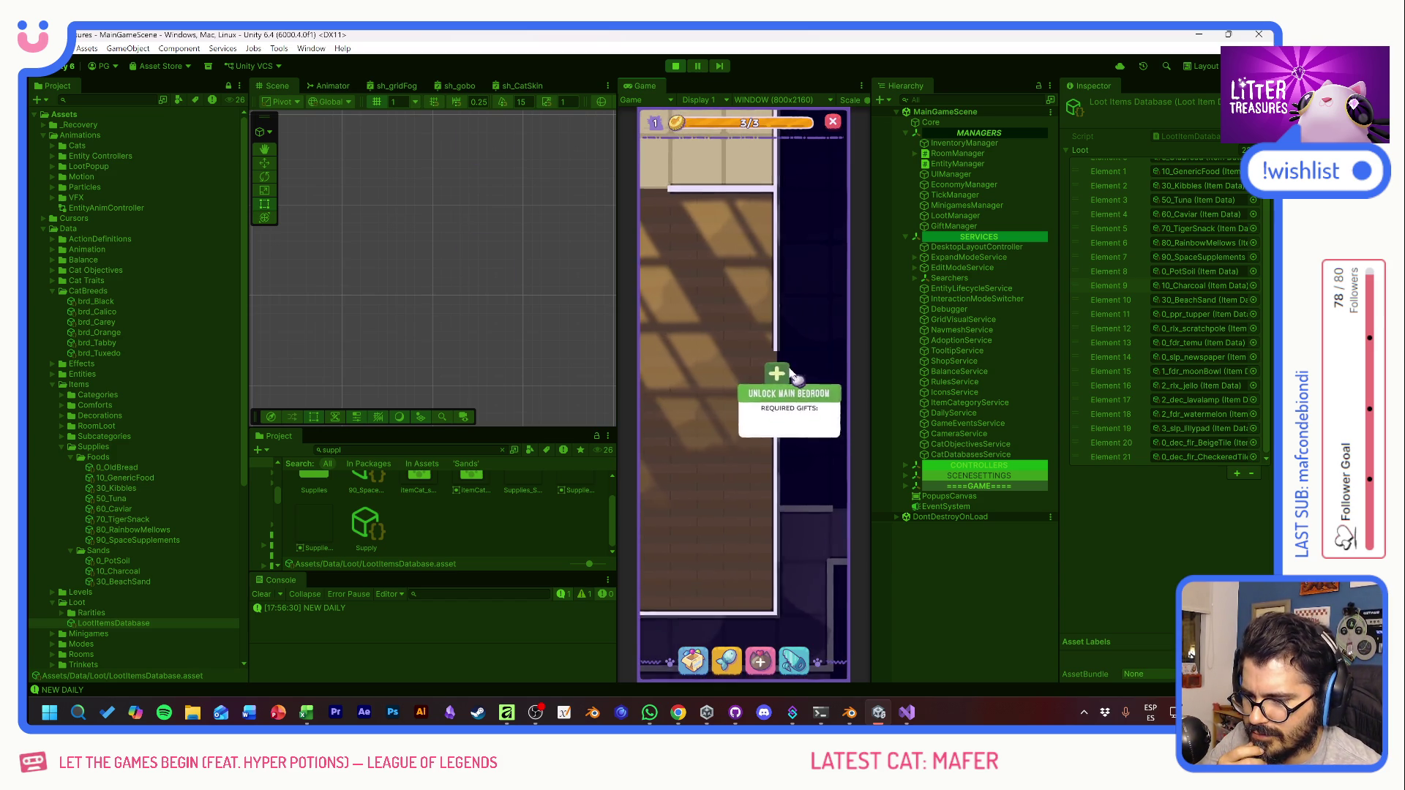
Step: Scoop the litter to earn the Miau Daily newspaper and place it in the room
{"action": "left_click", "coordinate": [780, 375]}
{"action": "mouse_move", "coordinate": [832, 365]}
{"action": "left_mouse_down"}
{"action": "mouse_move", "coordinate": [849, 389]}
{"action": "mouse_move", "coordinate": [639, 433]}
{"action": "mouse_move", "coordinate": [858, 404]}
{"action": "mouse_move", "coordinate": [766, 423]}
{"action": "left_mouse_up"}
{"action": "left_click", "coordinate": [735, 443]}
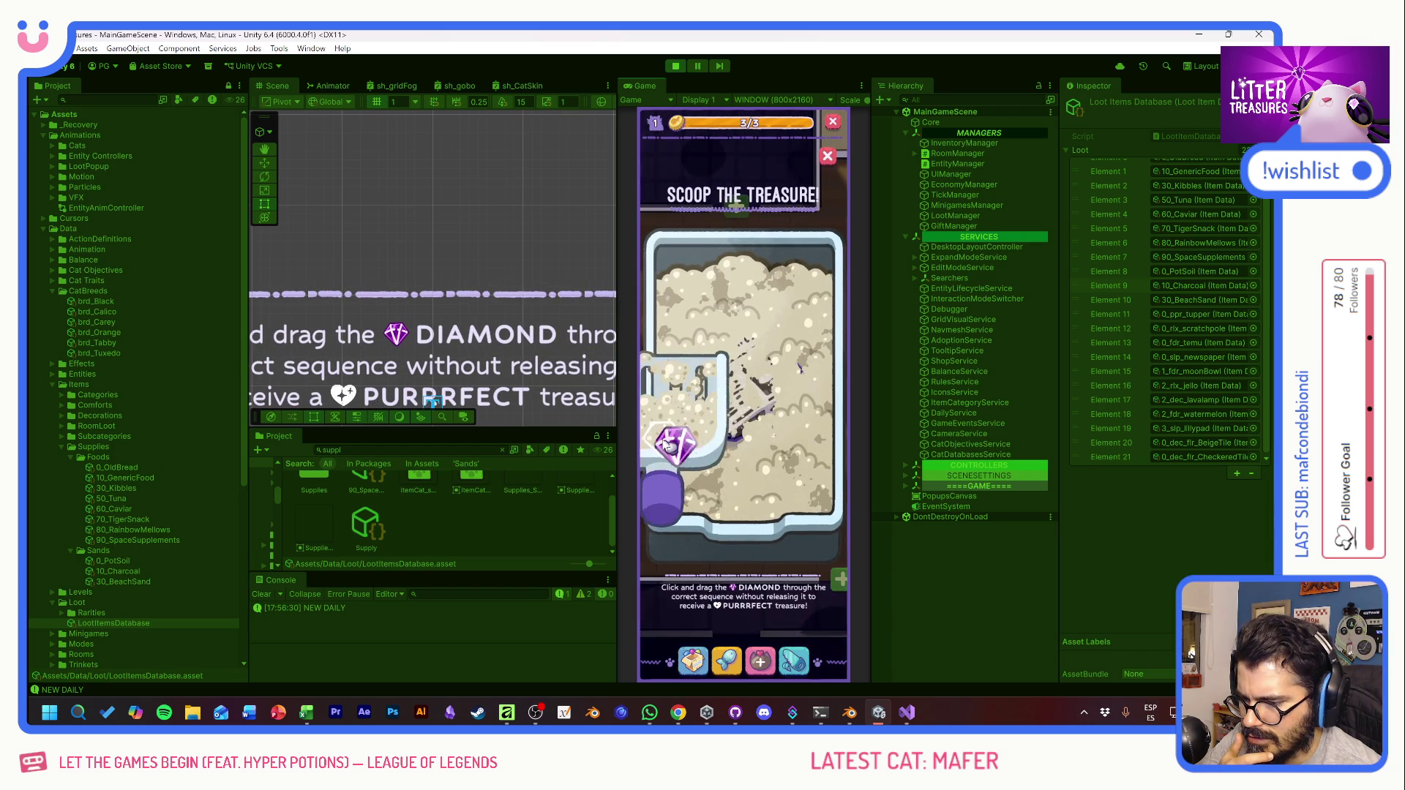
{"action": "left_click_drag", "start_coordinate": [725, 364], "coordinate": [821, 455]}
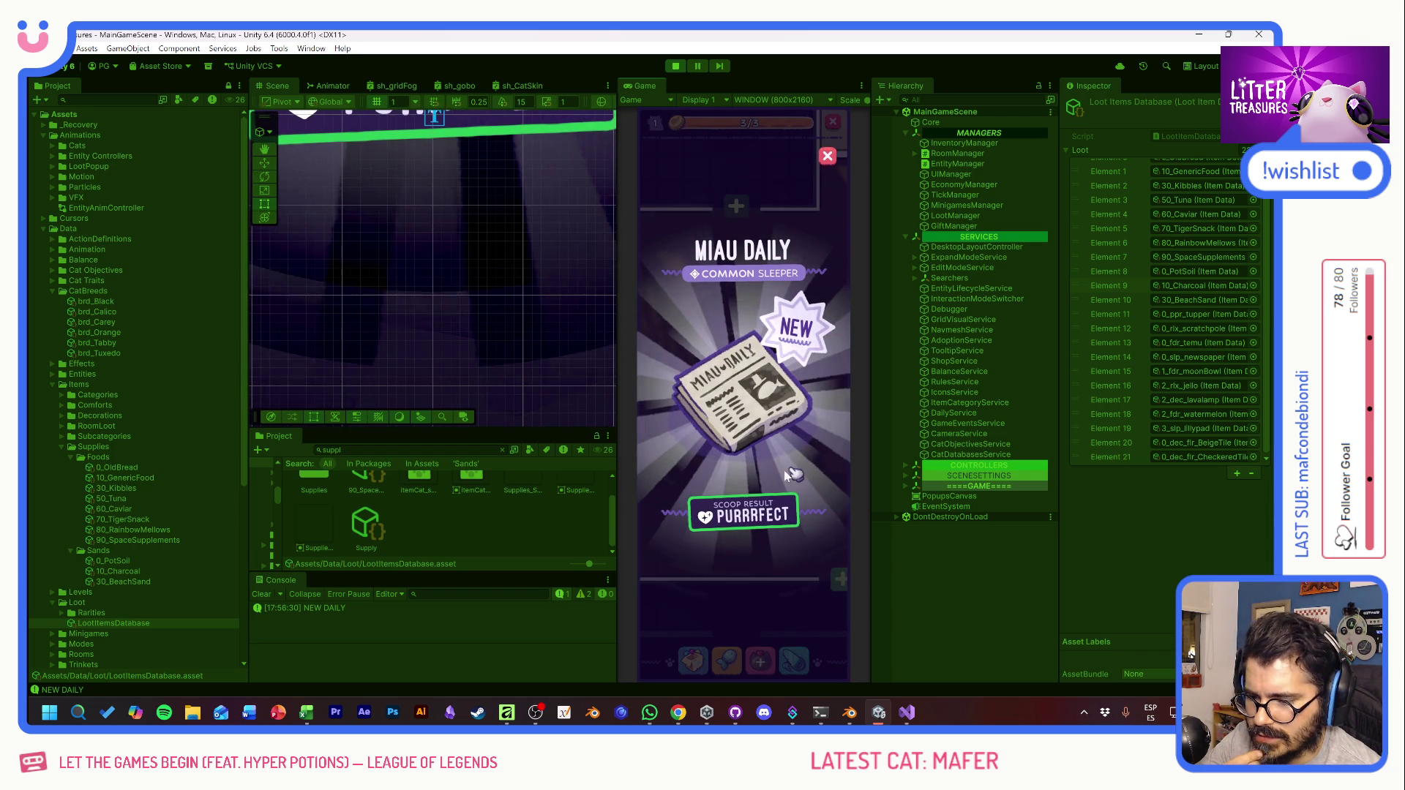
{"action": "left_click", "coordinate": [787, 474]}
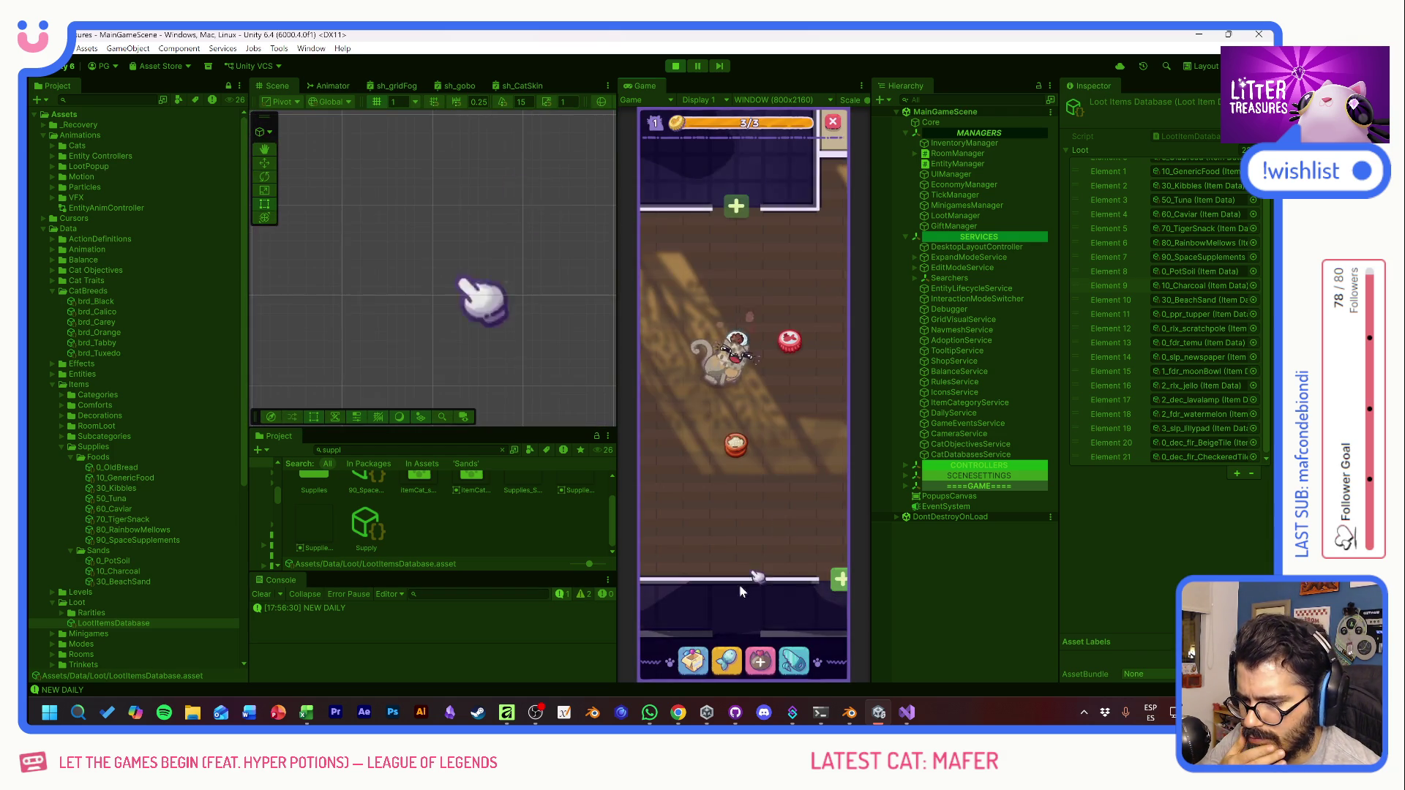
{"action": "left_click", "coordinate": [692, 661]}
{"action": "mouse_move", "coordinate": [667, 463]}
{"action": "left_mouse_down"}
{"action": "mouse_move", "coordinate": [683, 338]}
{"action": "mouse_move", "coordinate": [784, 392]}
{"action": "mouse_move", "coordinate": [800, 475]}
{"action": "left_mouse_up"}
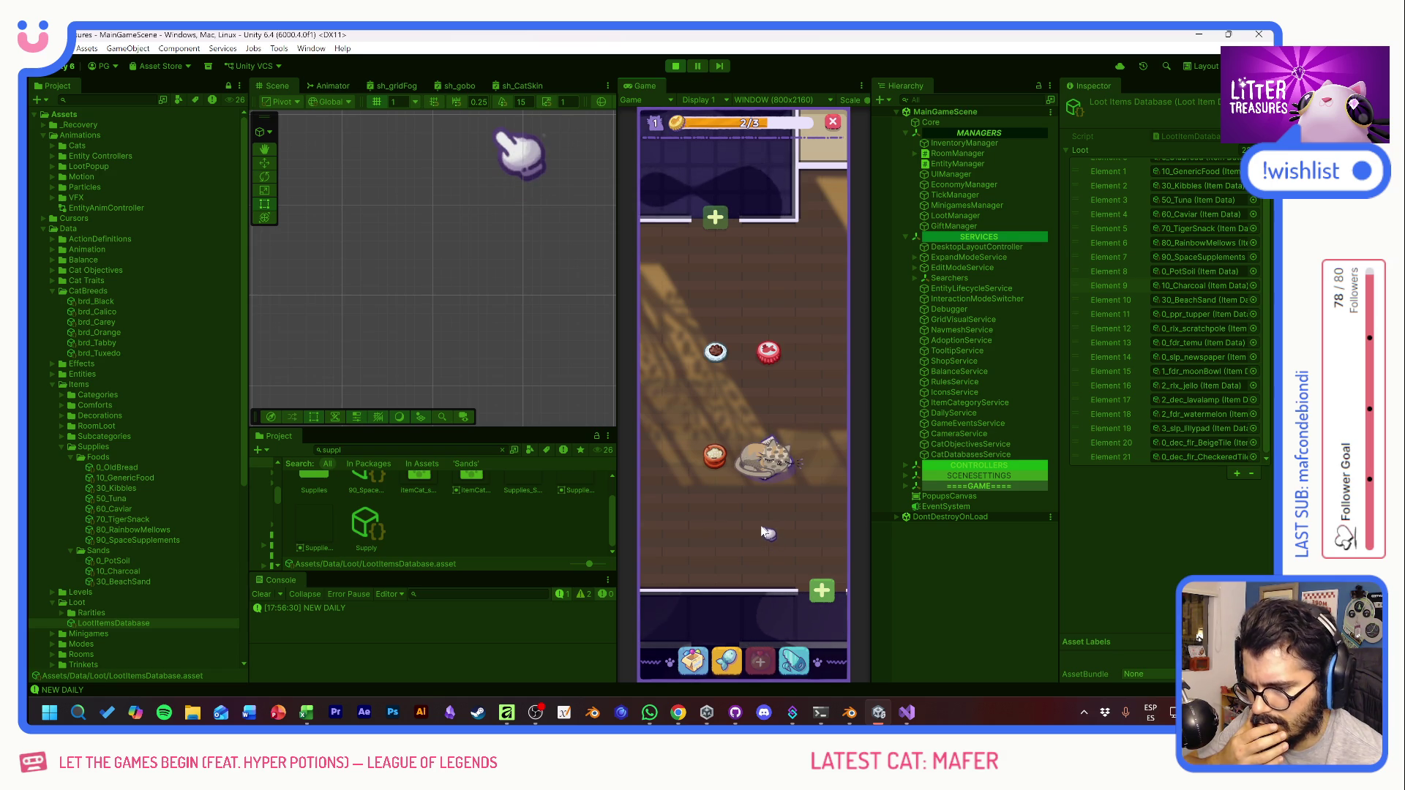
Step: Check the cat's info card, then scoop the litter again to earn a Moon Bowl
{"action": "left_click", "coordinate": [753, 467]}
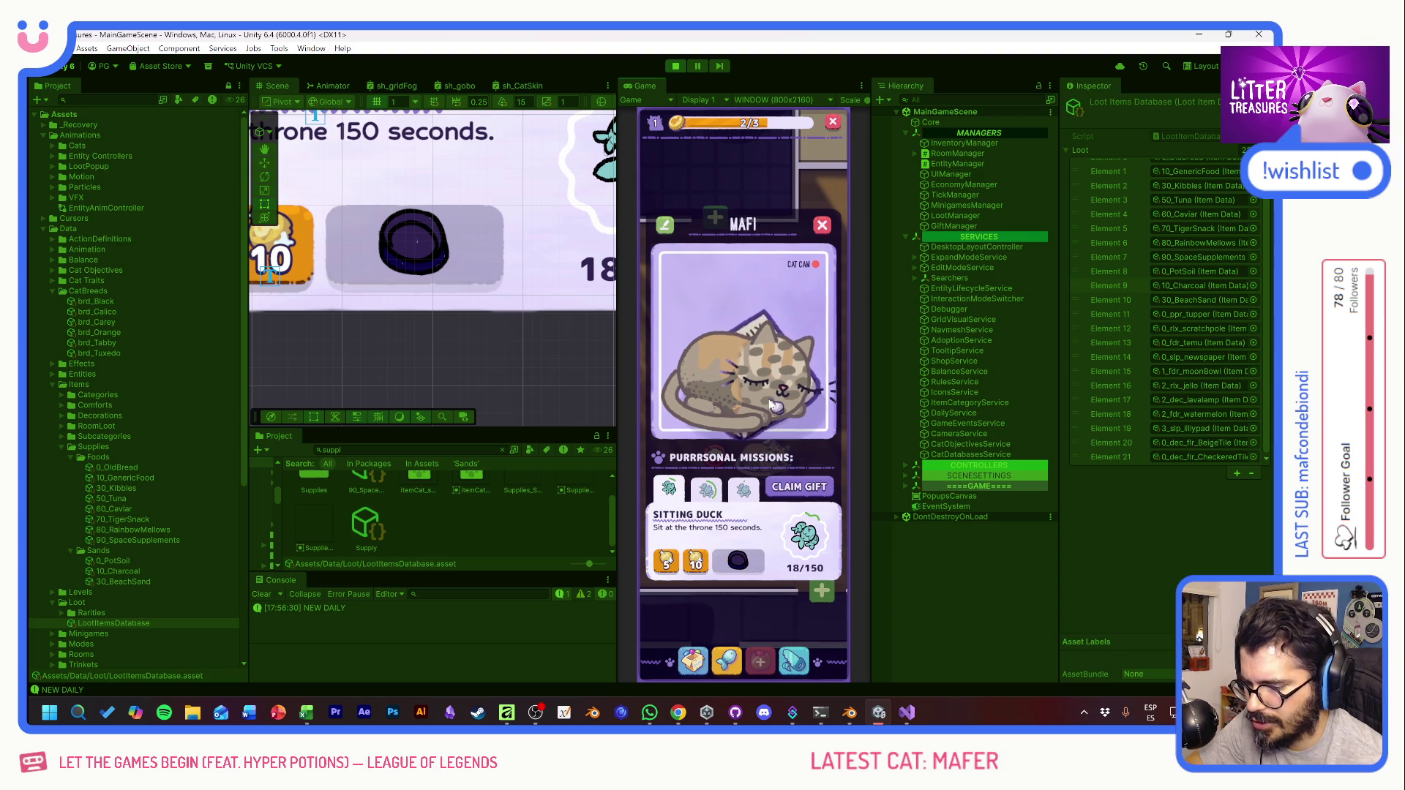
{"action": "left_click", "coordinate": [823, 225]}
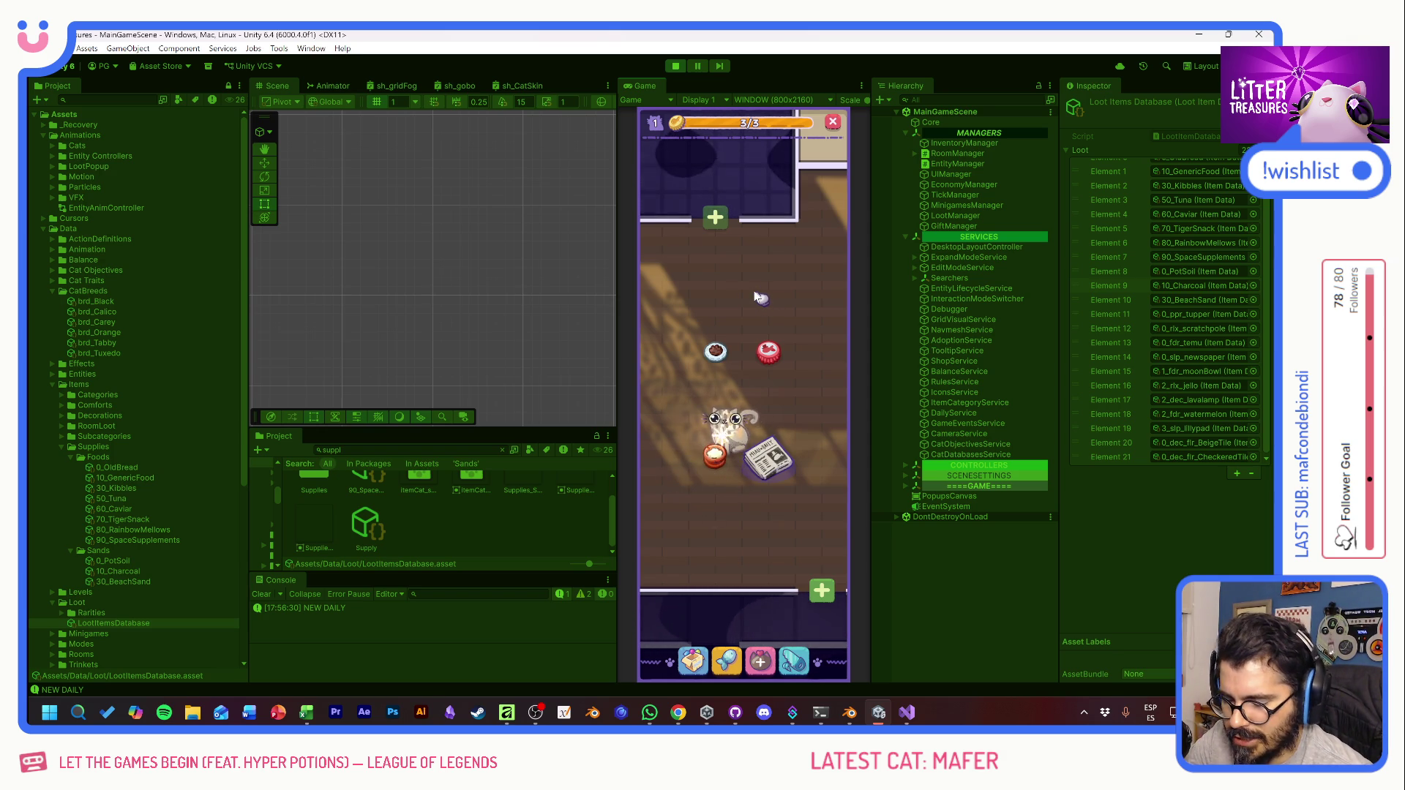
{"action": "left_click", "coordinate": [723, 461]}
{"action": "mouse_move", "coordinate": [691, 333]}
{"action": "left_mouse_down"}
{"action": "mouse_move", "coordinate": [674, 360]}
{"action": "mouse_move", "coordinate": [807, 364]}
{"action": "mouse_move", "coordinate": [754, 469]}
{"action": "mouse_move", "coordinate": [761, 460]}
{"action": "left_mouse_up"}
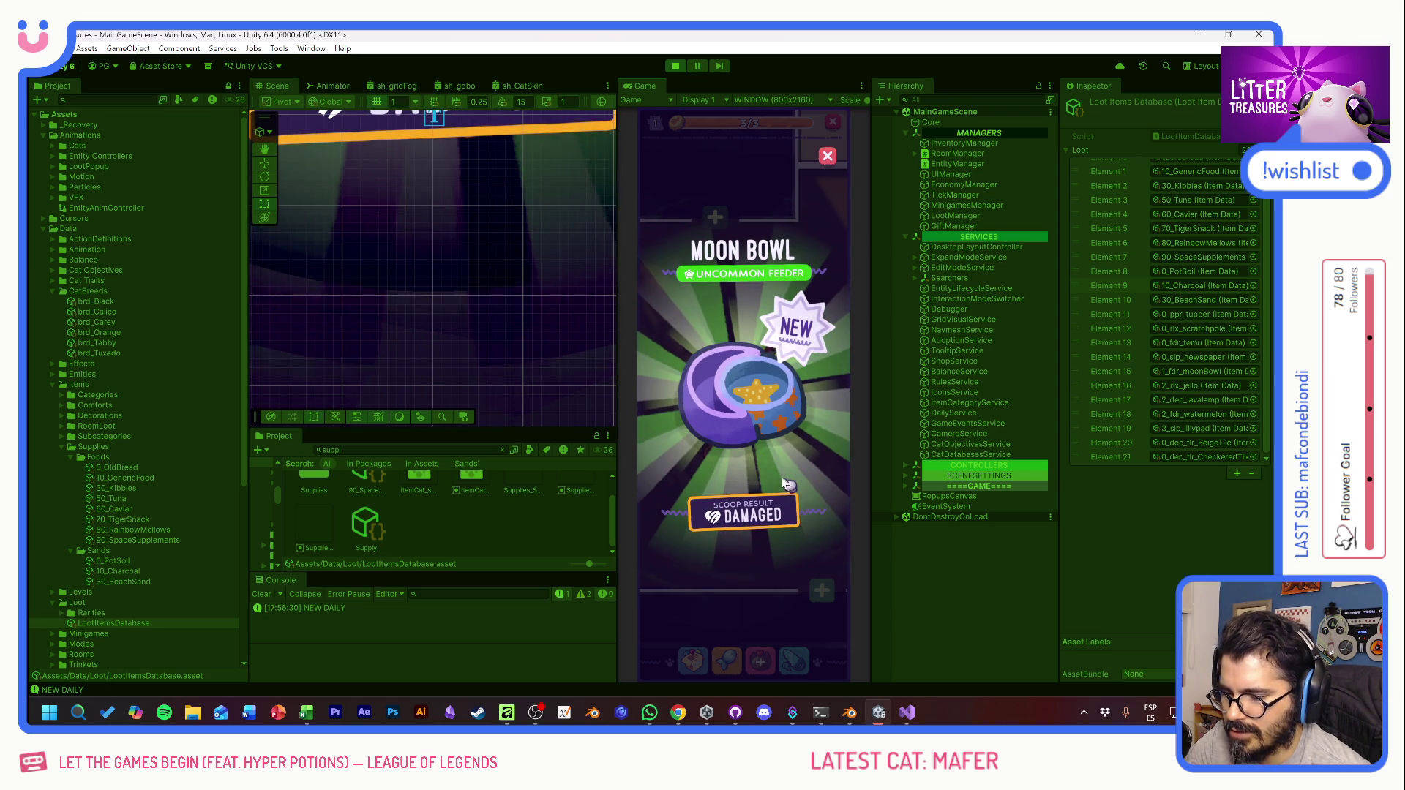
{"action": "left_click", "coordinate": [787, 477]}
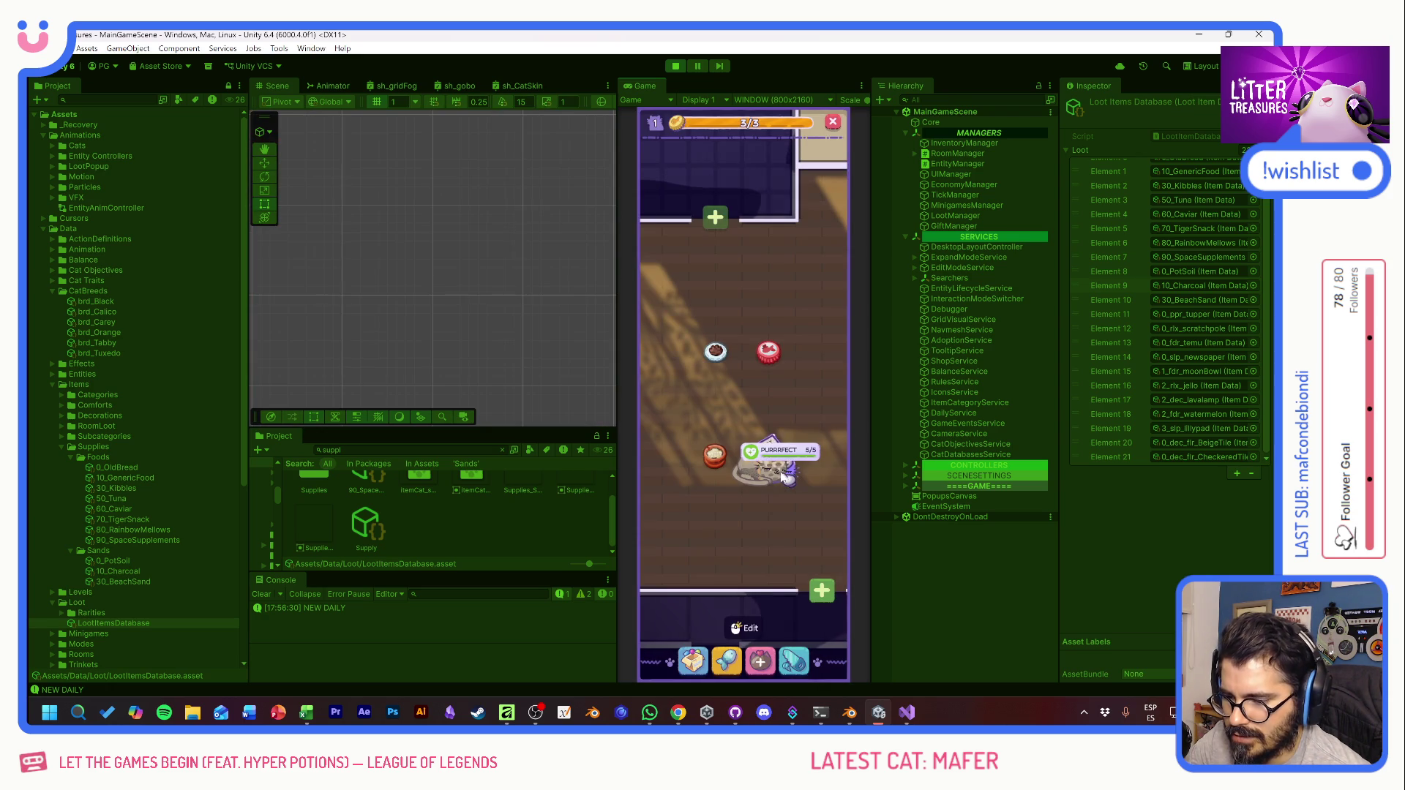
Step: Visit the level 2 room's cat, then return to the room with the sleeping tabby
{"action": "left_click", "coordinate": [830, 397]}
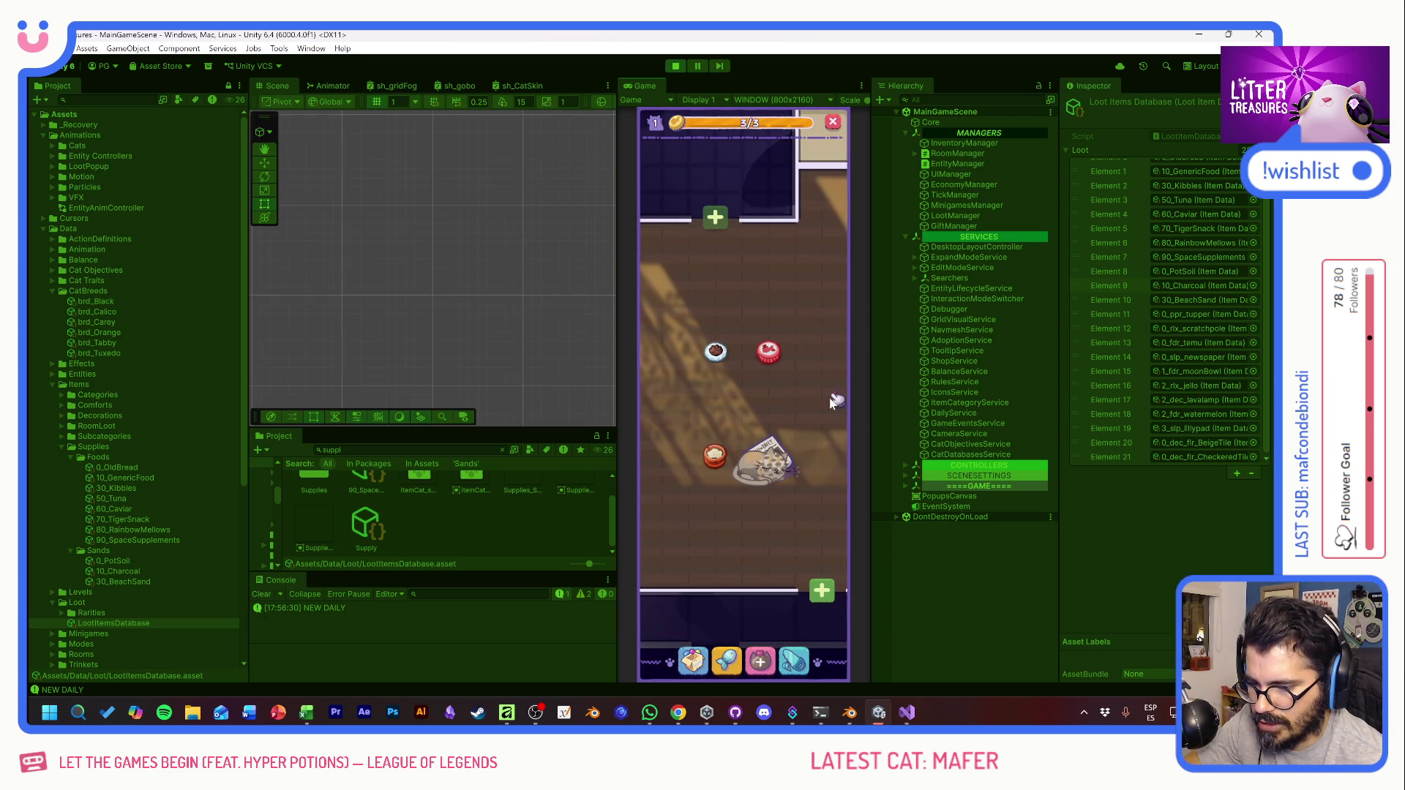
{"action": "left_click", "coordinate": [761, 662]}
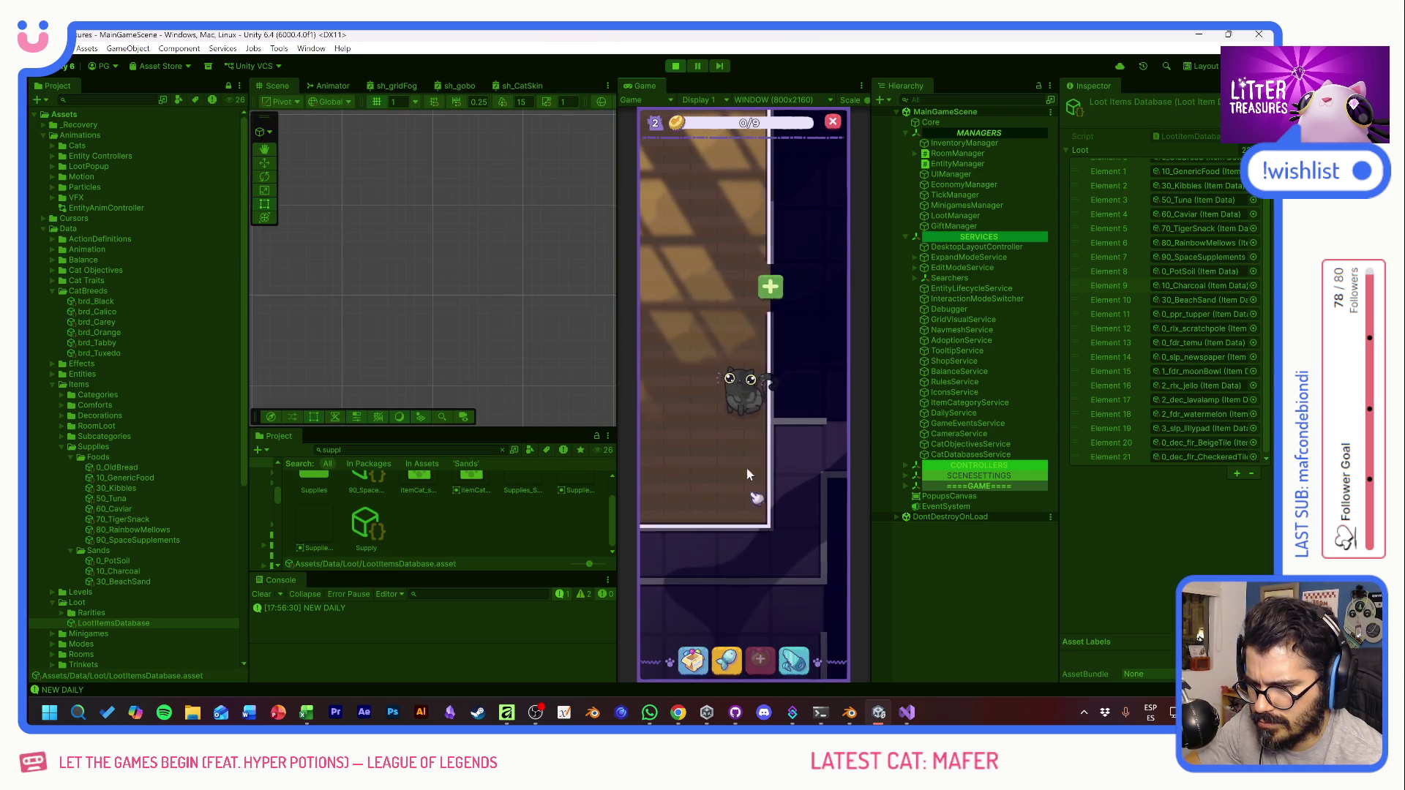
{"action": "left_click", "coordinate": [751, 411]}
{"action": "left_click", "coordinate": [752, 411]}
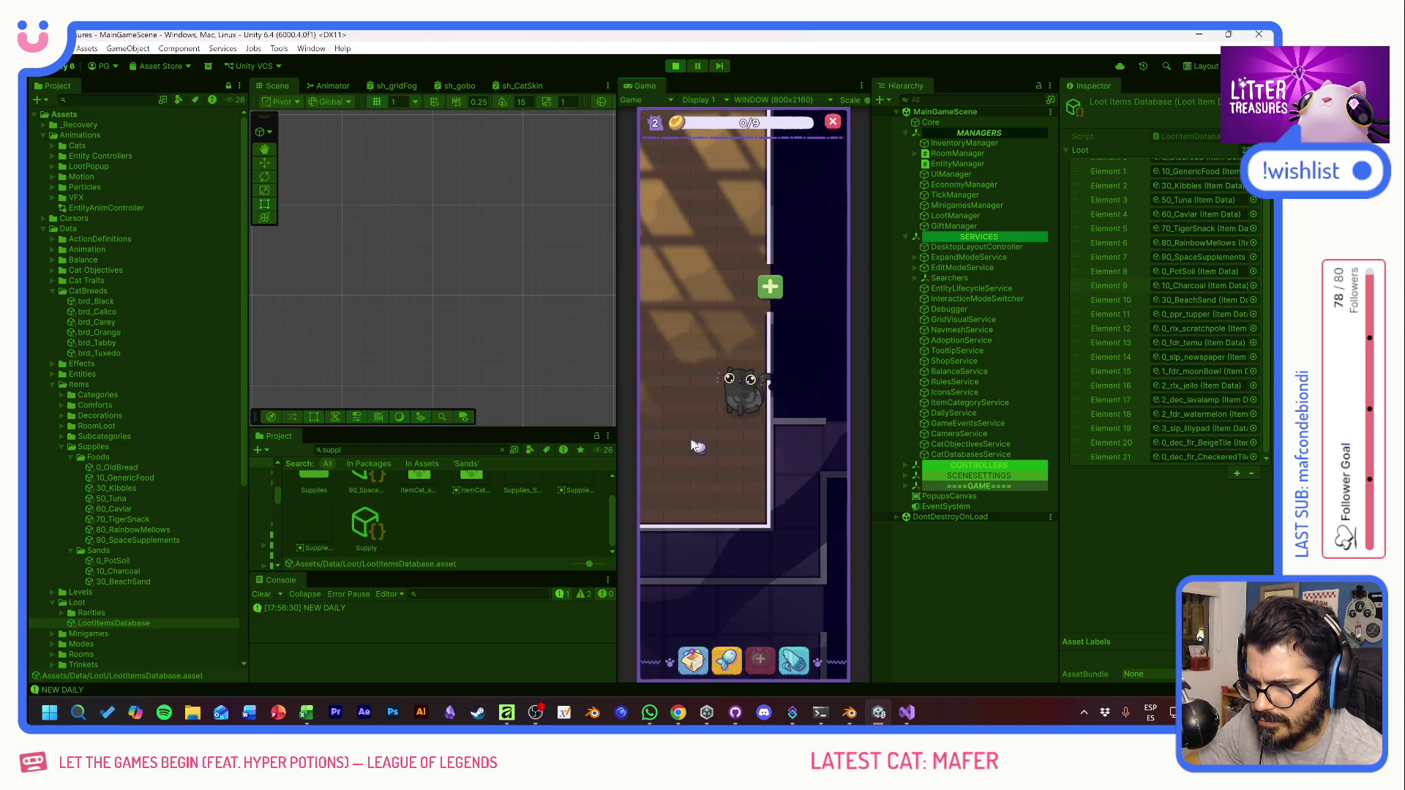
Step: Start placing the Moon Bowl from the inventory, then open the Supply Shop
{"action": "left_click", "coordinate": [694, 659]}
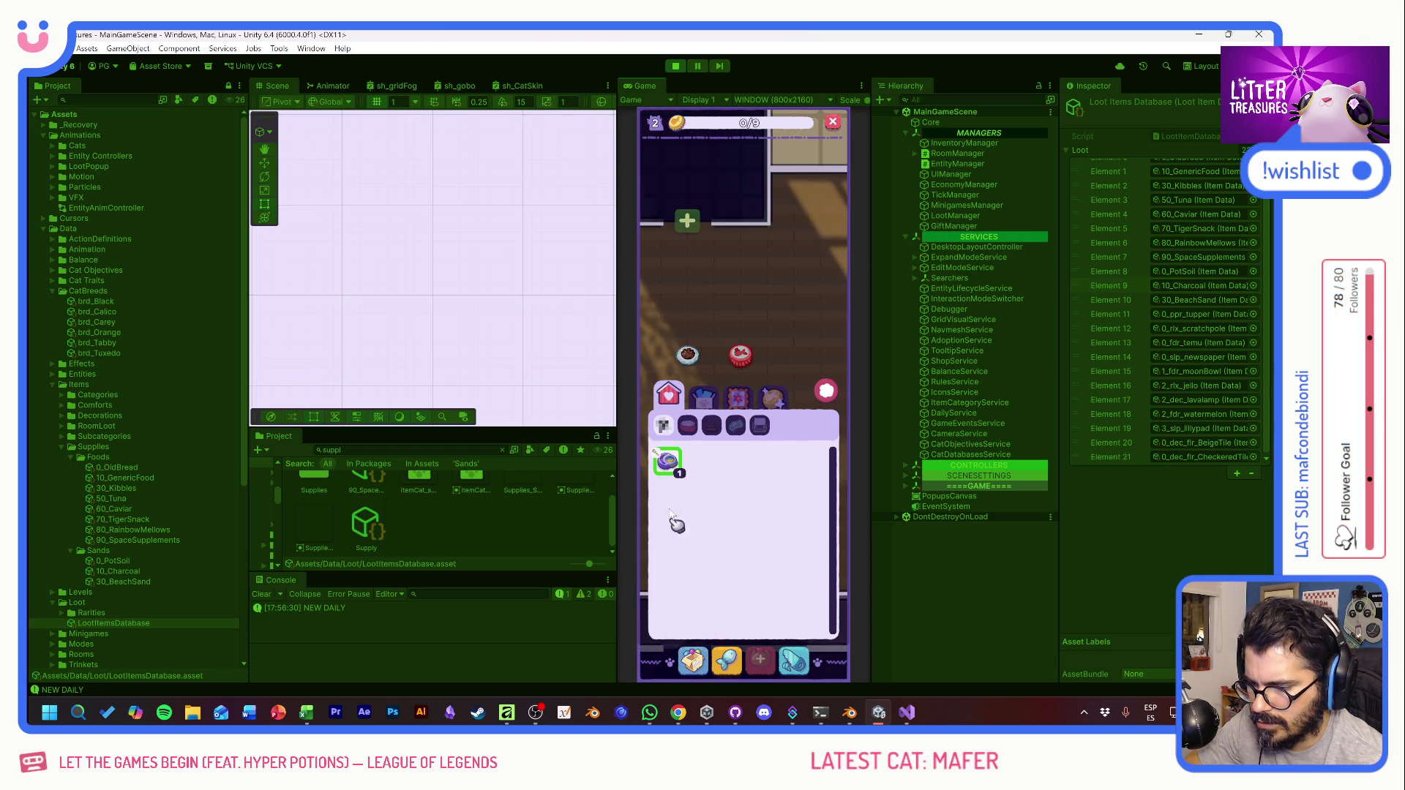
{"action": "left_click", "coordinate": [670, 460]}
{"action": "left_click", "coordinate": [812, 390]}
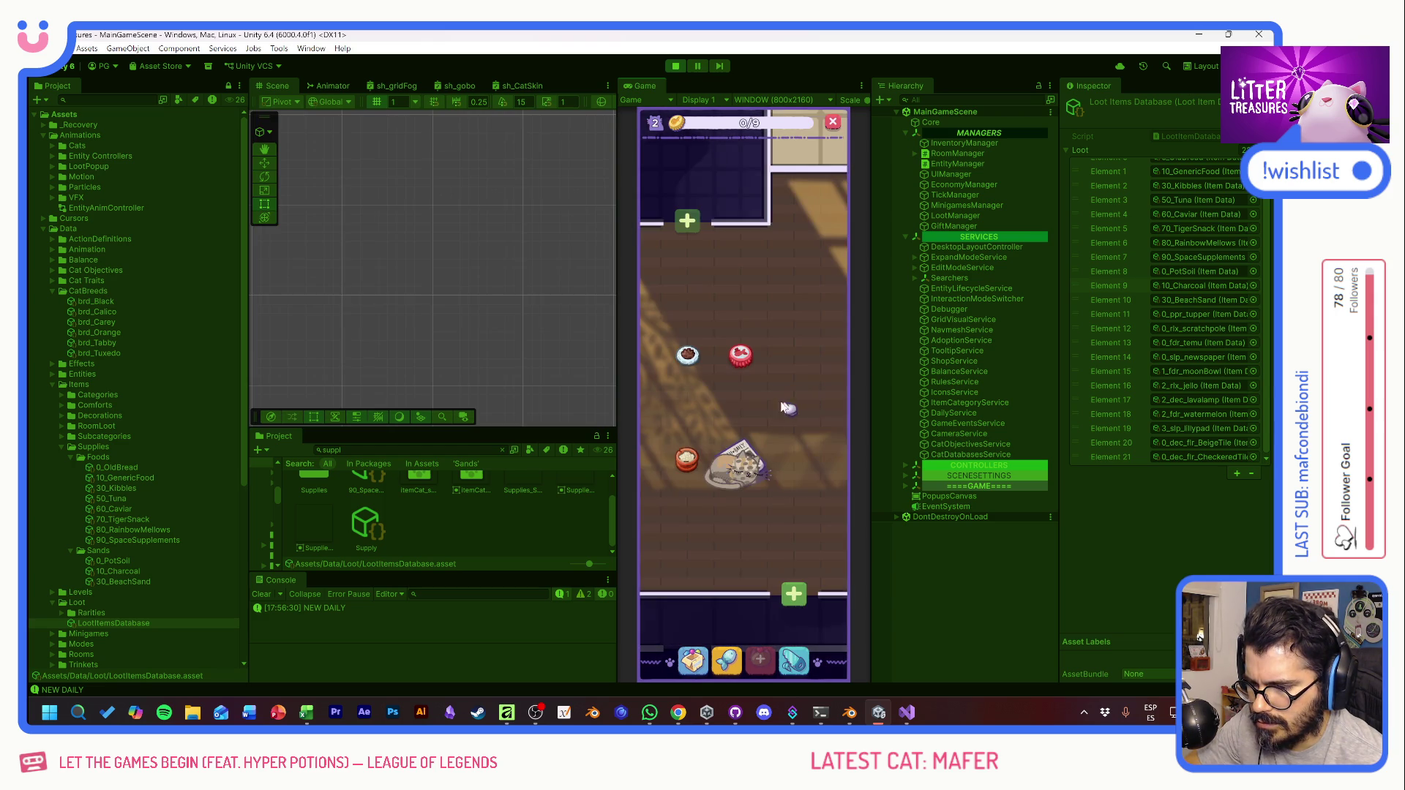
{"action": "left_click", "coordinate": [727, 662]}
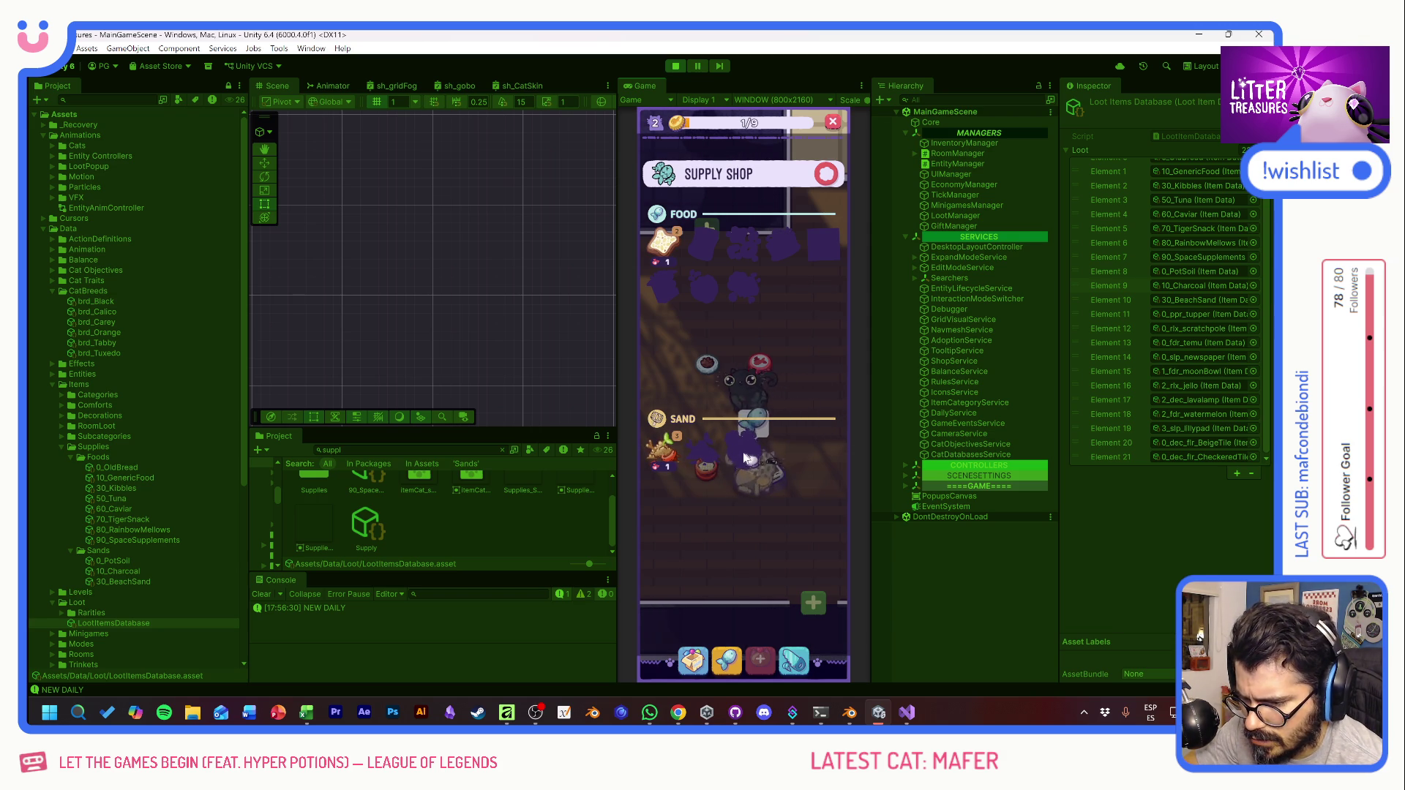
Step: Stop play, assign spl_snd_Charcoal as 10_Charcoal's body sprite, and play again
{"action": "left_click", "coordinate": [677, 67]}
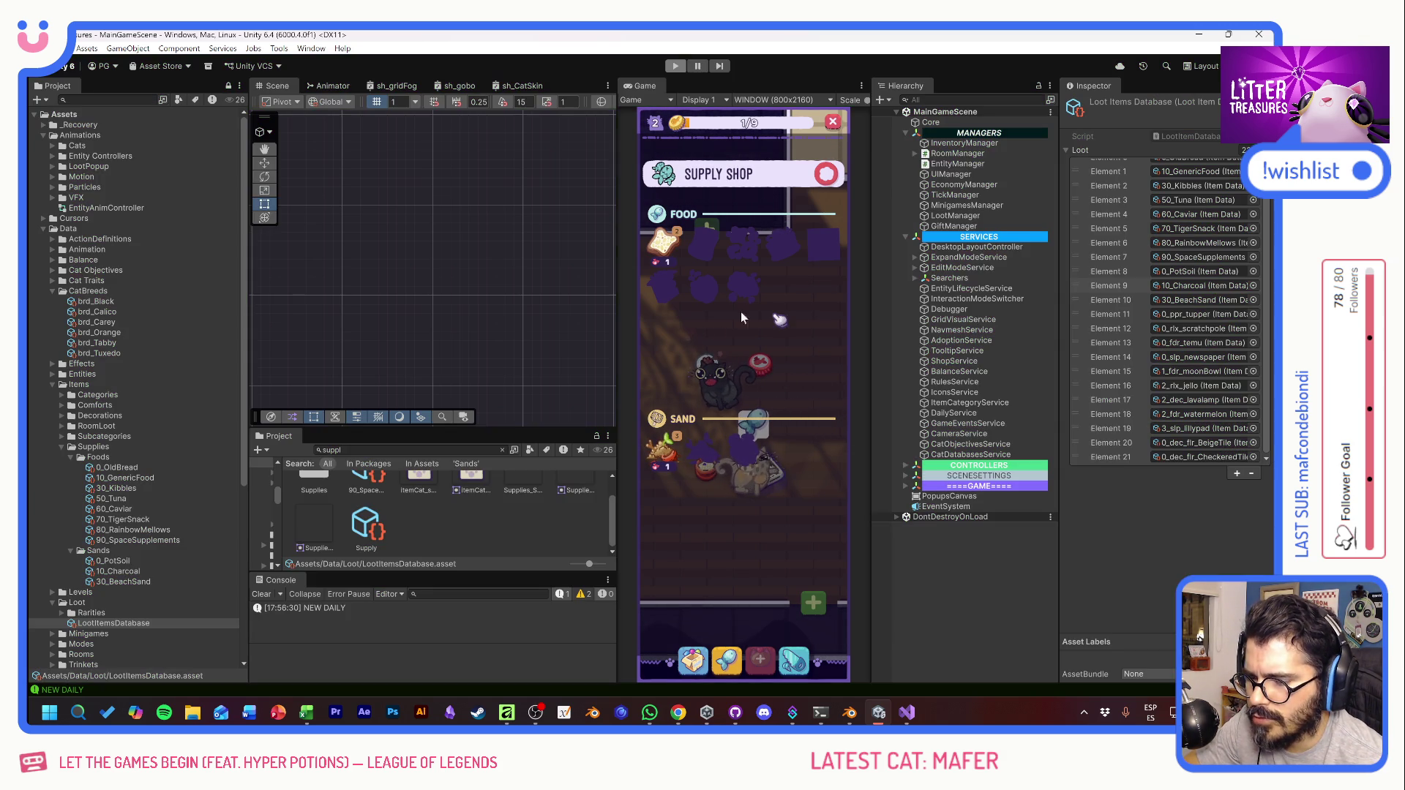
{"action": "left_click", "coordinate": [128, 572]}
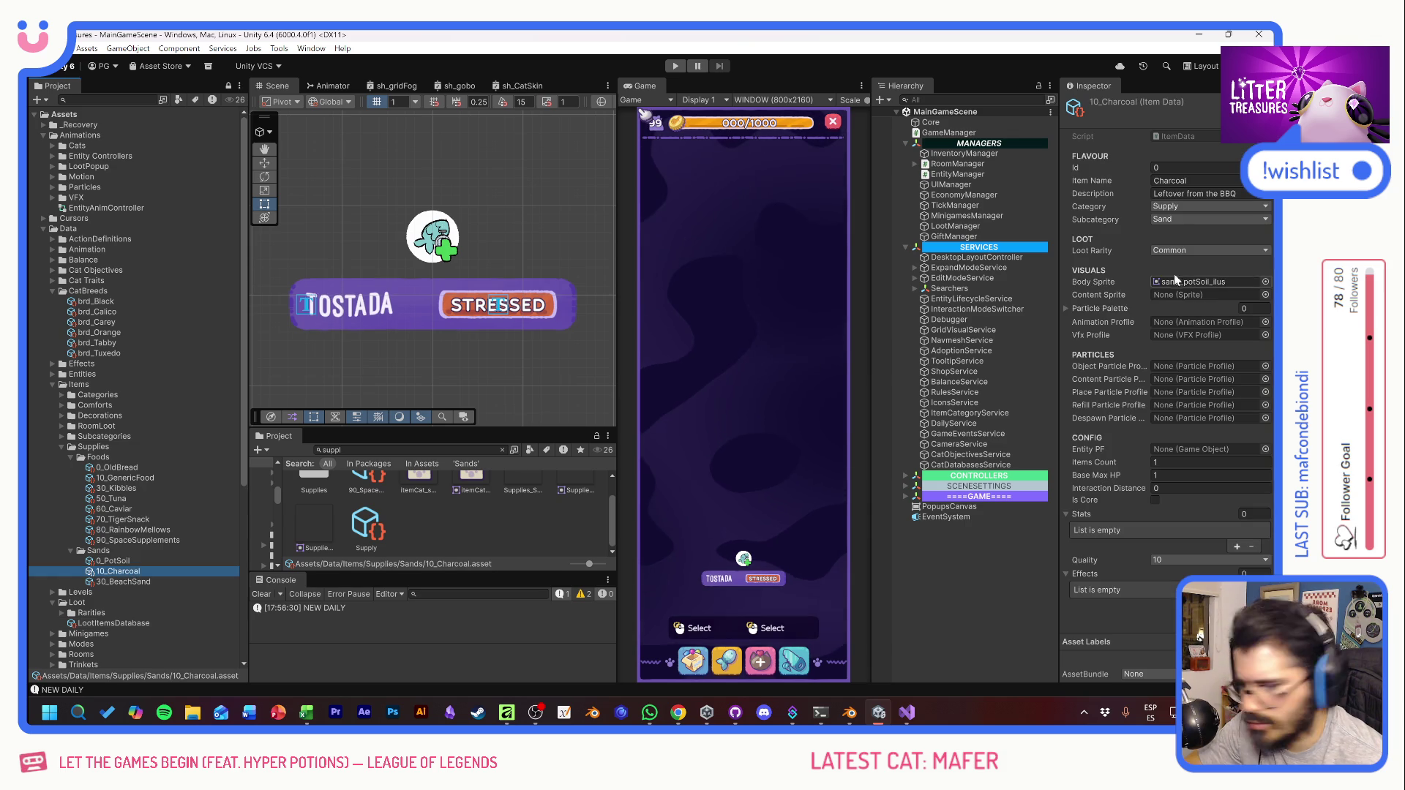
{"action": "left_click", "coordinate": [1265, 282]}
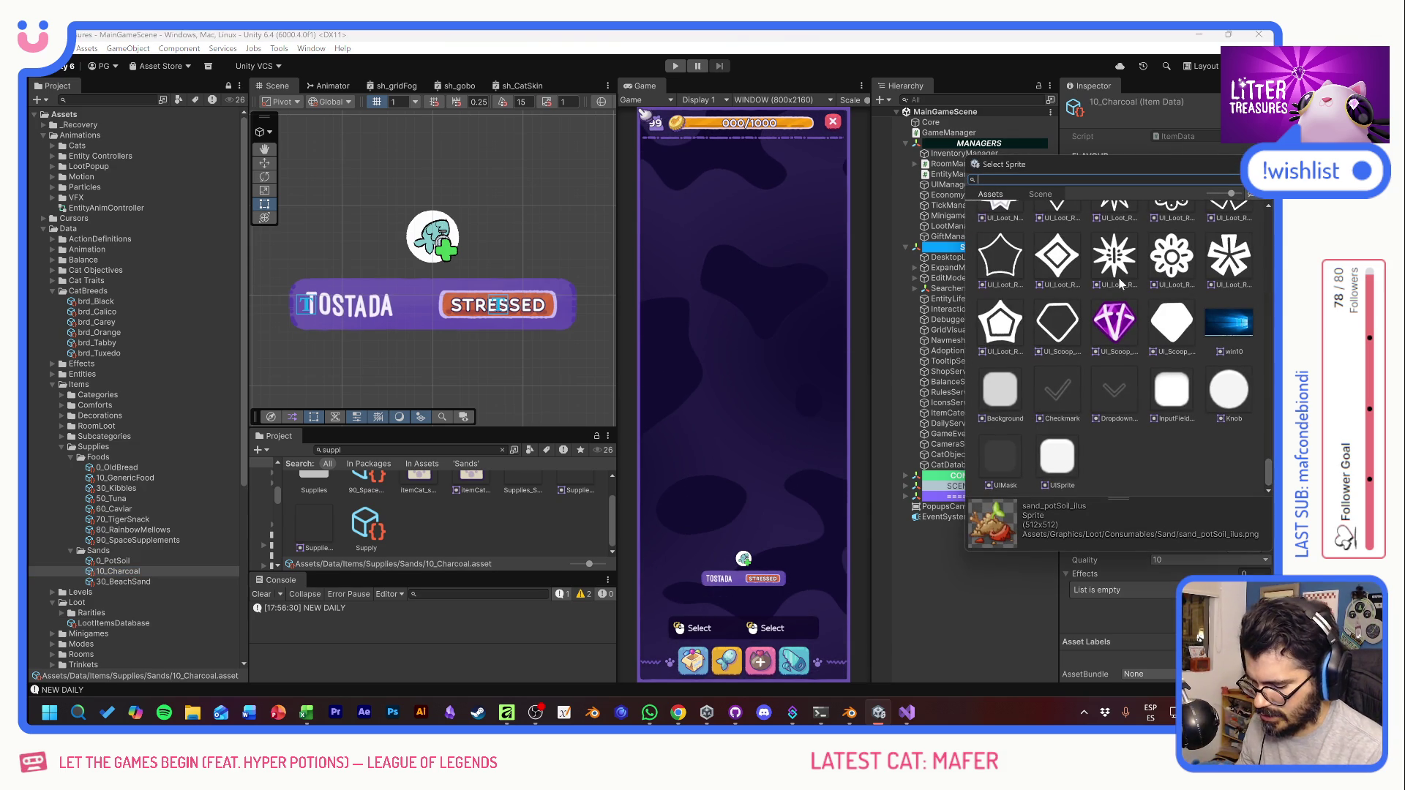
{"action": "type", "text": "charcoal"}
{"action": "double_click", "coordinate": [1055, 235]}
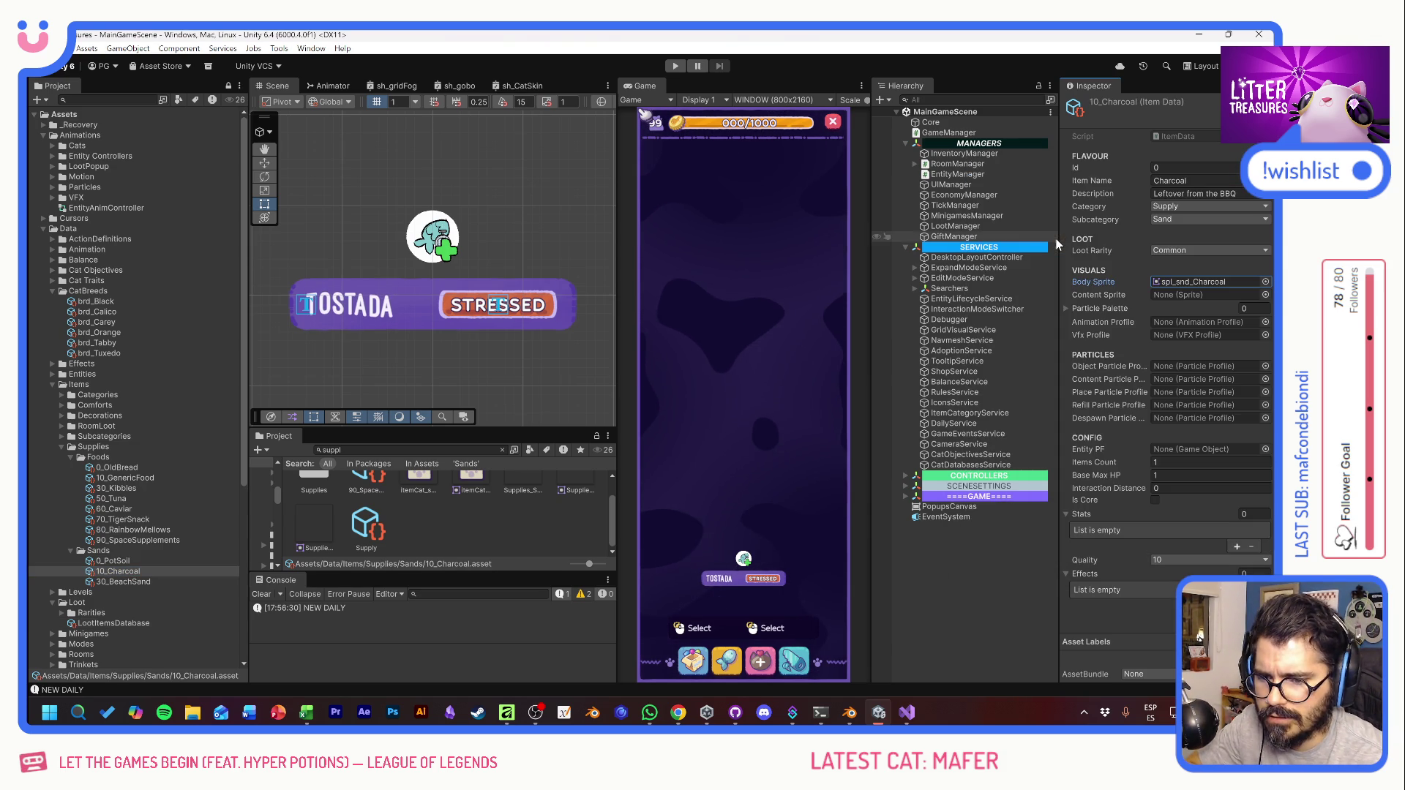
{"action": "left_click", "coordinate": [674, 65]}
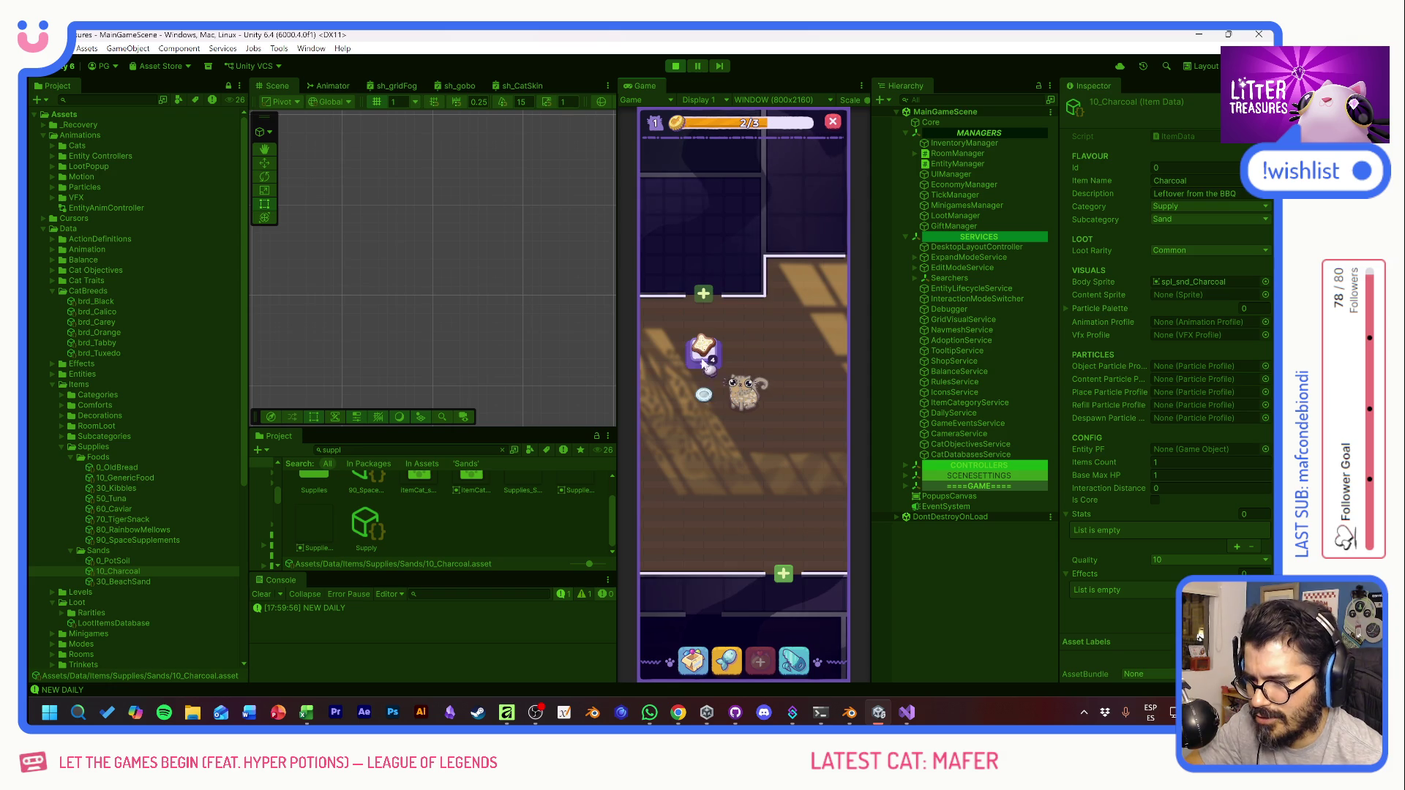
{"action": "left_click", "coordinate": [699, 662]}
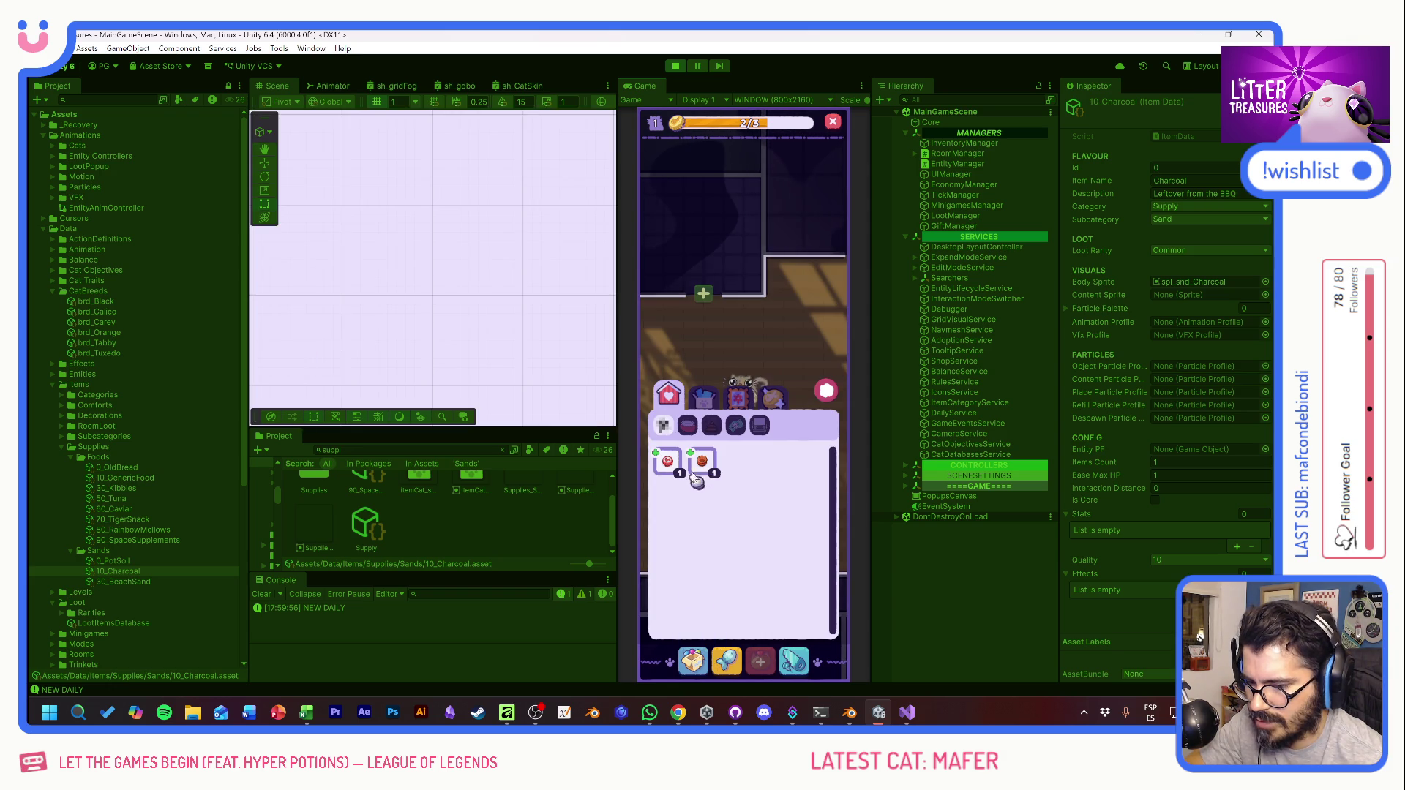
{"action": "left_click_drag", "start_coordinate": [703, 461], "coordinate": [742, 474]}
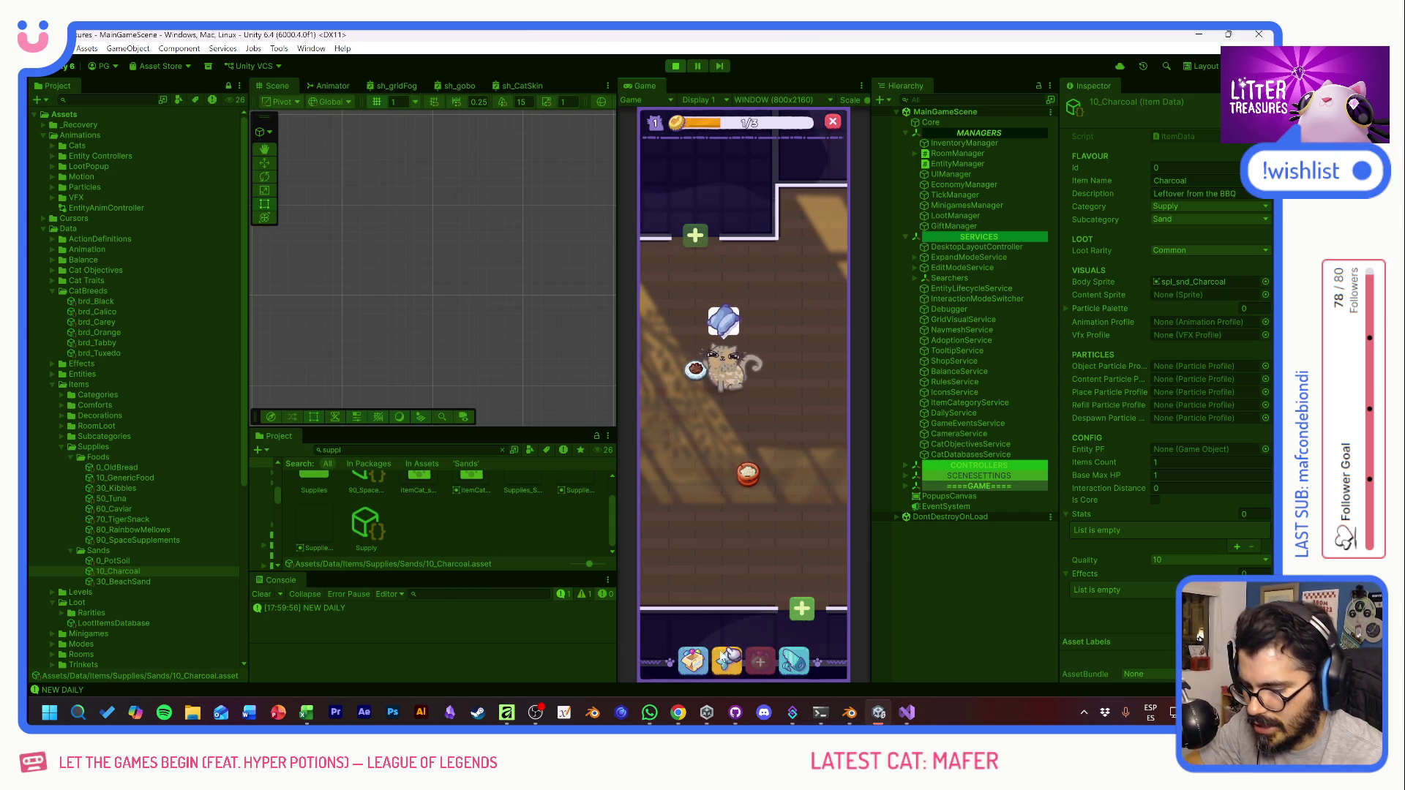
{"action": "left_click", "coordinate": [668, 461]}
{"action": "left_click", "coordinate": [690, 460]}
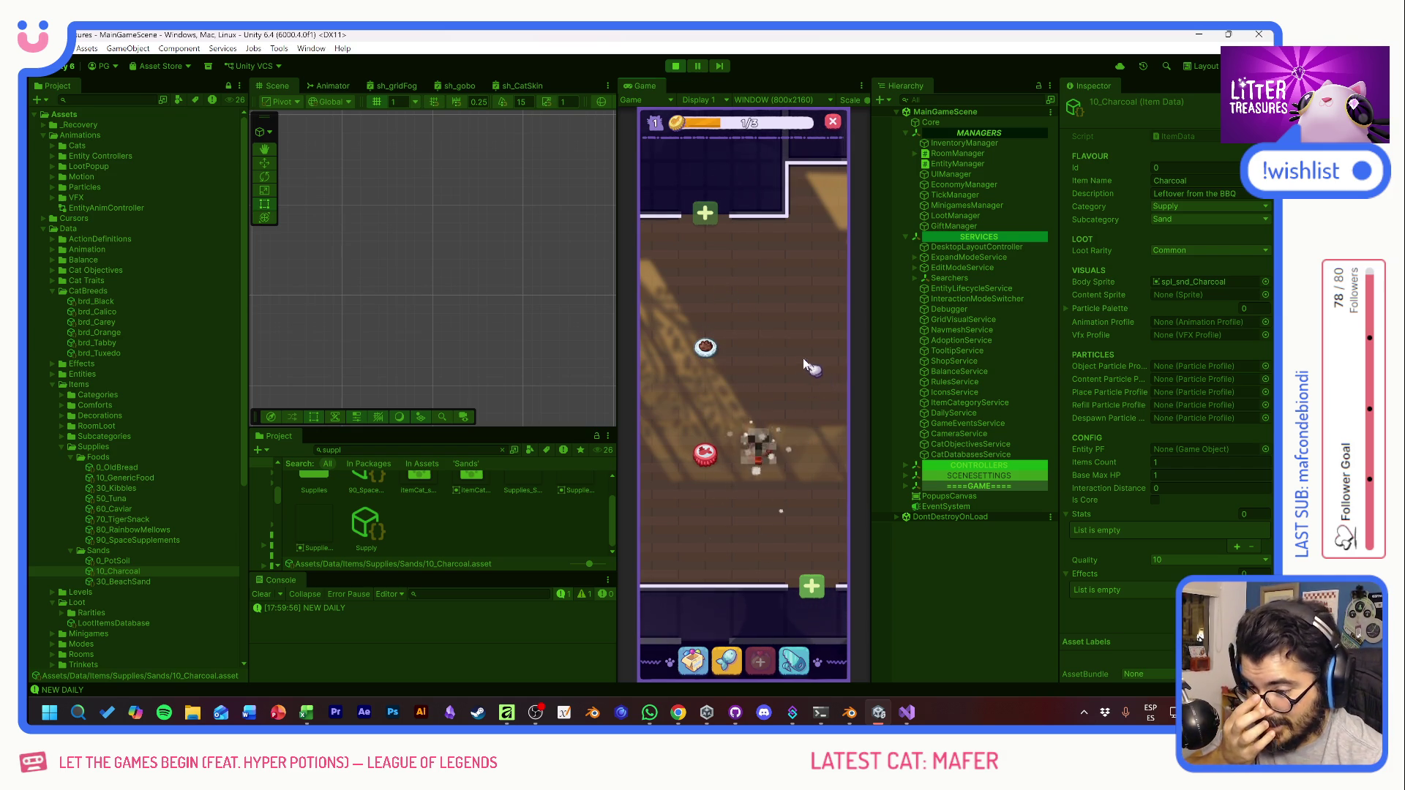
{"action": "left_click_drag", "start_coordinate": [790, 346], "coordinate": [790, 325]}
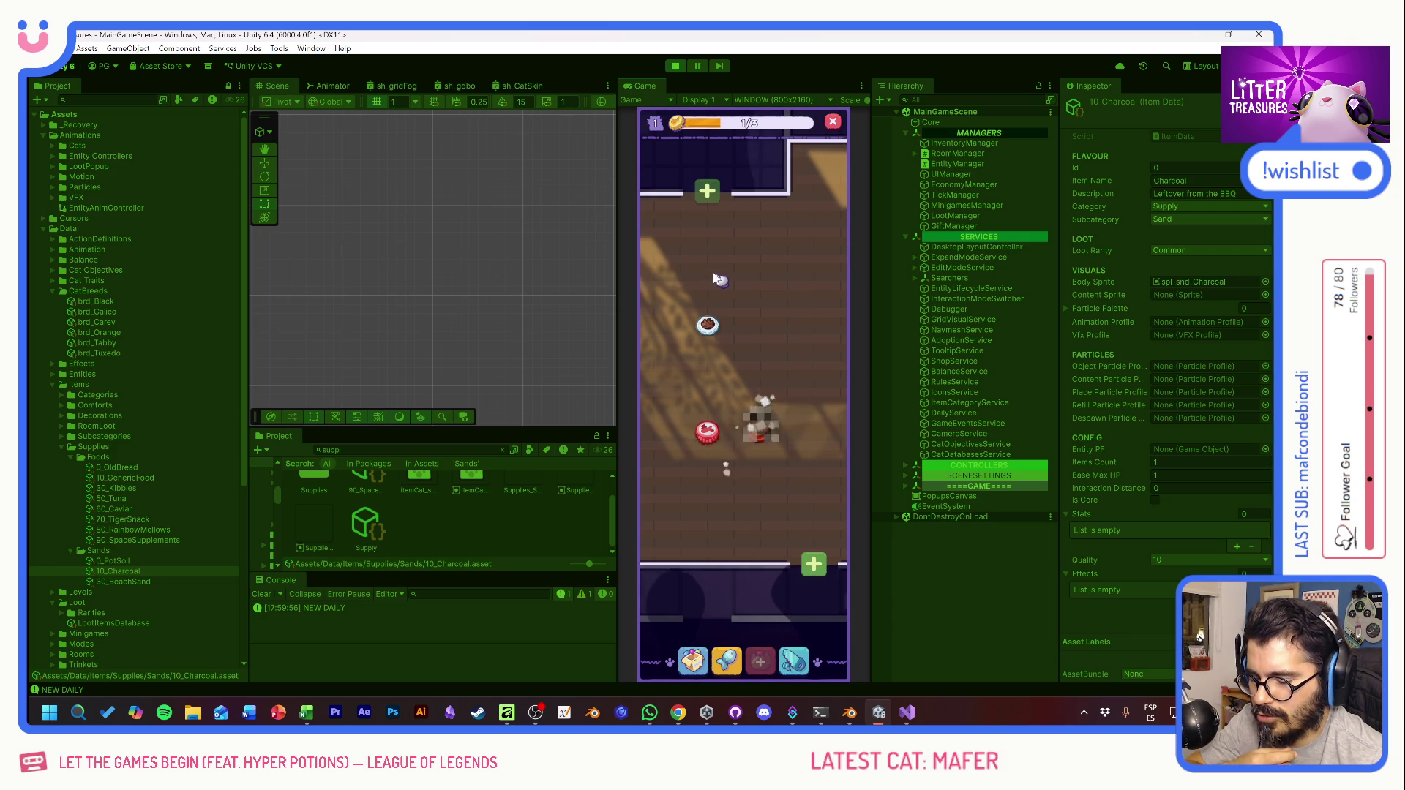
{"action": "left_click_drag", "start_coordinate": [713, 272], "coordinate": [726, 268]}
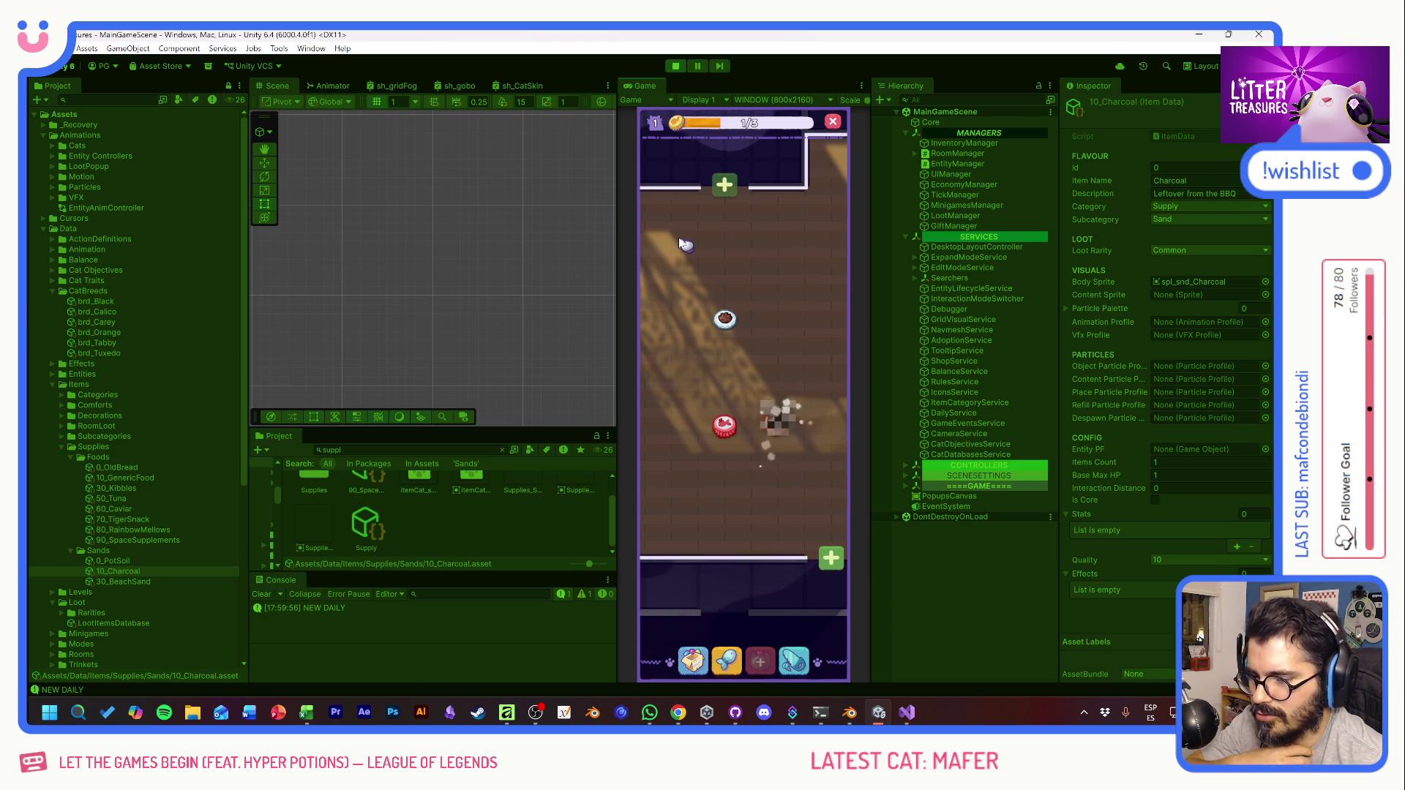
{"action": "left_click", "coordinate": [771, 408]}
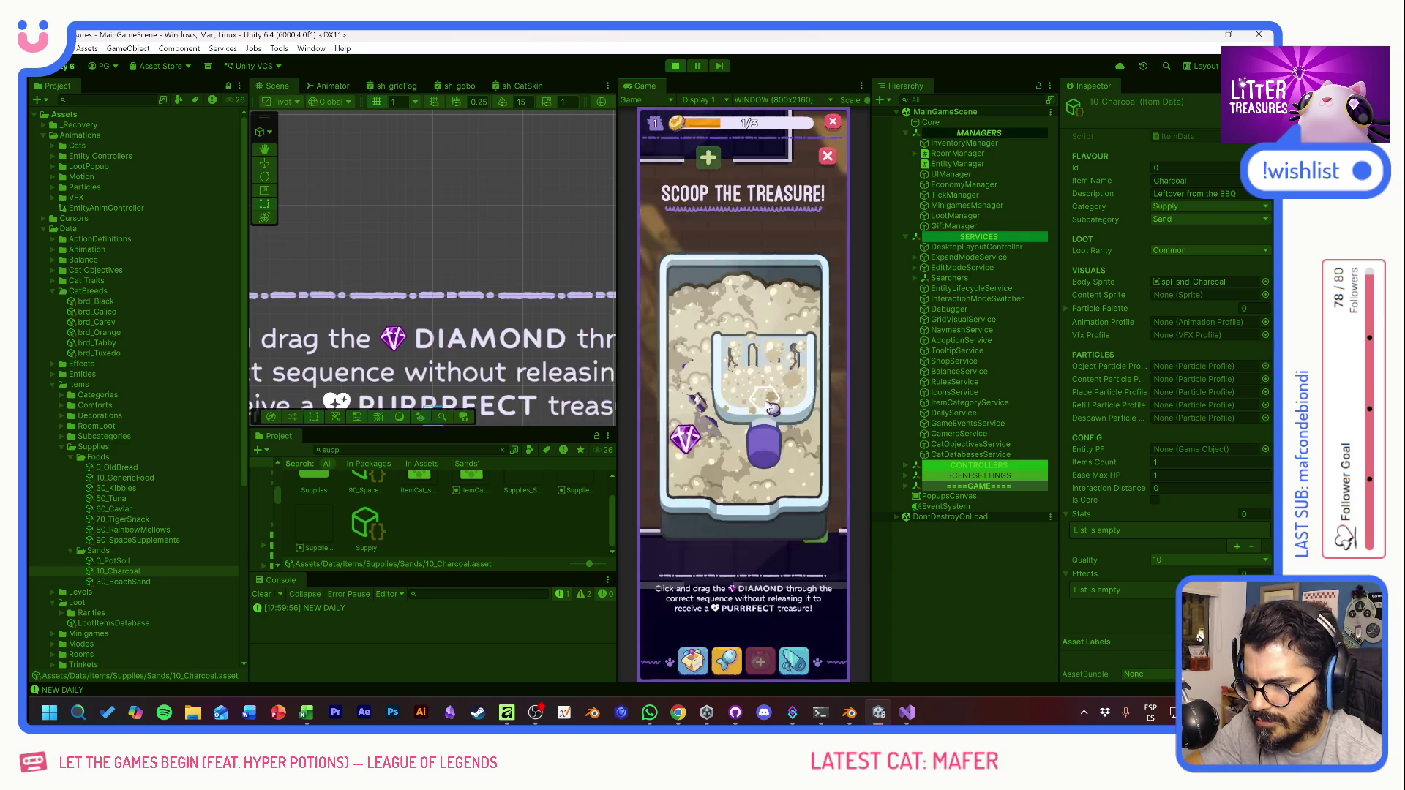
{"action": "left_click", "coordinate": [772, 407]}
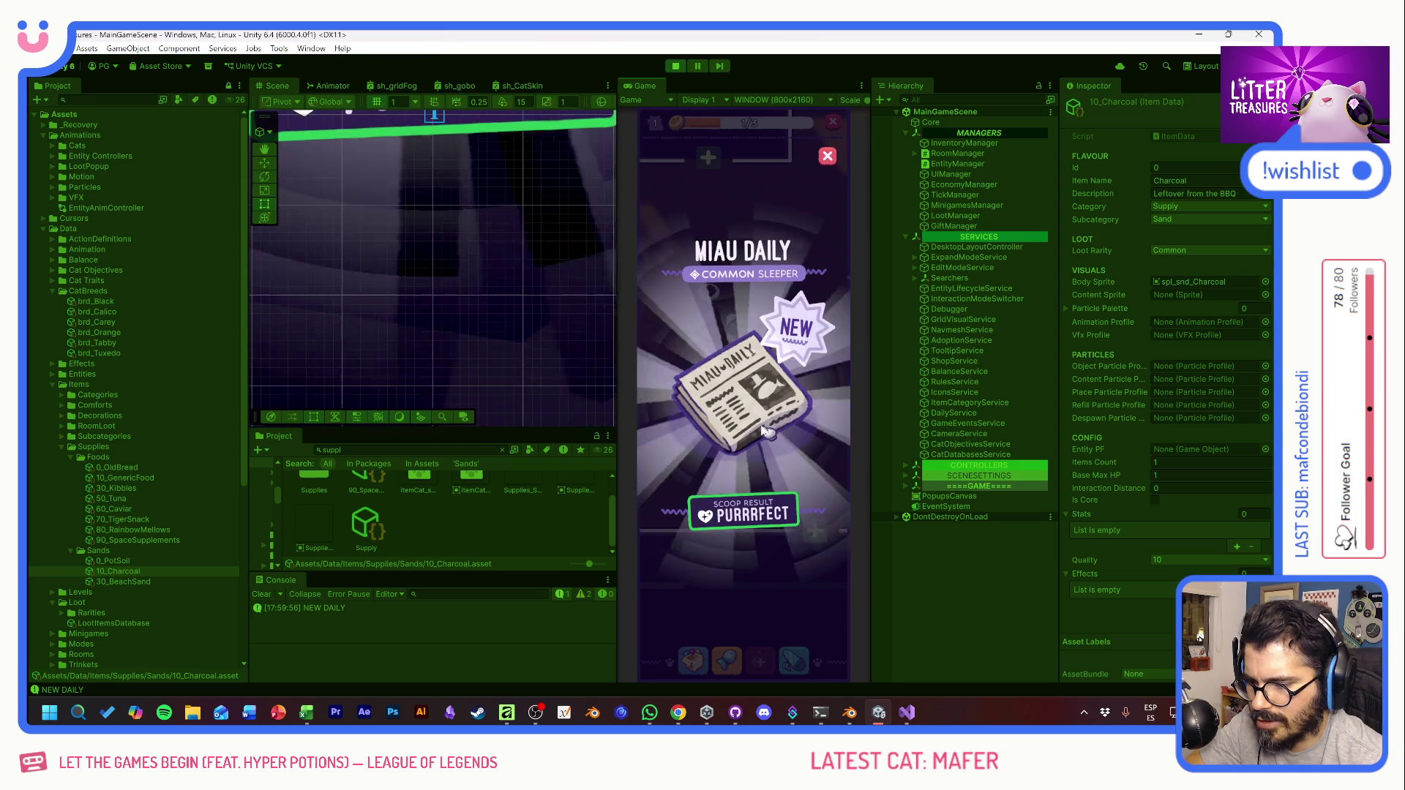
{"action": "left_click", "coordinate": [765, 432]}
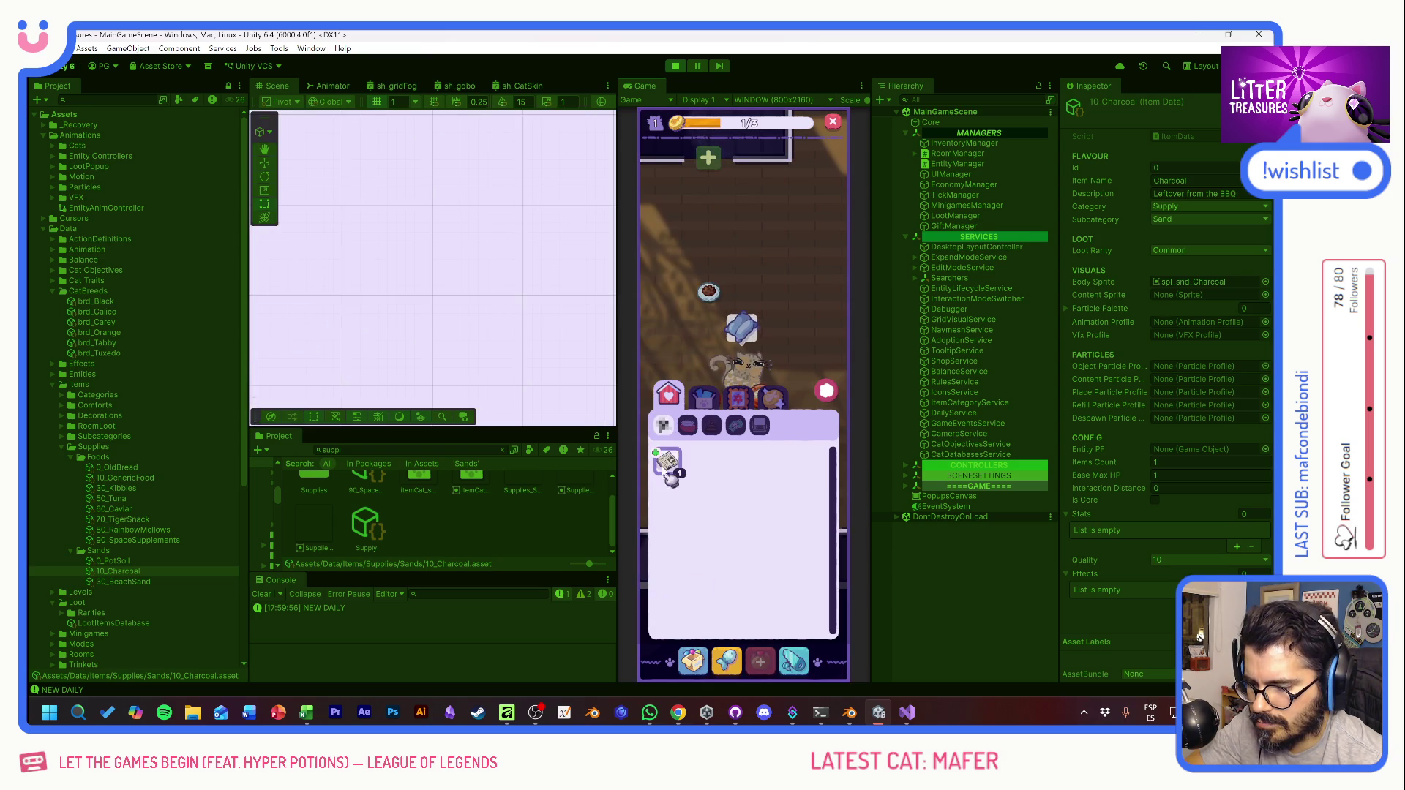
{"action": "mouse_move", "coordinate": [669, 475]}
{"action": "left_mouse_down"}
{"action": "mouse_move", "coordinate": [724, 337]}
{"action": "mouse_move", "coordinate": [761, 293]}
{"action": "left_mouse_up"}
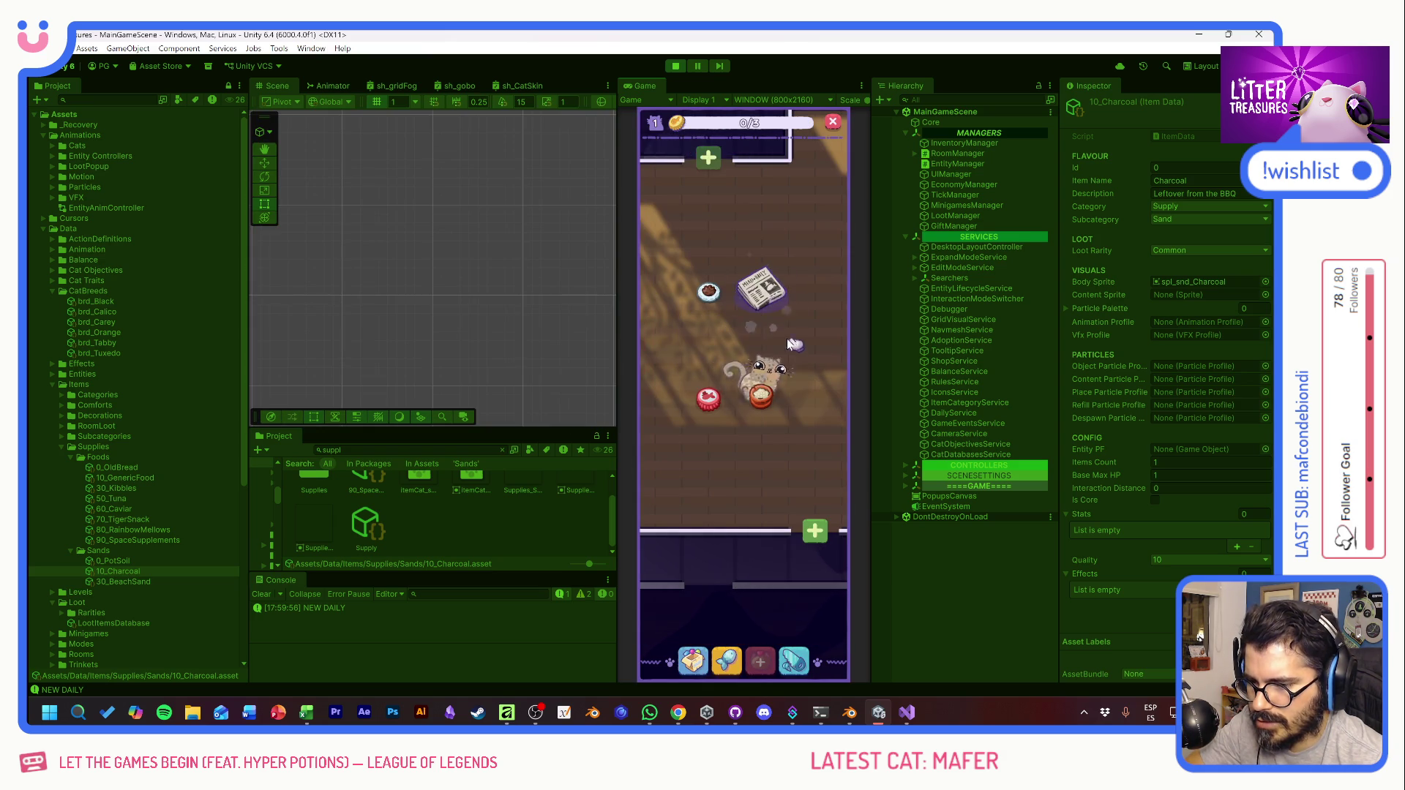
{"action": "left_click_drag", "start_coordinate": [790, 341], "coordinate": [793, 380]}
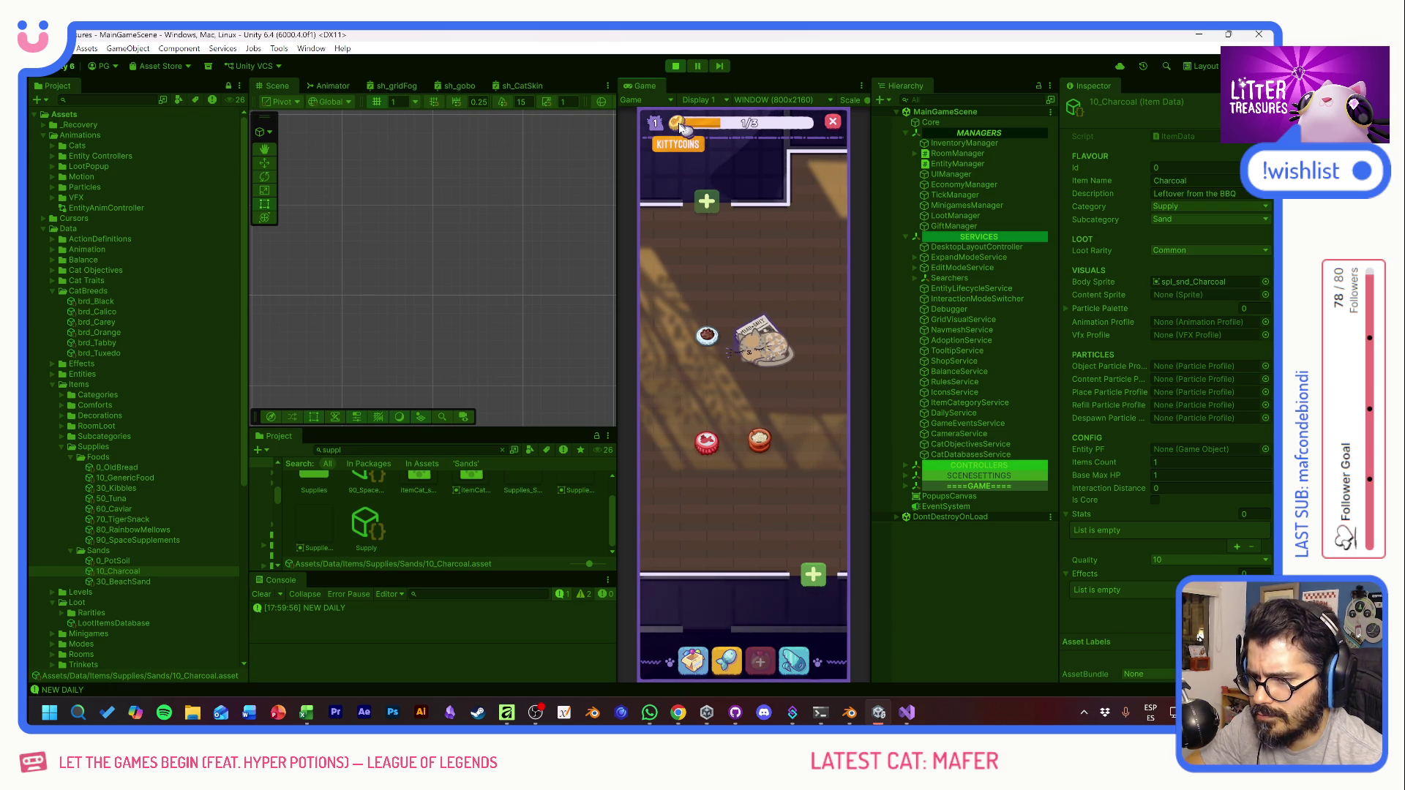
{"action": "mouse_move", "coordinate": [770, 448]}
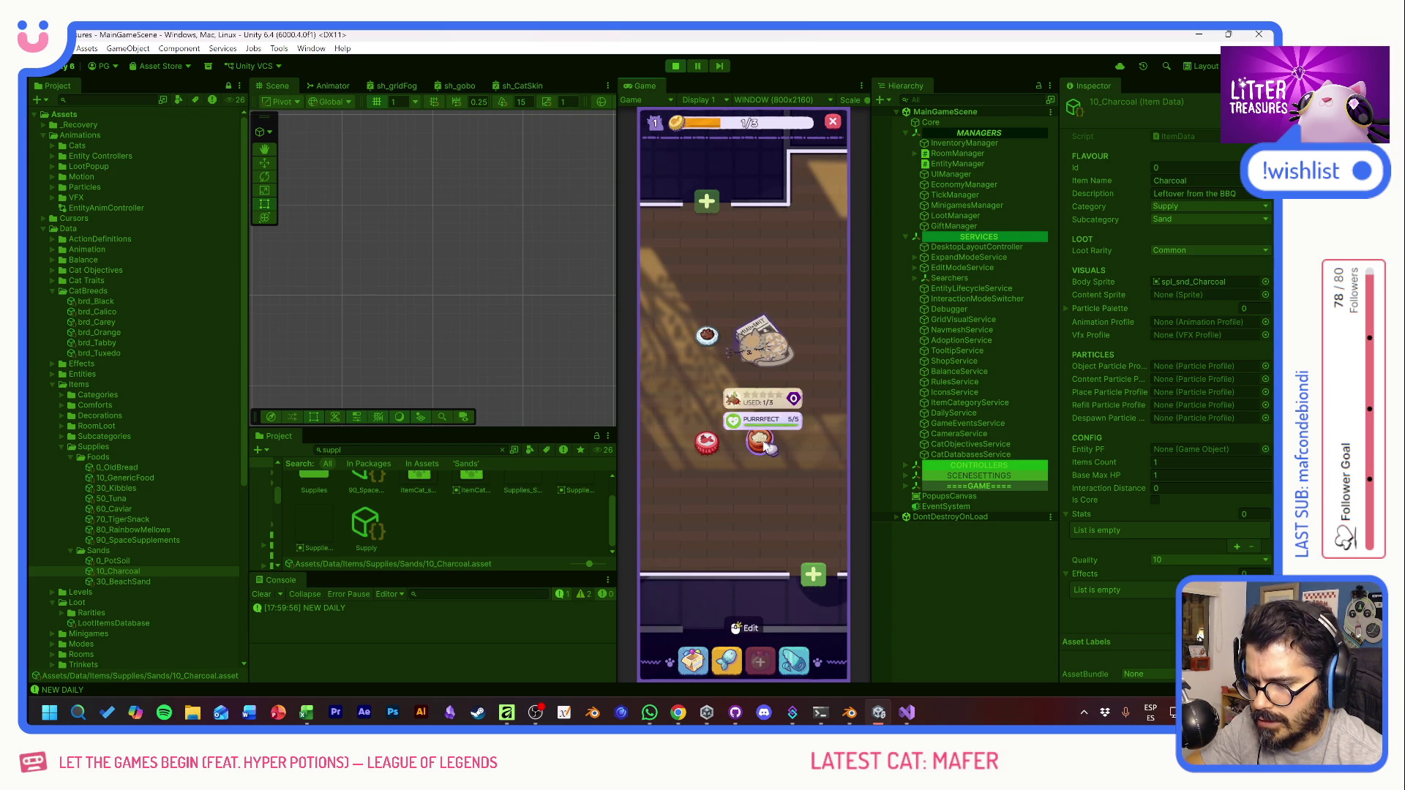
{"action": "mouse_move", "coordinate": [704, 341]}
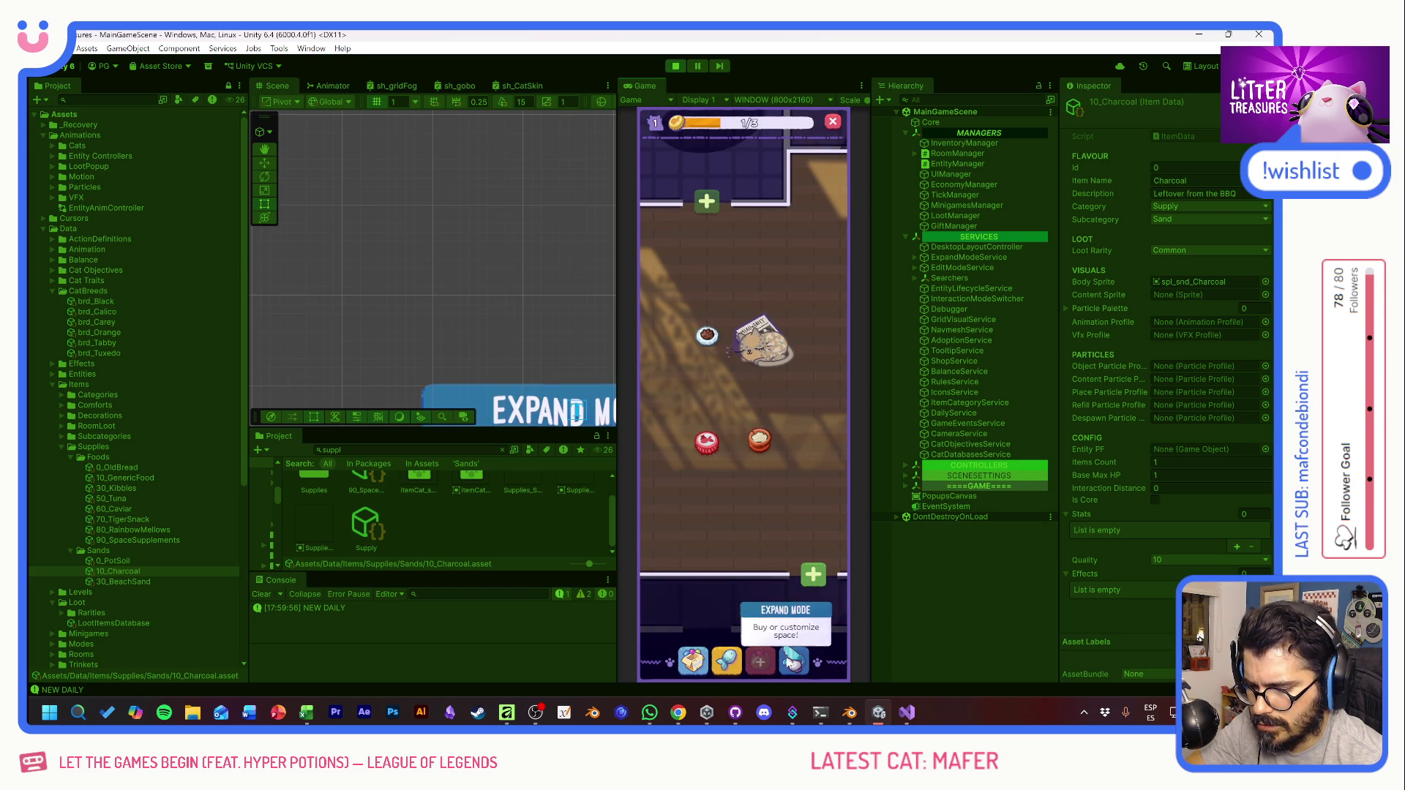
{"action": "left_click", "coordinate": [697, 661]}
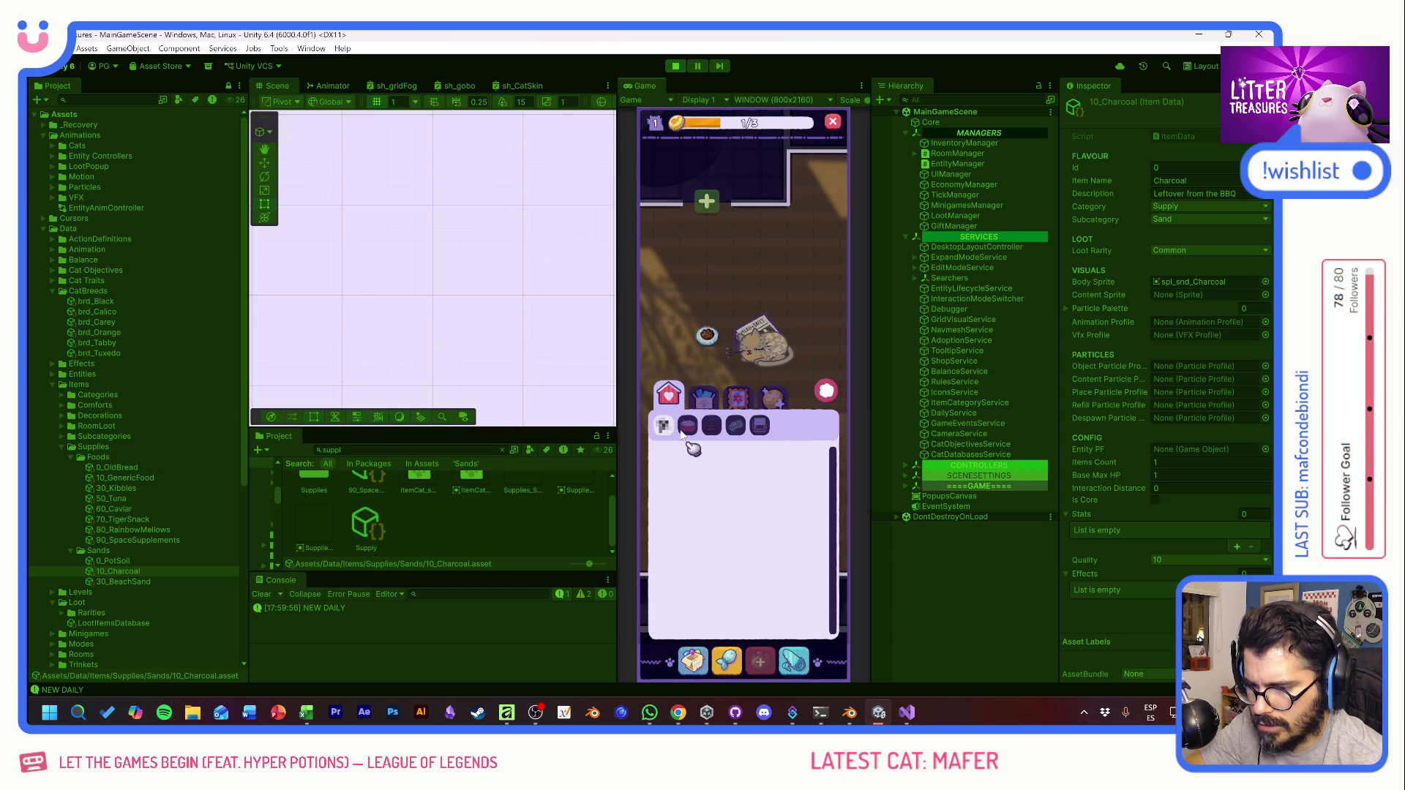
{"action": "left_click", "coordinate": [826, 392]}
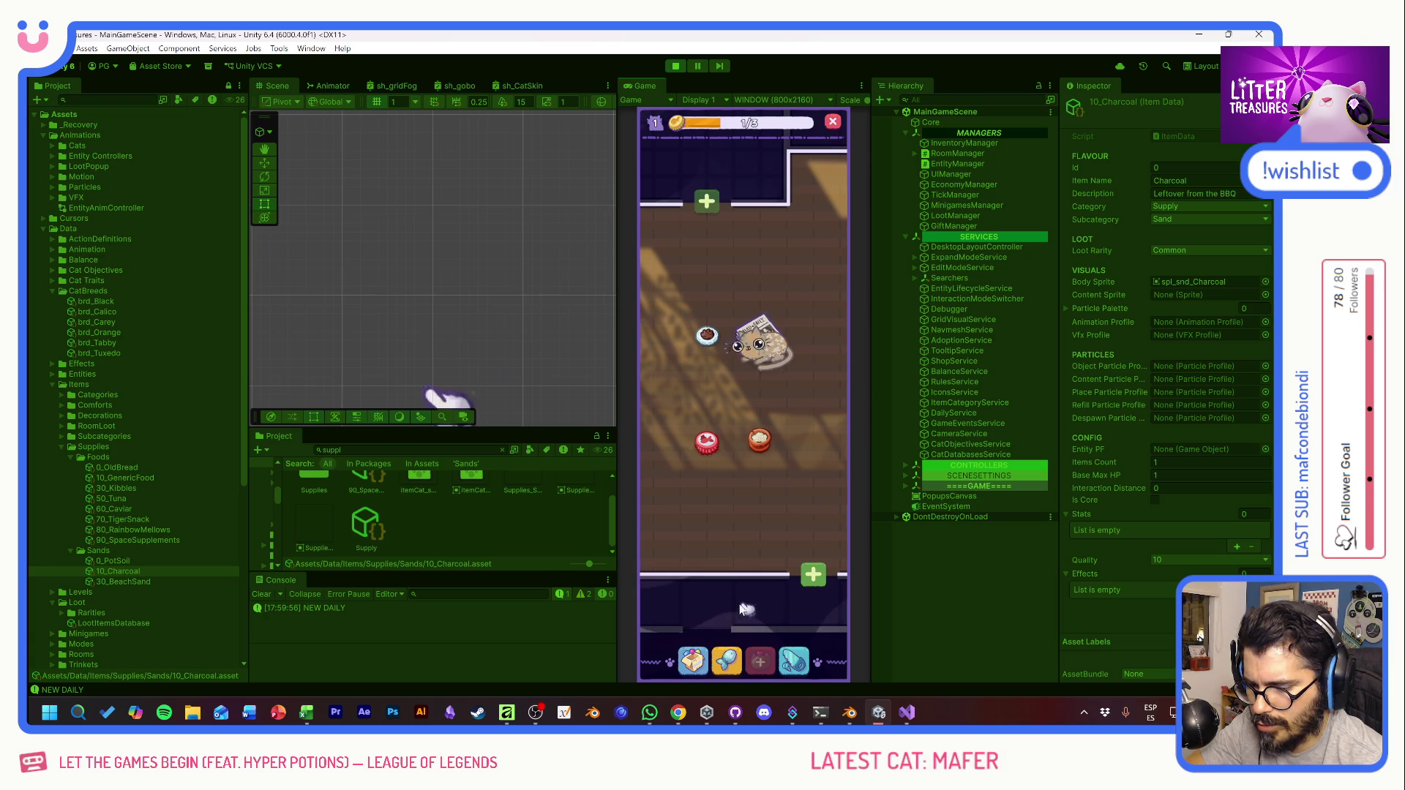
Step: Open and close the Supply Shop, then advance to the level 2 room
{"action": "left_click", "coordinate": [729, 661]}
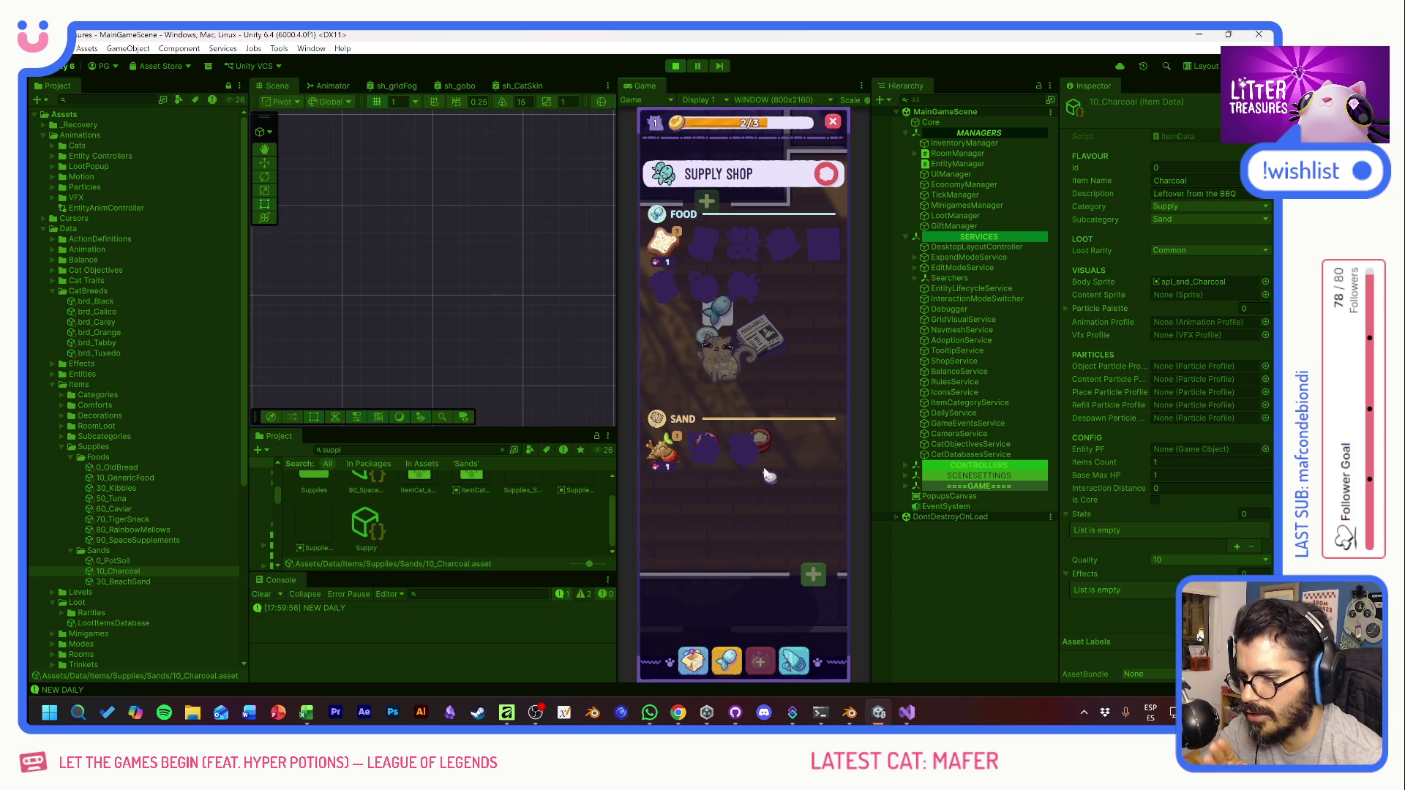
{"action": "left_click", "coordinate": [825, 176]}
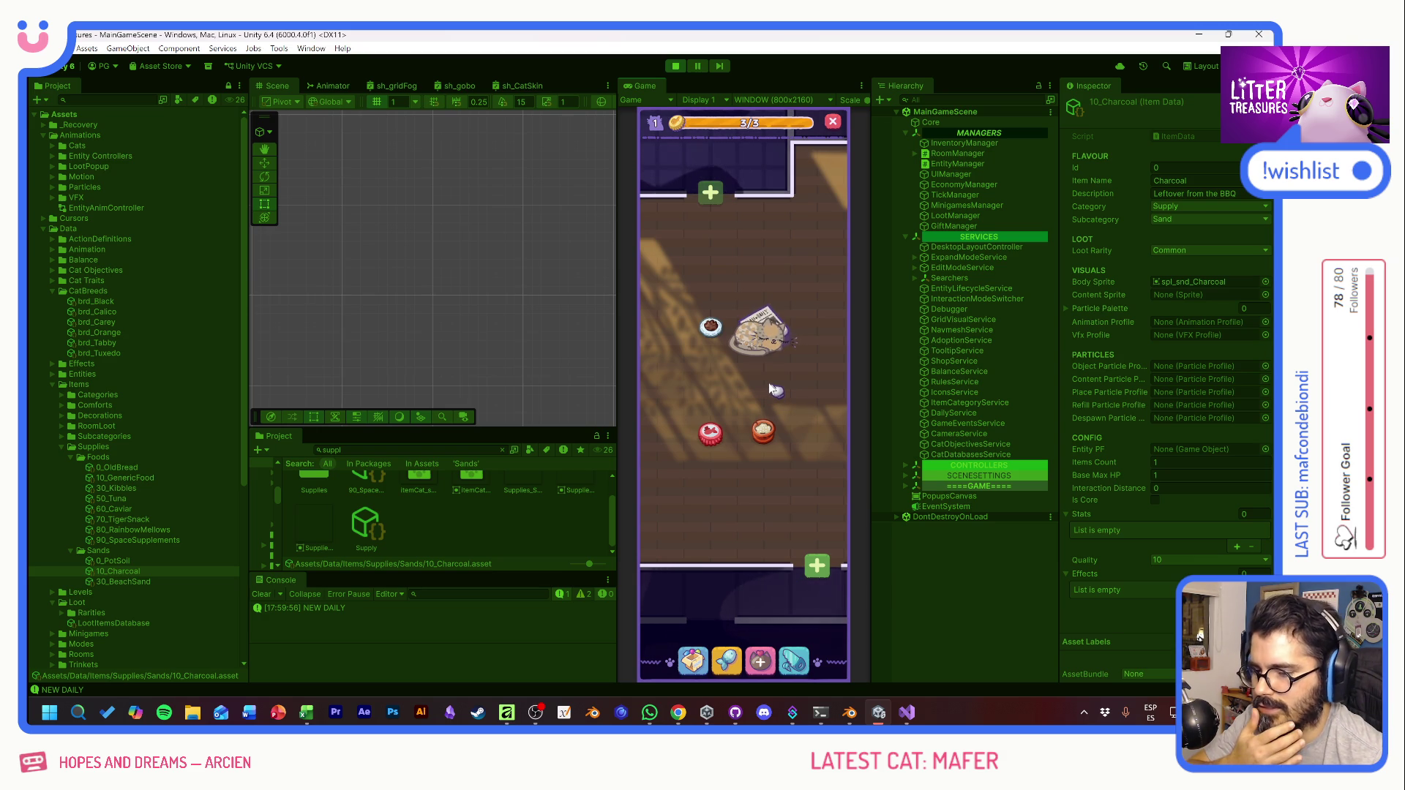
{"action": "left_click", "coordinate": [781, 412]}
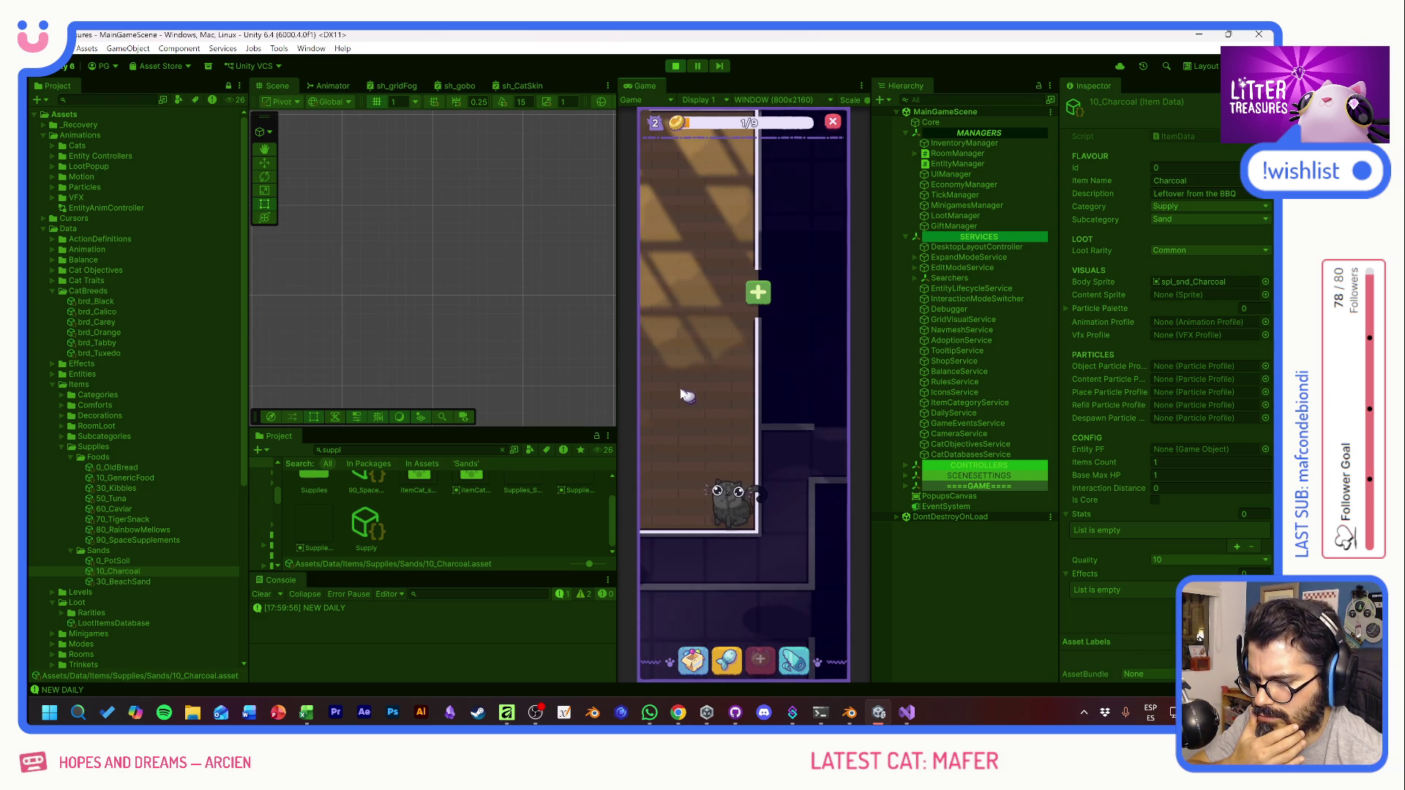
Step: Check Rumba's info card, then scoop treasure from the charcoal sand pot
{"action": "left_click", "coordinate": [783, 441]}
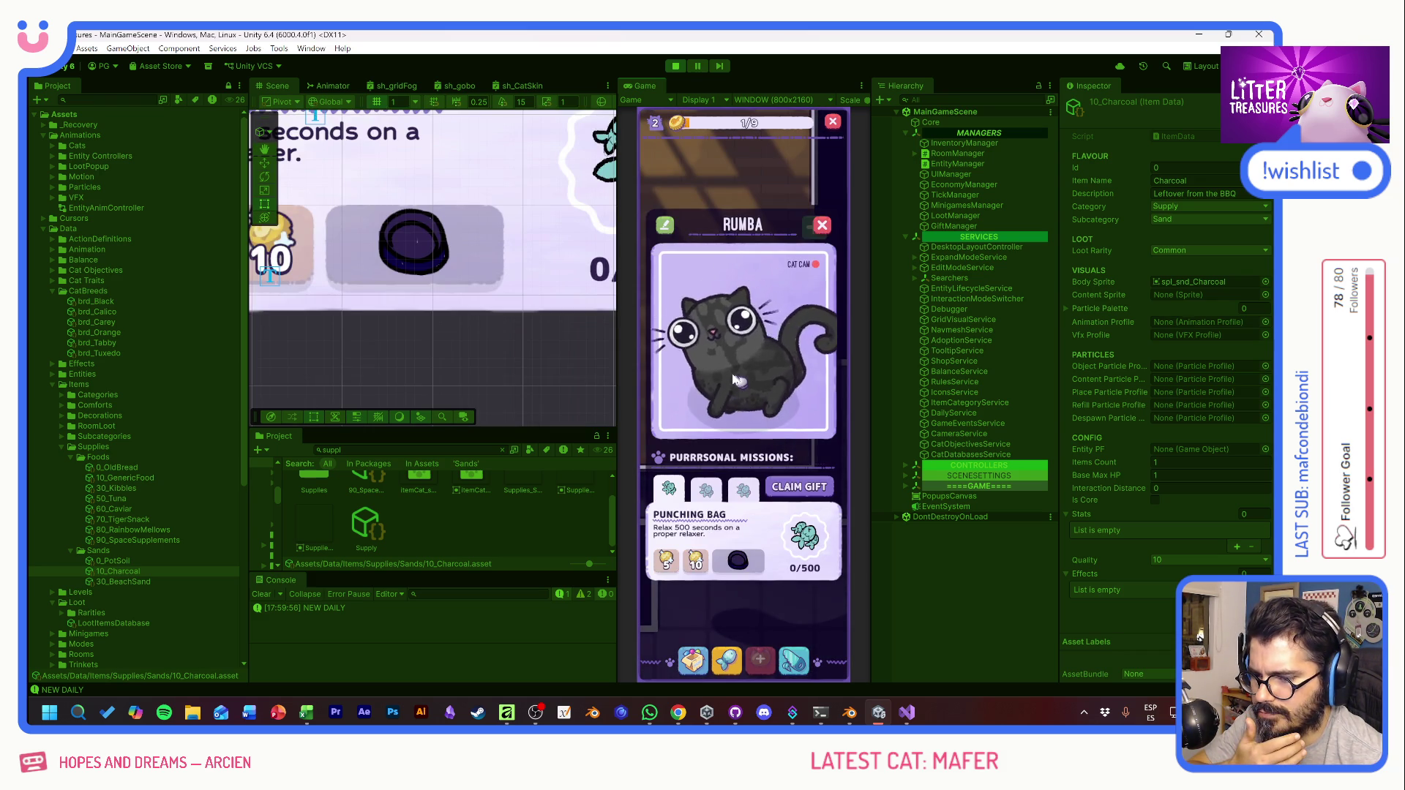
{"action": "left_click", "coordinate": [820, 225]}
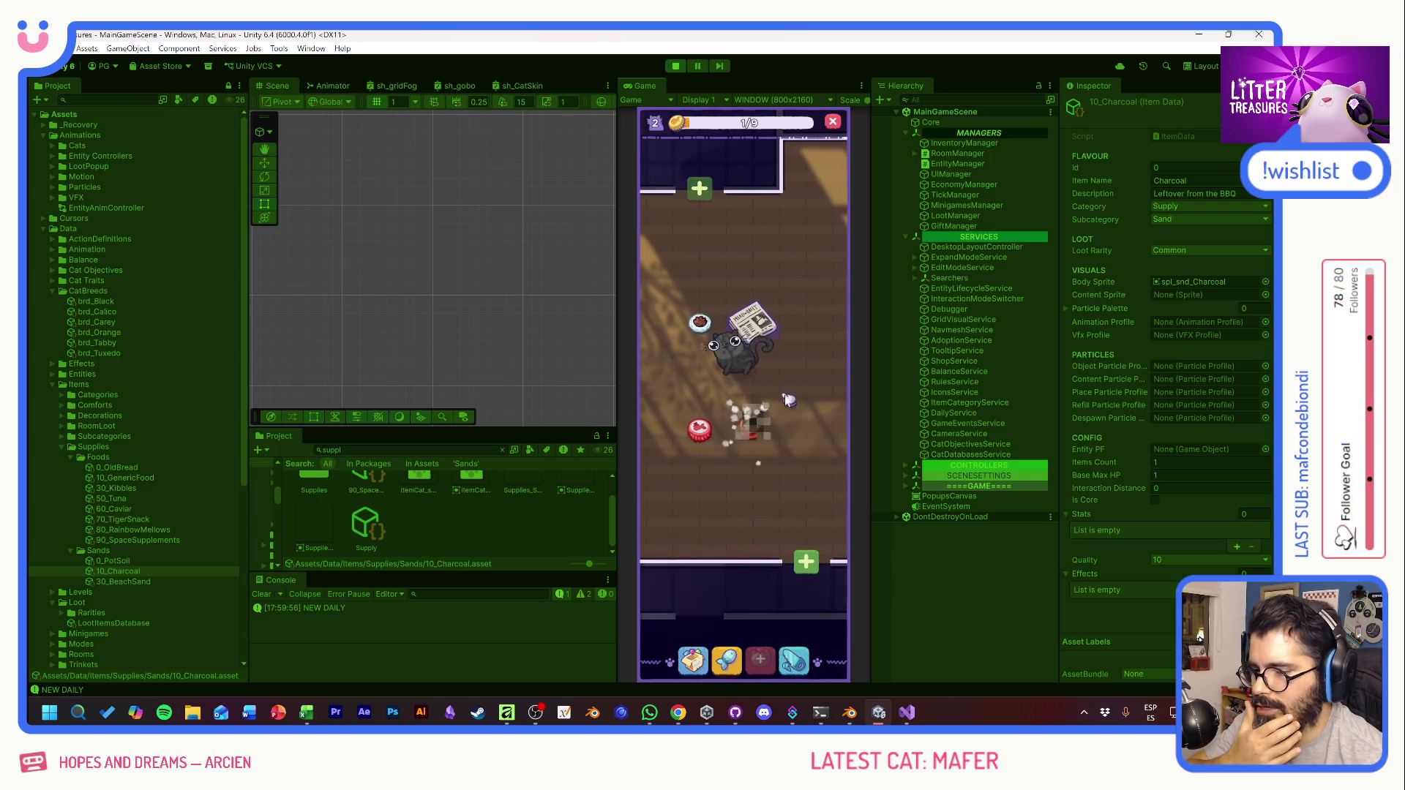
{"action": "left_click", "coordinate": [758, 436]}
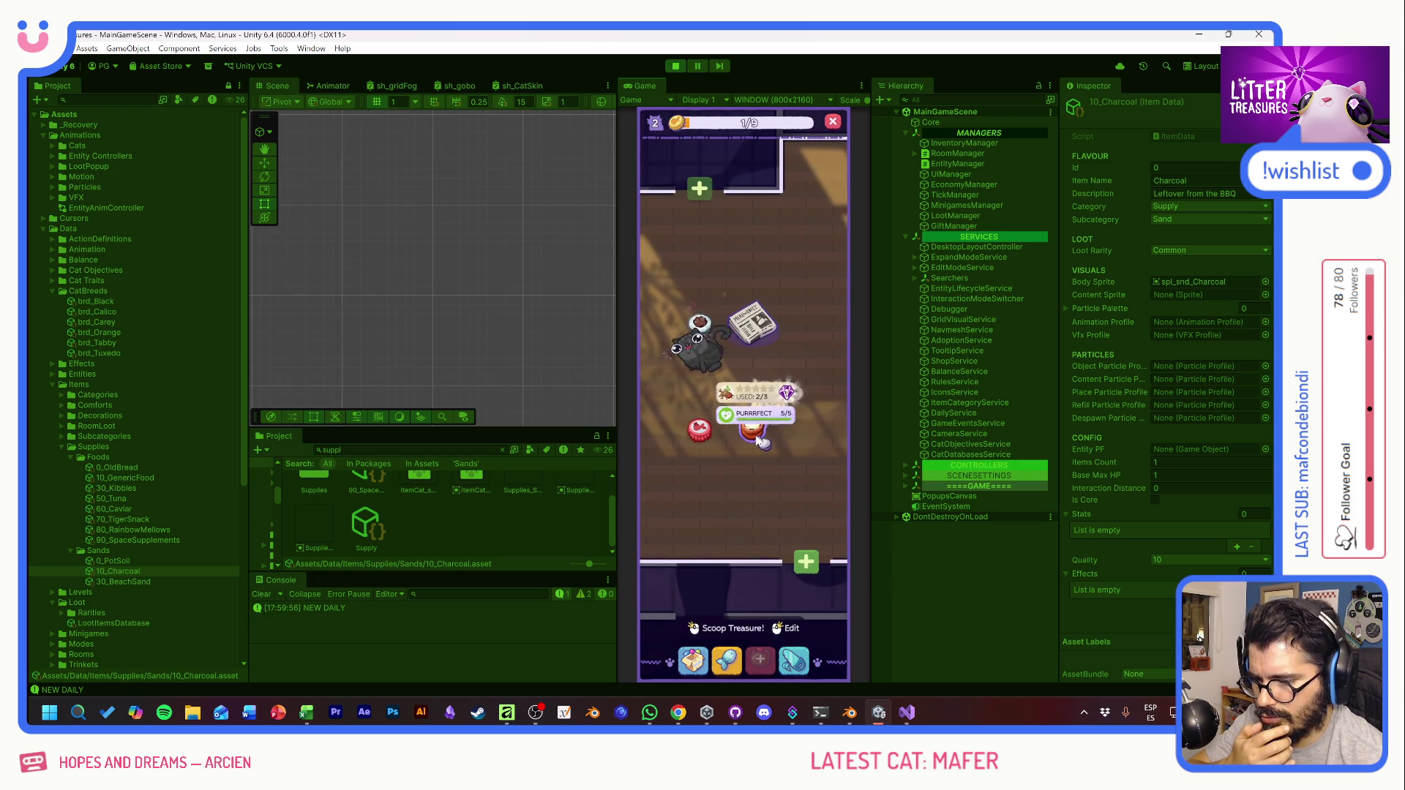
{"action": "left_click", "coordinate": [758, 439]}
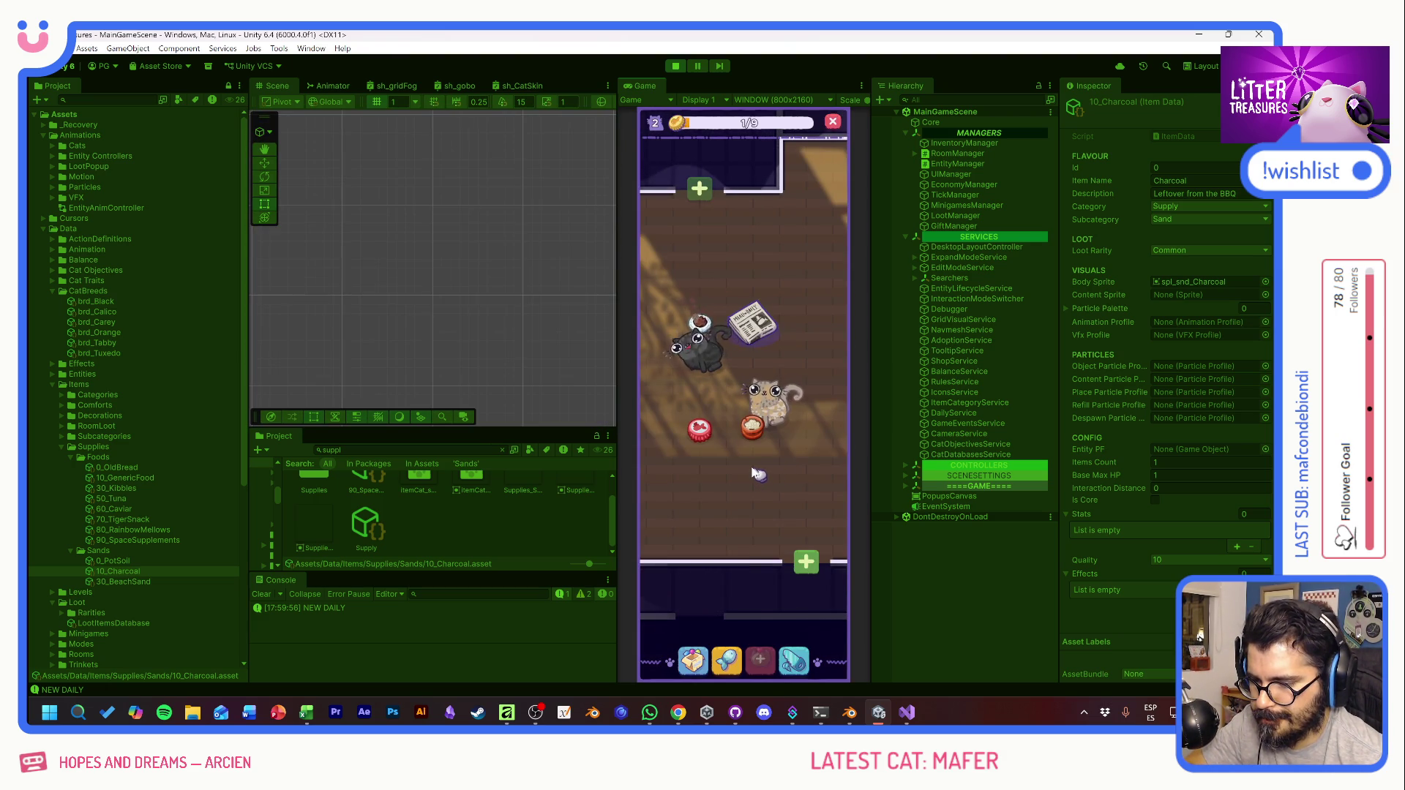
Step: Pet the black cat Rumba, review its profile, and select the cat Mafi
{"action": "left_click", "coordinate": [699, 364]}
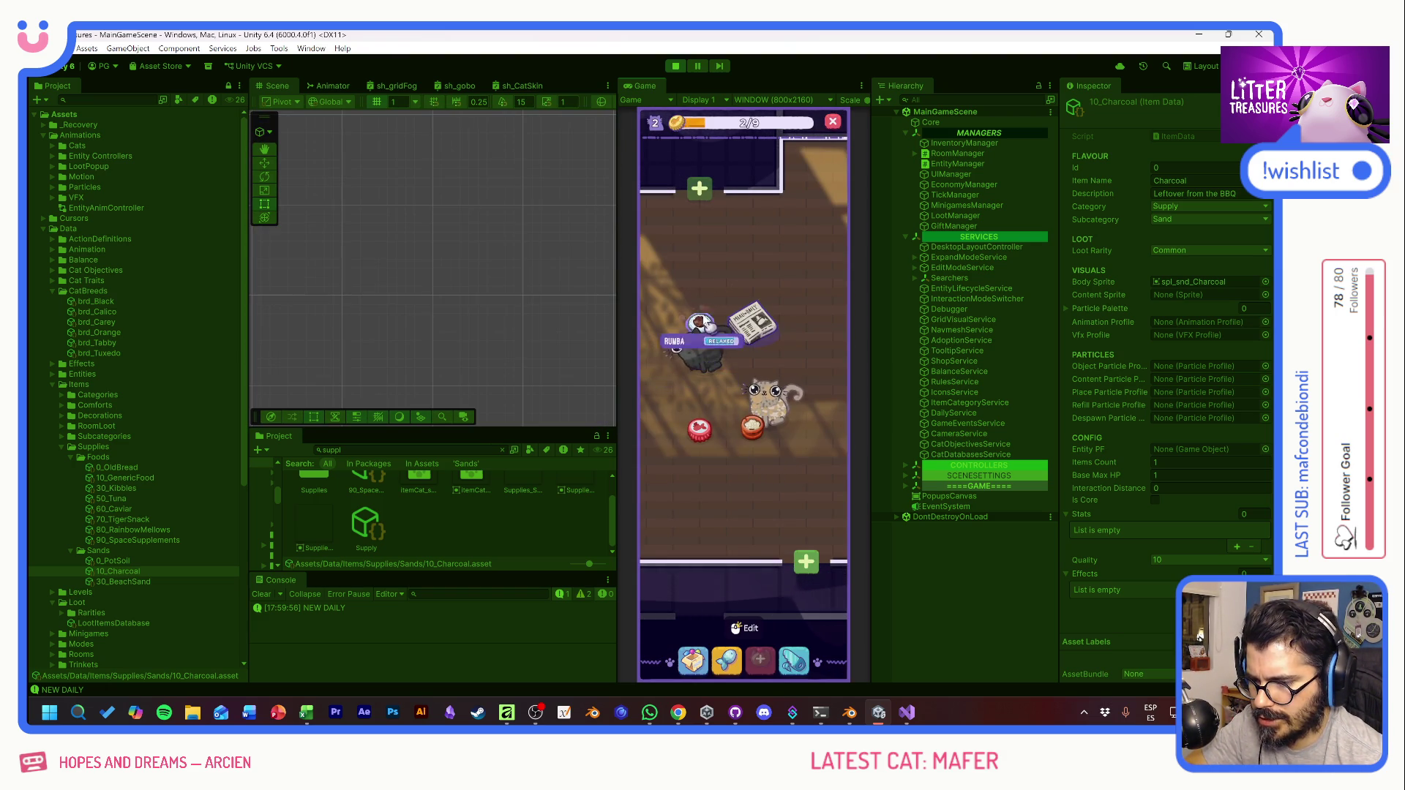
{"action": "left_click", "coordinate": [704, 322]}
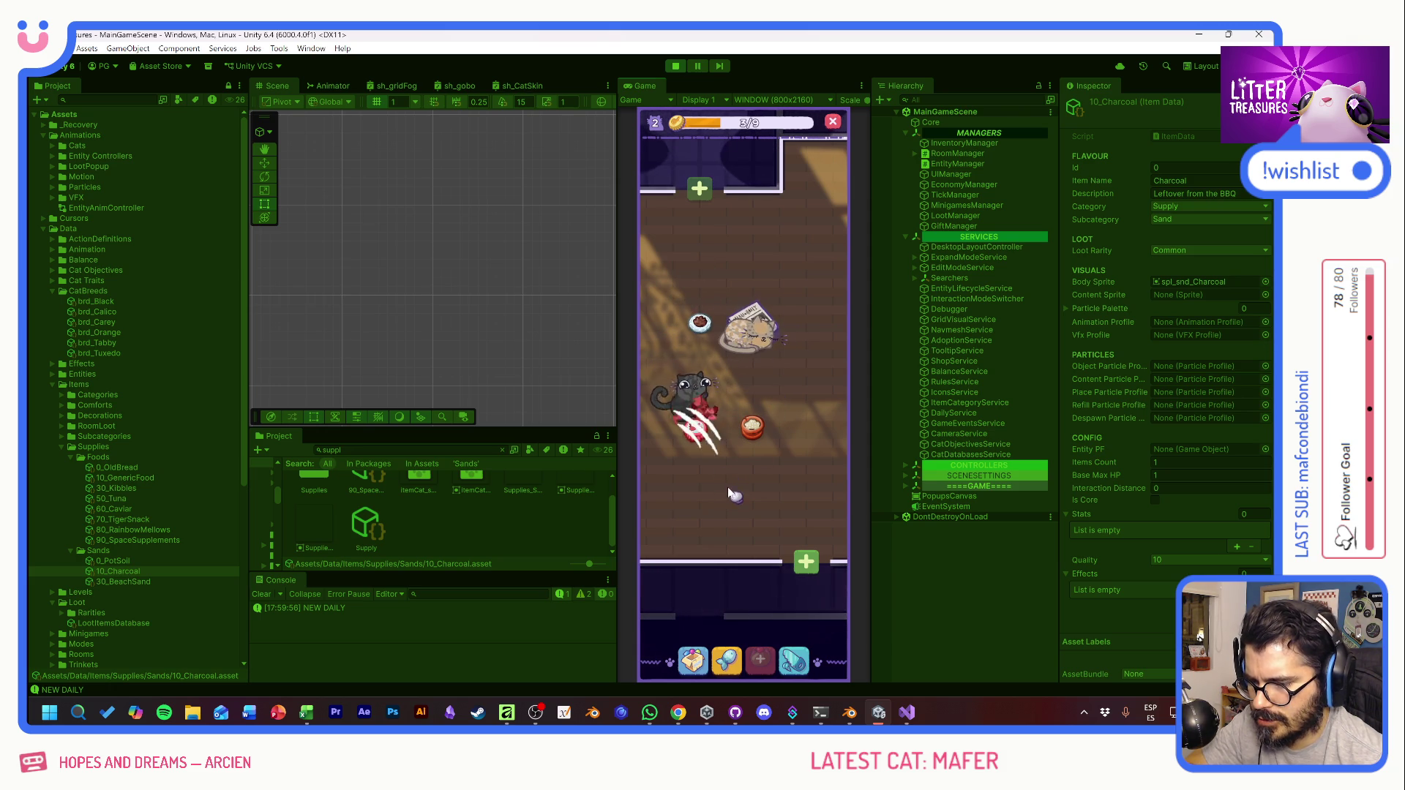
{"action": "left_click", "coordinate": [701, 395]}
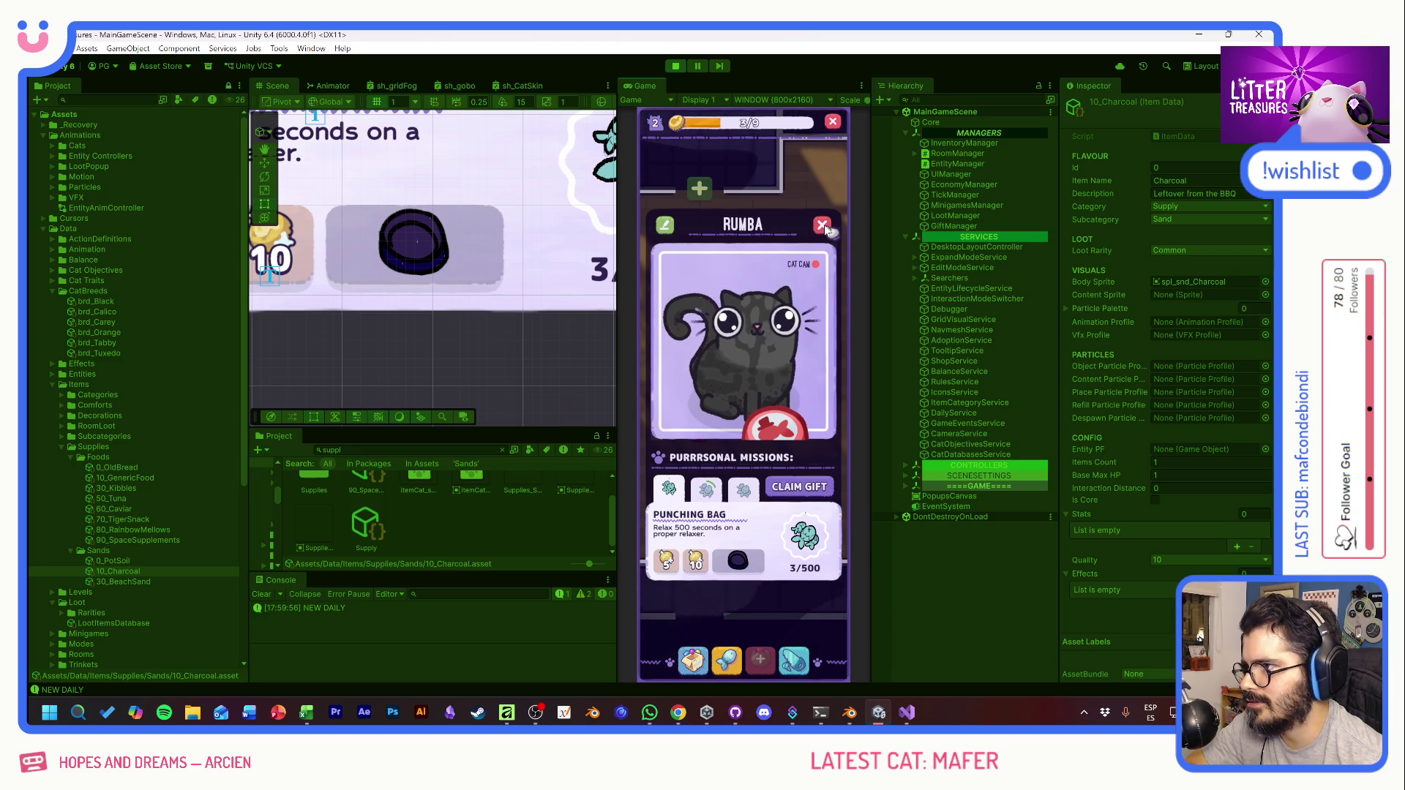
{"action": "left_click", "coordinate": [823, 226]}
{"action": "left_click_drag", "start_coordinate": [789, 372], "coordinate": [801, 374]}
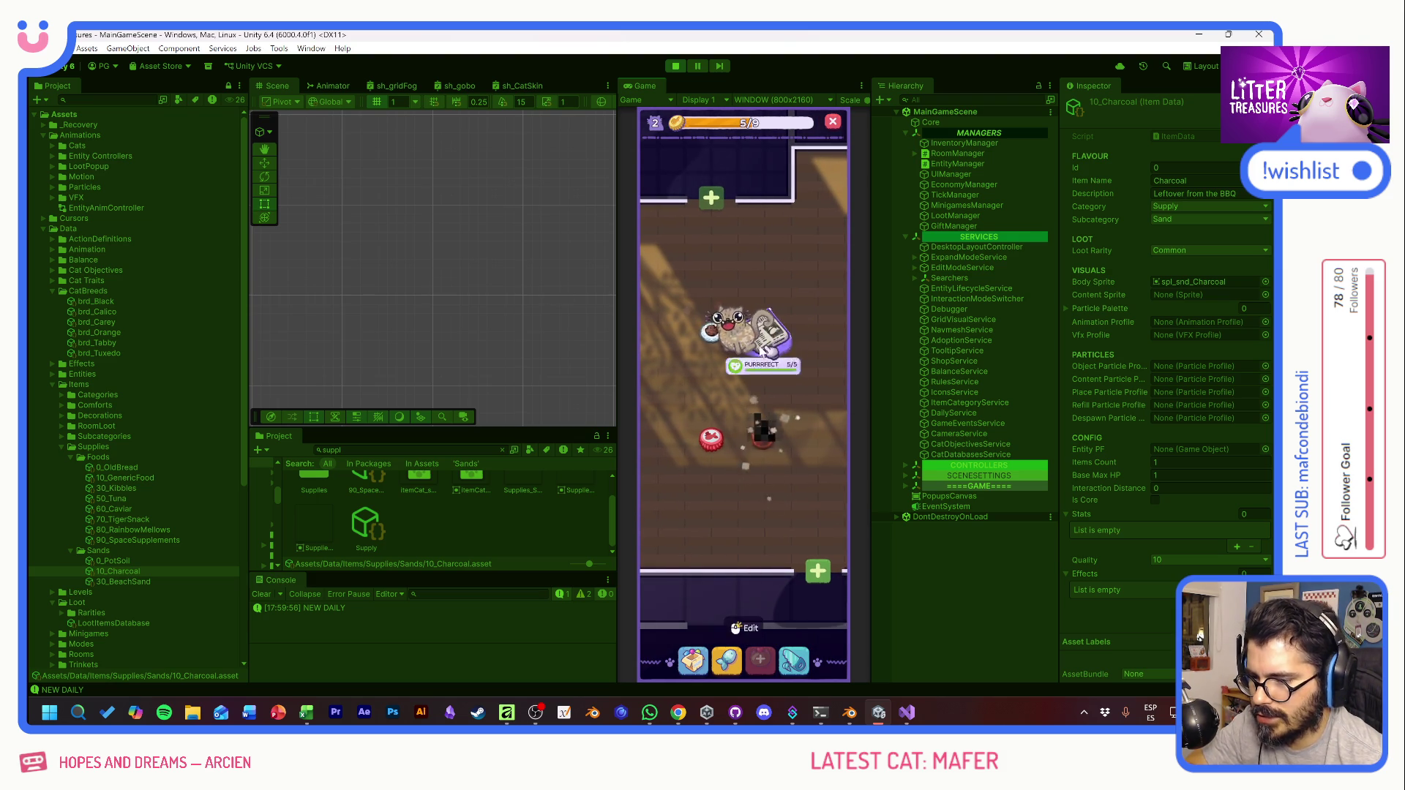
{"action": "left_click", "coordinate": [734, 350]}
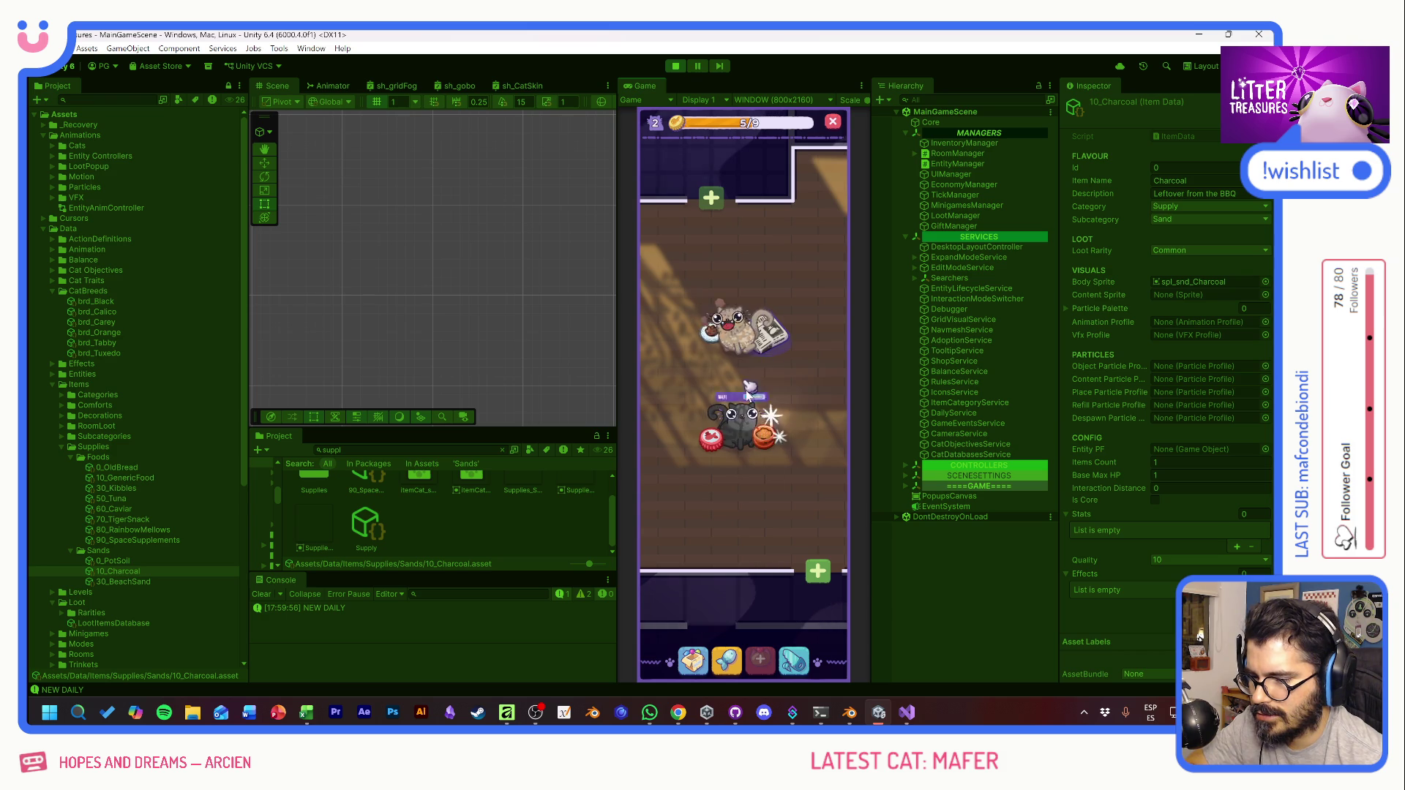
Step: Guide the diamond through the scoop minigame to win Old Bread
{"action": "left_click", "coordinate": [748, 392]}
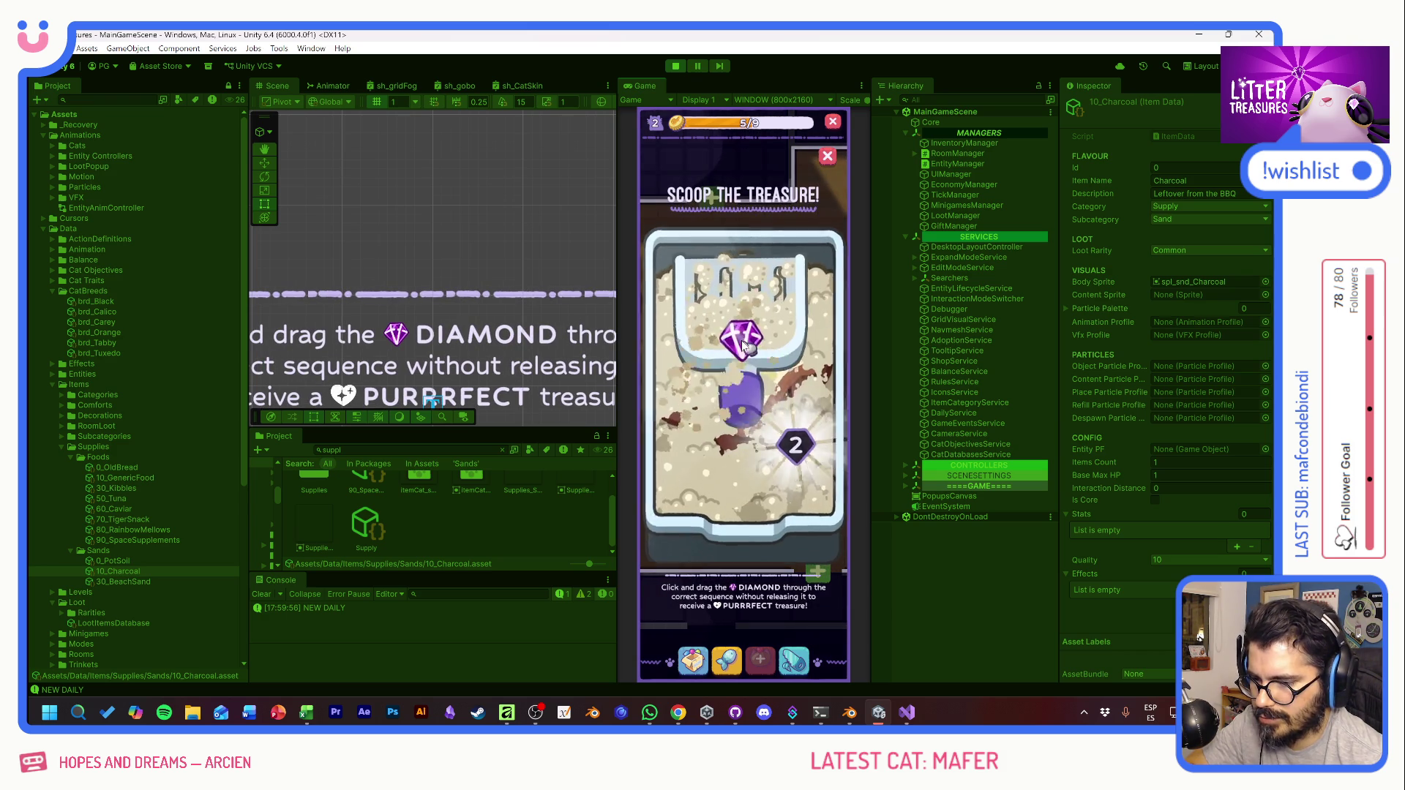
{"action": "left_click_drag", "start_coordinate": [743, 347], "coordinate": [798, 448]}
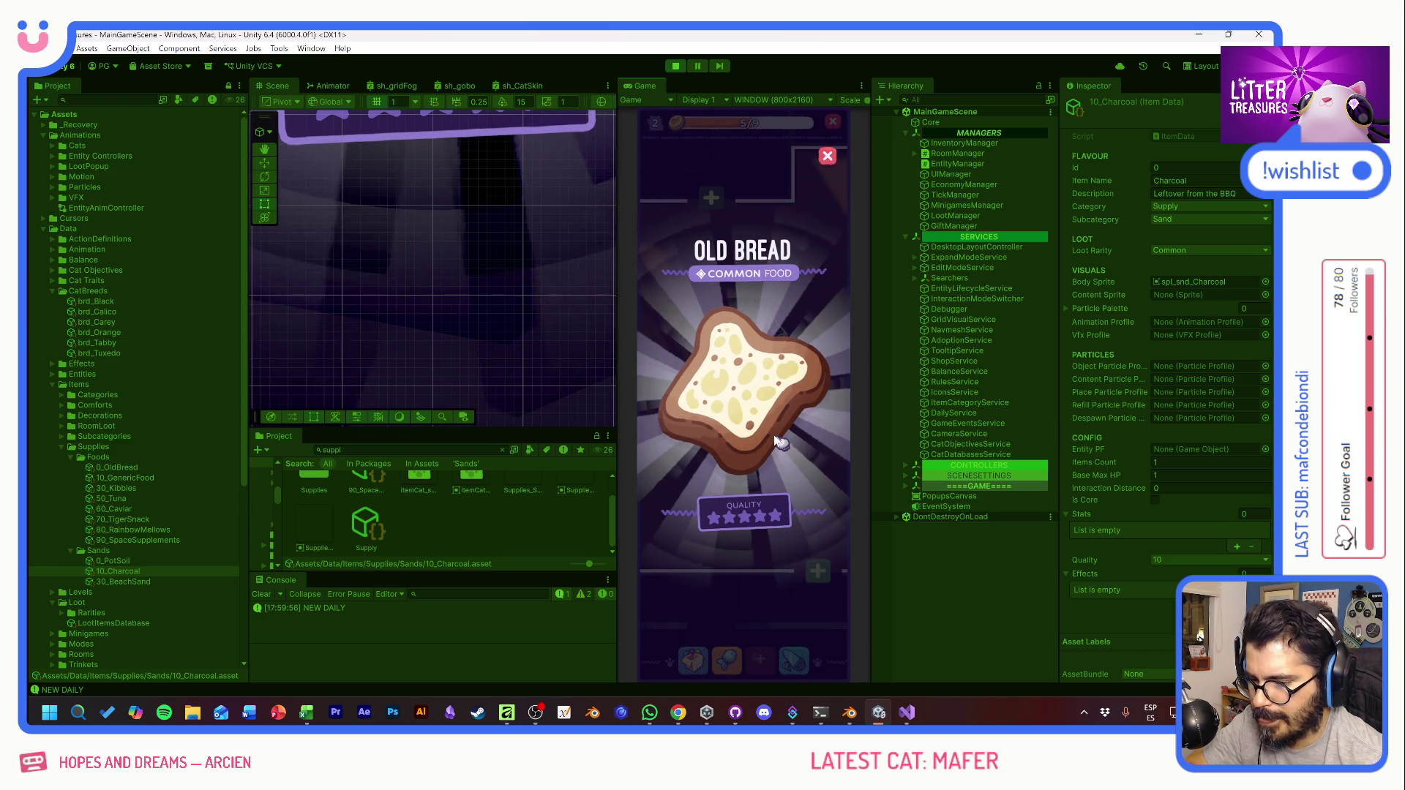
{"action": "left_click", "coordinate": [777, 442]}
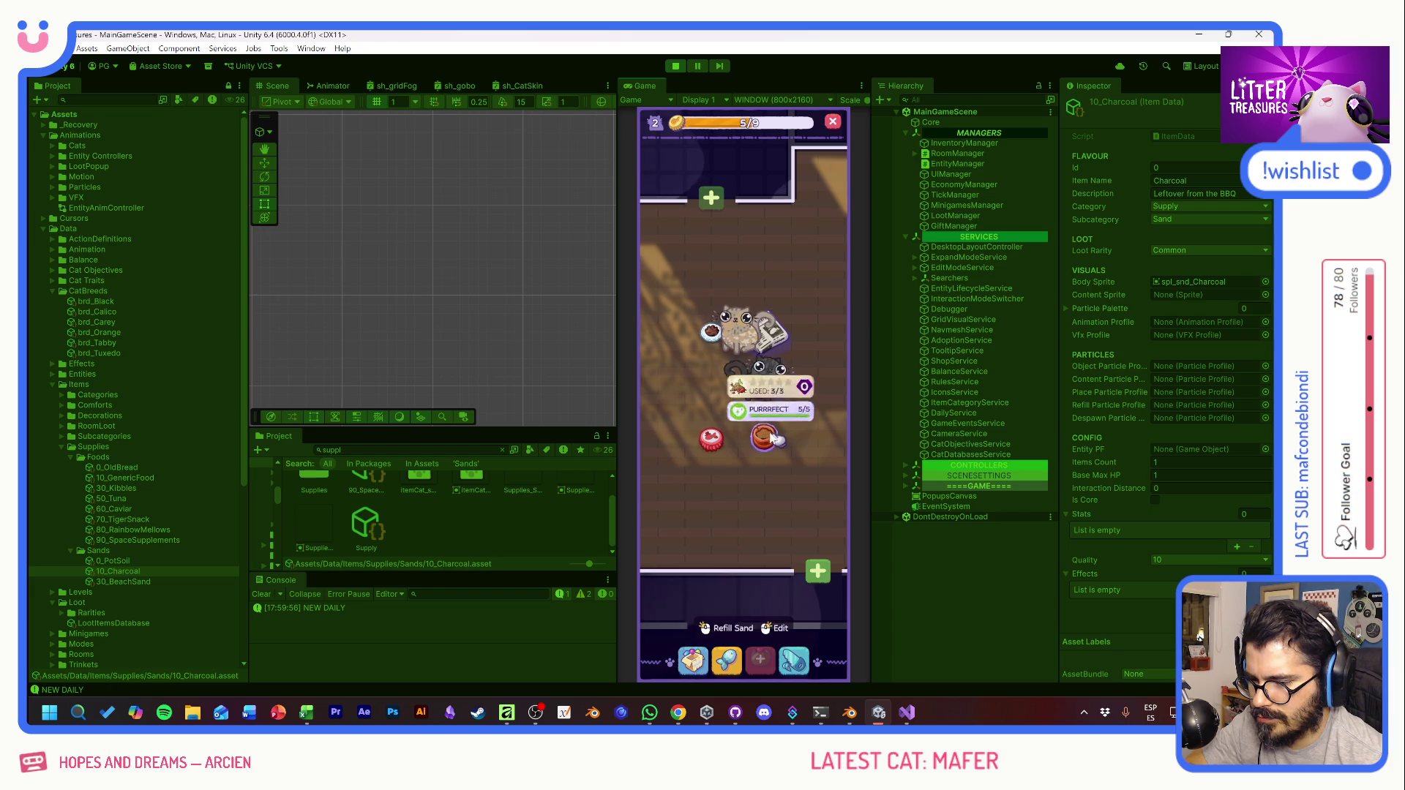
Step: Inspect the used-up sand pot, the food bowl's uses and the cat's mood
{"action": "left_click", "coordinate": [764, 436]}
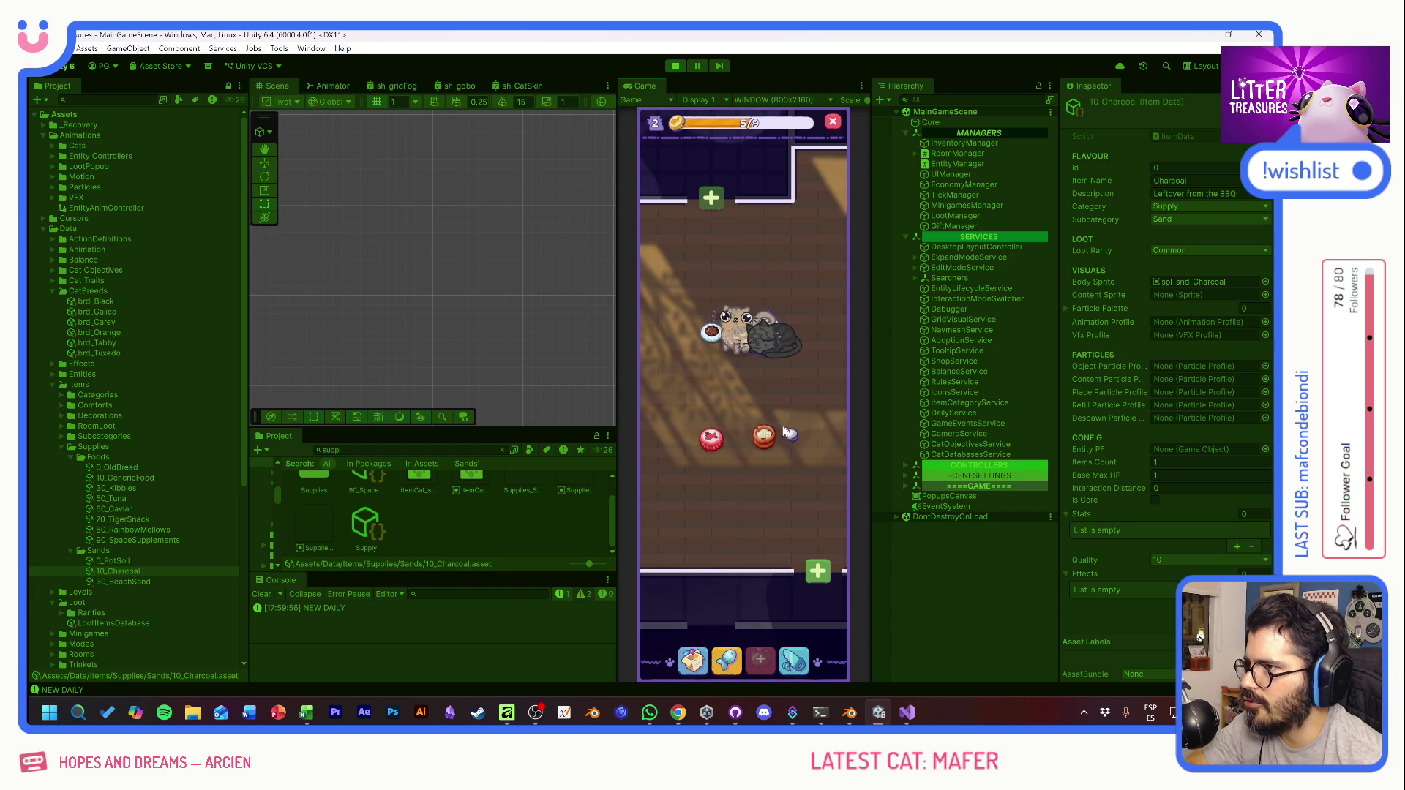
{"action": "left_click", "coordinate": [779, 435]}
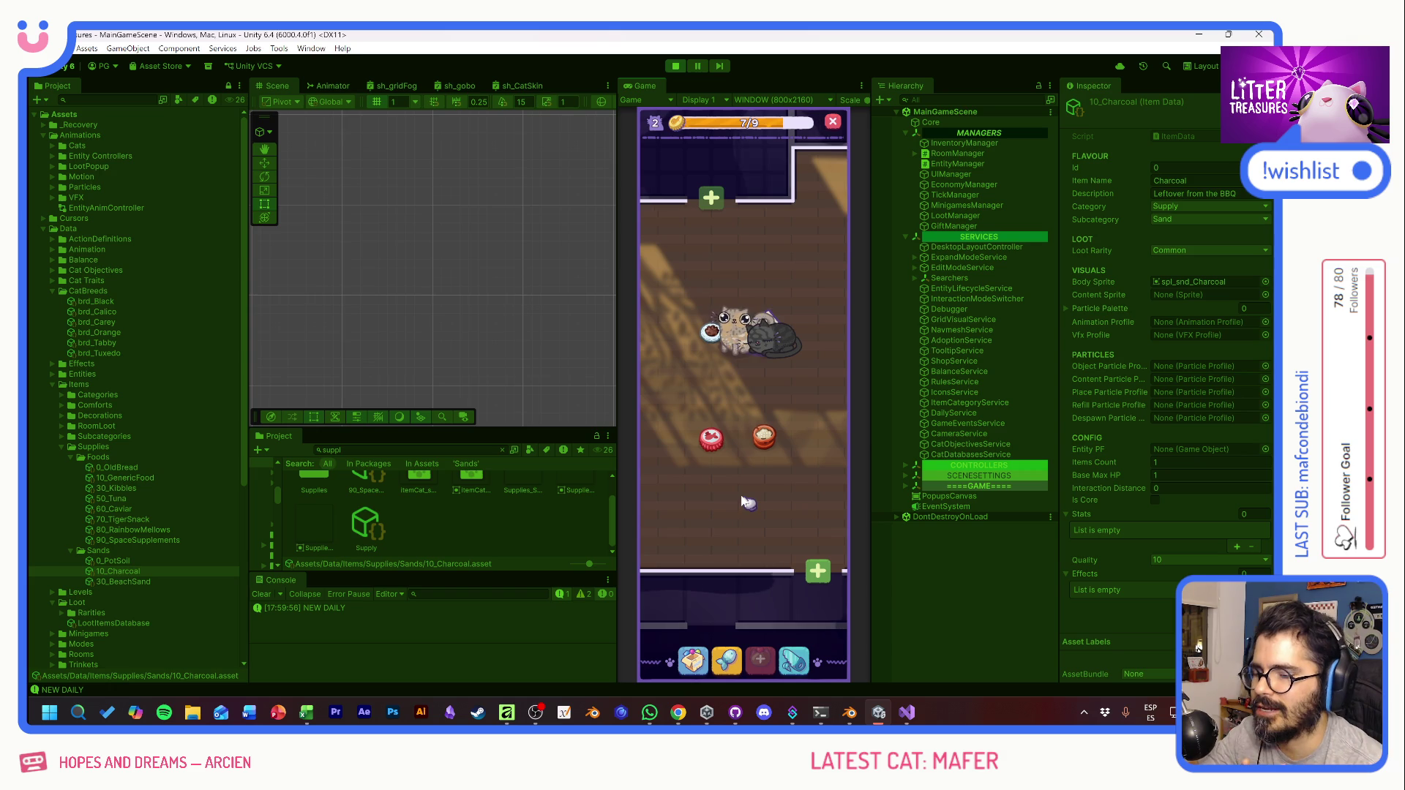
{"action": "left_click", "coordinate": [764, 356]}
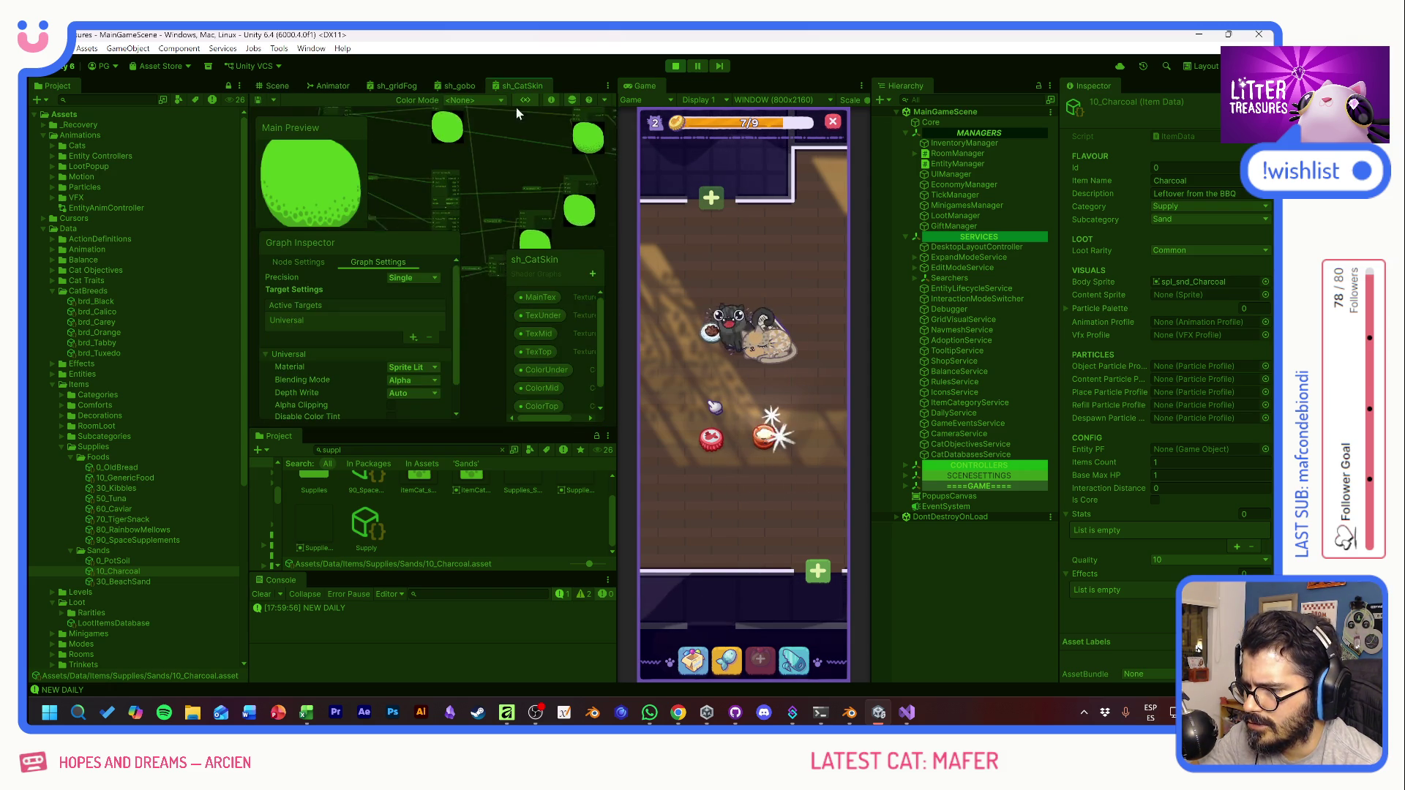
Step: Back in the Scene, scoop the sparkling pot to win Beach Sand and close its card
{"action": "scroll", "coordinate": [580, 151], "scroll_direction": "up", "scroll_amount": 5}
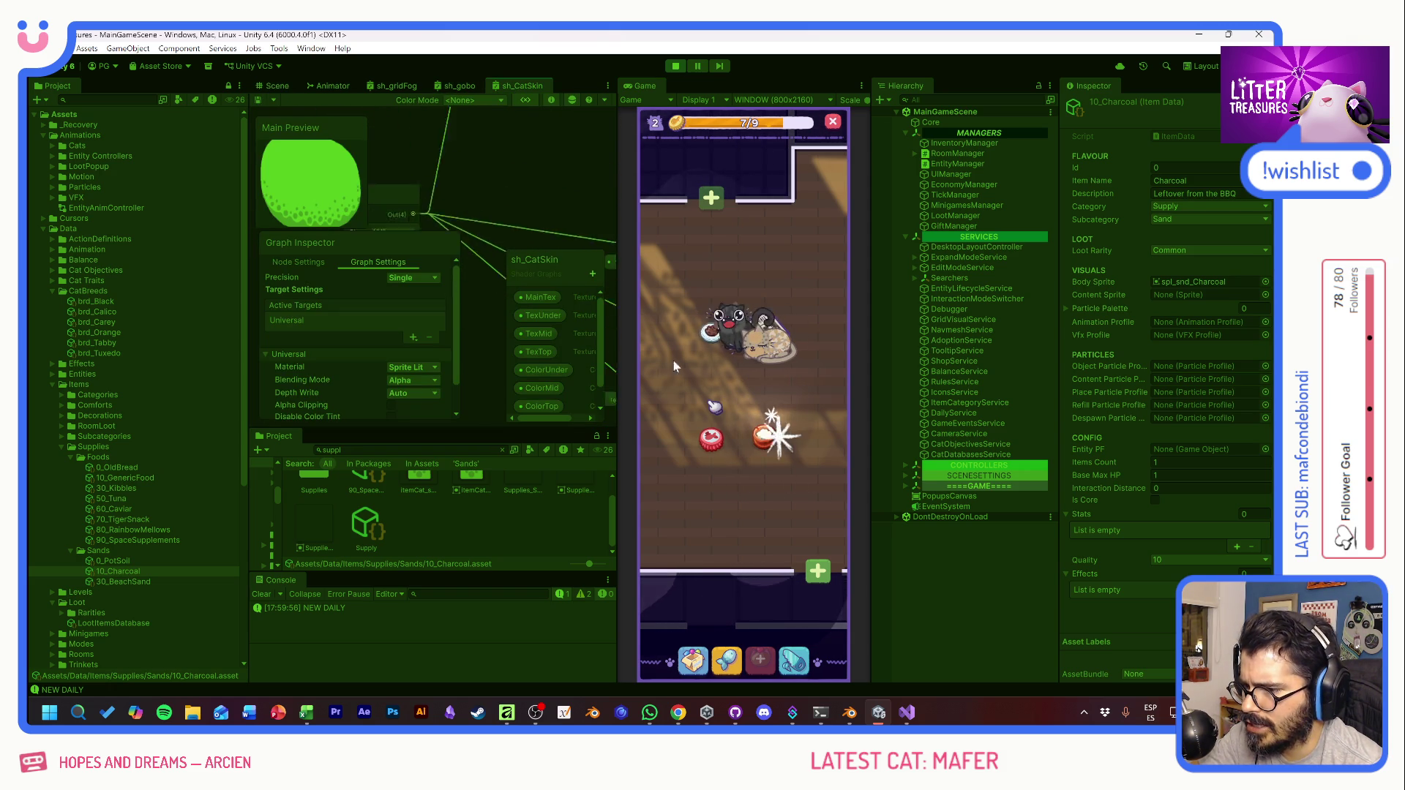
{"action": "scroll", "coordinate": [443, 165], "scroll_direction": "down", "scroll_amount": 3}
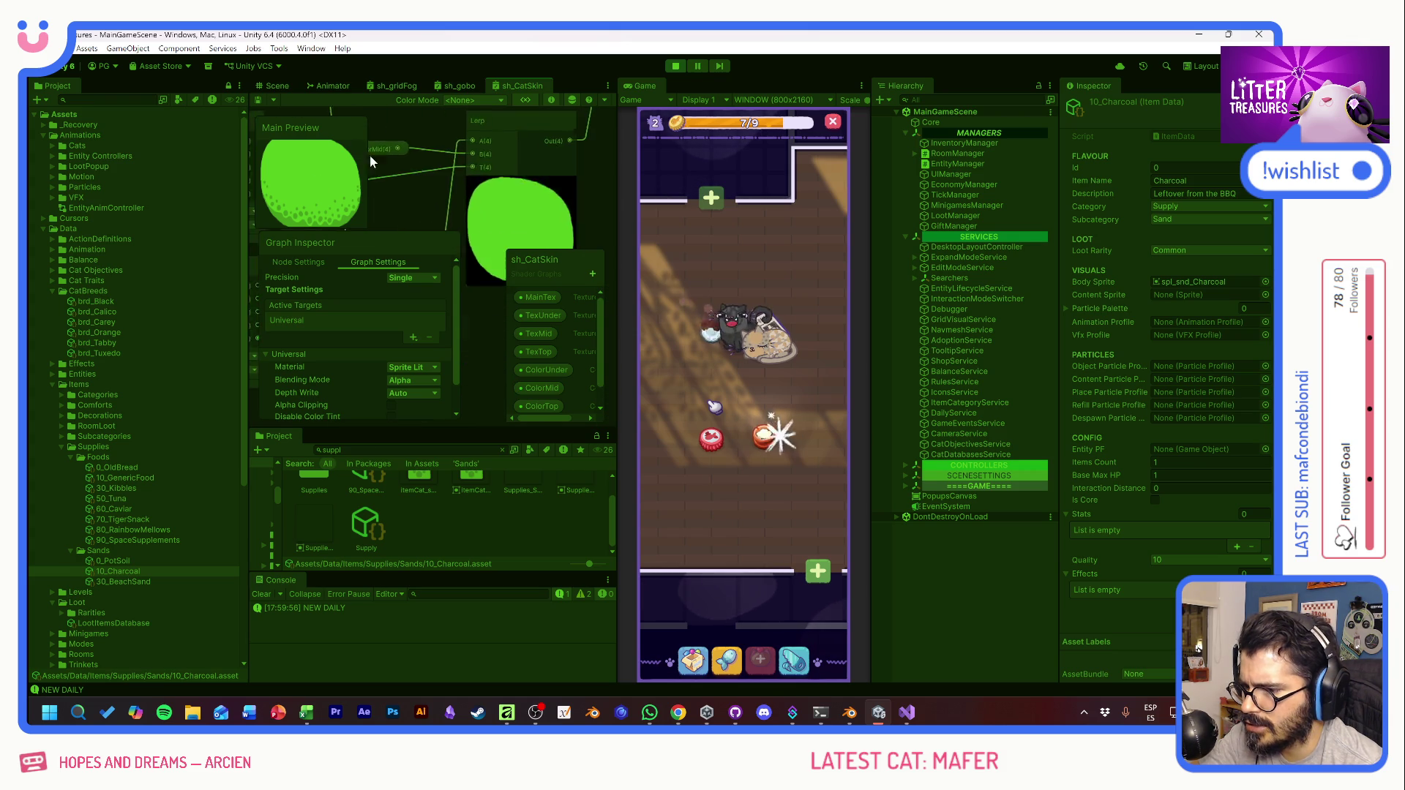
{"action": "scroll", "coordinate": [511, 156], "scroll_direction": "up", "scroll_amount": 5}
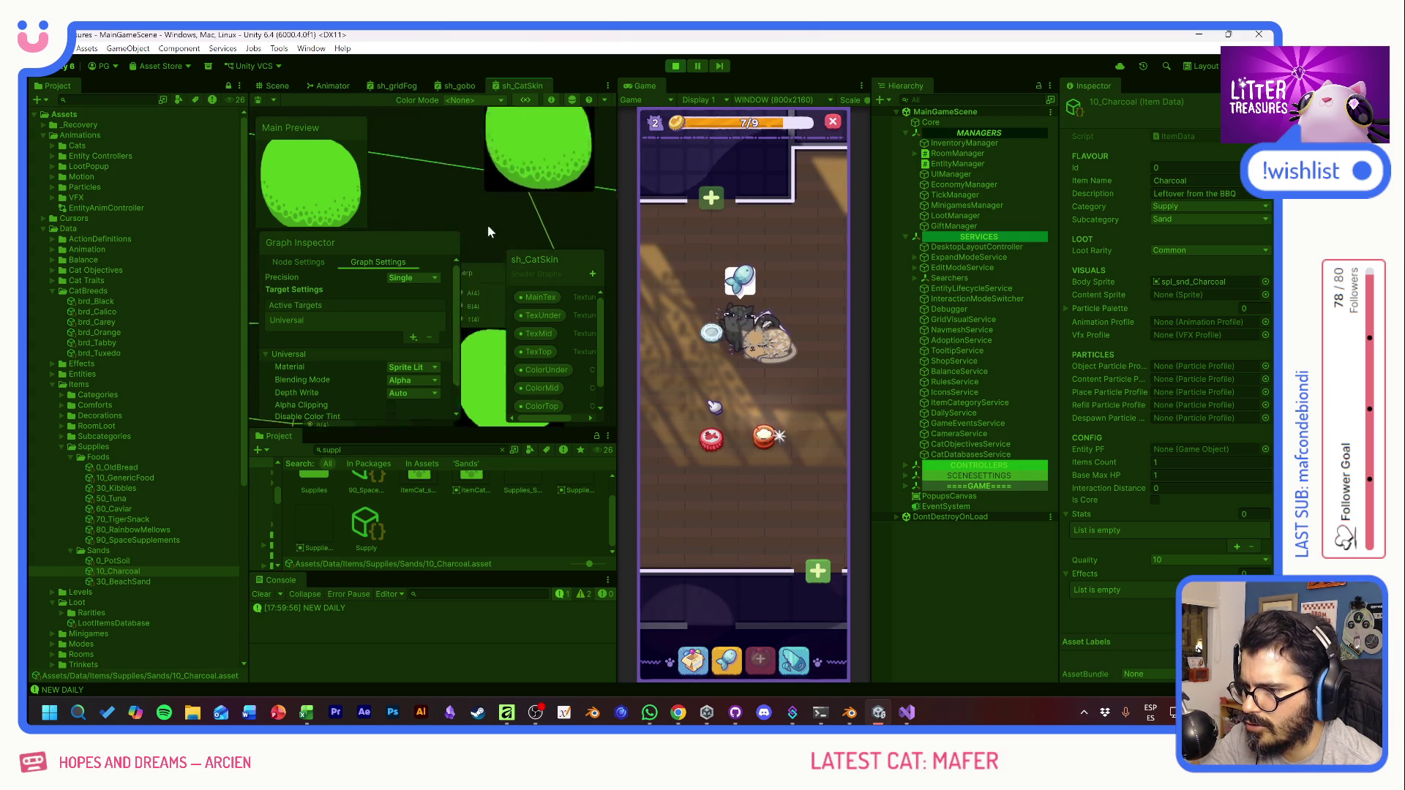
{"action": "scroll", "coordinate": [528, 199], "scroll_direction": "down", "scroll_amount": 5}
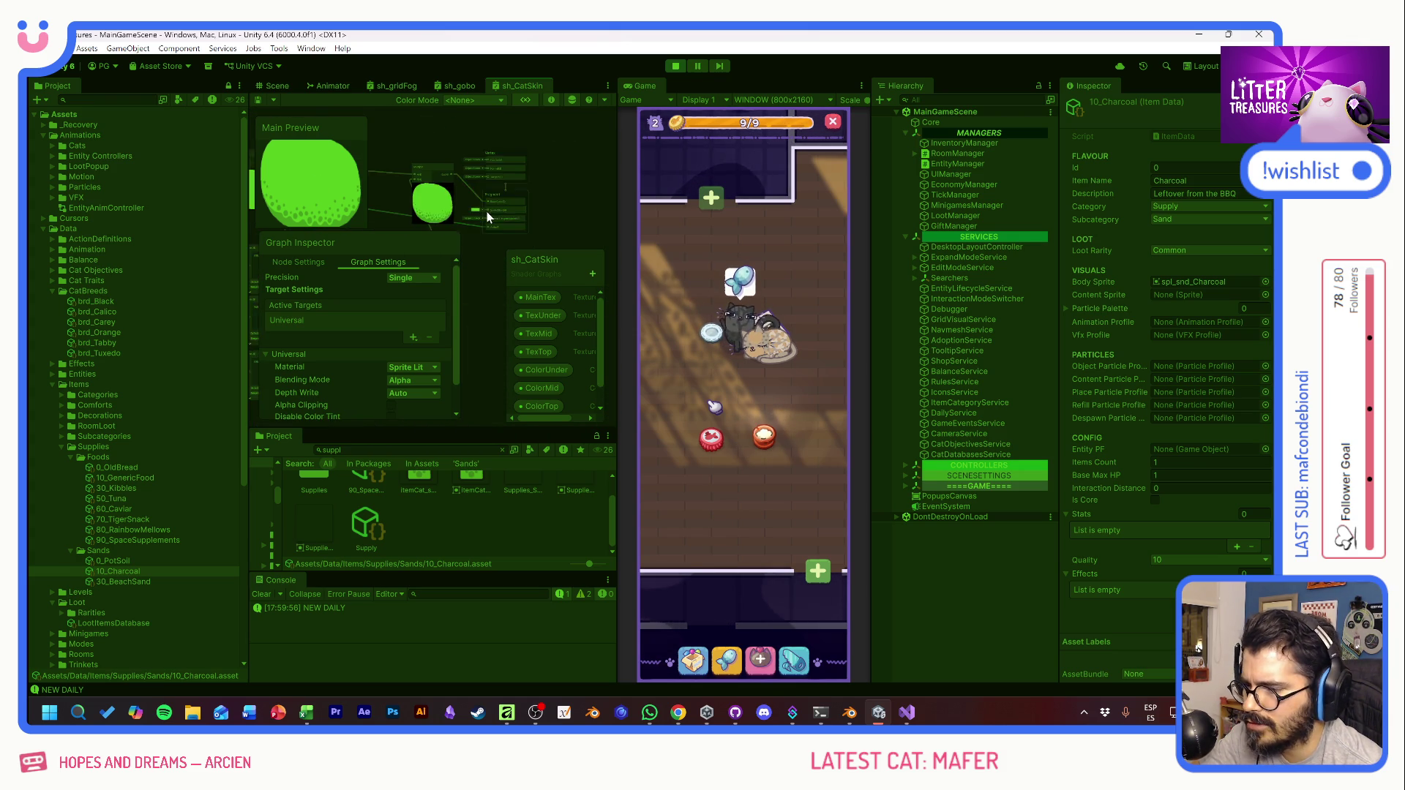
{"action": "left_click", "coordinate": [278, 86]}
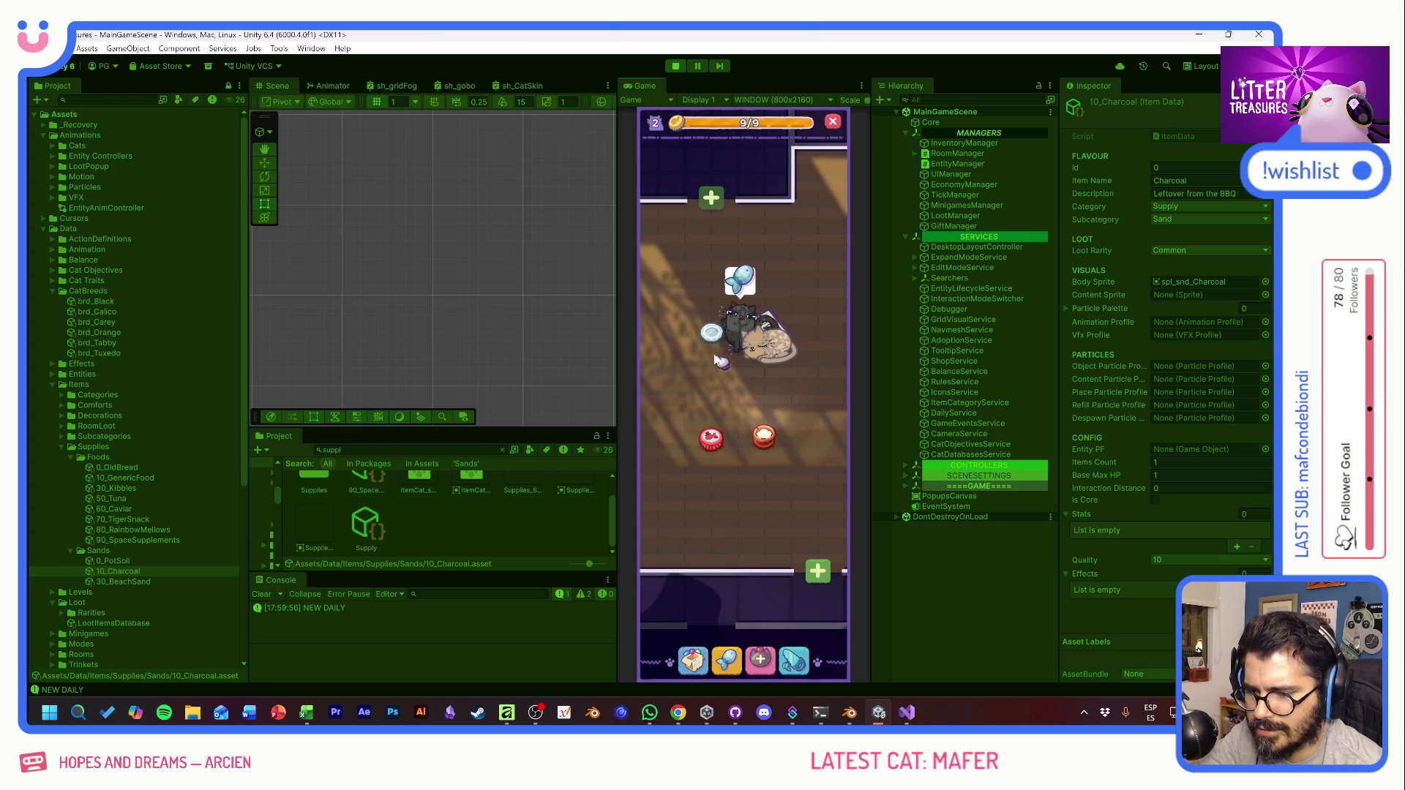
{"action": "left_click", "coordinate": [765, 440]}
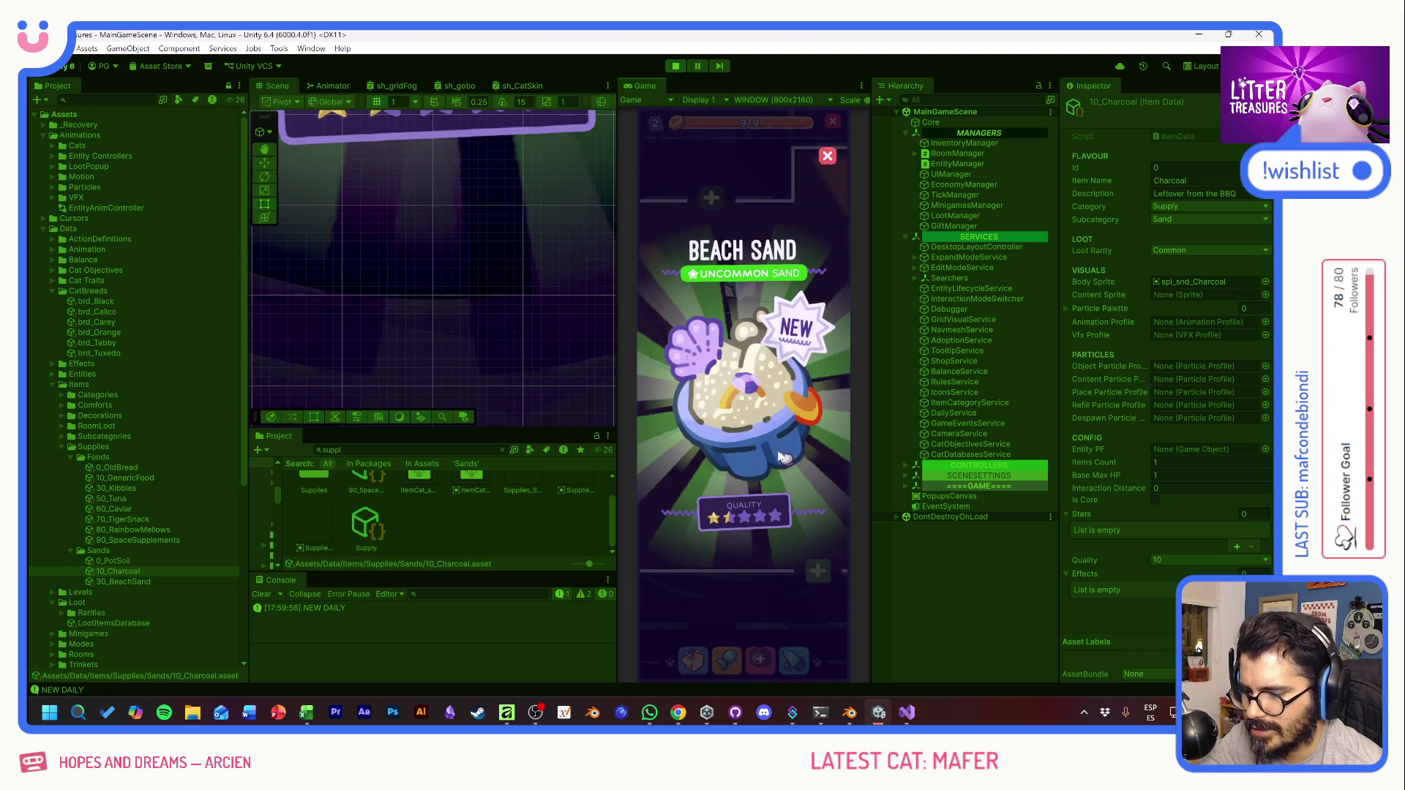
{"action": "left_click", "coordinate": [827, 158]}
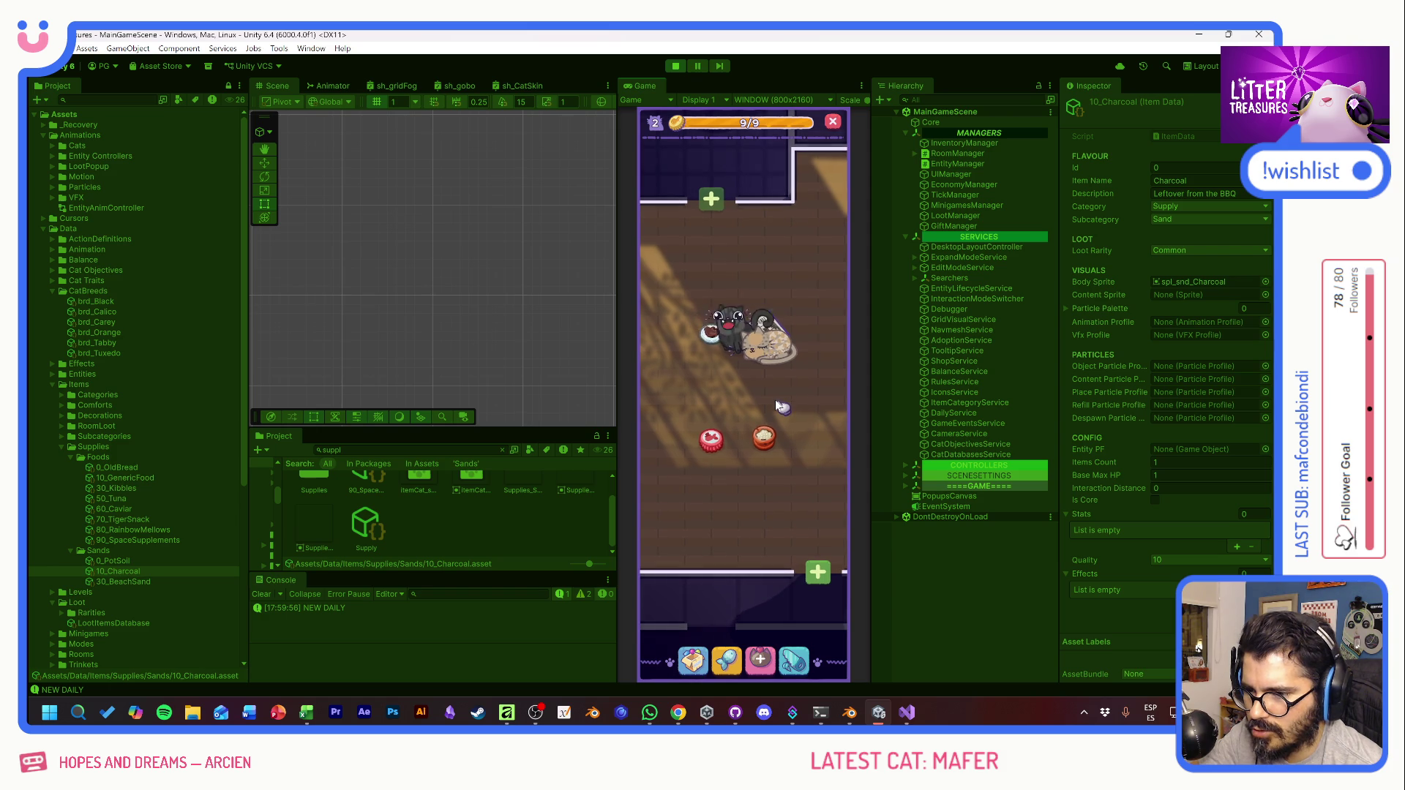
Step: Advance to the level 3 room, check the inventory, and zoom the camera out over the map
{"action": "left_click", "coordinate": [758, 657]}
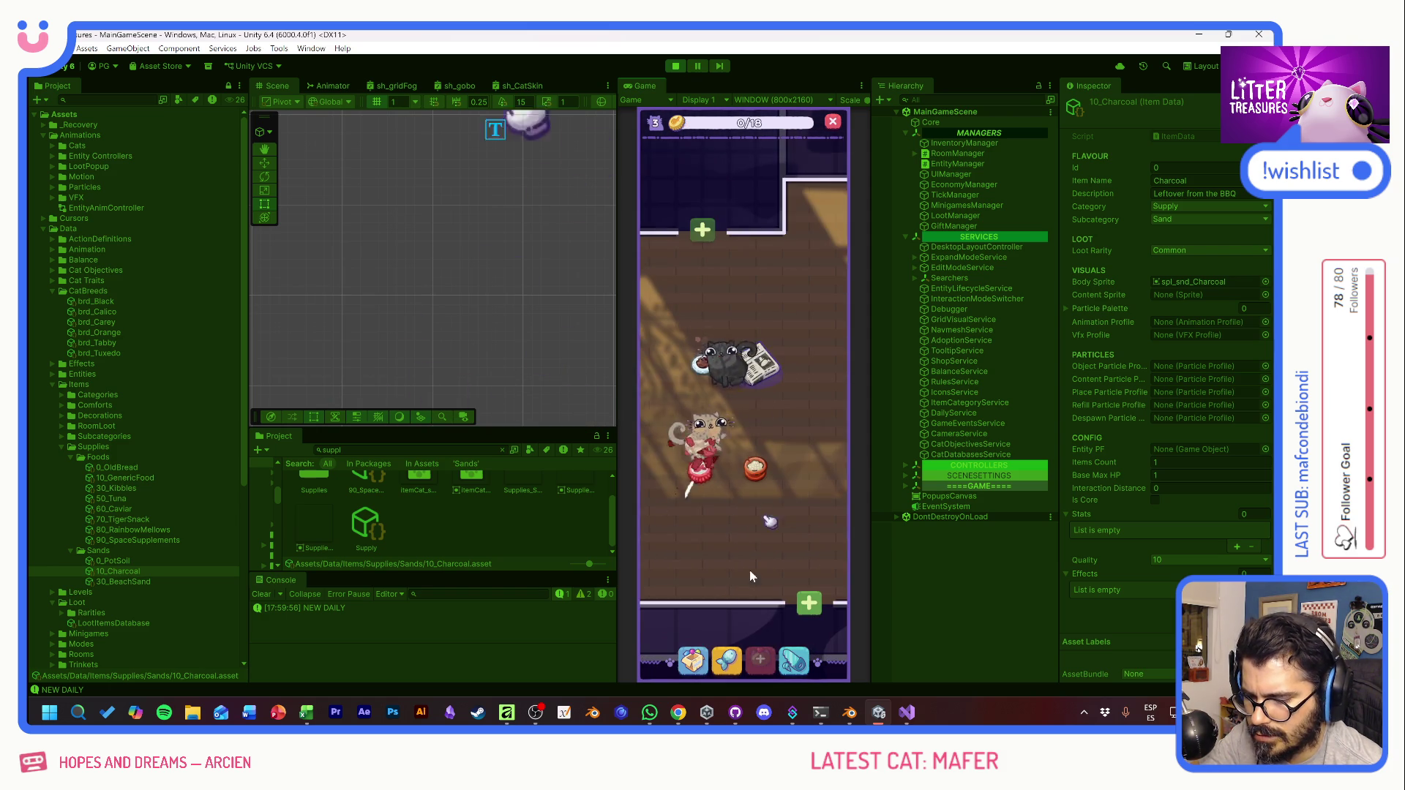
{"action": "left_click", "coordinate": [693, 660]}
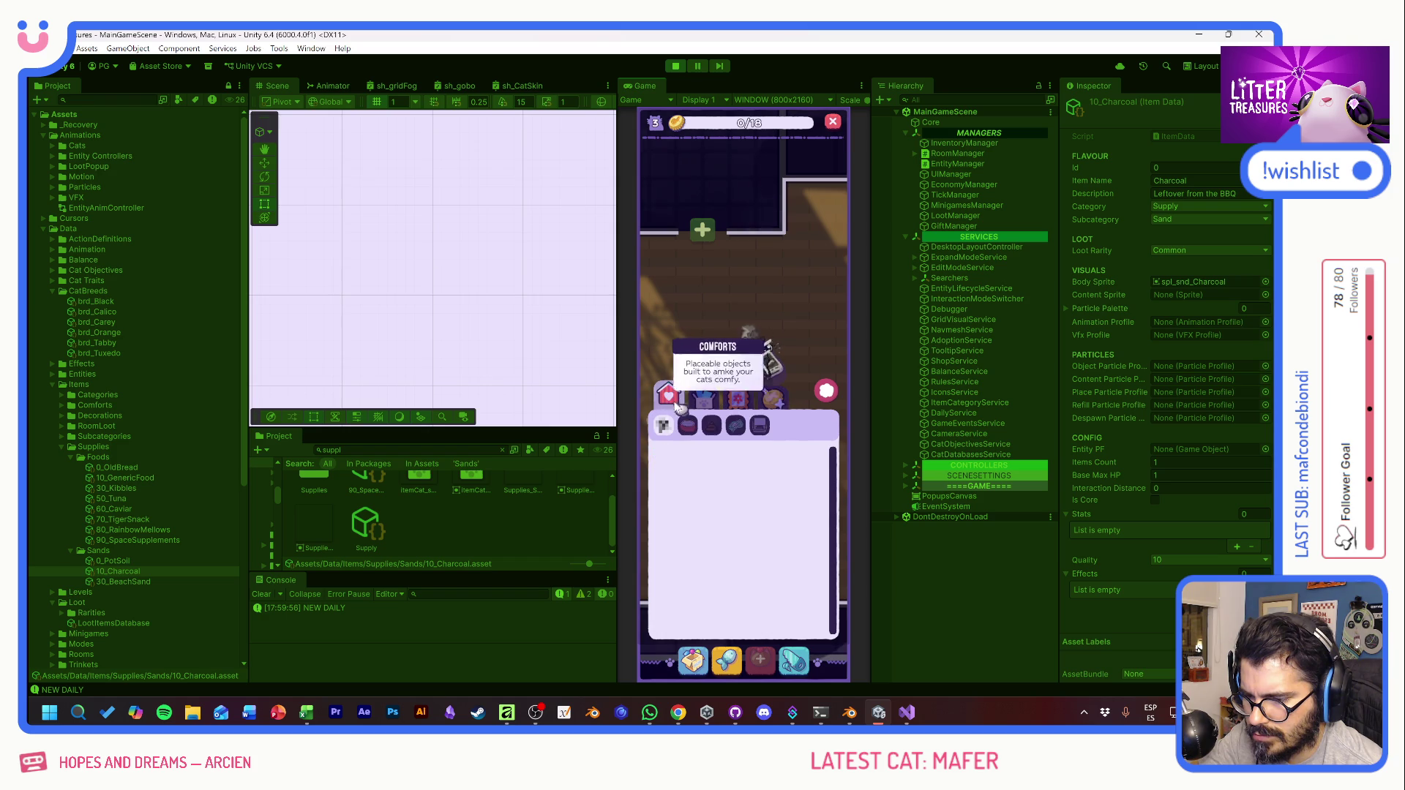
{"action": "left_click", "coordinate": [825, 393]}
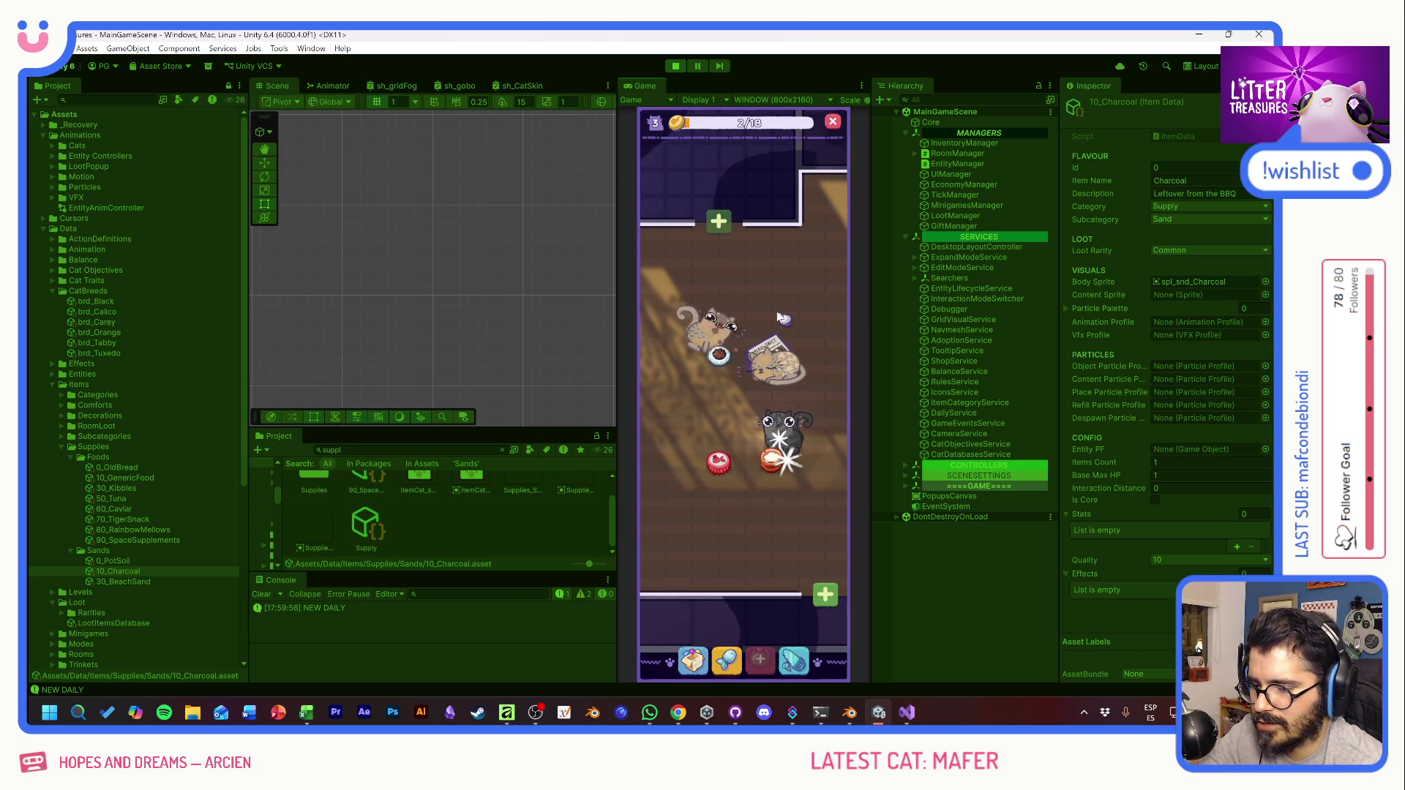
{"action": "scroll", "coordinate": [781, 317], "scroll_direction": "down", "scroll_amount": 5}
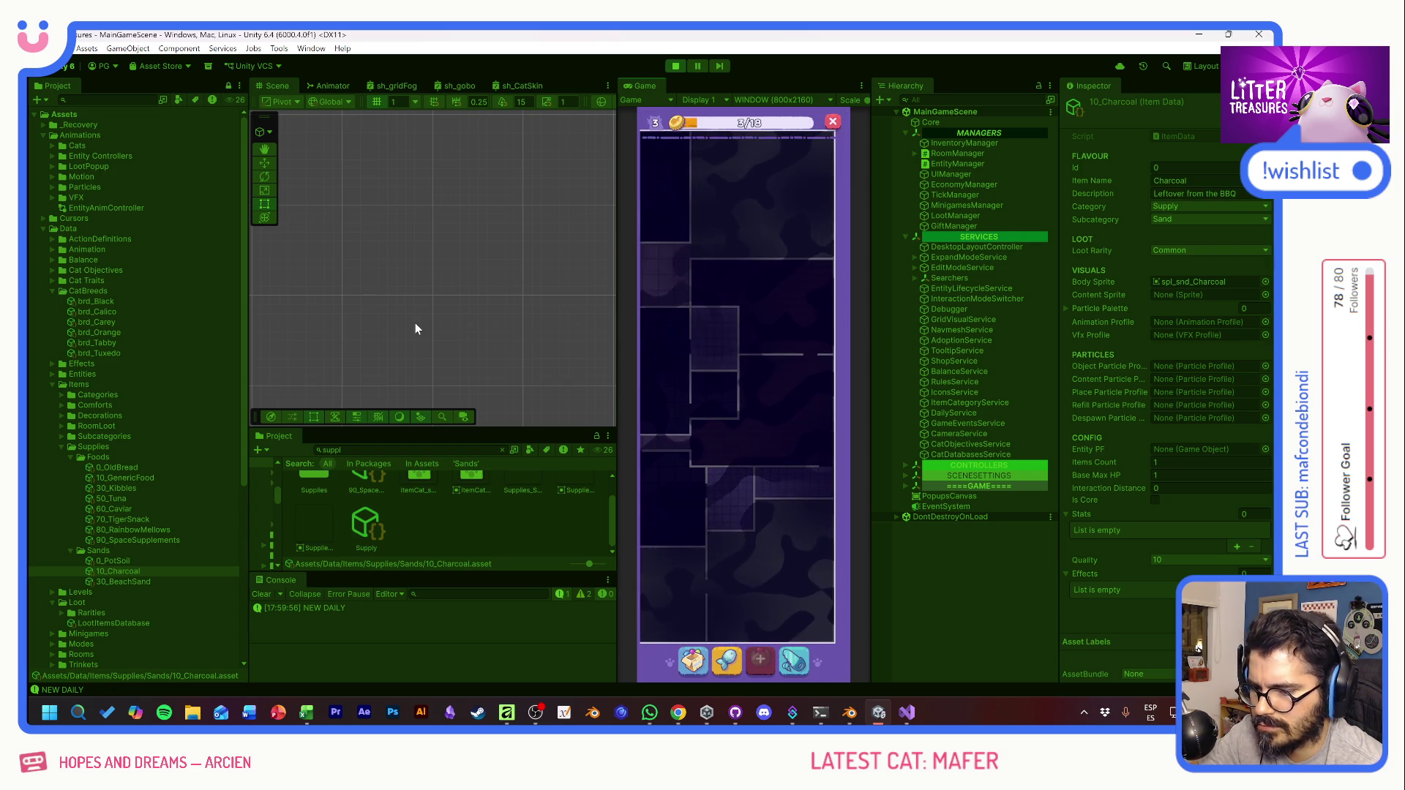
Step: Zoom back in on the cats and scoop the litter box to win a Beige Tile floor
{"action": "scroll", "coordinate": [702, 326], "scroll_direction": "up", "scroll_amount": 5}
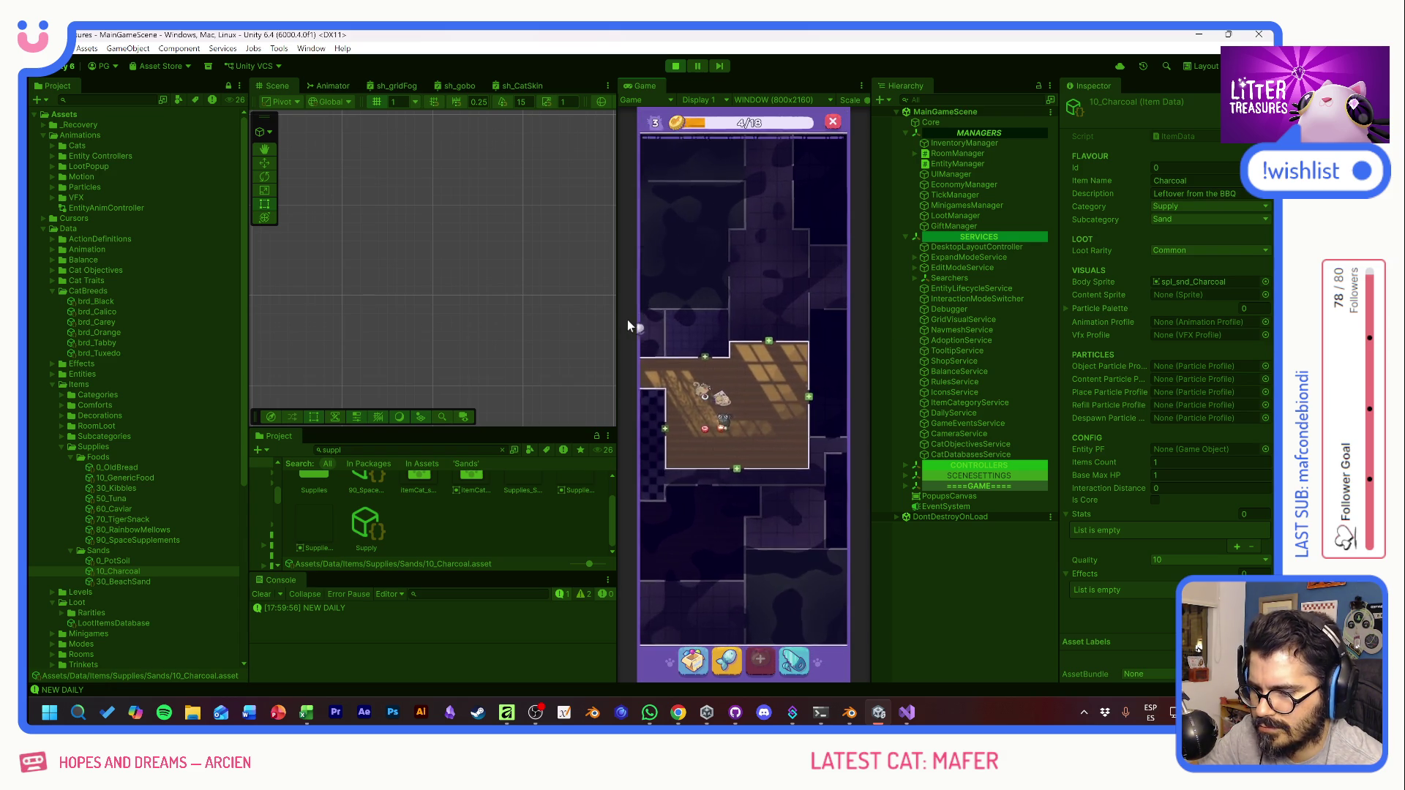
{"action": "left_click_drag", "start_coordinate": [731, 405], "coordinate": [831, 319]}
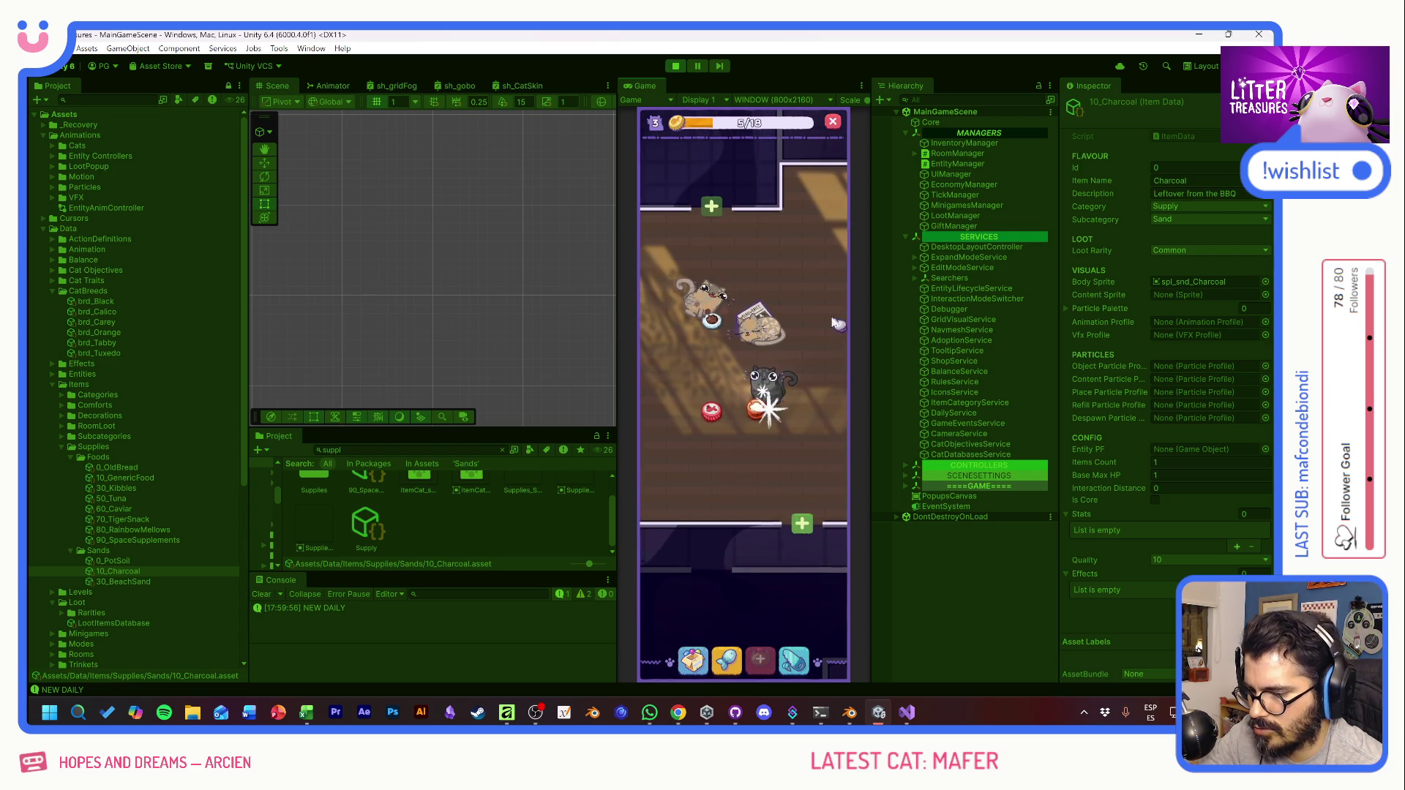
{"action": "left_click", "coordinate": [759, 421]}
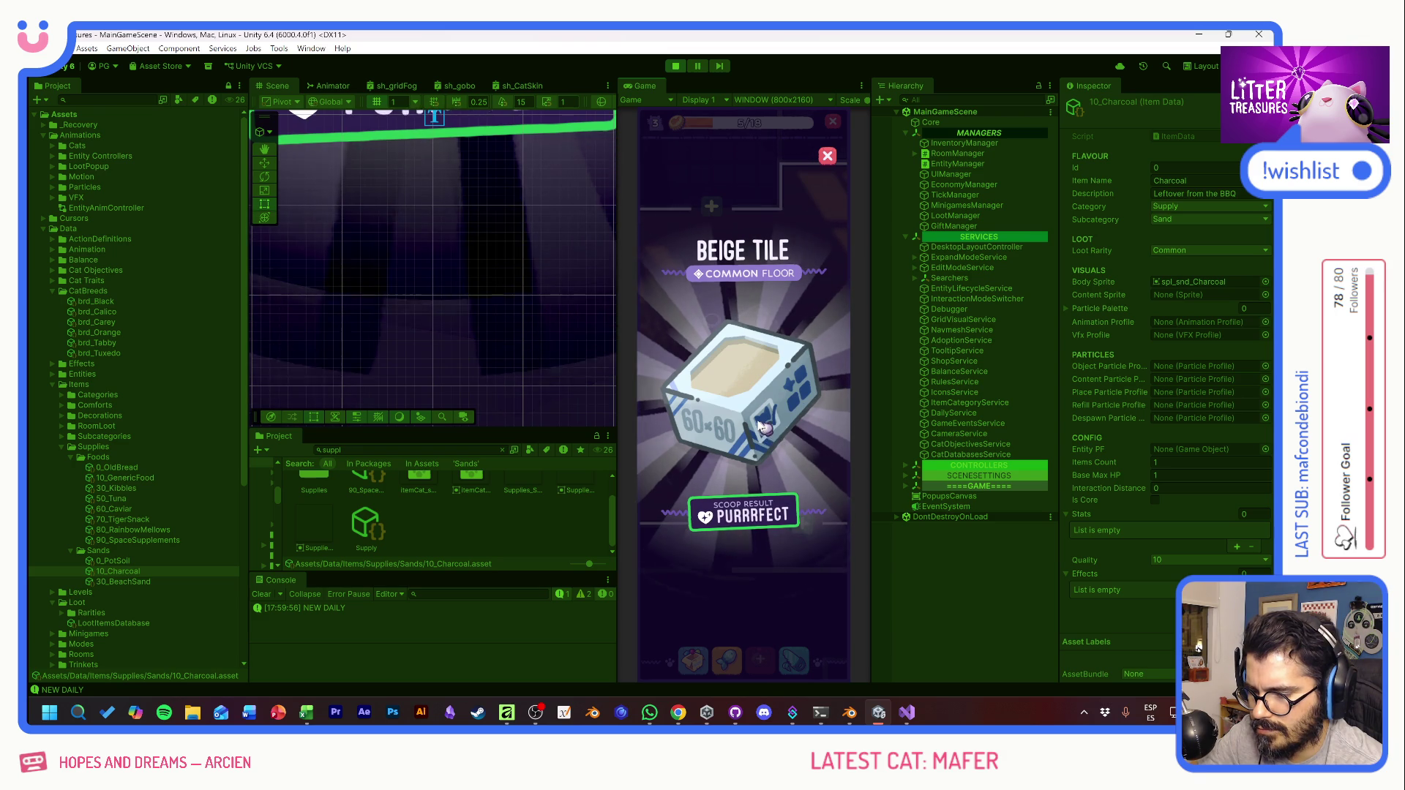
{"action": "left_click", "coordinate": [757, 414]}
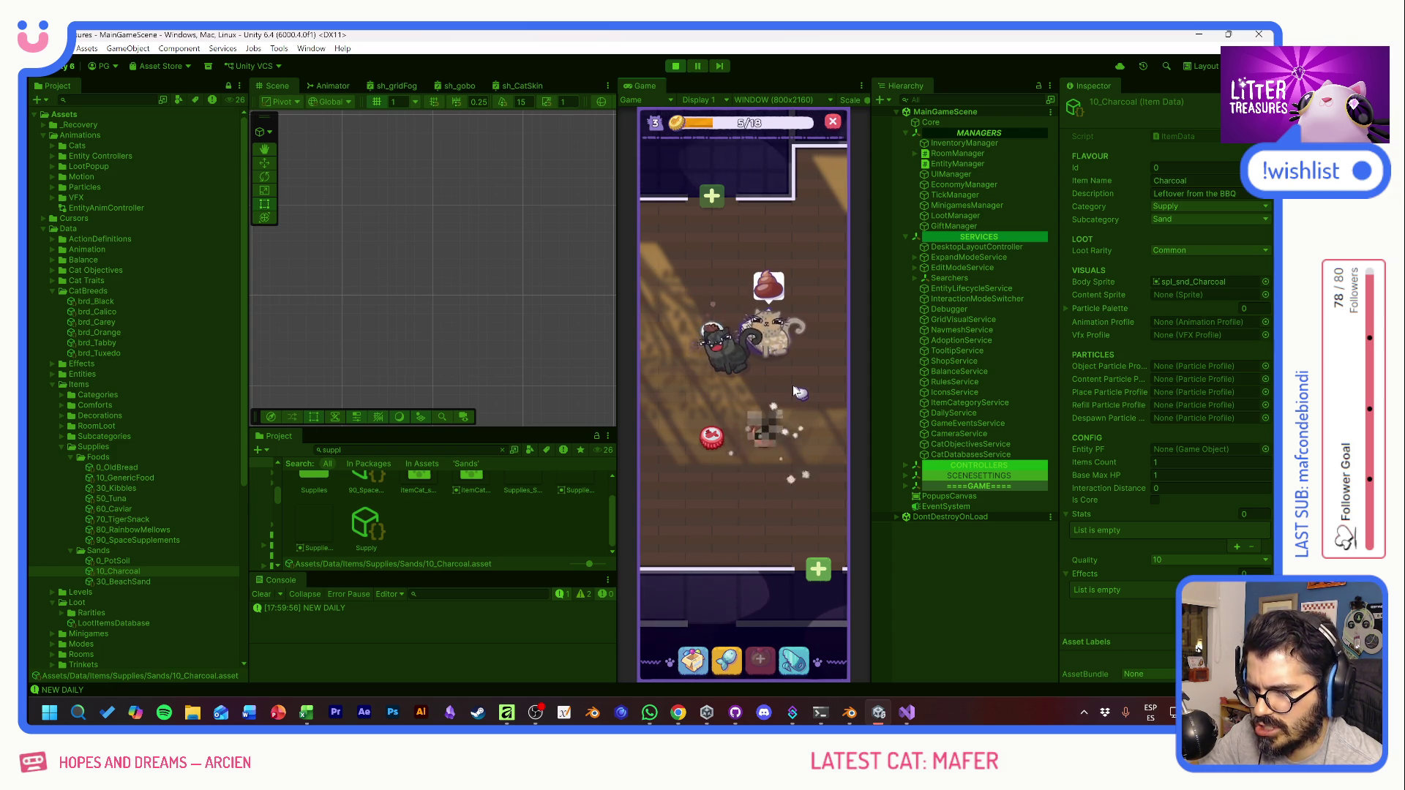
Step: Choose a sand from the Supply Shop and start scooping the litter box
{"action": "left_click", "coordinate": [693, 661]}
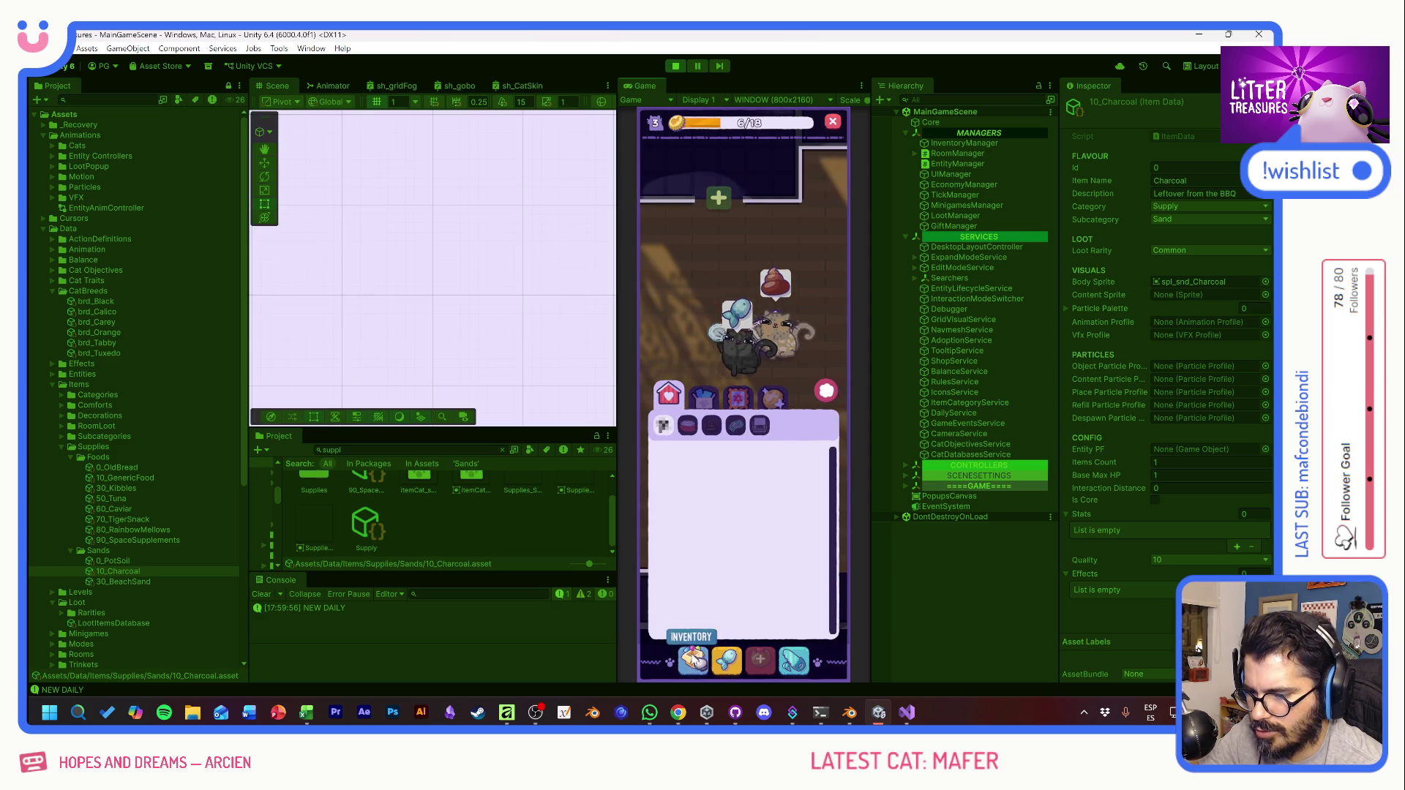
{"action": "left_click", "coordinate": [827, 392]}
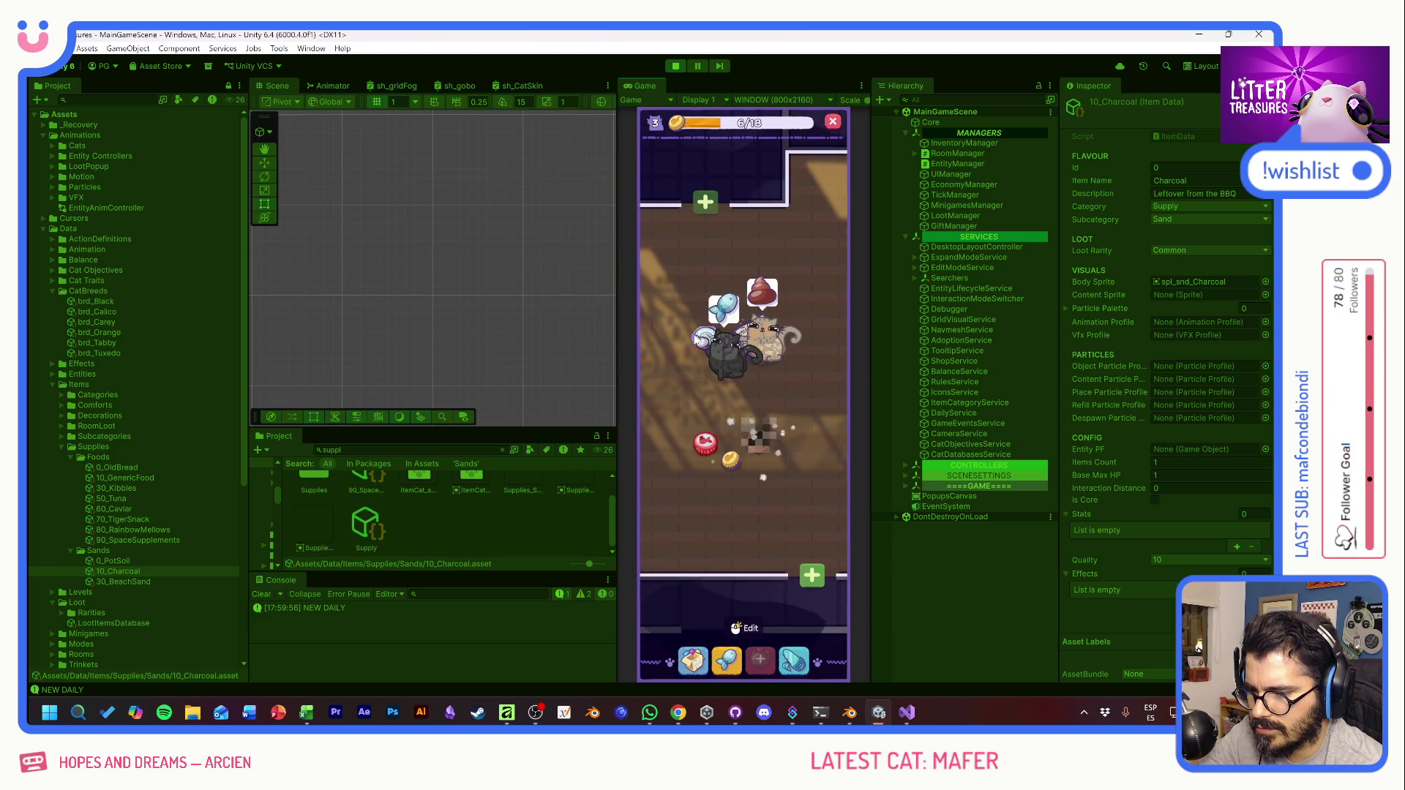
{"action": "left_click", "coordinate": [759, 461]}
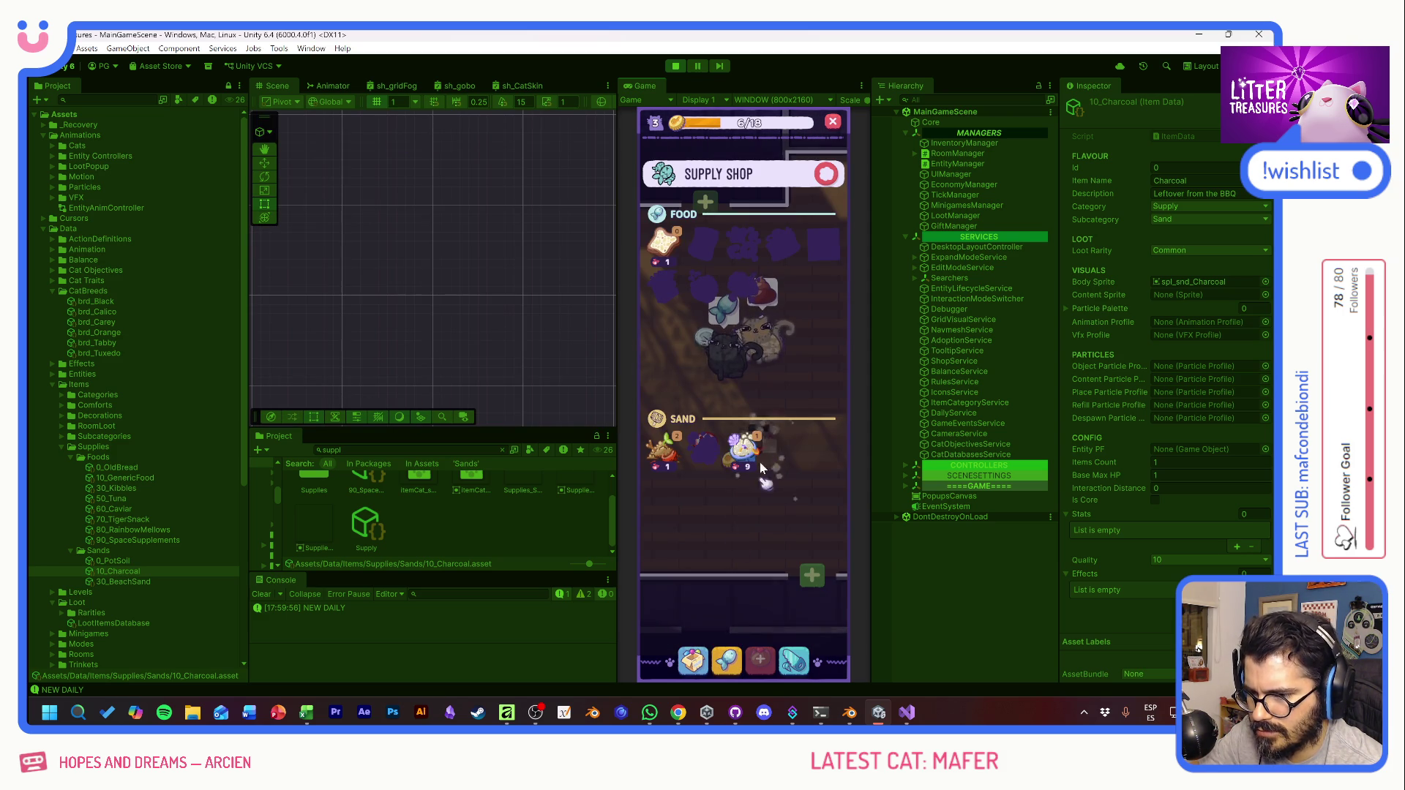
{"action": "left_click", "coordinate": [828, 177]}
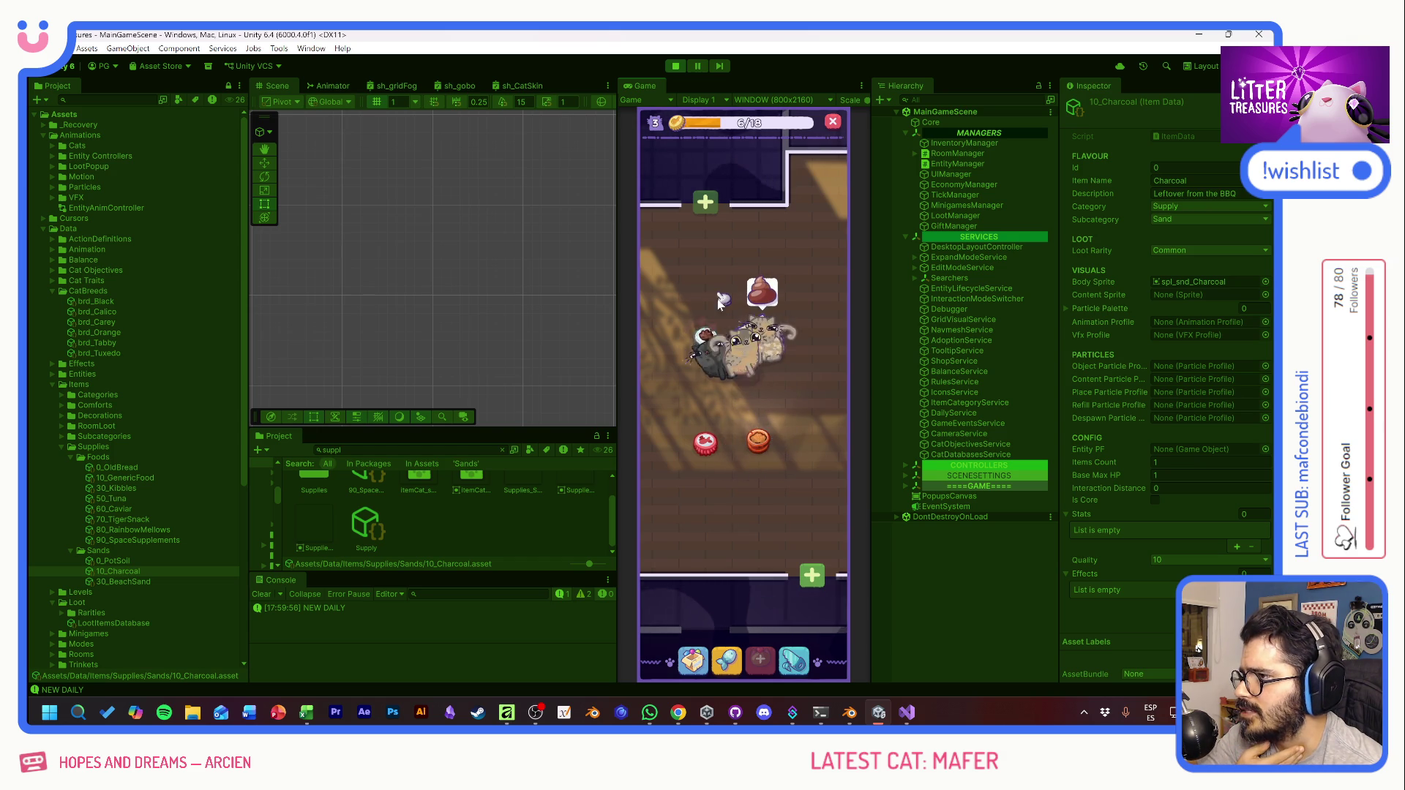
{"action": "left_click", "coordinate": [764, 442]}
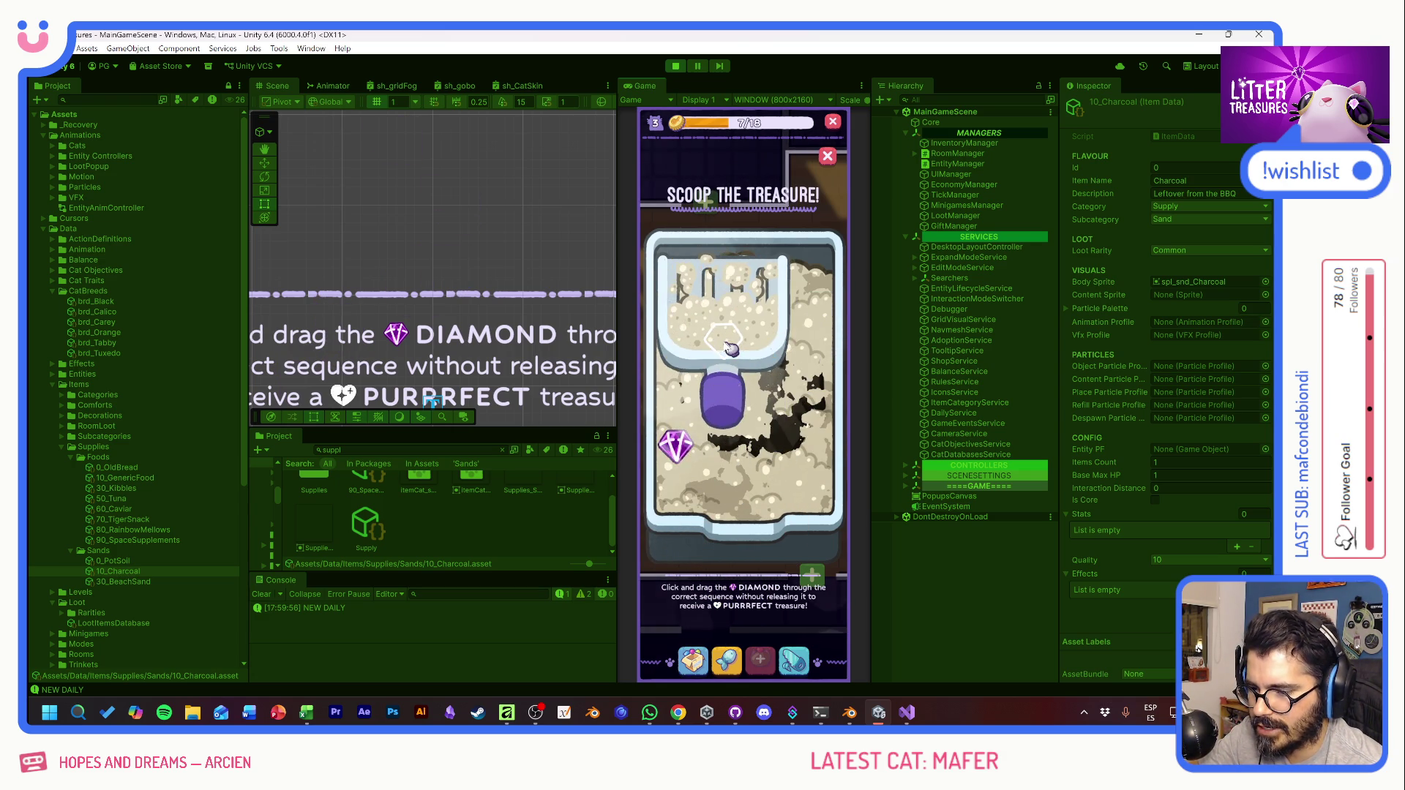
Step: Scoop through the sand to the diamond, revealing the Charcoal common sand reward
{"action": "mouse_move", "coordinate": [829, 355]}
{"action": "left_mouse_down"}
{"action": "mouse_move", "coordinate": [768, 344]}
{"action": "mouse_move", "coordinate": [673, 439]}
{"action": "mouse_move", "coordinate": [672, 472]}
{"action": "mouse_move", "coordinate": [739, 344]}
{"action": "mouse_move", "coordinate": [791, 454]}
{"action": "mouse_move", "coordinate": [779, 476]}
{"action": "mouse_move", "coordinate": [794, 479]}
{"action": "mouse_move", "coordinate": [747, 409]}
{"action": "mouse_move", "coordinate": [683, 452]}
{"action": "mouse_move", "coordinate": [746, 322]}
{"action": "mouse_move", "coordinate": [735, 328]}
{"action": "mouse_move", "coordinate": [805, 395]}
{"action": "mouse_move", "coordinate": [797, 454]}
{"action": "mouse_move", "coordinate": [717, 293]}
{"action": "mouse_move", "coordinate": [702, 344]}
{"action": "mouse_move", "coordinate": [751, 350]}
{"action": "mouse_move", "coordinate": [720, 362]}
{"action": "mouse_move", "coordinate": [758, 435]}
{"action": "mouse_move", "coordinate": [677, 431]}
{"action": "mouse_move", "coordinate": [684, 452]}
{"action": "mouse_move", "coordinate": [731, 307]}
{"action": "mouse_move", "coordinate": [775, 446]}
{"action": "mouse_move", "coordinate": [800, 470]}
{"action": "left_mouse_up"}
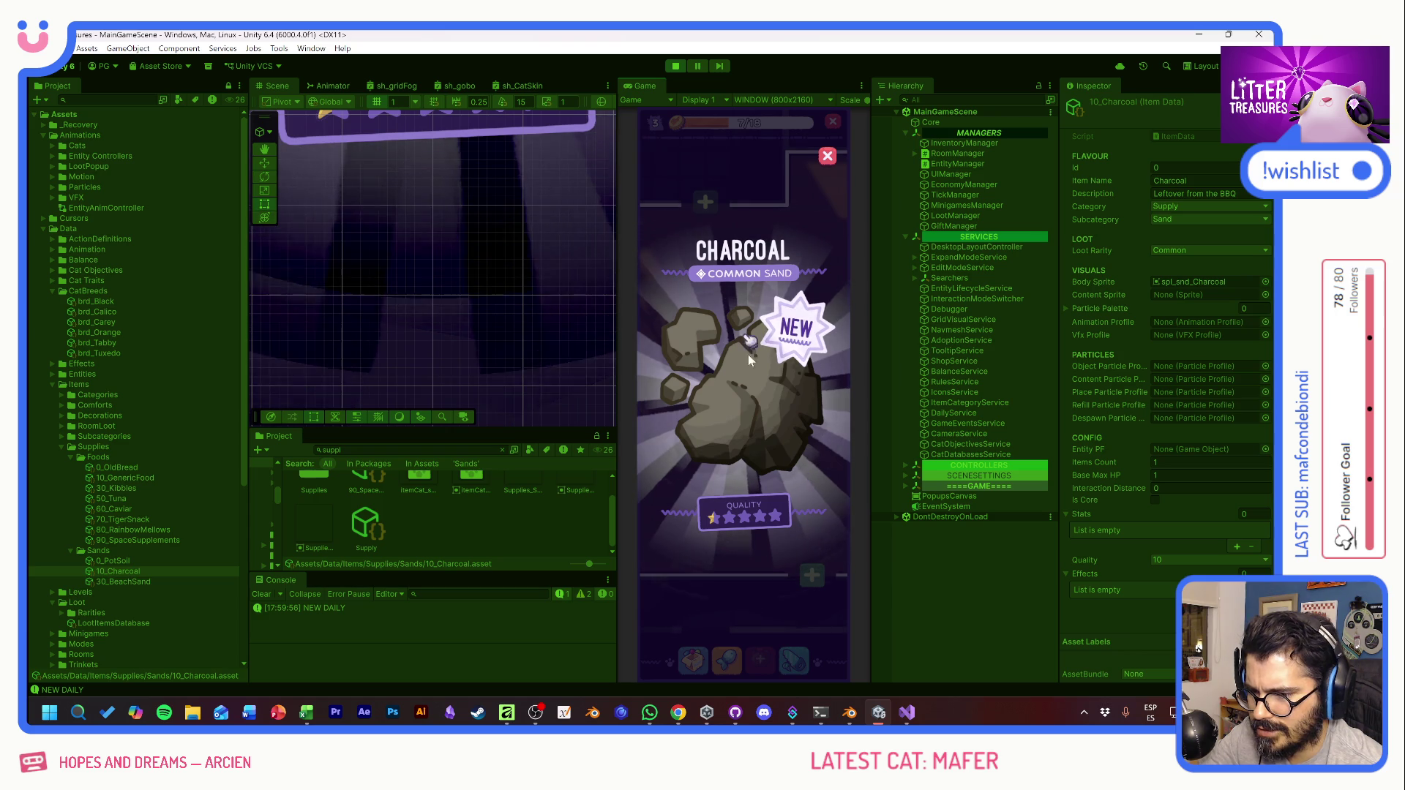
Step: Close the Charcoal card, tend to the litter box, and collect the coin beside it
{"action": "left_click", "coordinate": [753, 412]}
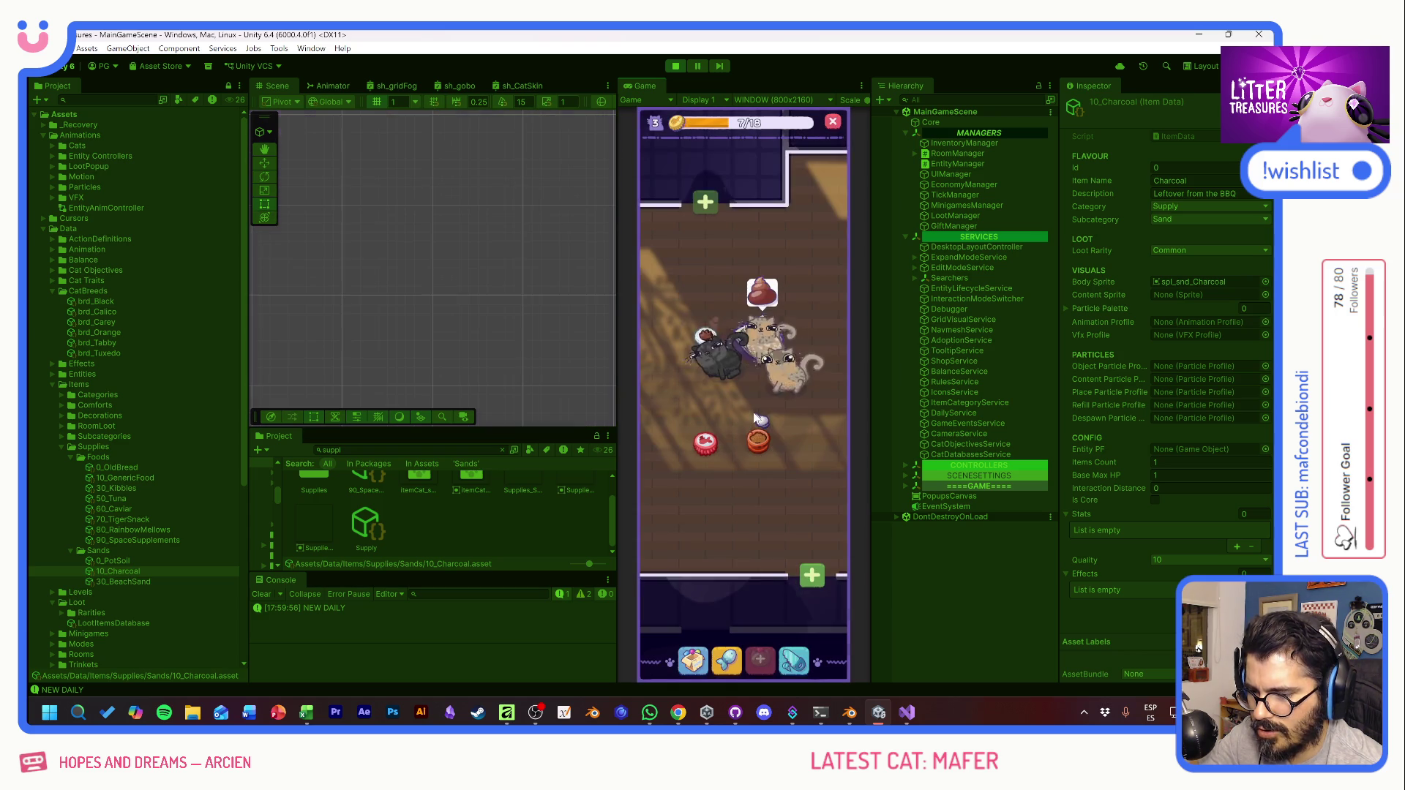
{"action": "mouse_move", "coordinate": [757, 408]}
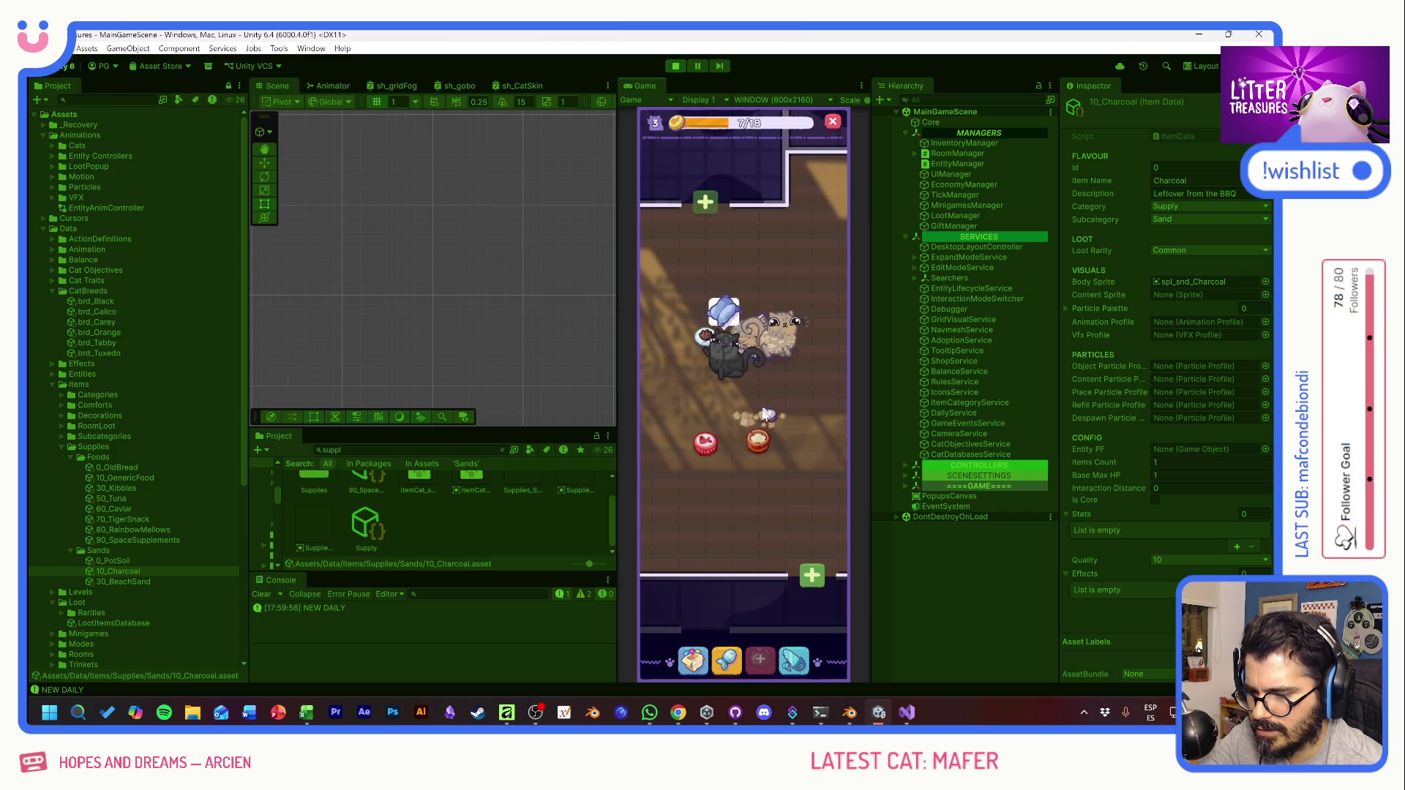
{"action": "mouse_move", "coordinate": [761, 441]}
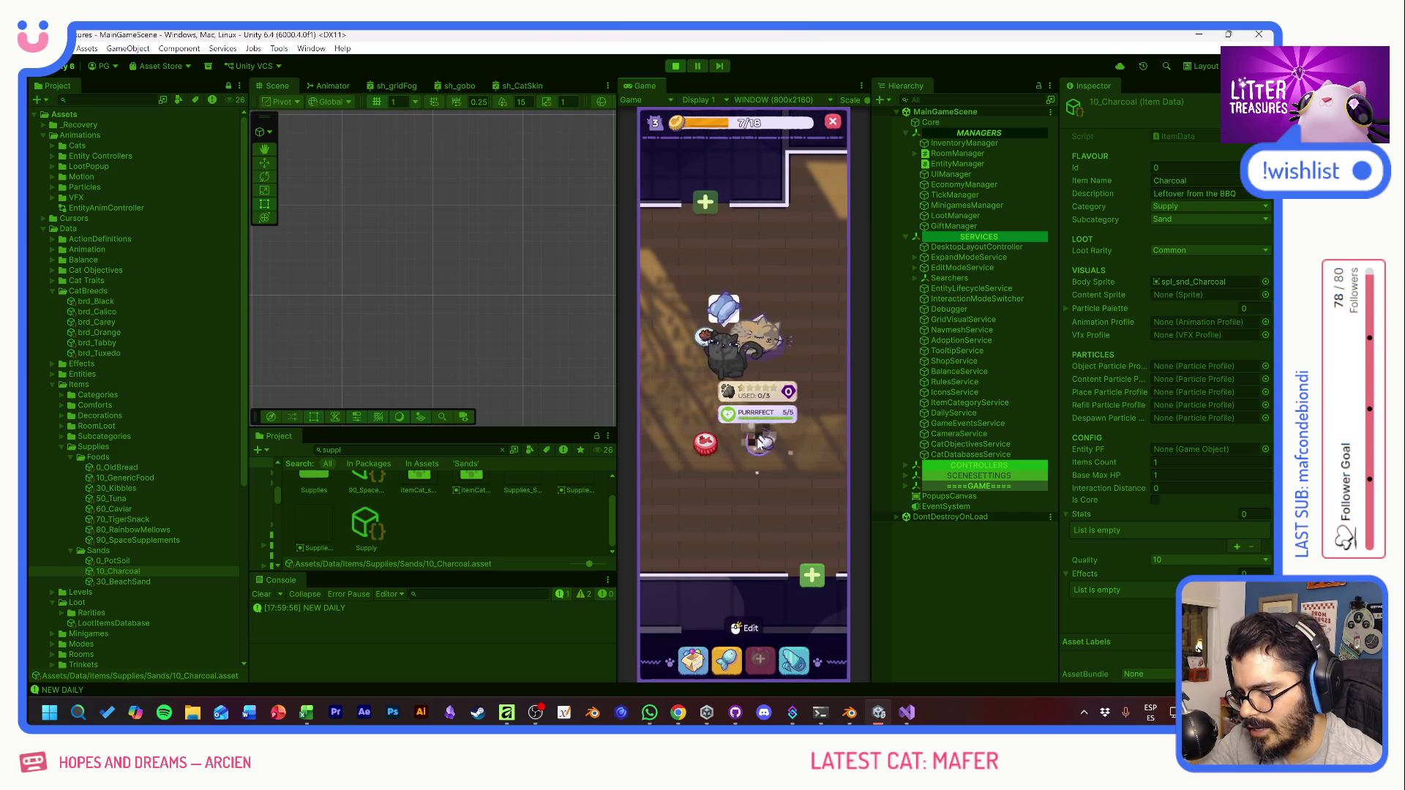
{"action": "left_click", "coordinate": [761, 441]}
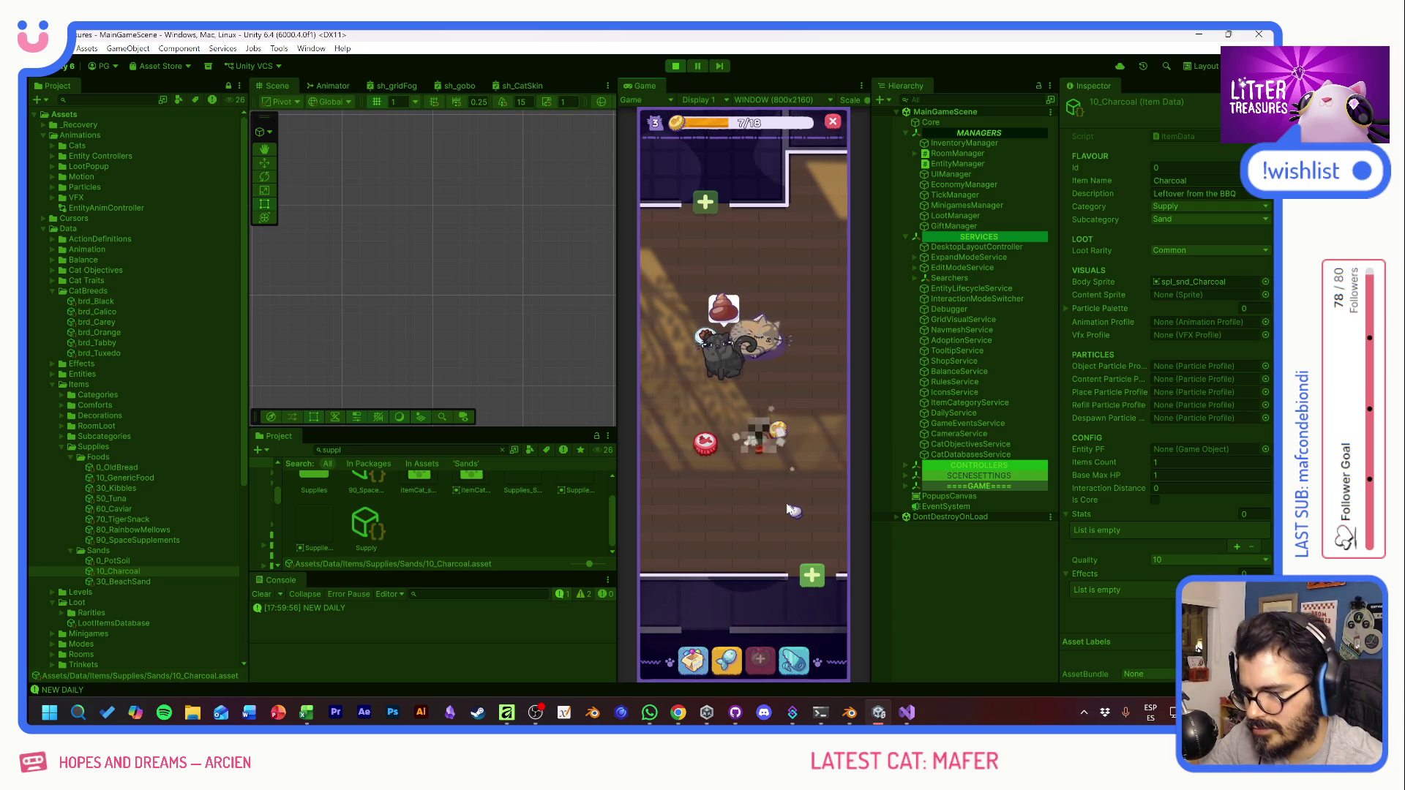
{"action": "left_click", "coordinate": [779, 430]}
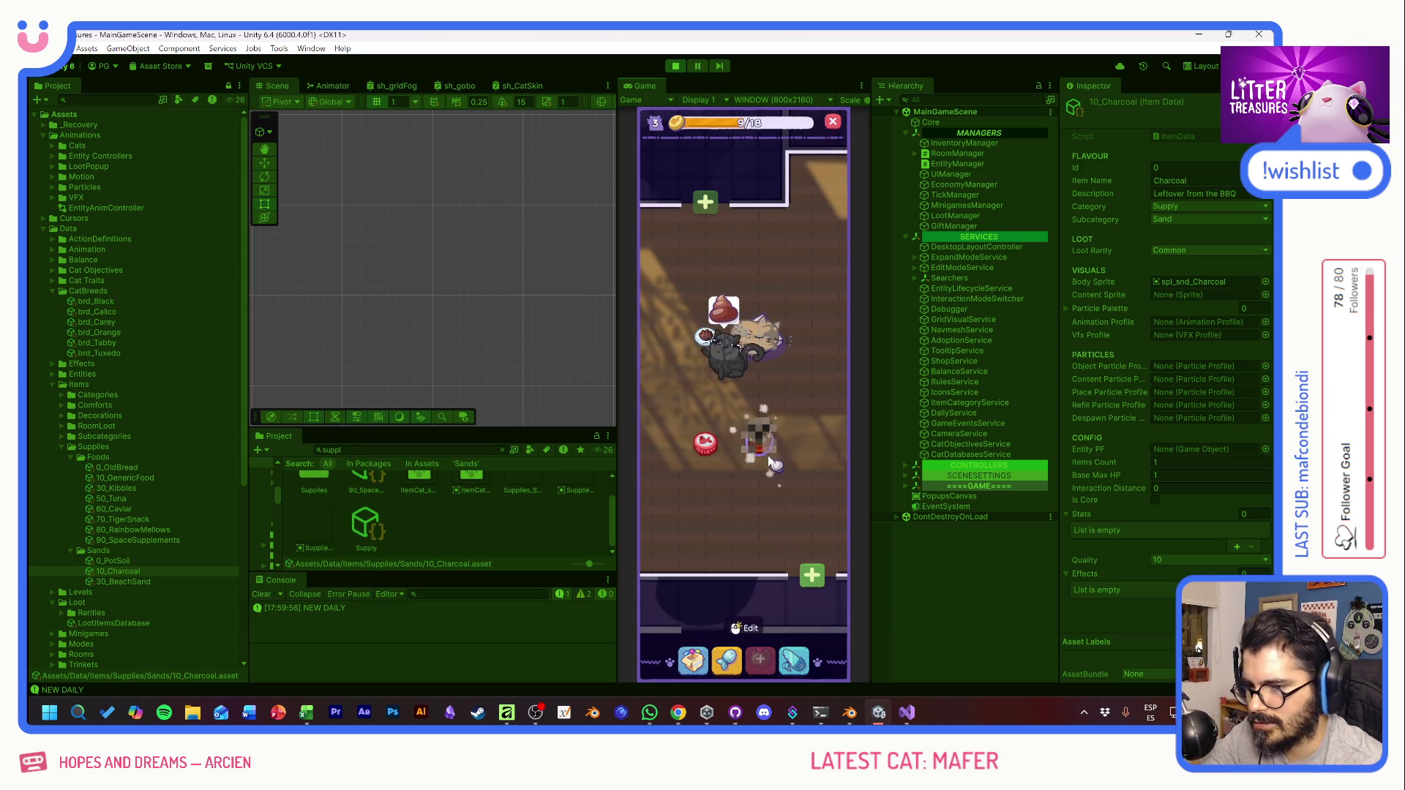
{"action": "scroll", "coordinate": [779, 439], "scroll_direction": "down", "scroll_amount": 1}
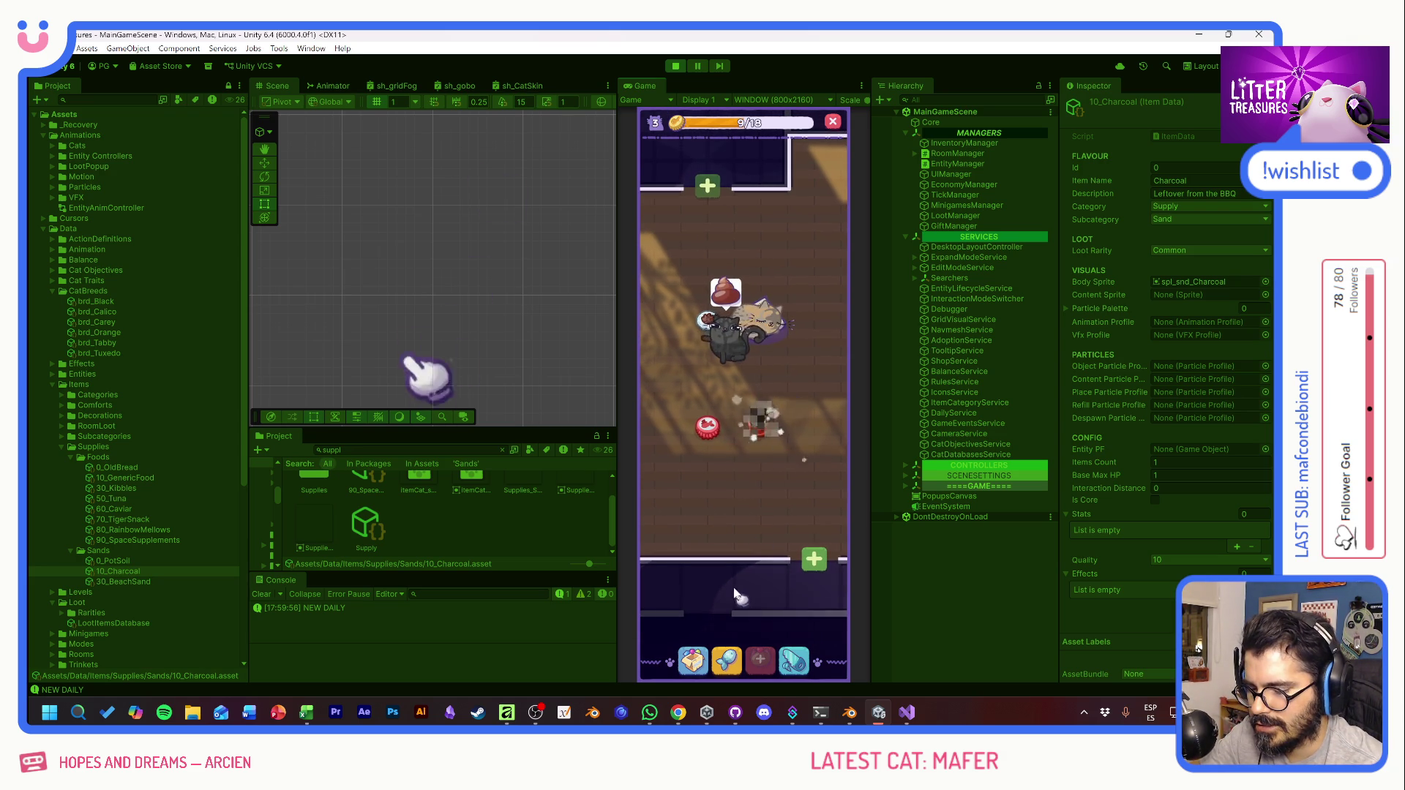
Step: Check the litter box usage and cat bed condition, then reopen Scoop the Treasure
{"action": "left_click", "coordinate": [765, 433]}
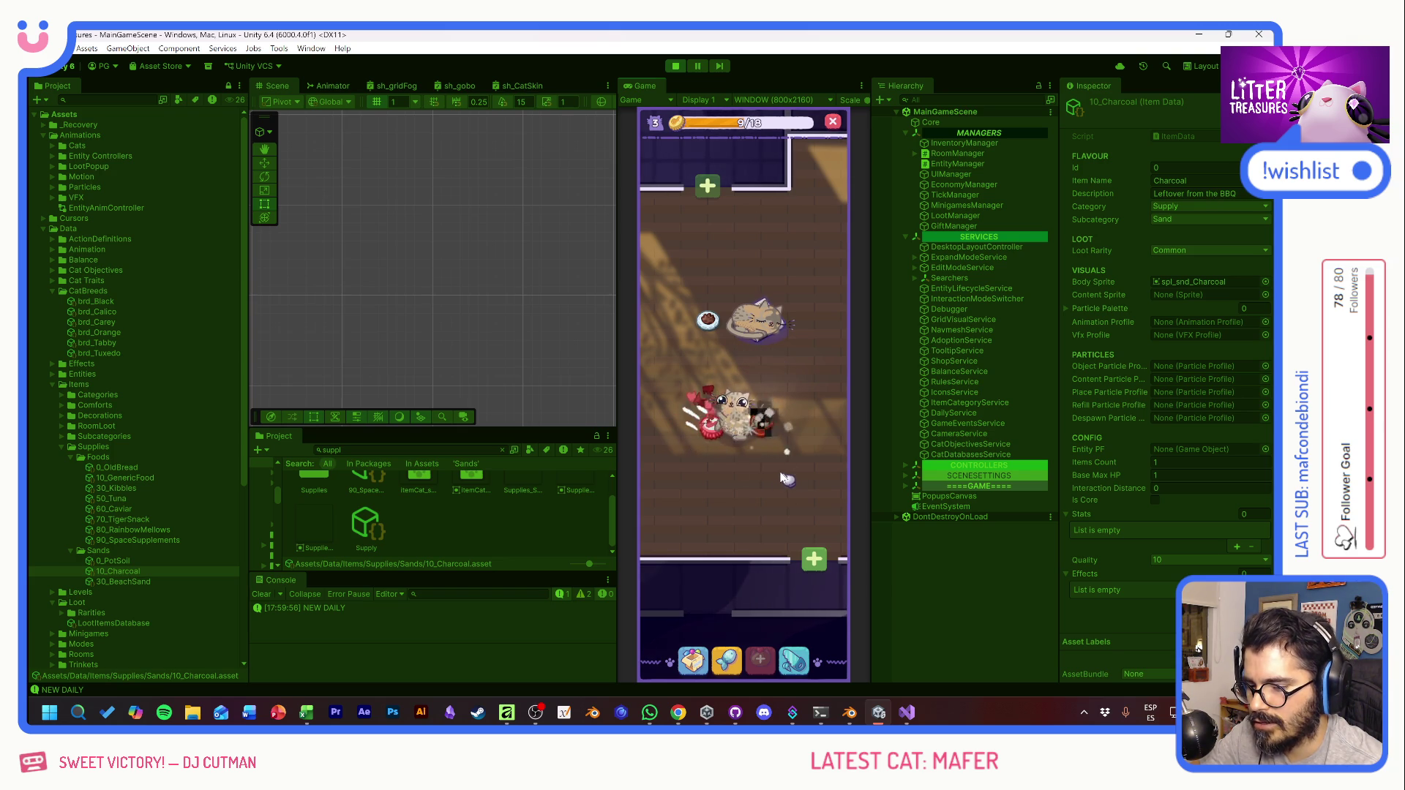
{"action": "left_click", "coordinate": [771, 472]}
{"action": "left_click", "coordinate": [766, 320]}
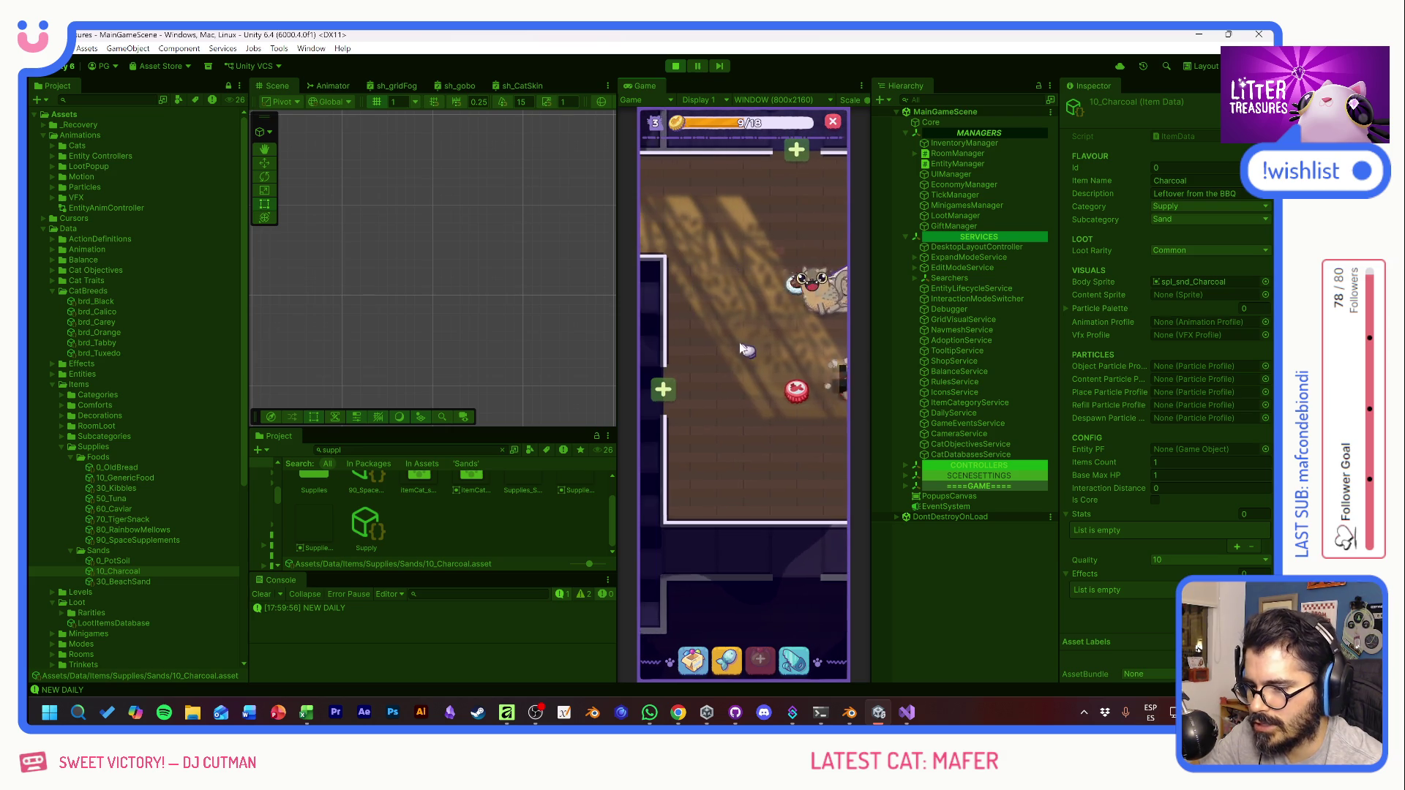
{"action": "left_click", "coordinate": [780, 436]}
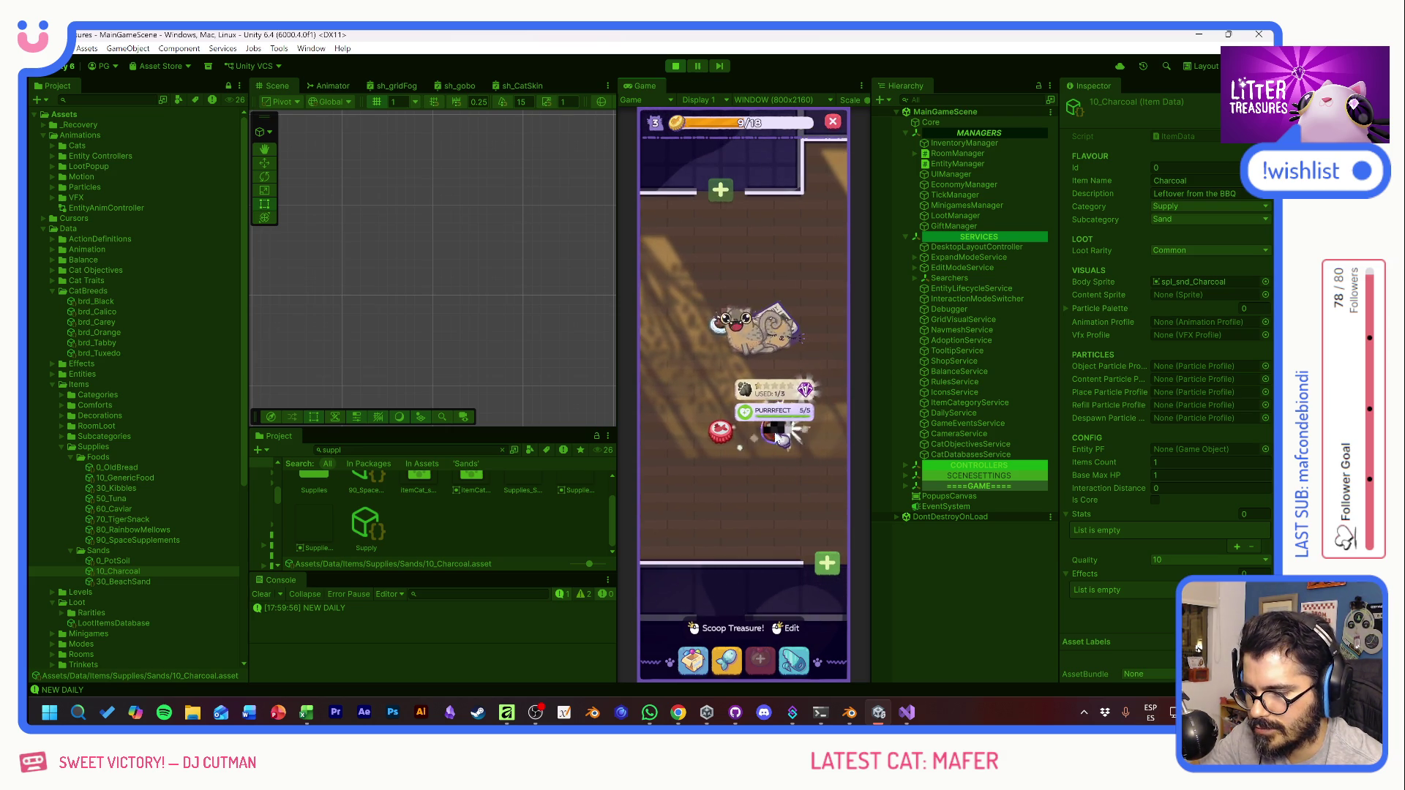
{"action": "left_click", "coordinate": [778, 439]}
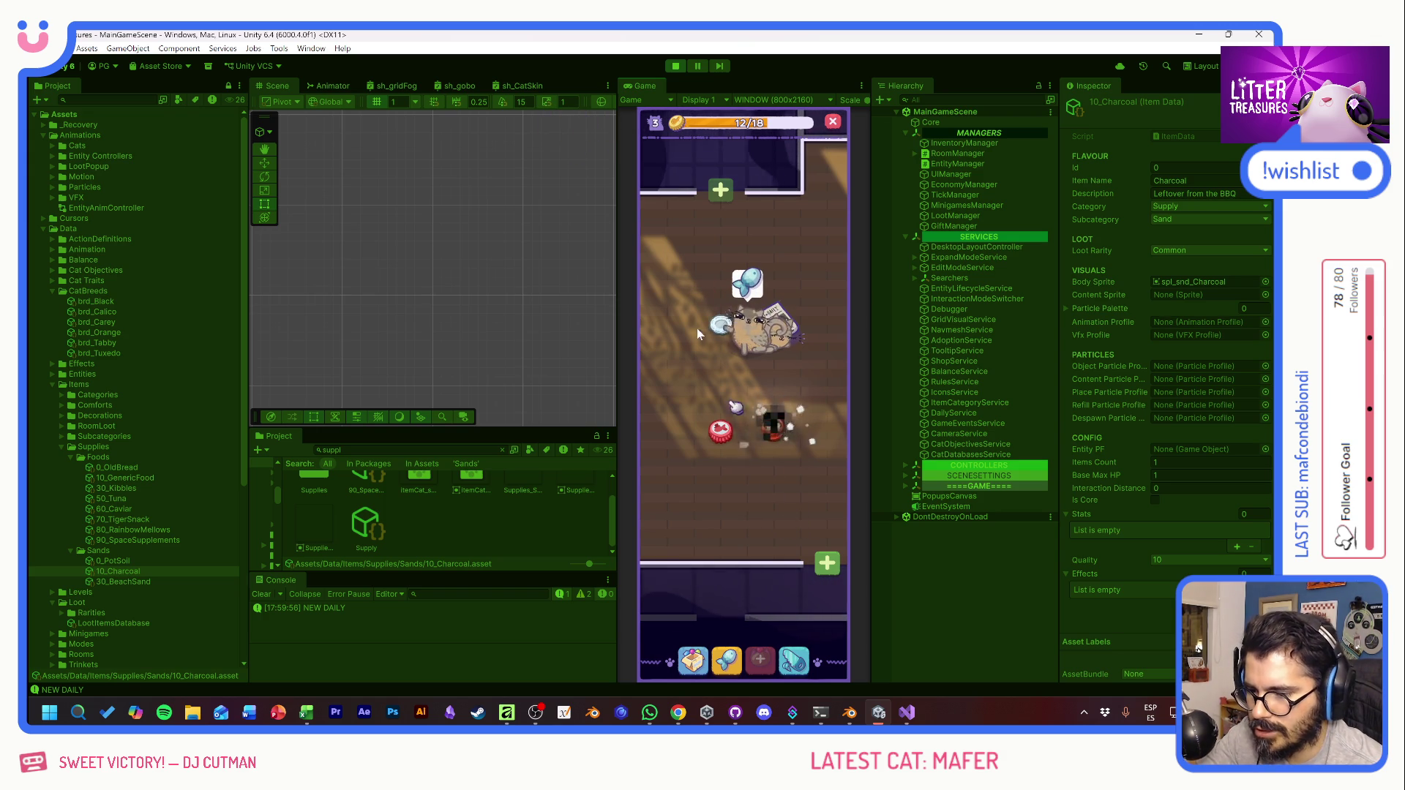
{"action": "left_click", "coordinate": [776, 428]}
Step: Guide the diamond through the numbered points to win Beach Sand
{"action": "left_click", "coordinate": [790, 429]}
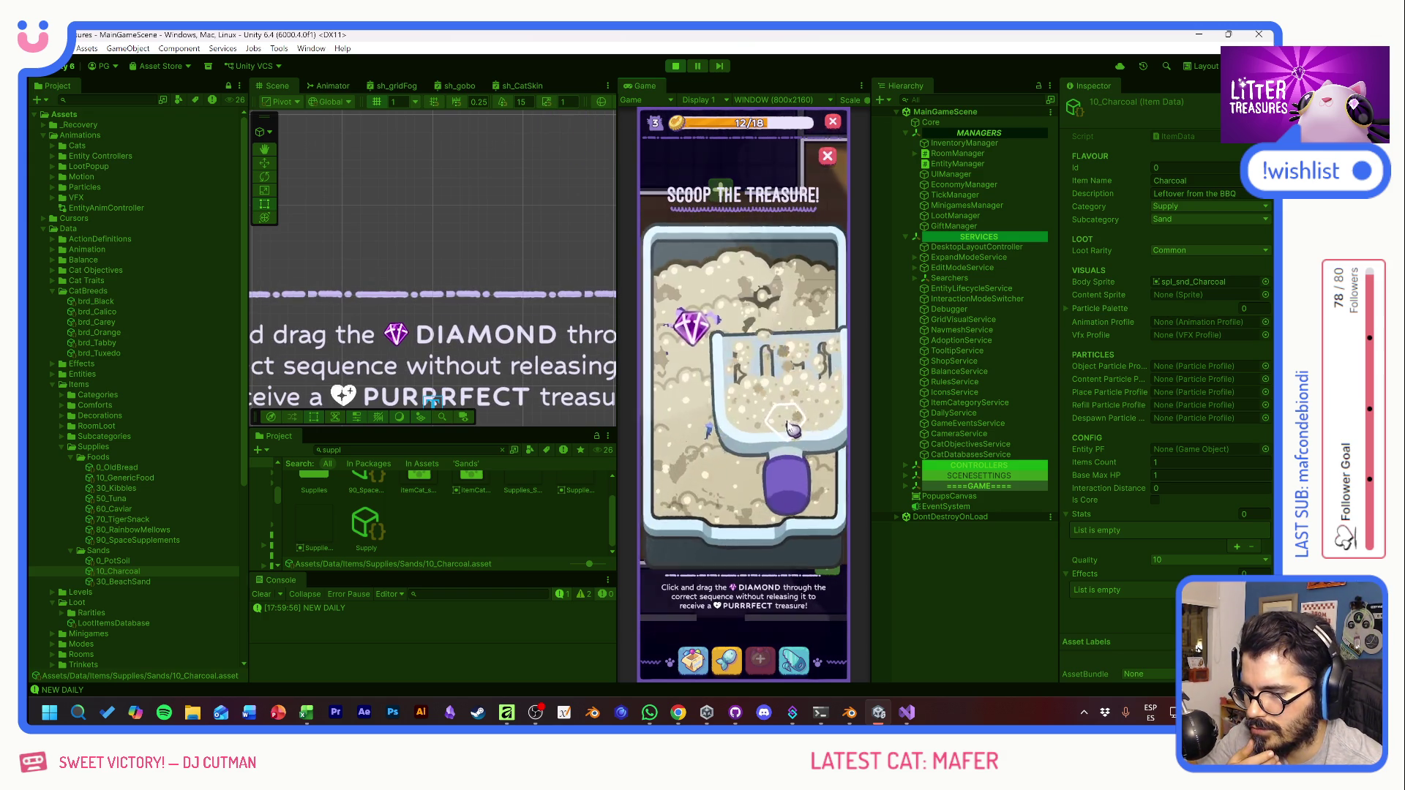
{"action": "mouse_move", "coordinate": [690, 327]}
{"action": "left_mouse_down"}
{"action": "mouse_move", "coordinate": [800, 361]}
{"action": "mouse_move", "coordinate": [812, 472]}
{"action": "left_mouse_up"}
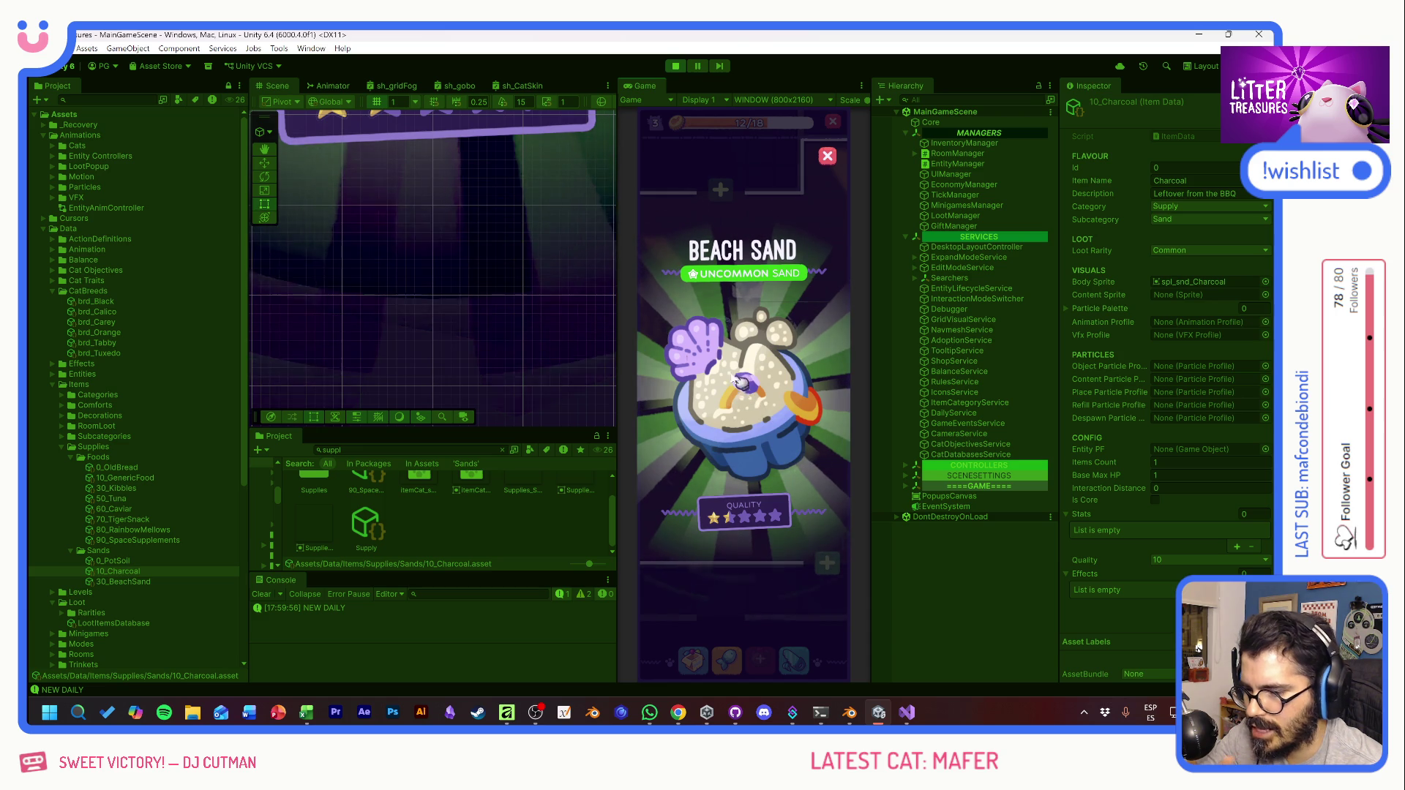
{"action": "left_click", "coordinate": [796, 484]}
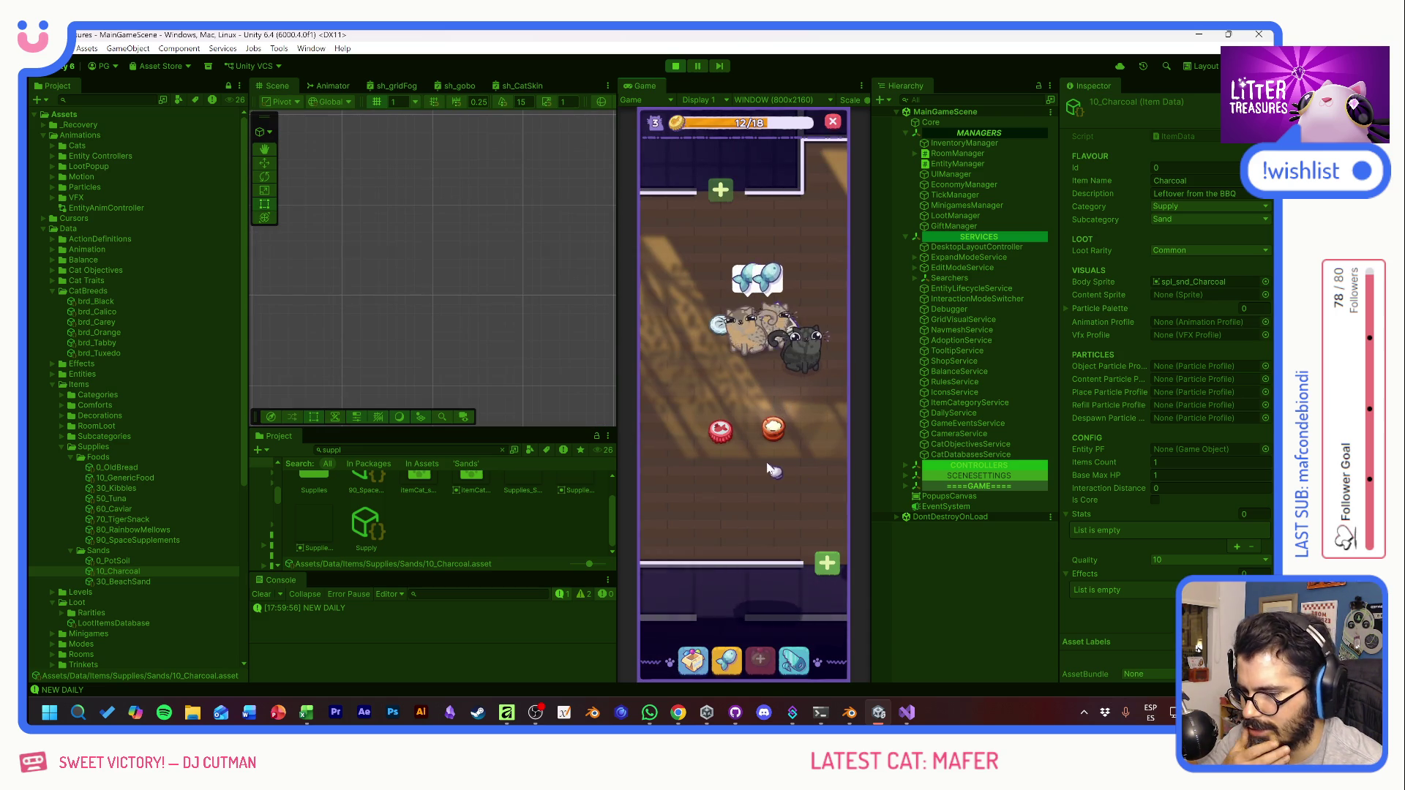
Step: Play another scooping round to win a common Checkered Tiles floor
{"action": "left_click", "coordinate": [770, 430]}
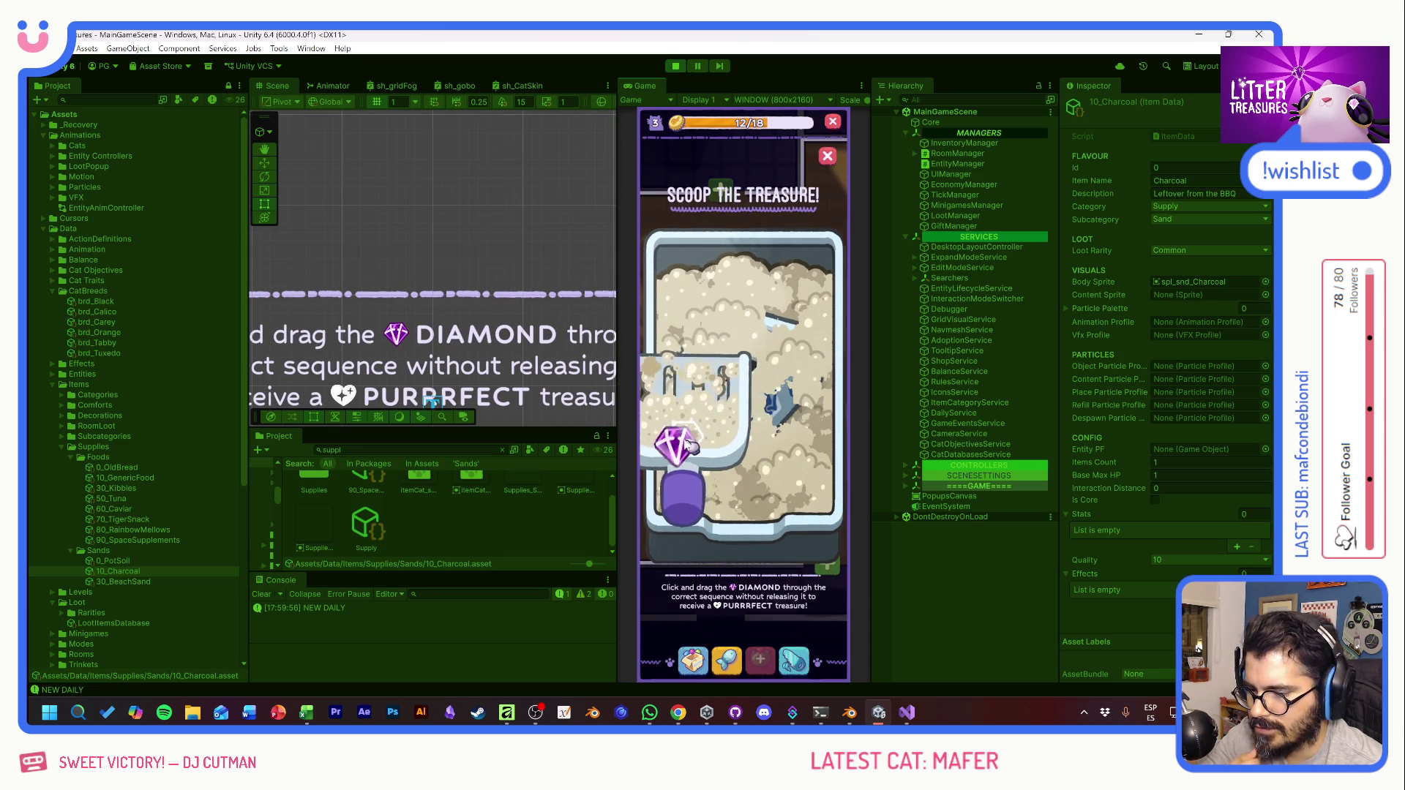
{"action": "mouse_move", "coordinate": [688, 445]}
{"action": "left_mouse_down"}
{"action": "mouse_move", "coordinate": [730, 313]}
{"action": "mouse_move", "coordinate": [783, 445]}
{"action": "left_mouse_up"}
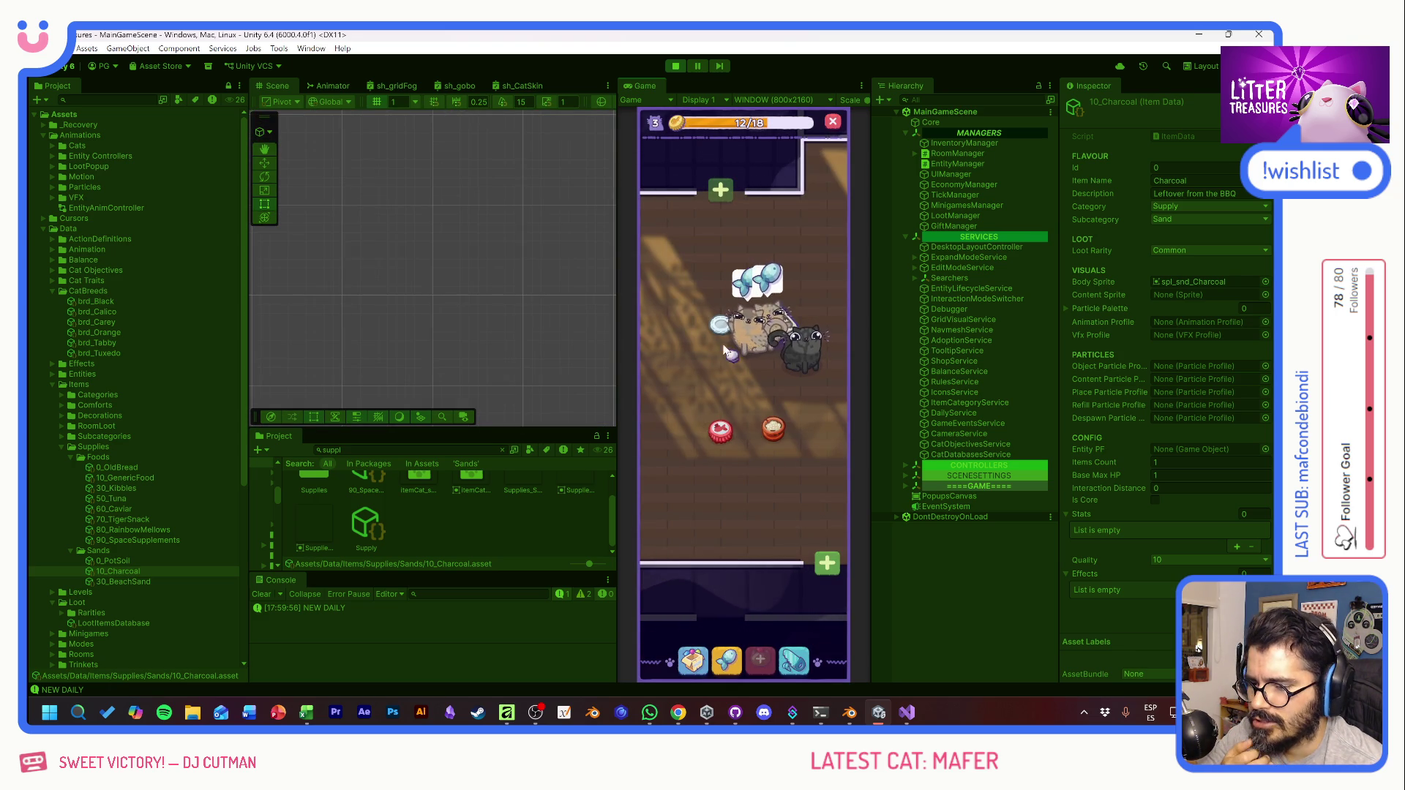
{"action": "mouse_move", "coordinate": [773, 432]}
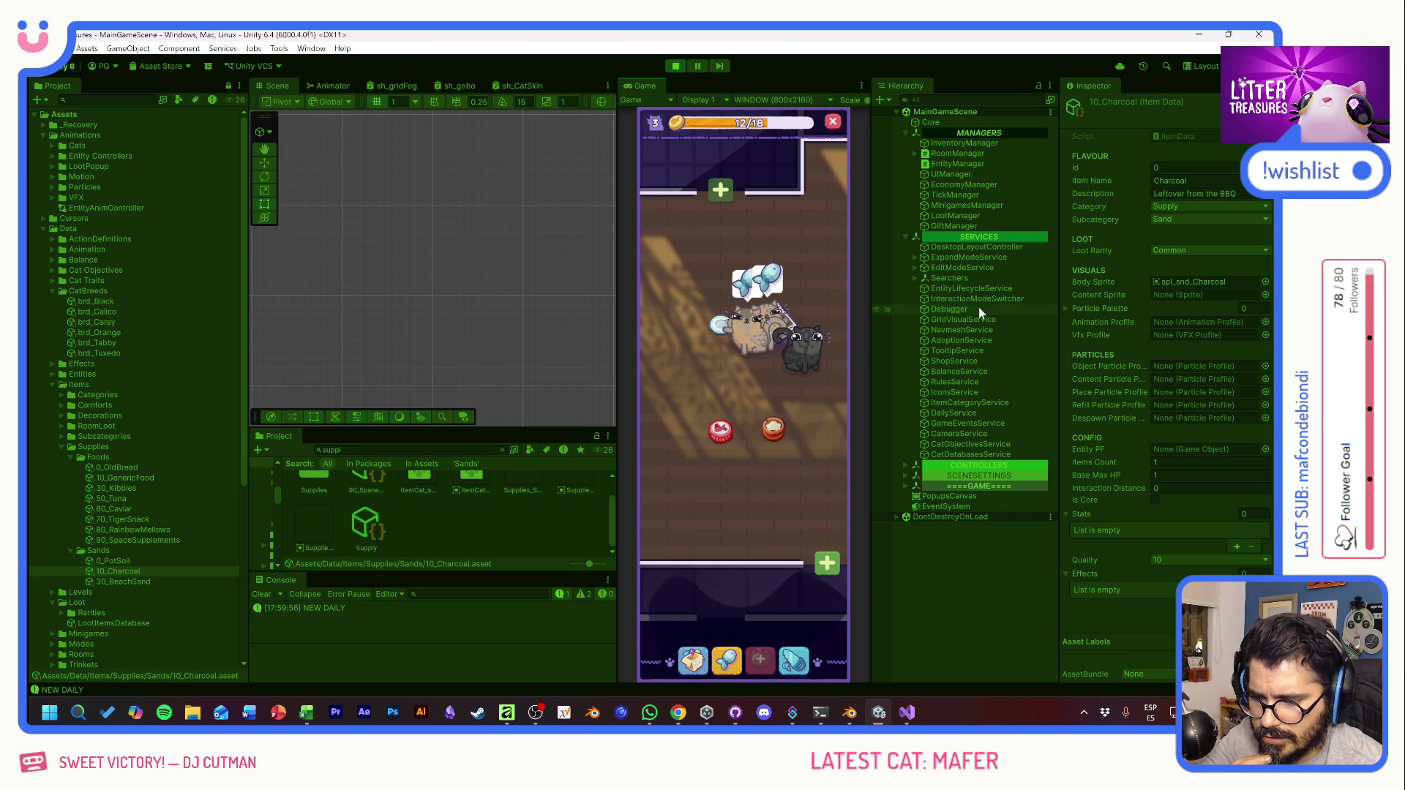
Step: Glance through the inventory and Supply Shop, then deliver the cats' bread request
{"action": "left_click", "coordinate": [692, 661]}
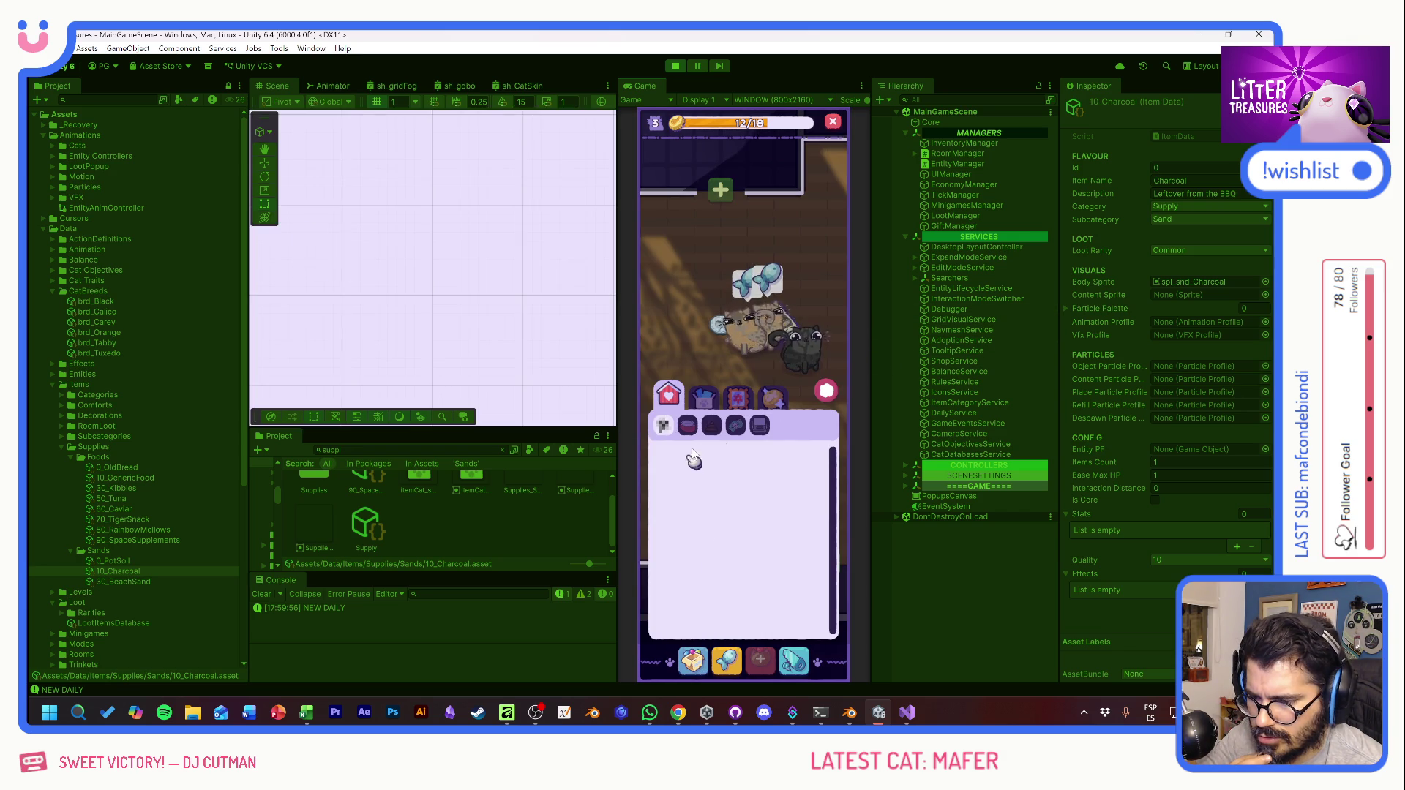
{"action": "left_click", "coordinate": [824, 393]}
{"action": "left_click", "coordinate": [728, 655]}
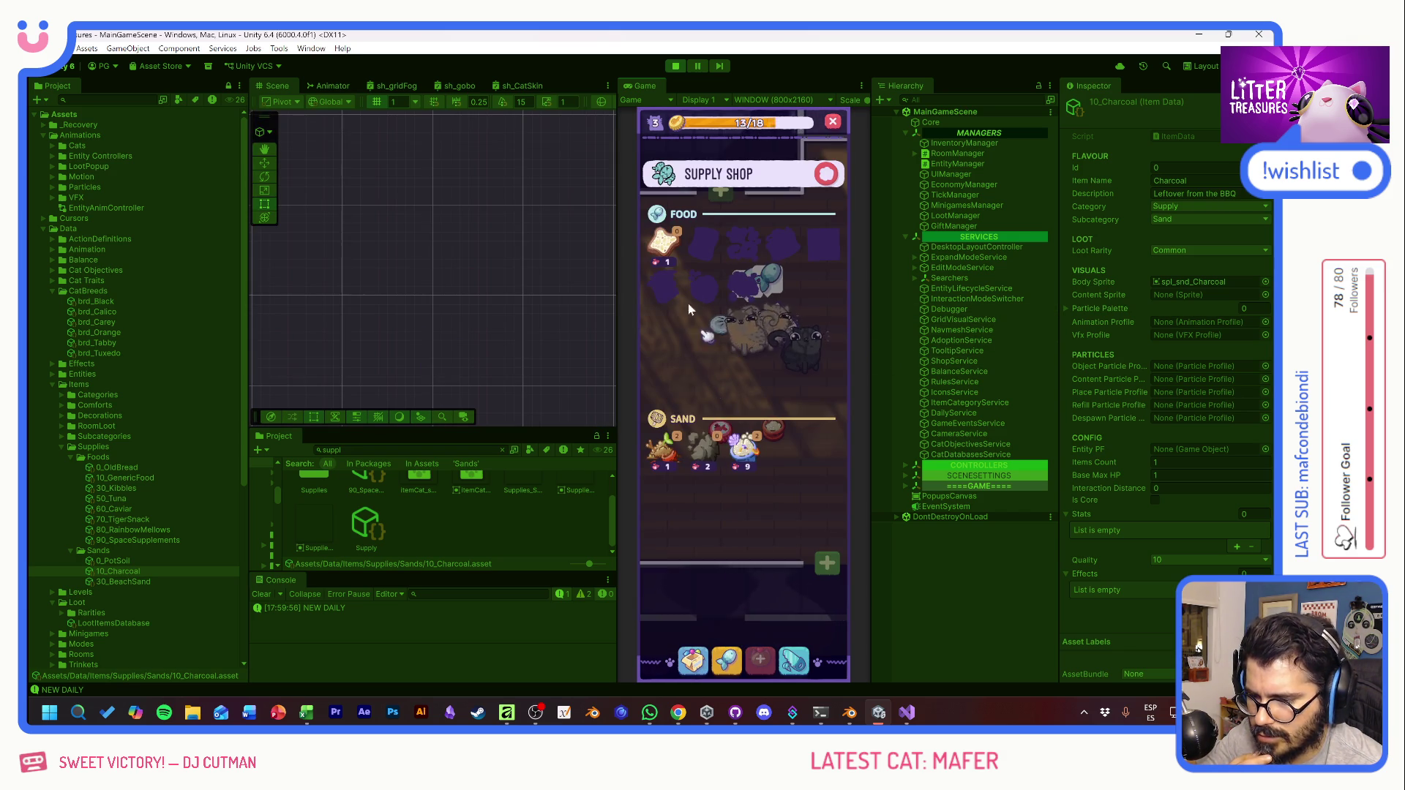
{"action": "left_click", "coordinate": [814, 196]}
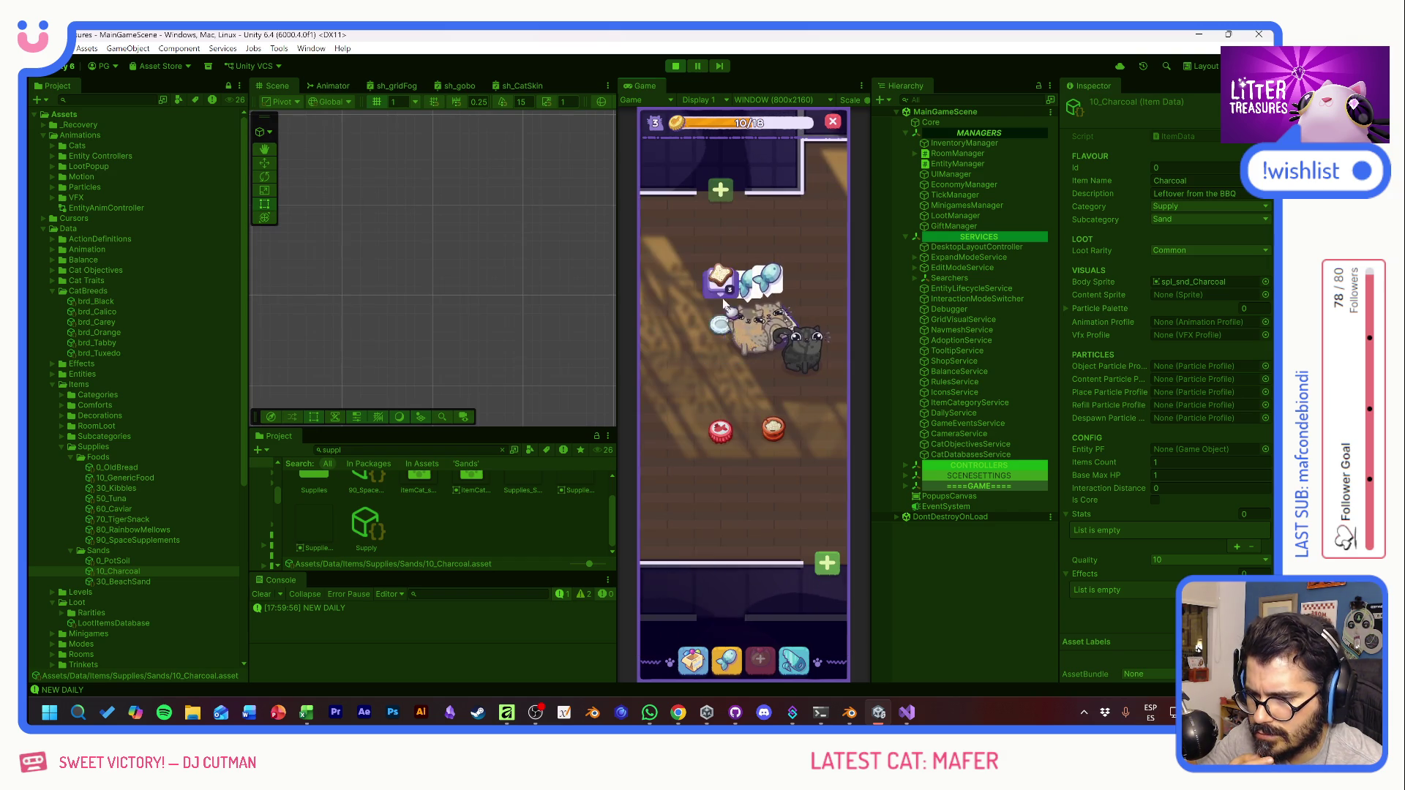
{"action": "left_click", "coordinate": [721, 285]}
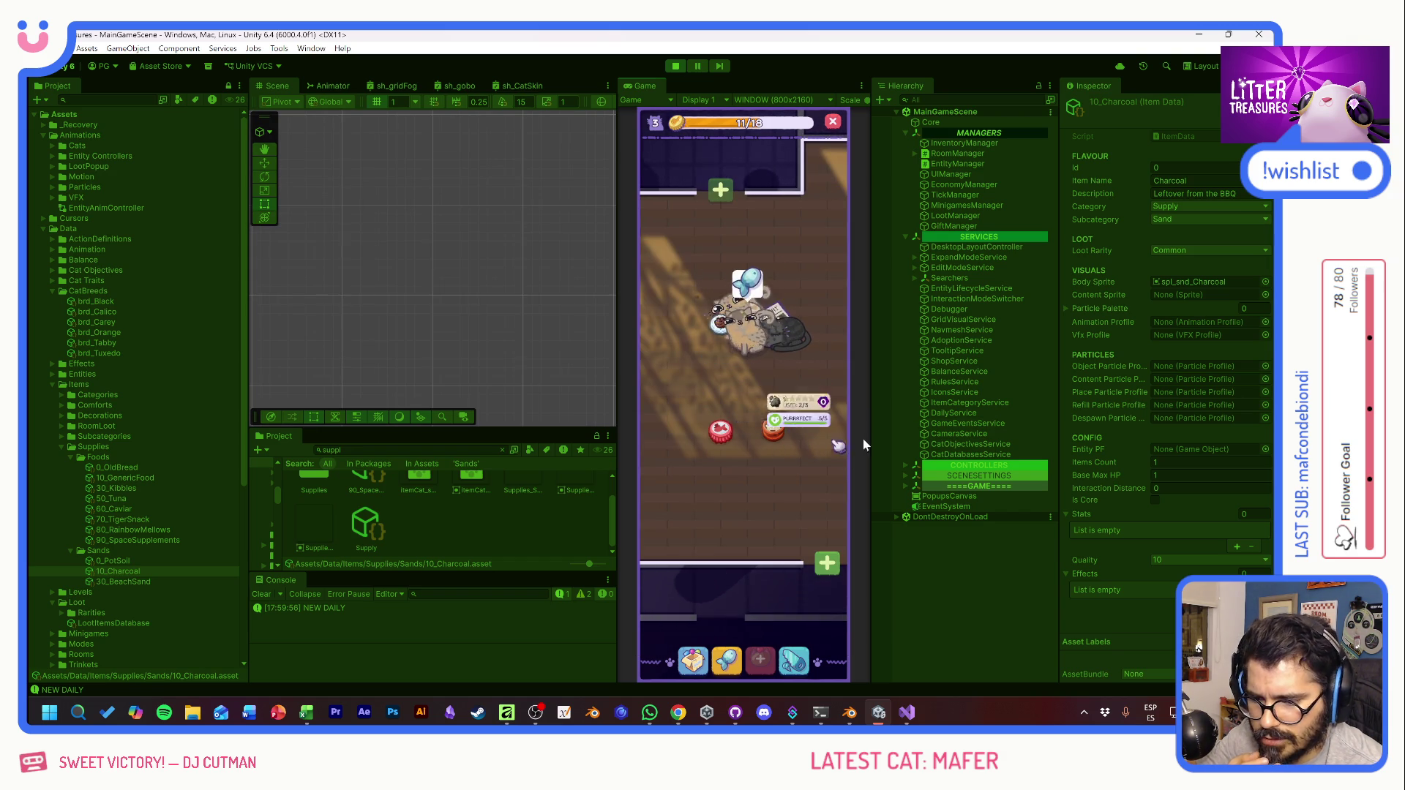
Step: In the Hierarchy, collapse the managers and expand ====GAME==== > ++LEVEL++ > SpawnedEntities > InteractableEntities to select PooperPF(Clone)
{"action": "left_click", "coordinate": [907, 132]}
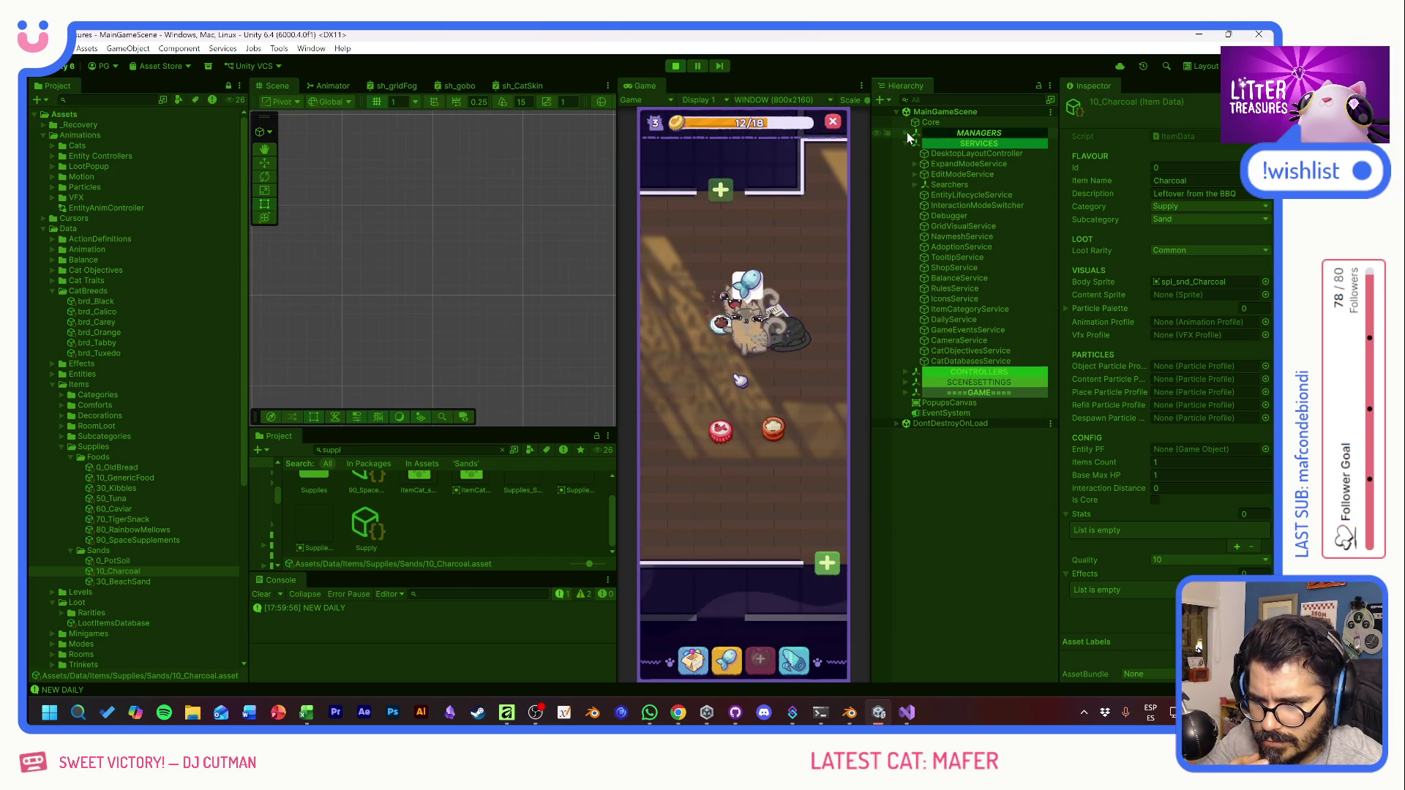
{"action": "left_click", "coordinate": [906, 392]}
{"action": "left_click", "coordinate": [913, 403]}
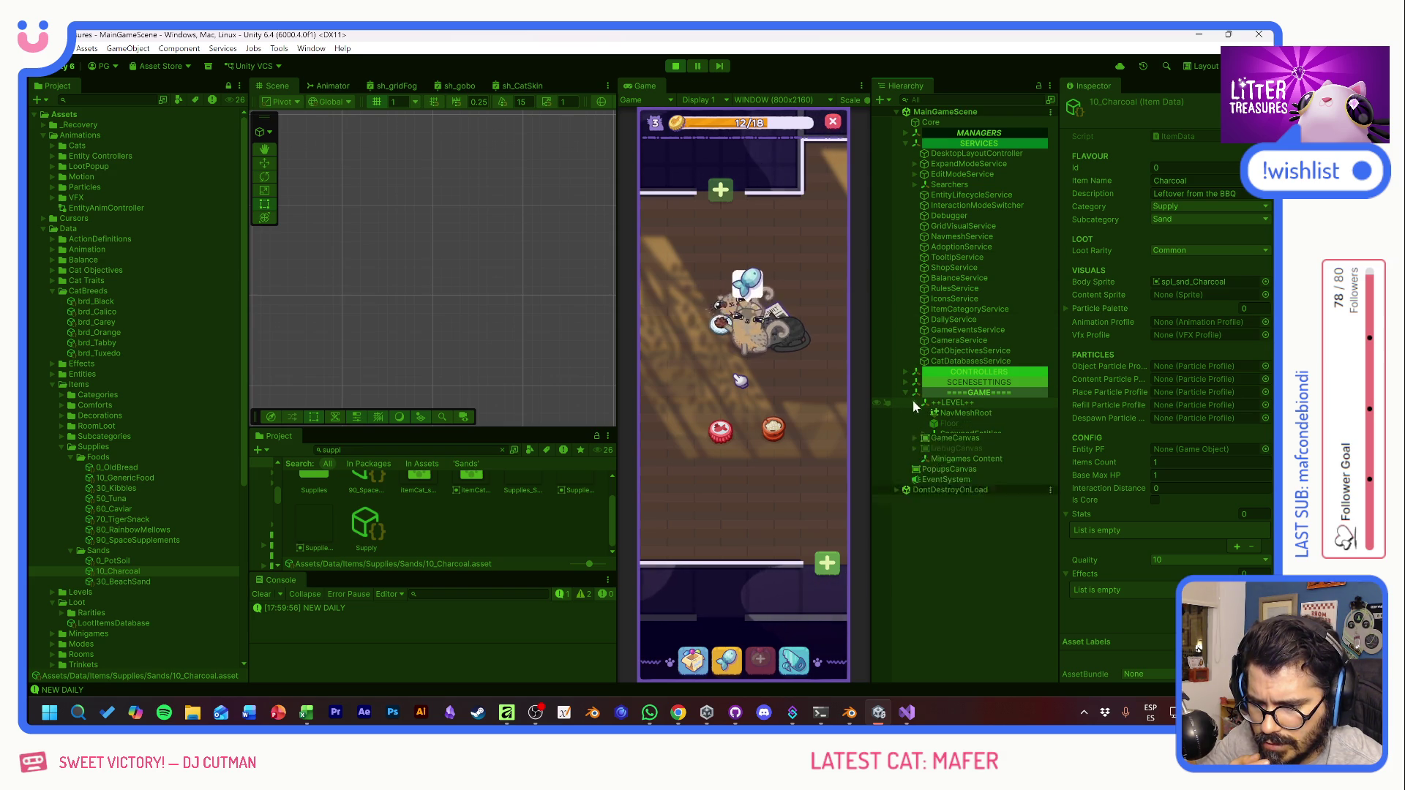
{"action": "left_click", "coordinate": [923, 434]}
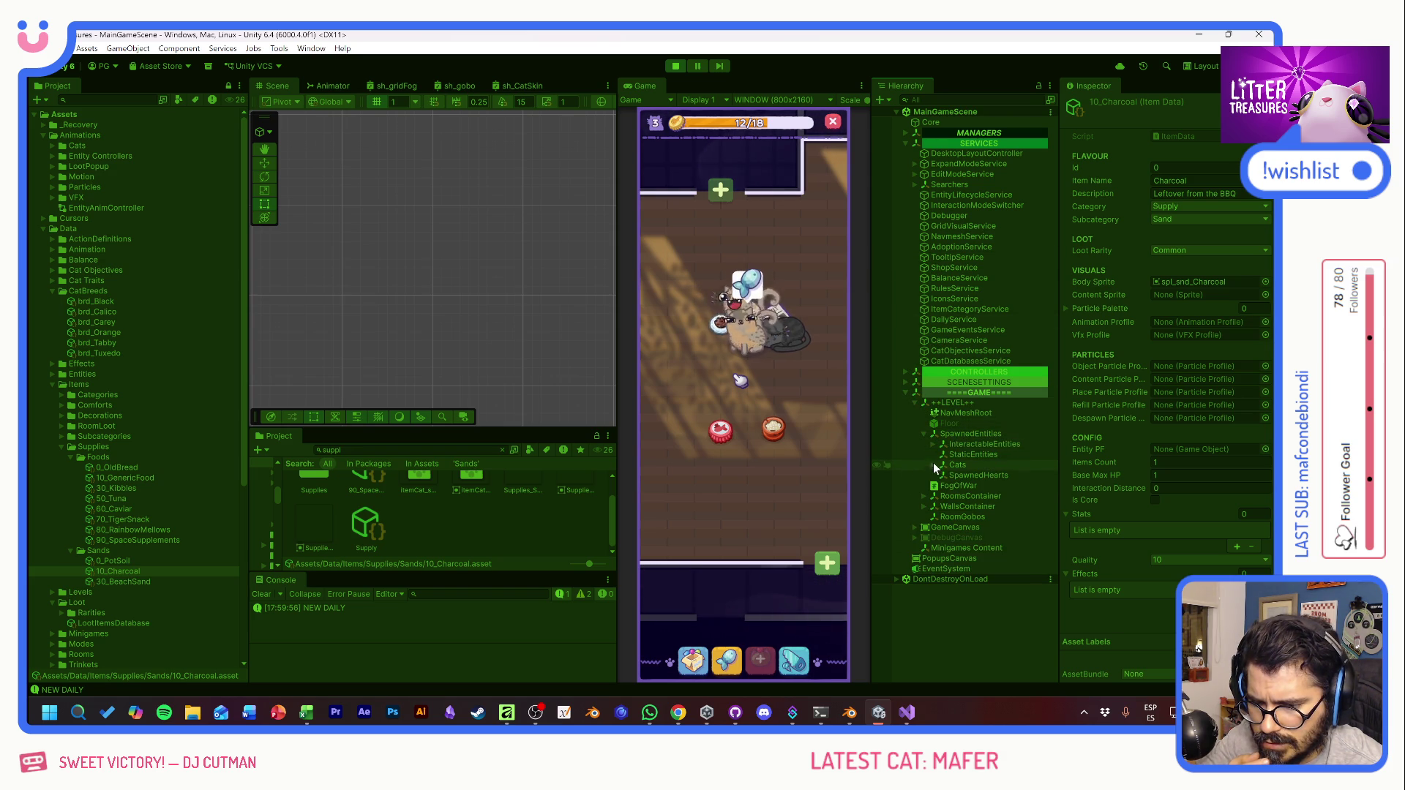
{"action": "left_click", "coordinate": [942, 444]}
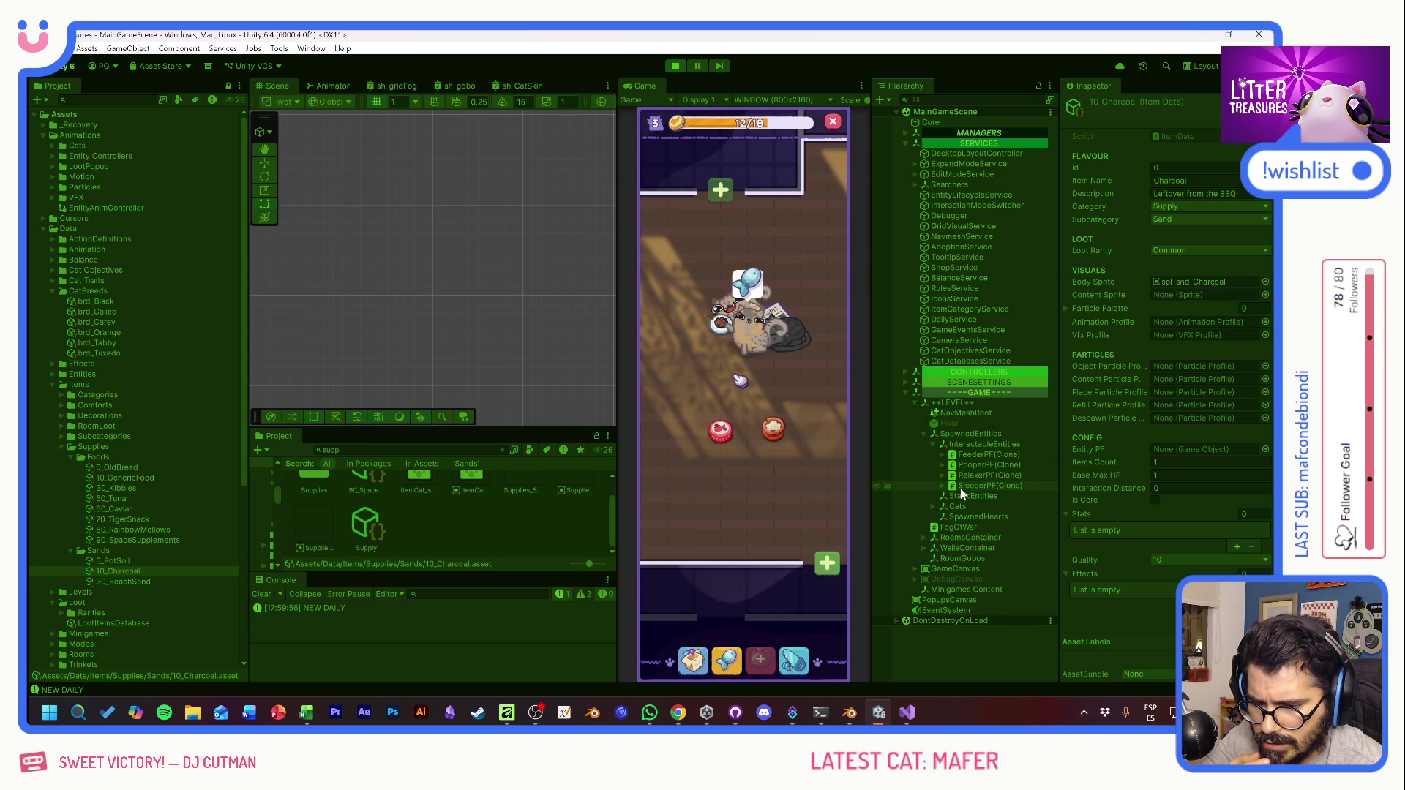
{"action": "double_click", "coordinate": [956, 465]}
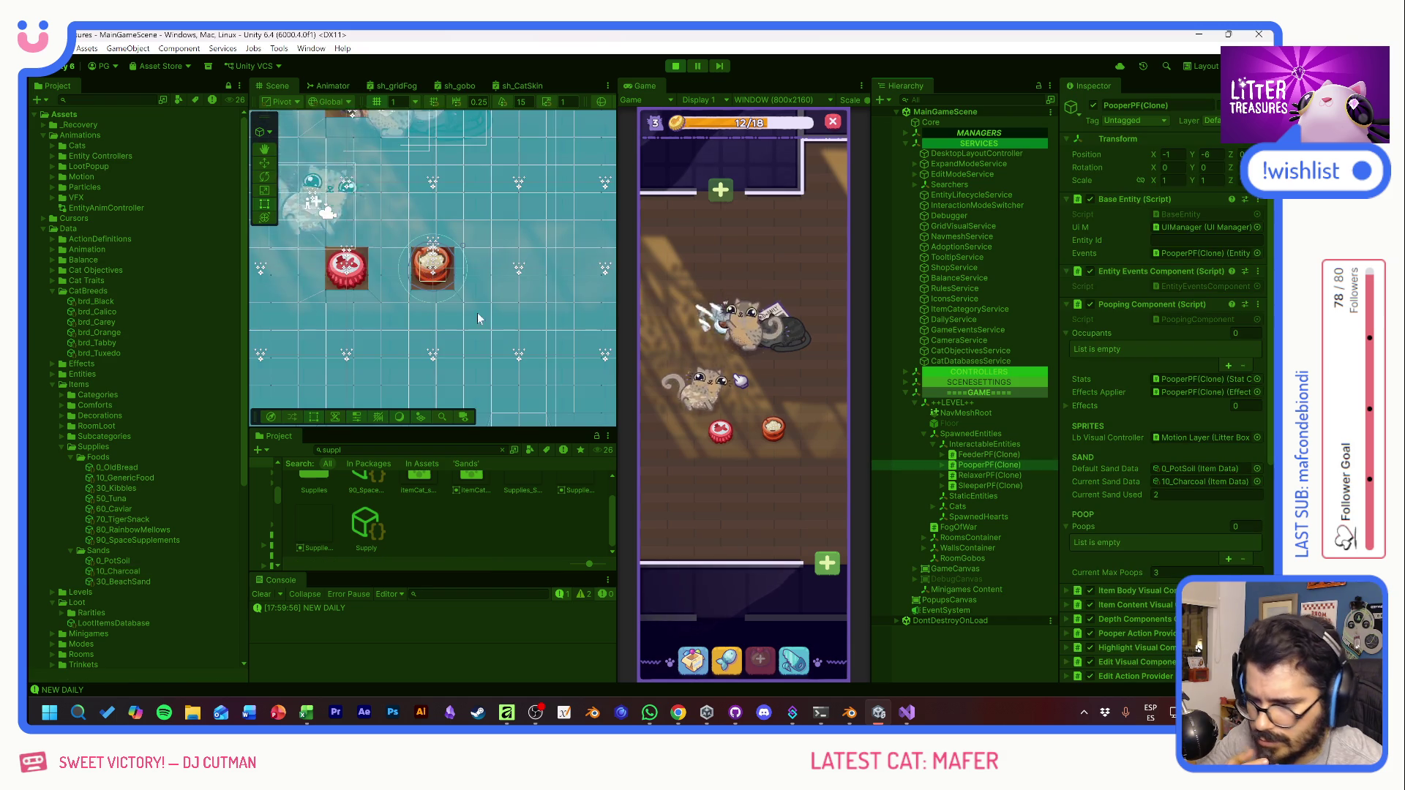
{"action": "scroll", "coordinate": [436, 265], "scroll_direction": "up", "scroll_amount": 3}
{"action": "scroll", "coordinate": [436, 265], "scroll_direction": "up", "scroll_amount": 2}
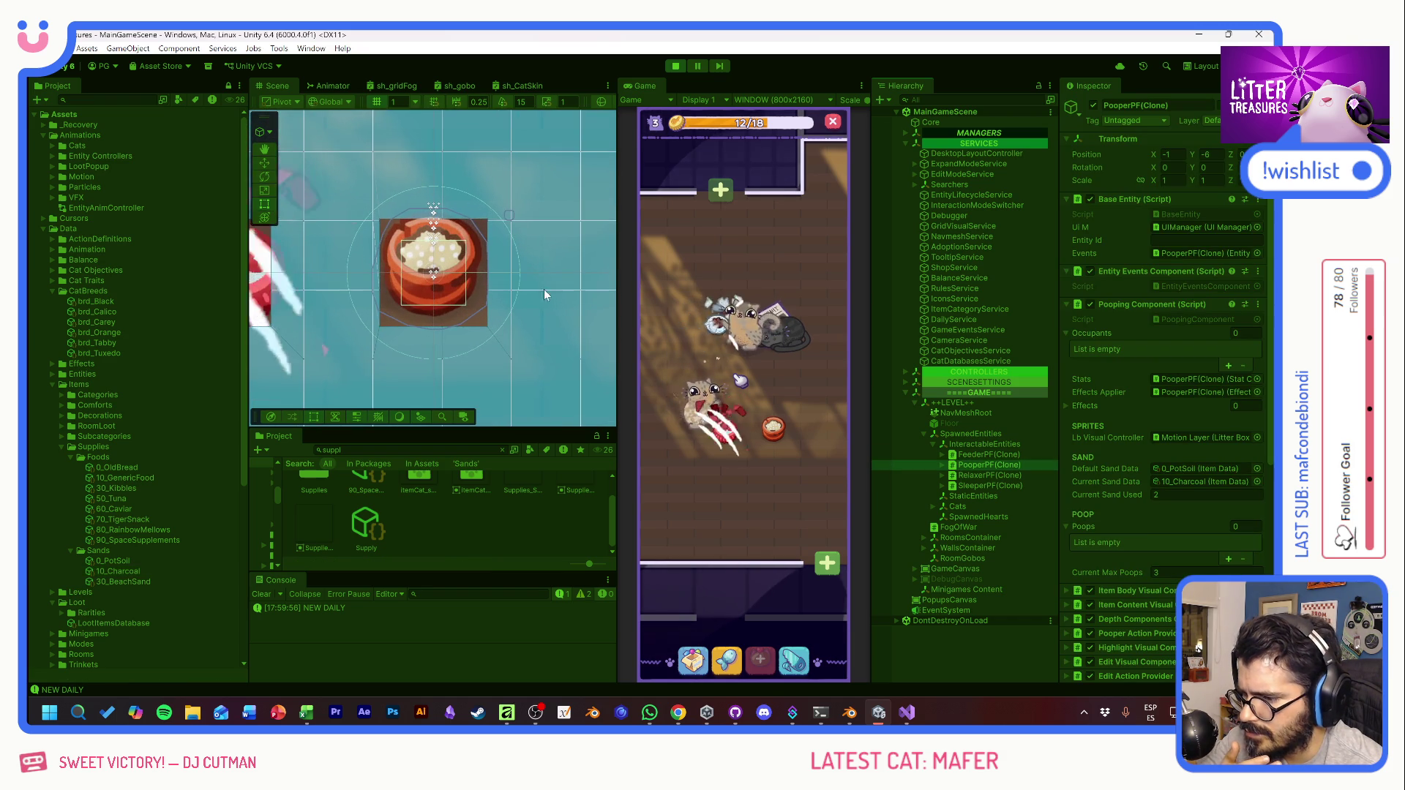
Step: Expand PooperPF(Clone) > Motion Layer > Pivot and select the SandImage object
{"action": "left_click", "coordinate": [943, 466]}
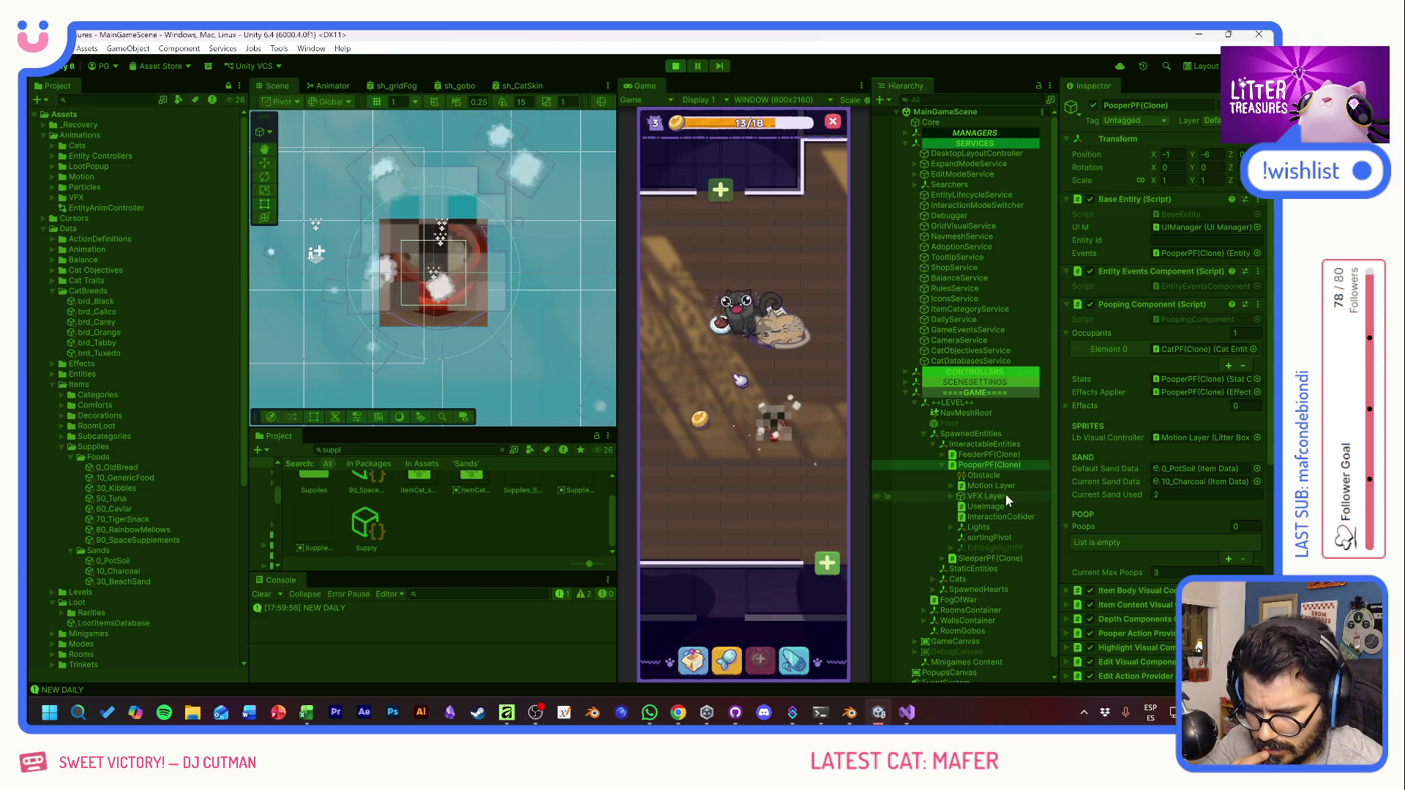
{"action": "left_click", "coordinate": [951, 496]}
{"action": "left_click", "coordinate": [951, 497]}
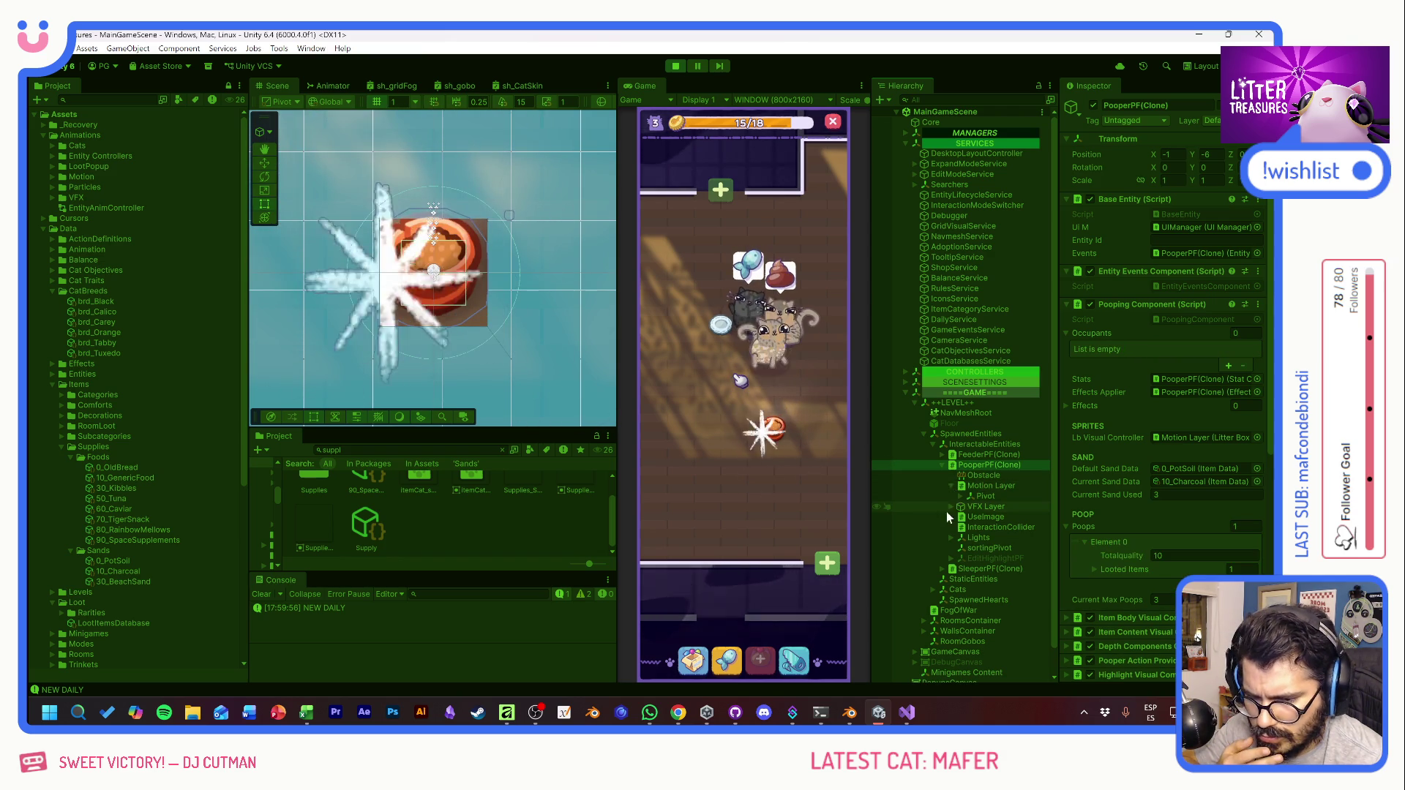
{"action": "left_click", "coordinate": [952, 486]}
{"action": "left_click", "coordinate": [961, 496]}
{"action": "left_click", "coordinate": [1004, 517]}
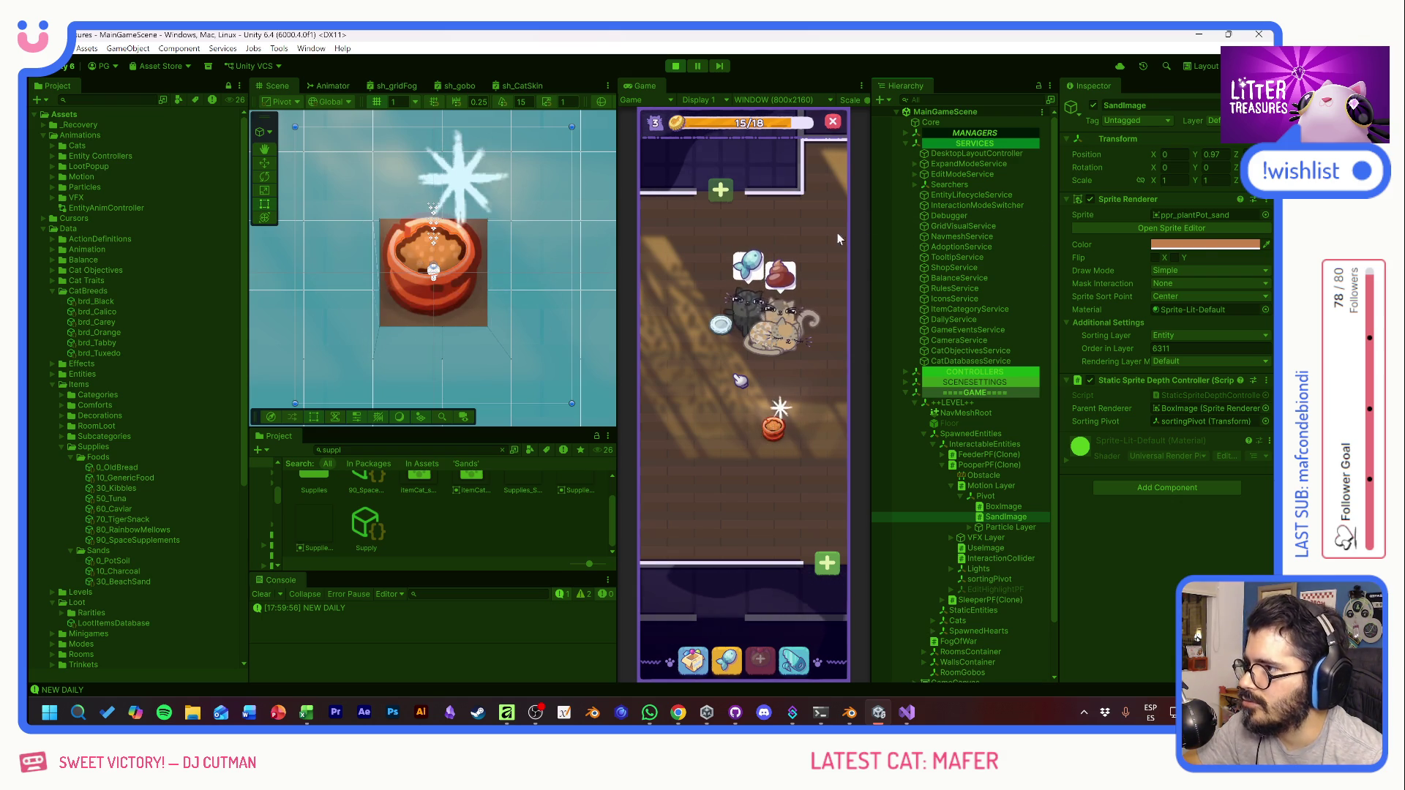
Step: Tint the SandImage sprite colour greyish brown, then purple, then white
{"action": "left_click", "coordinate": [1205, 245]}
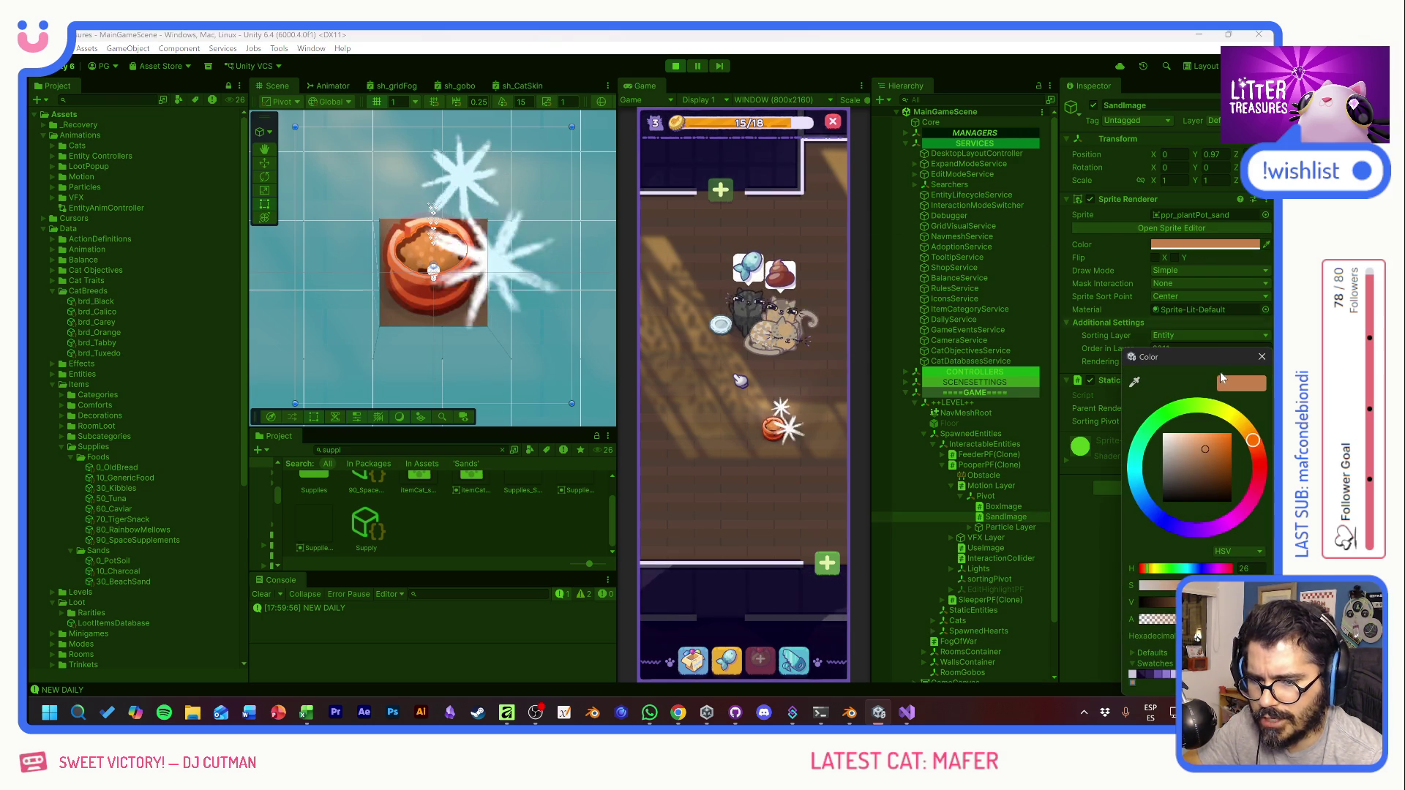
{"action": "left_click", "coordinate": [1174, 476]}
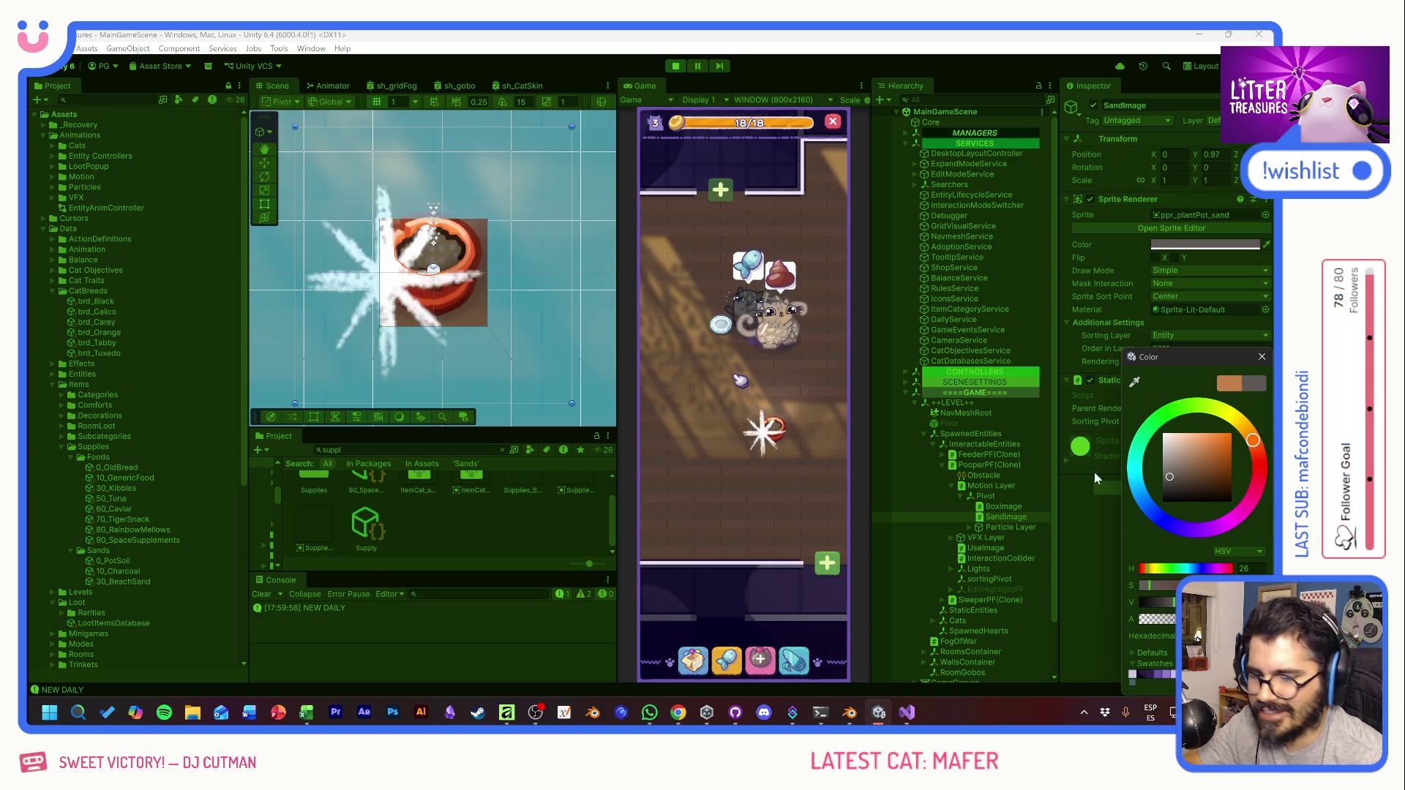
{"action": "left_click", "coordinate": [1202, 534]}
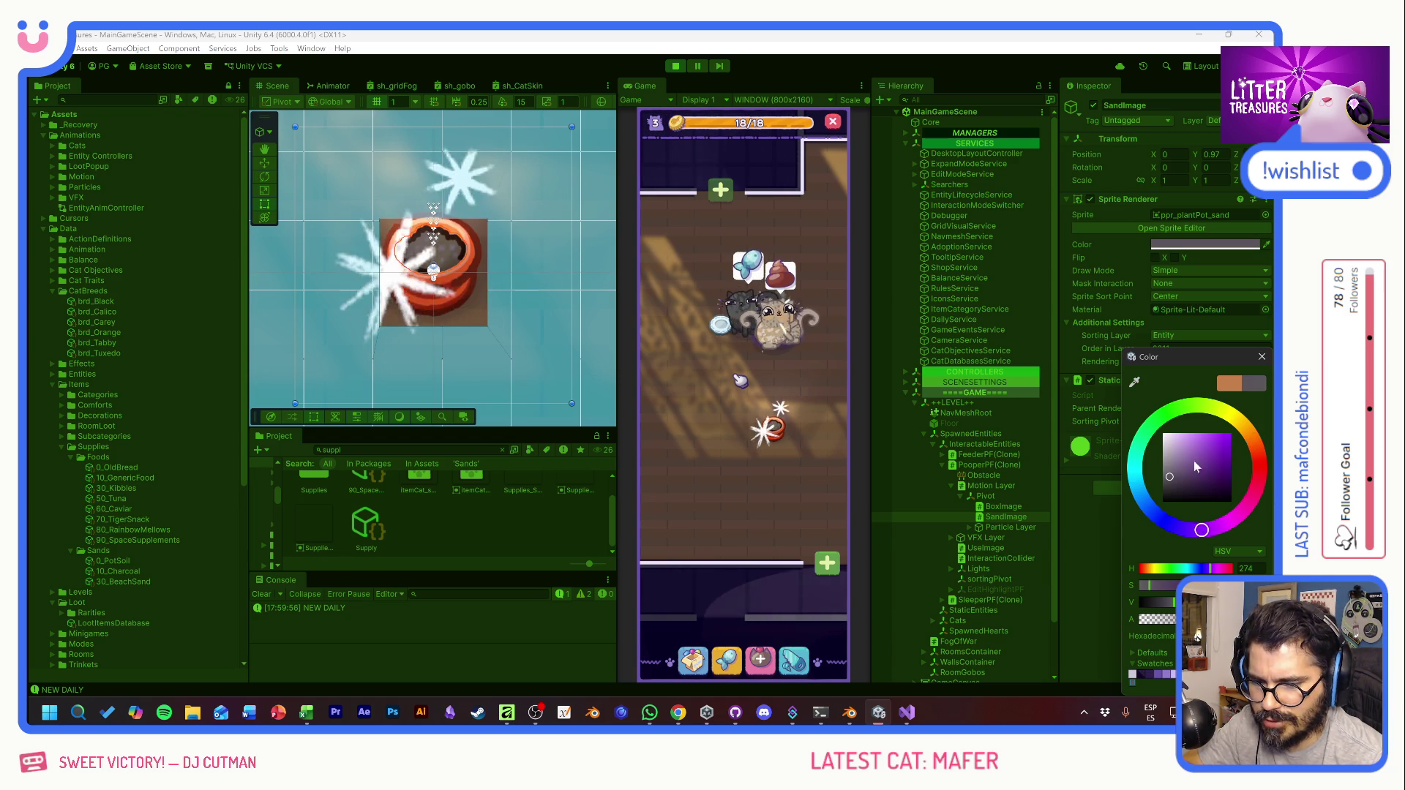
{"action": "left_click", "coordinate": [1206, 446]}
{"action": "left_click_drag", "start_coordinate": [1200, 443], "coordinate": [1203, 442]}
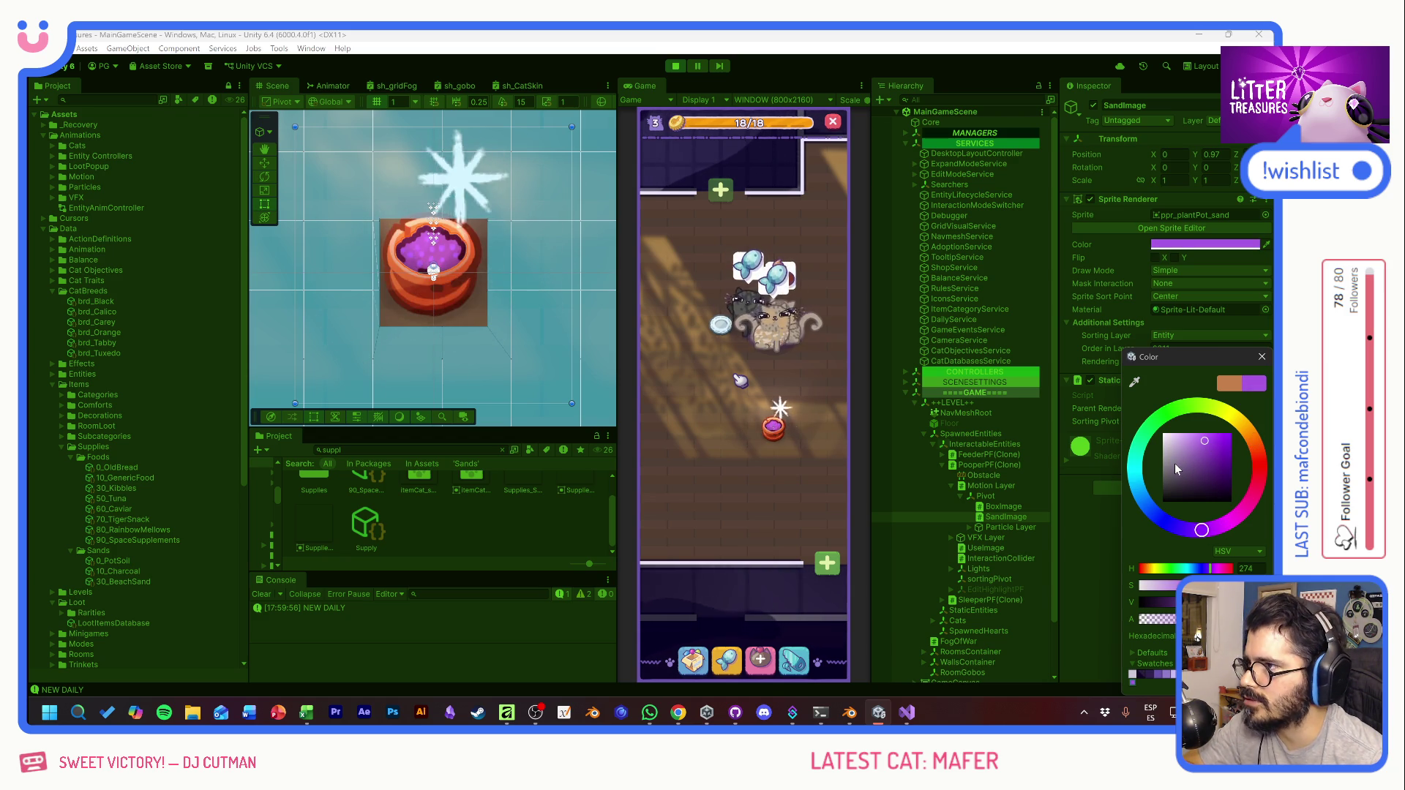
{"action": "left_click_drag", "start_coordinate": [1204, 442], "coordinate": [1077, 406]}
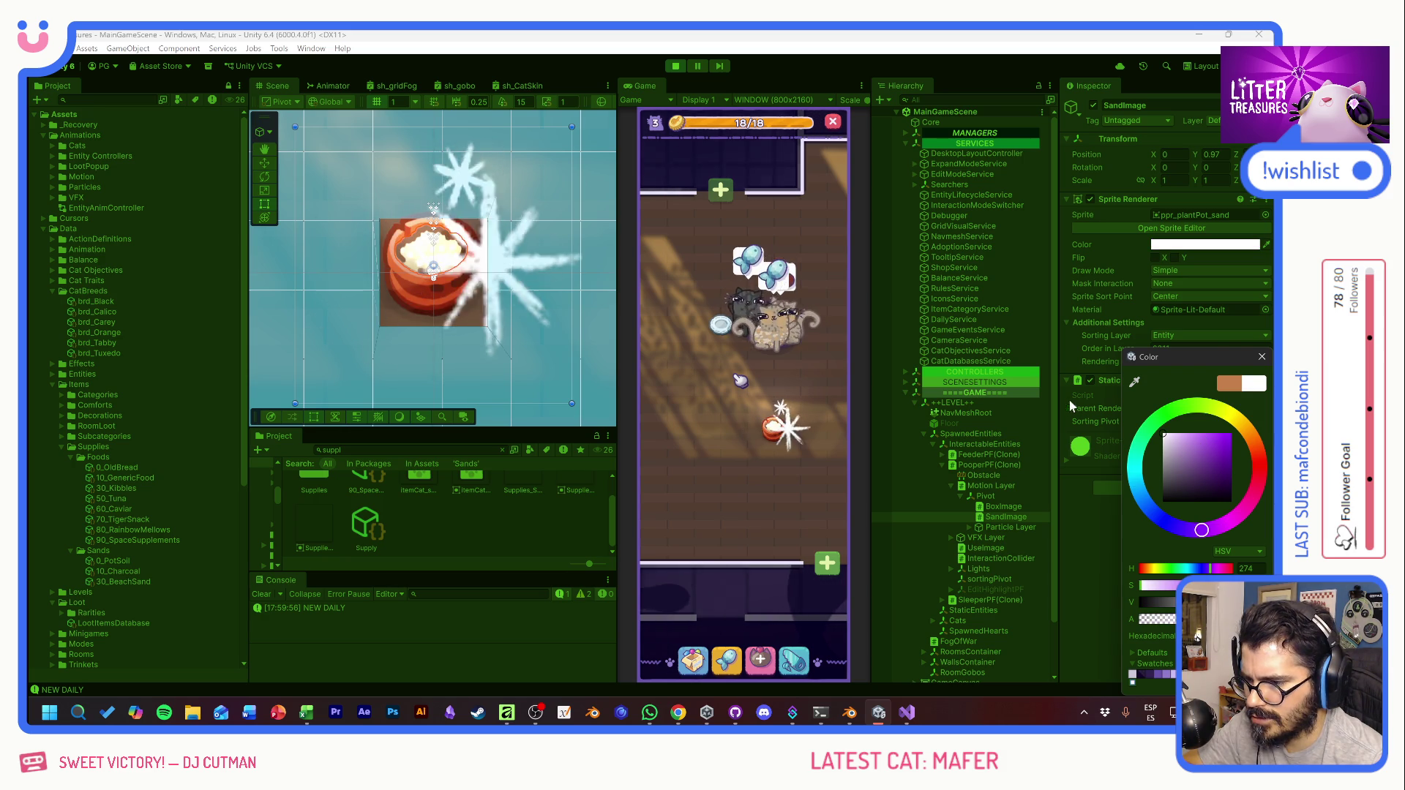
Step: Try dark purple and cyan sand tints before settling on a purple shade
{"action": "left_click", "coordinate": [1194, 474]}
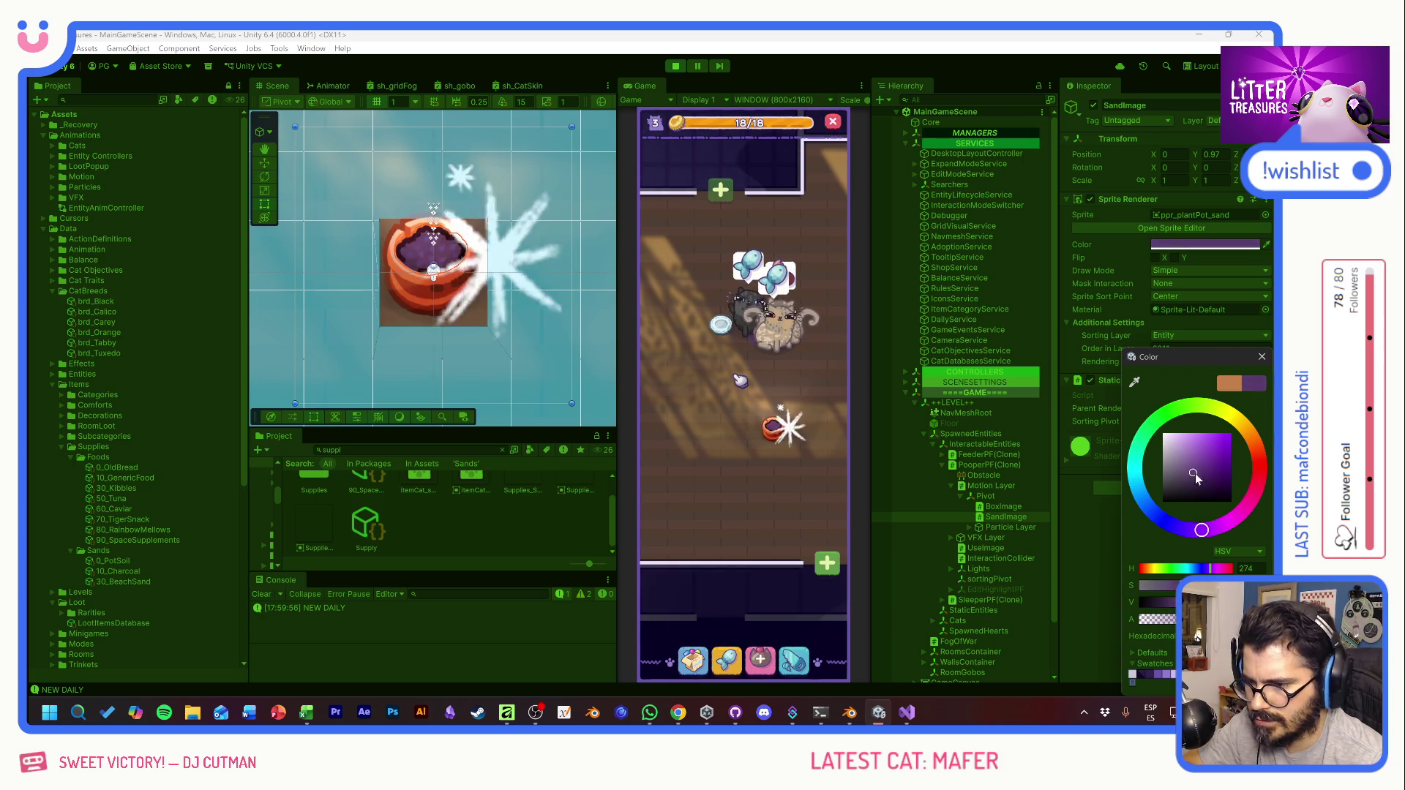
{"action": "left_click_drag", "start_coordinate": [1229, 443], "coordinate": [1216, 448]}
{"action": "mouse_move", "coordinate": [1169, 514]}
{"action": "left_mouse_down"}
{"action": "mouse_move", "coordinate": [1133, 477]}
{"action": "mouse_move", "coordinate": [1203, 458]}
{"action": "left_mouse_up"}
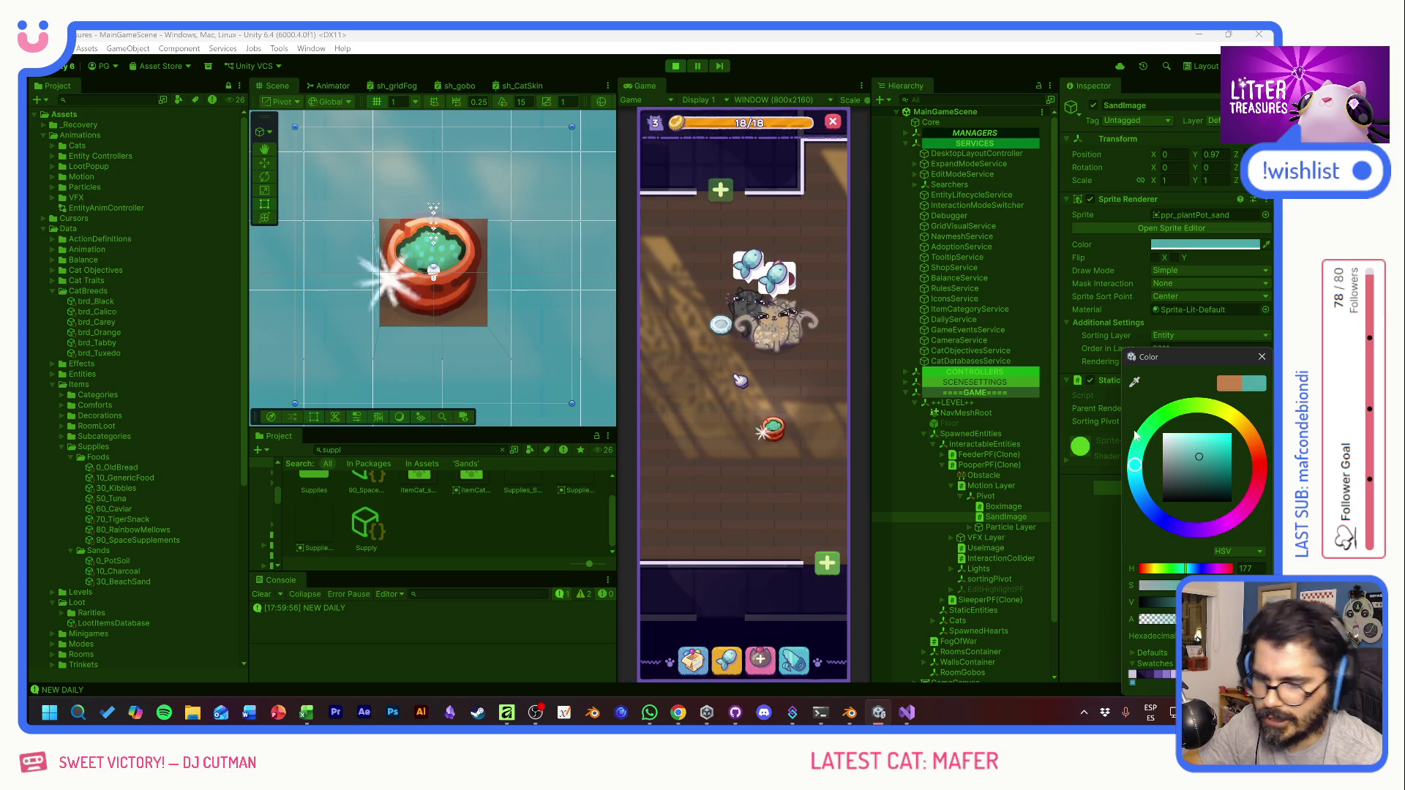
{"action": "left_click_drag", "start_coordinate": [1230, 528], "coordinate": [1220, 529]}
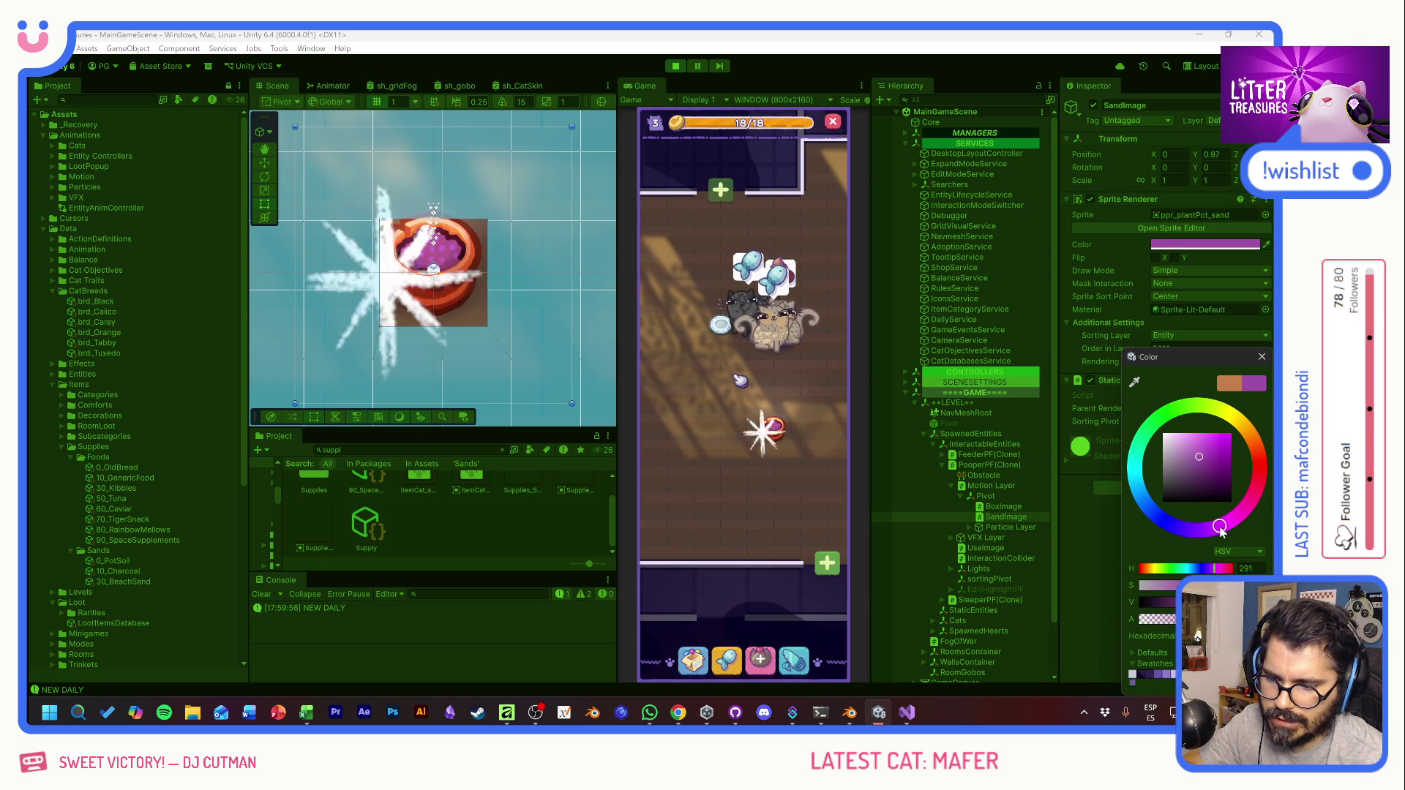
{"action": "left_click_drag", "start_coordinate": [1207, 442], "coordinate": [1247, 432]}
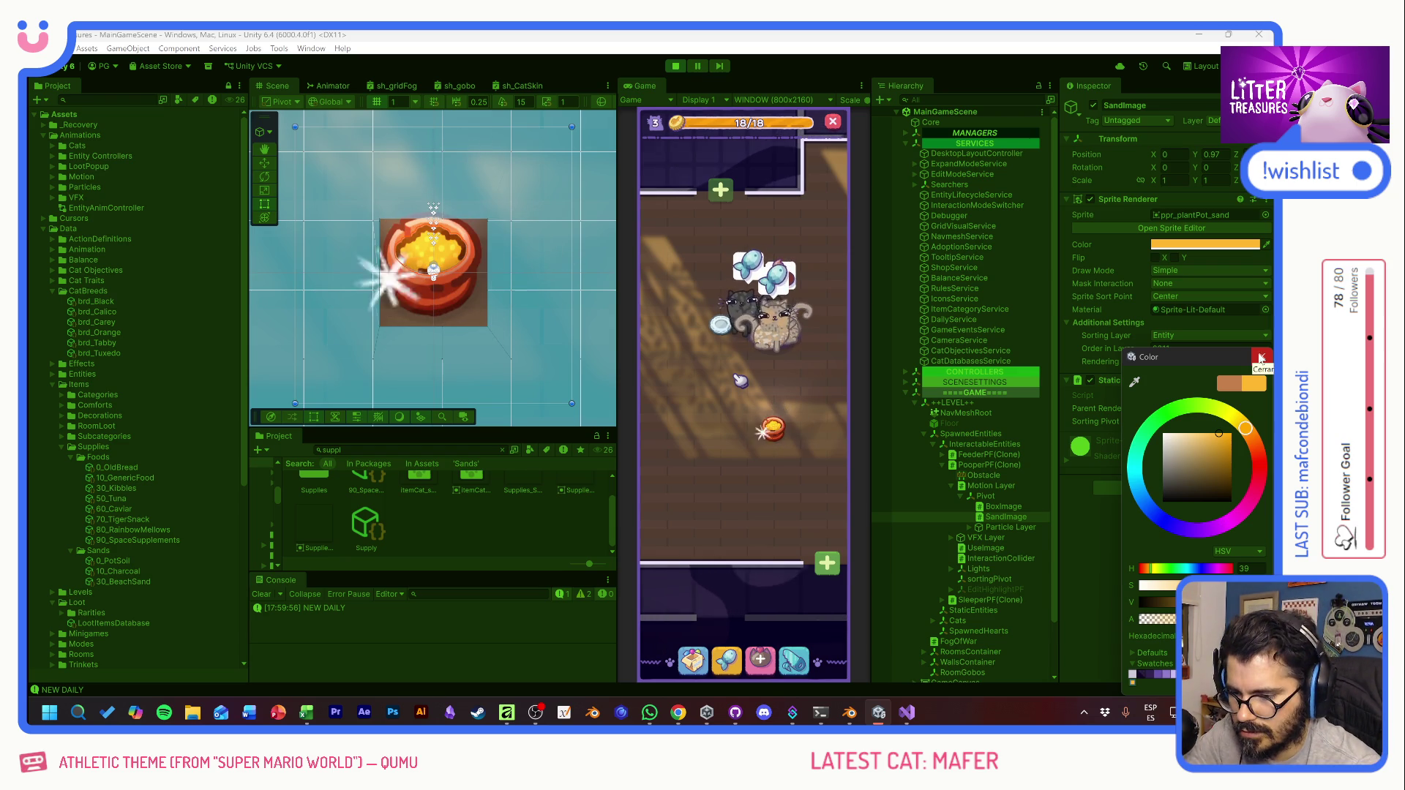
Step: Scoop the pot in the running game to reveal a Charcoal common sand card
{"action": "left_click", "coordinate": [1263, 357]}
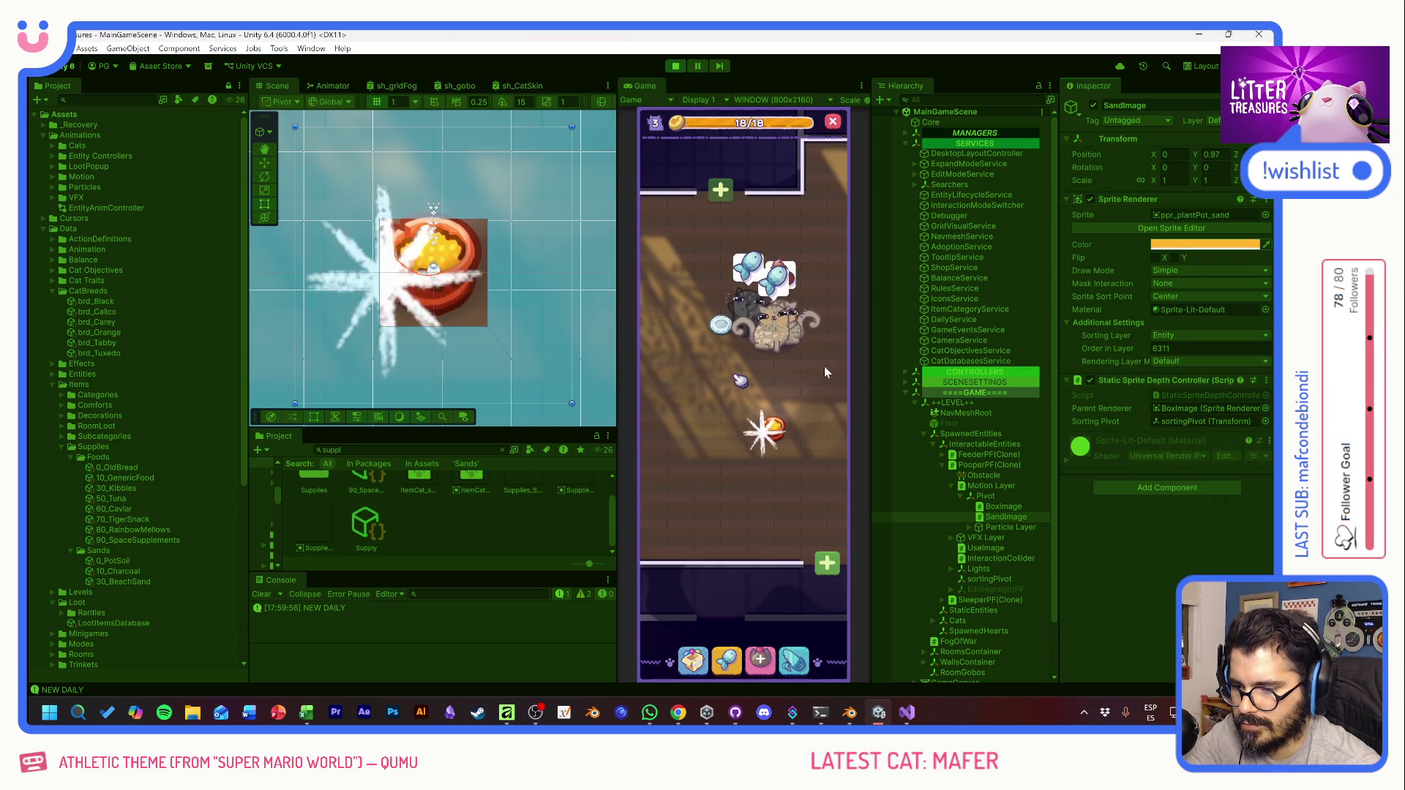
{"action": "left_click", "coordinate": [771, 429]}
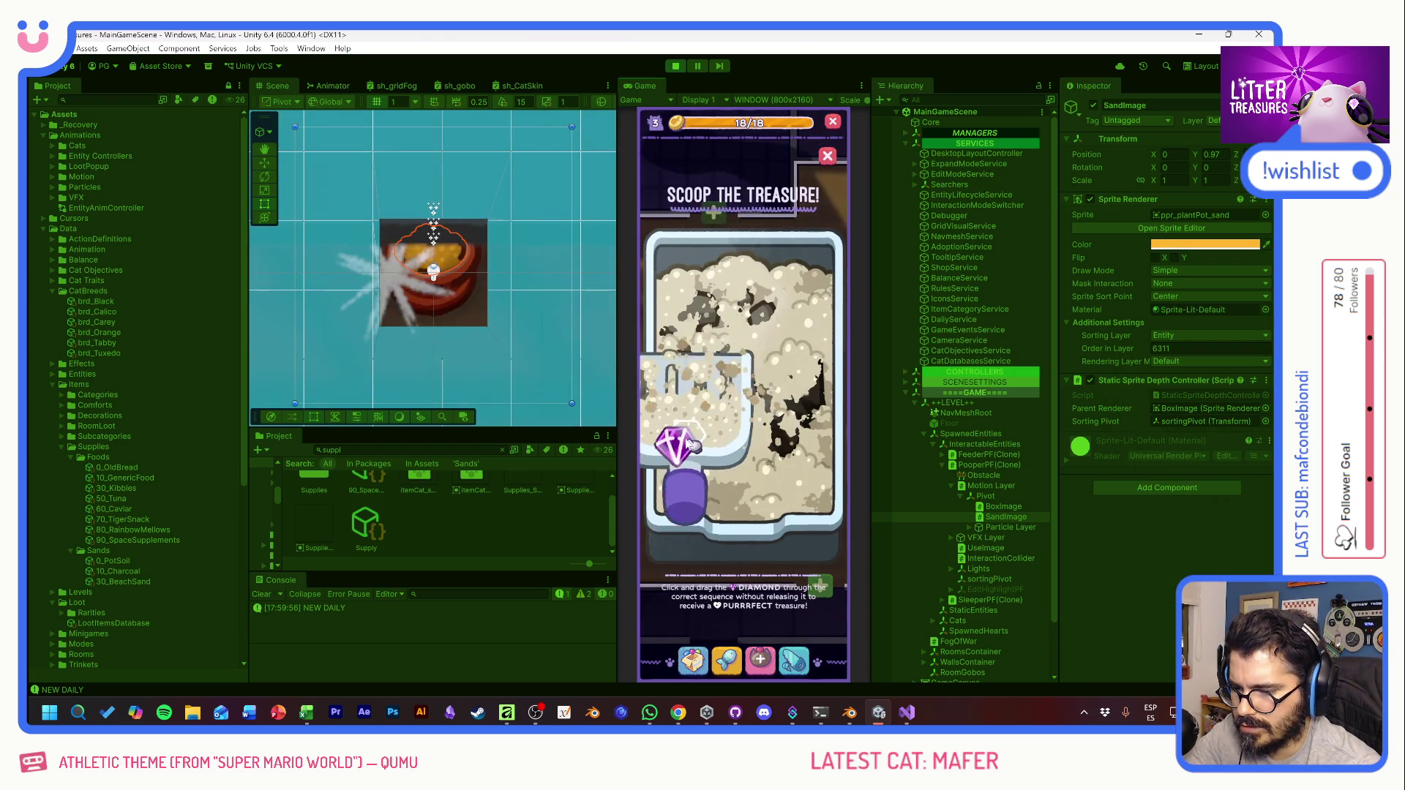
{"action": "left_click_drag", "start_coordinate": [732, 333], "coordinate": [793, 444]}
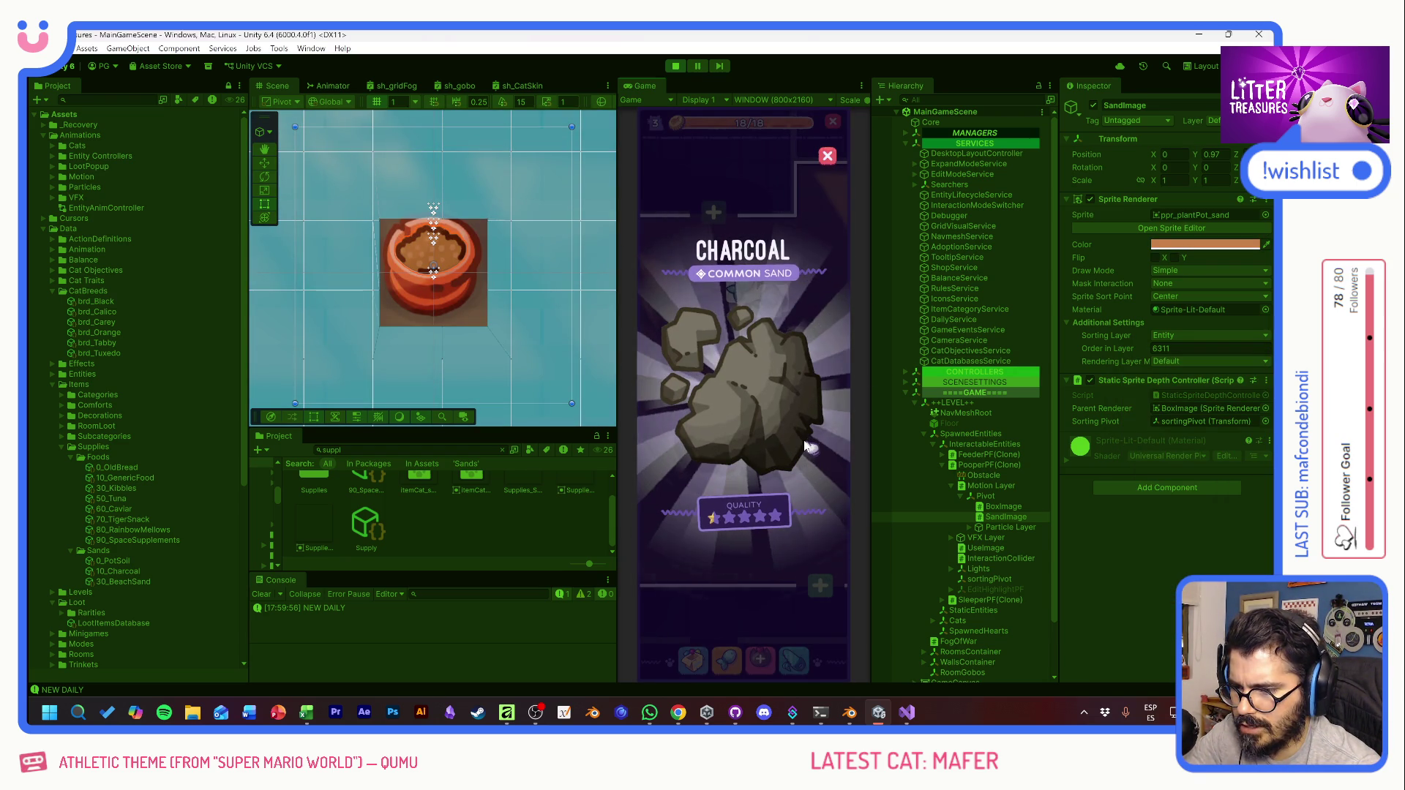